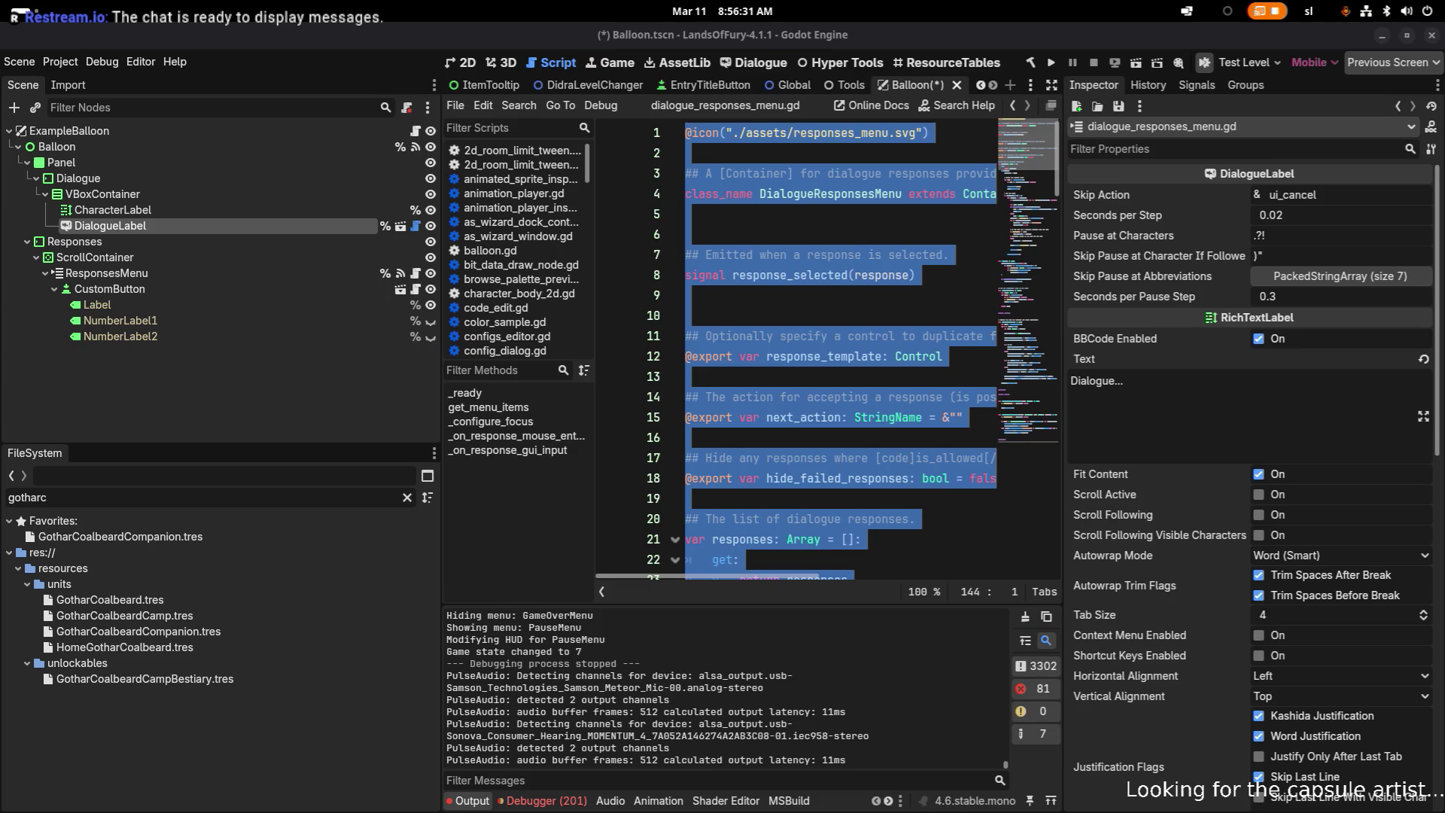
# - Save the Balloon scene and run the Lands of Fury project from the Godot editor
pyautogui.click(1092, 131)
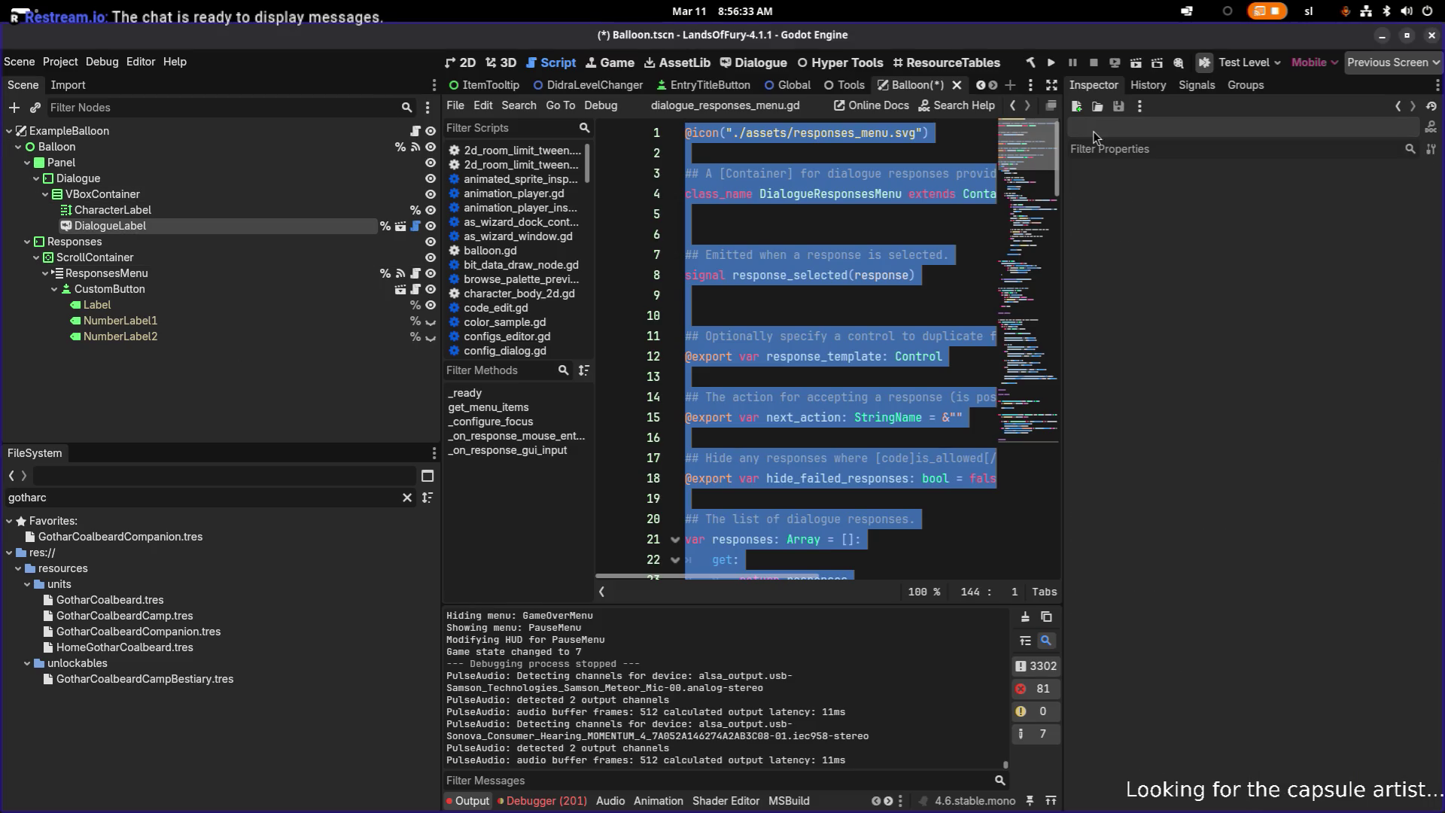
pyautogui.click(1054, 65)
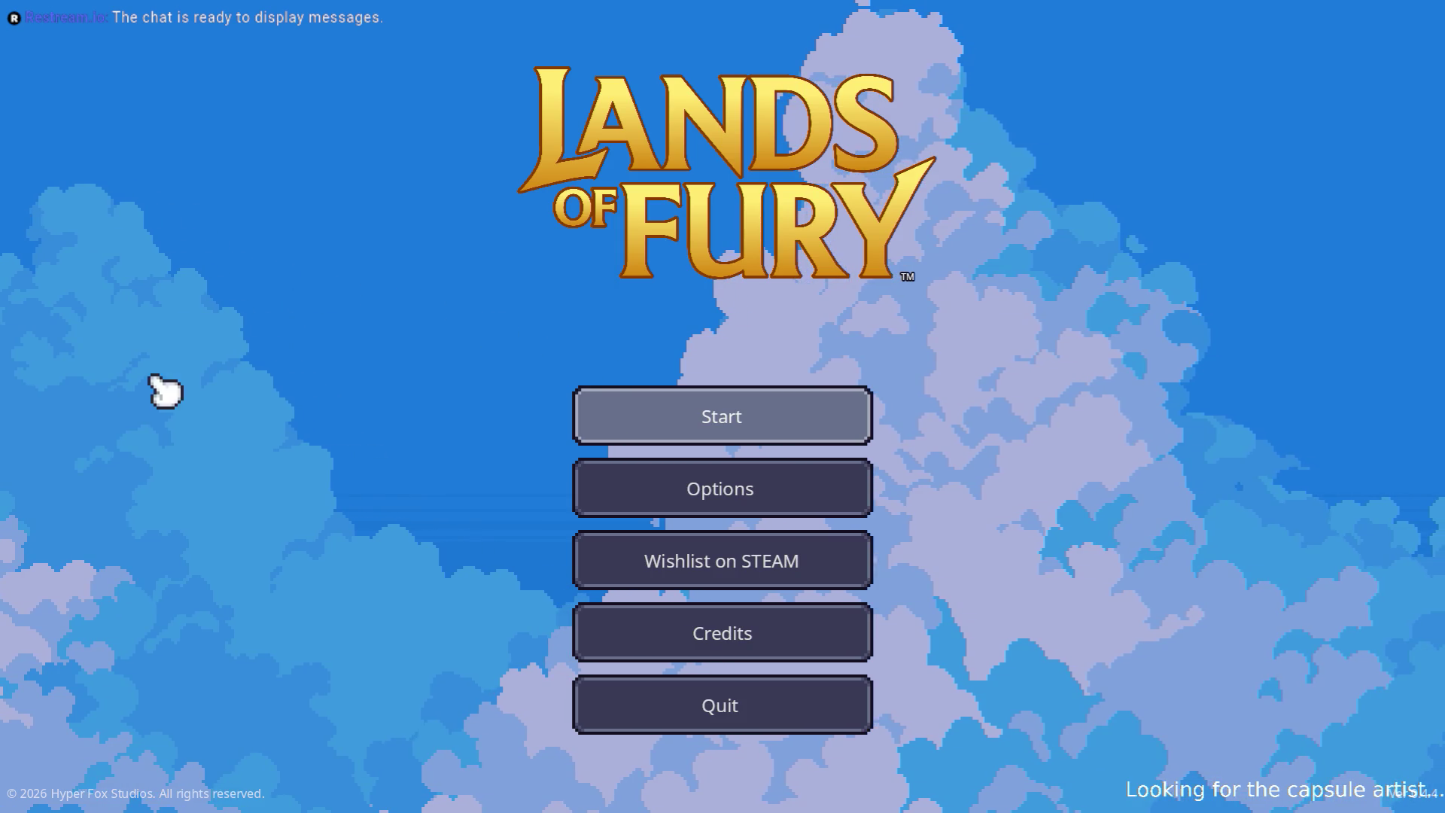
# - Start the game on the first profile to load into The Glade, then swing the sword left
pyautogui.click(664, 405)
pyautogui.click(654, 411)
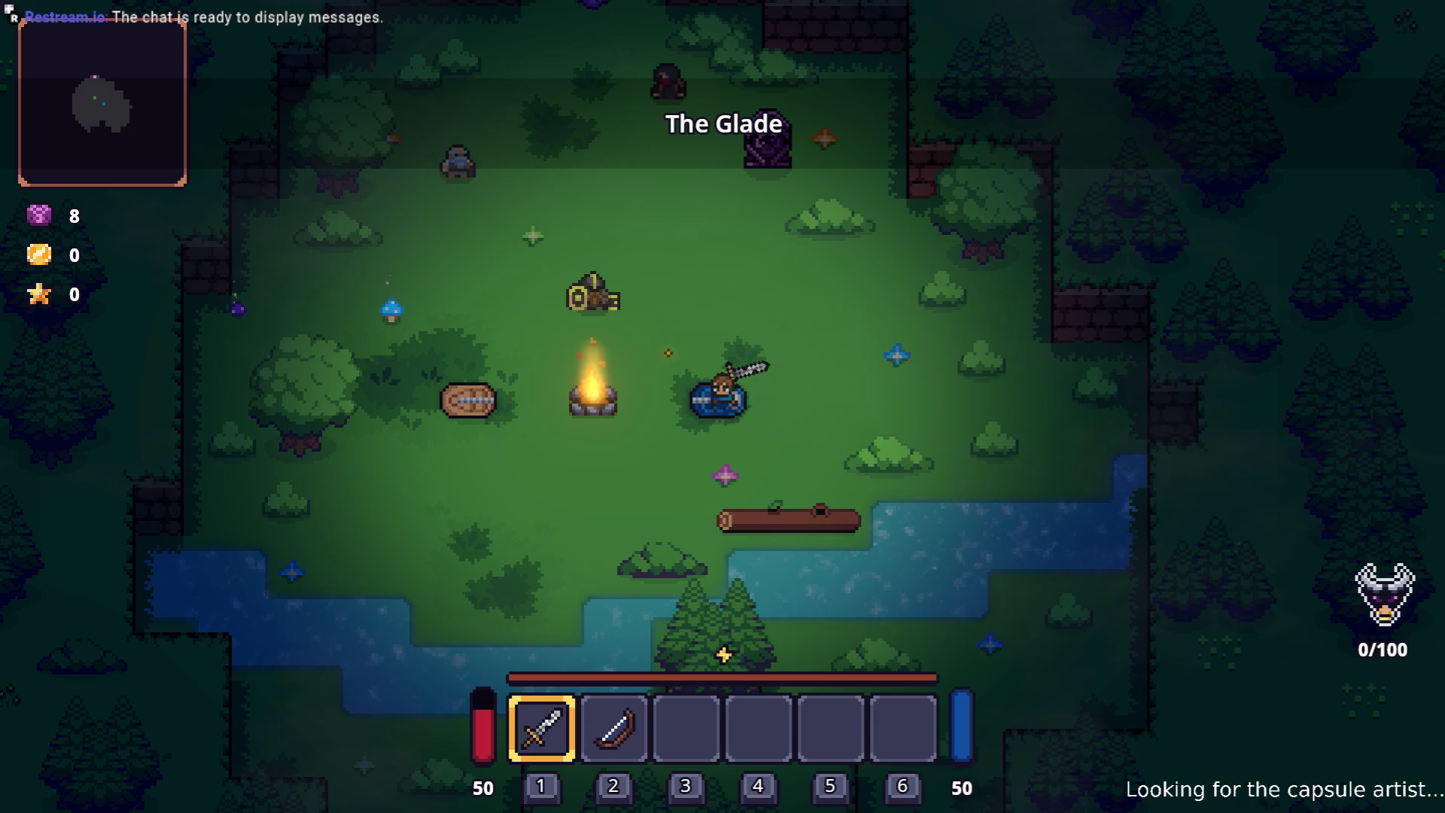
pyautogui.click(858, 340)
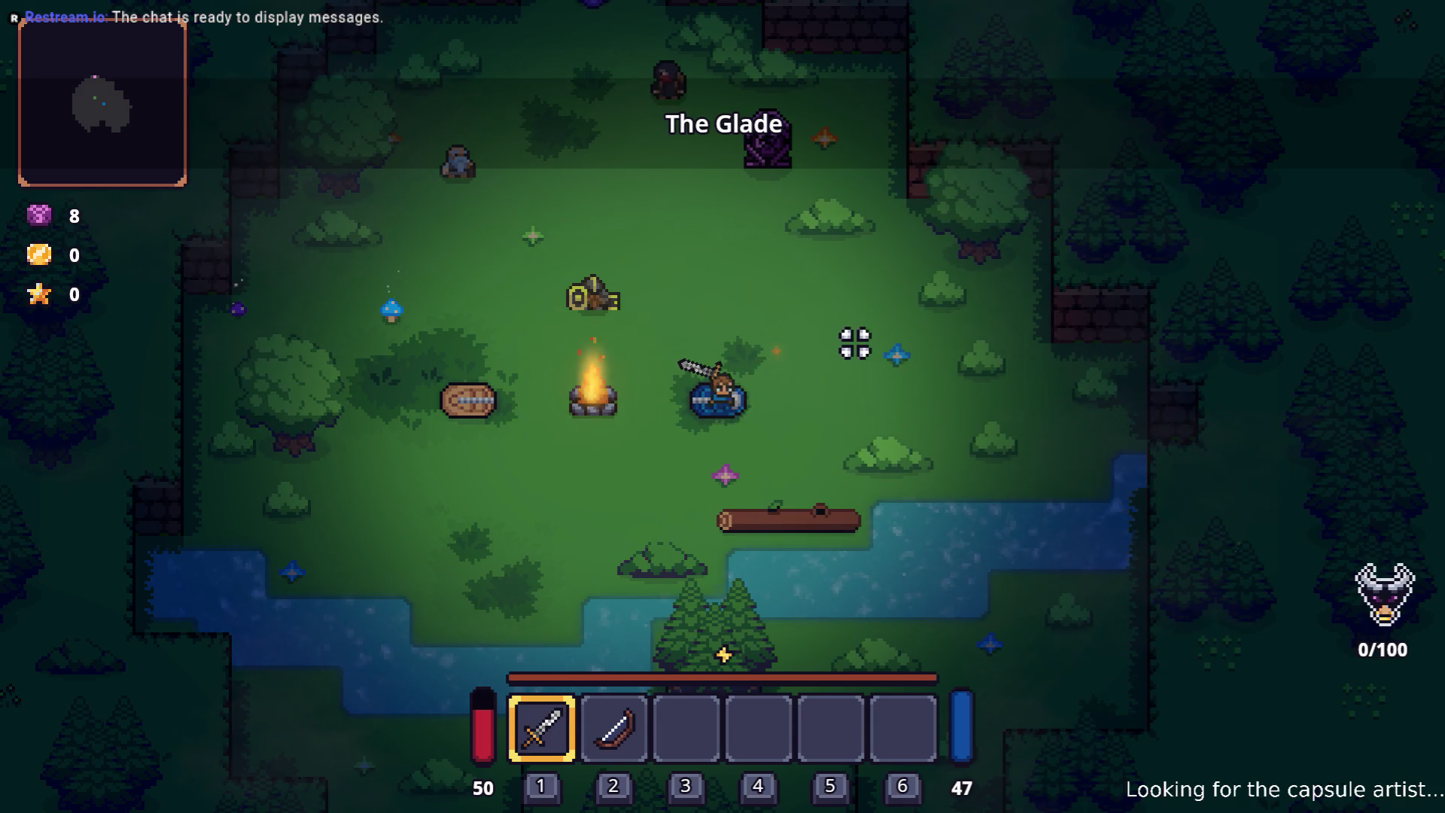
# - Walk the hero up from the bedroll, left, and back right across The Glade
pyautogui.press('w')
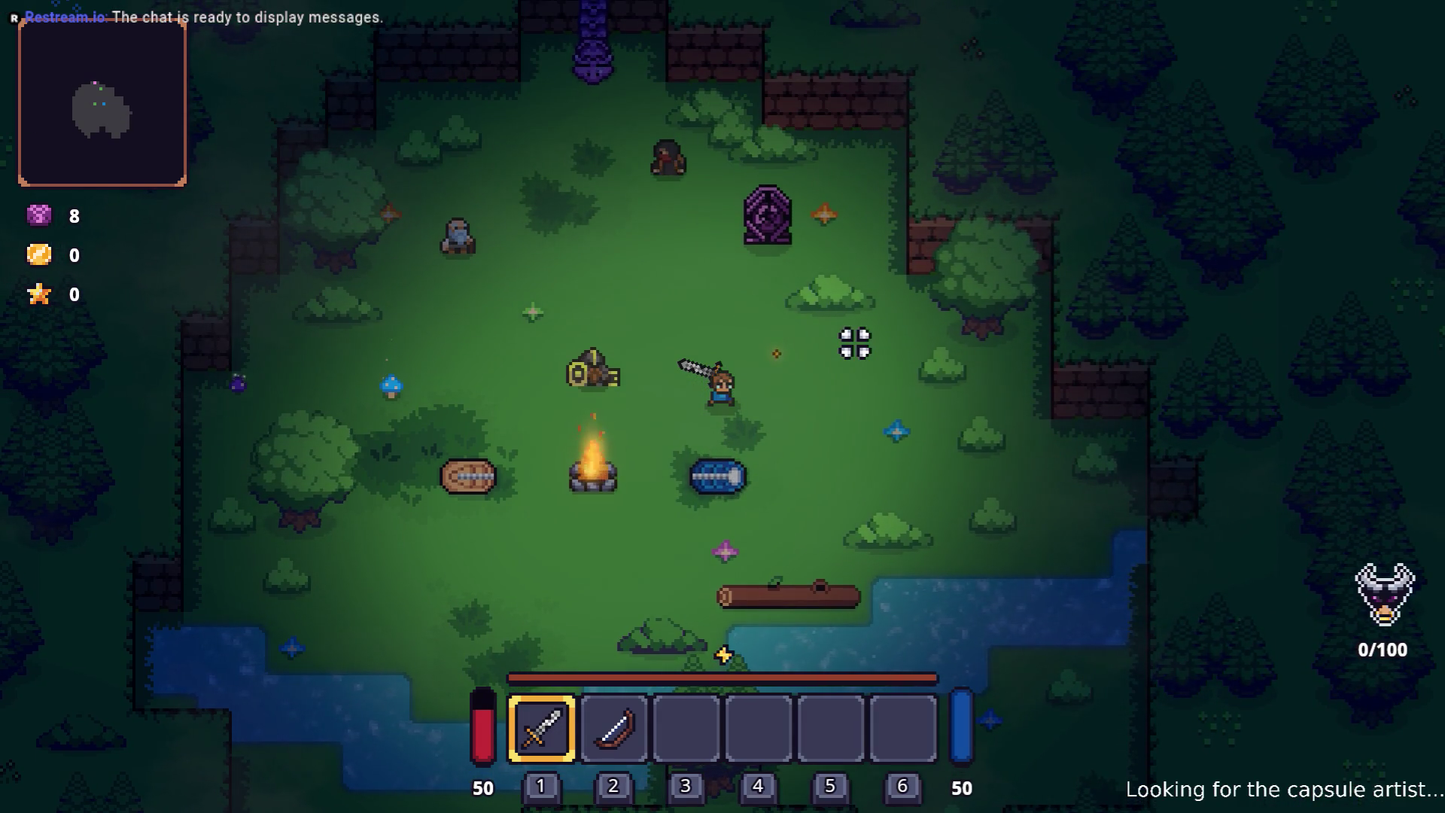
pyautogui.press('w')
pyautogui.press('a')
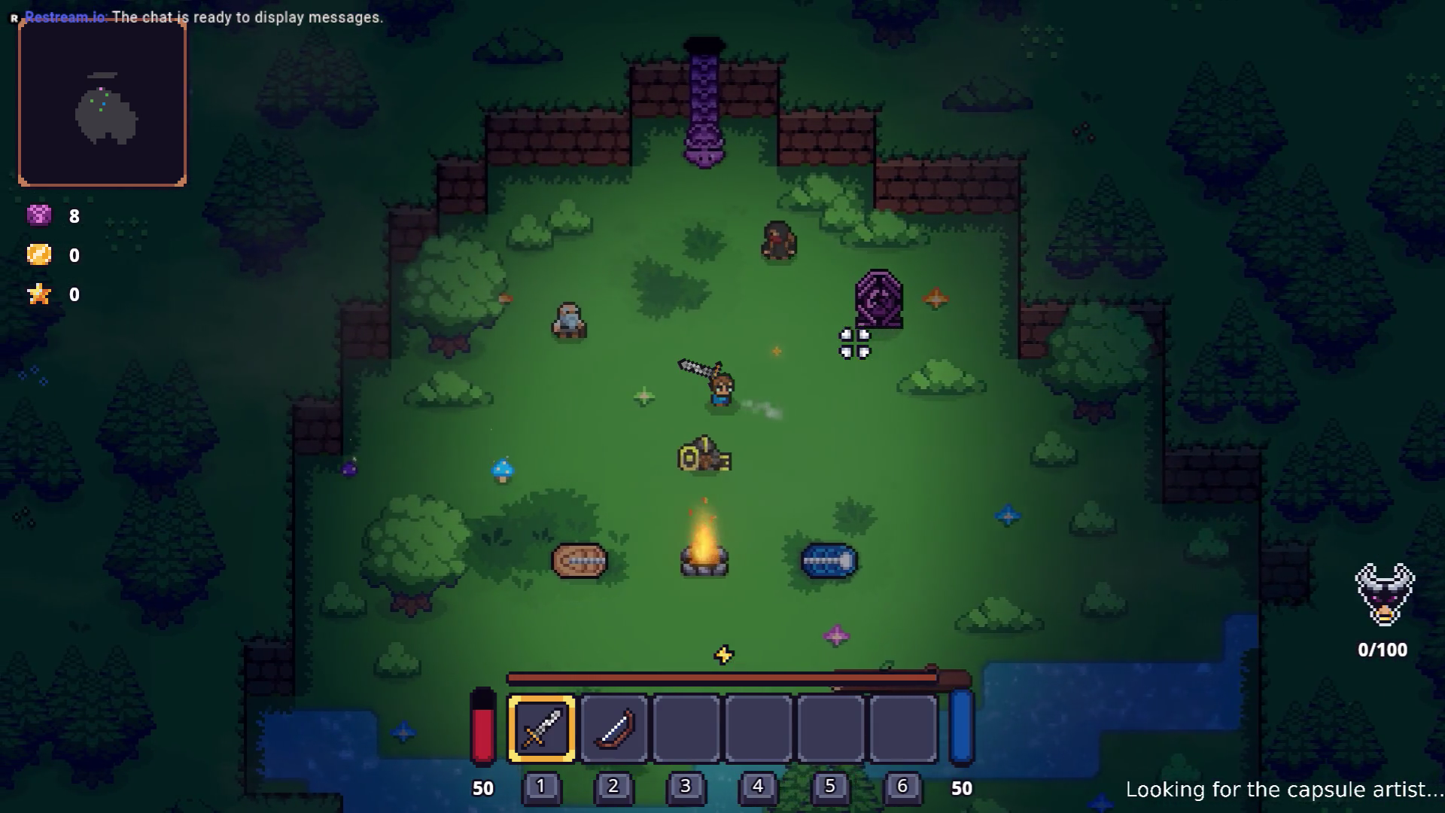
pyautogui.press('a')
pyautogui.press('d')
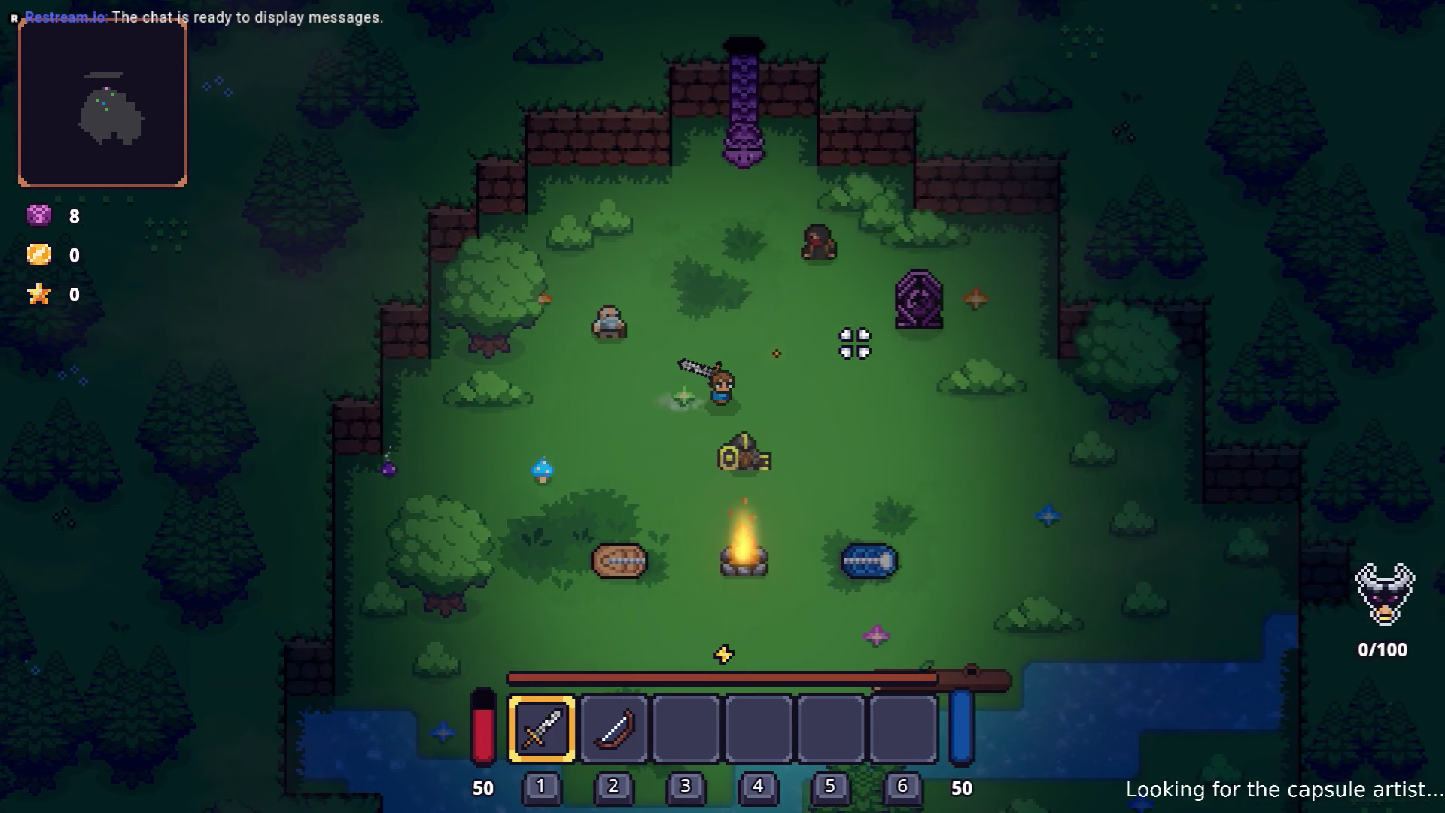
pyautogui.press('d')
pyautogui.press('s')
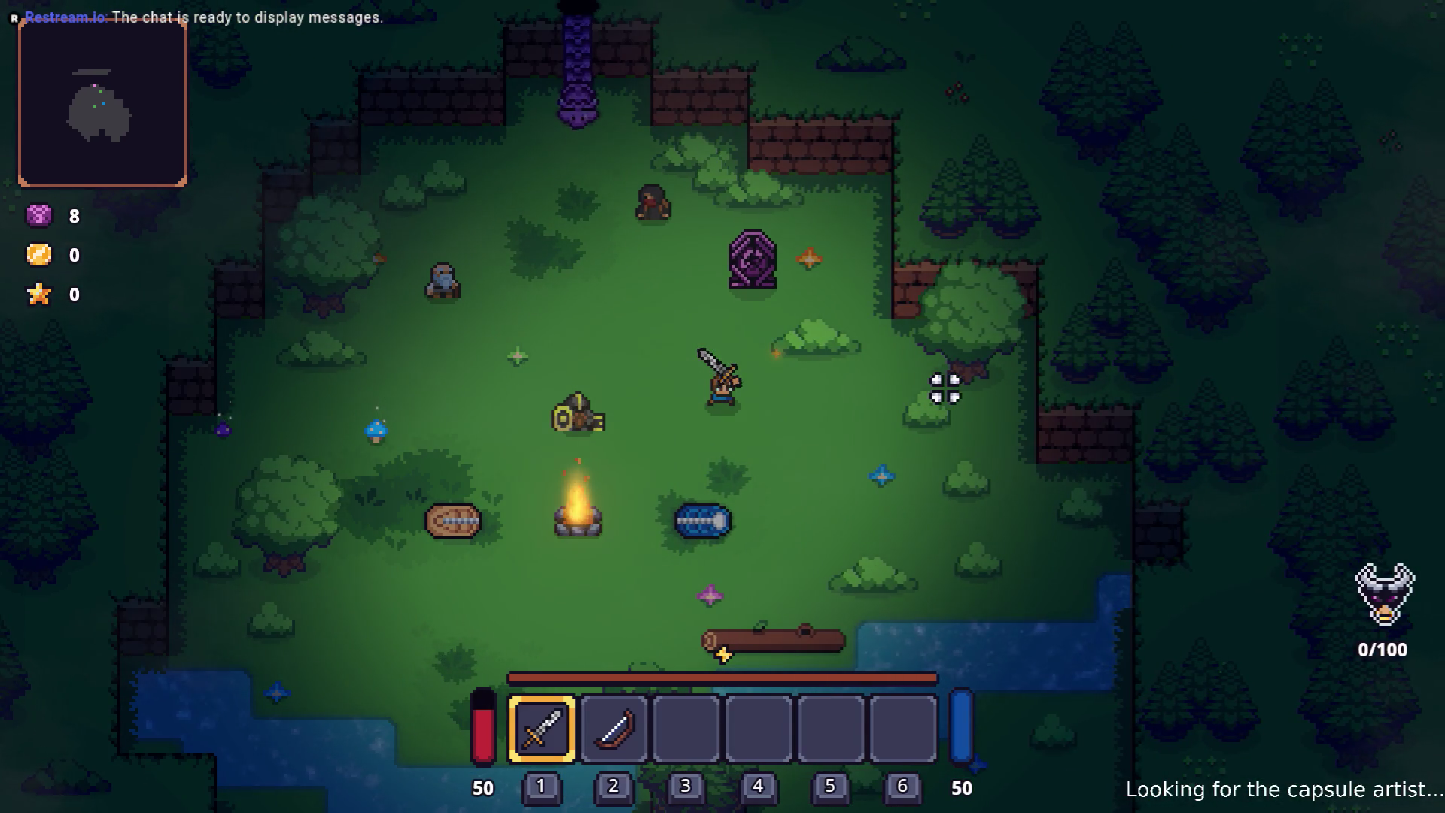
# - Walk left and up to collect the heart, raising health from 50 to 64
pyautogui.press('a')
pyautogui.press('a')
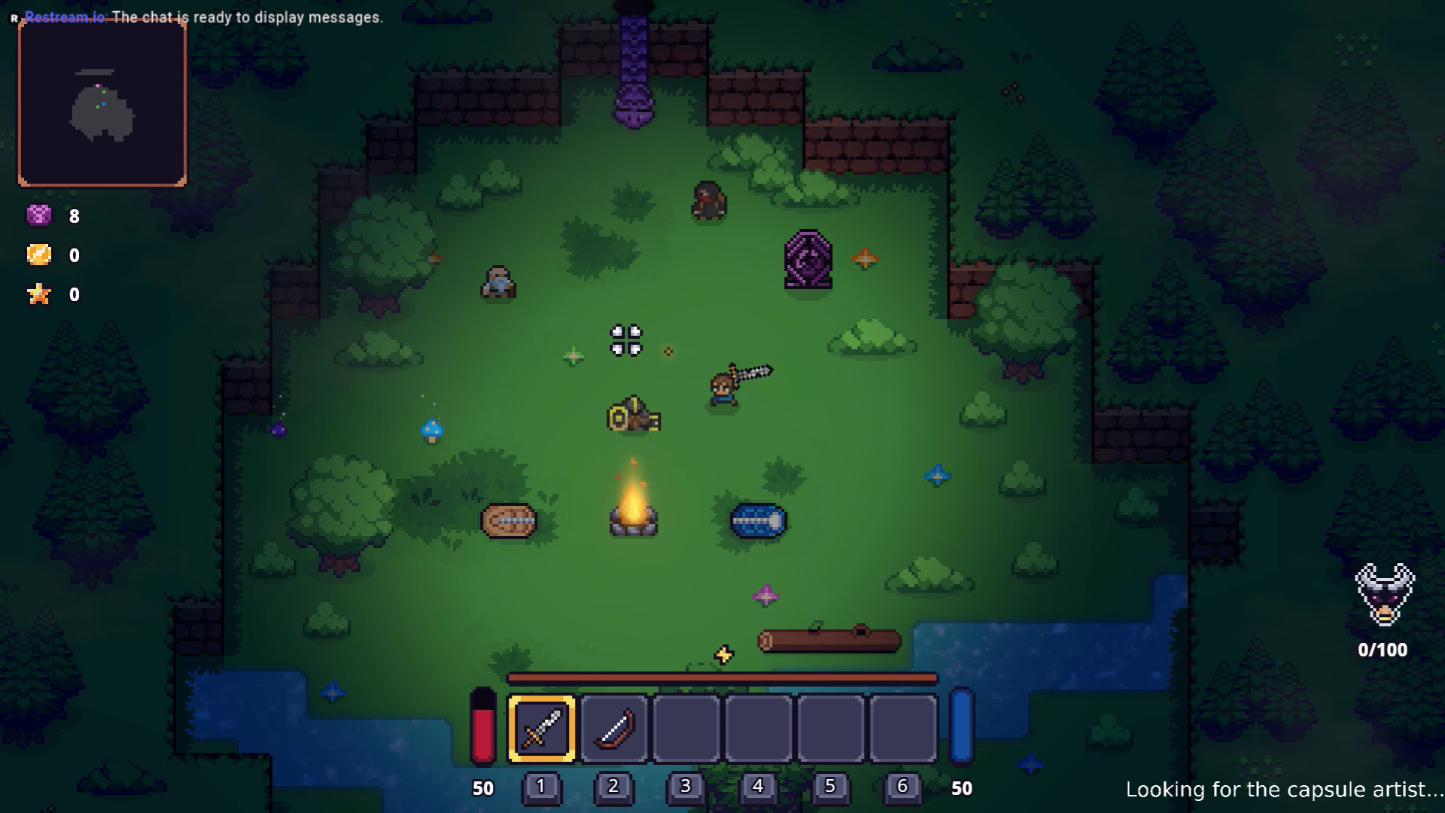
pyautogui.press('a')
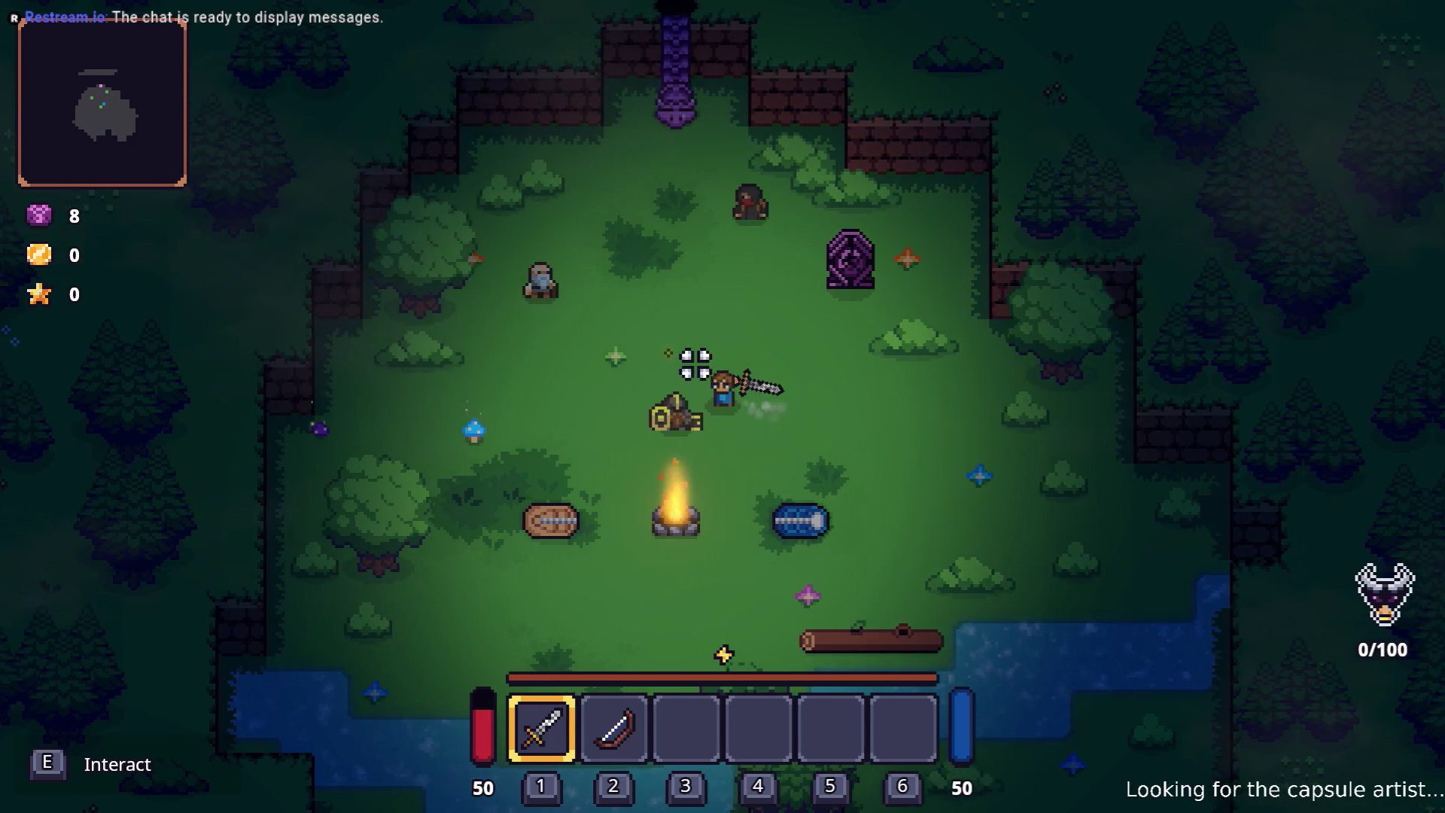
pyautogui.press('w')
pyautogui.press('d')
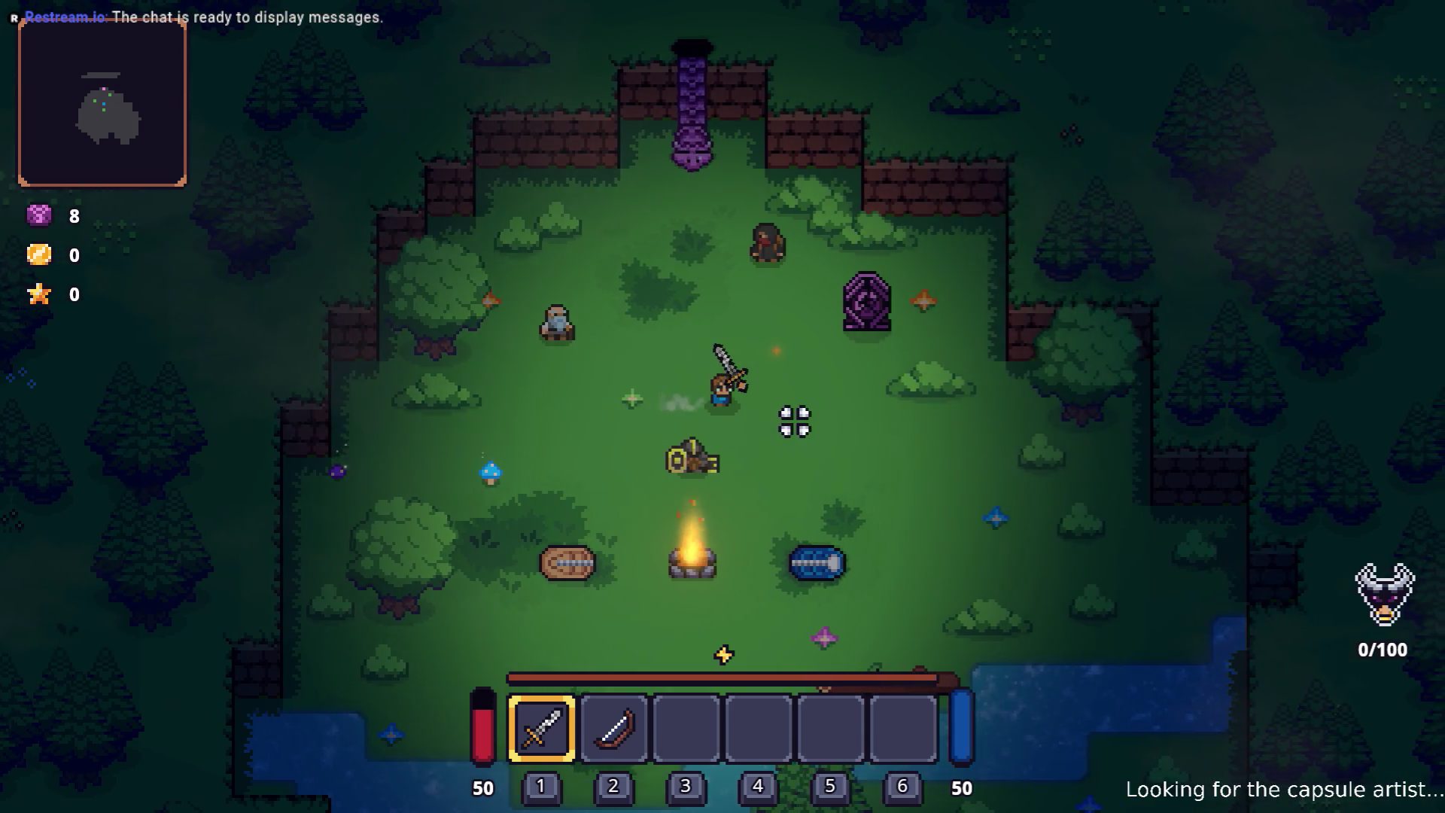
pyautogui.press('s')
pyautogui.press('a')
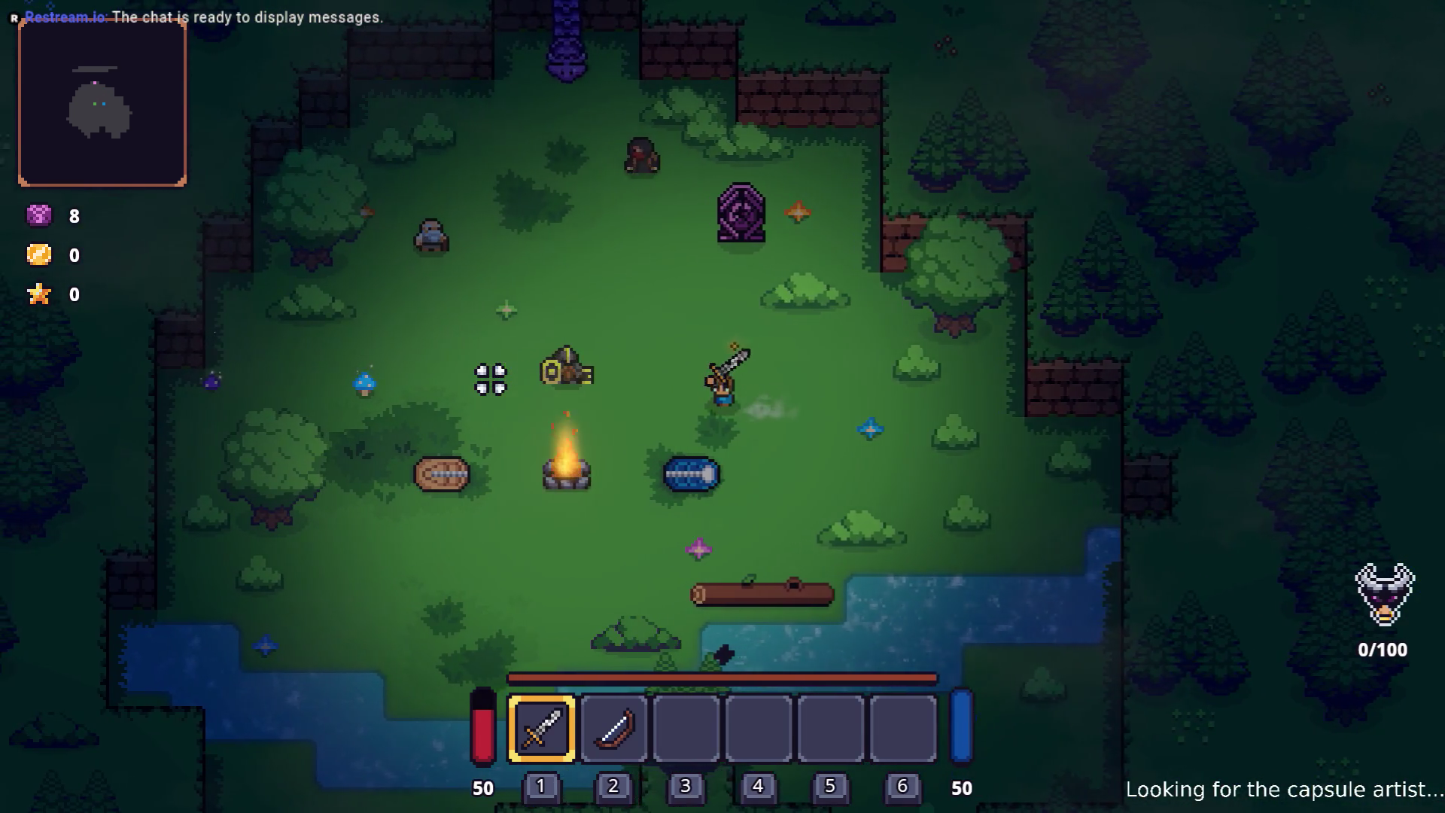
pyautogui.press('w')
pyautogui.press('a')
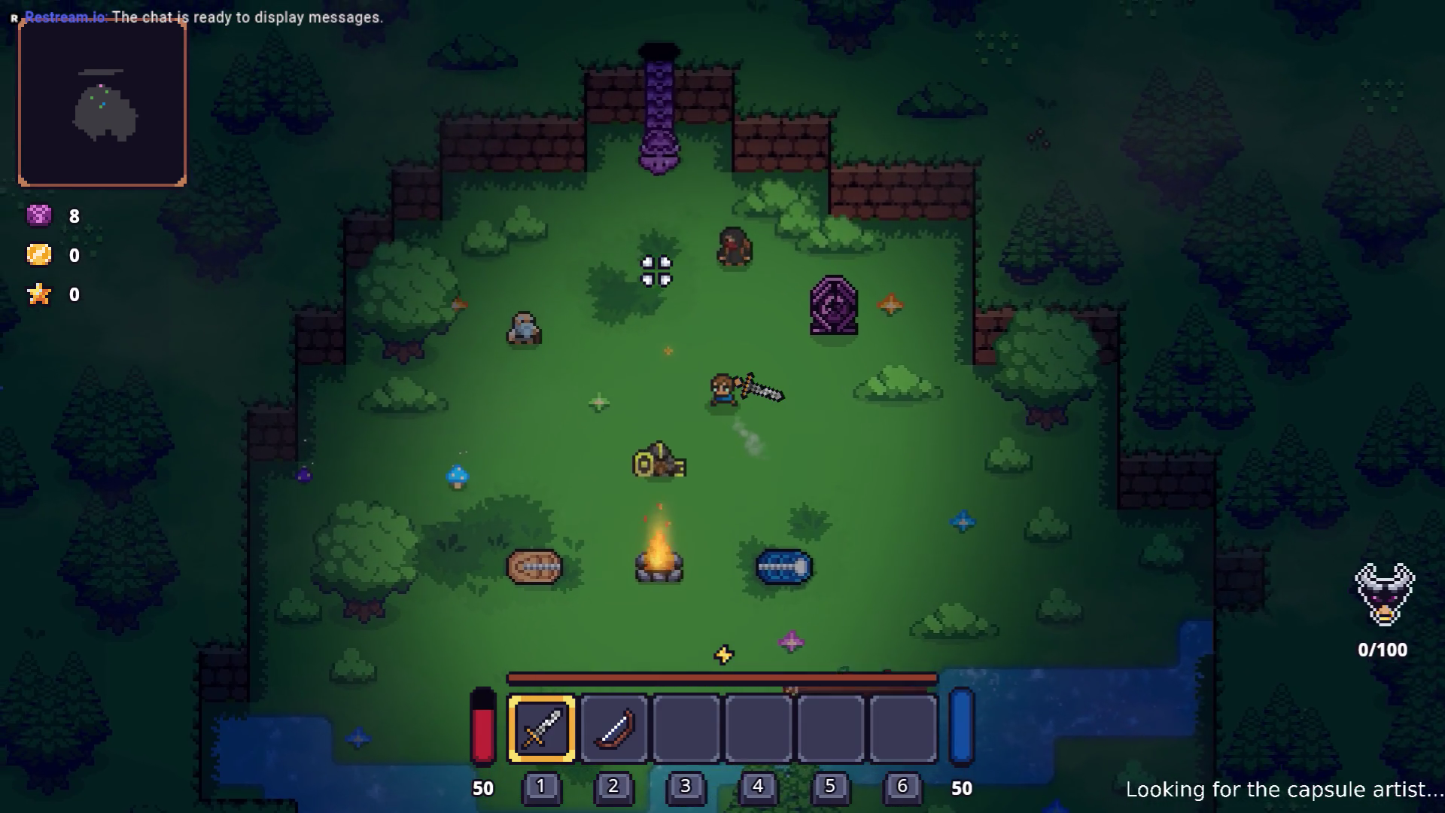
pyautogui.press('a')
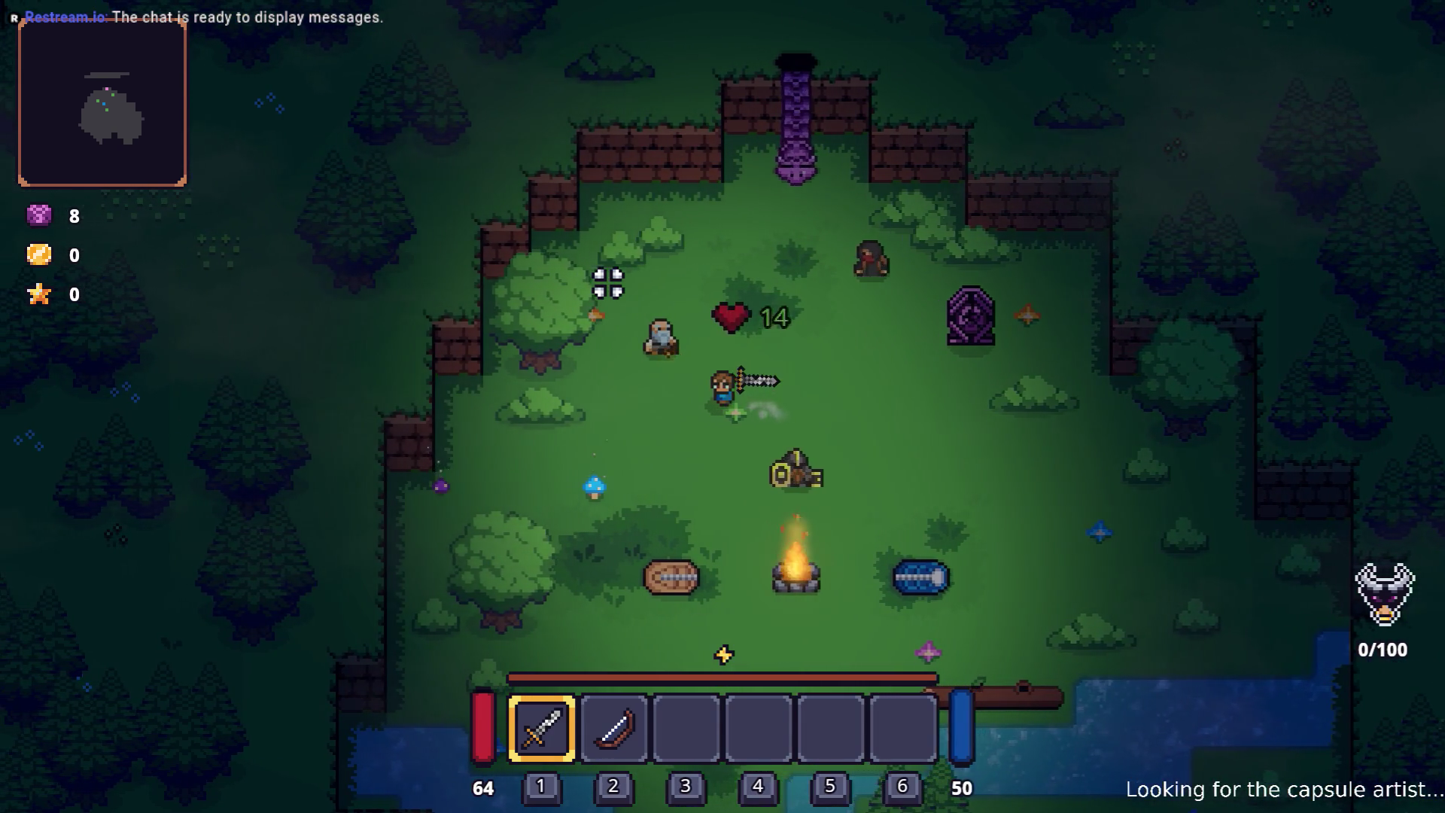
# - Roam right across The Glade, moving up-left and then down-right
pyautogui.press('d')
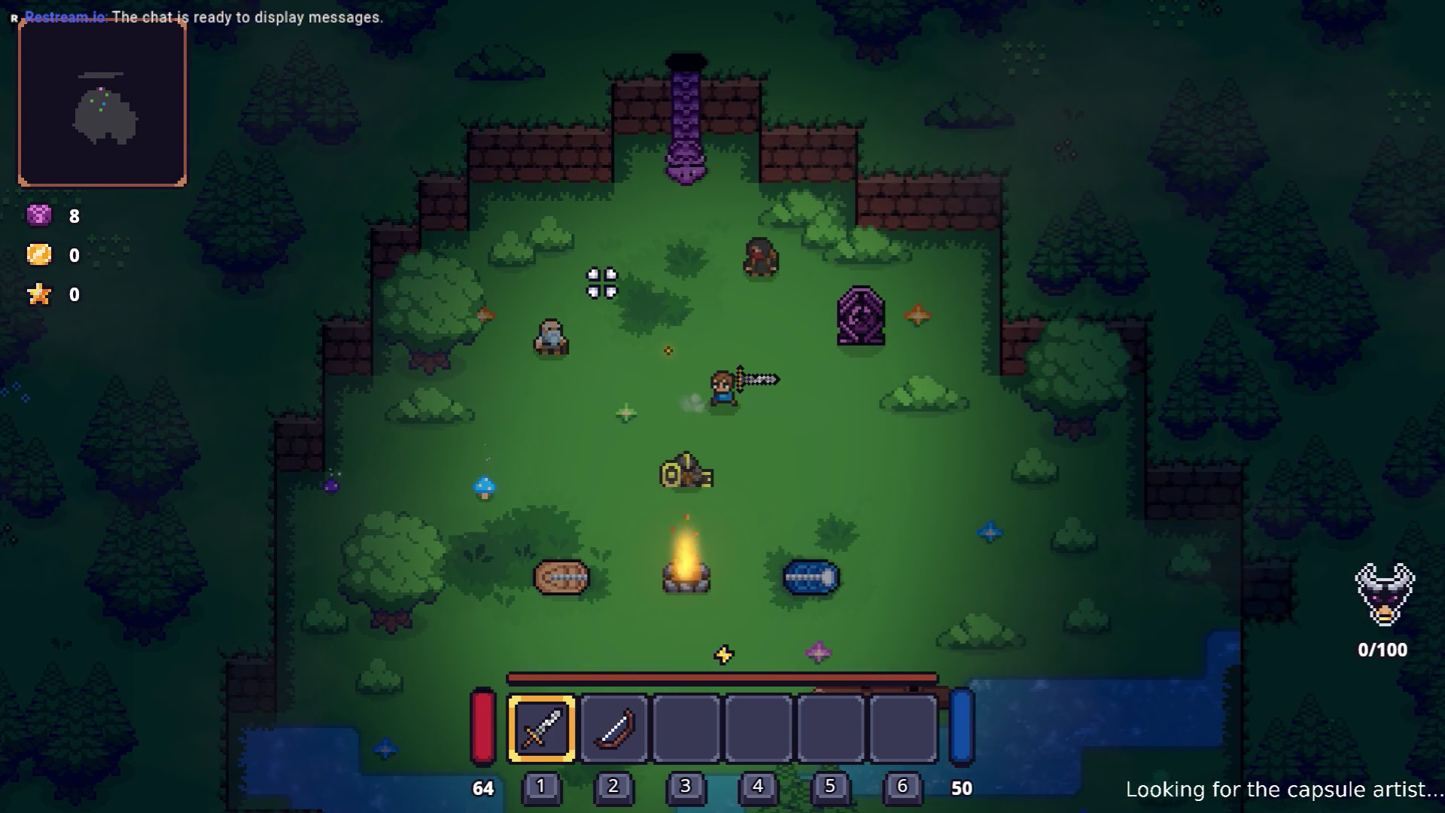
pyautogui.press('a')
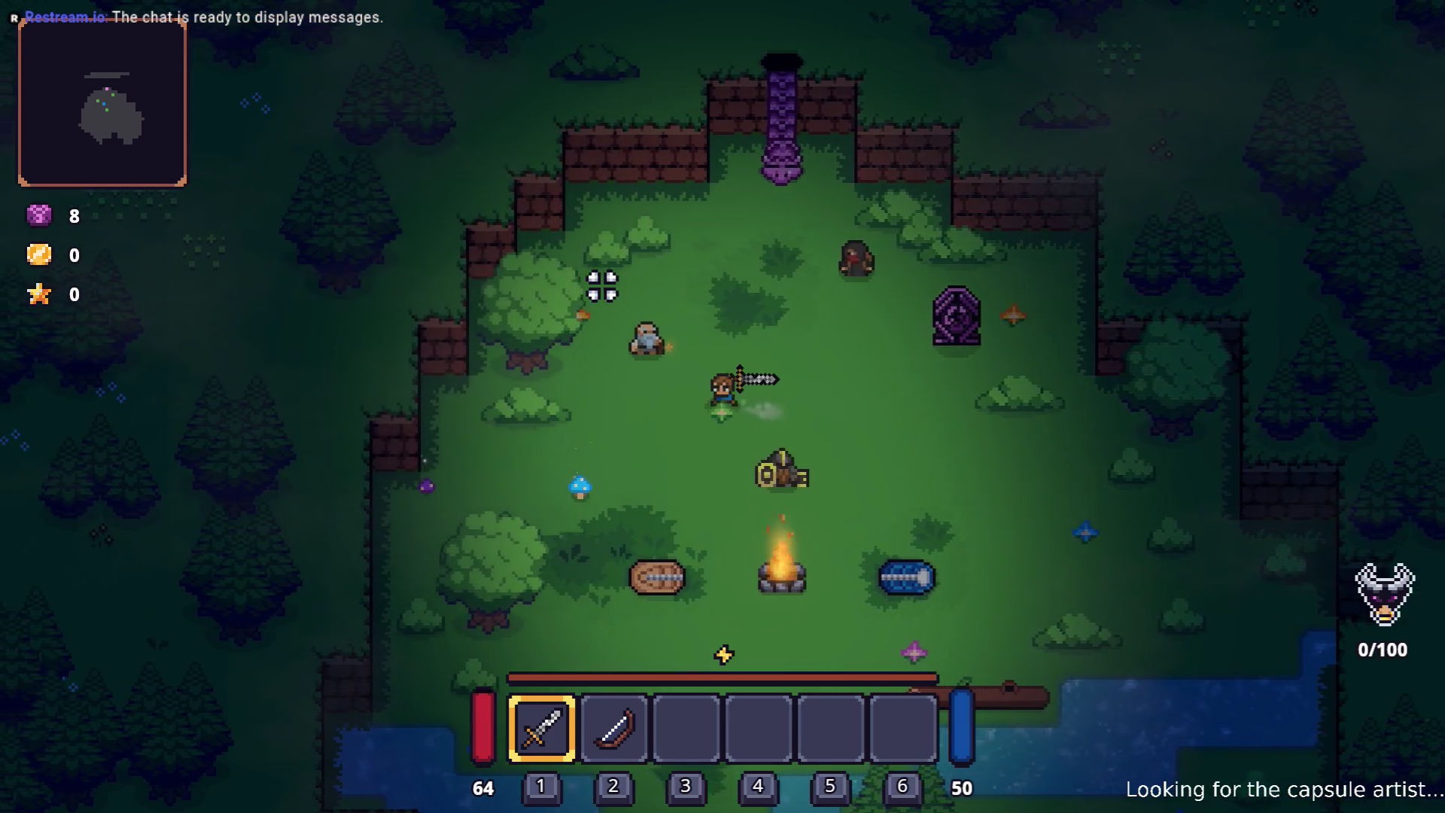
pyautogui.press('a')
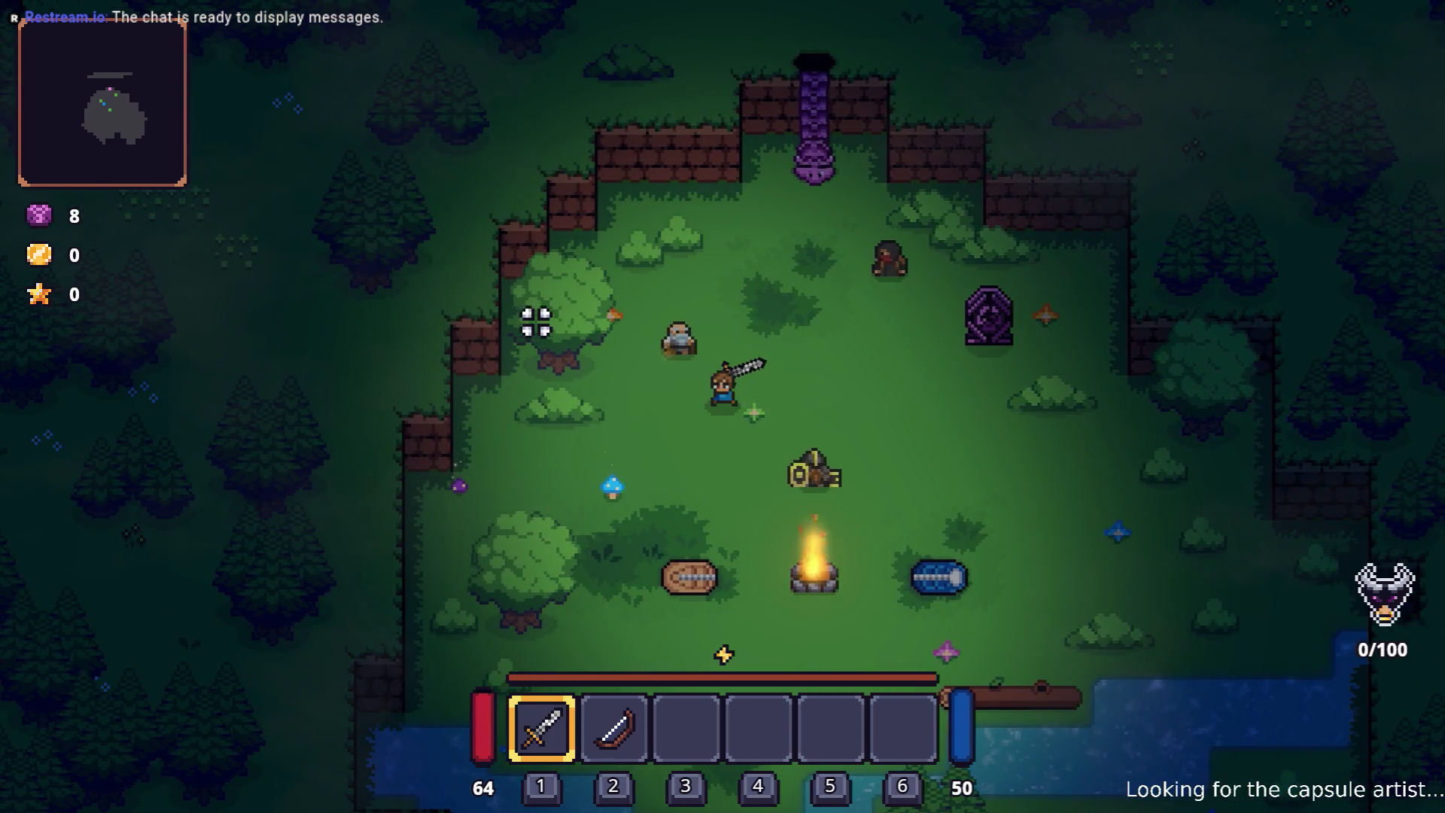
pyautogui.press('d')
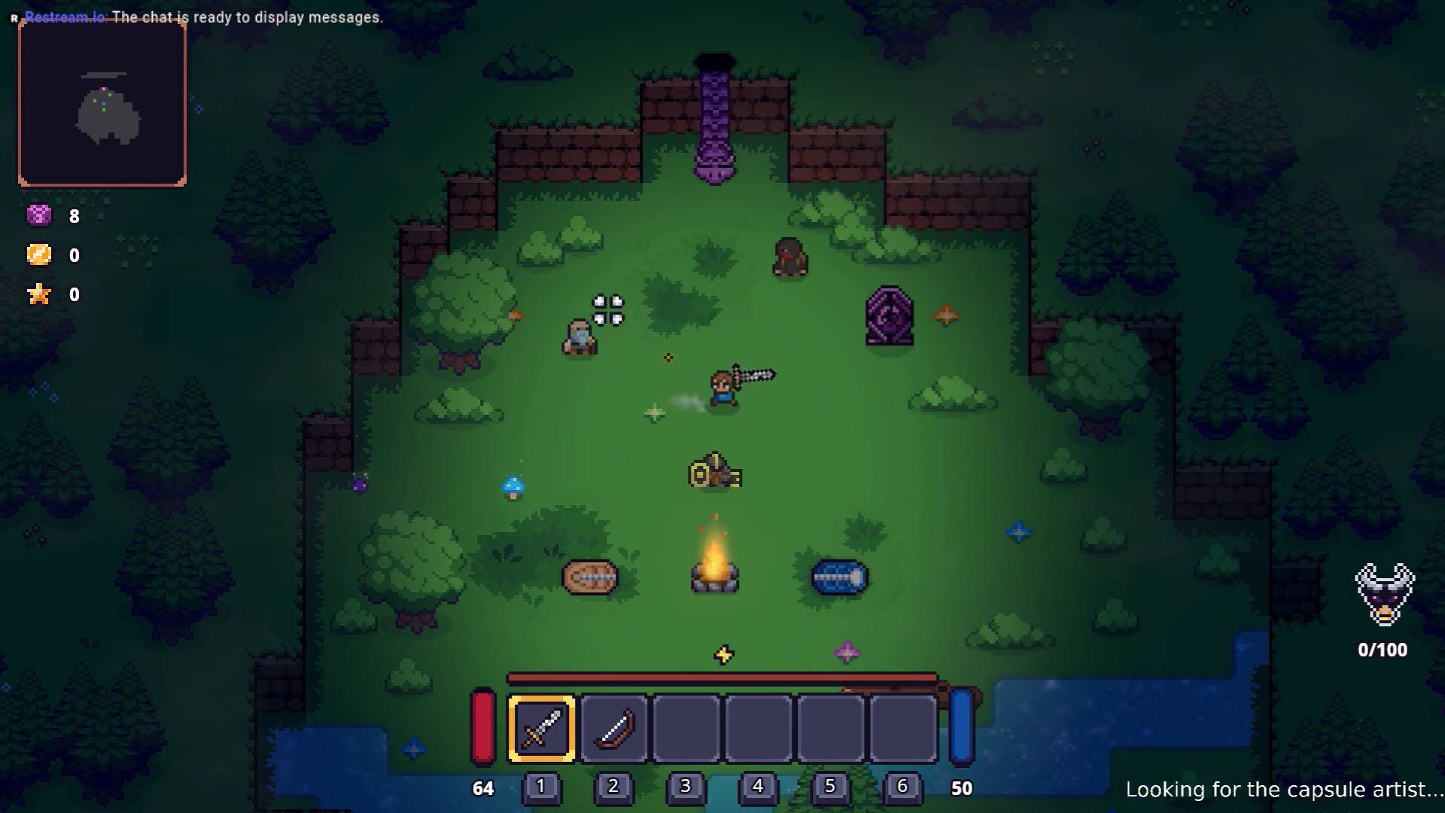
pyautogui.press('a')
pyautogui.press('w')
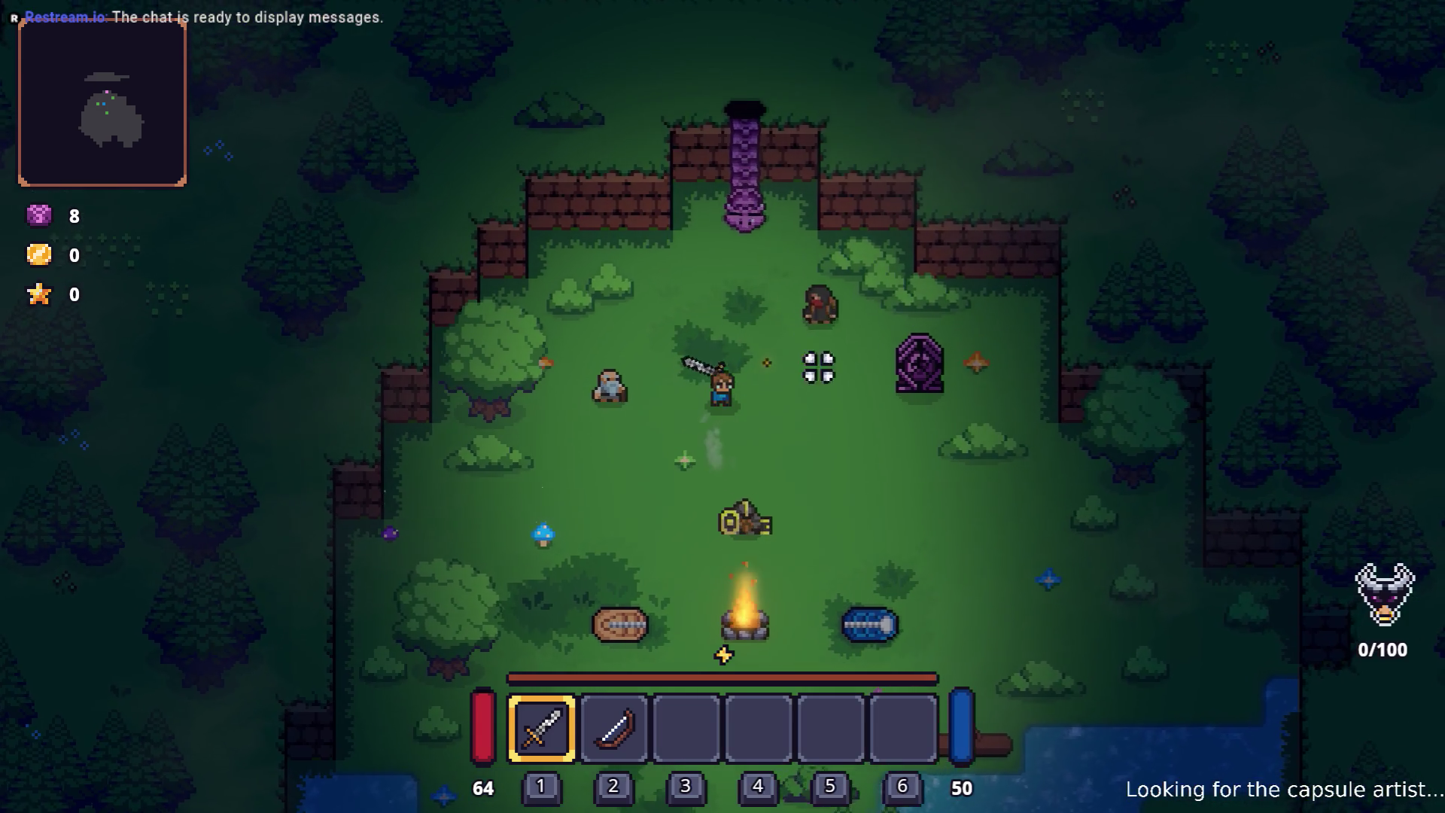
pyautogui.press('d')
pyautogui.press('s')
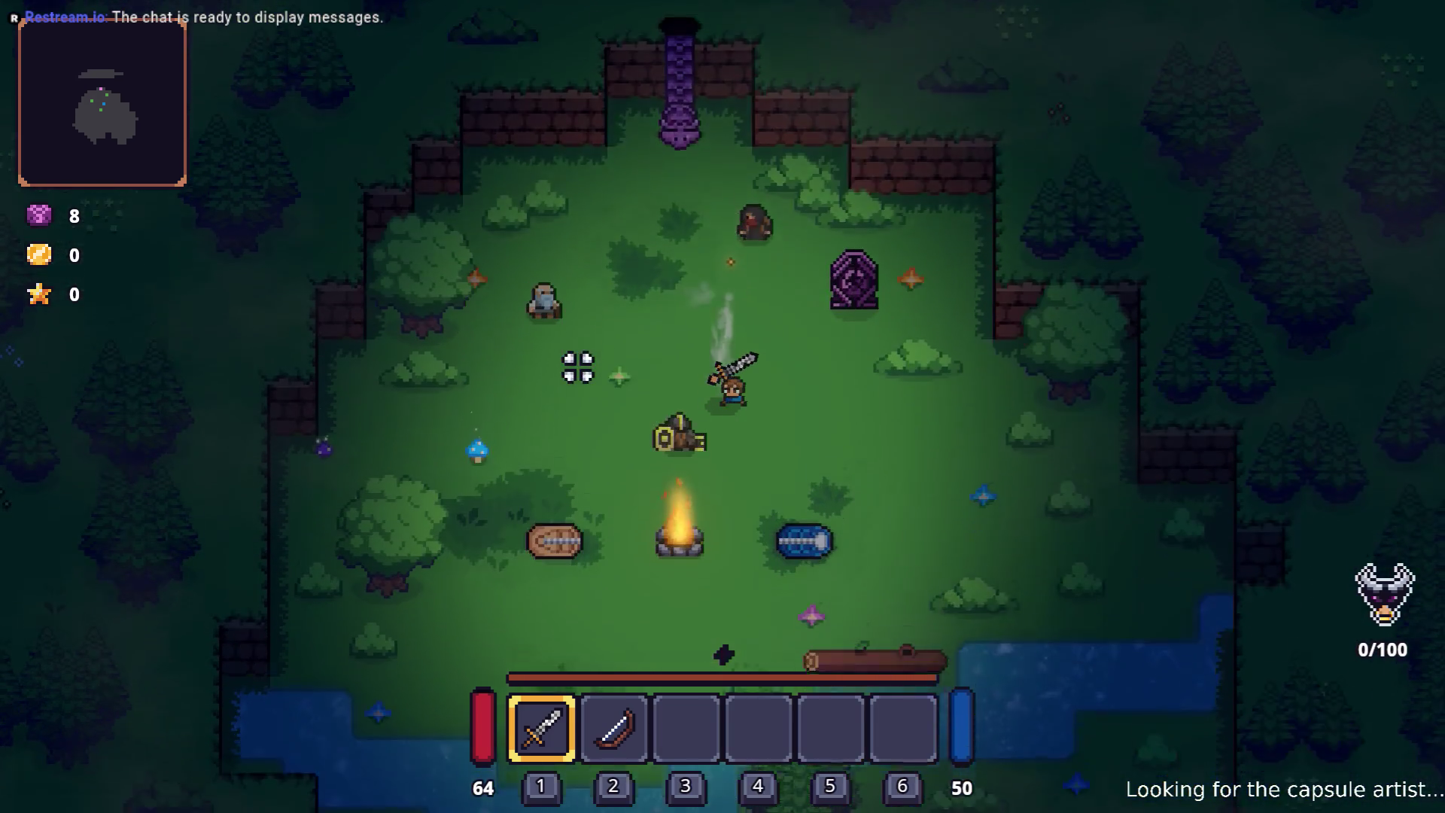
pyautogui.press('s')
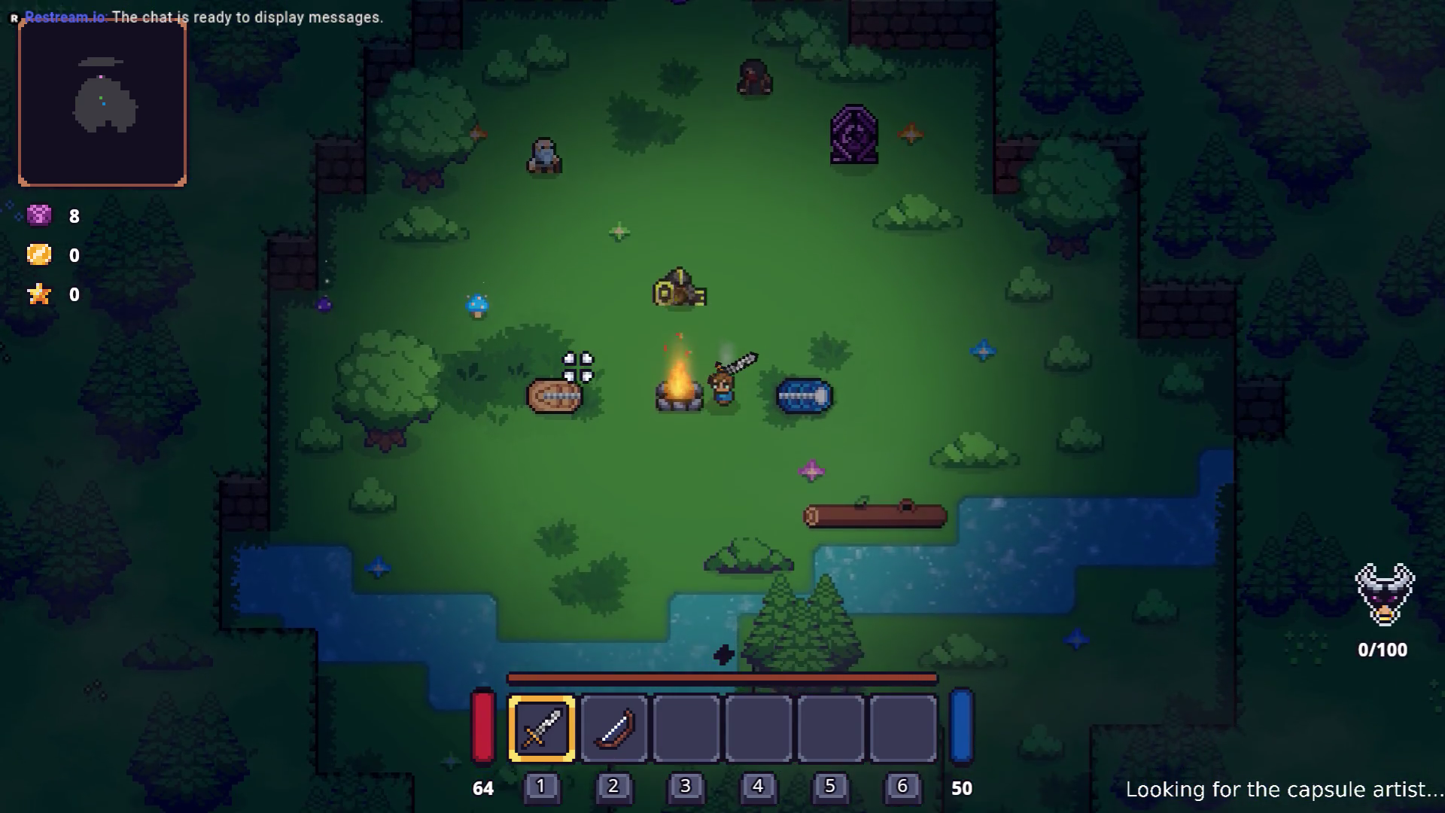
# - Walk up beside an interactable object and open the inventory grid
pyautogui.press('w')
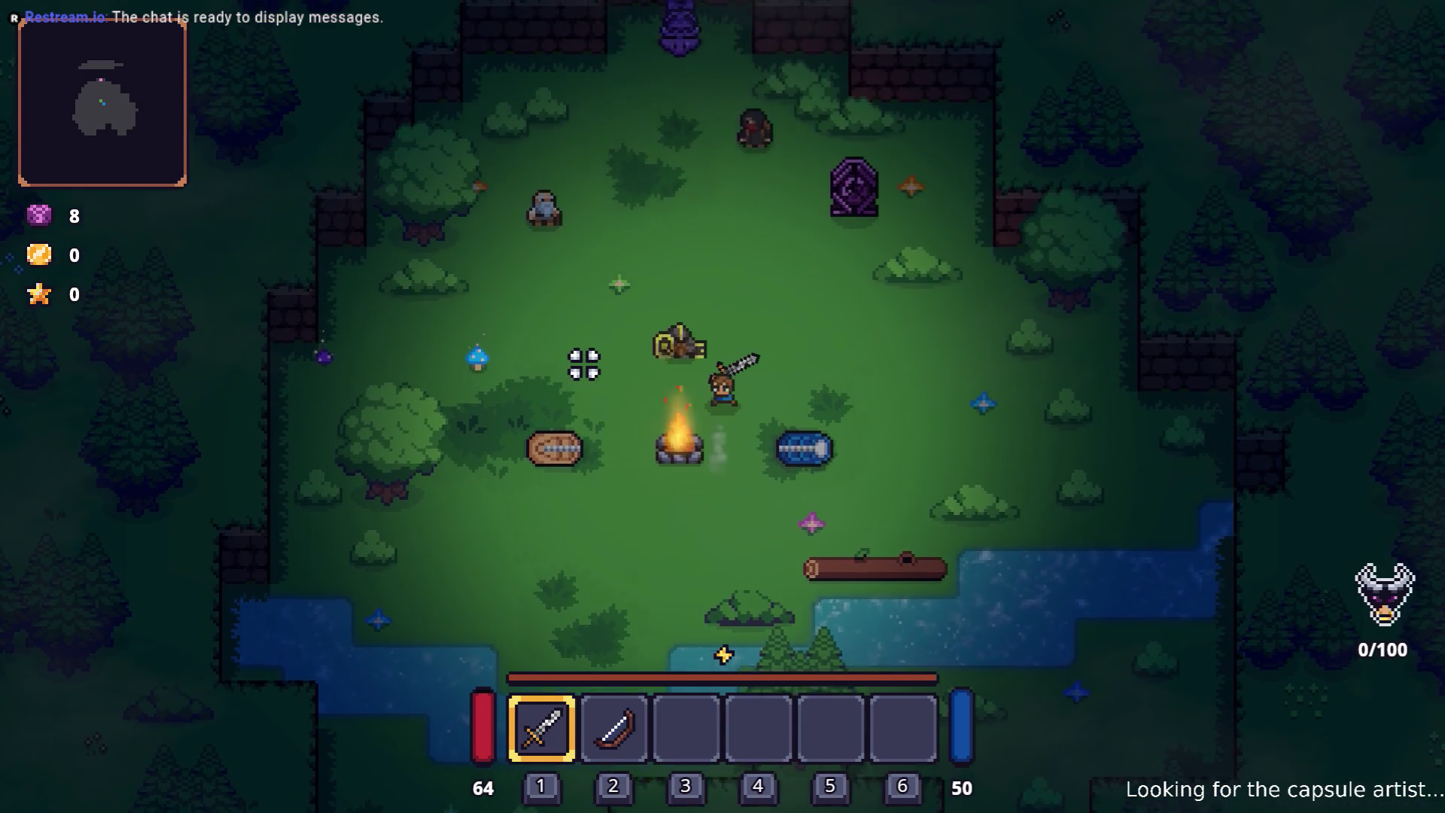
pyautogui.press('a')
pyautogui.press('w')
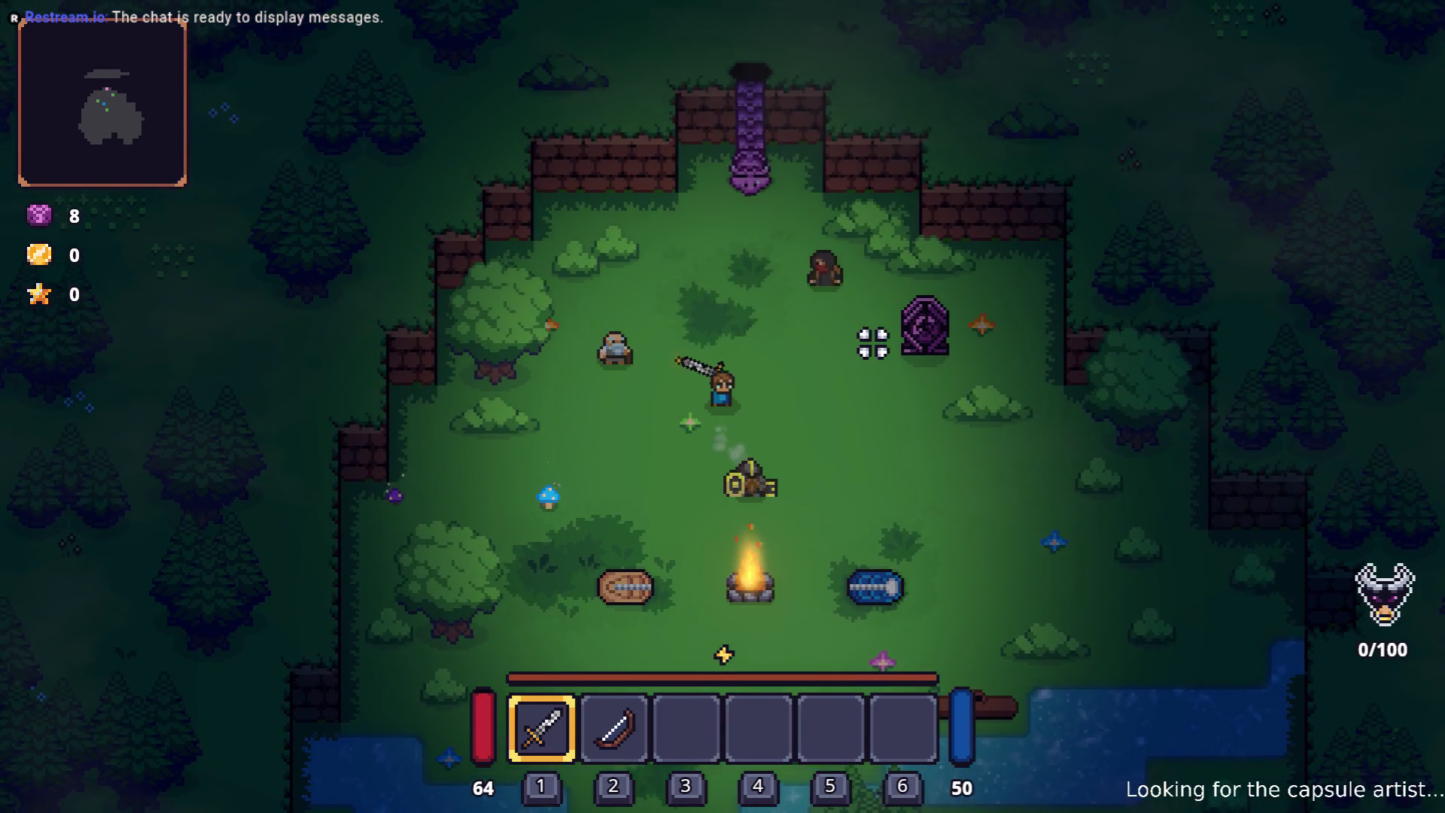
pyautogui.press('Tab')
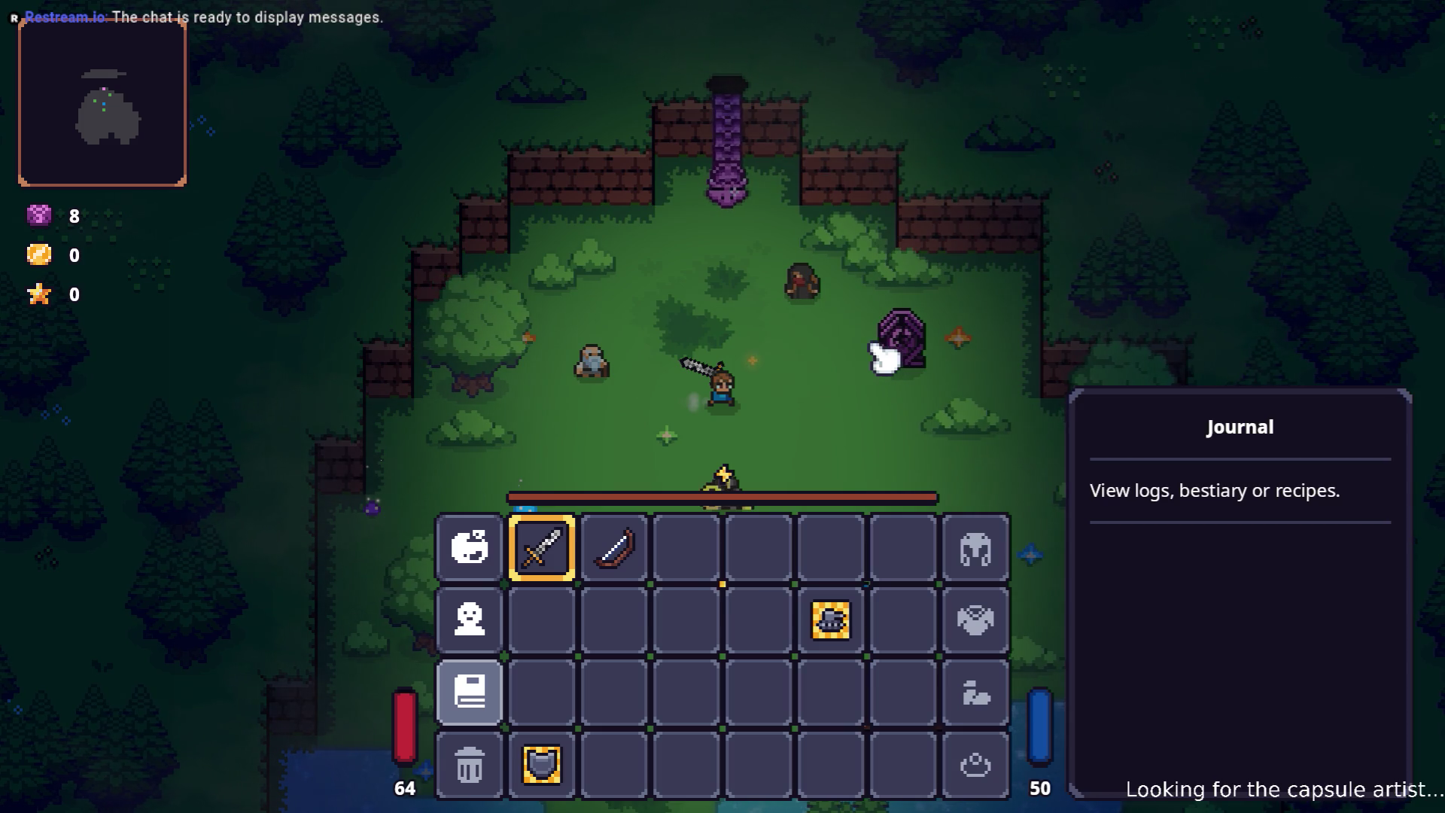
# - Open the Journal and move between the Bestiary and Recipes sections, ending on the Bestiary
pyautogui.press('j')
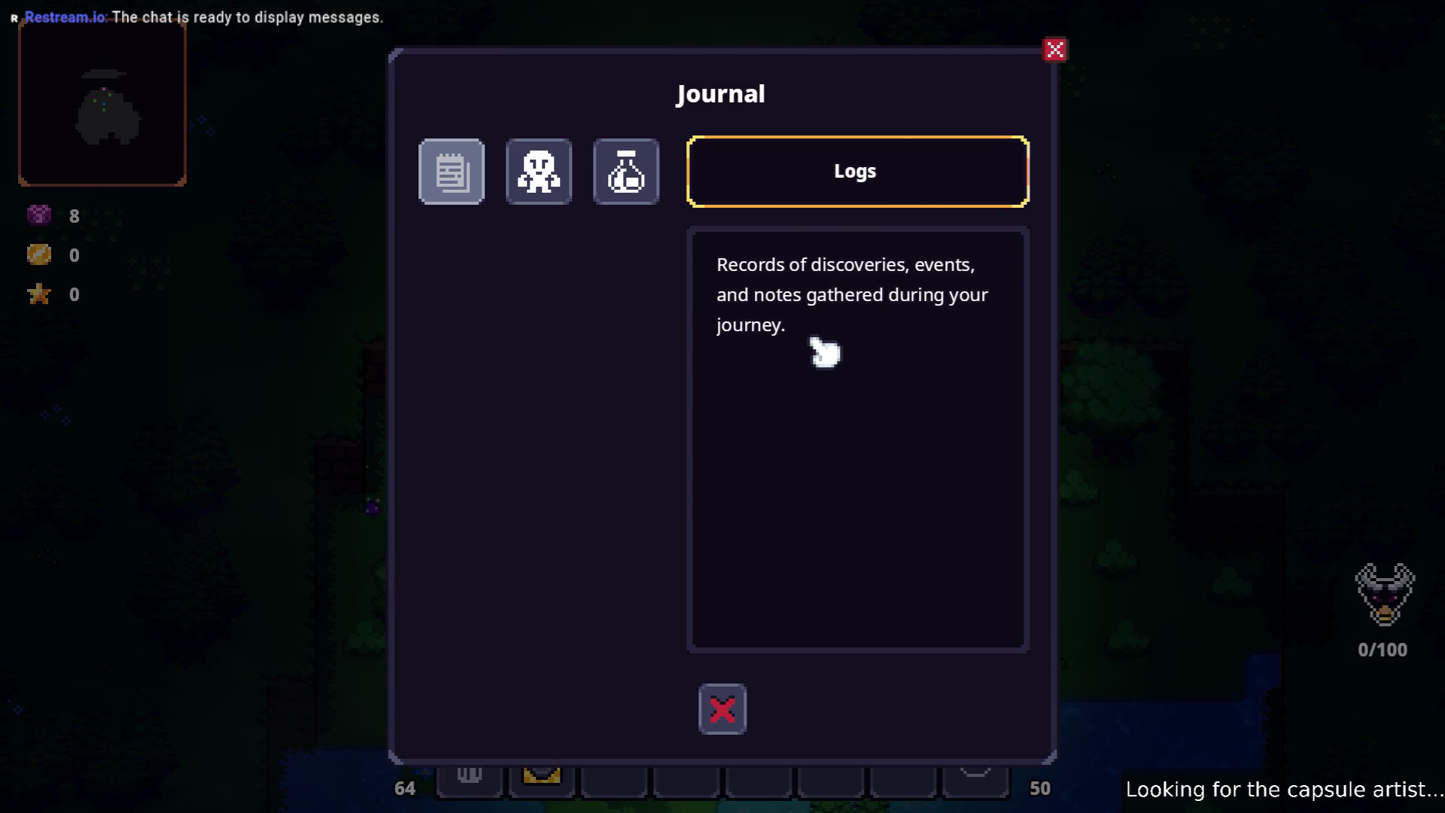
pyautogui.press('Right')
pyautogui.press('Right')
pyautogui.press('Left')
pyautogui.press('Left')
pyautogui.press('Right')
pyautogui.press('Return')
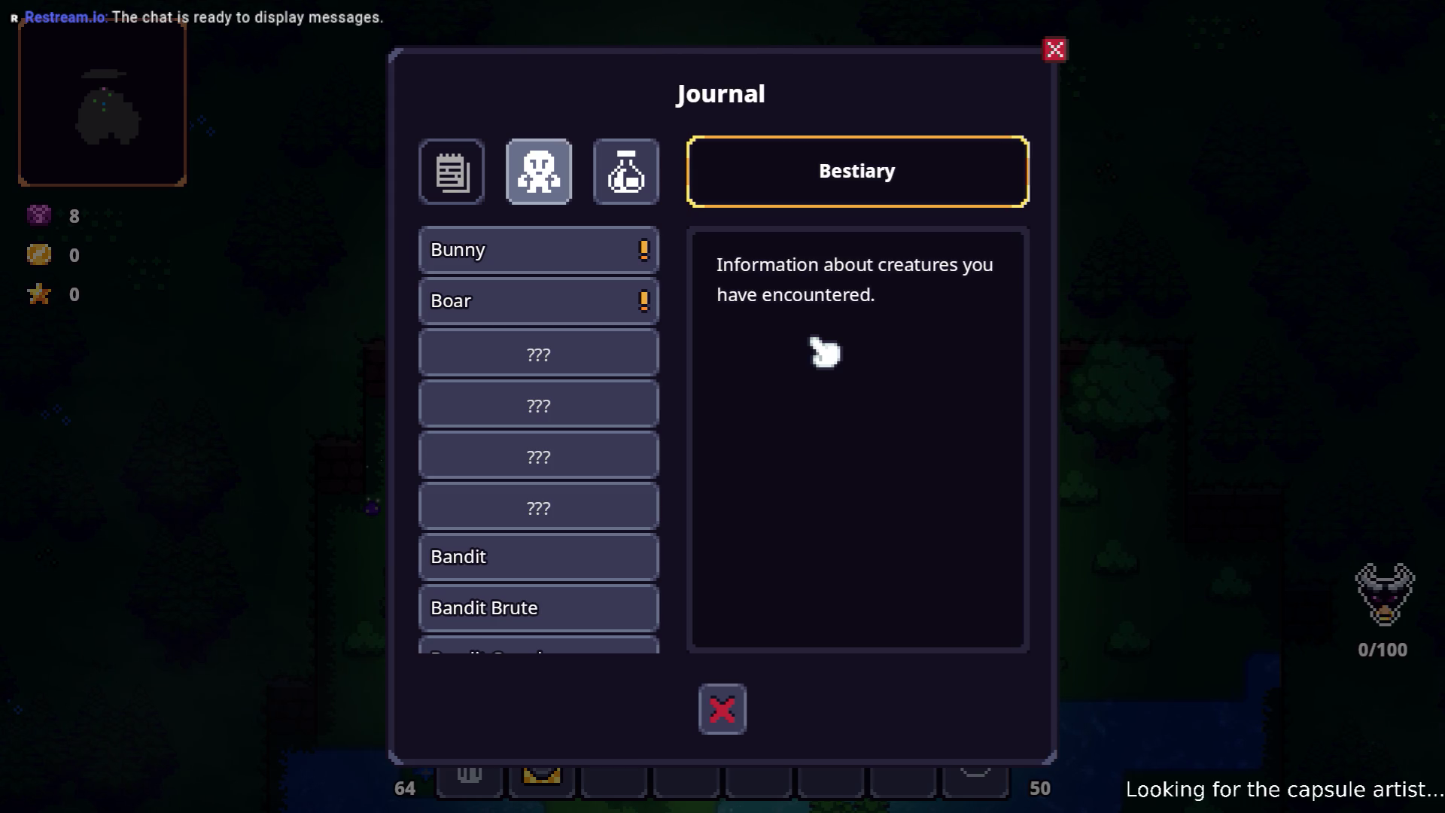
pyautogui.press('Right')
pyautogui.press('Return')
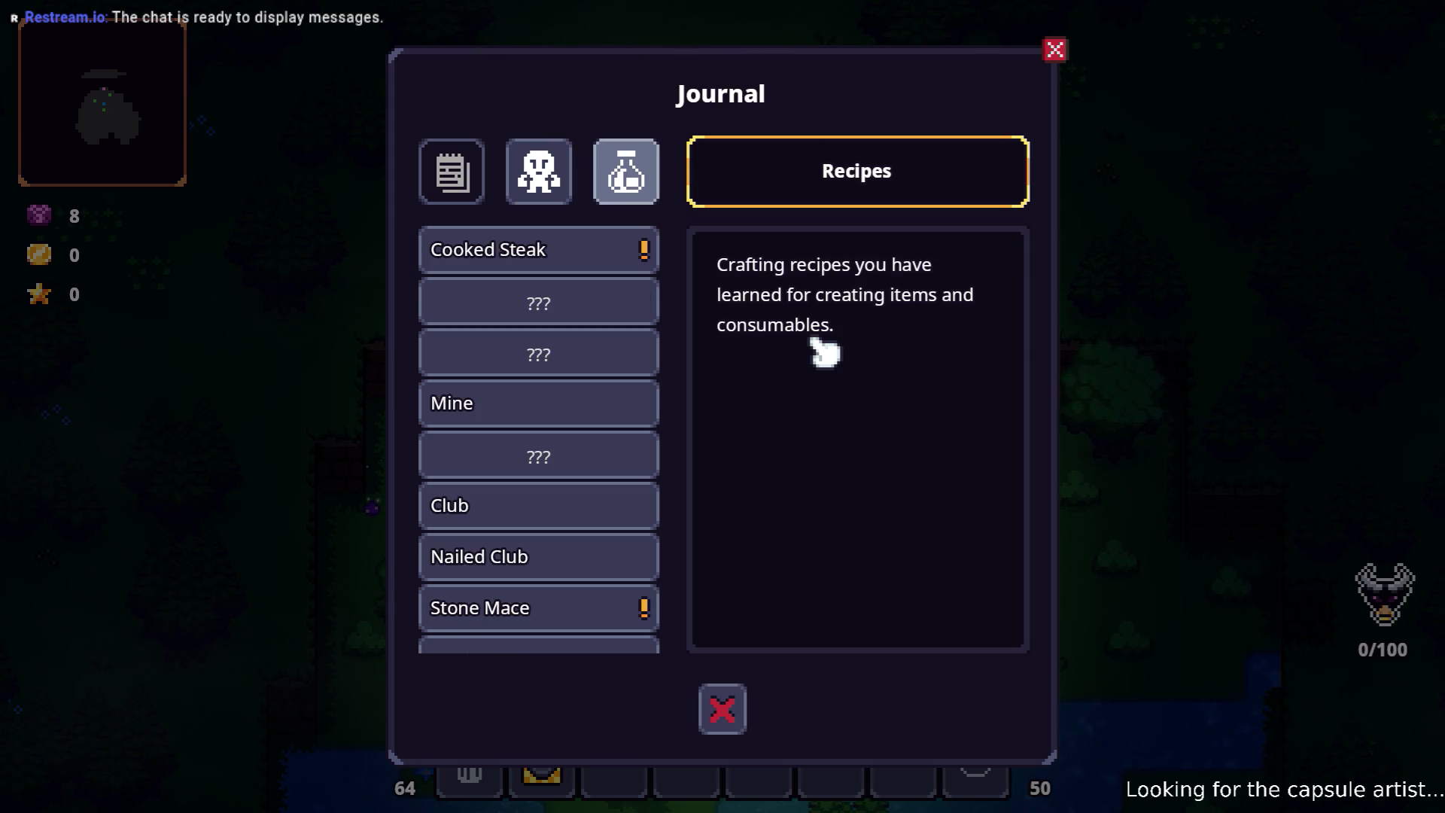
pyautogui.press('Left')
pyautogui.press('Return')
# - View the Bunny, Boar and Bandit Brute bestiary entries
pyautogui.press('Down')
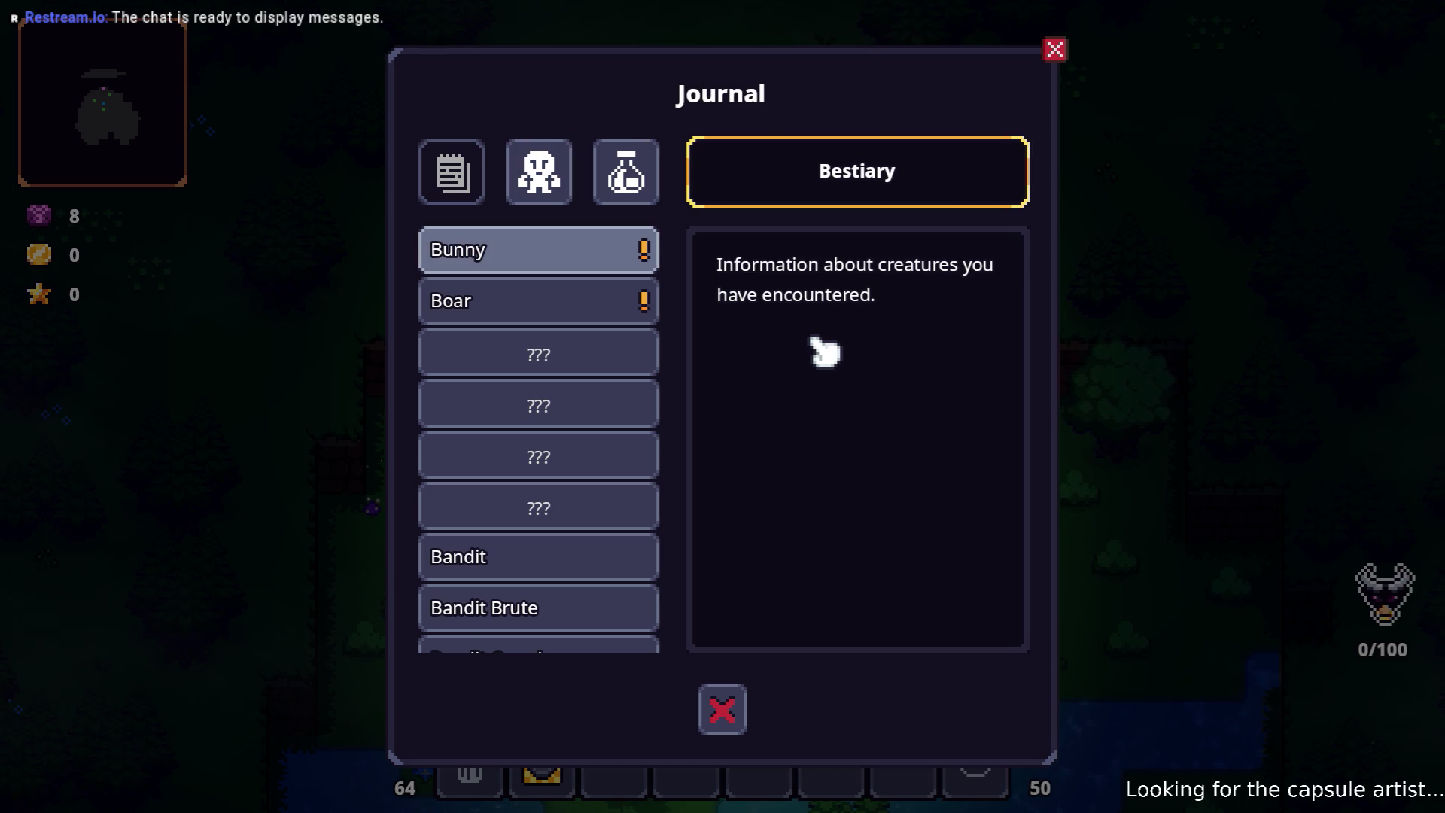
pyautogui.press('Return')
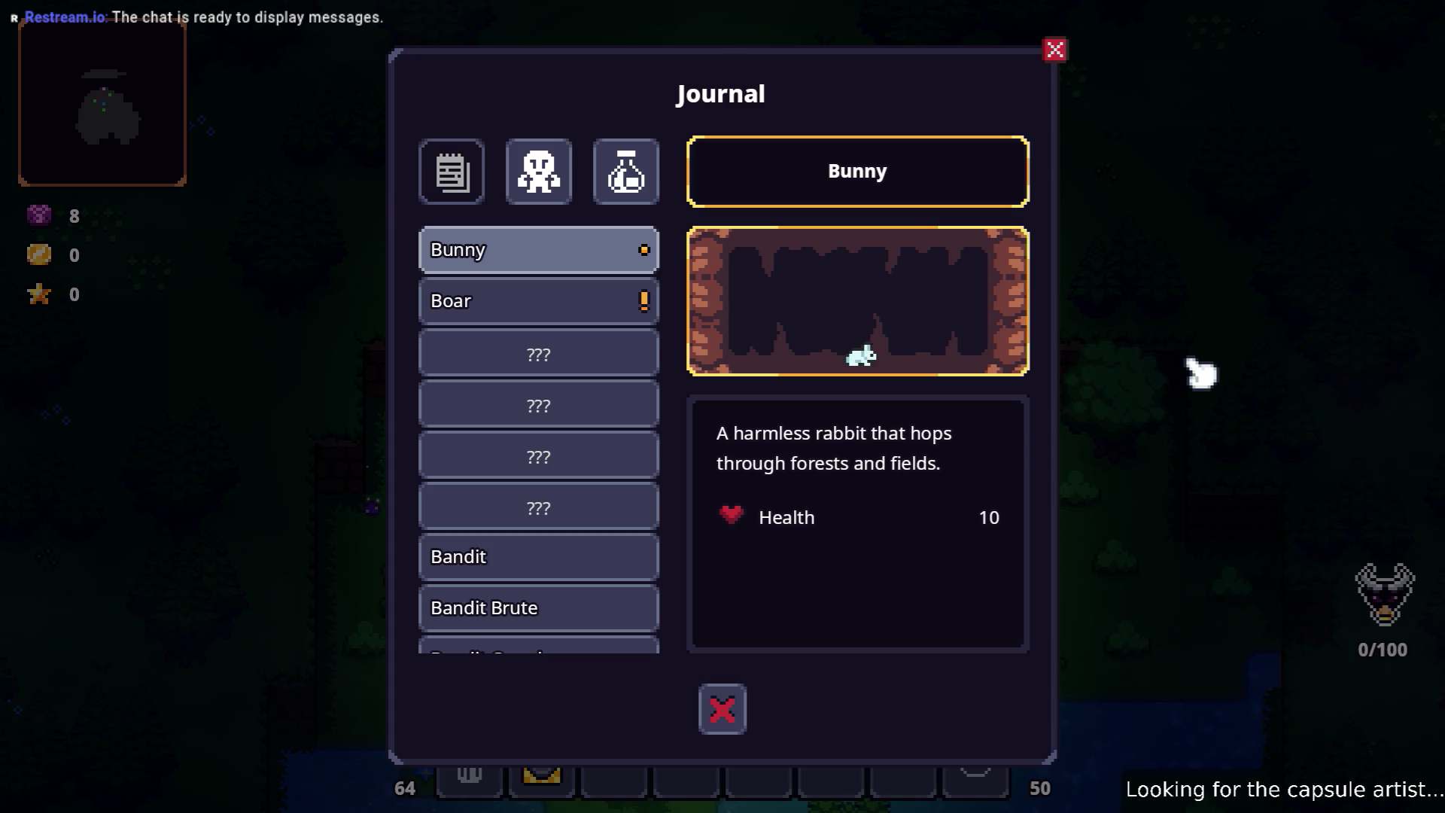
pyautogui.press('Down')
pyautogui.press('Return')
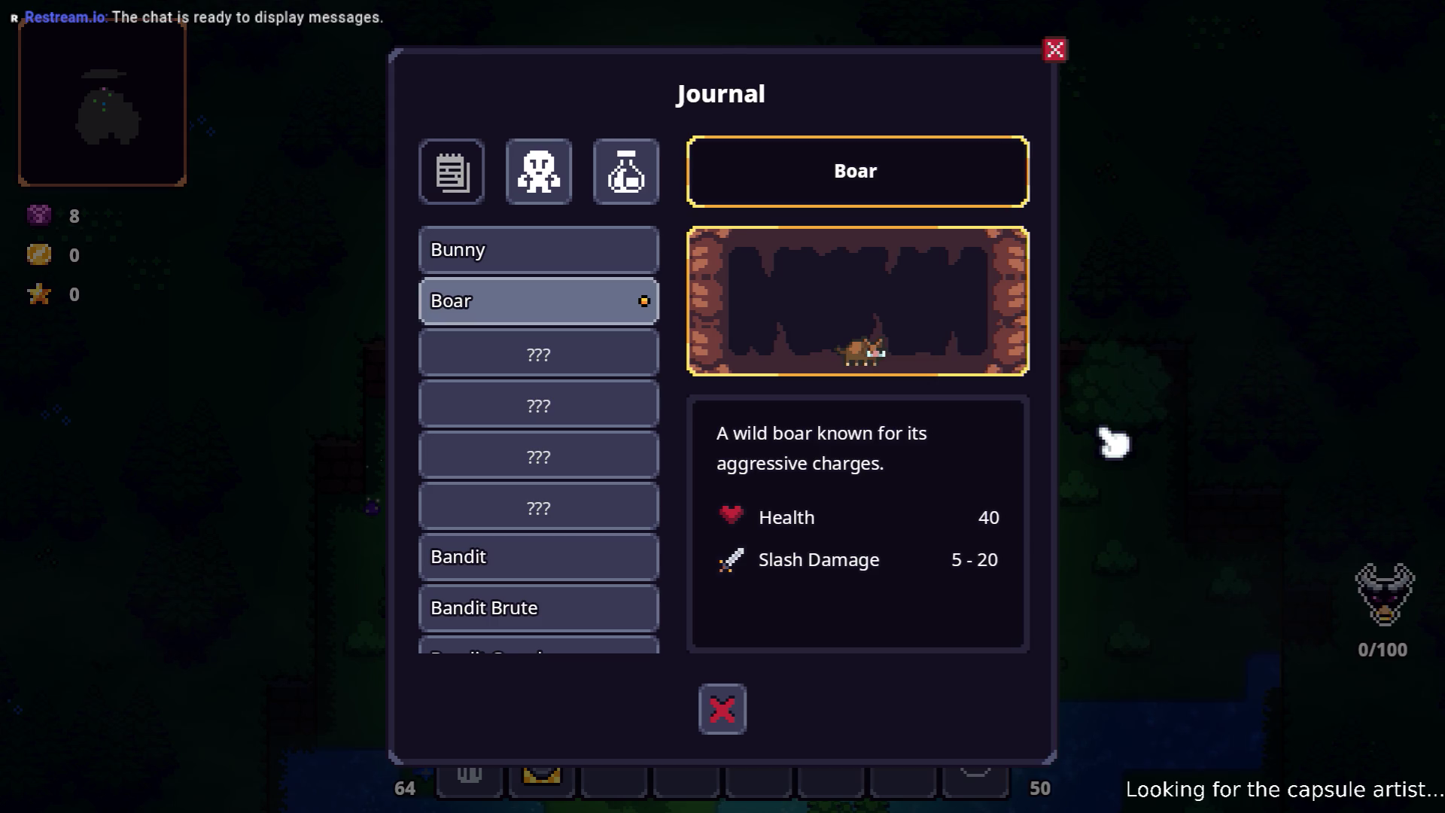
pyautogui.press('Down')
pyautogui.press('Down')
pyautogui.press('Down')
pyautogui.press('Return')
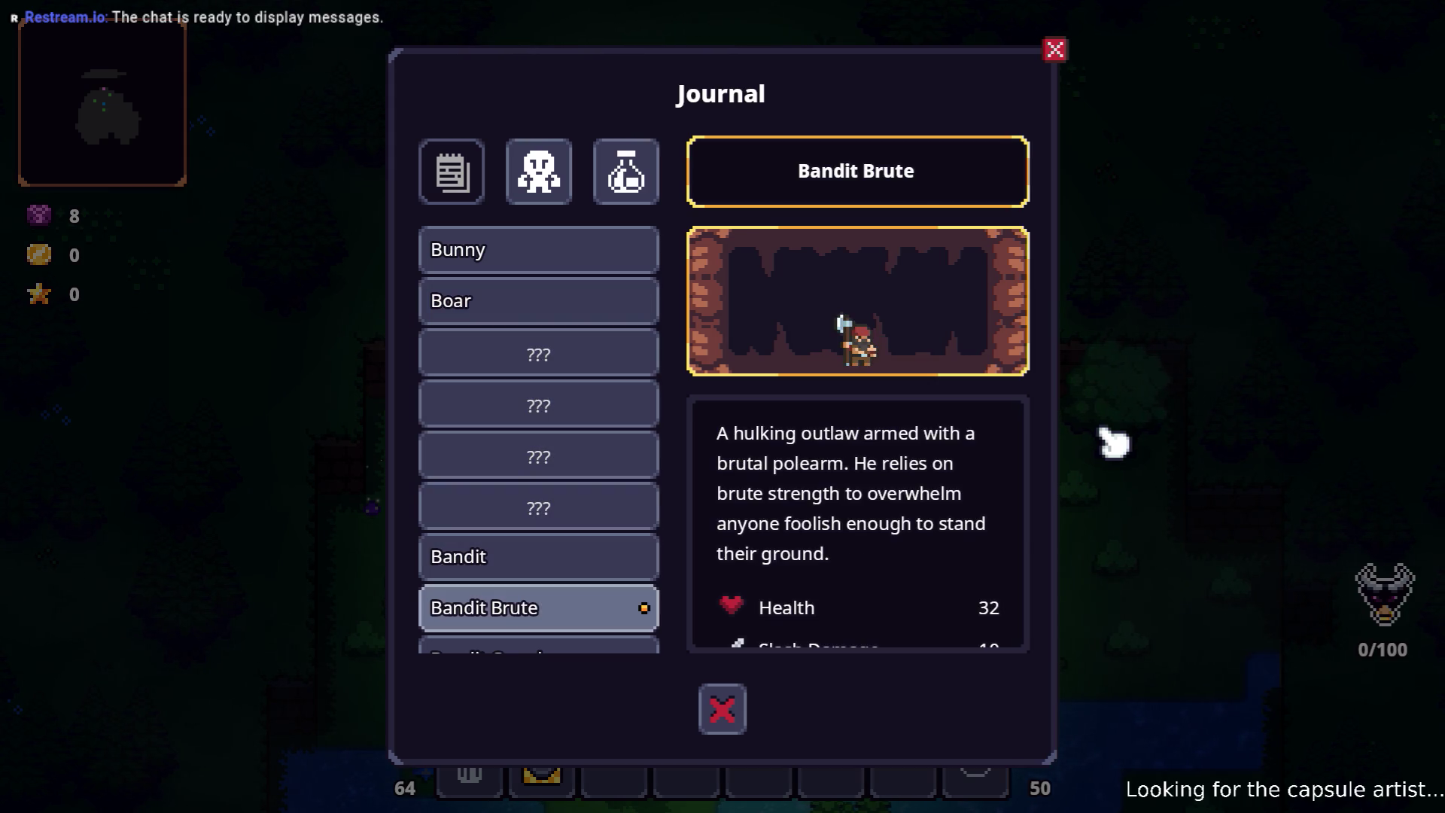
# - View the Bandit Crossbowman, Bandit Thug and Bandit Horseman entries
pyautogui.press('Down')
pyautogui.press('Return')
pyautogui.press('Down')
pyautogui.press('Return')
pyautogui.press('Down')
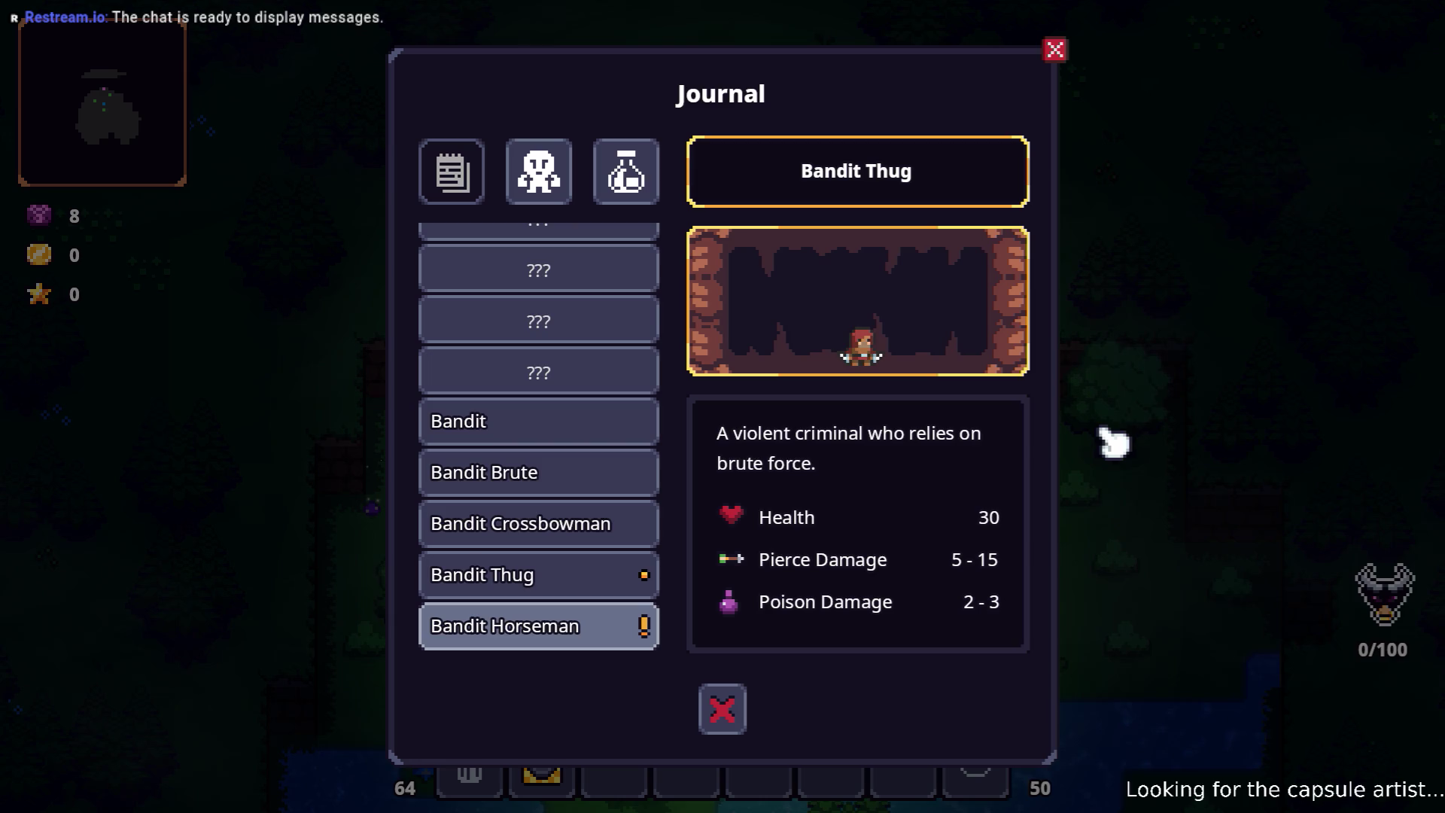
pyautogui.press('Return')
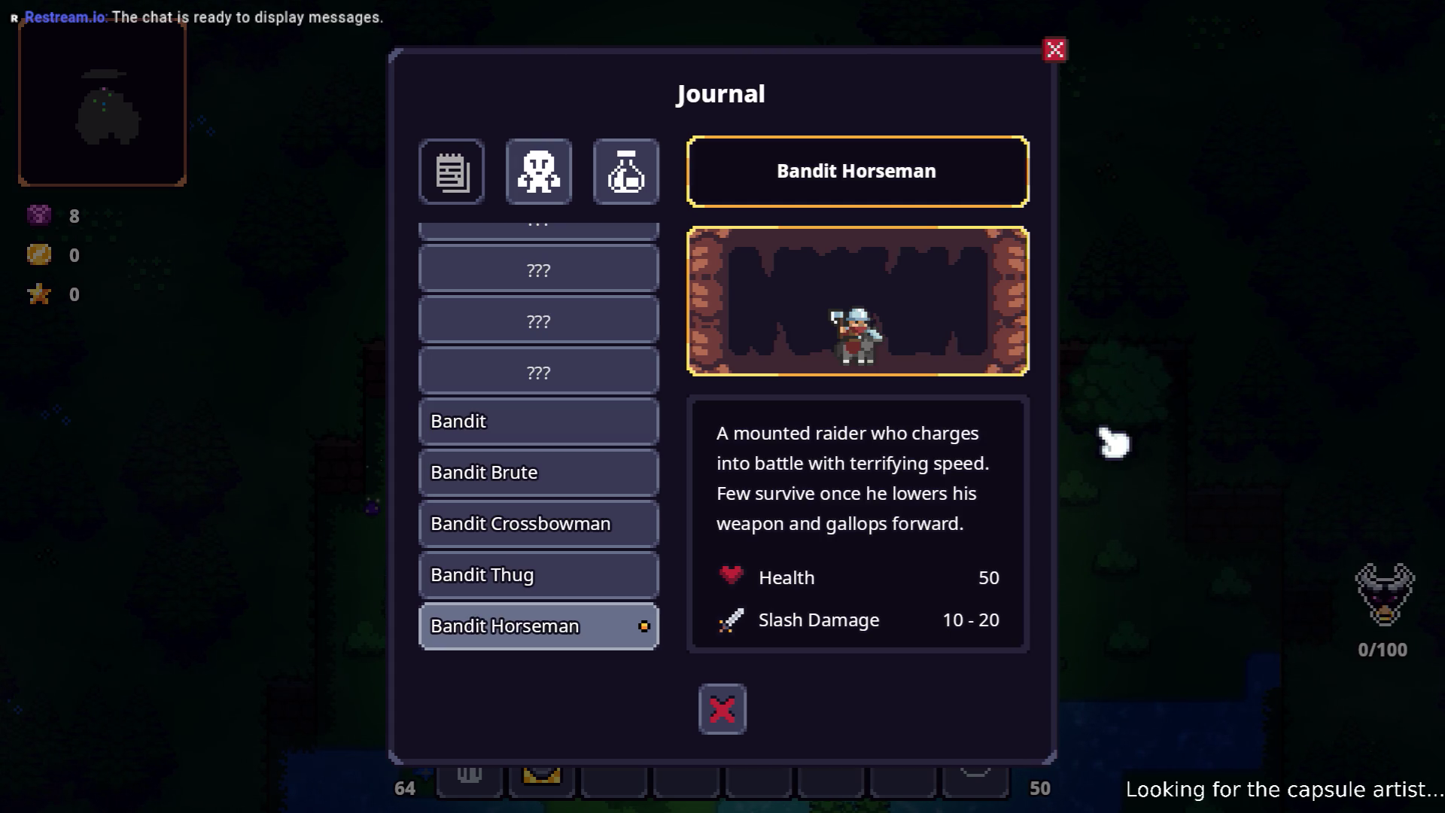
# - Show the Bandit Leader details and move among the neighbouring bandit entries
pyautogui.press('Down')
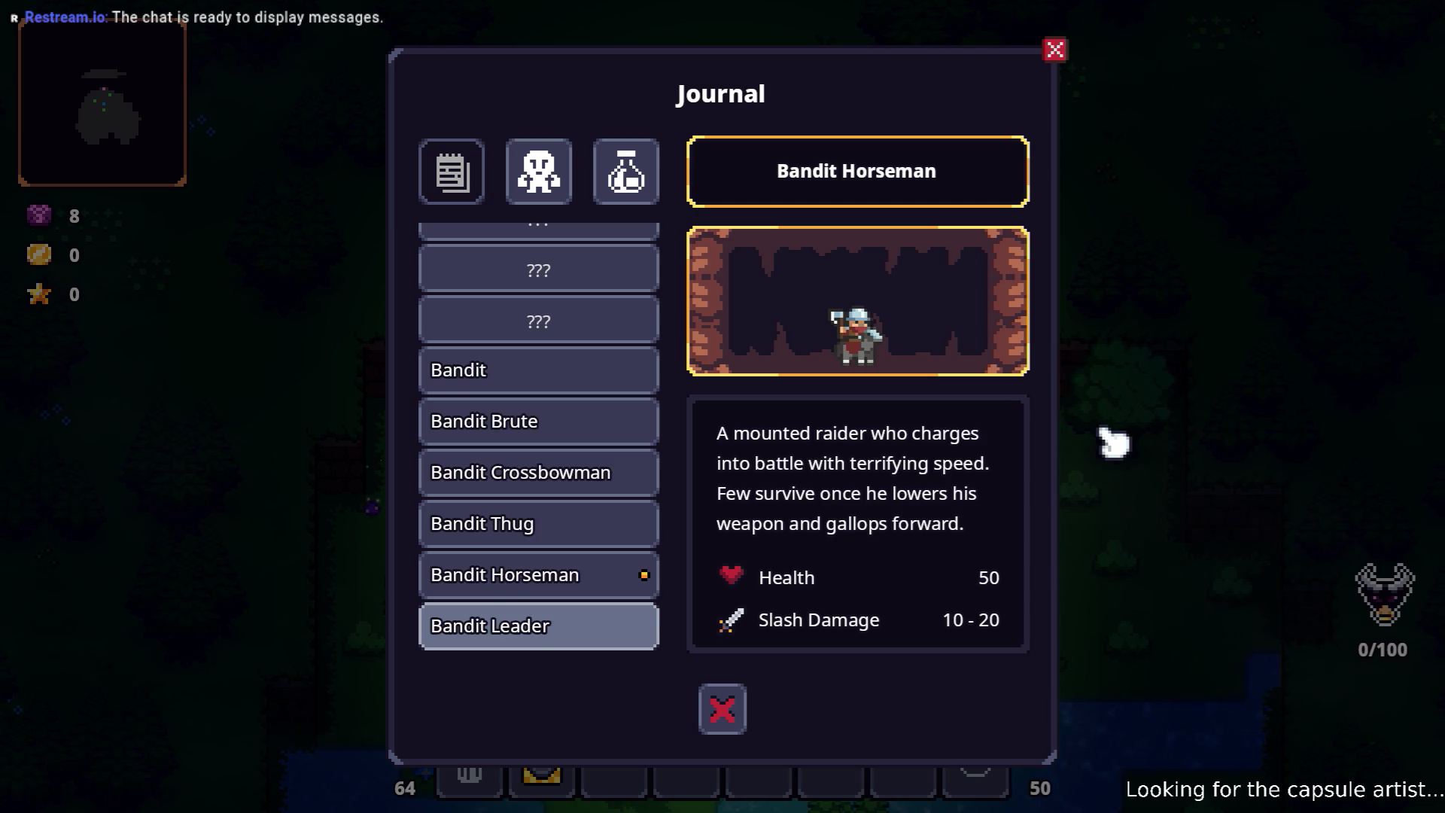
pyautogui.press('Return')
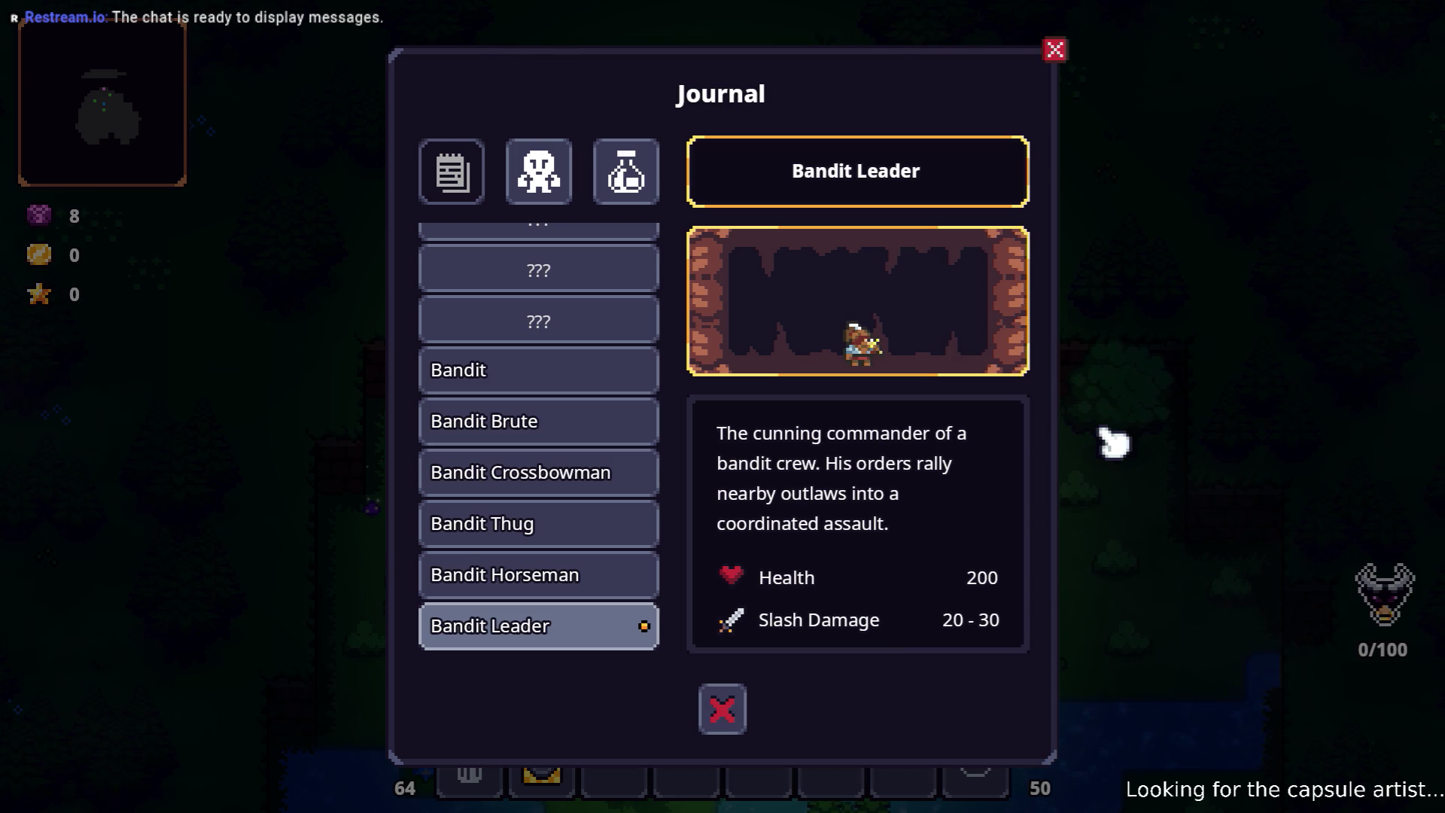
pyautogui.press('Up')
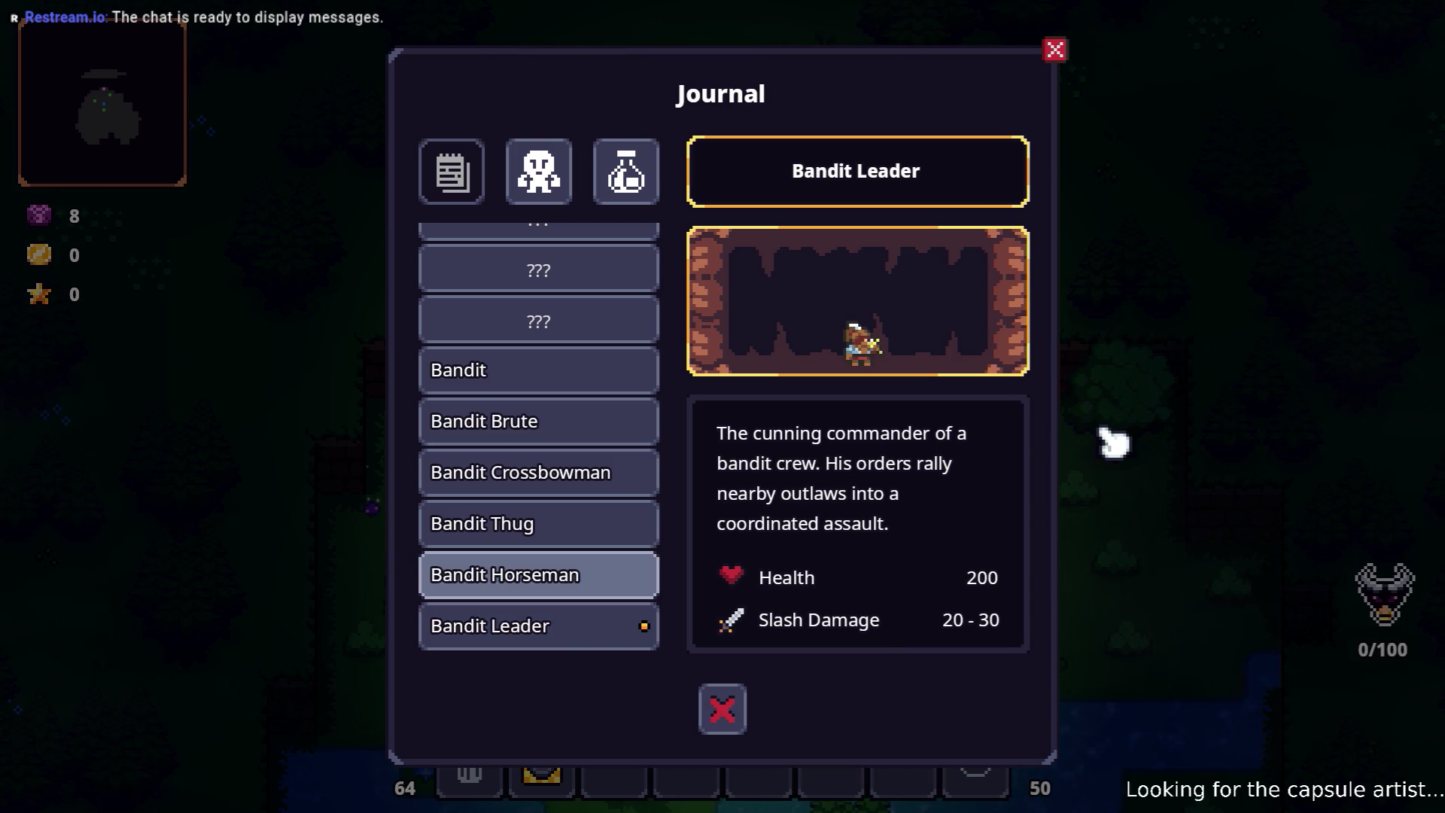
pyautogui.press('Down')
pyautogui.press('Up')
pyautogui.press('Up')
pyautogui.press('Up')
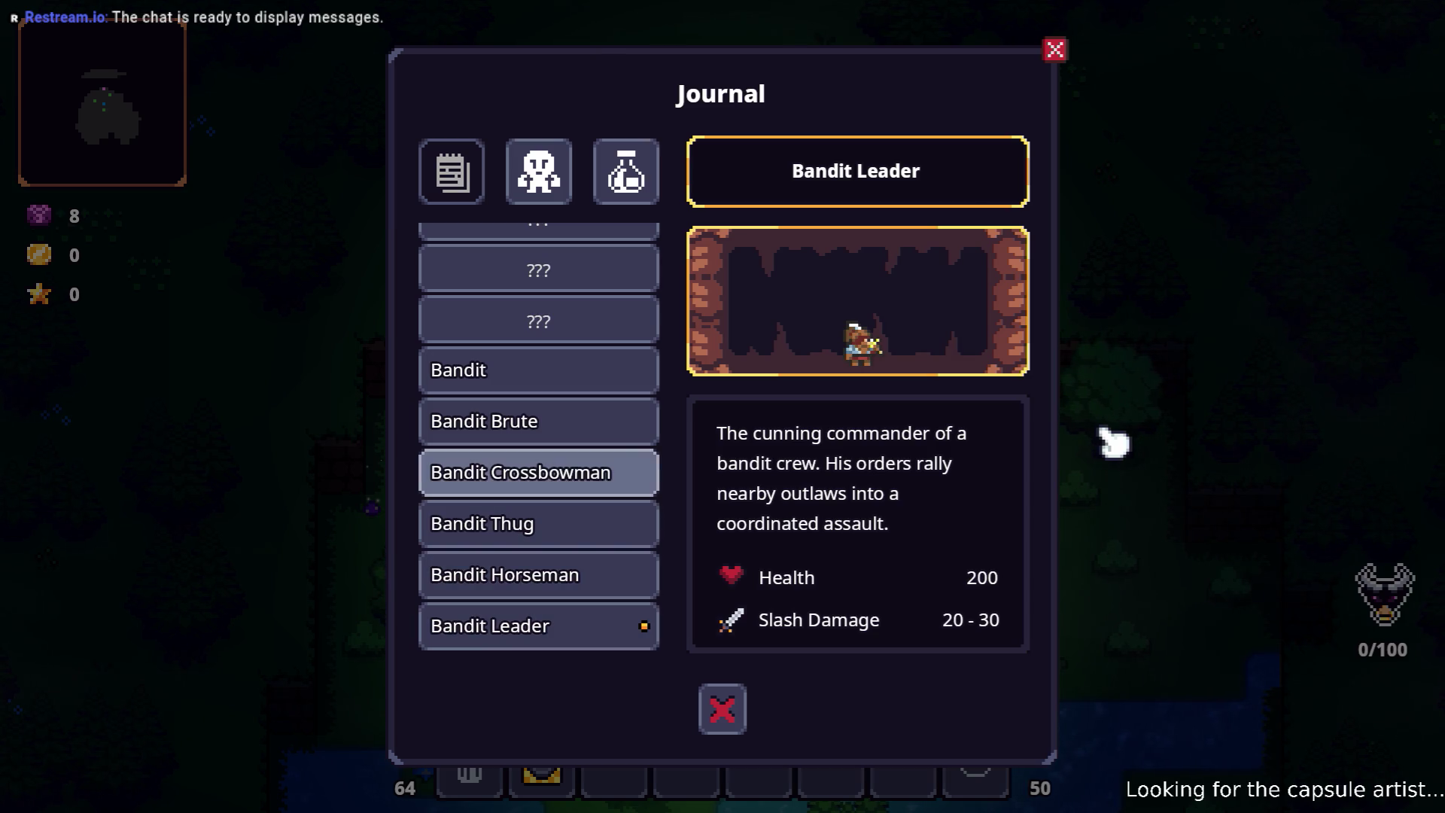
pyautogui.press('Down')
# - Show the Slime and Spiked Slime creature details
pyautogui.press('Down')
pyautogui.press('Down')
pyautogui.press('Down')
pyautogui.press('Down')
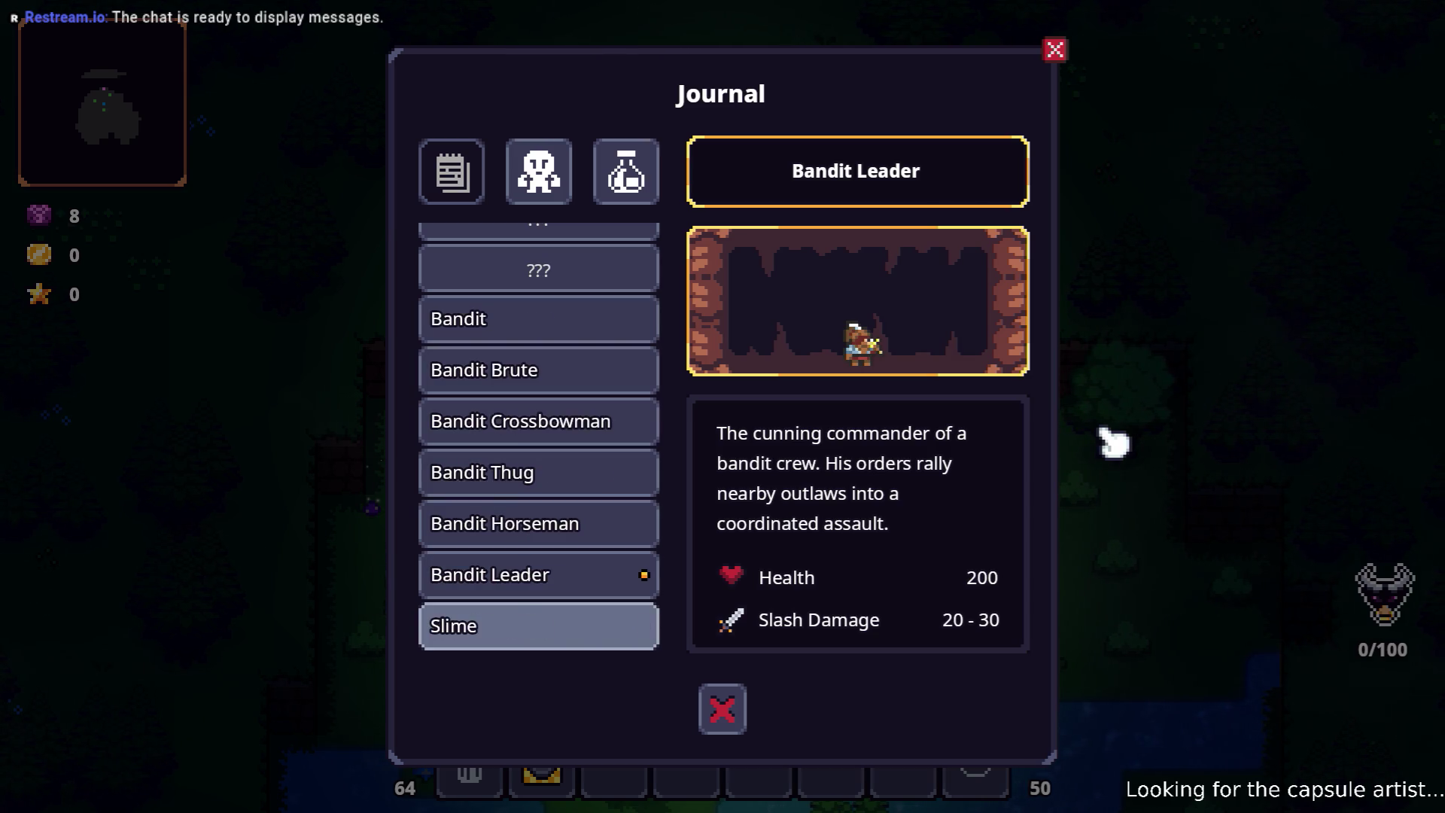
pyautogui.press('Return')
pyautogui.press('Down')
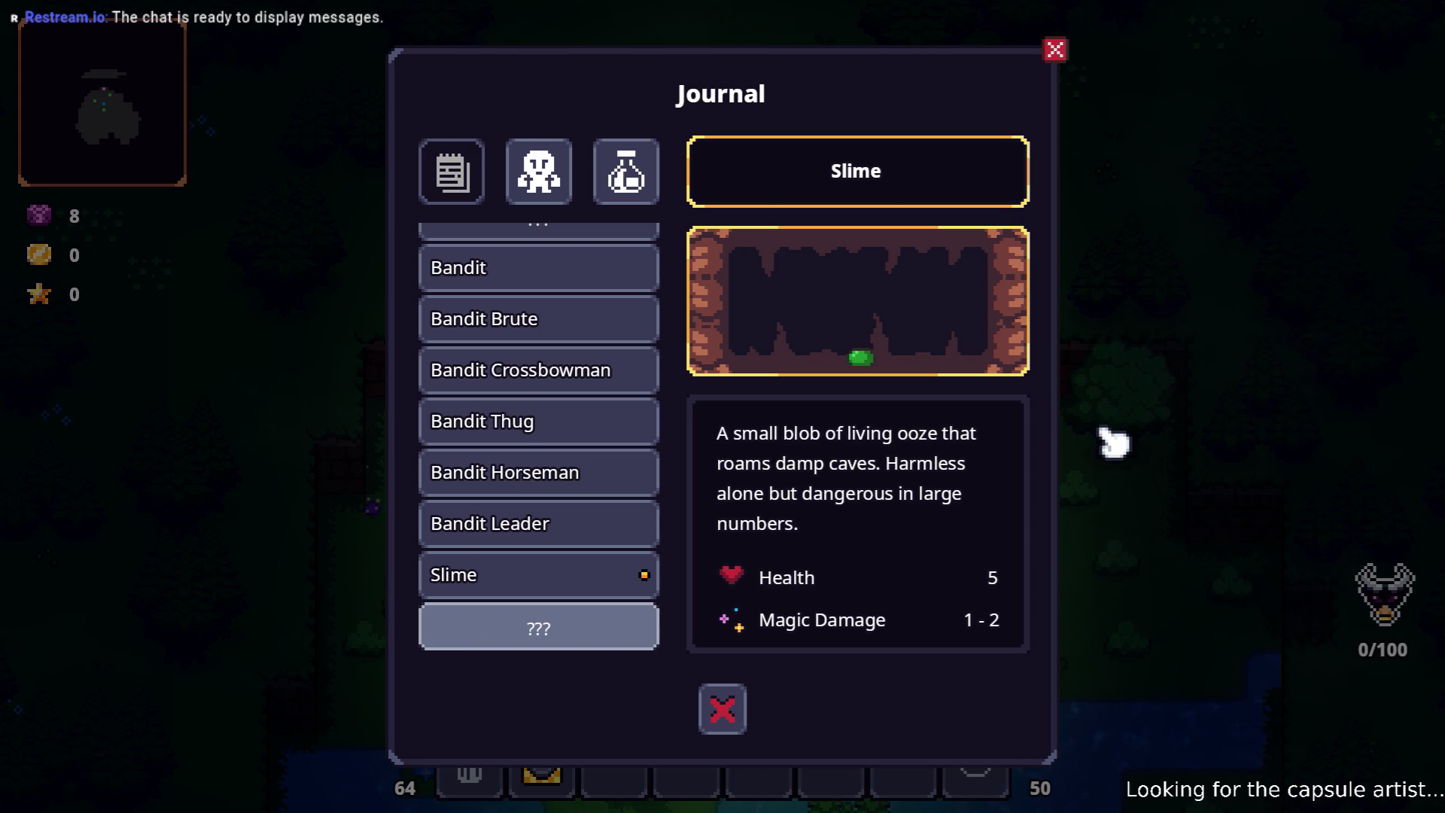
pyautogui.press('Return')
pyautogui.press('Down')
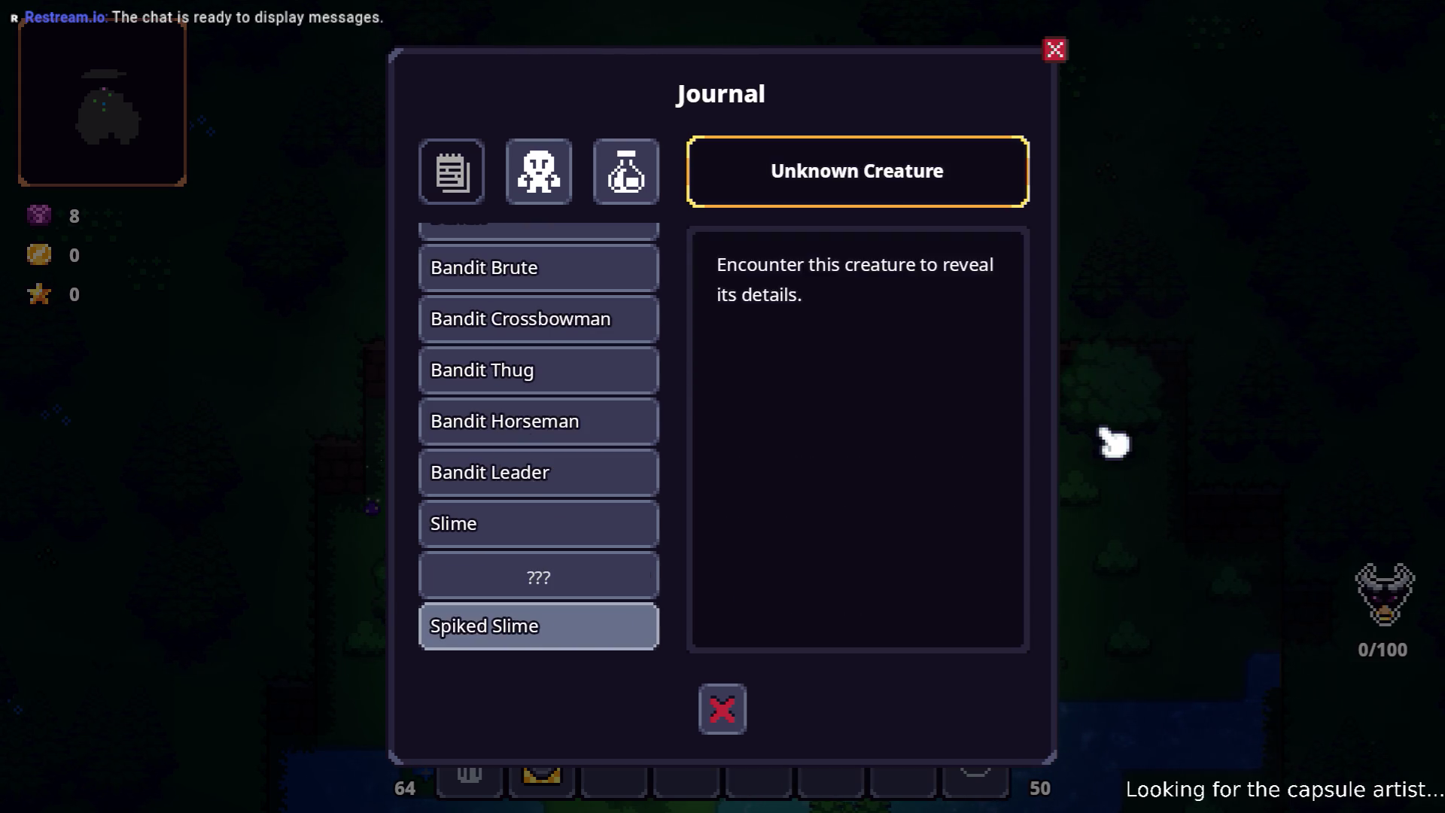
pyautogui.press('Return')
pyautogui.press('Up')
pyautogui.press('Up')
pyautogui.press('Down')
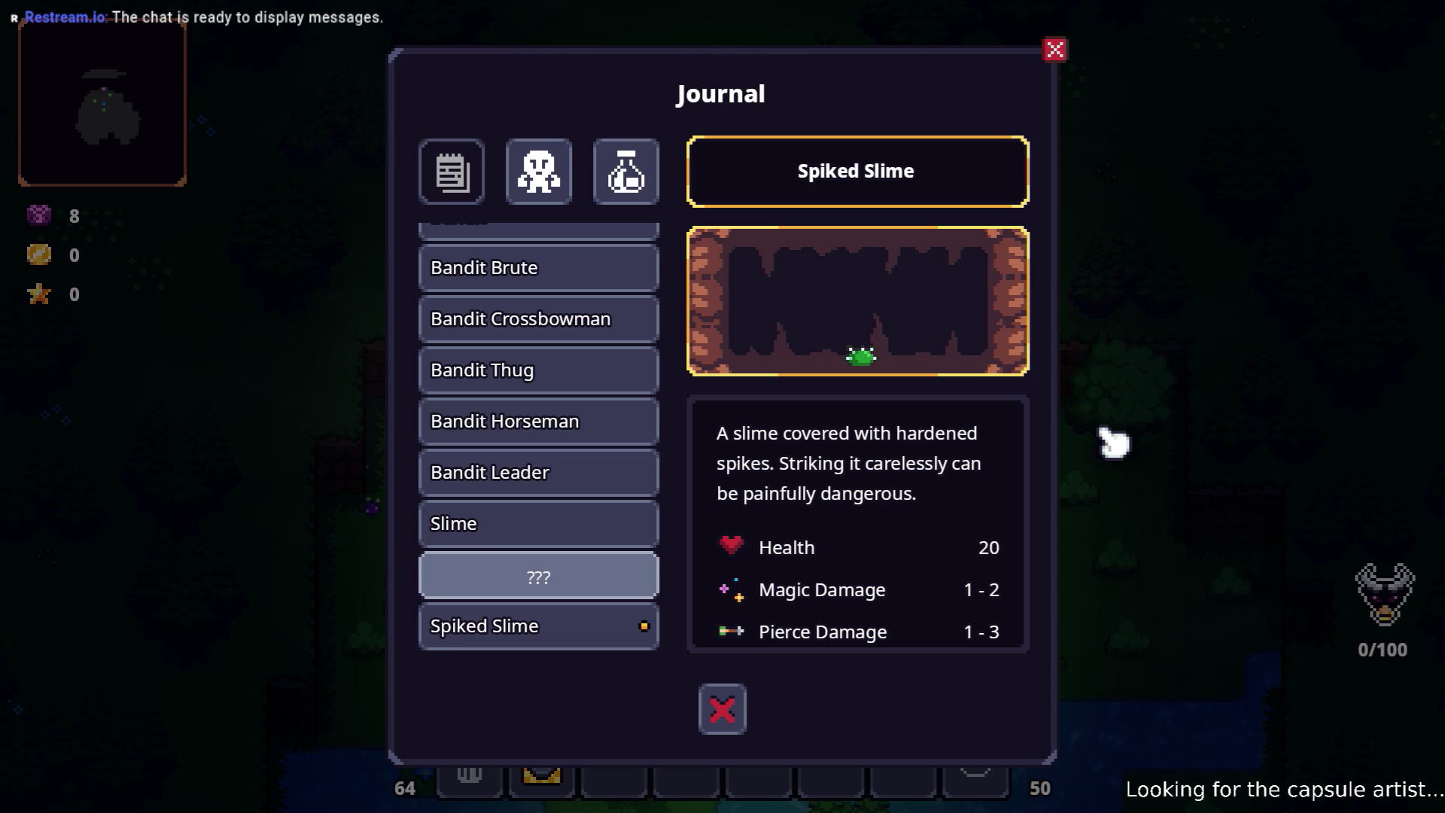
# - Show the full Bandit Brute stats, then the Crossbowman, Thug and Leader entries
pyautogui.press('Up')
pyautogui.press('Up')
pyautogui.press('Up')
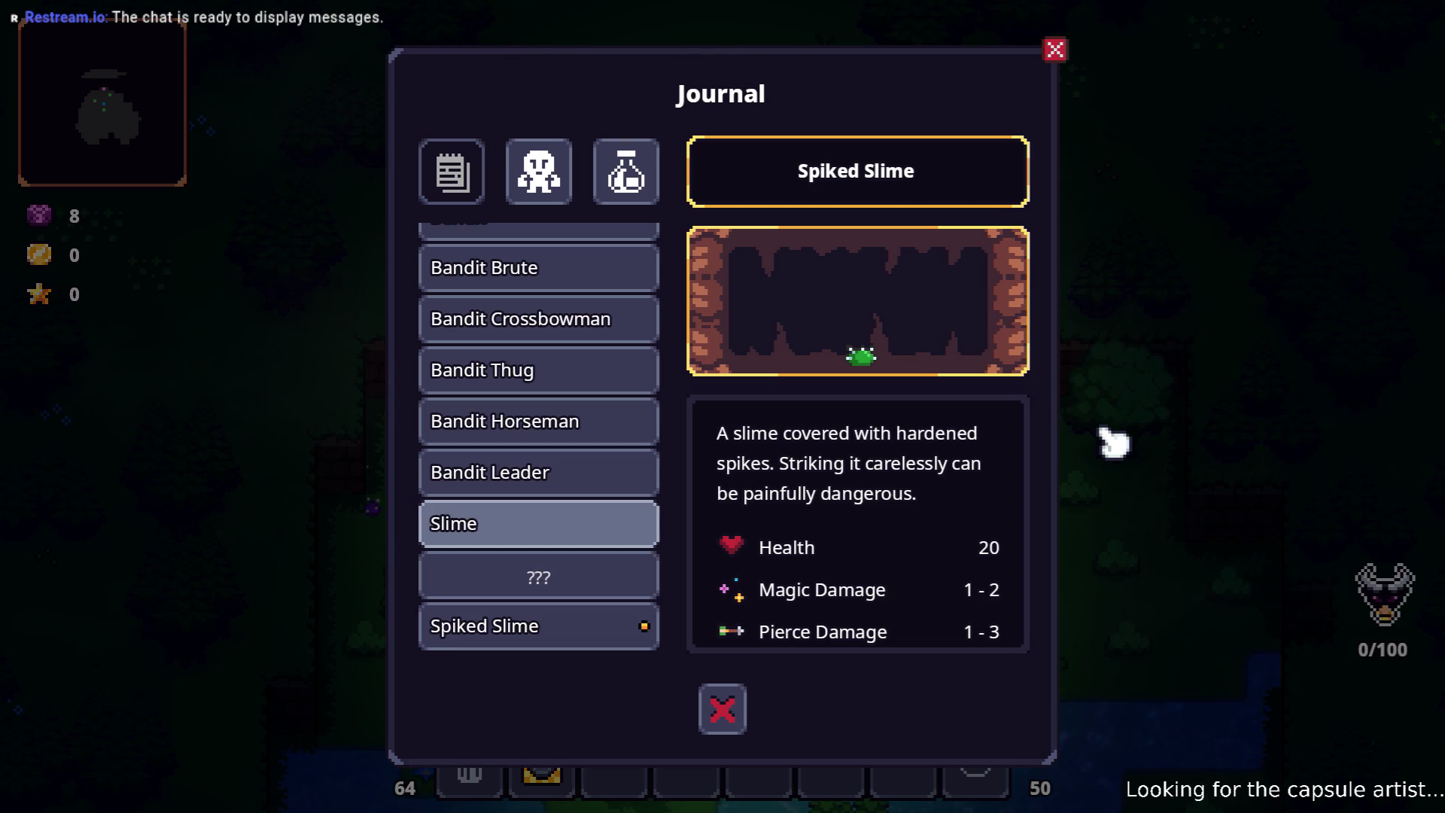
pyautogui.press('Down')
pyautogui.press('Down')
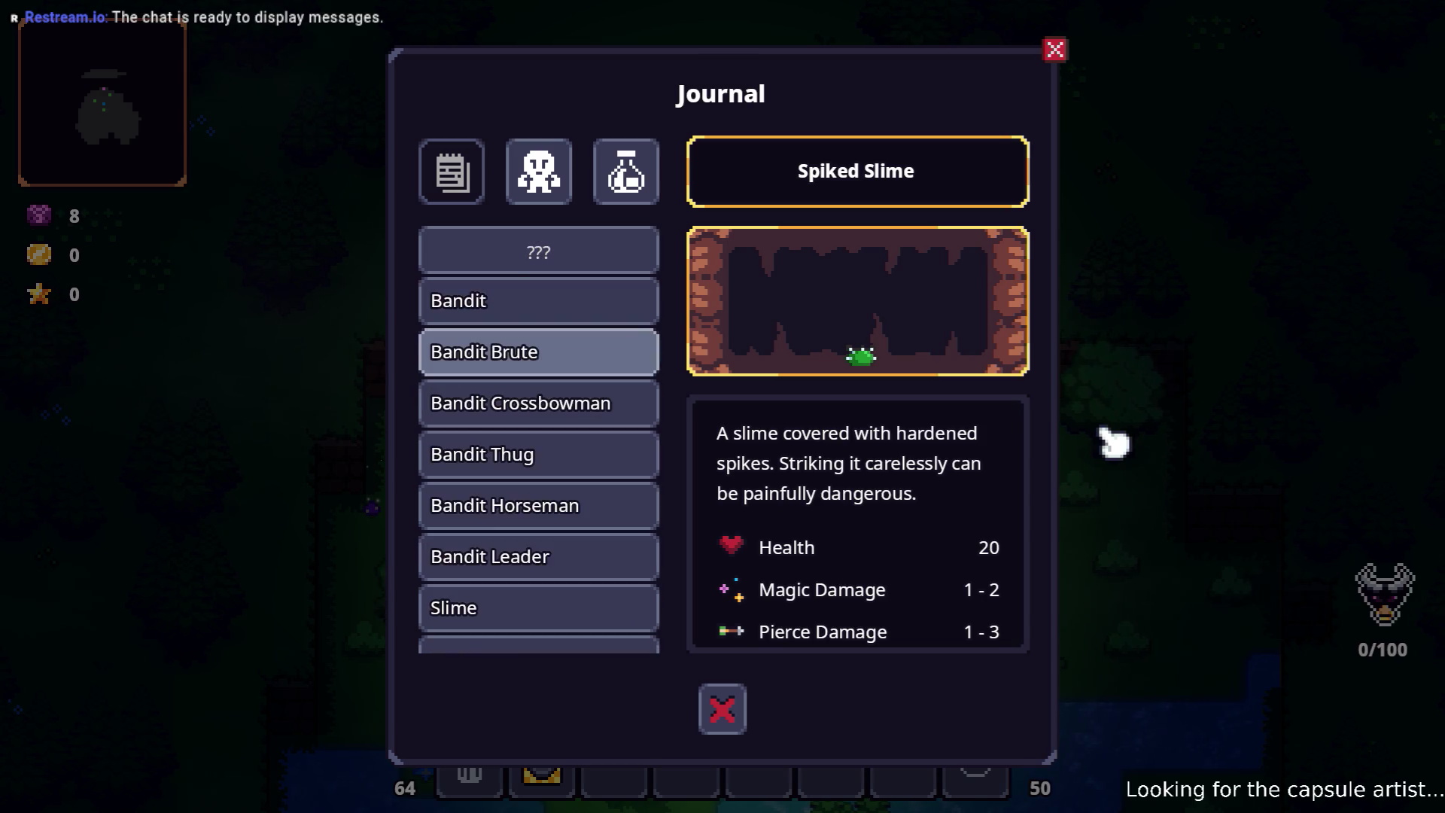
pyautogui.press('Return')
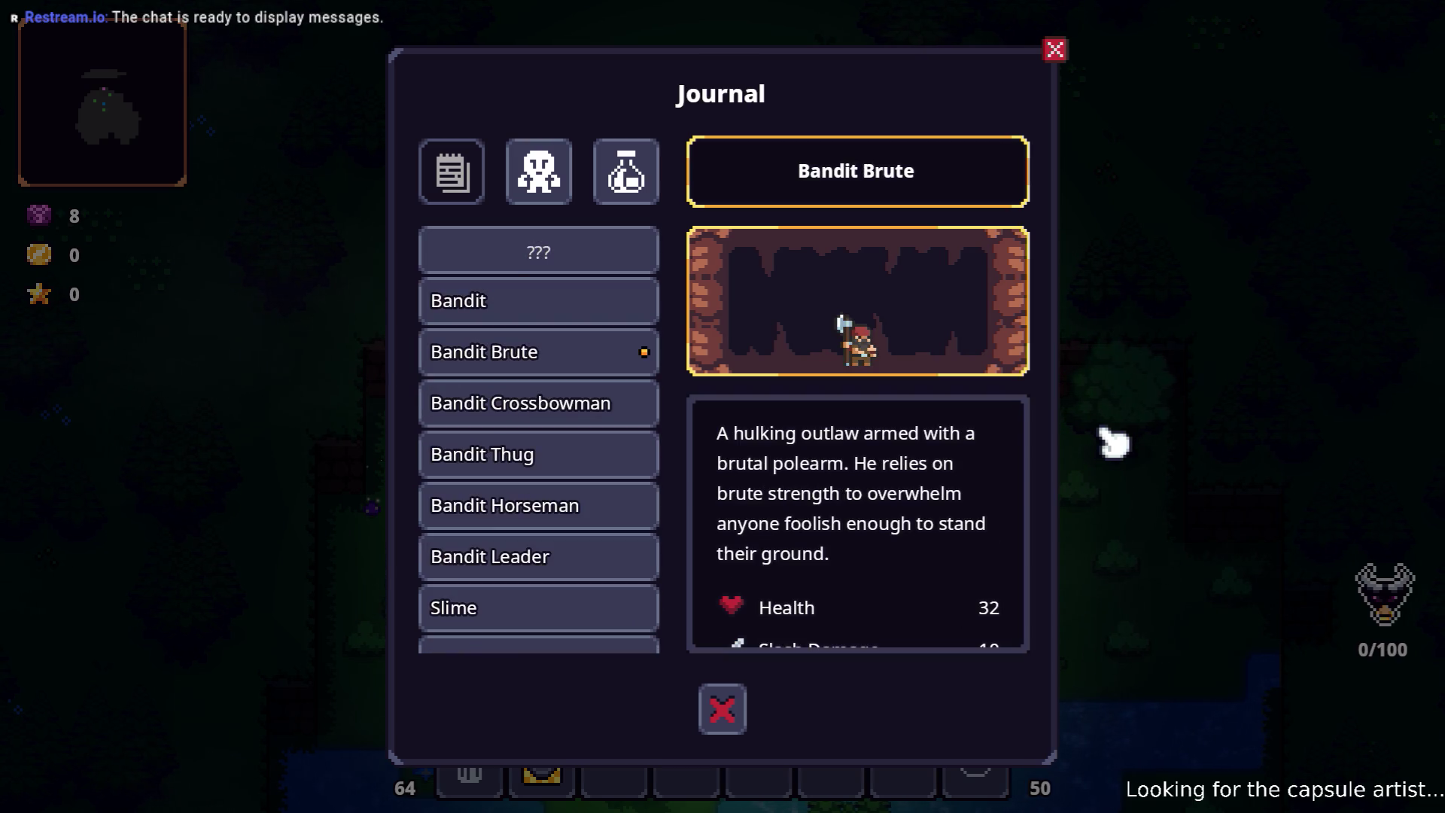
pyautogui.press('Down')
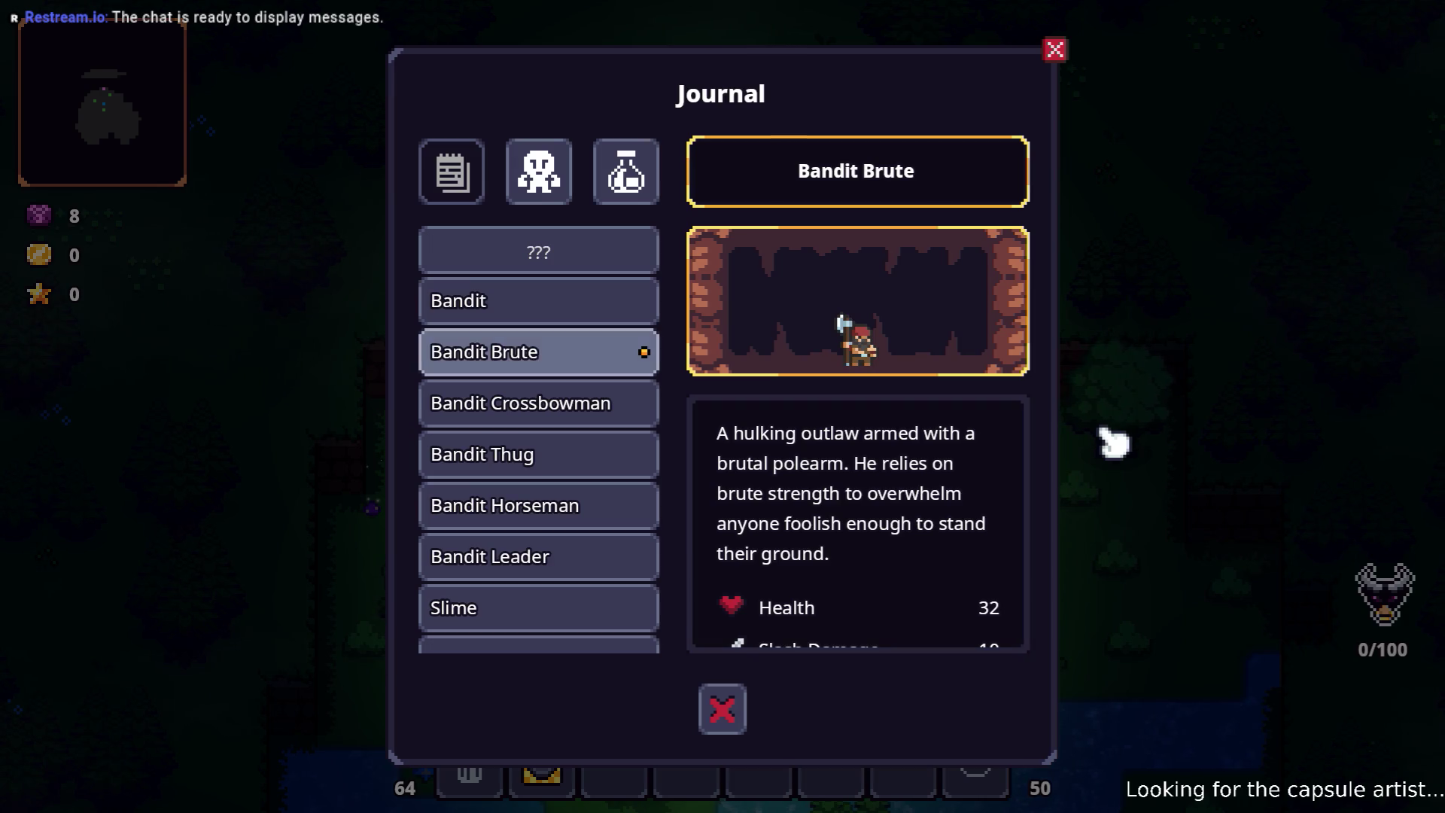
pyautogui.press('Down')
pyautogui.press('Down')
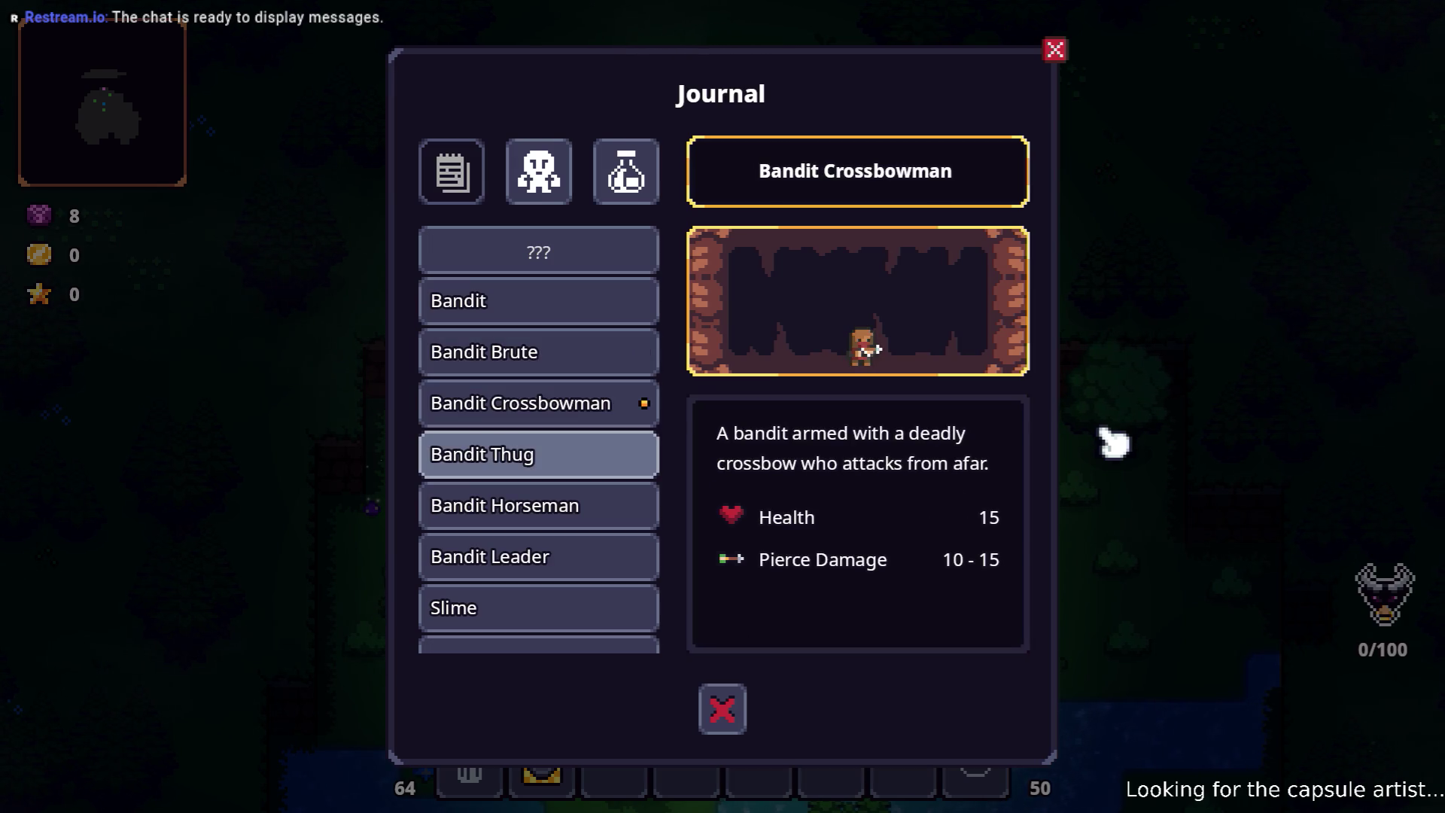
pyautogui.press('Down')
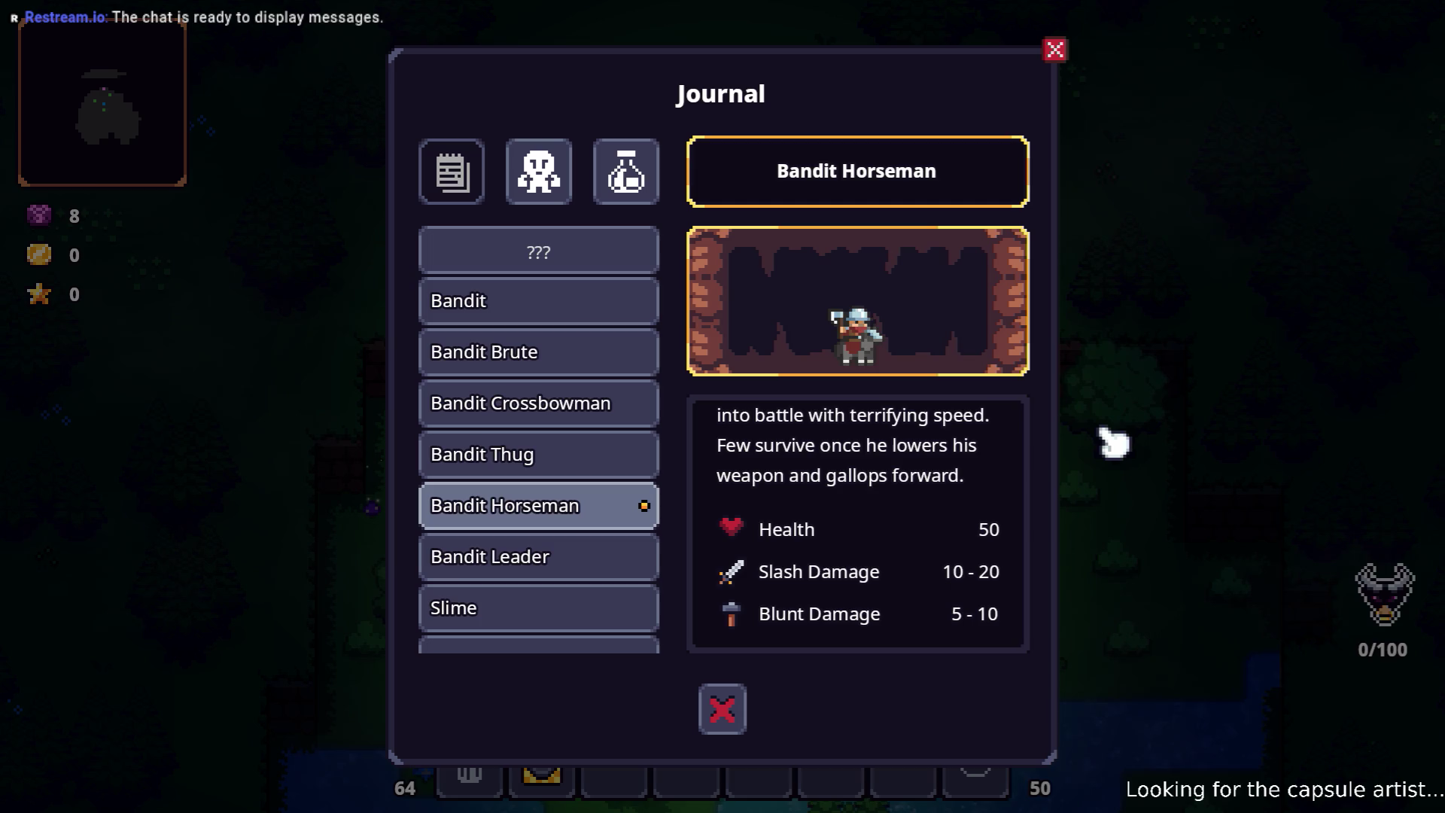
pyautogui.press('Up')
pyautogui.press('Up')
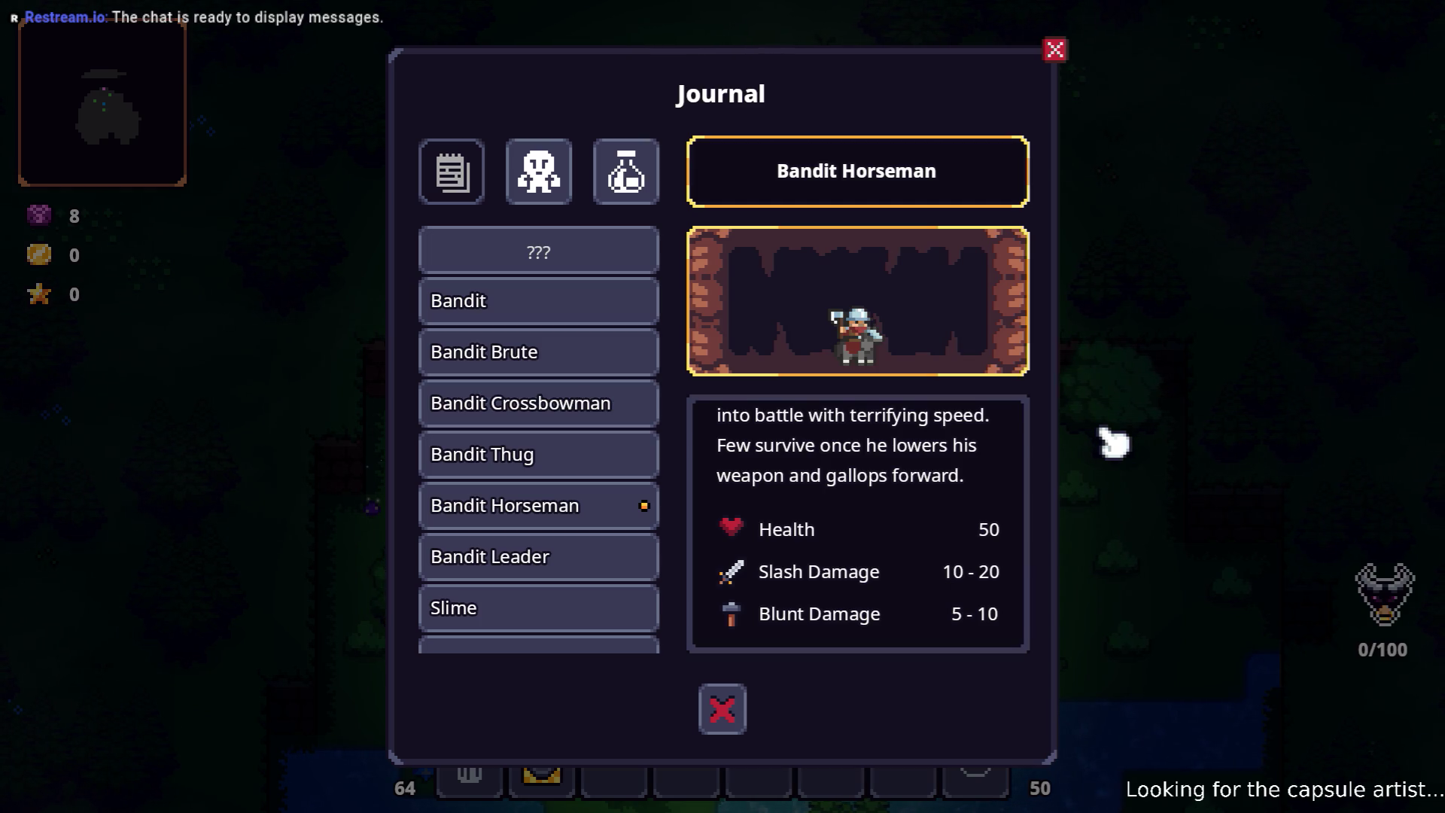
pyautogui.press('Down')
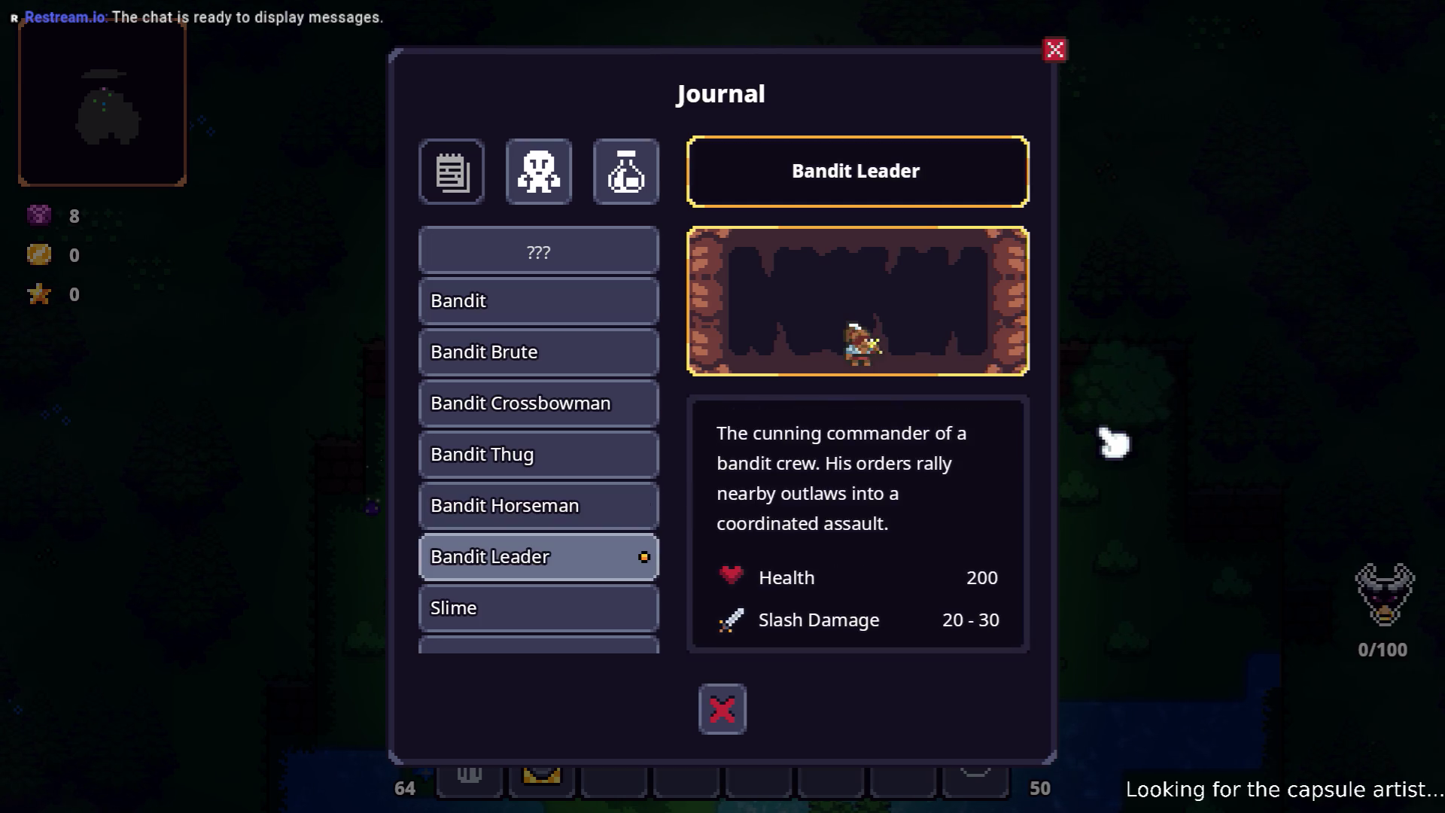
# - Return to the top of the creature list and shift focus between list and description
pyautogui.press('Up')
pyautogui.press('Up')
pyautogui.press('Up')
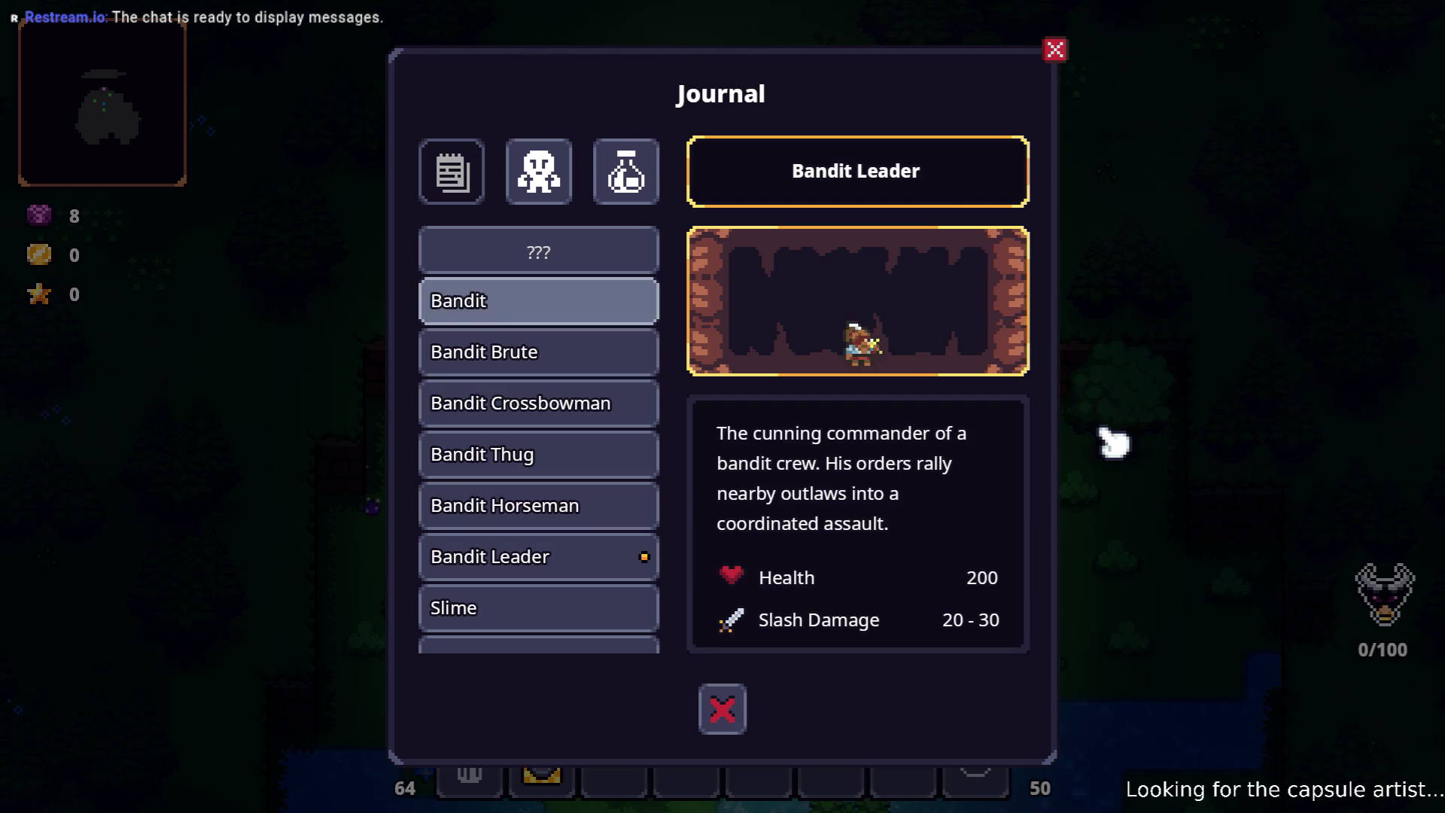
pyautogui.press('Up')
pyautogui.press('Up')
pyautogui.press('Up')
pyautogui.press('Down')
pyautogui.press('Down')
pyautogui.press('Down')
pyautogui.press('Down')
pyautogui.press('Down')
pyautogui.press('Down')
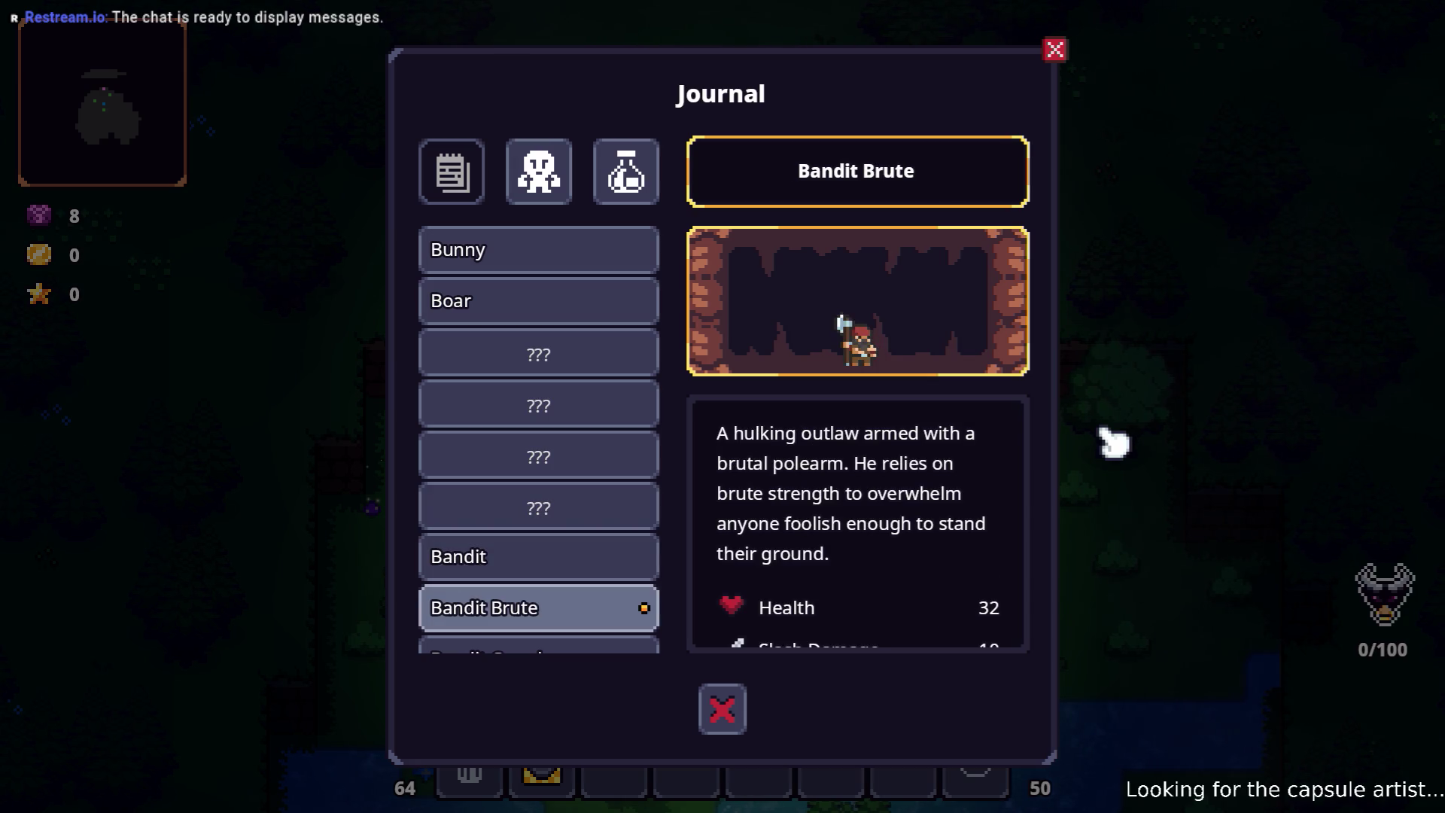
pyautogui.press('Up')
pyautogui.press('Up')
pyautogui.press('Up')
pyautogui.press('Up')
pyautogui.press('Down')
pyautogui.press('Right')
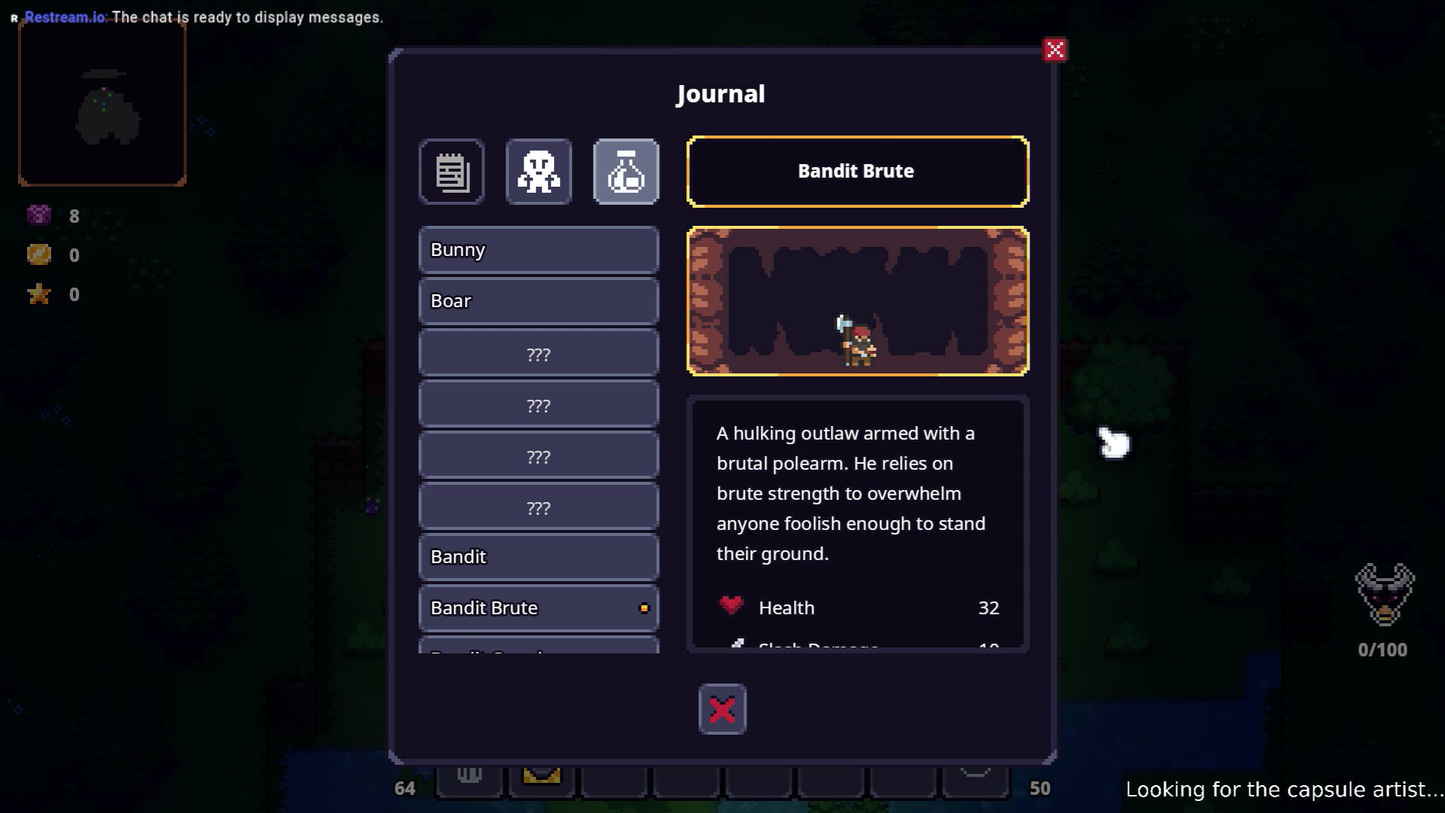
pyautogui.press('Down')
pyautogui.press('Right')
pyautogui.press('Left')
pyautogui.press('Right')
# - Read over the Bandit Brute description, then move up the list to Bunny
pyautogui.press('Left')
pyautogui.press('Right')
pyautogui.press('Down')
pyautogui.press('Up')
pyautogui.press('Left')
pyautogui.press('Up')
pyautogui.press('Up')
pyautogui.press('Up')
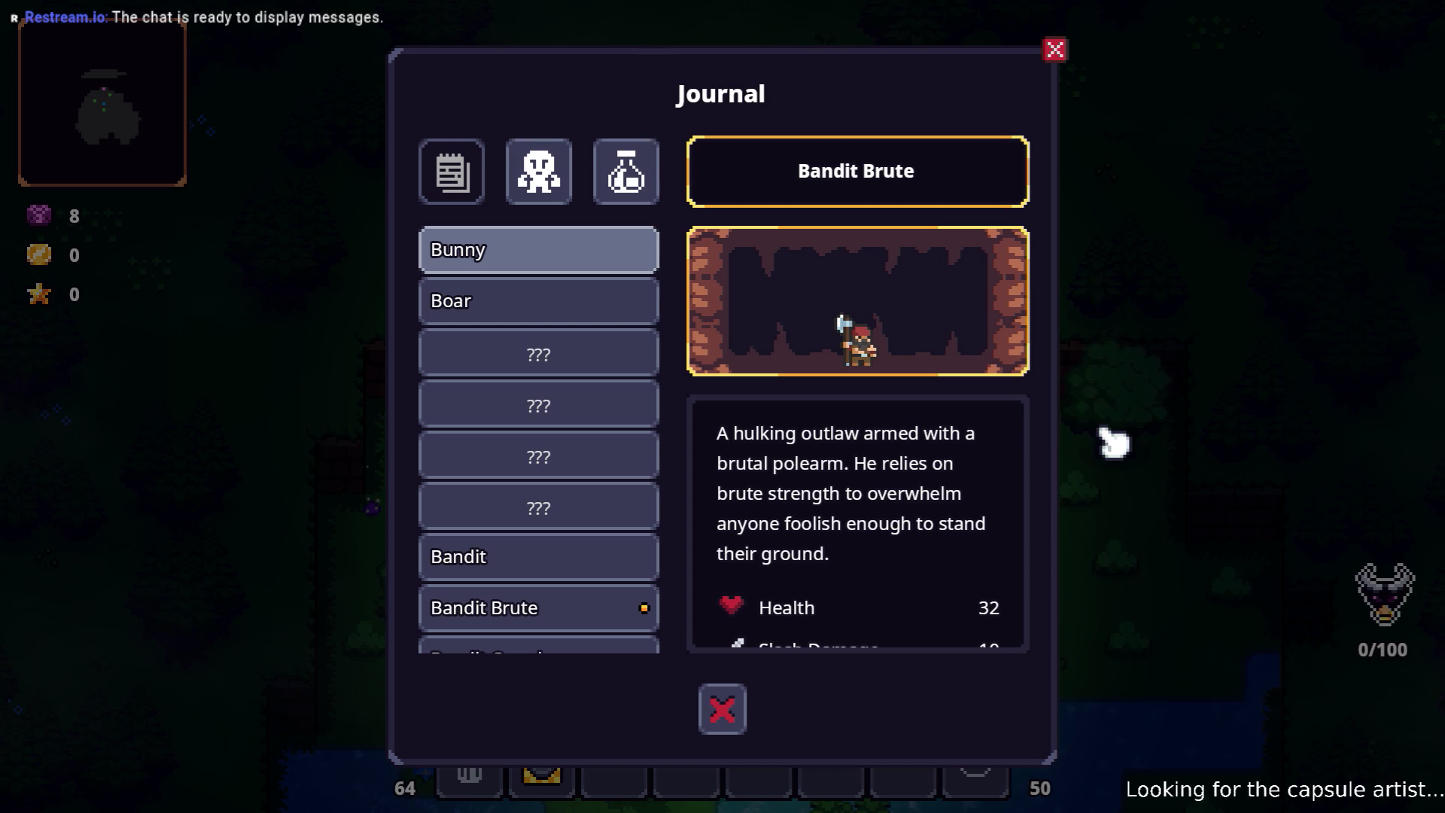
pyautogui.press('Up')
# - Switch to the Journal's recipes and view the Mine and Club recipes
pyautogui.press('Right')
pyautogui.press('Down')
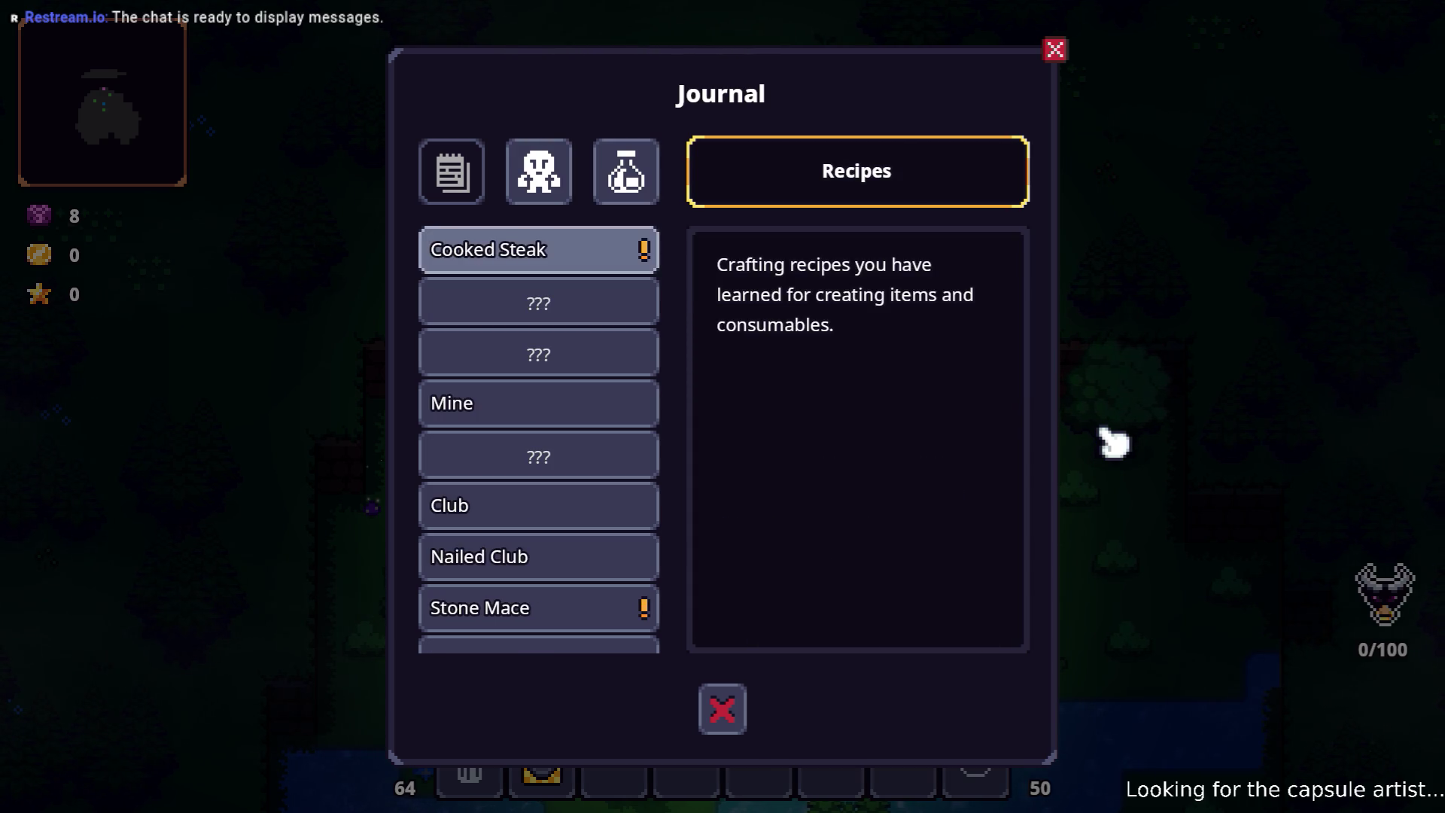
pyautogui.press('Down')
pyautogui.press('Down')
pyautogui.press('Down')
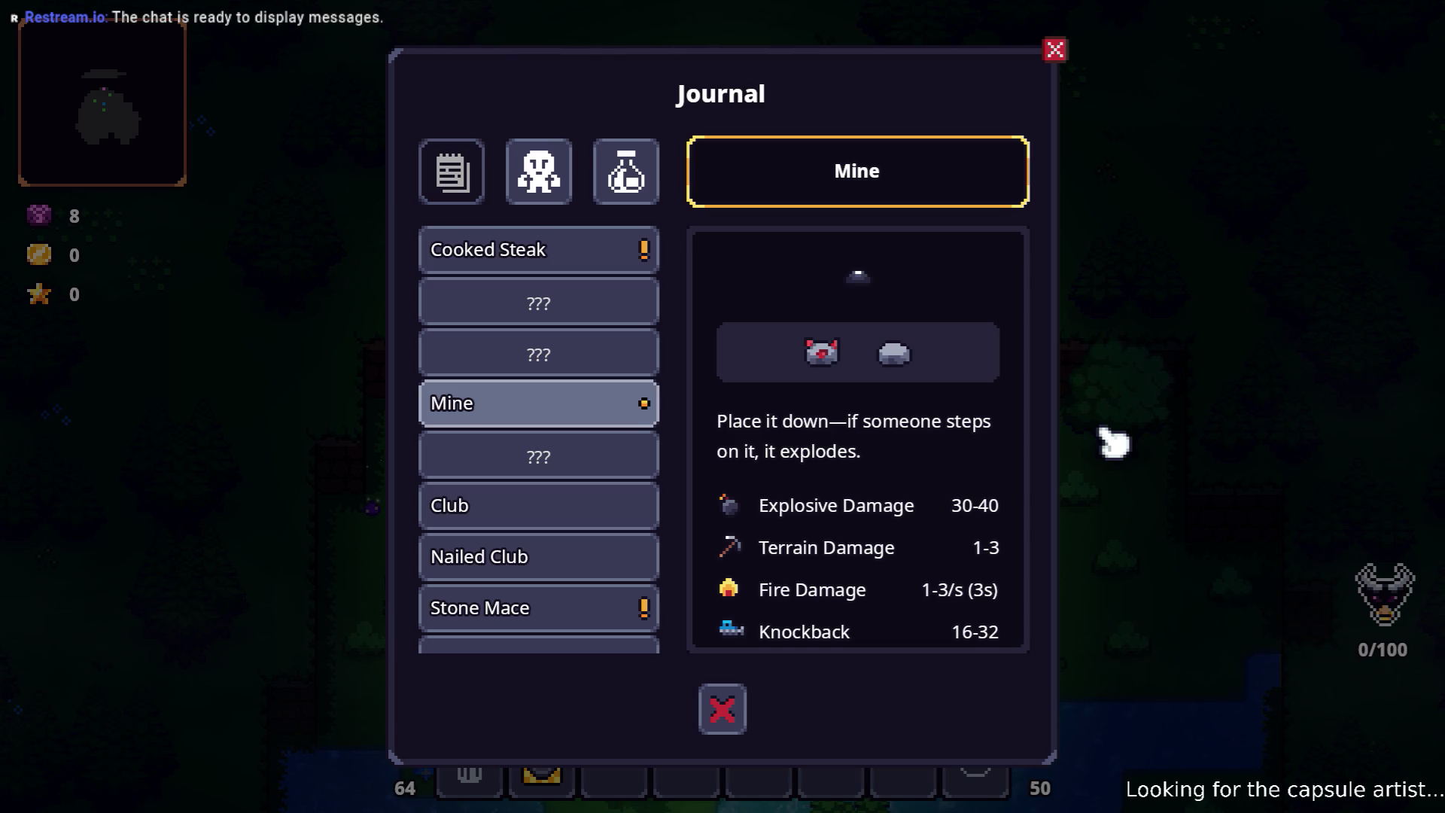
pyautogui.press('Down')
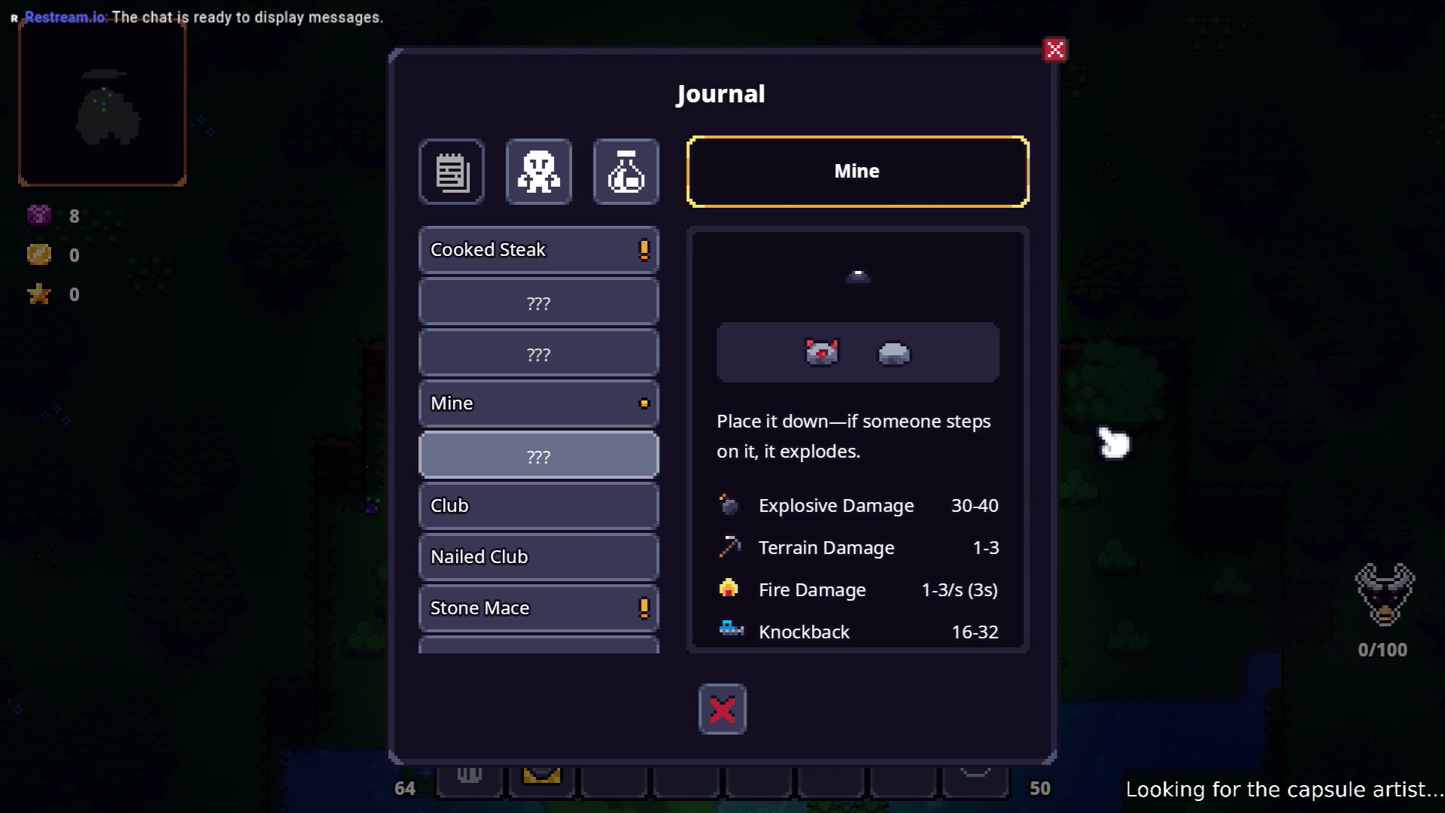
pyautogui.press('Down')
pyautogui.press('Down')
pyautogui.press('Down')
pyautogui.press('Up')
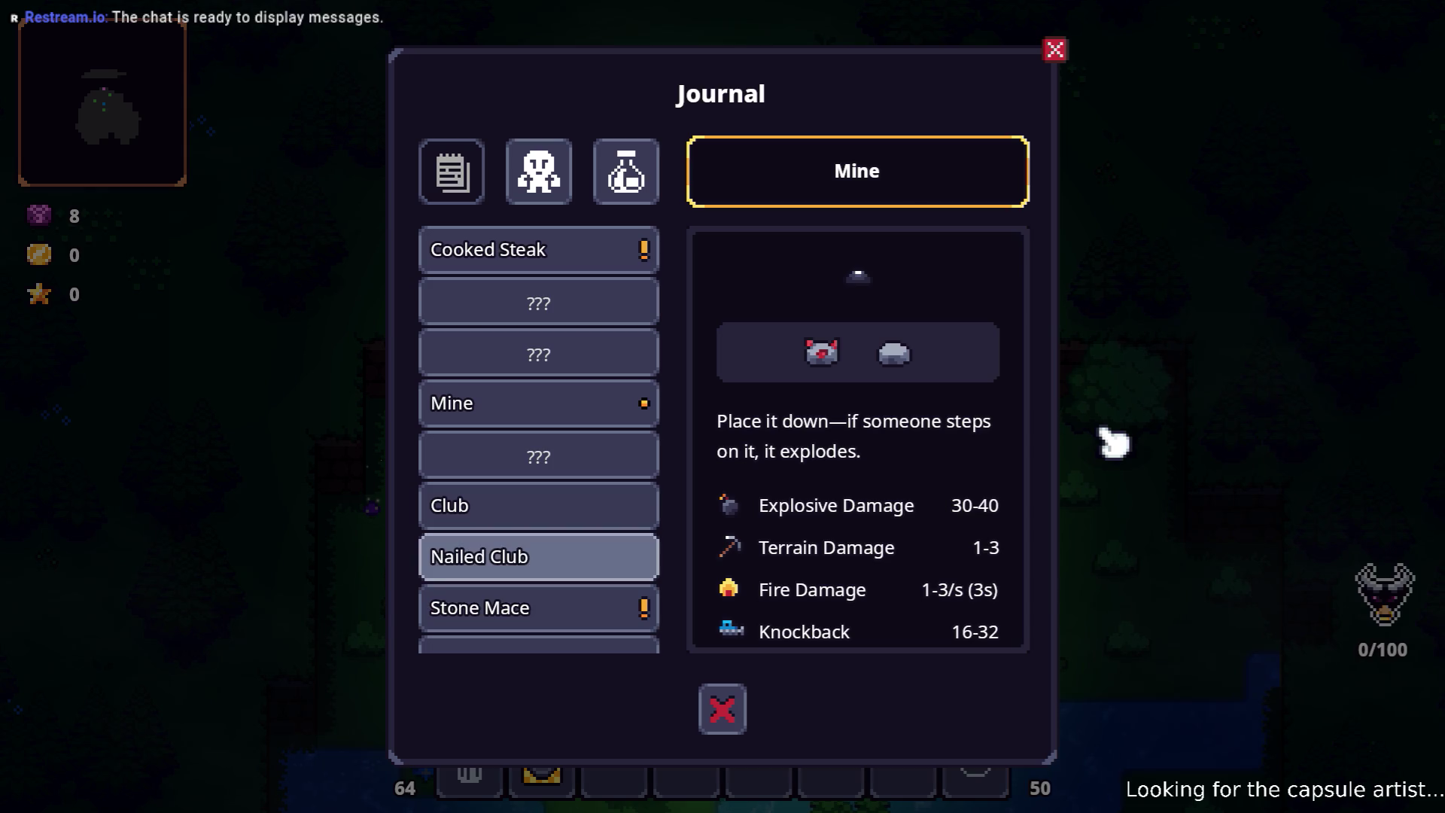
pyautogui.press('Up')
pyautogui.press('Return')
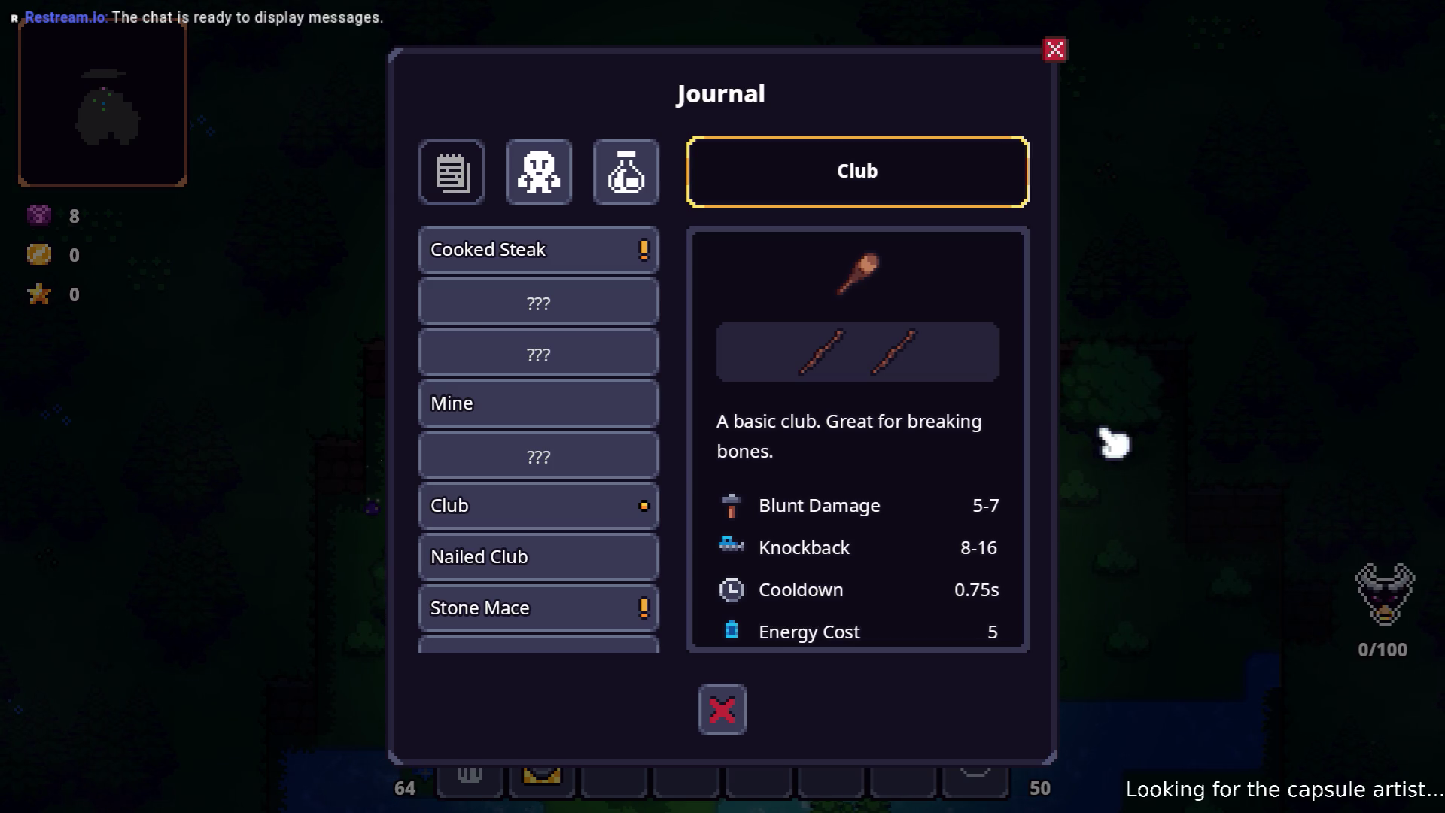
# - View the Stone Mace, Nailed Club and Wooden Bow recipes
pyautogui.press('Down')
pyautogui.press('Down')
pyautogui.press('Down')
pyautogui.press('Return')
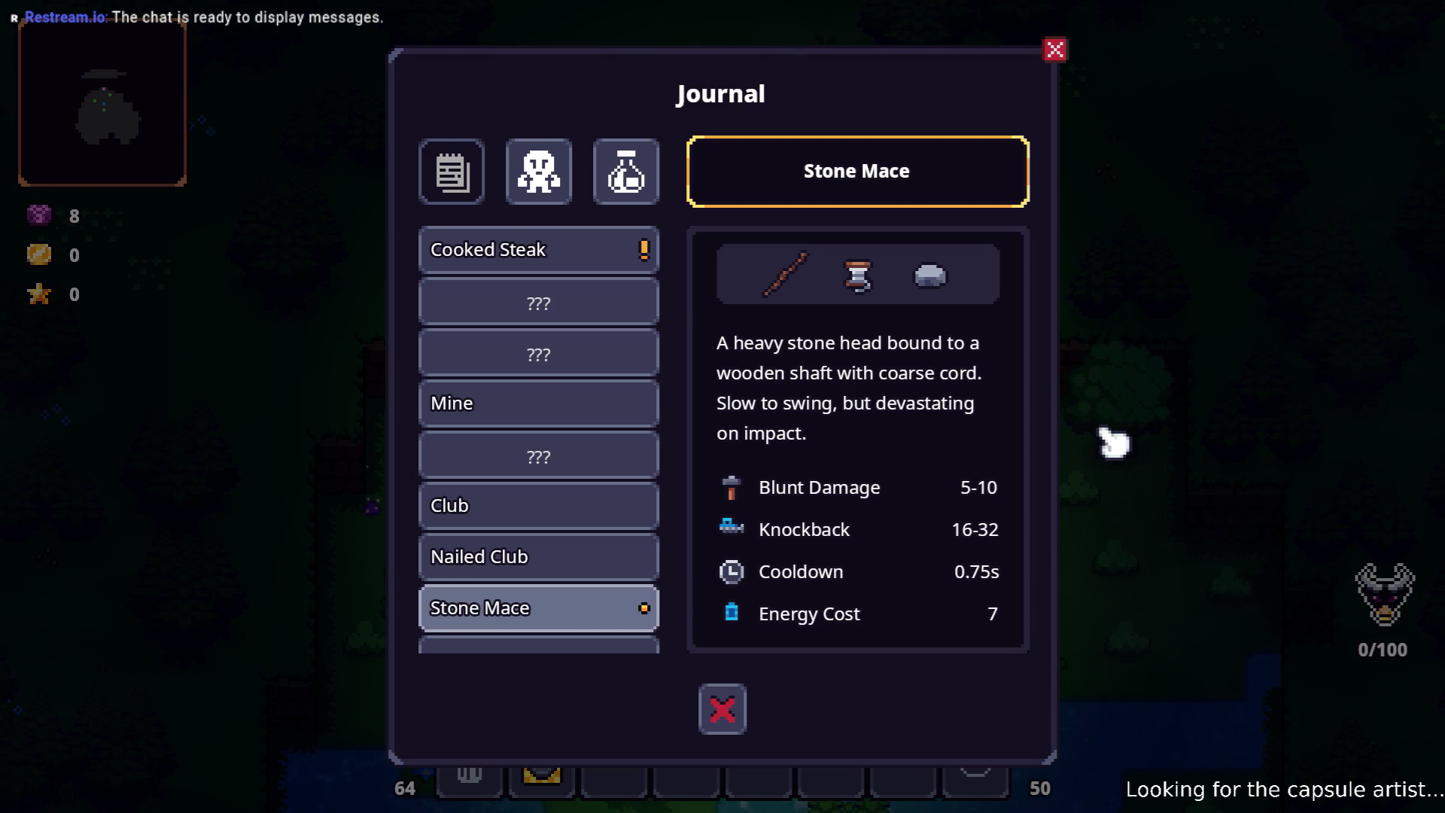
pyautogui.press('Up')
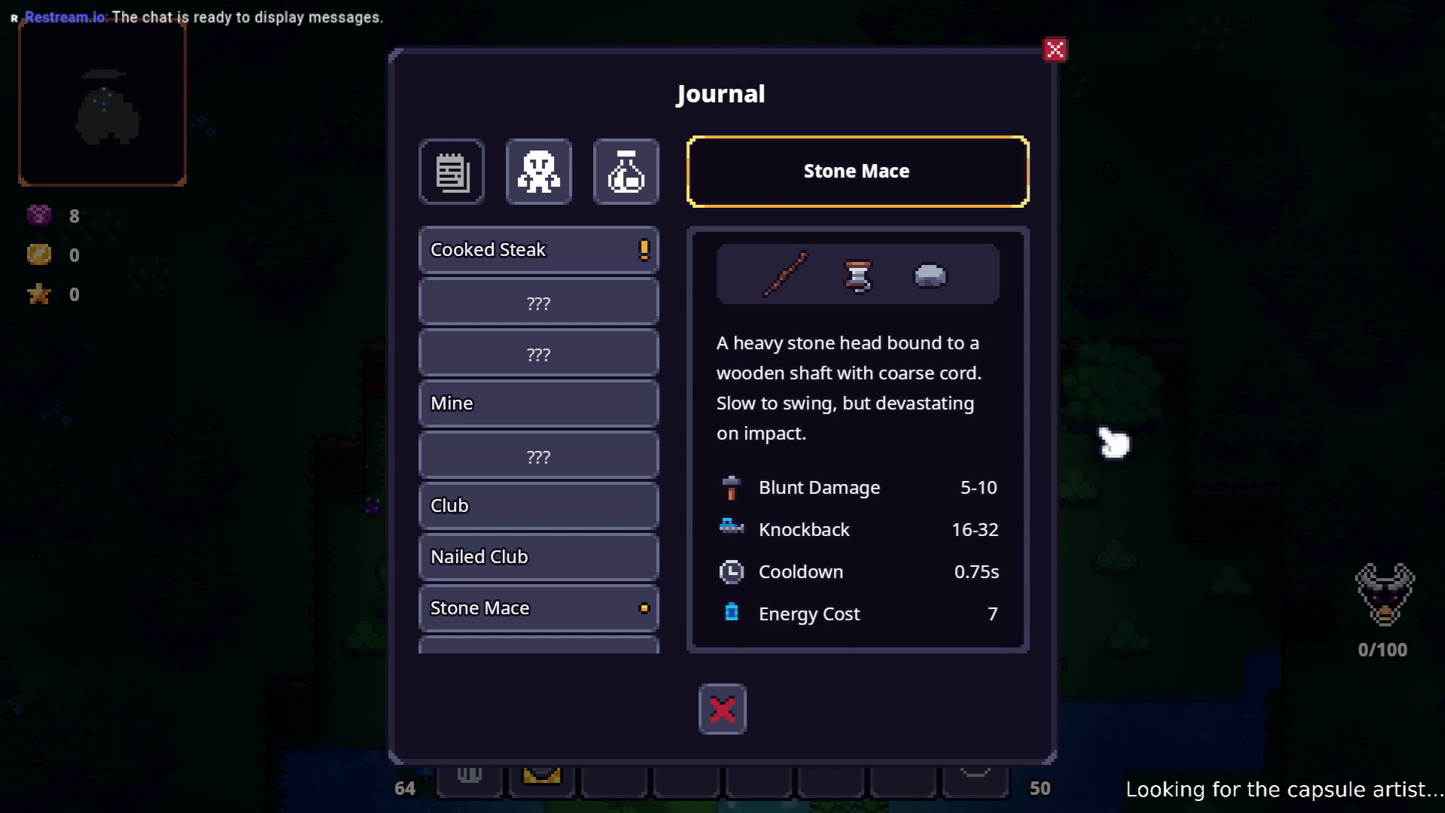
pyautogui.press('Down')
pyautogui.press('Down')
pyautogui.press('Down')
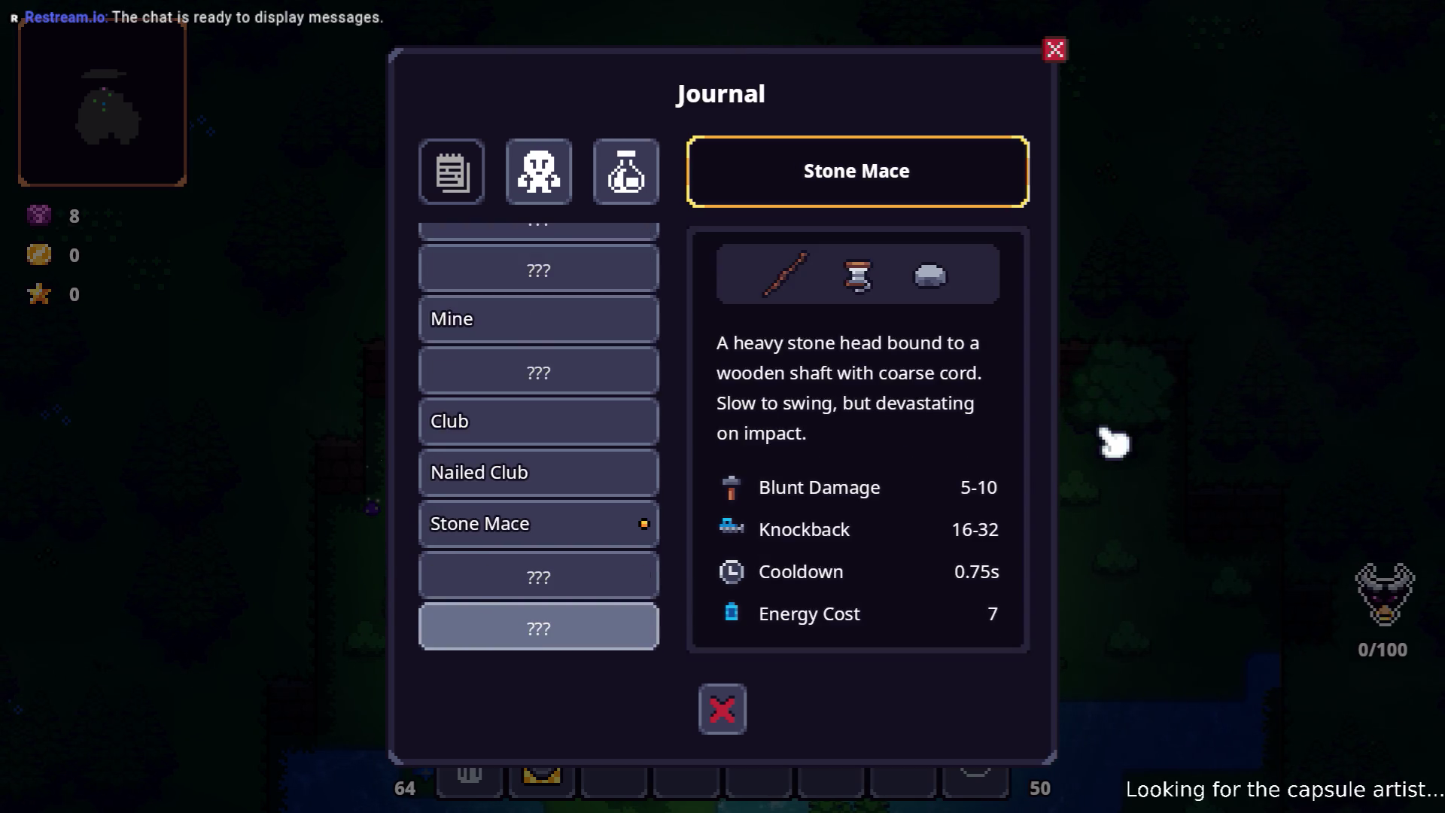
pyautogui.press('Down')
pyautogui.press('Down')
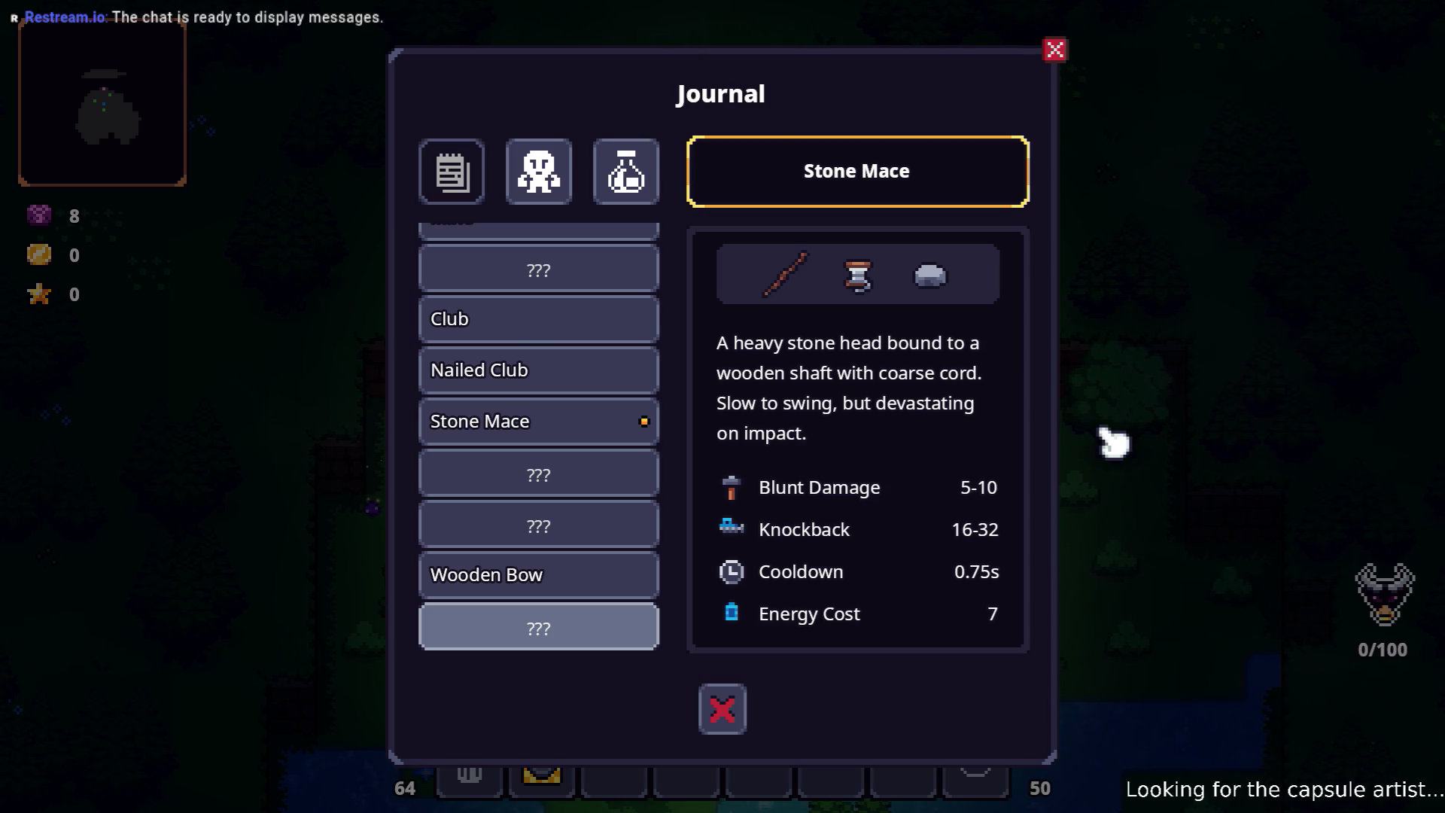
pyautogui.press('Up')
pyautogui.press('Up')
pyautogui.press('Up')
pyautogui.press('Up')
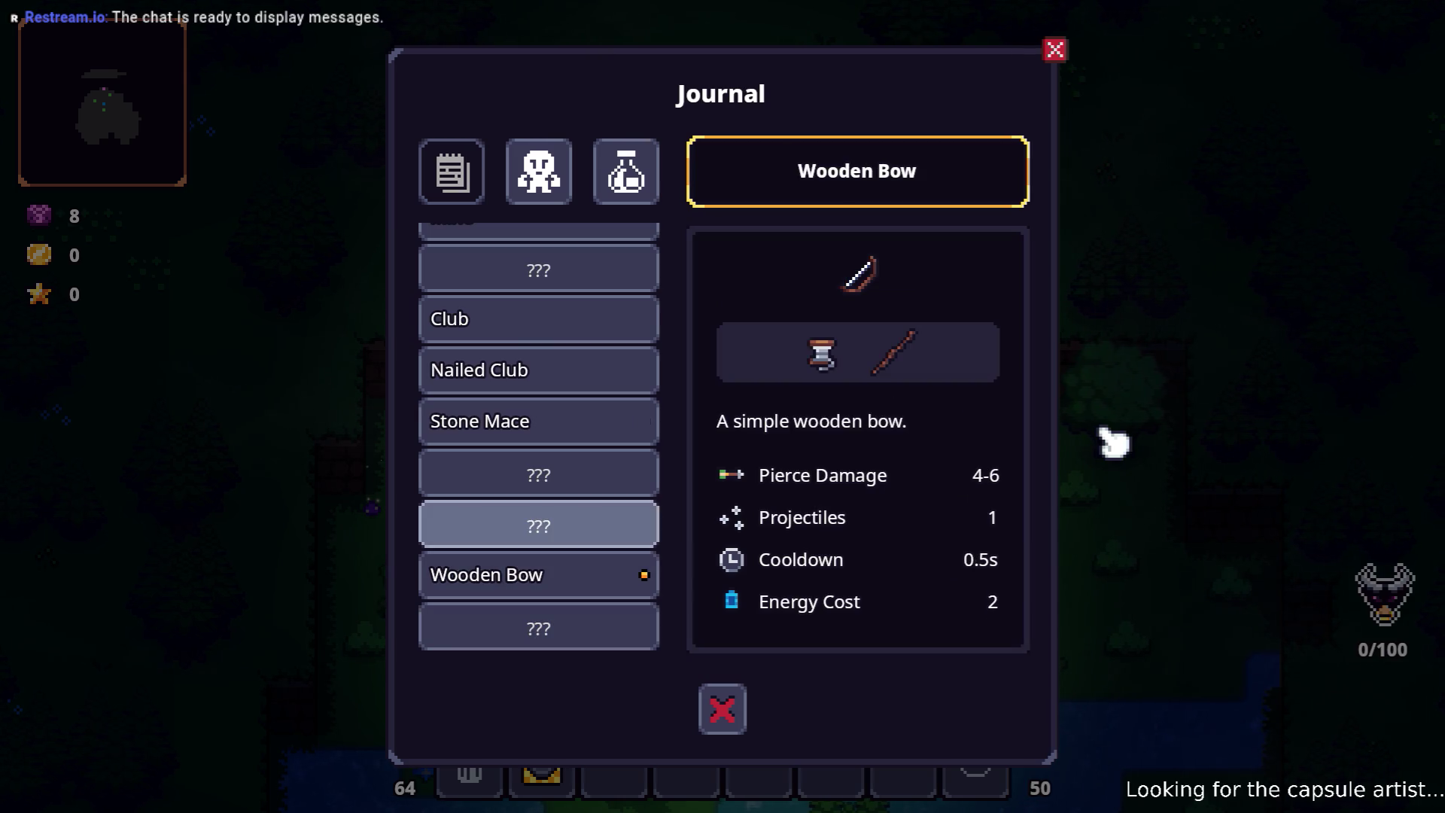
# - Show the Cooked Steak recipe: restores some health, 1s cooldown
pyautogui.press('Up')
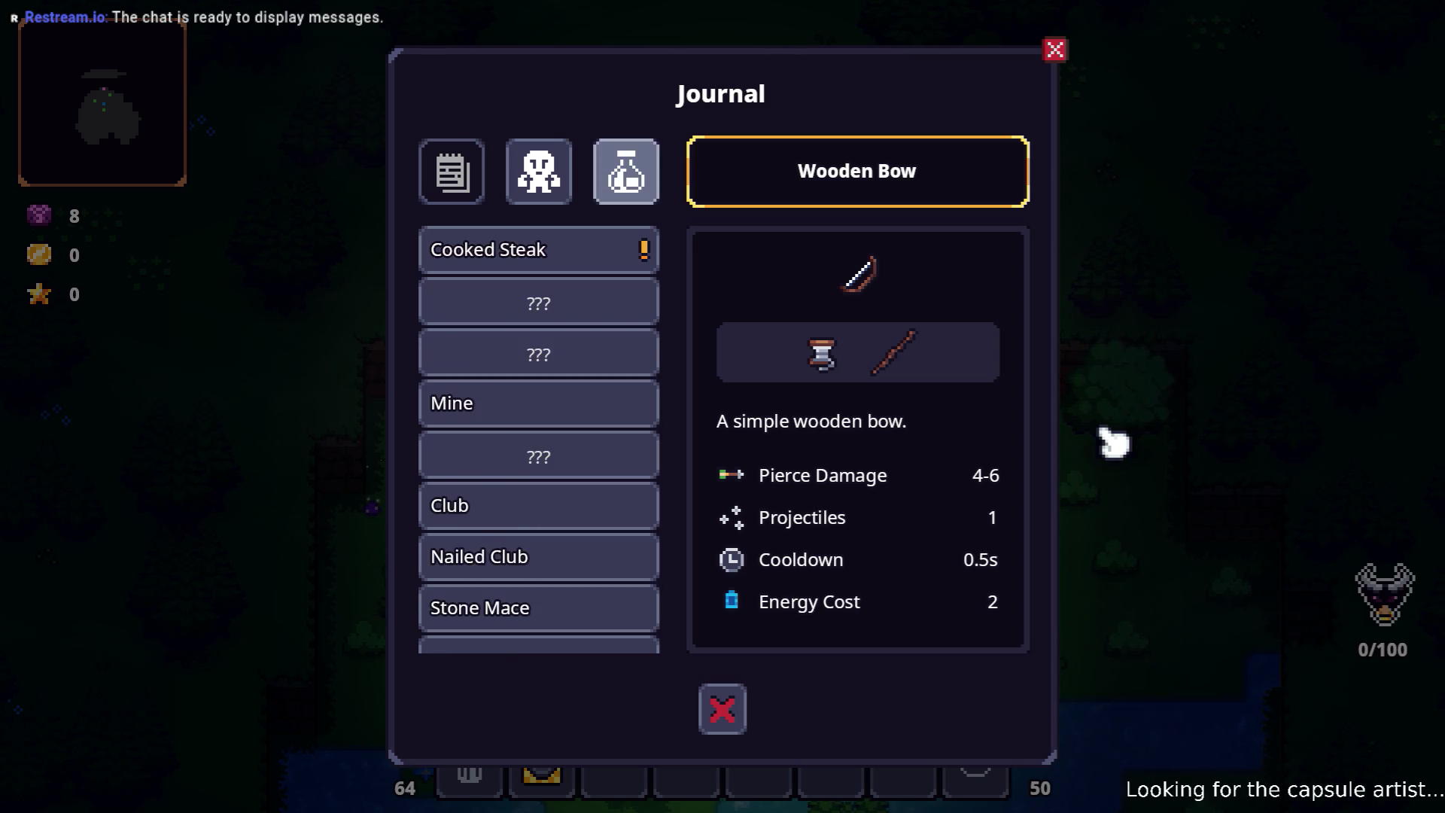
pyautogui.press('Right')
pyautogui.press('Left')
pyautogui.press('Up')
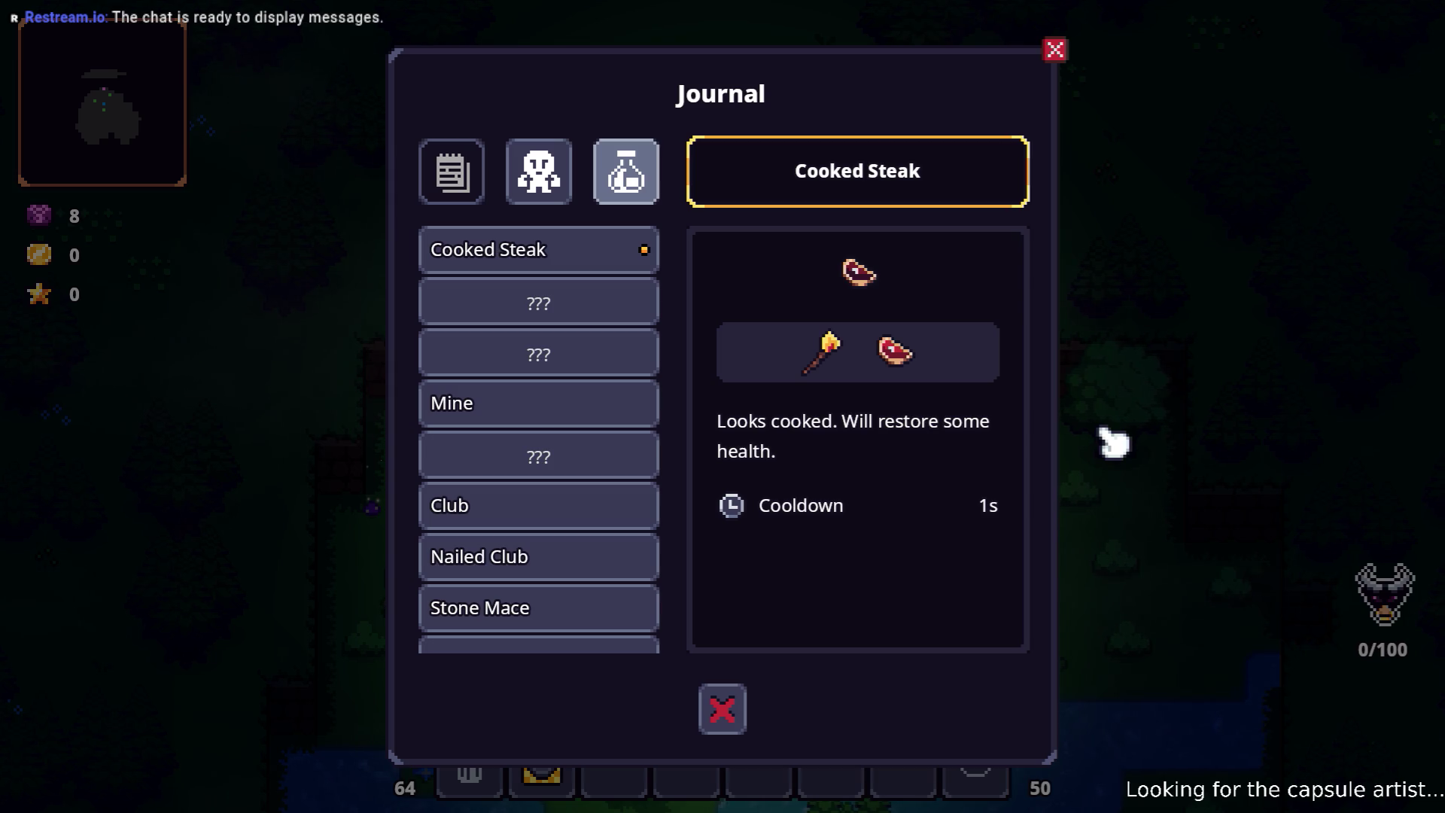
# - Switch the journal to the Bestiary and read the Bandit, Brute, Crossbowman, Thug, Horseman, Leader and Slime entries
pyautogui.press('Left')
pyautogui.press('Return')
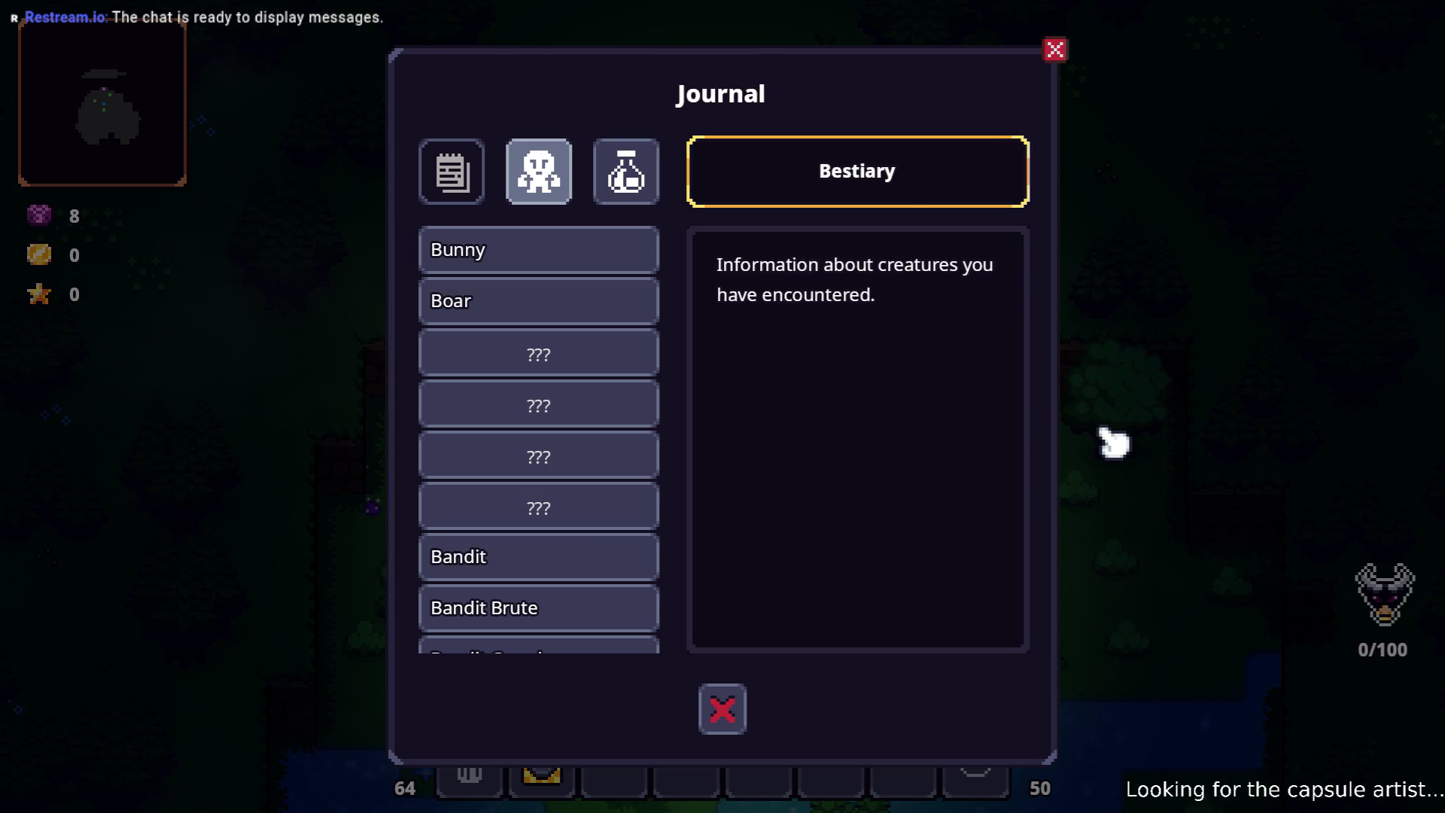
pyautogui.press('Down')
pyautogui.press('Down')
pyautogui.press('Down')
pyautogui.press('Down')
pyautogui.press('Down')
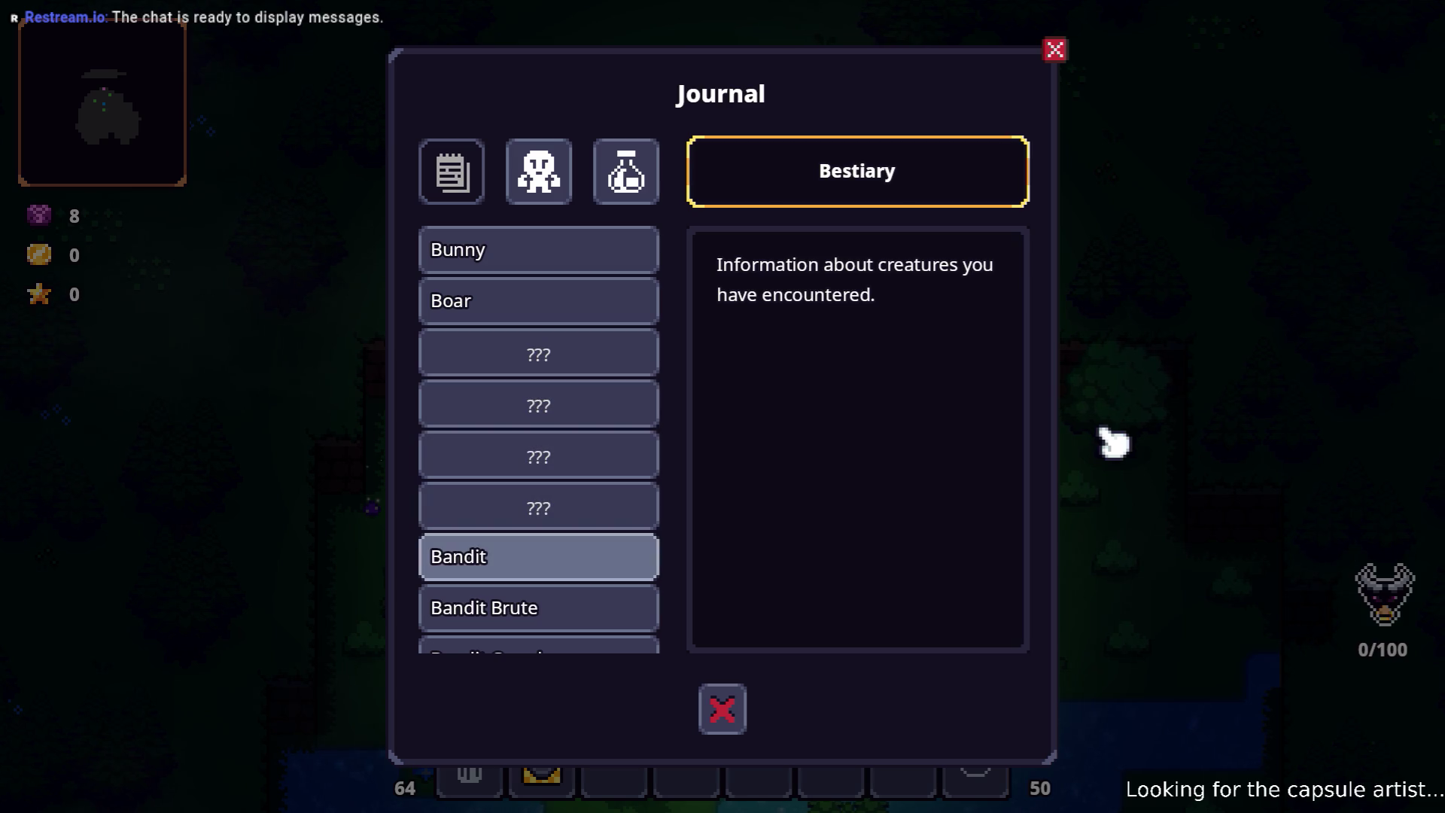
pyautogui.press('Return')
pyautogui.press('Down')
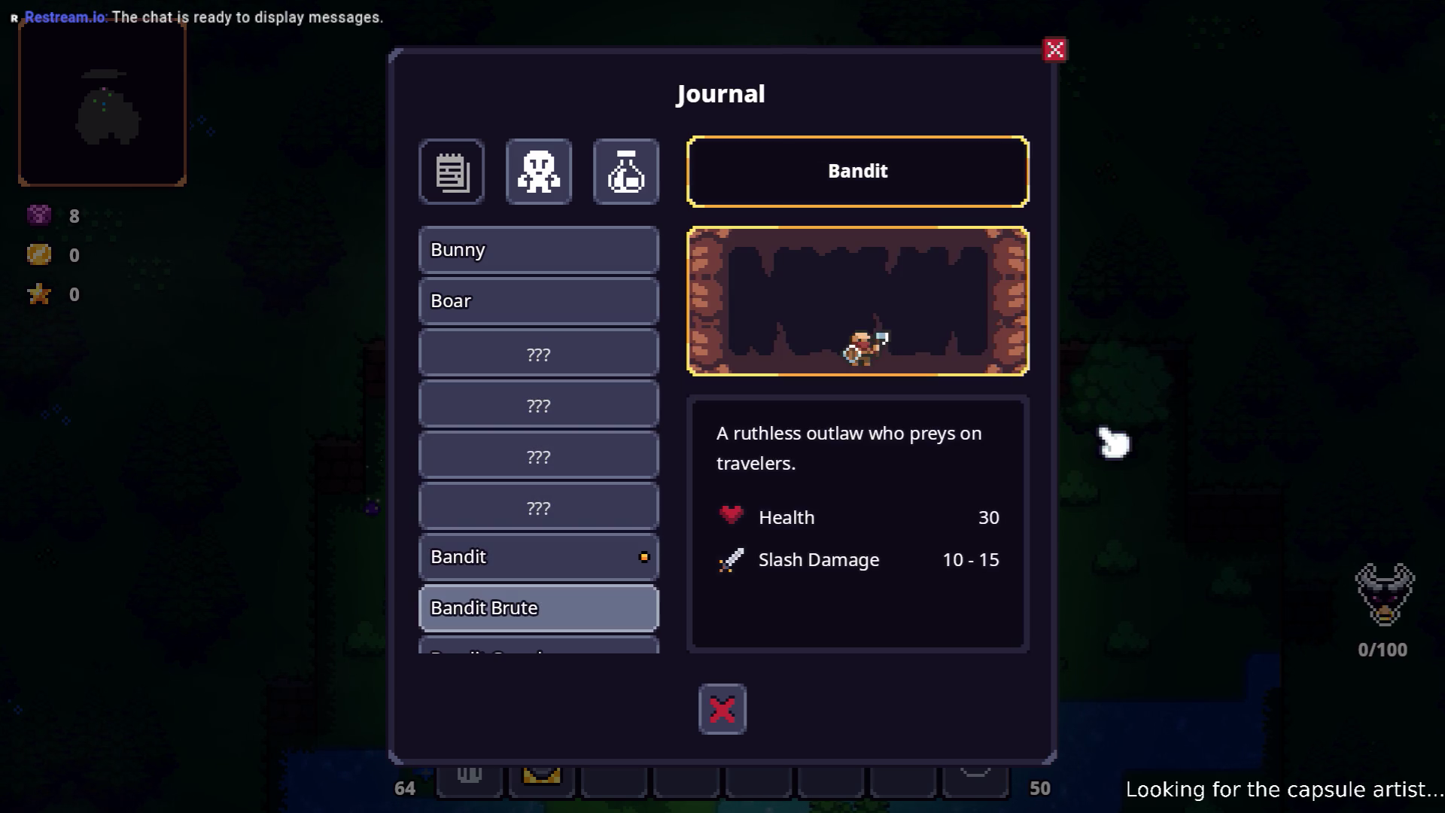
pyautogui.press('Down')
pyautogui.press('Return')
pyautogui.press('Down')
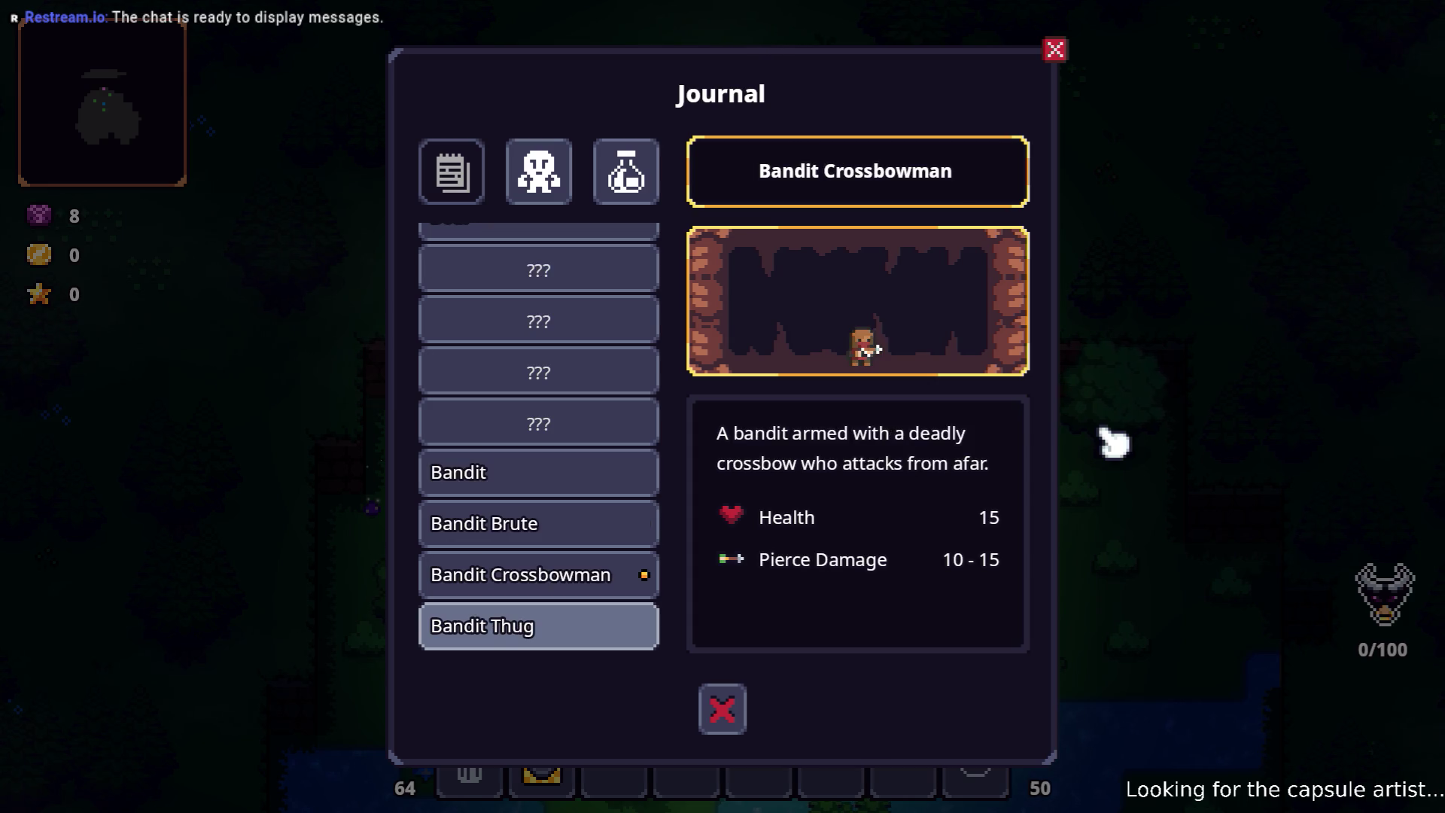
pyautogui.press('Return')
pyautogui.press('Down')
pyautogui.press('Return')
pyautogui.press('Down')
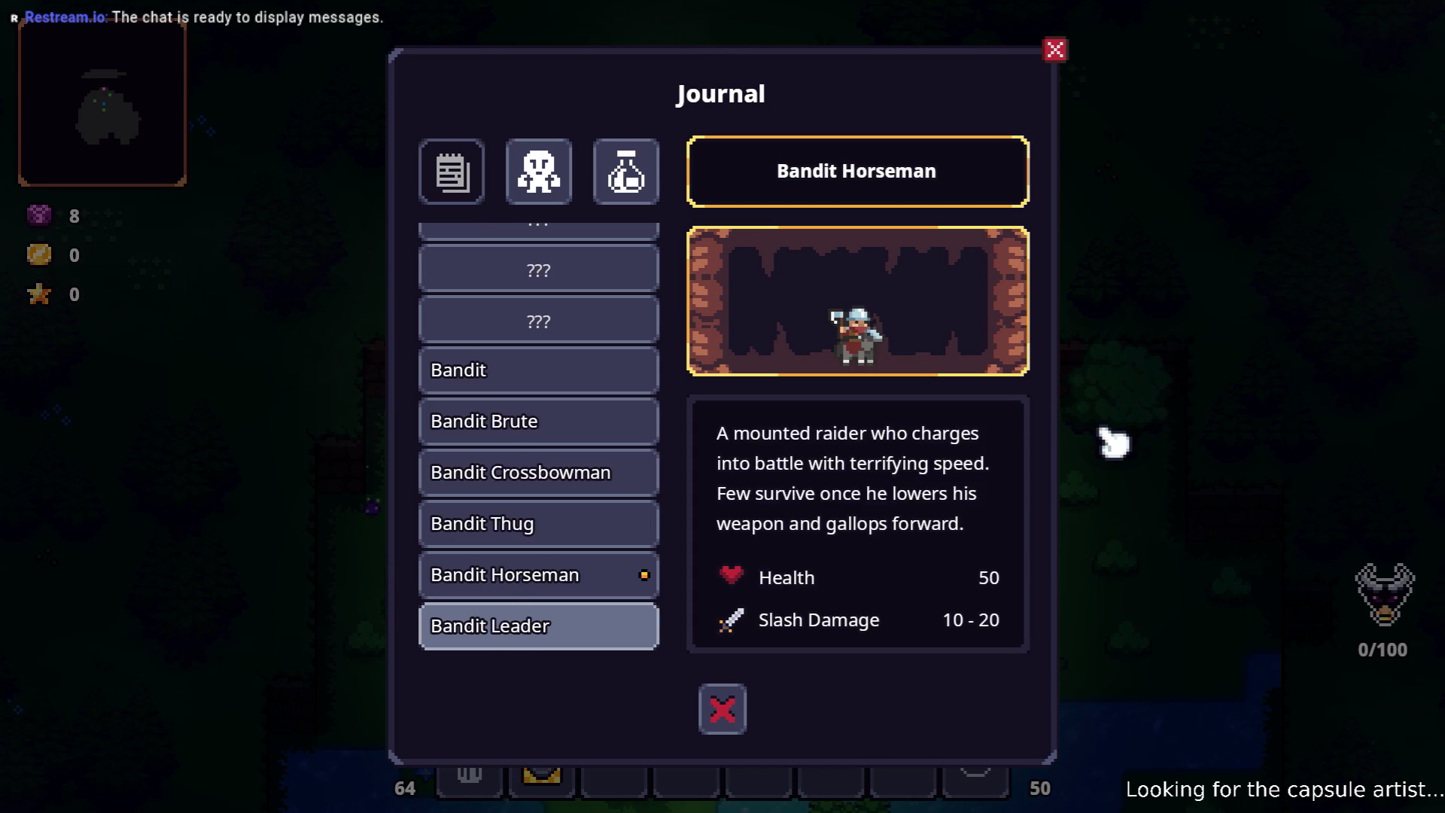
pyautogui.press('Return')
pyautogui.press('Down')
pyautogui.press('Return')
pyautogui.press('Down')
pyautogui.press('Return')
# - Go back up the creature list to reread the Bandit Thug, Crossbowman and Brute entries
pyautogui.press('Up')
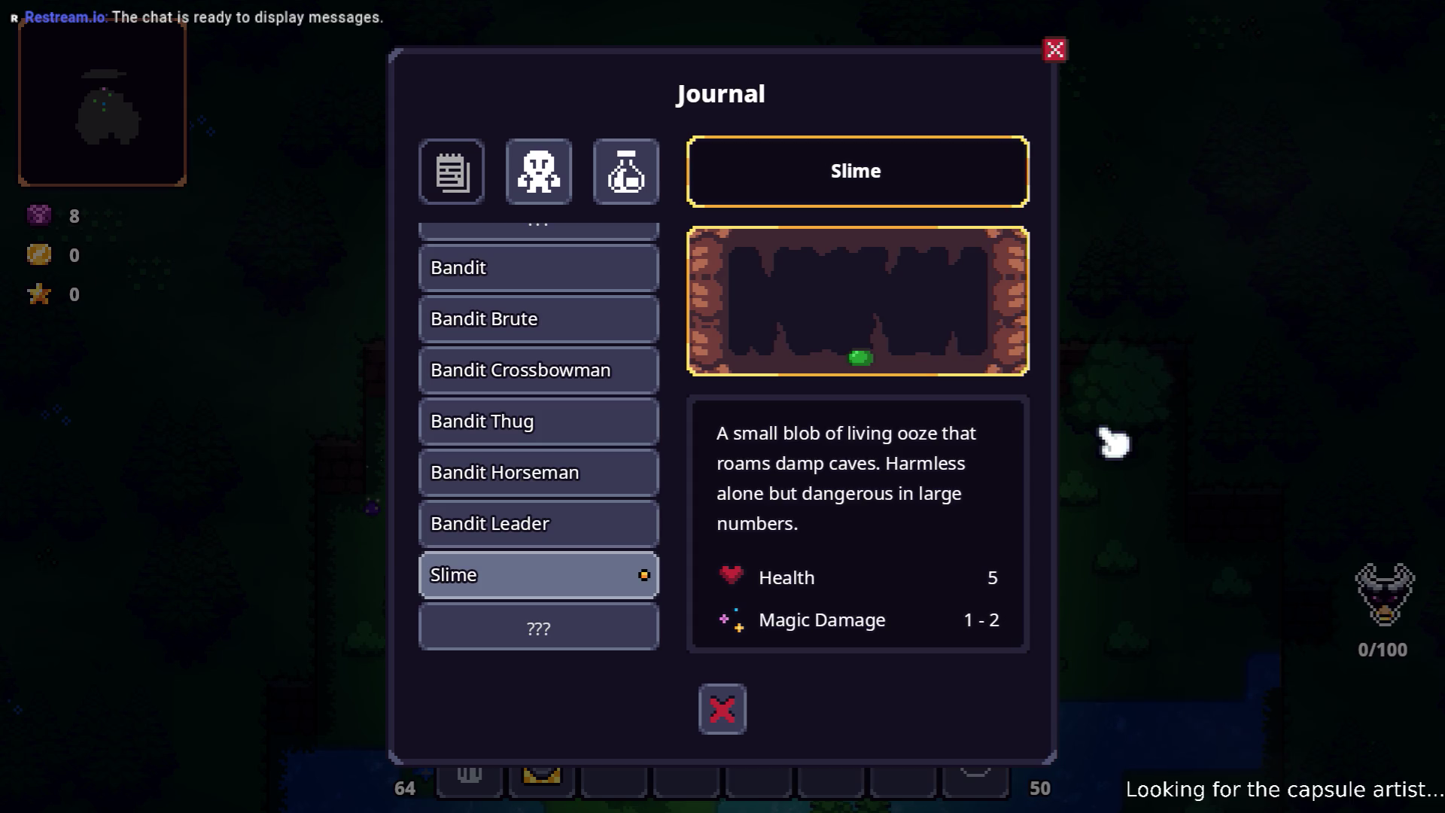
pyautogui.press('Up')
pyautogui.press('Up')
pyautogui.press('Up')
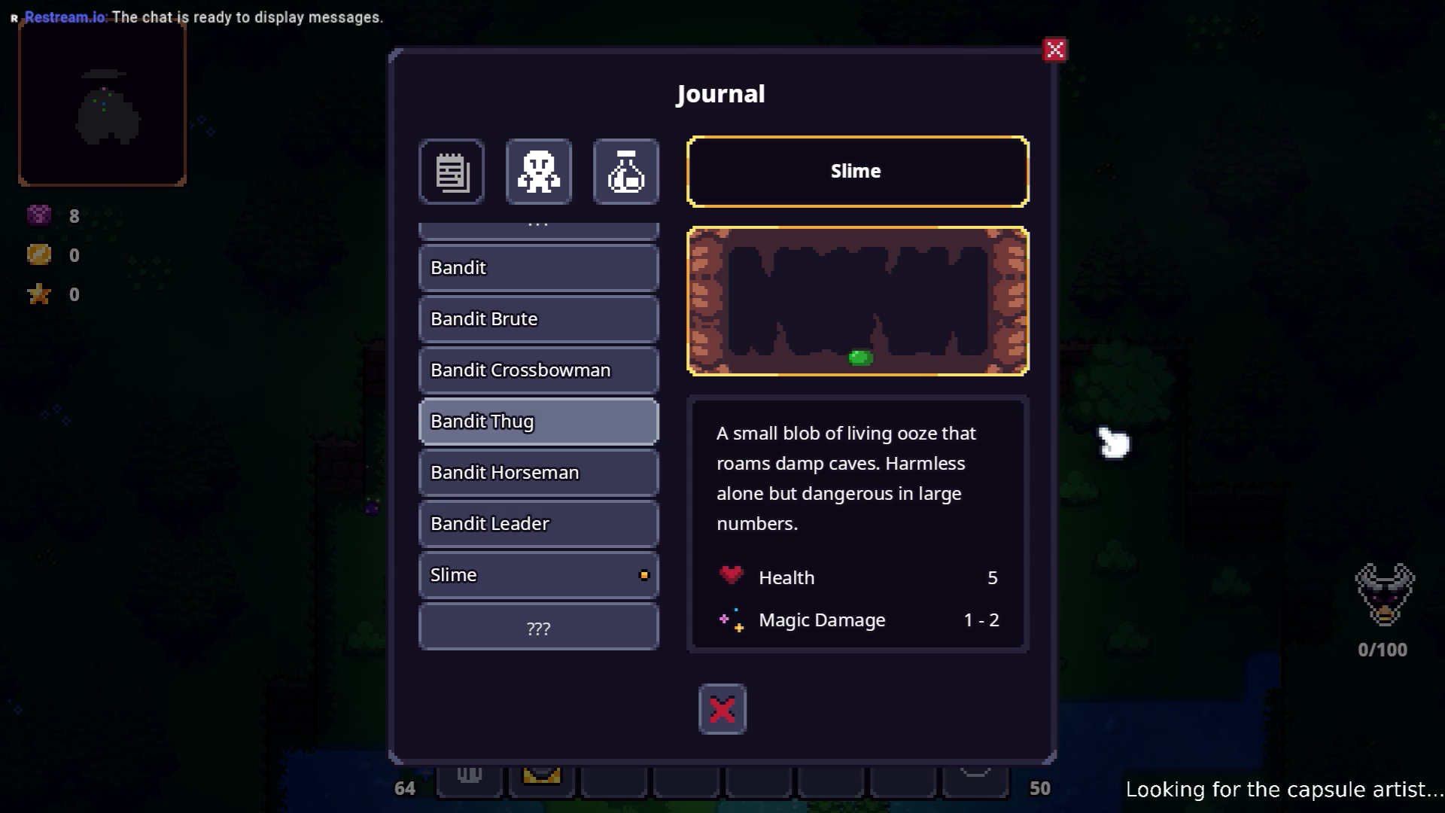
pyautogui.press('Up')
pyautogui.press('Return')
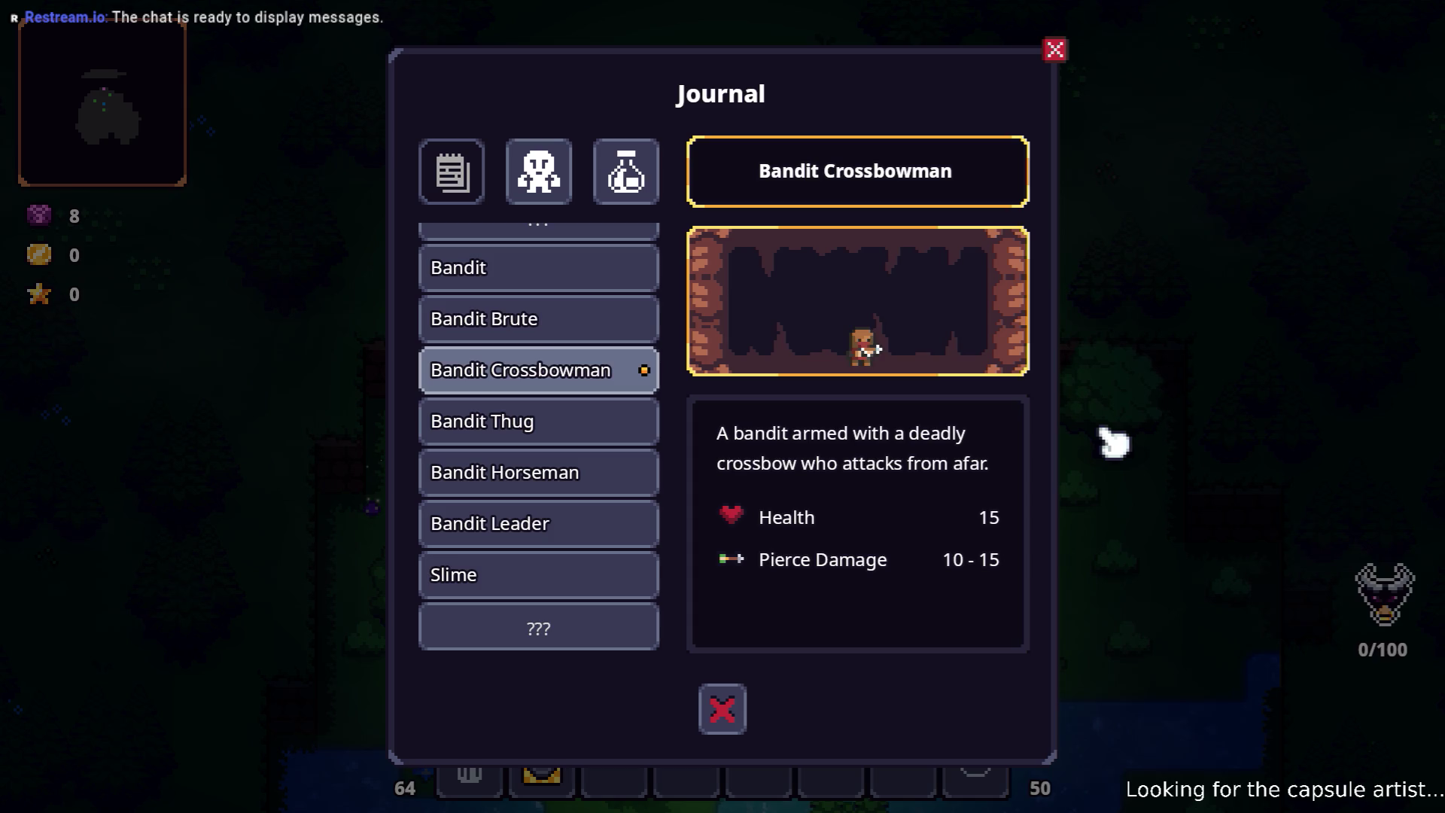
pyautogui.press('Up')
pyautogui.press('Return')
pyautogui.press('Down')
pyautogui.press('Down')
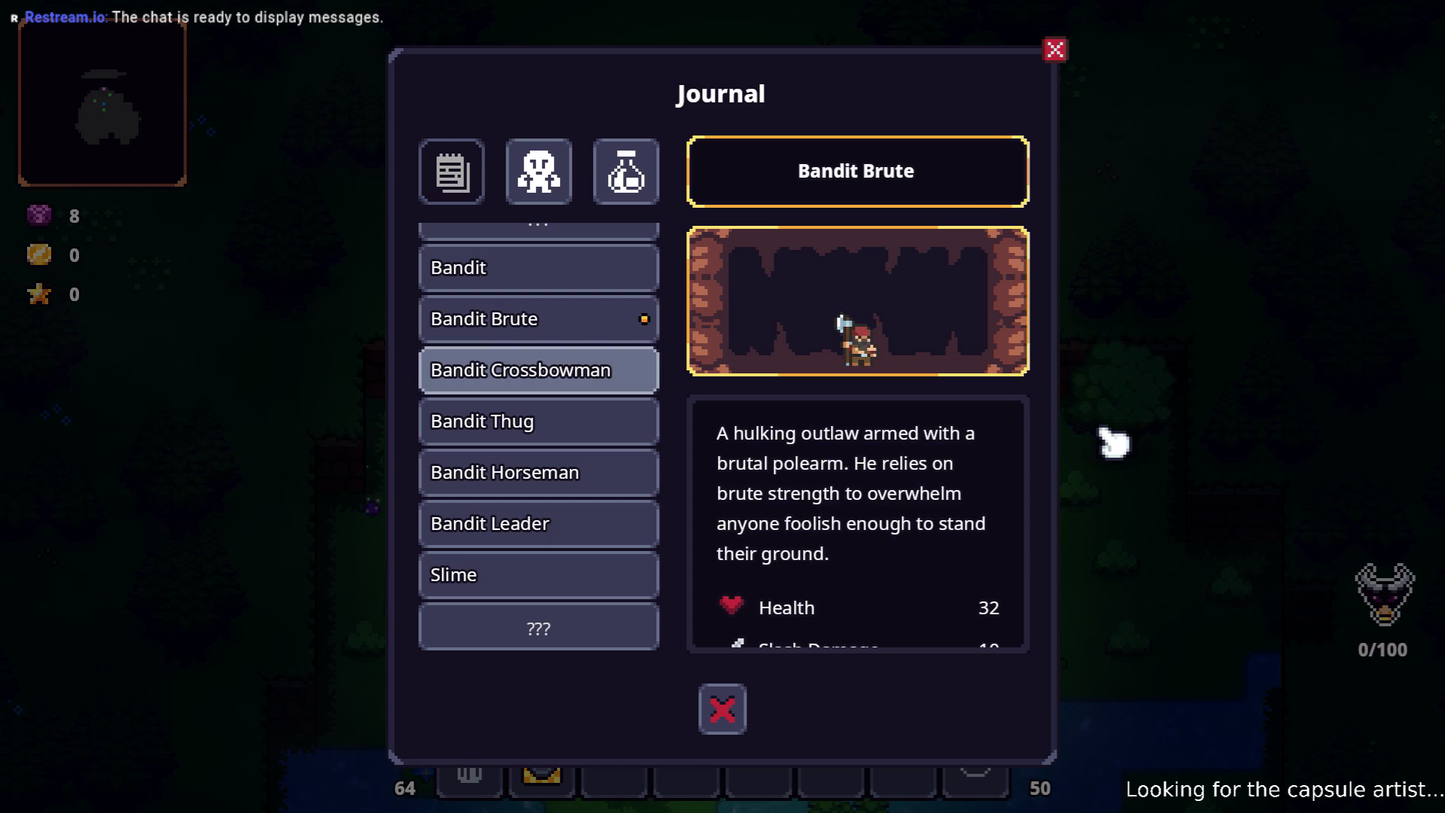
pyautogui.press('Up')
pyautogui.press('Up')
pyautogui.press('Up')
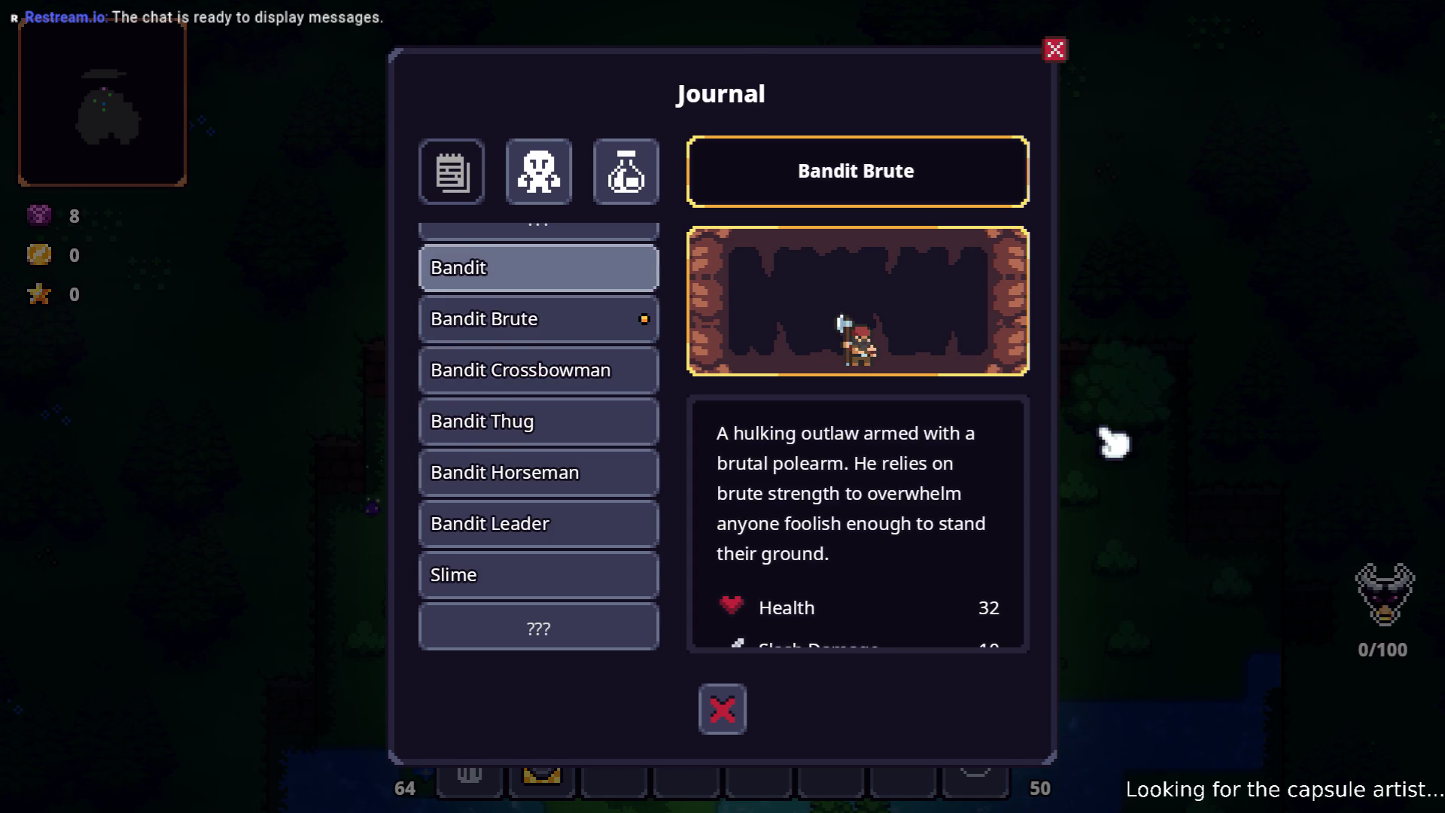
# - Read the Spiked, Giant and Mutant Slime entries, then close the journal
pyautogui.press('Down')
pyautogui.press('Down')
pyautogui.press('Down')
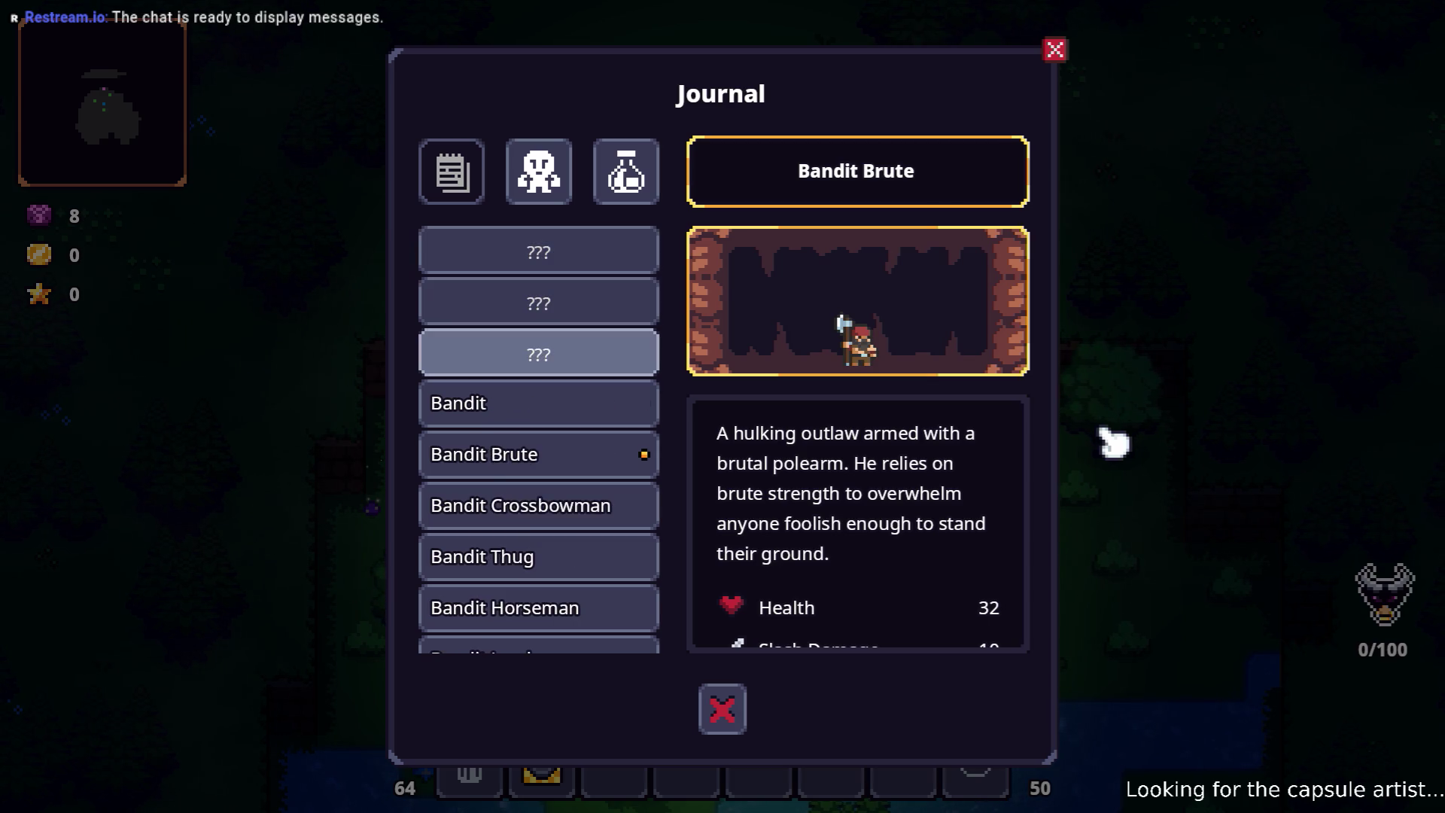
pyautogui.press('Return')
pyautogui.press('Down')
pyautogui.press('Up')
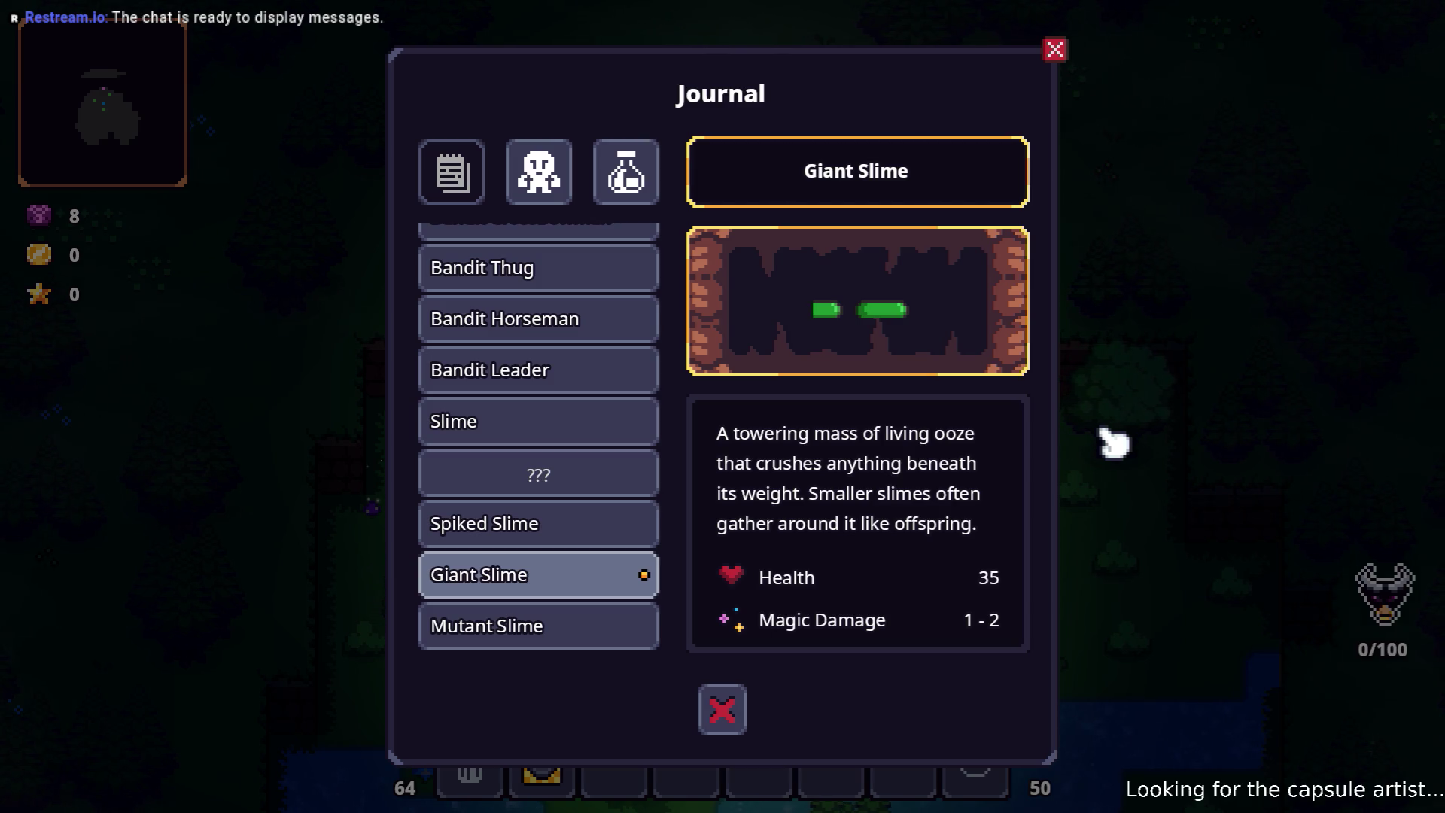
pyautogui.press('Up')
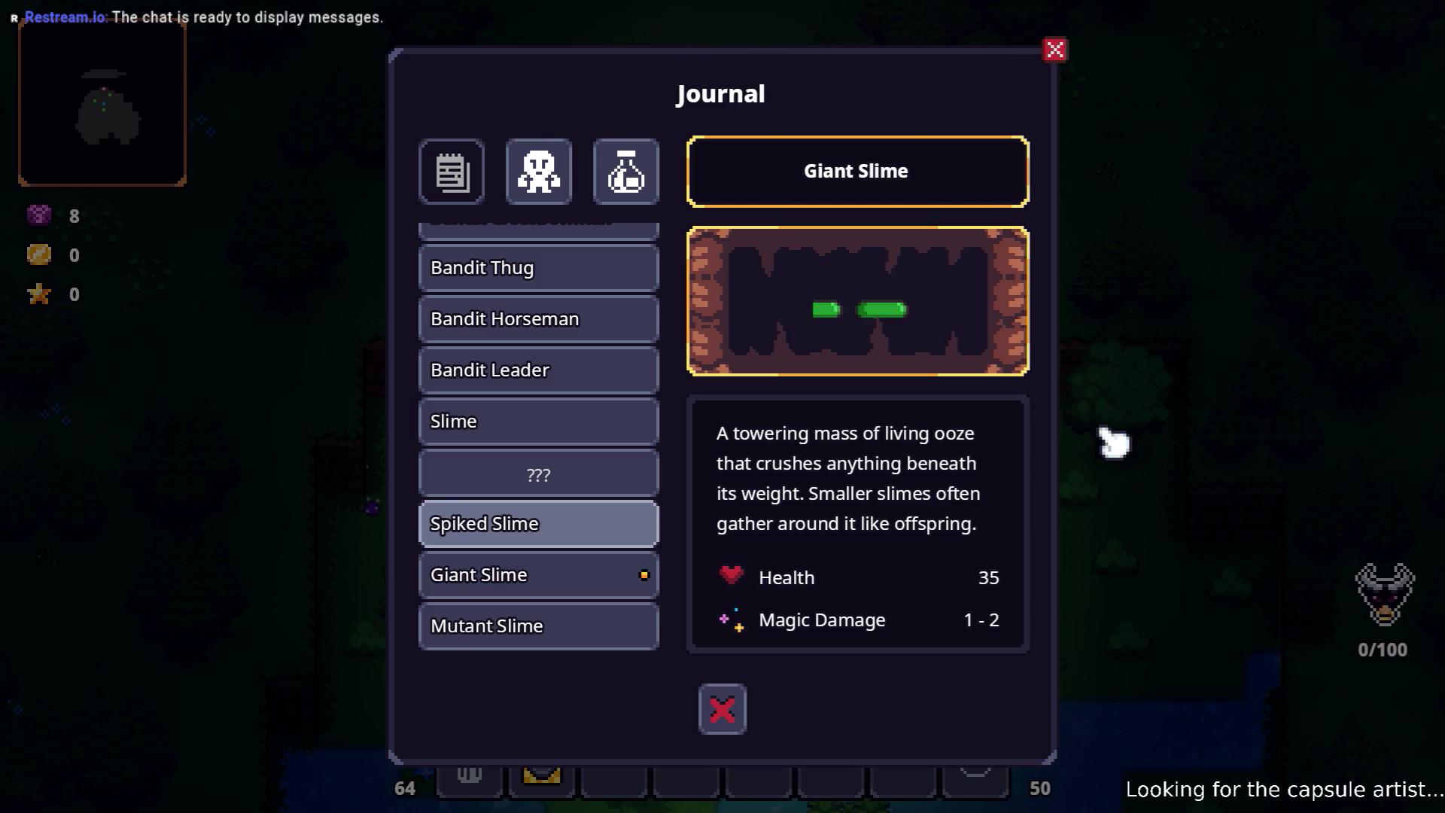
pyautogui.press('Down')
pyautogui.press('Up')
pyautogui.press('Down')
pyautogui.press('Down')
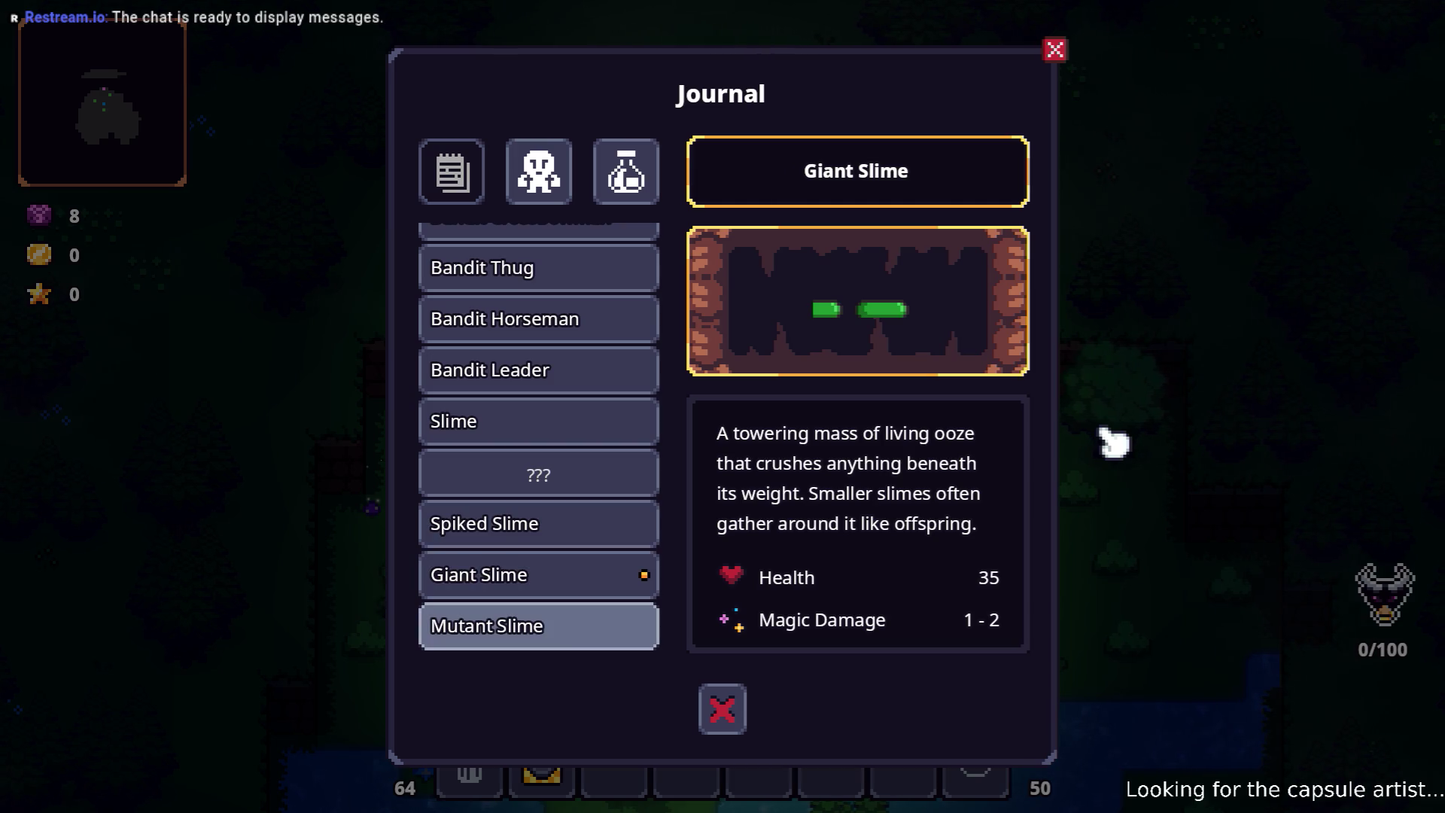
pyautogui.press('Down')
pyautogui.press('Up')
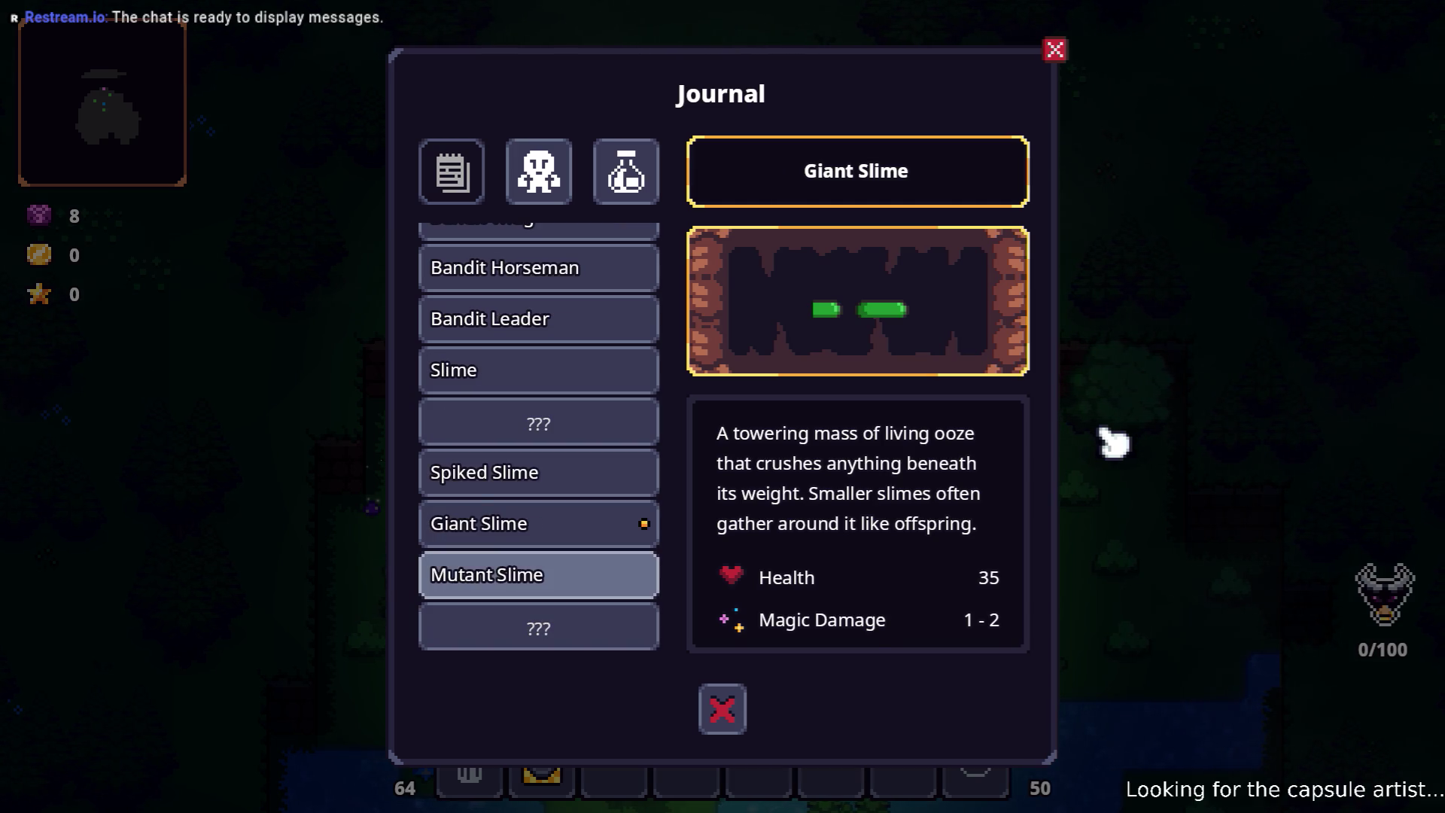
pyautogui.press('Return')
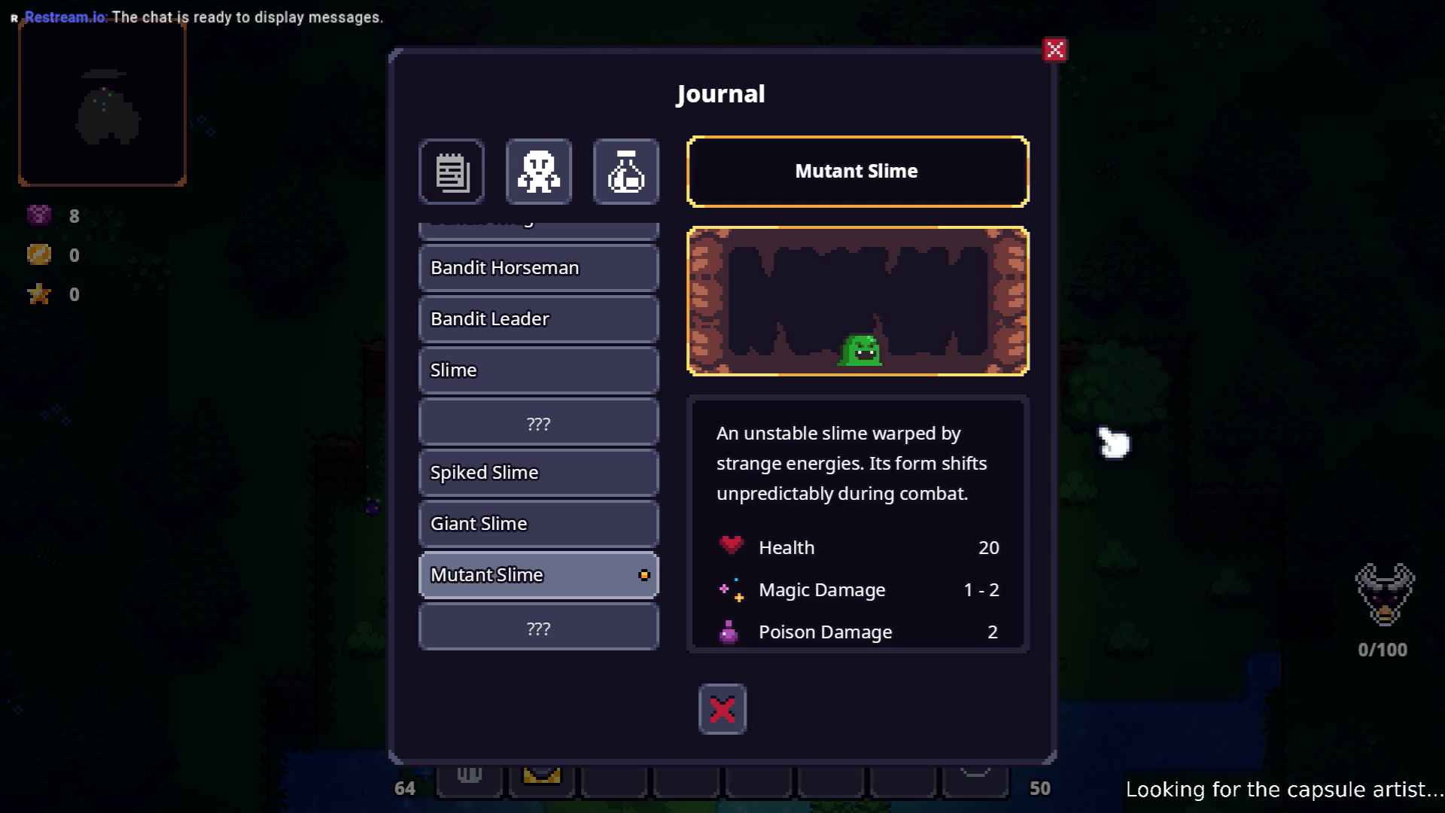
pyautogui.press('Down')
pyautogui.press('Down')
pyautogui.press('Down')
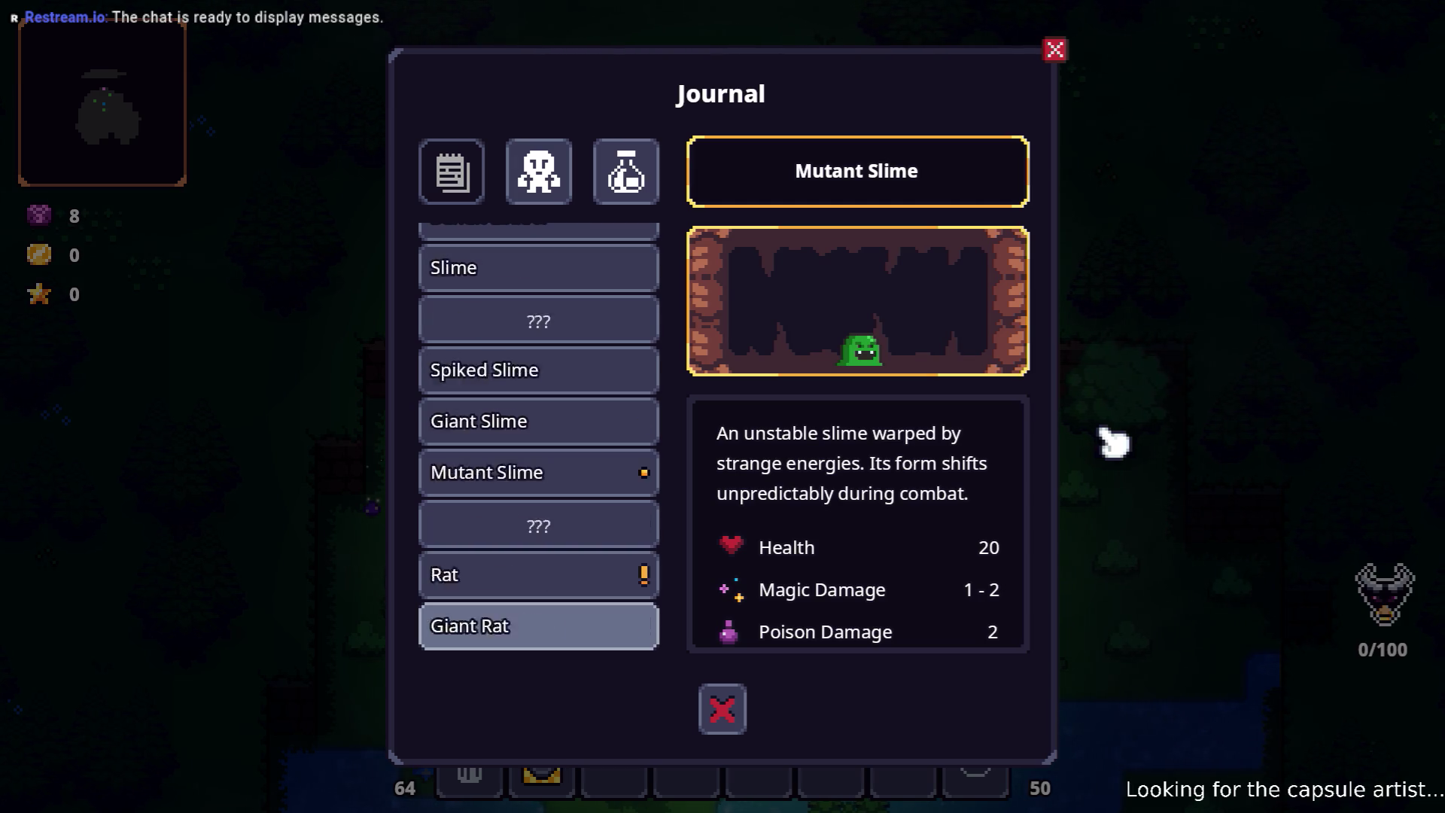
pyautogui.press('Return')
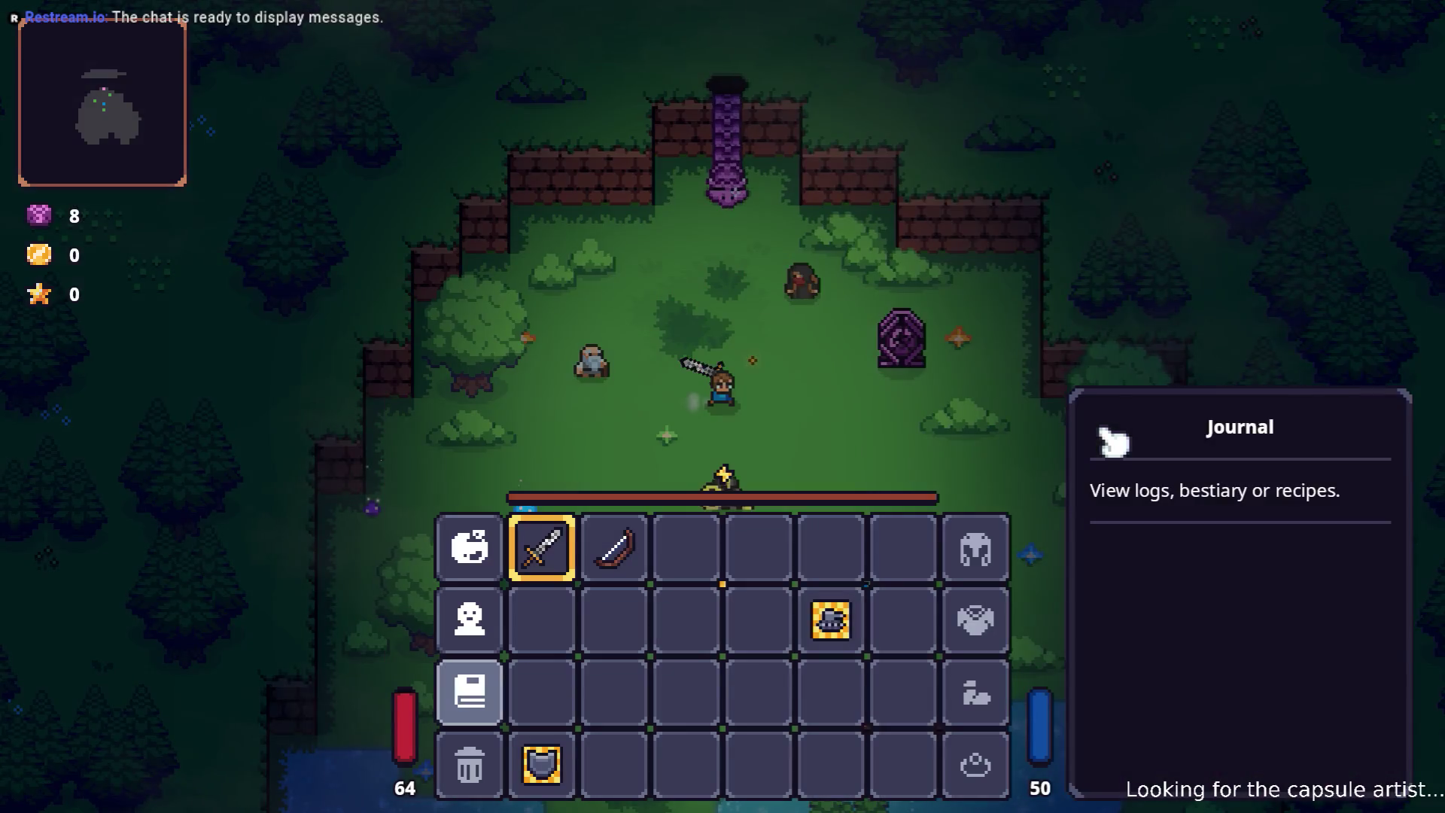
# - Quit the running game to the desktop from its pause menu
pyautogui.press('Escape')
pyautogui.press('Down')
pyautogui.press('Down')
pyautogui.press('Down')
pyautogui.press('Down')
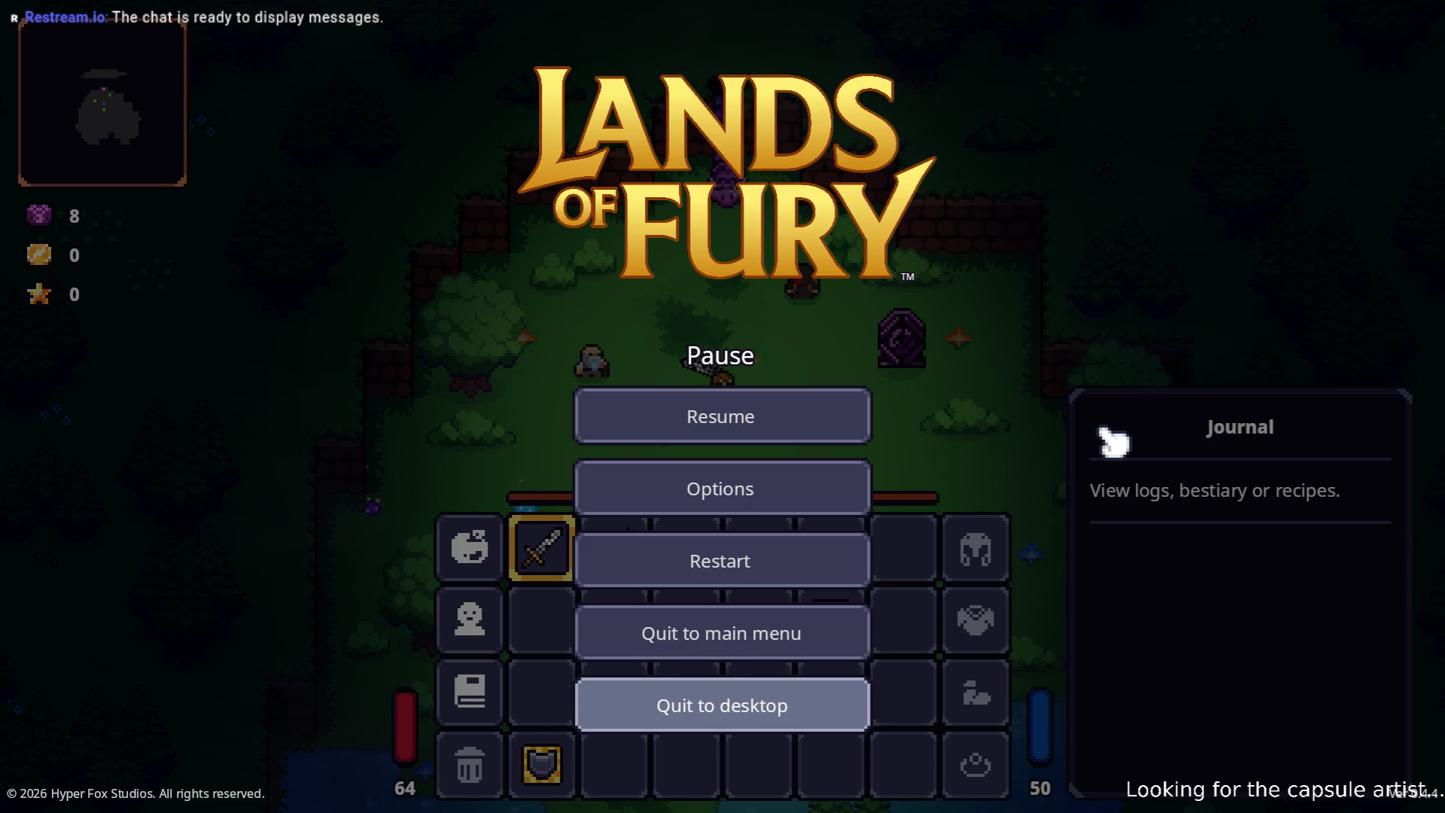
pyautogui.press('Return')
pyautogui.hotkey('alt', 'Tab')
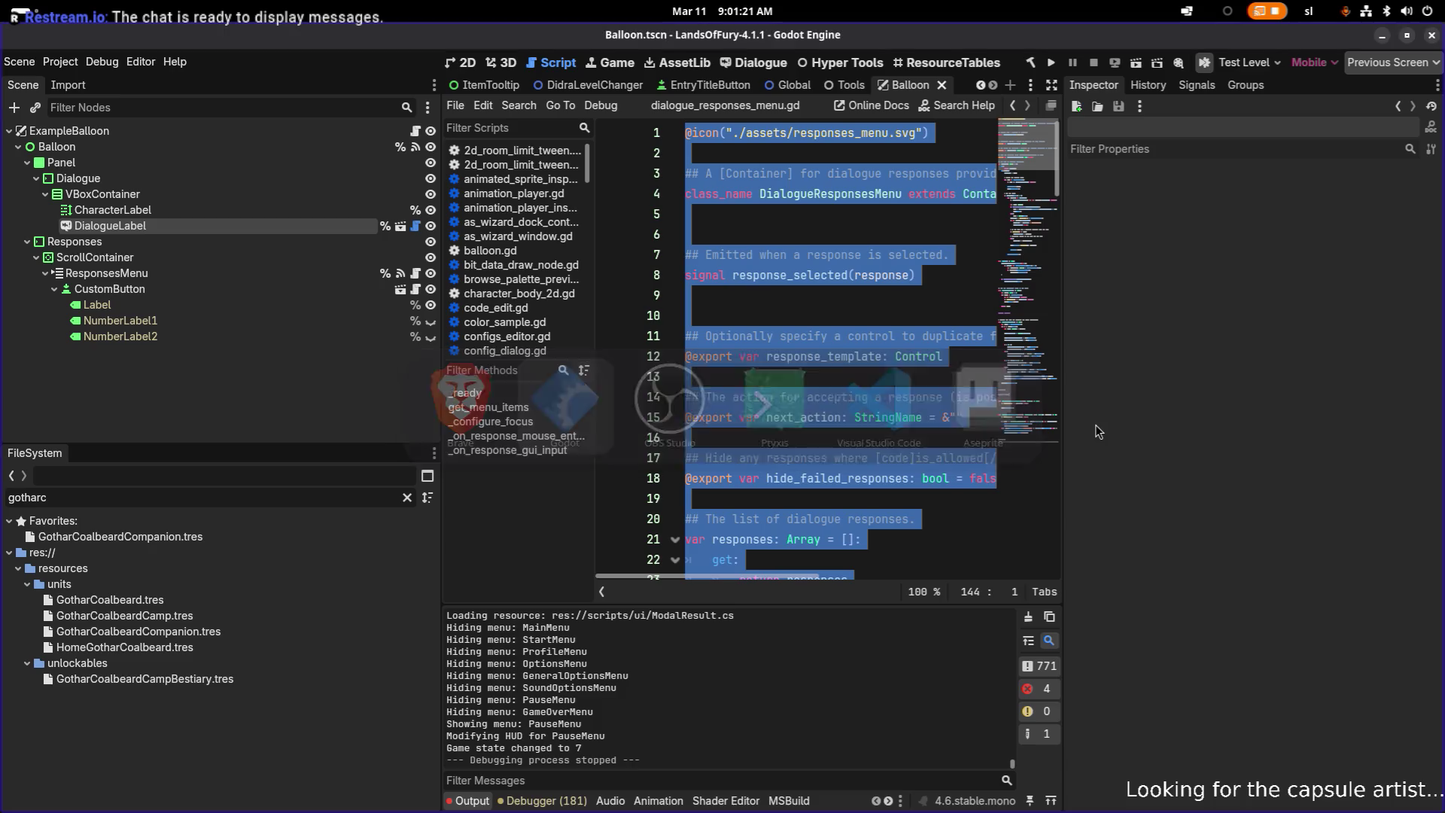
# - Launch LibreOffice Calc from the overview search and choose to recover Translations.csv
pyautogui.press('super')
pyautogui.write('cal')
pyautogui.press('Right')
pyautogui.press('Right')
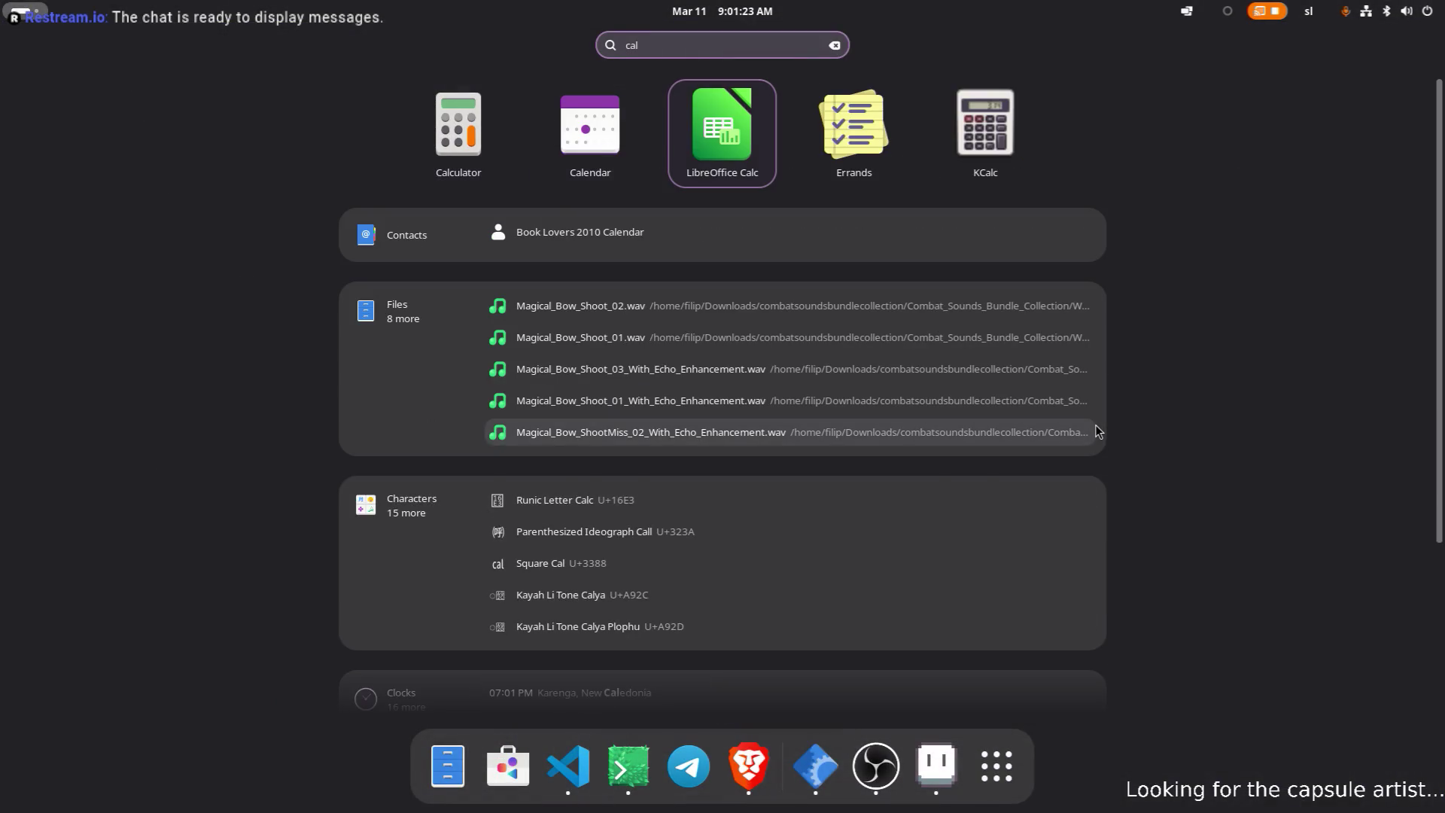
pyautogui.press('Return')
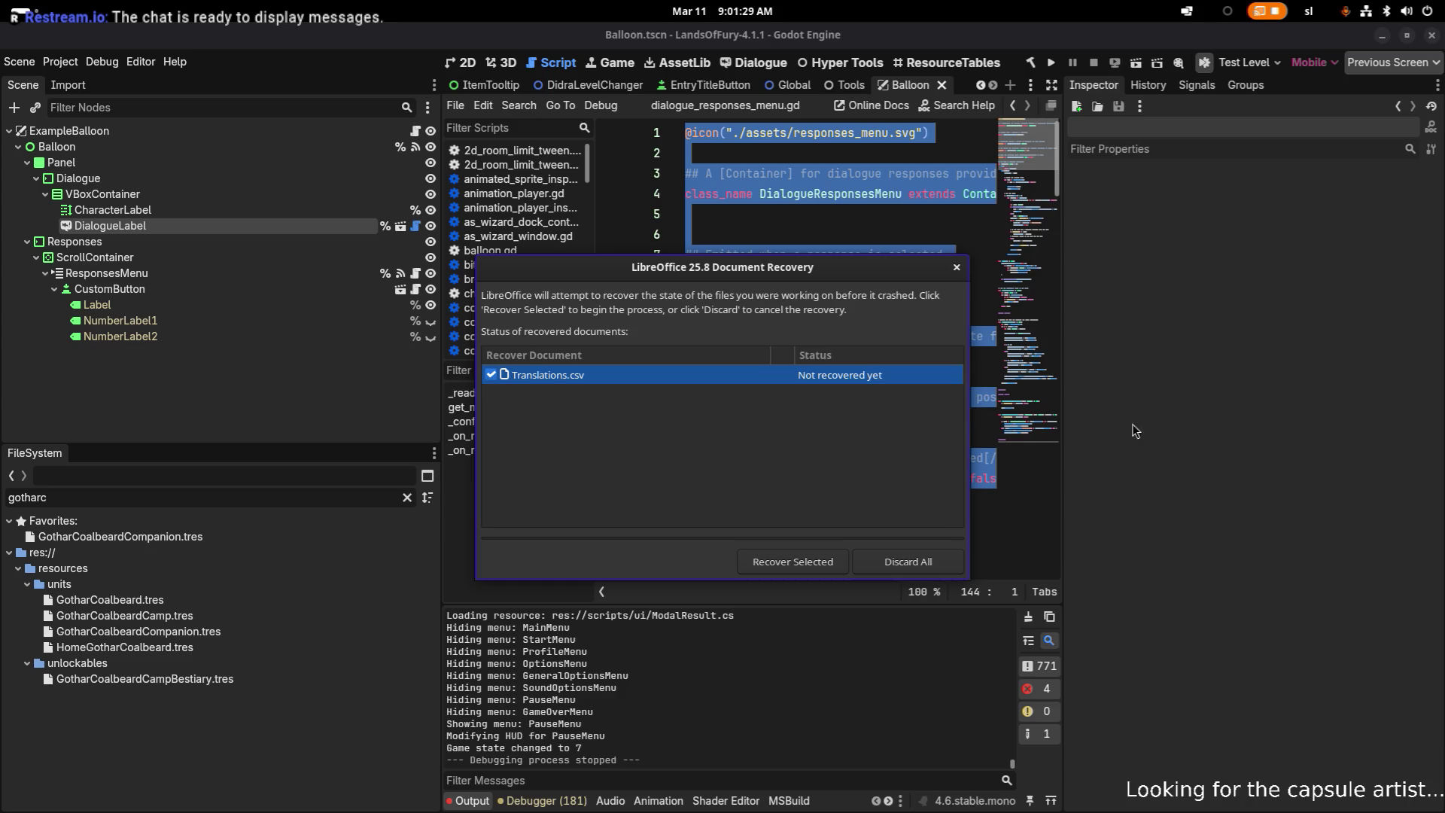
pyautogui.click(775, 560)
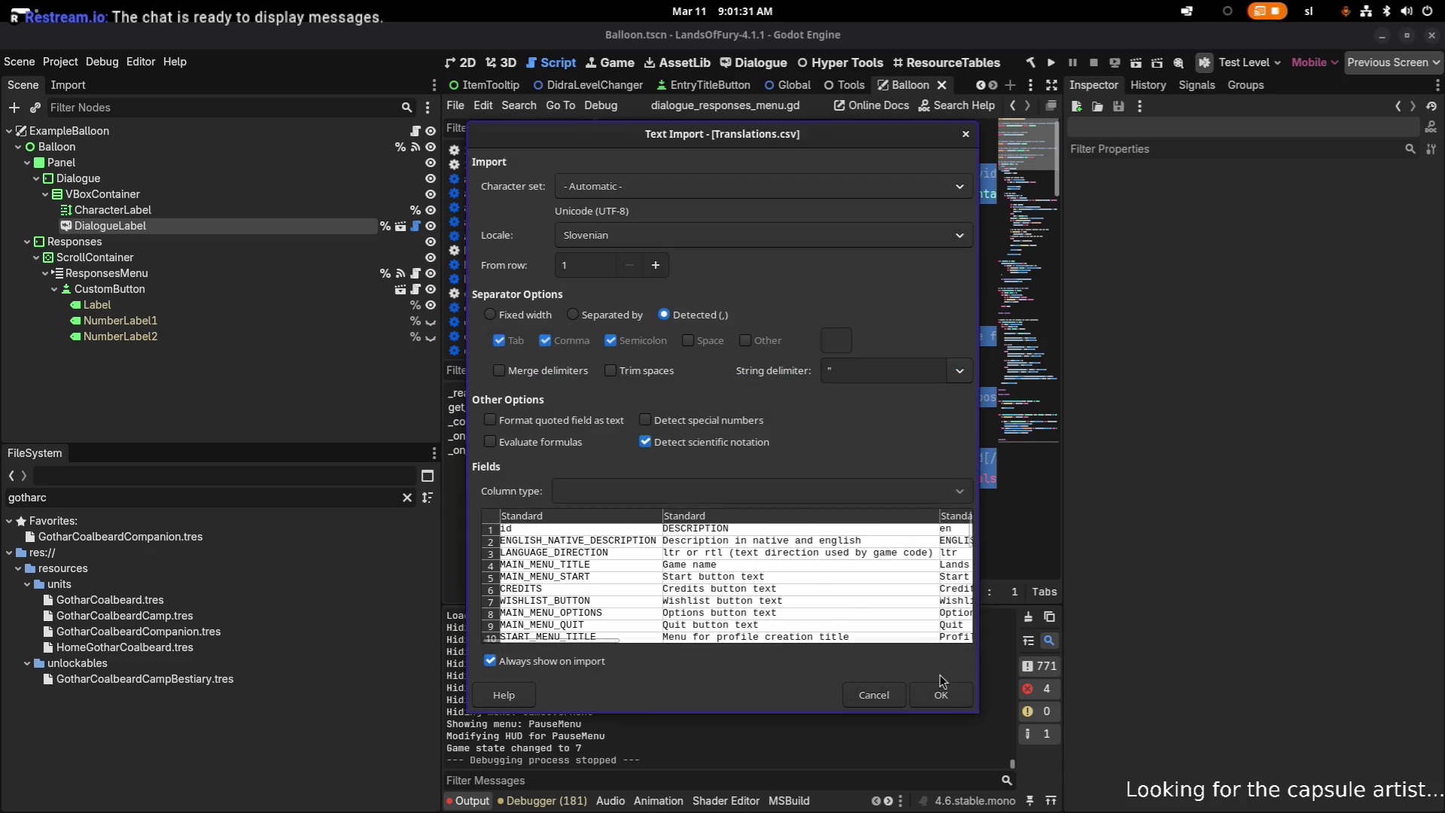
# - Accept the CSV import, scroll down to the enemy UNIT_DESCRIPTION rows, then restore the Calc window
pyautogui.click(945, 696)
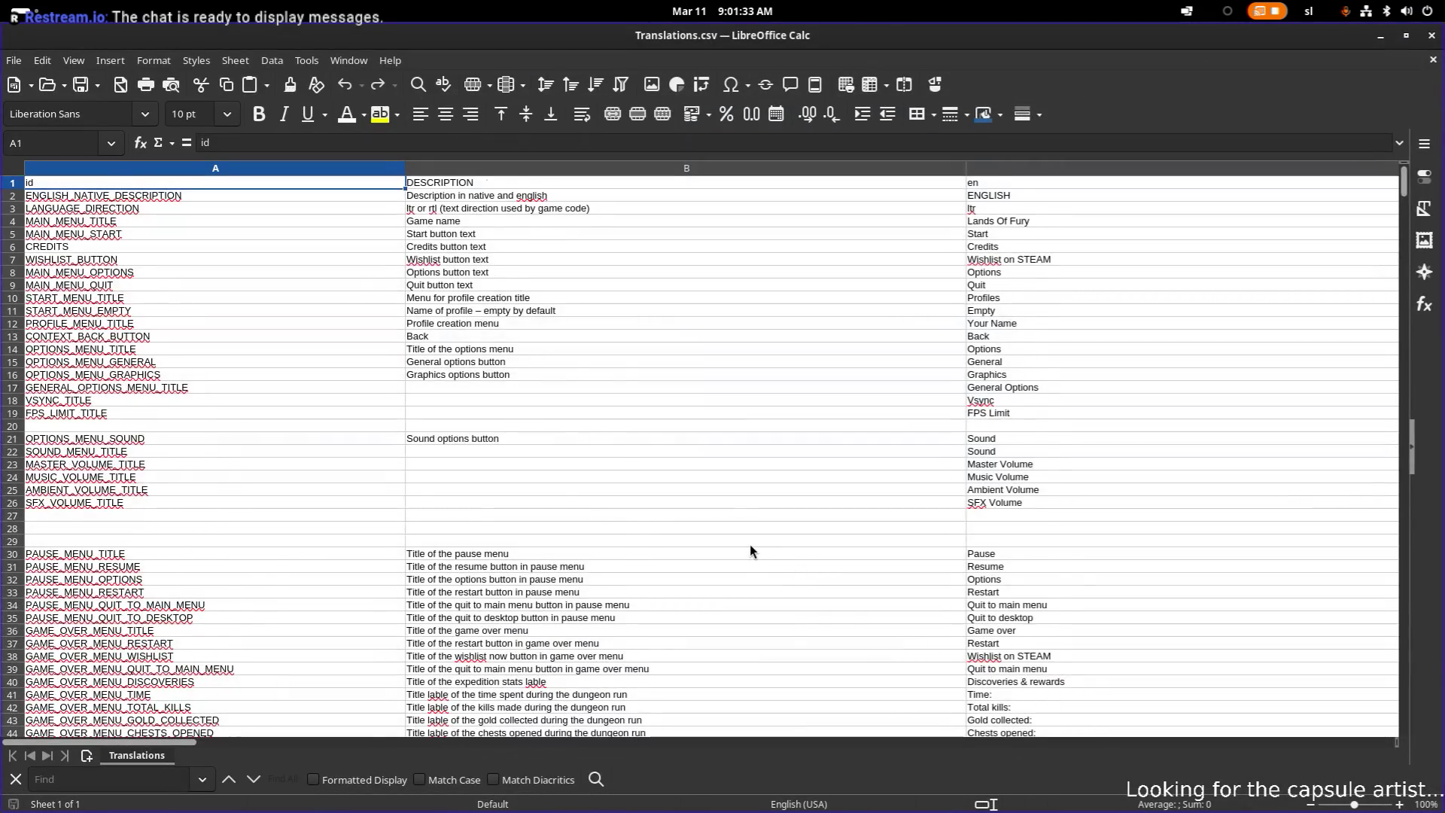
pyautogui.scroll(-6, 749, 552)
pyautogui.scroll(-20, 749, 544)
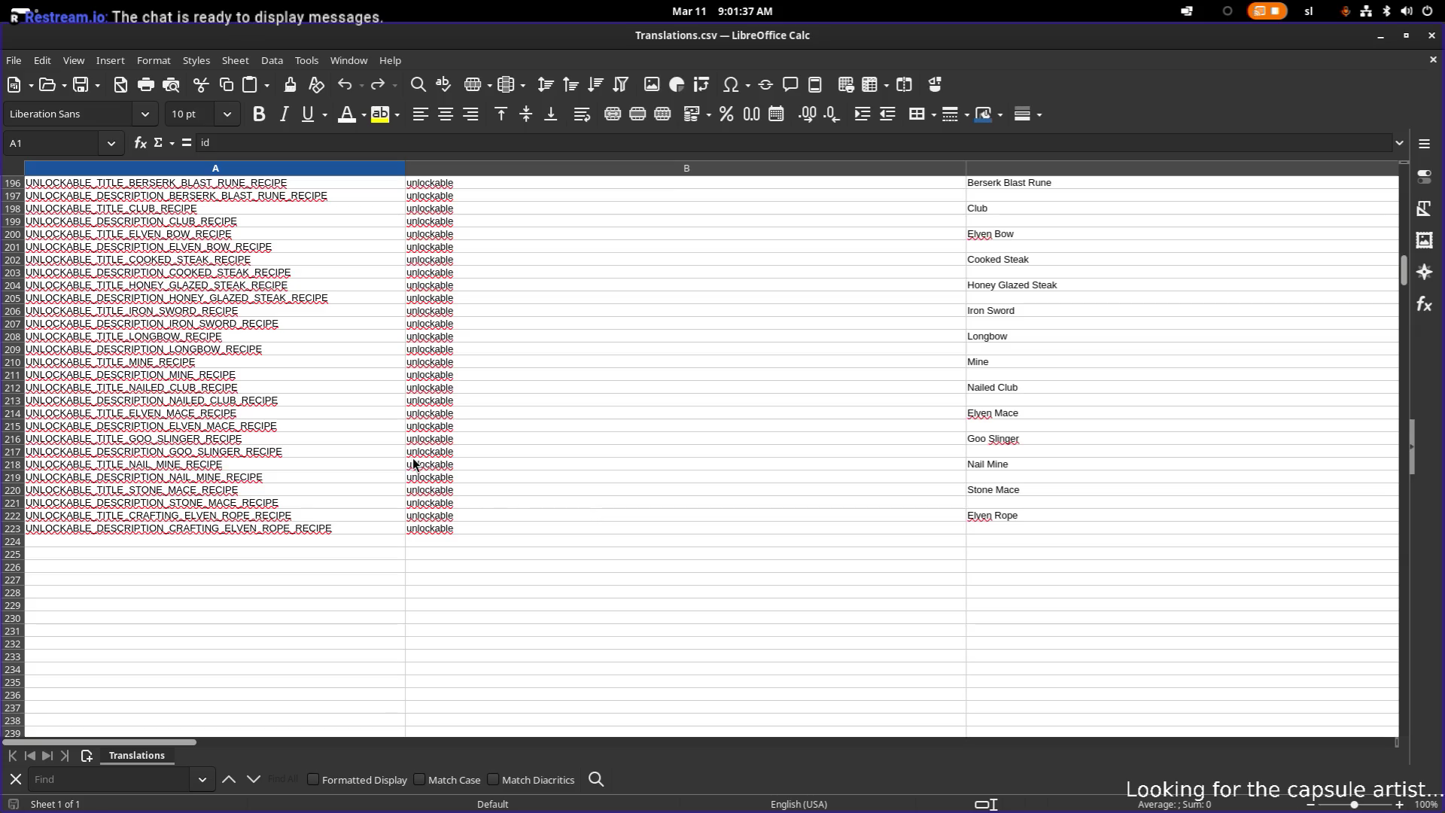
pyautogui.scroll(18, 860, 451)
pyautogui.scroll(15, 859, 453)
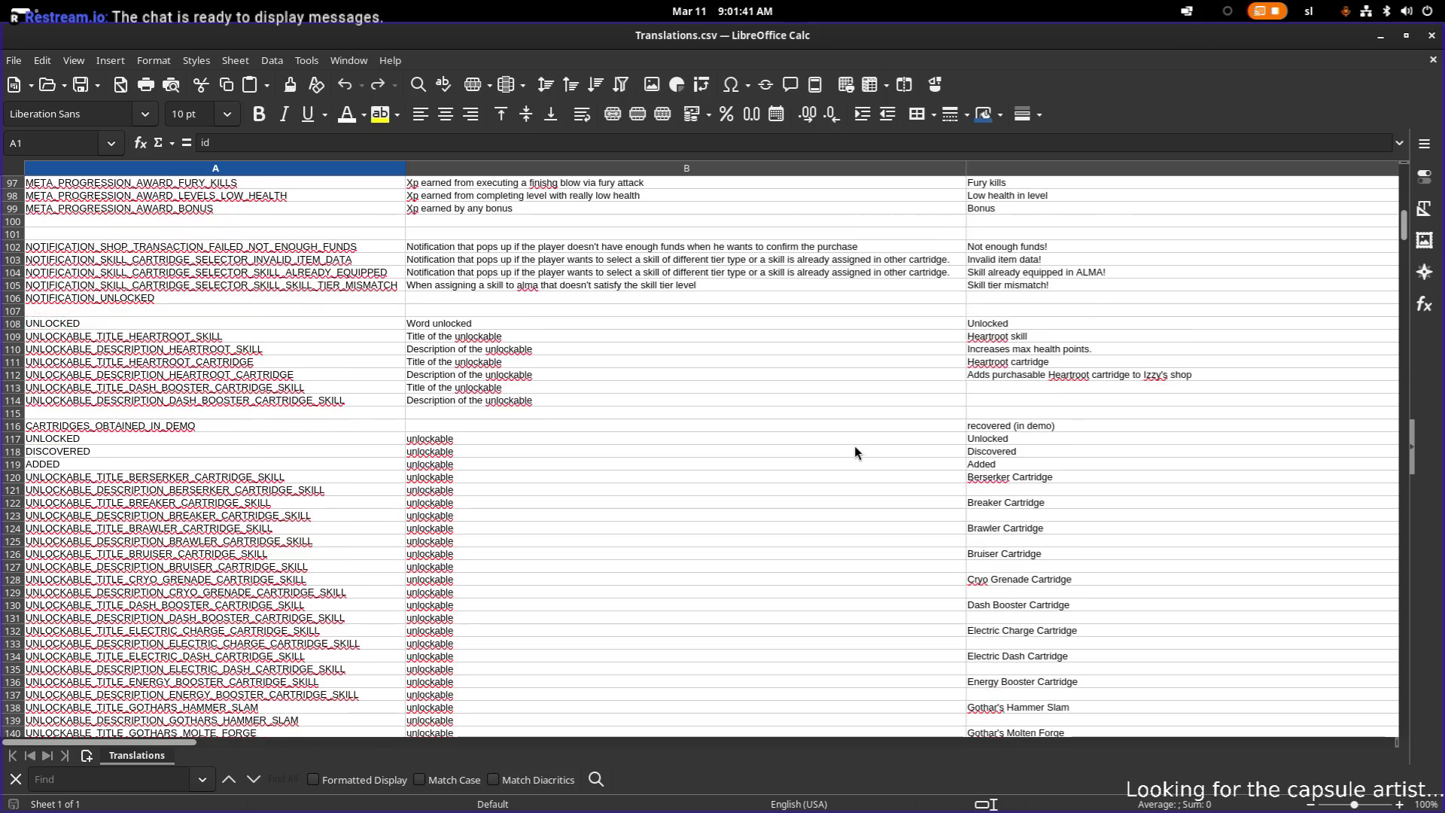
pyautogui.scroll(-20, 755, 375)
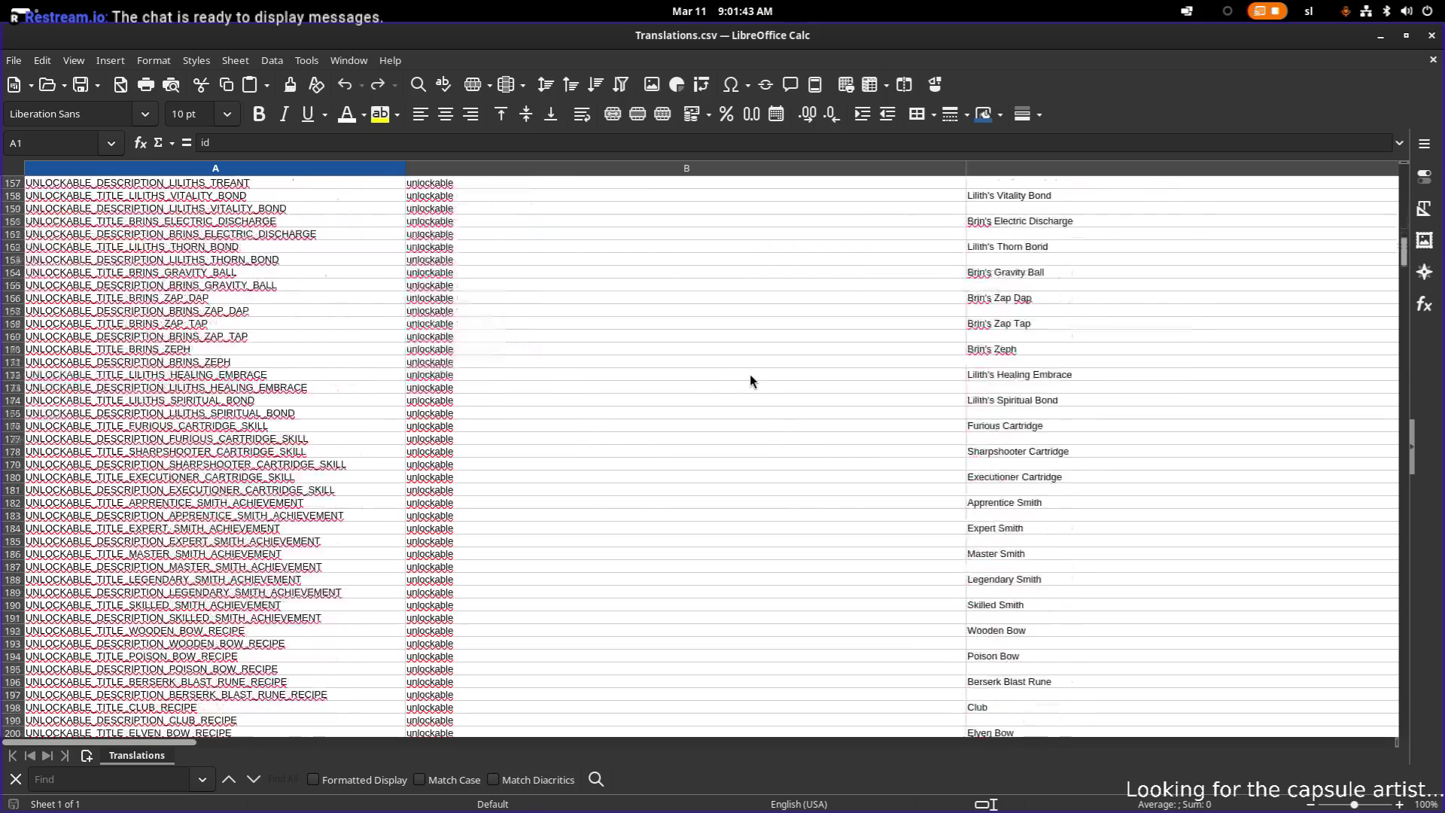
pyautogui.scroll(-20, 341, 434)
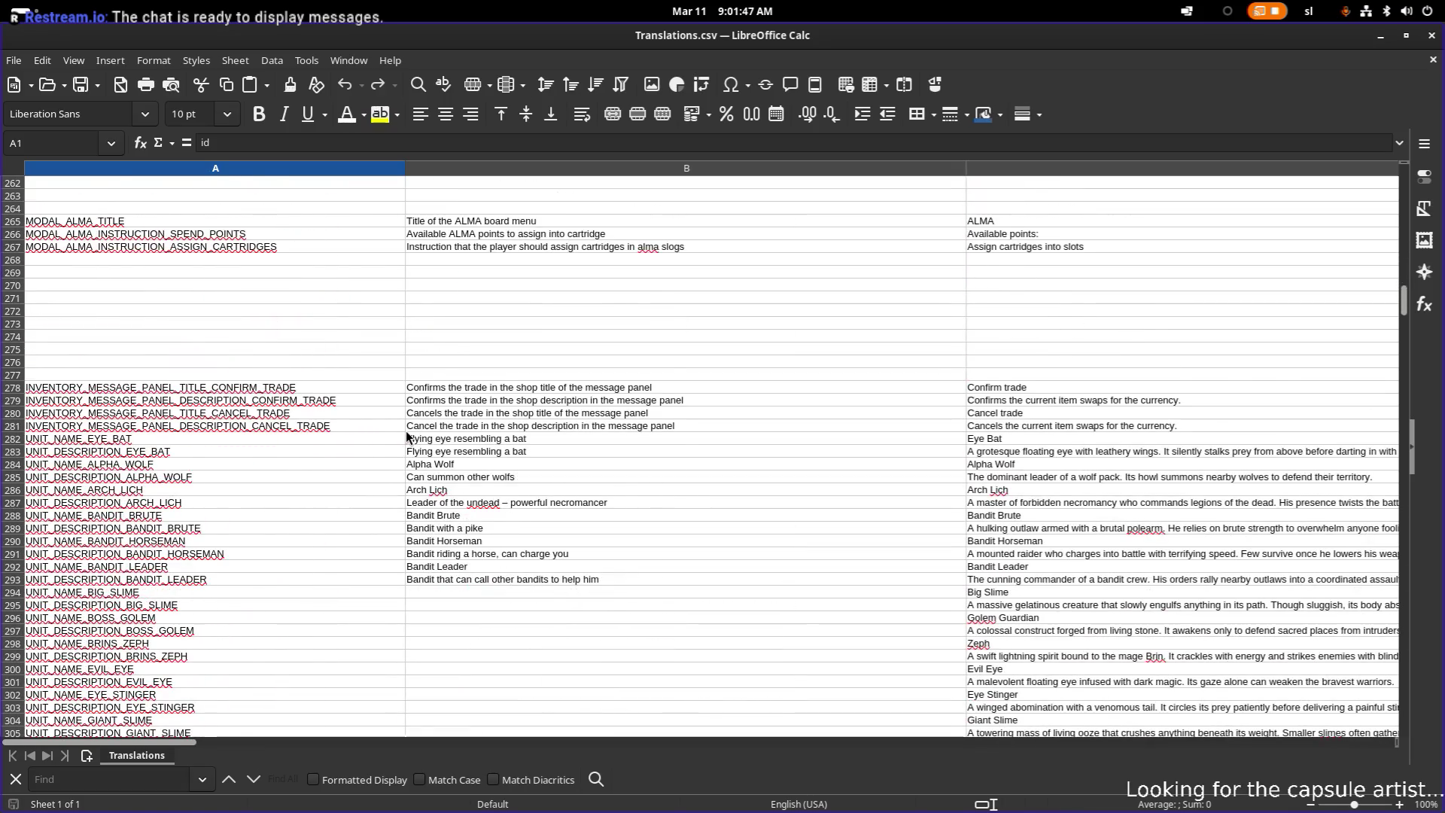
pyautogui.scroll(-5, 404, 432)
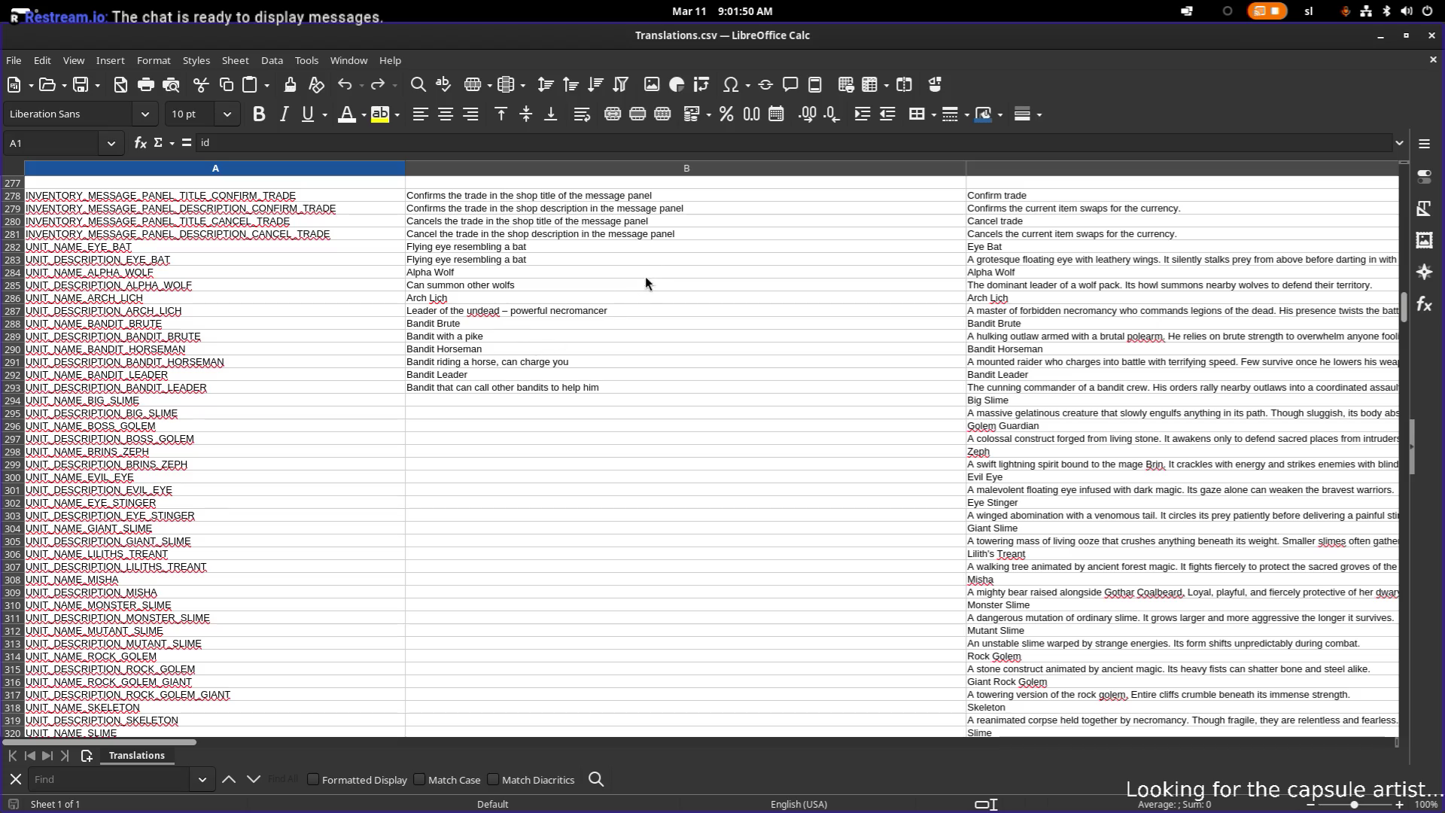
pyautogui.moveTo(769, 35)
pyautogui.mouseDown()
pyautogui.moveTo(777, 66)
pyautogui.moveTo(770, 55)
pyautogui.moveTo(213, 216)
pyautogui.moveTo(0, 226)
pyautogui.mouseUp()
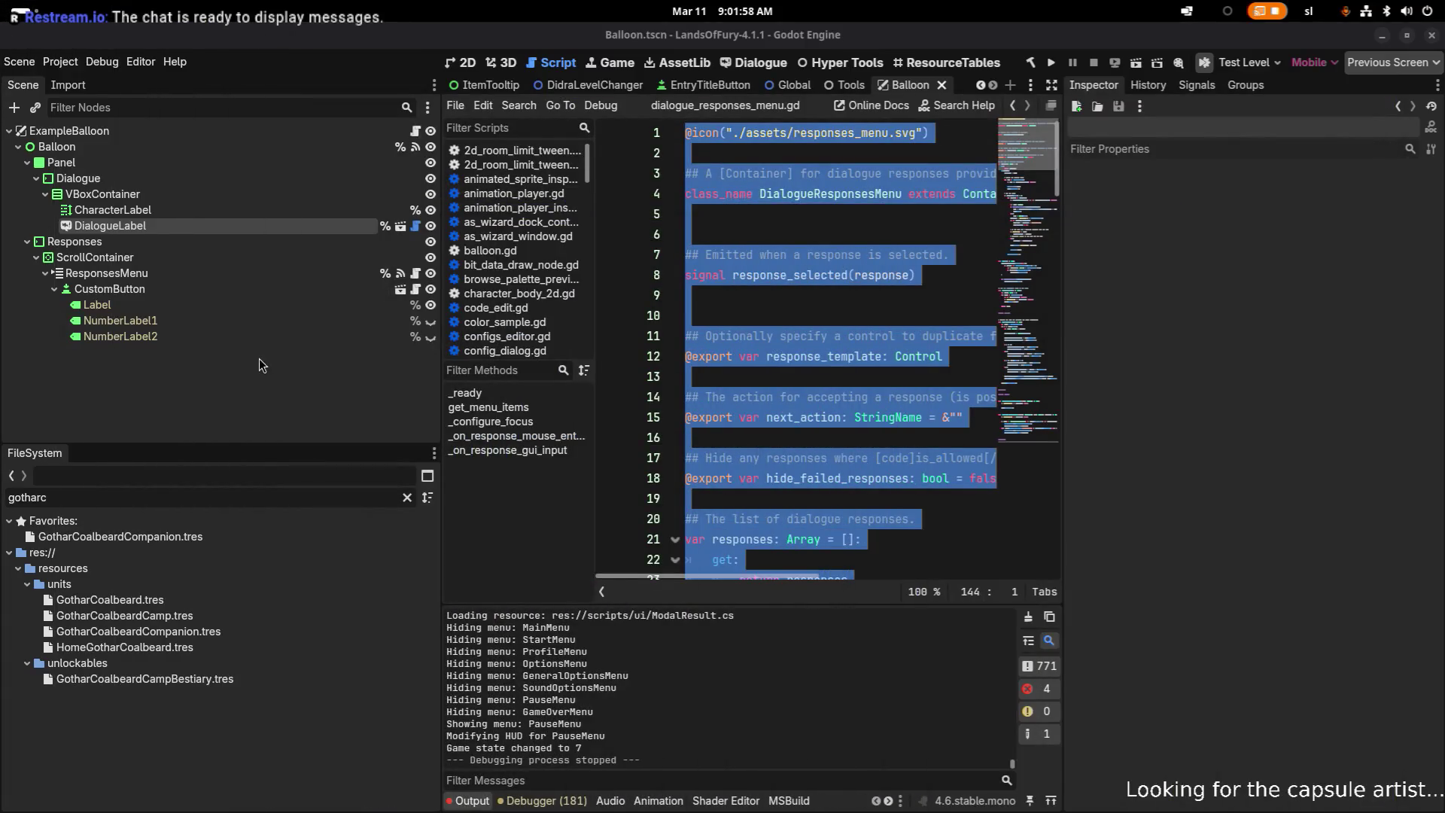
pyautogui.doubleClick(252, 494)
# - Append ' He shoot magical projectiles and summons the undead.' to the Arch Lich description in C287
pyautogui.hotkey('alt', 'Tab')
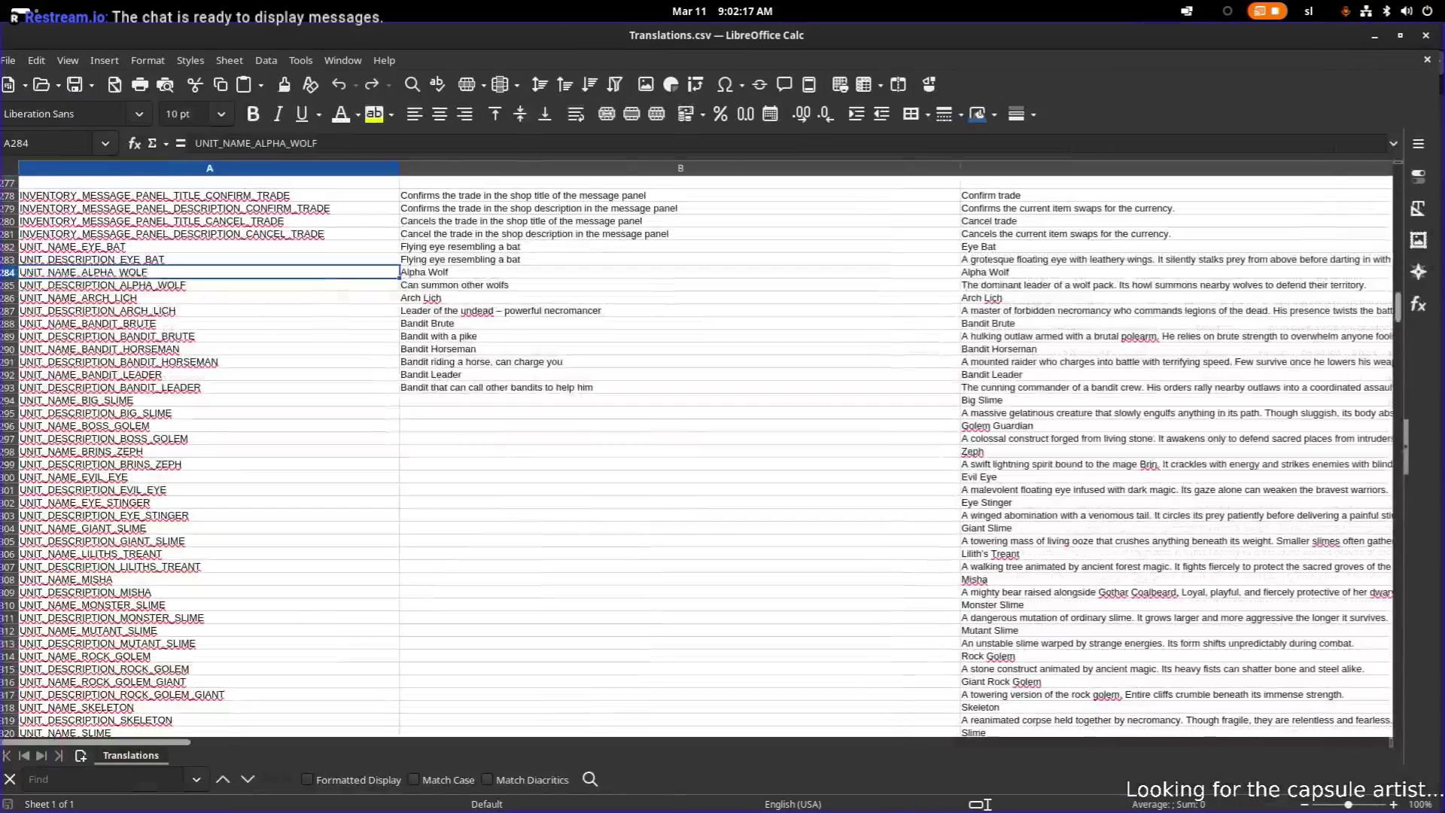
pyautogui.click(1049, 286)
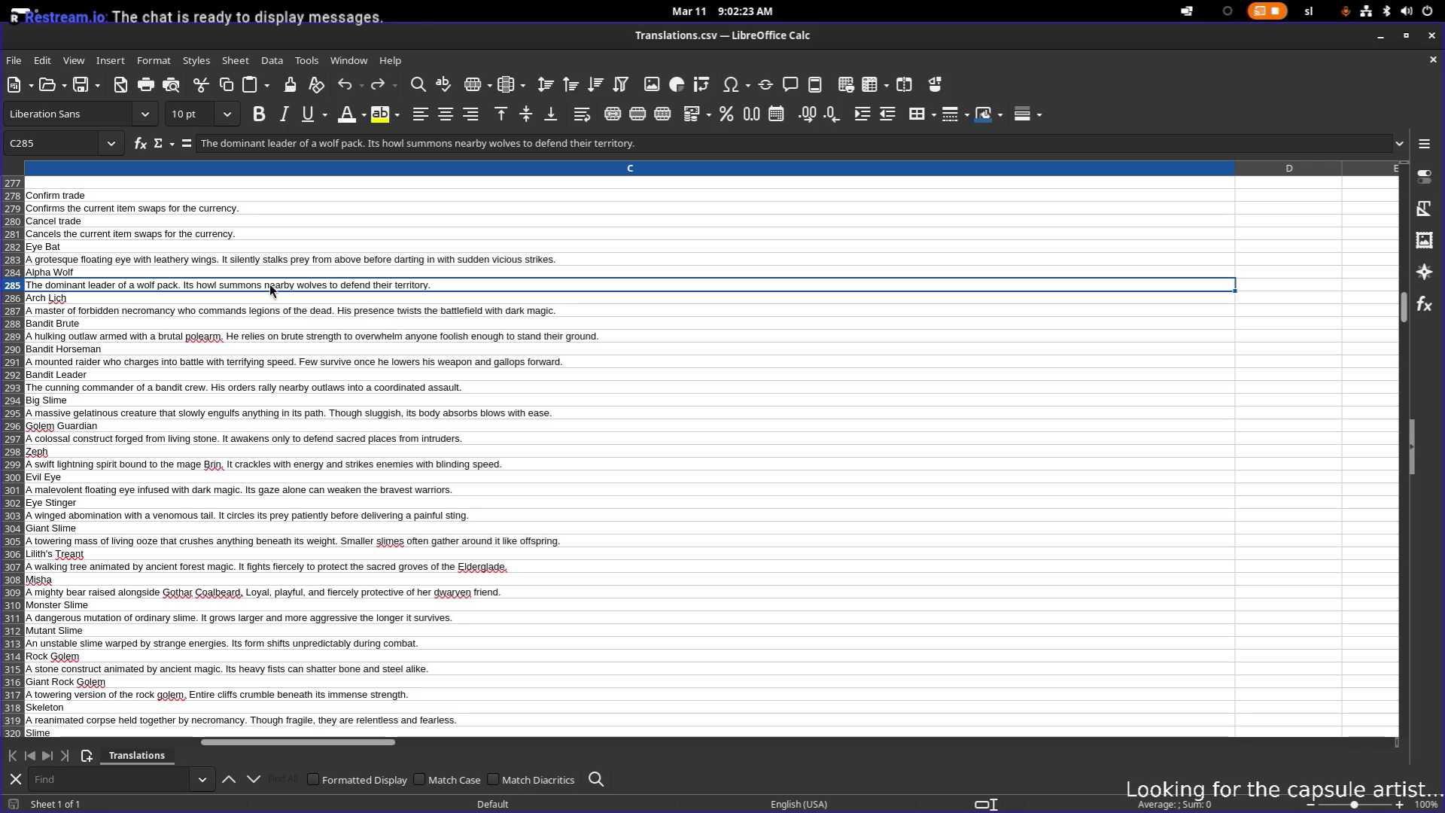
pyautogui.doubleClick(440, 286)
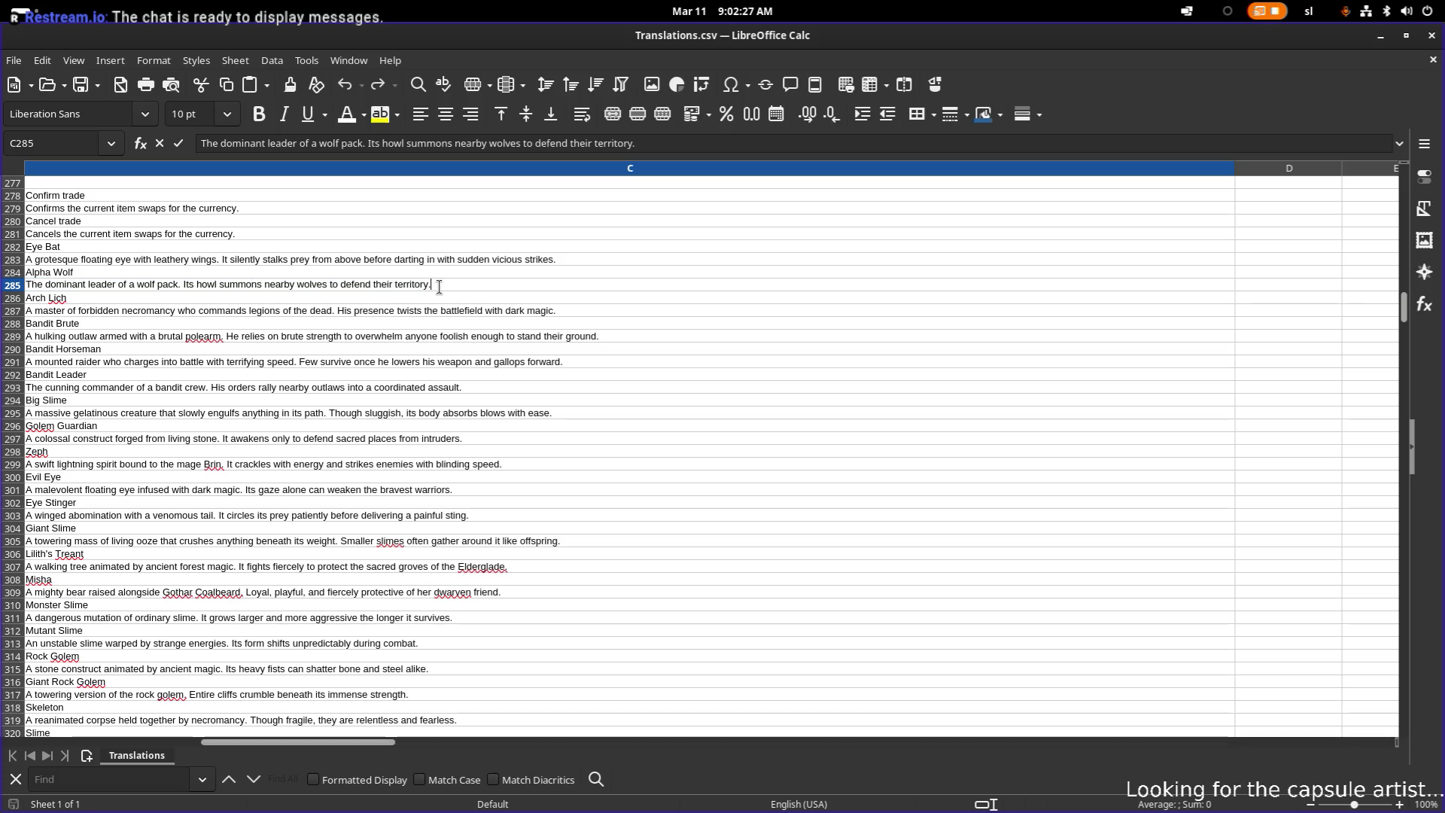
pyautogui.click(445, 307)
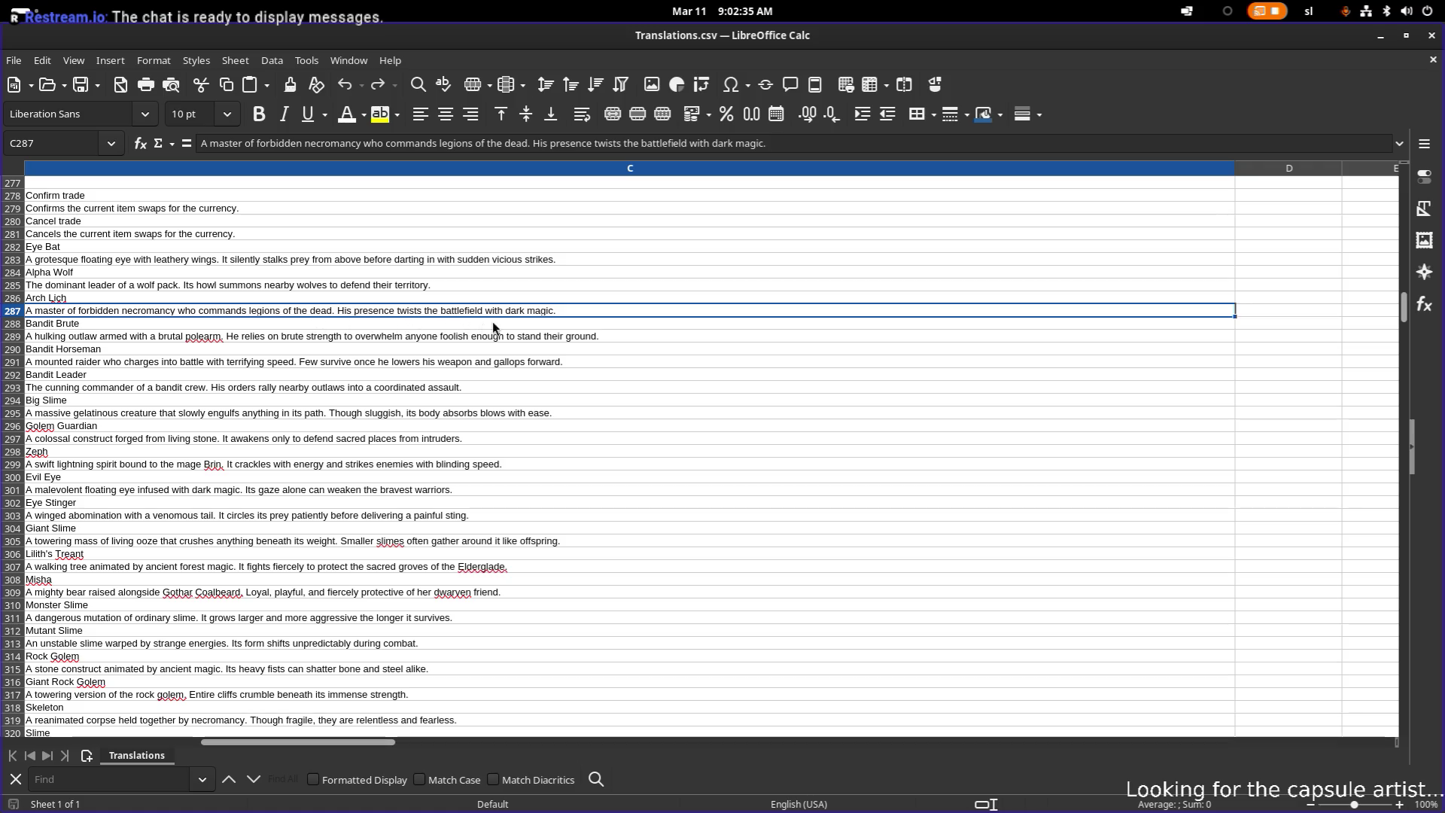
pyautogui.doubleClick(569, 311)
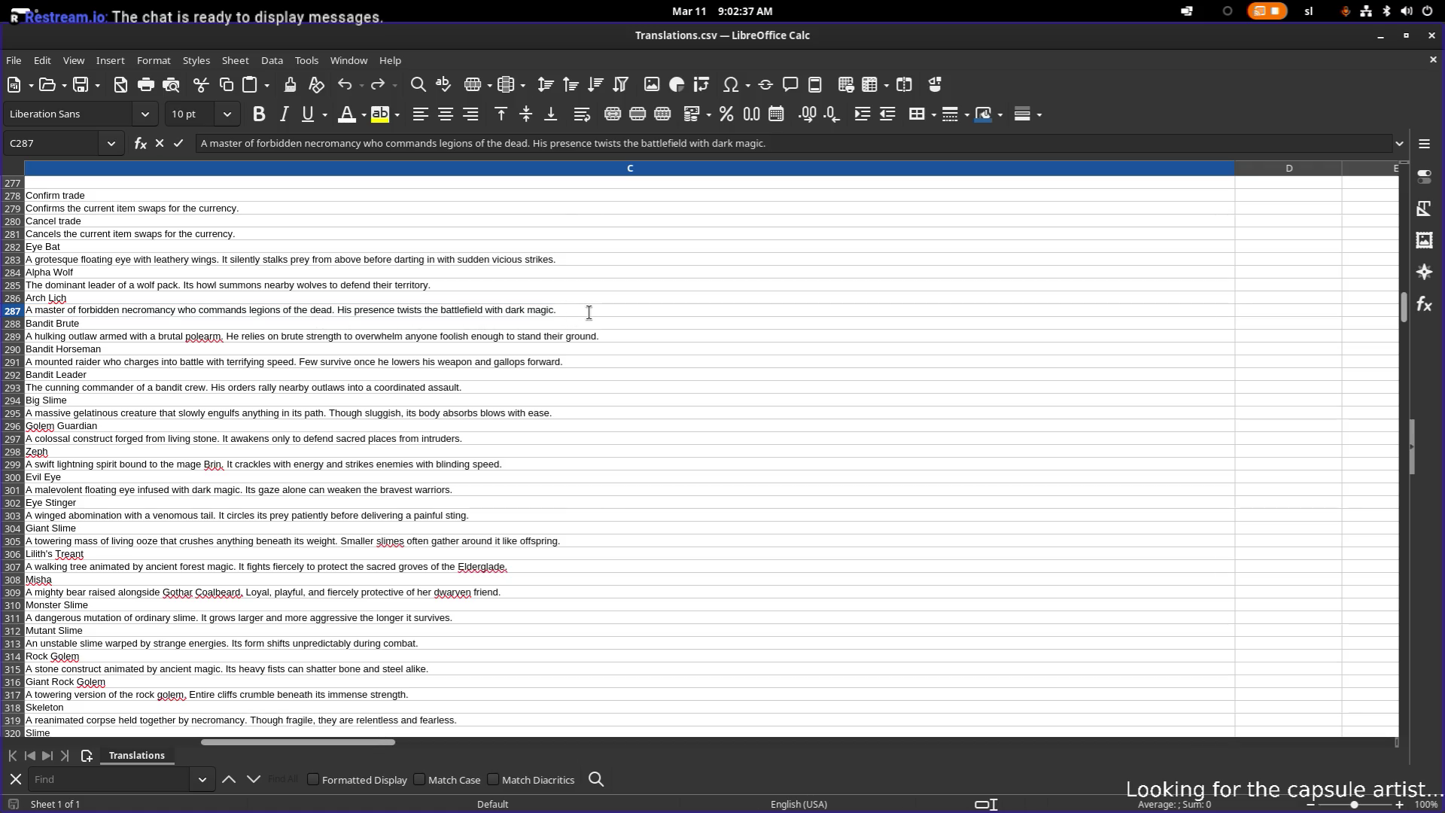
pyautogui.write('H sos')
pyautogui.write('oot ')
pyautogui.write('magical ')
pyautogui.write('projectiles')
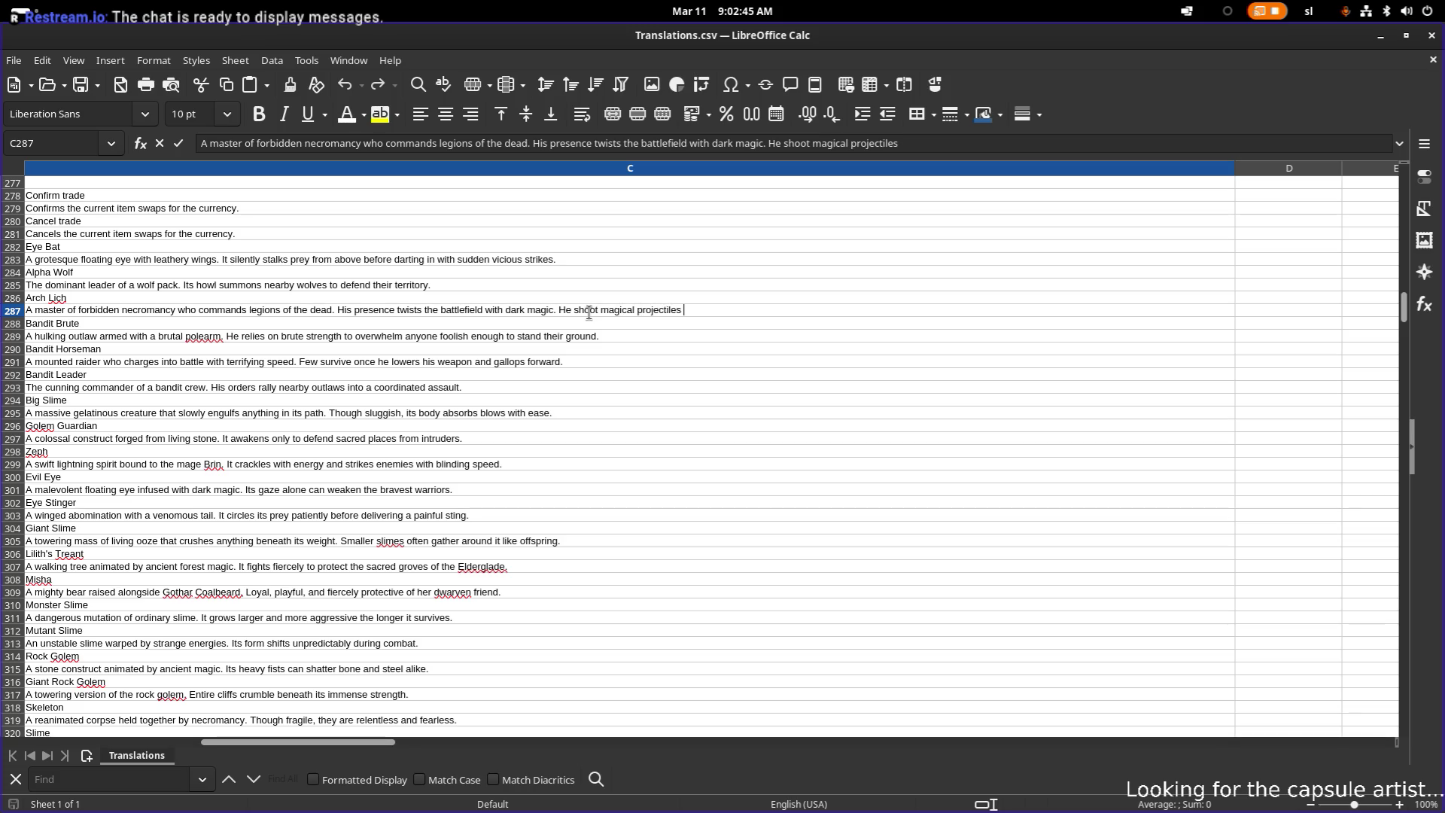
pyautogui.write('and ')
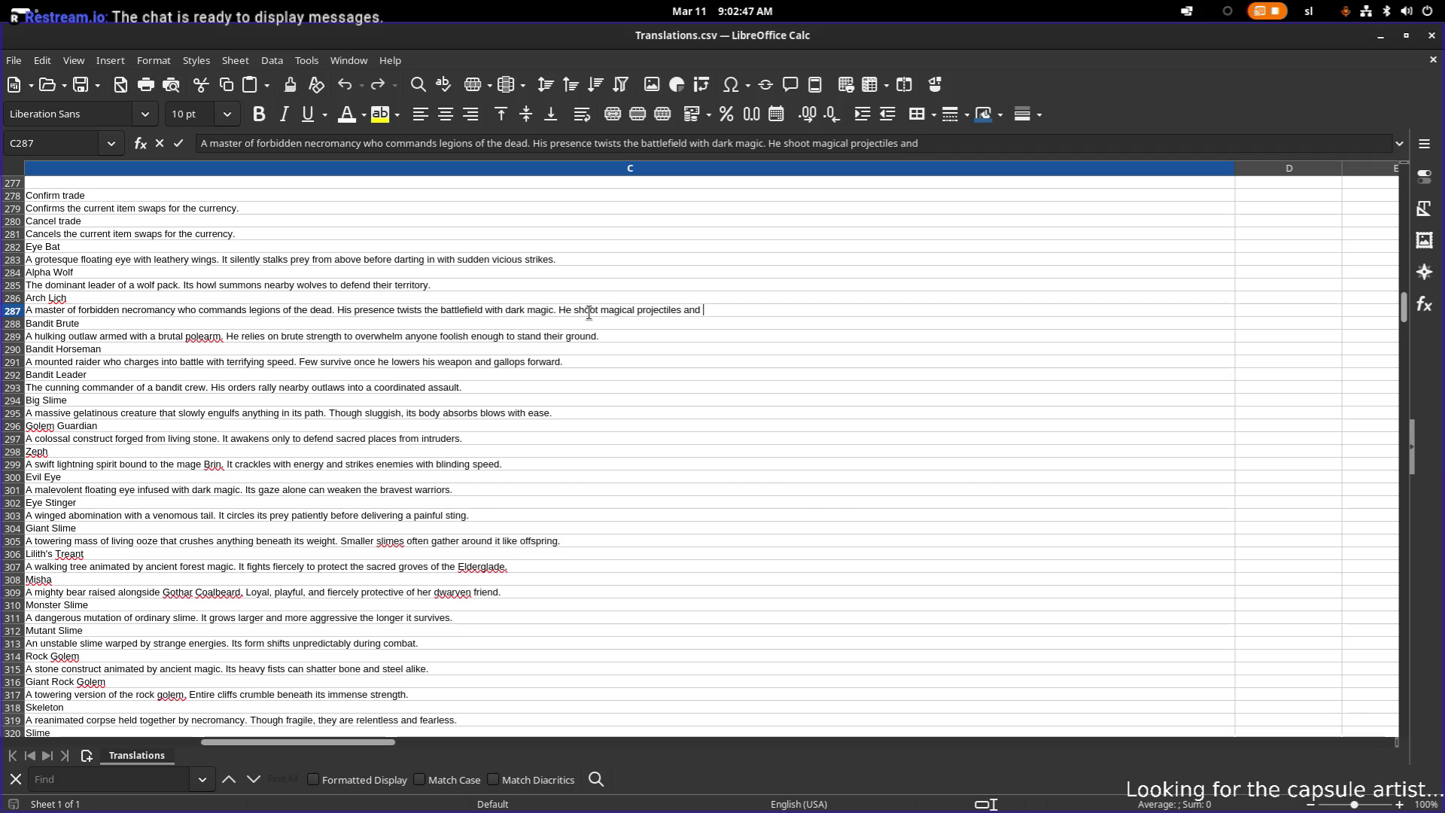
pyautogui.write('summ')
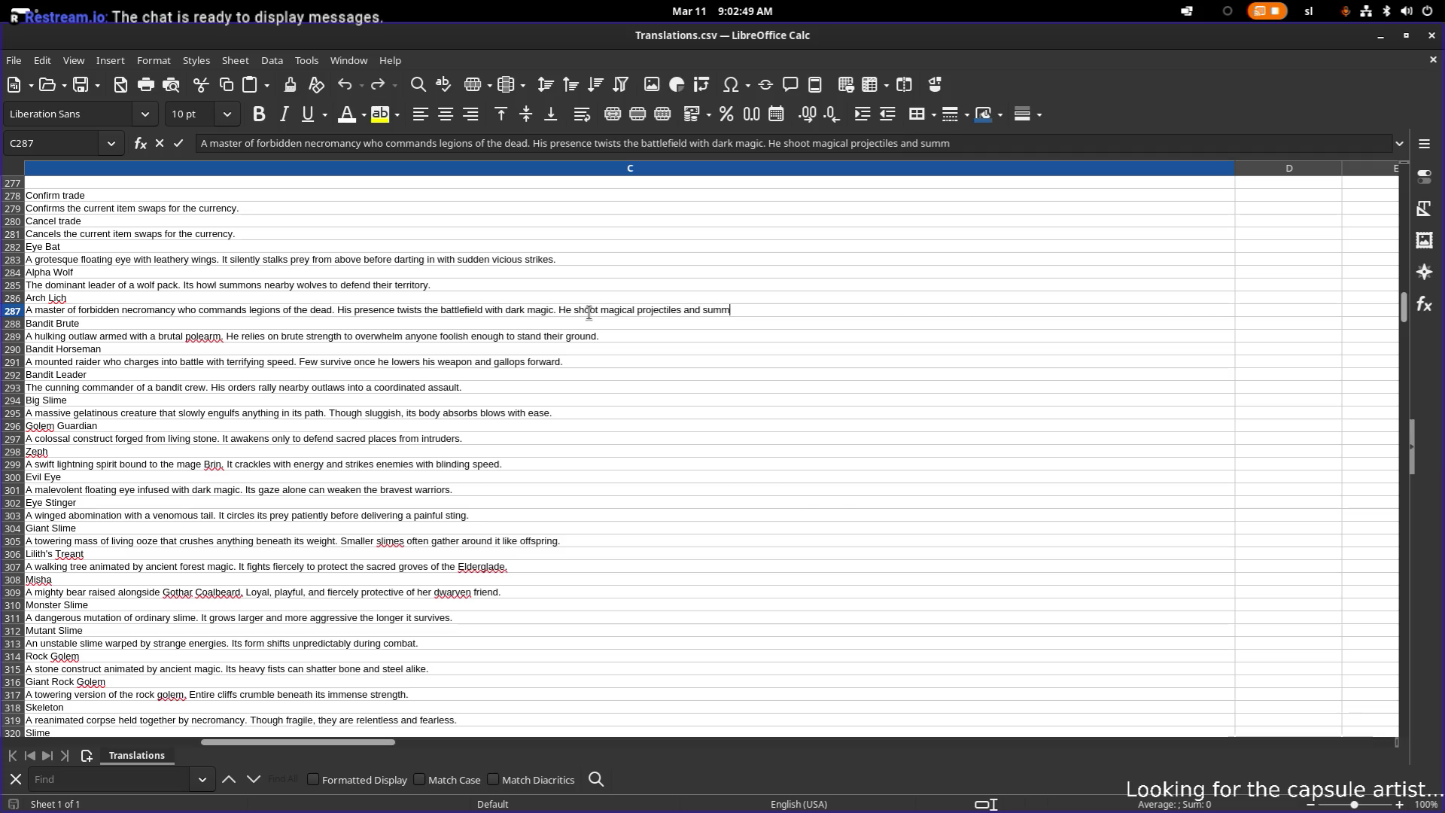
pyautogui.write('ons the undead')
pyautogui.write('.')
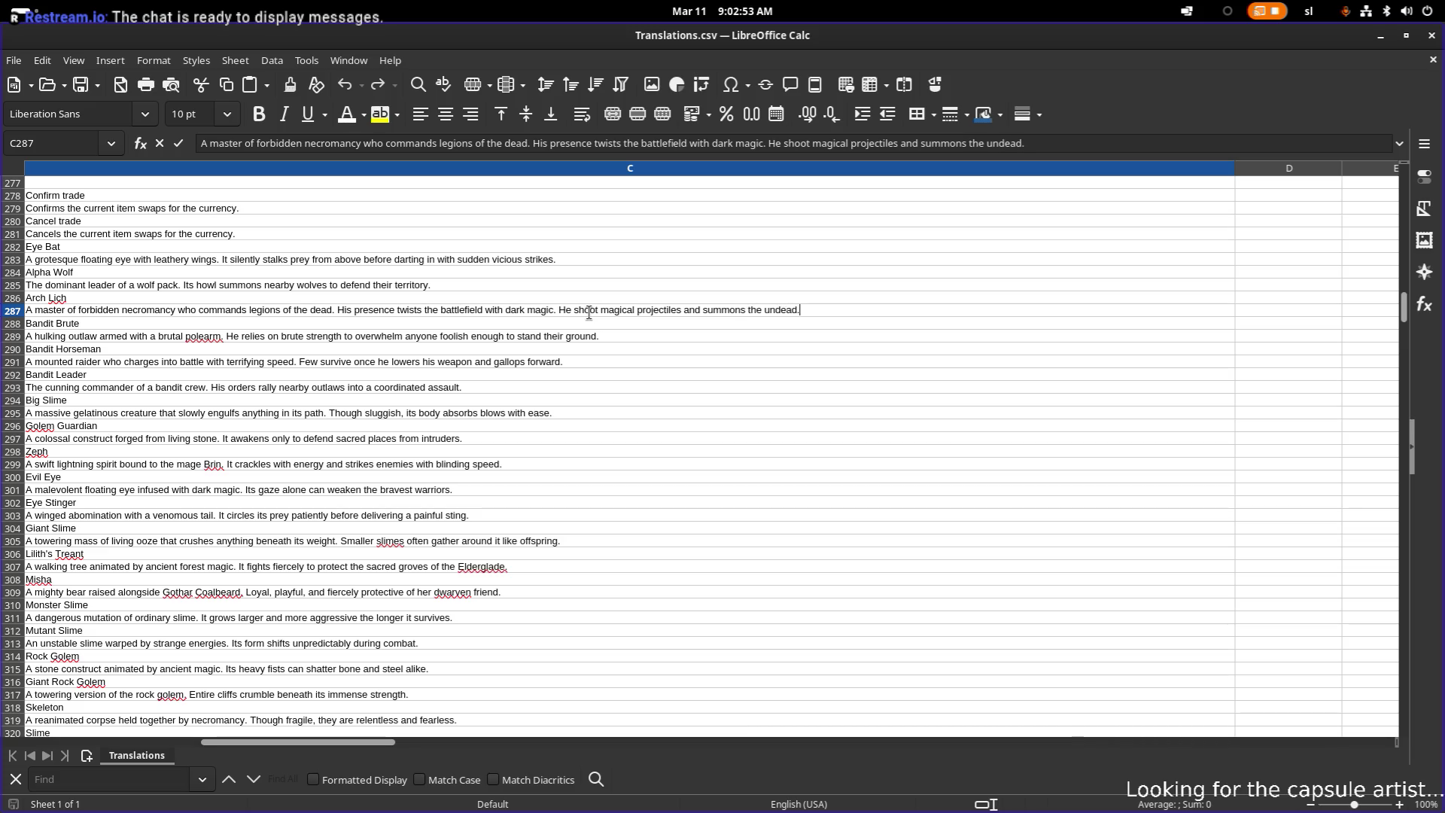
pyautogui.press('Return')
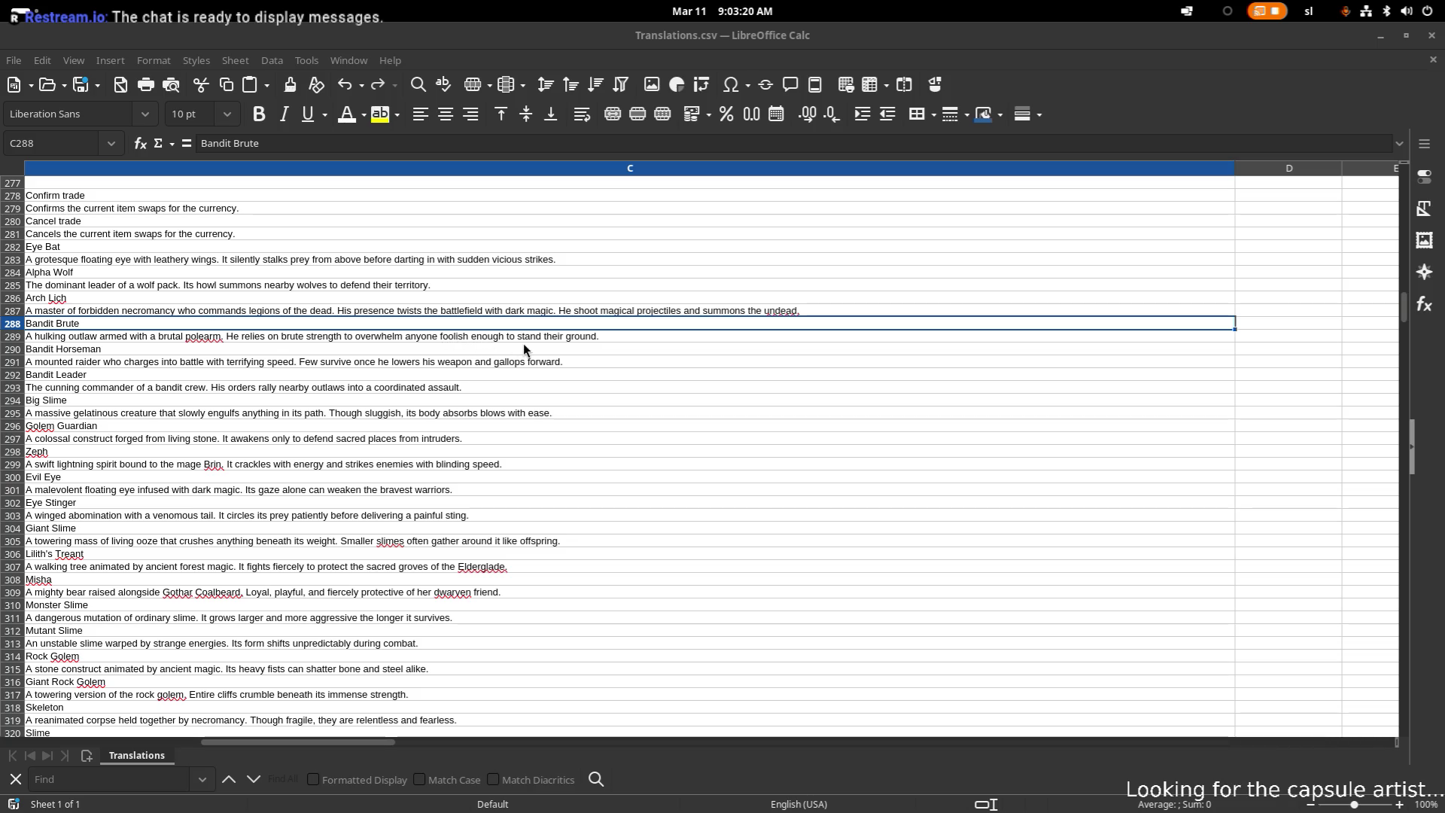
# - Leave Bandit Brute unchanged and remove the trailing space after 'forward.' in the Bandit Horseman description
pyautogui.click(574, 337)
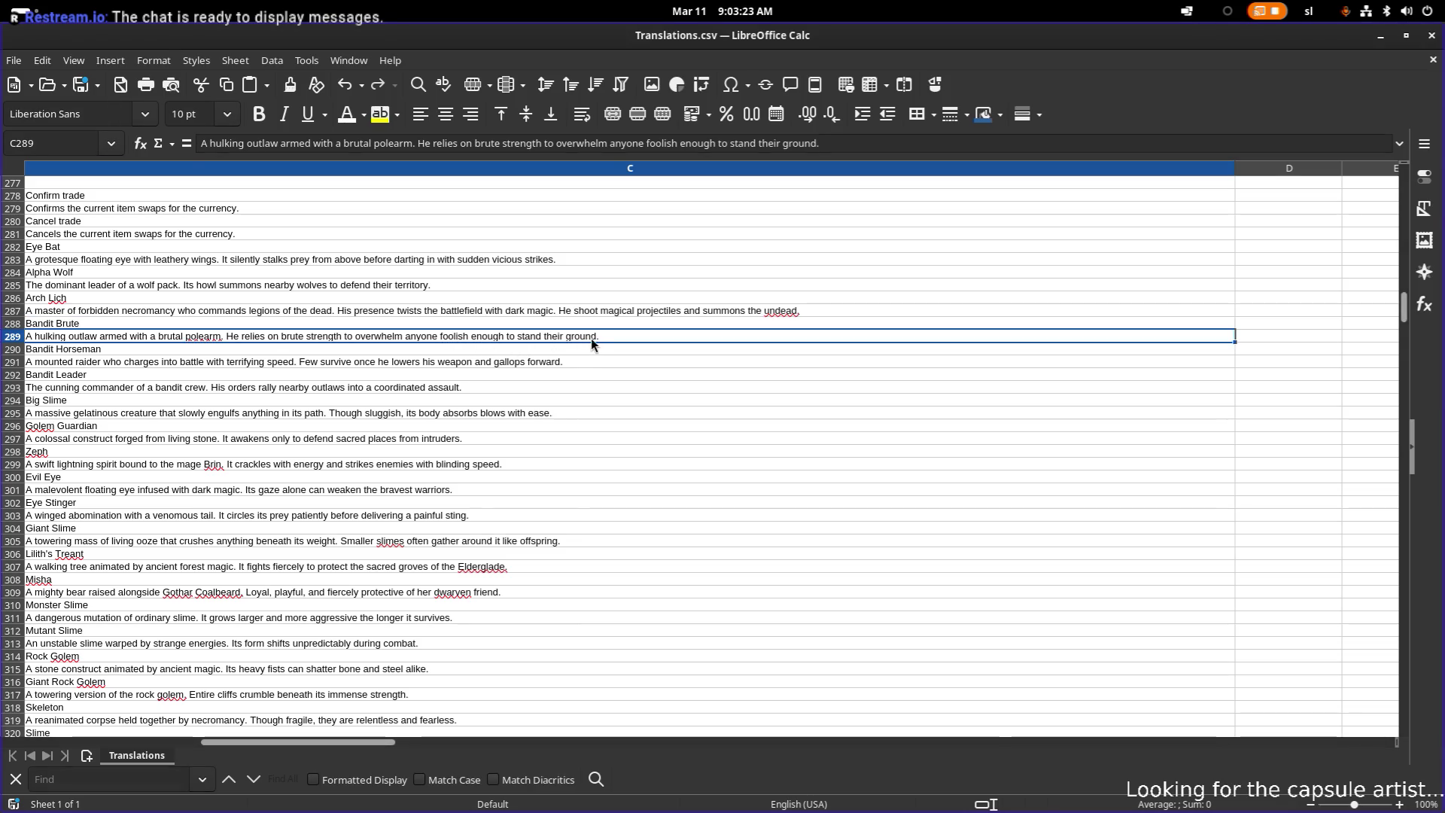
pyautogui.doubleClick(612, 334)
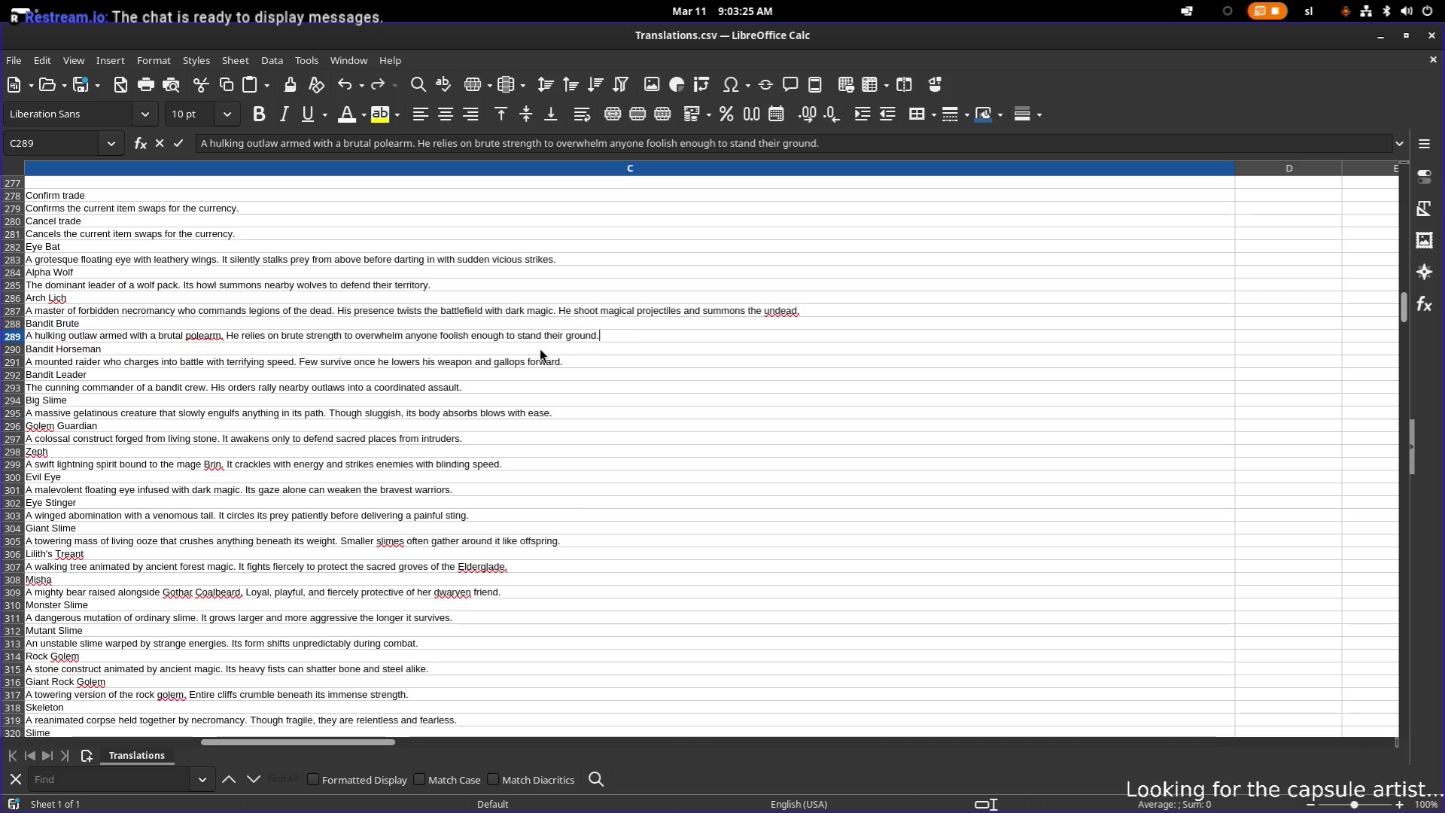
pyautogui.click(229, 349)
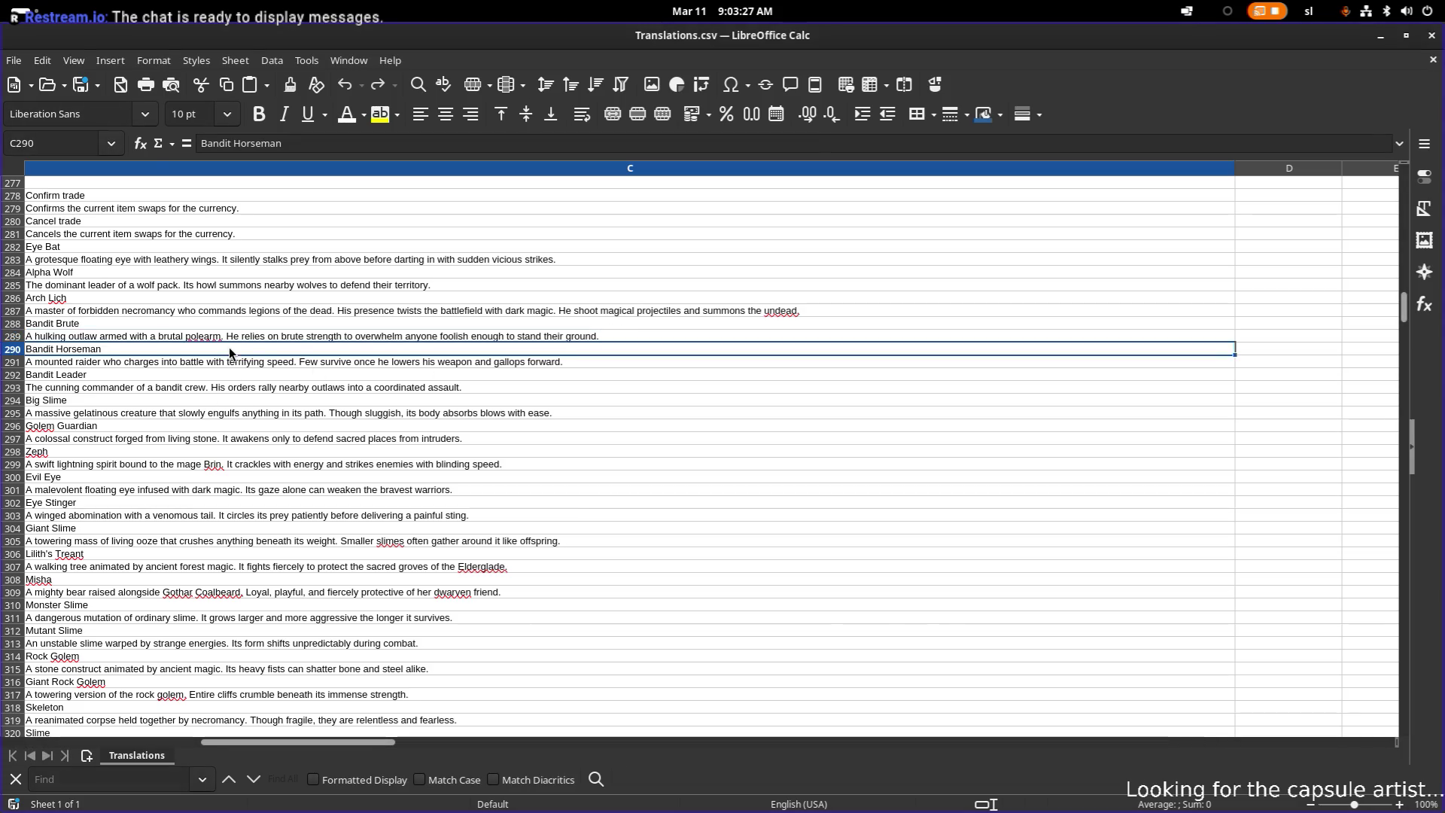
pyautogui.click(162, 367)
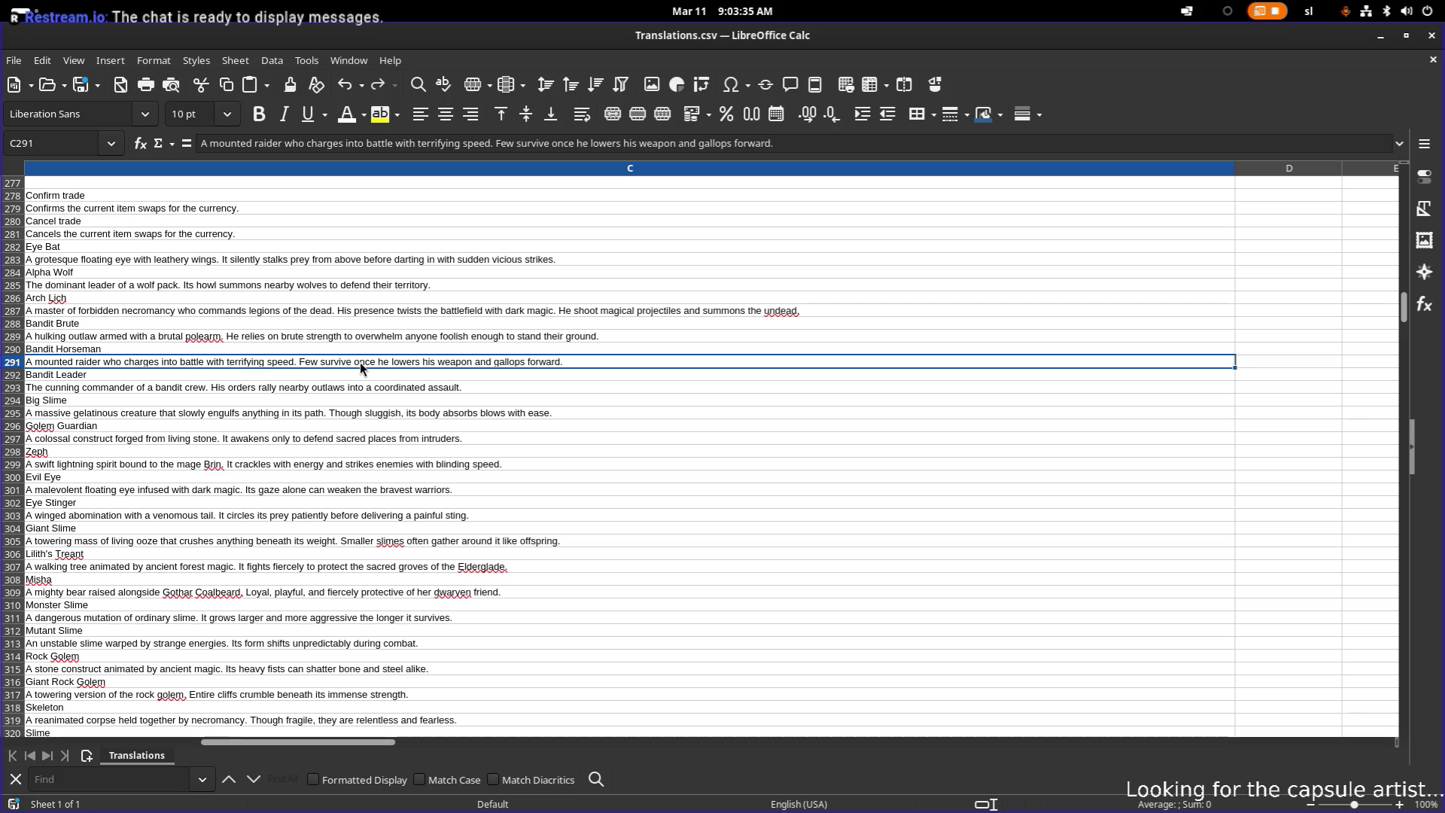
pyautogui.doubleClick(575, 362)
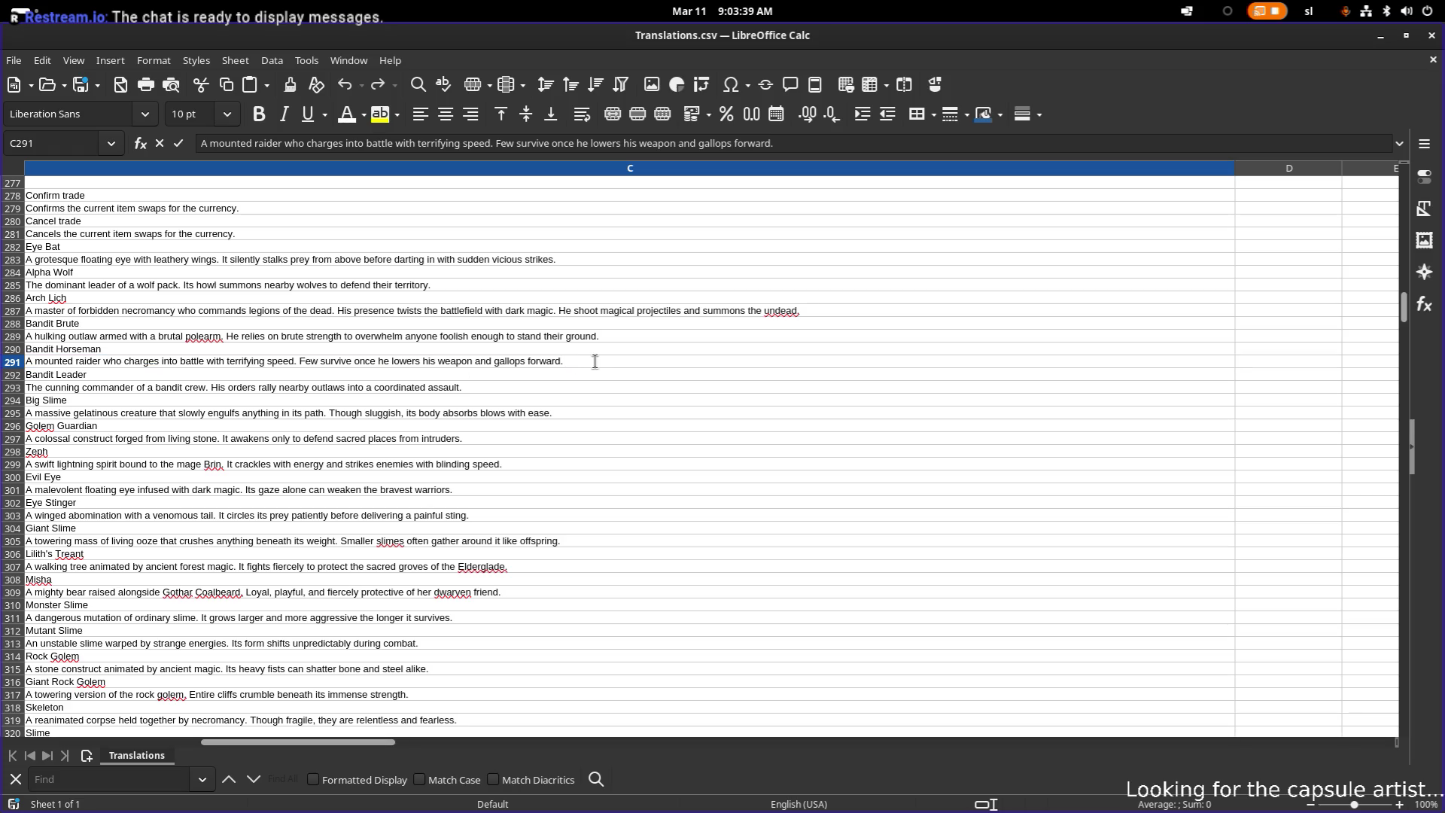
pyautogui.press('BackSpace')
pyautogui.press('Return')
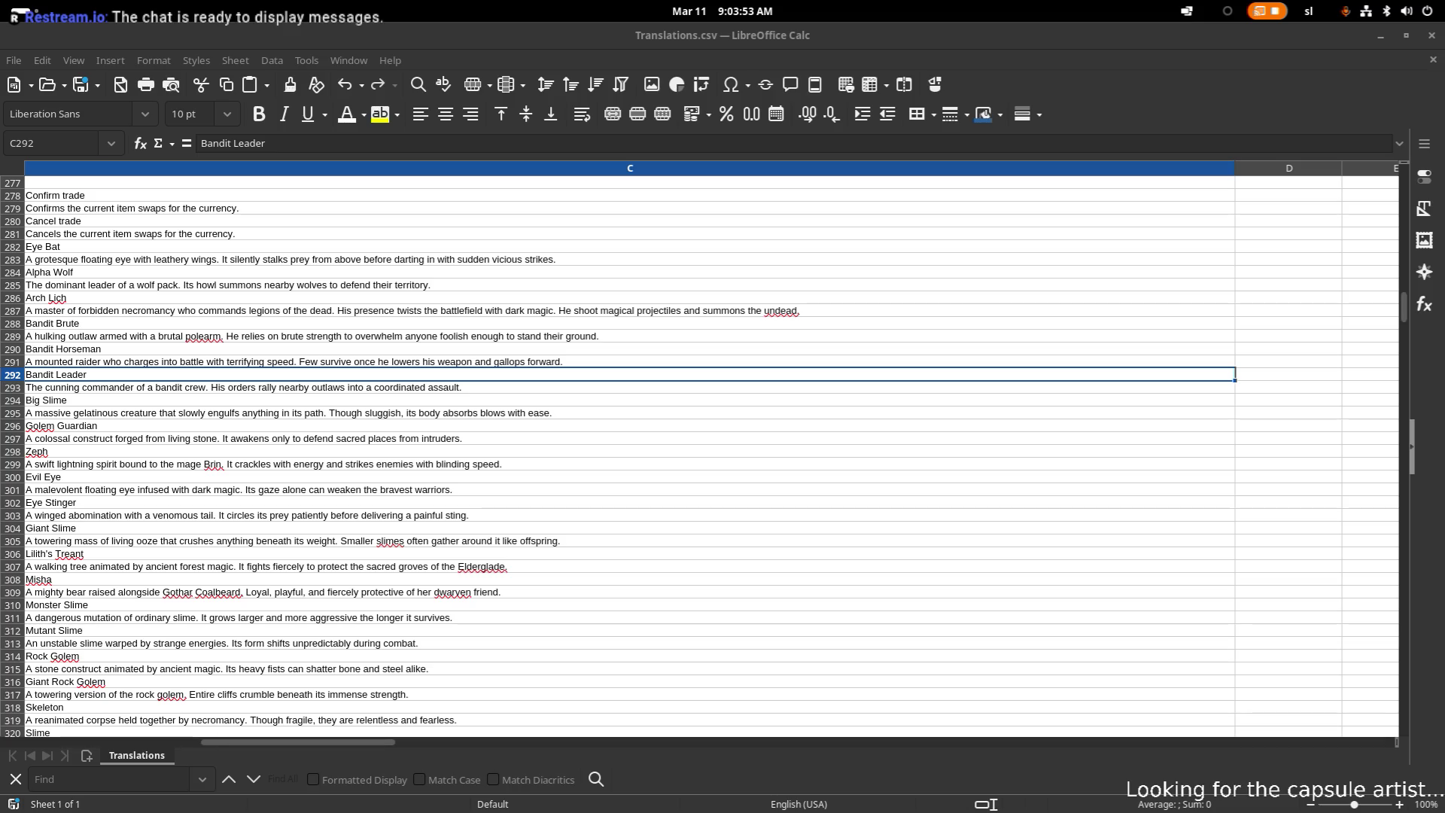
# - Change the Bandit Leader's second sentence to 'He summons other bandits to come assist him.'
pyautogui.click(203, 387)
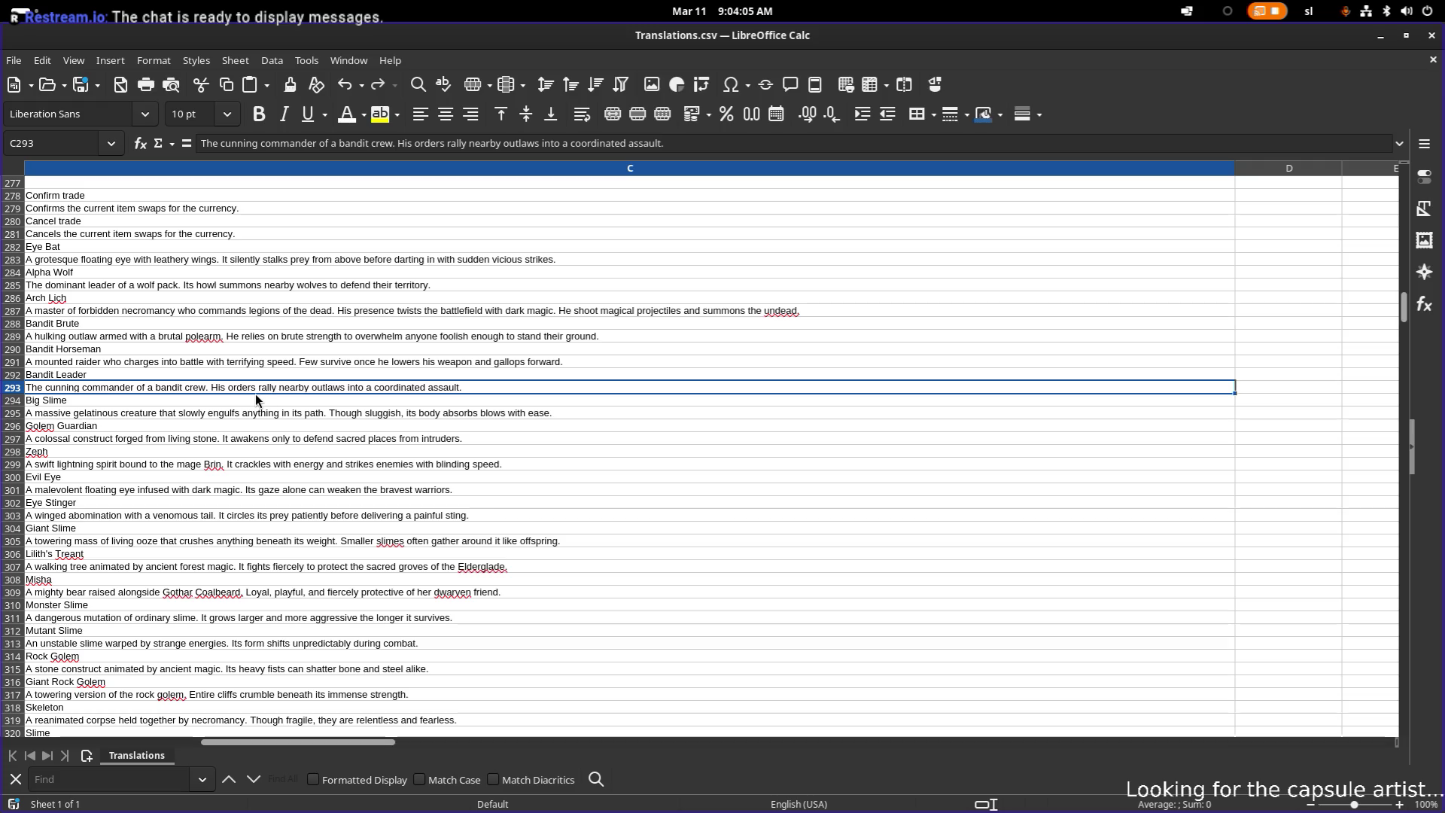
pyautogui.doubleClick(435, 386)
pyautogui.doubleClick(444, 386)
pyautogui.hotkey('ctrl', 'Left')
pyautogui.hotkey('ctrl', 'Left')
pyautogui.hotkey('ctrl', 'Left')
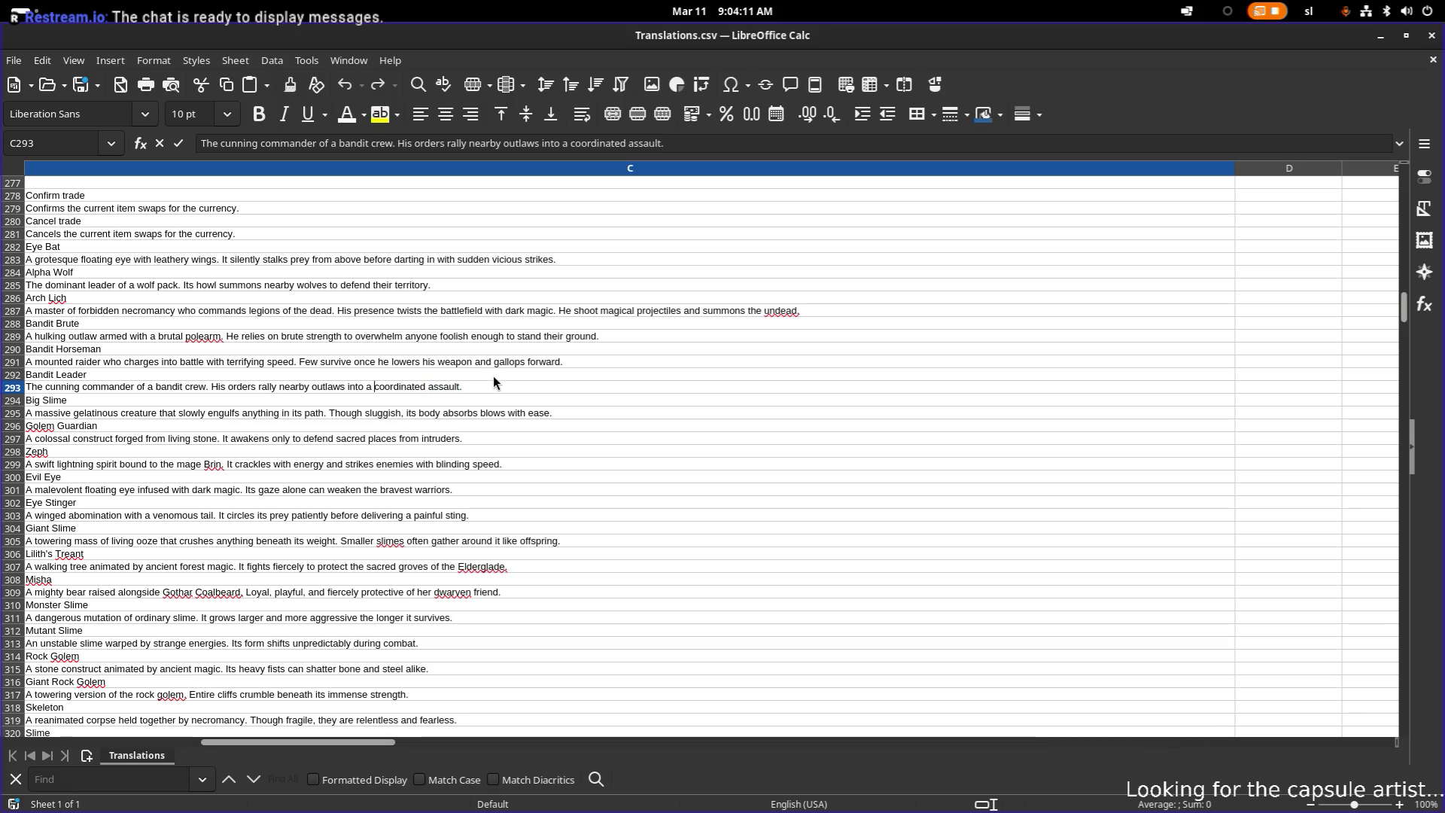
pyautogui.write('can ')
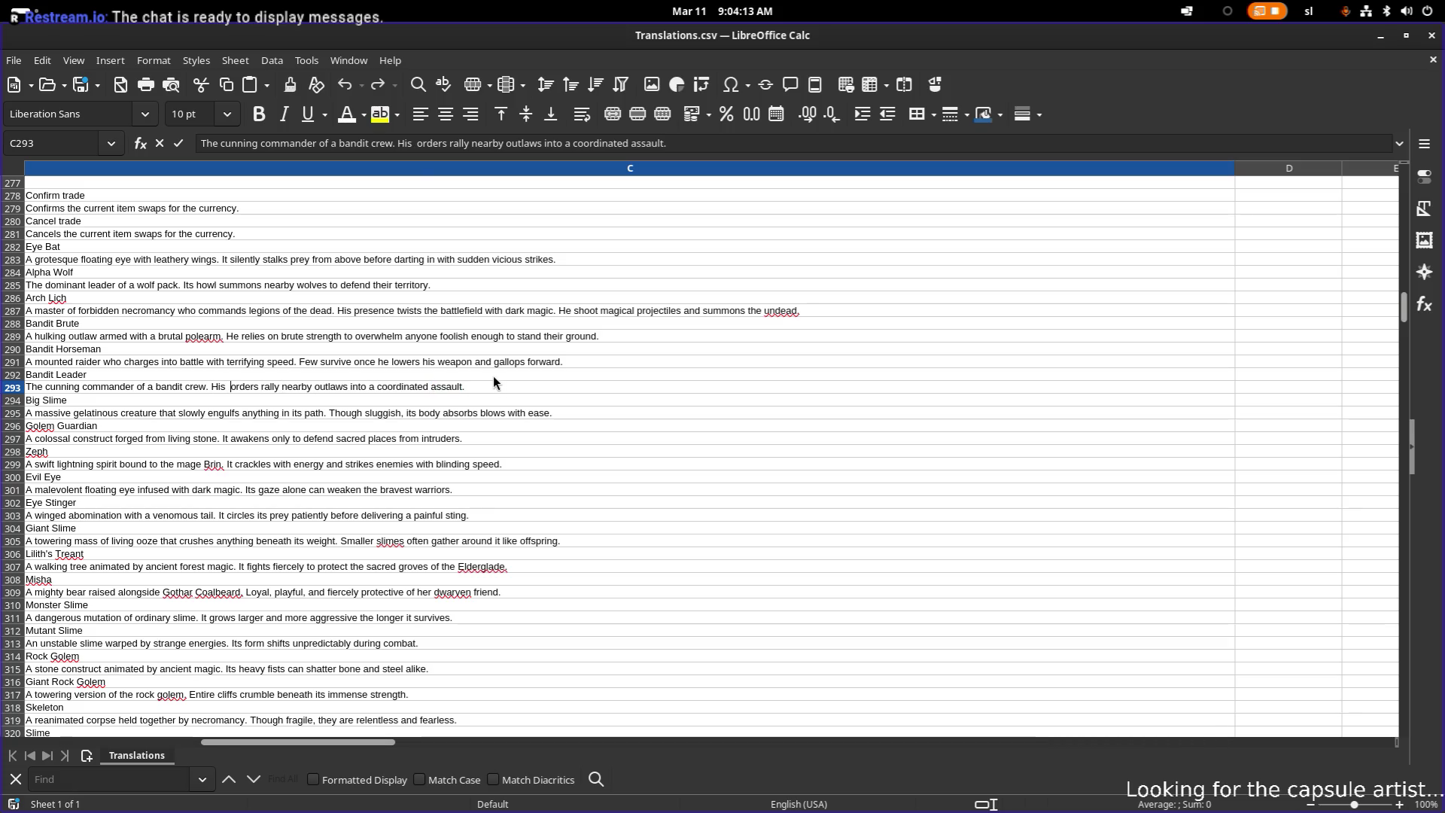
pyautogui.write('call  ')
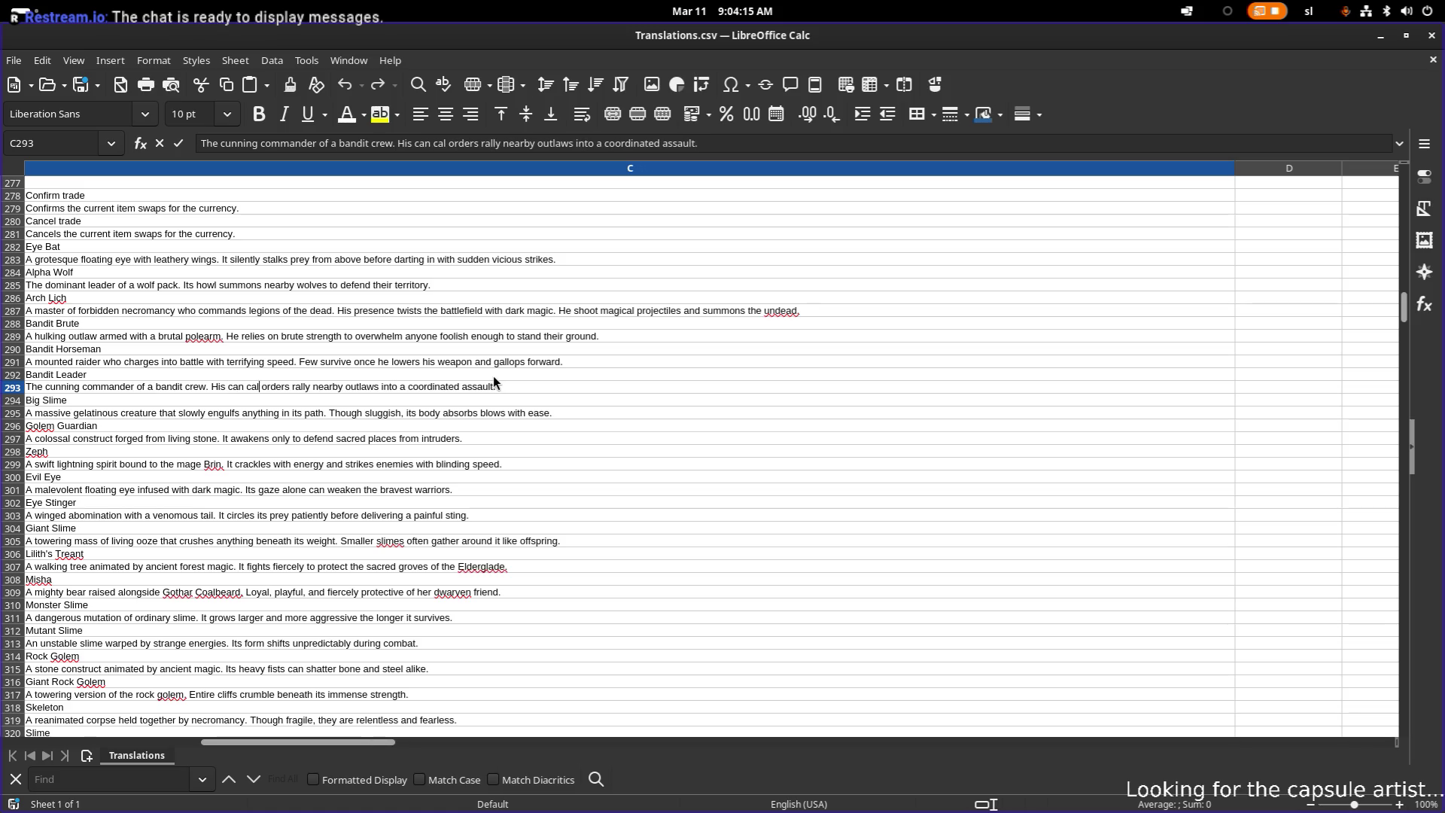
pyautogui.write('ou')
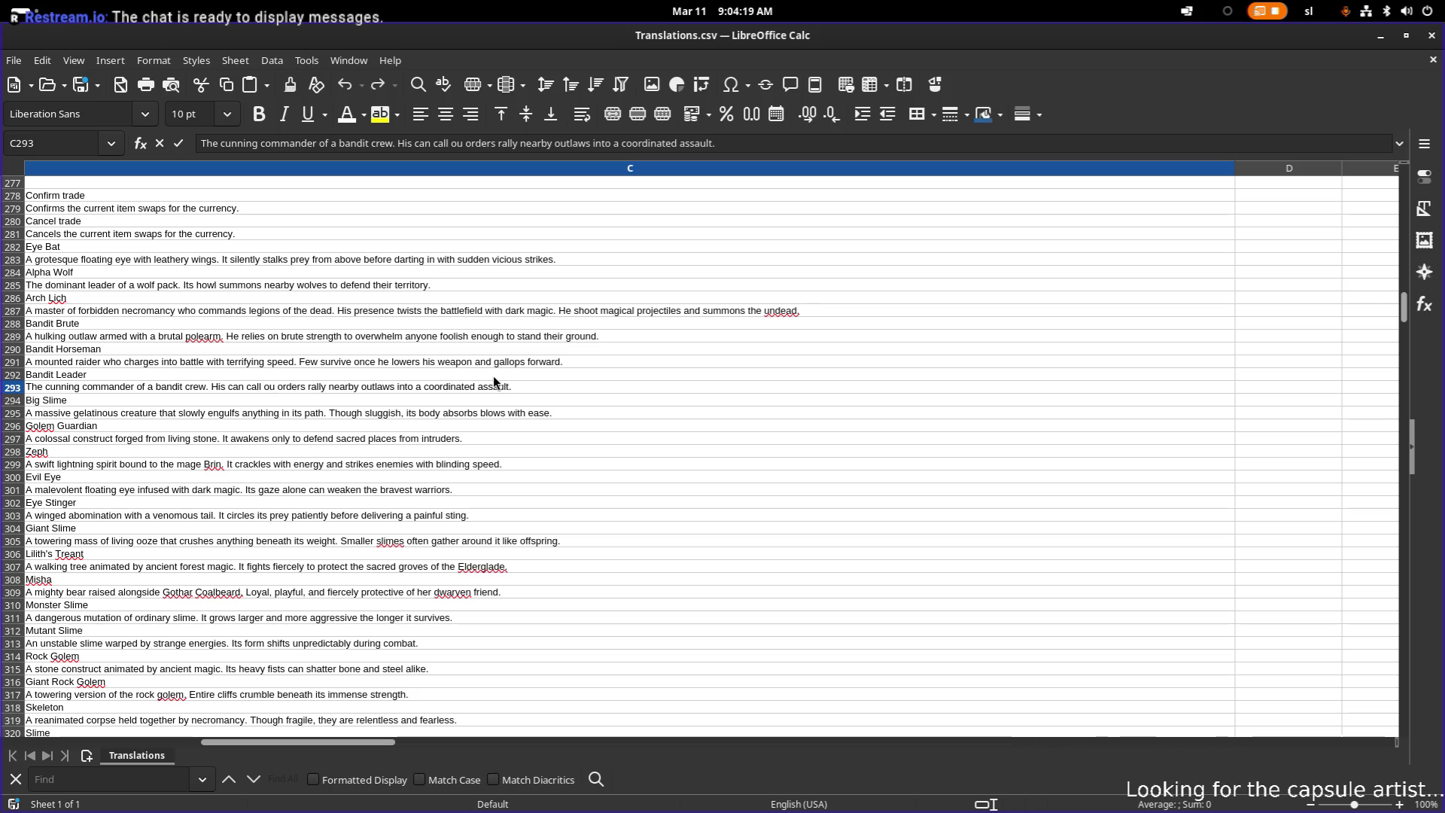
pyautogui.hotkey('ctrl', 'Left')
pyautogui.hotkey('ctrl', 'Left')
pyautogui.hotkey('ctrl', 'Left')
pyautogui.hotkey('ctrl', 'Left')
pyautogui.hotkey('shift', 'End')
pyautogui.write('e')
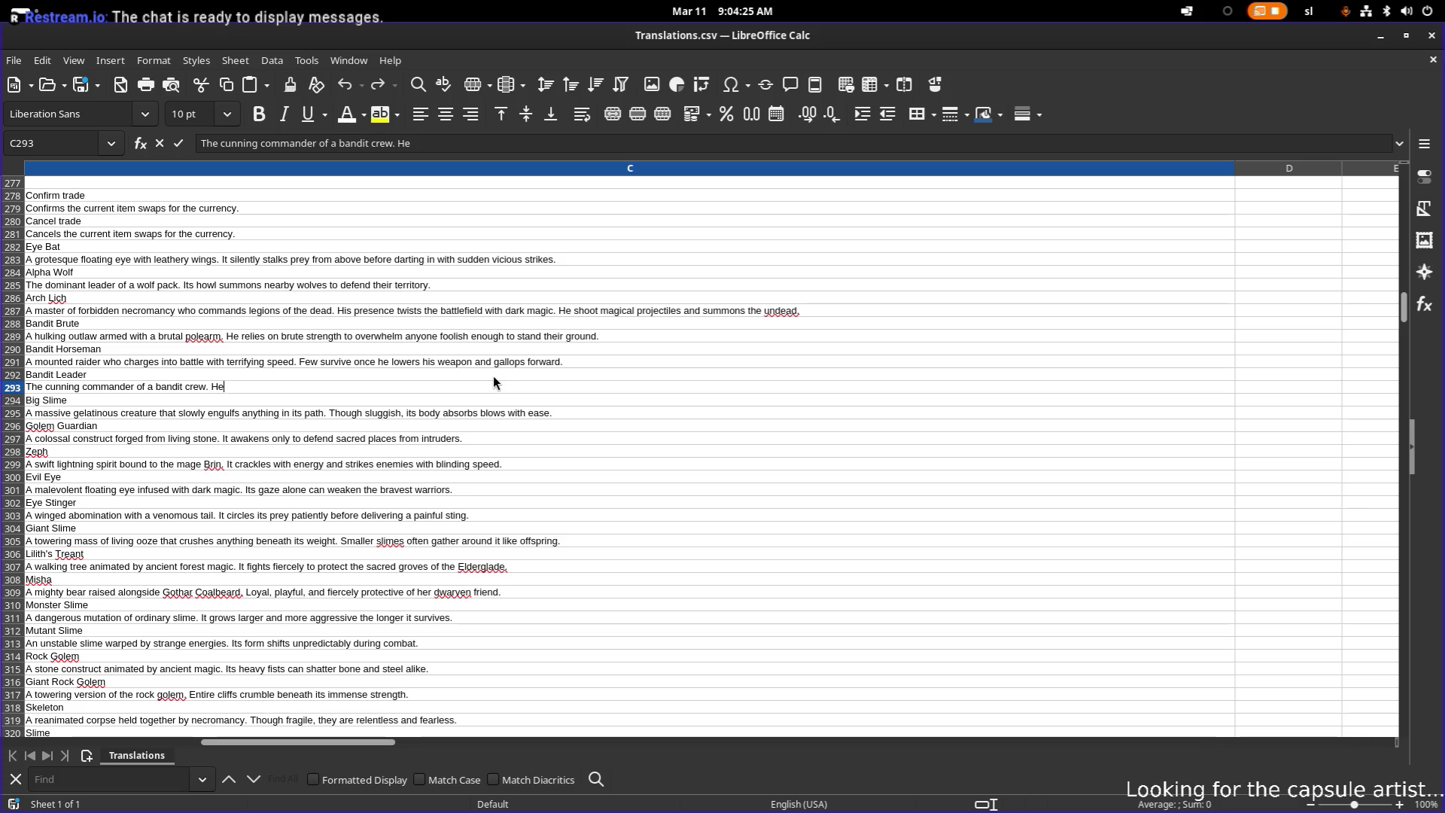
pyautogui.write(' summons other')
pyautogui.write(' bandit')
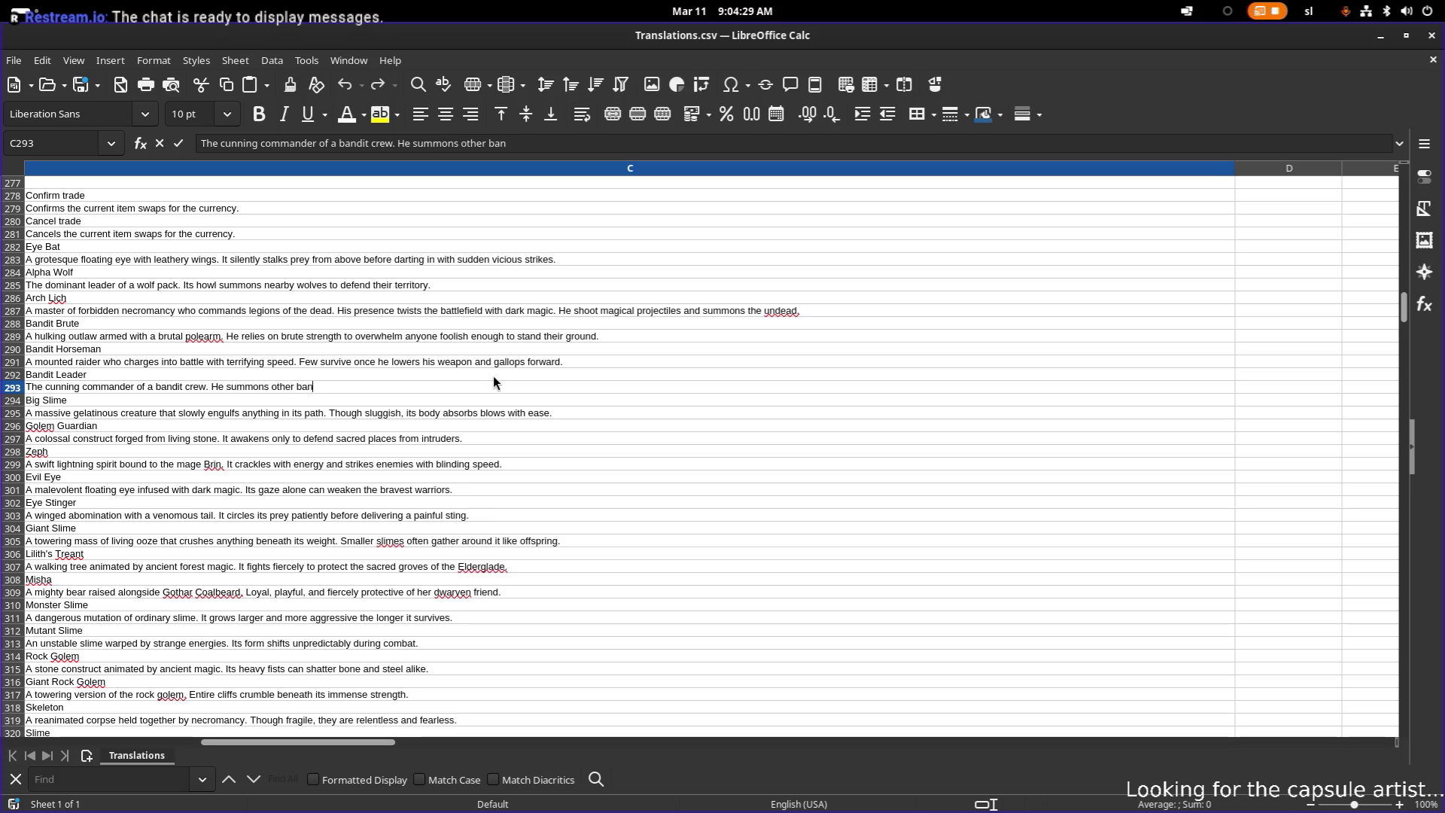
pyautogui.write('s to coma')
pyautogui.press('BackSpace')
pyautogui.press('BackSpace')
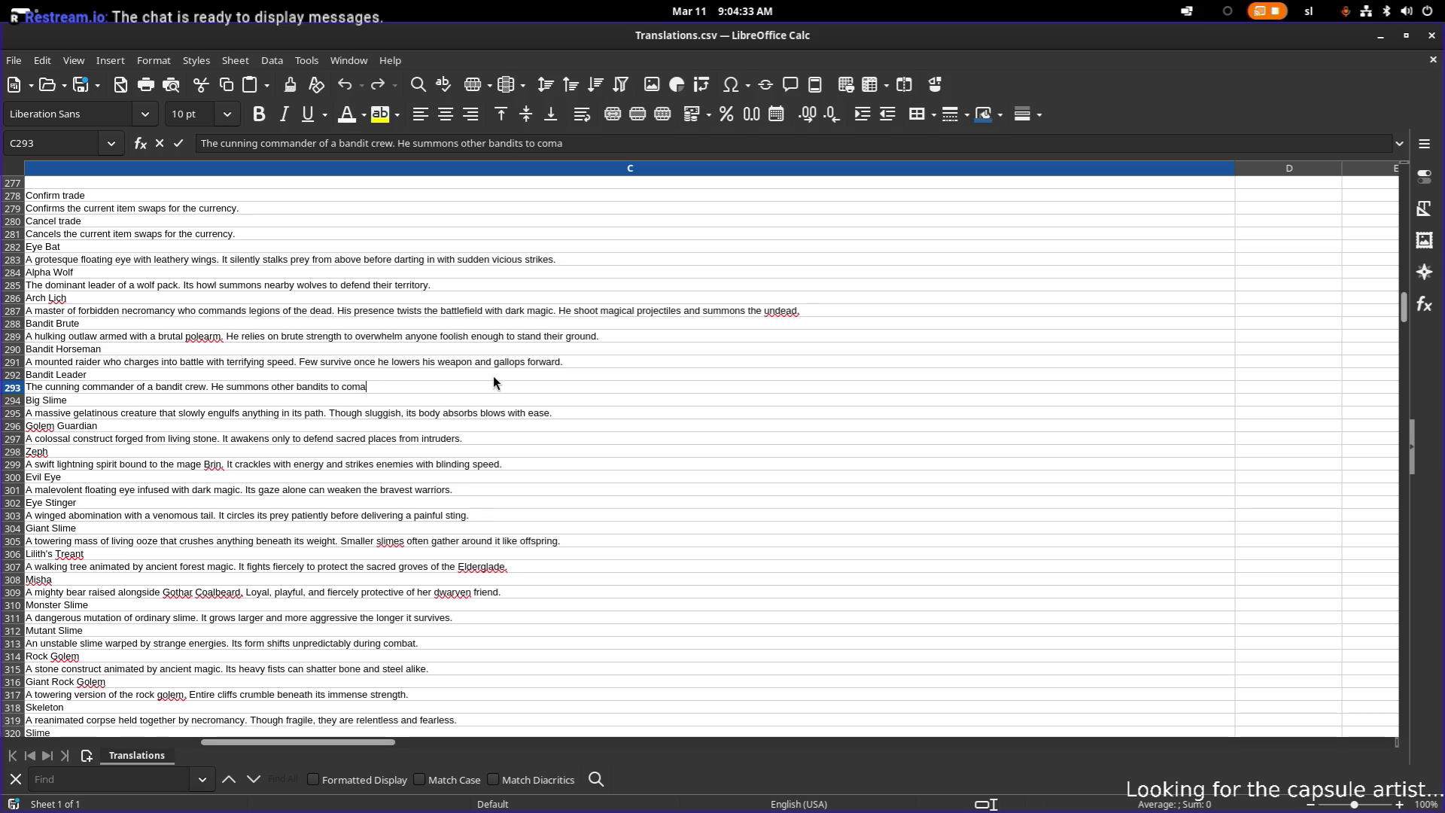
pyautogui.write('e and assist him,')
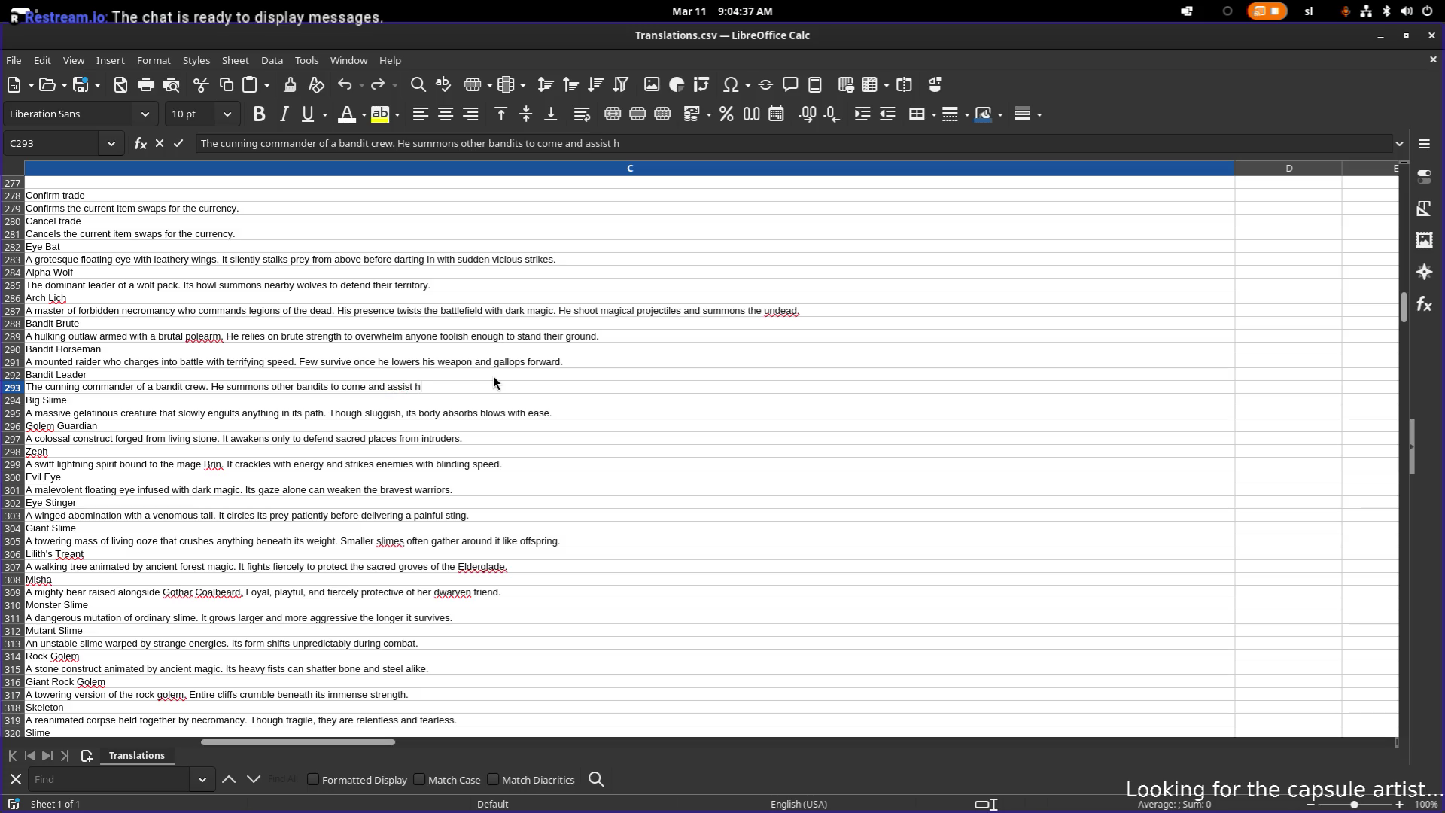
pyautogui.hotkey('ctrl', 'Left')
pyautogui.hotkey('ctrl', 'Left')
pyautogui.hotkey('ctrl', 'Left')
pyautogui.hotkey('ctrl', 'shift', 'Right')
pyautogui.press('BackSpace')
pyautogui.write('.')
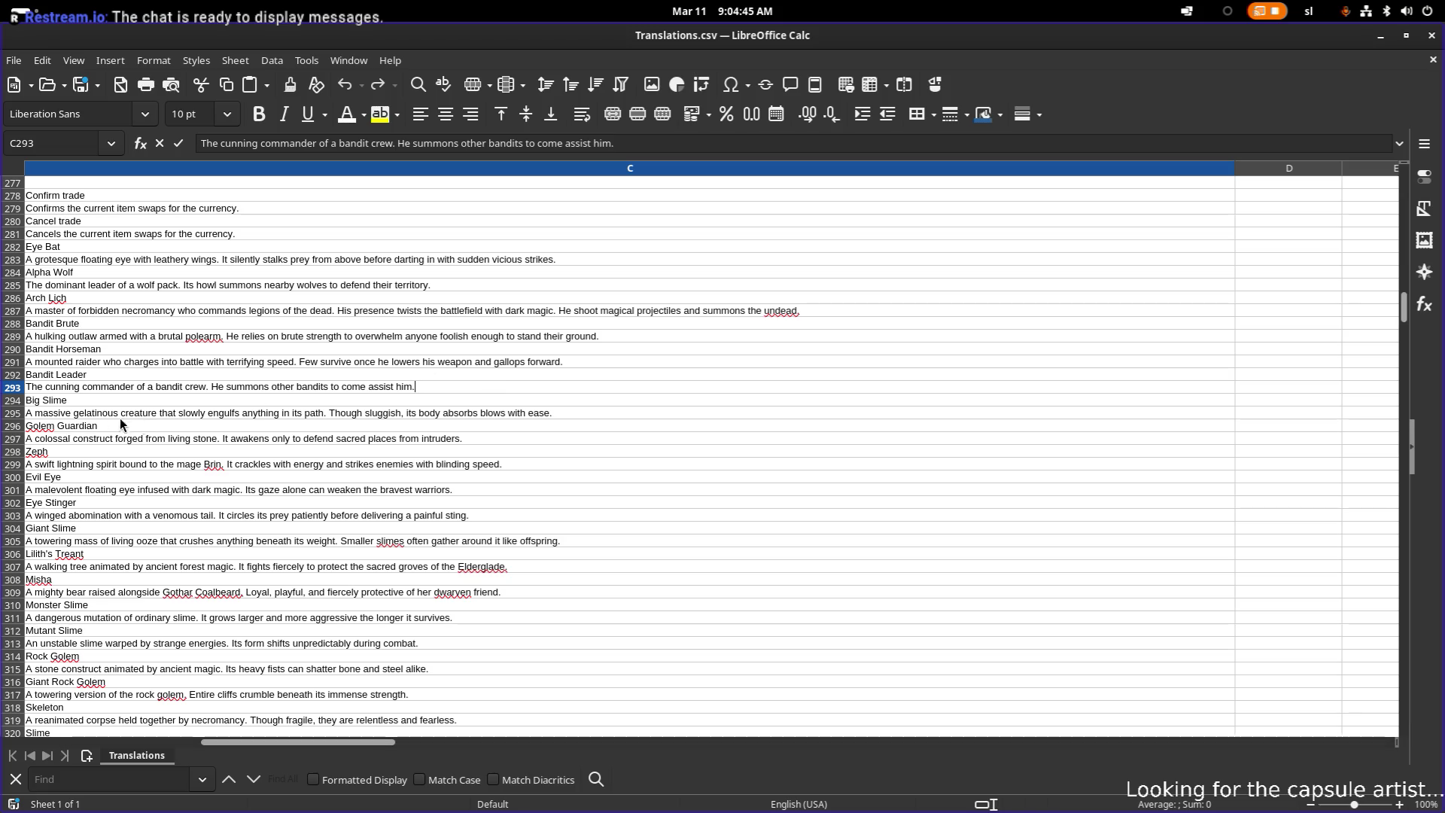
# - Replace 'cunning' with 'strong' in the Bandit Leader description
pyautogui.click(78, 386)
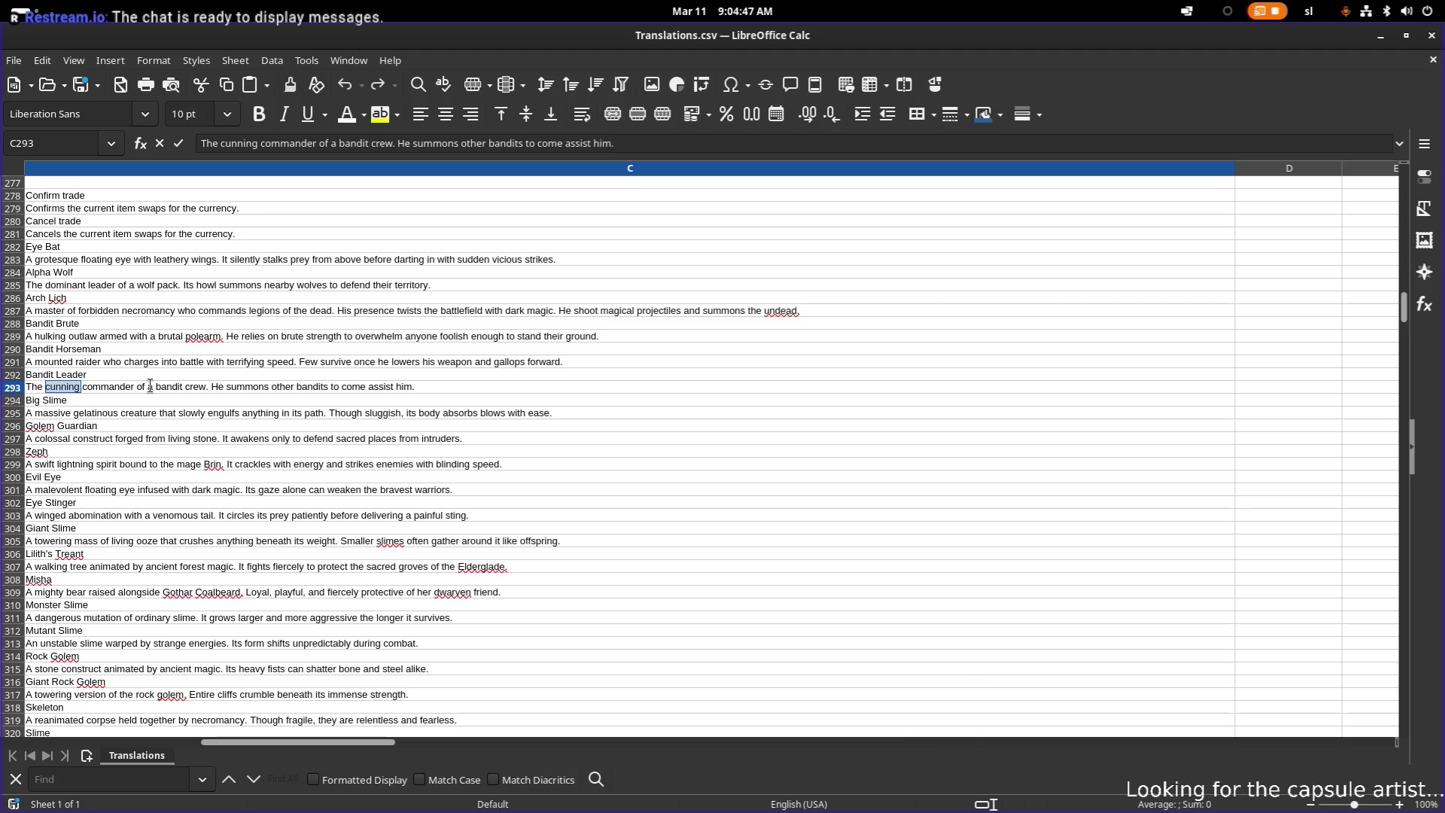
pyautogui.press('Left')
pyautogui.hotkey('ctrl', 'shift', 'Left')
pyautogui.write('strun')
pyautogui.press('BackSpace')
pyautogui.press('BackSpace')
pyautogui.write('ong')
pyautogui.press('Return')
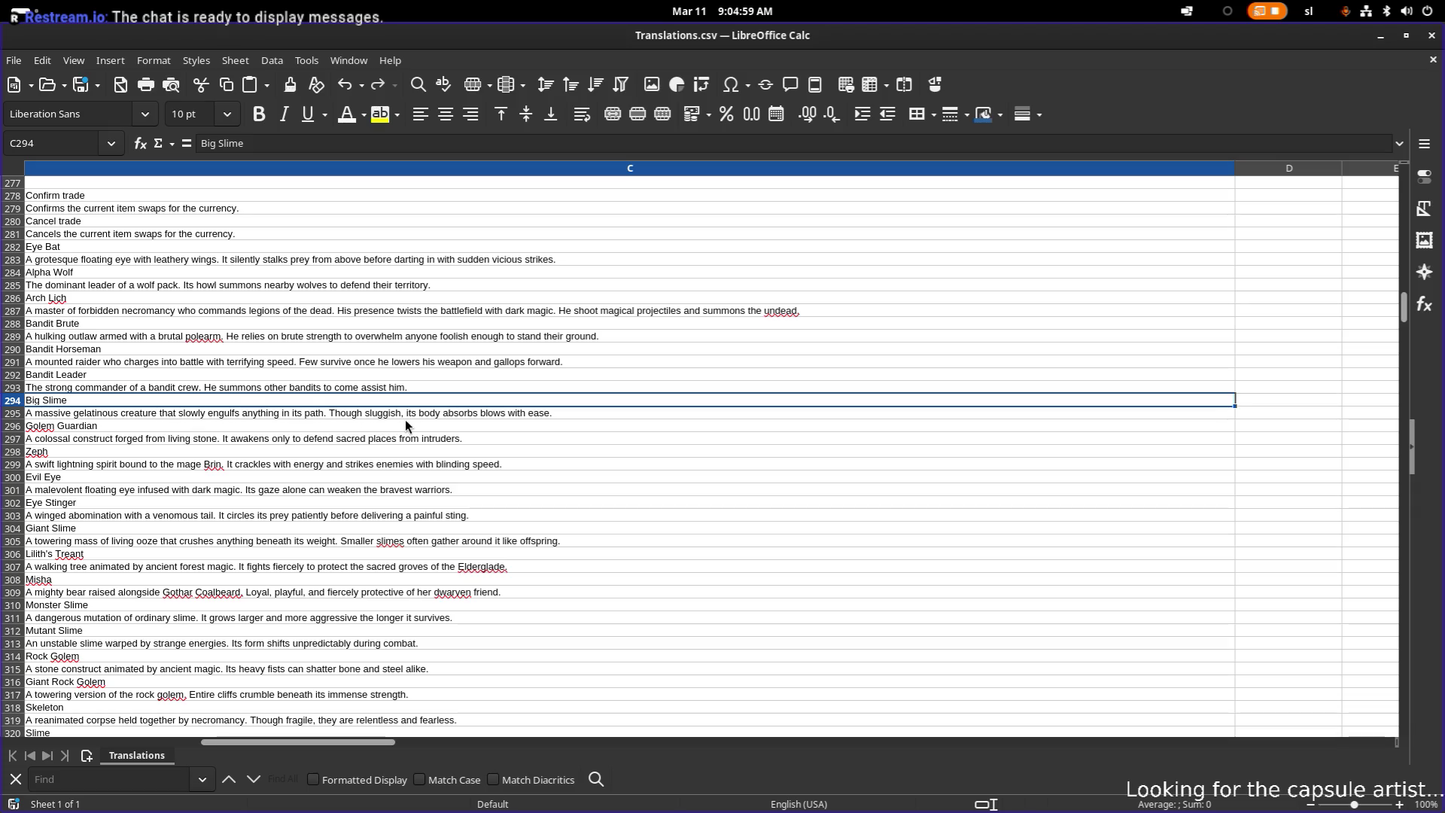
# - Append 'When destroyed it spawns smaller slime.' to the Big Slime description in C295
pyautogui.click(554, 414)
pyautogui.doubleClick(554, 414)
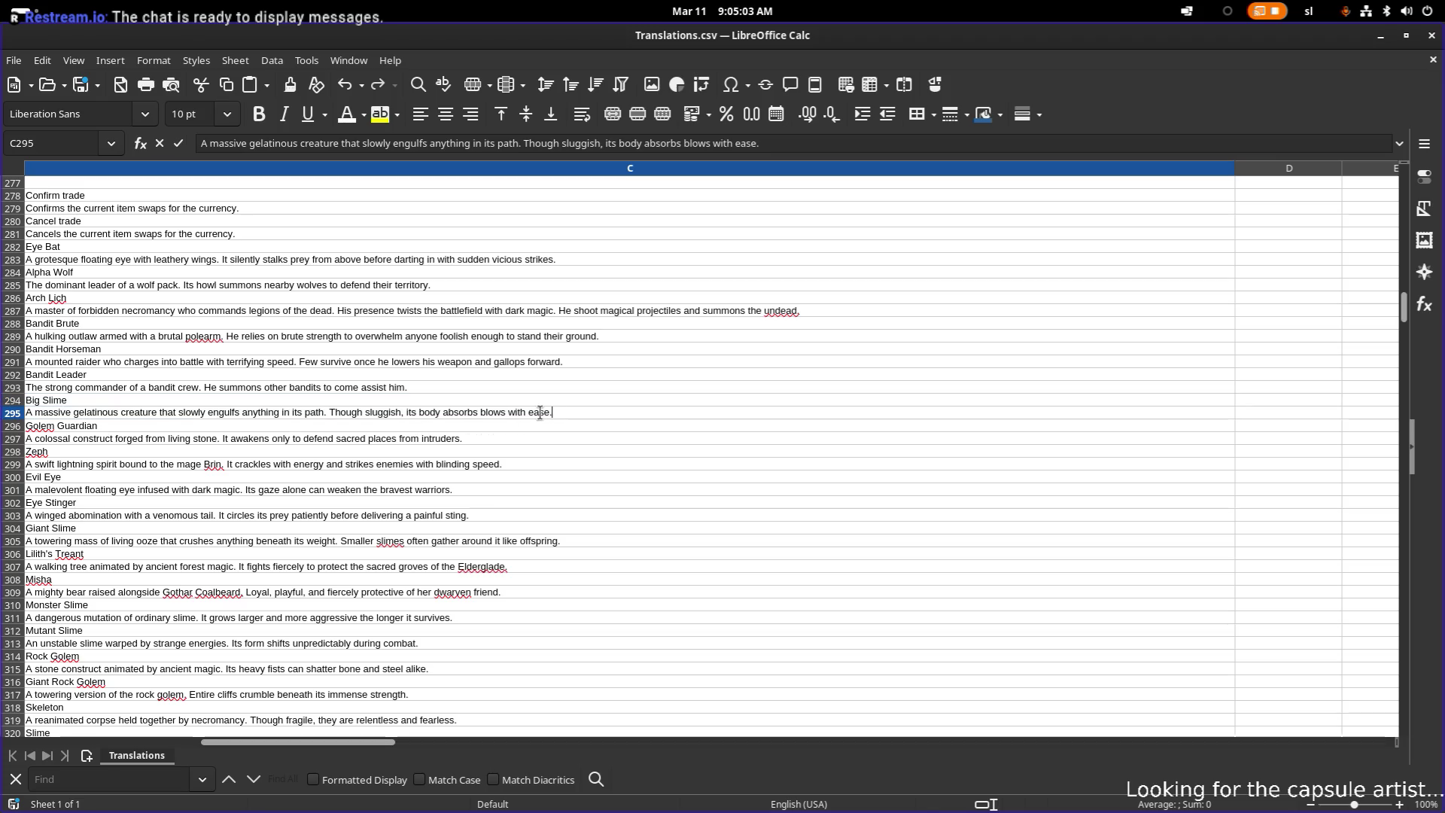
pyautogui.write('de')
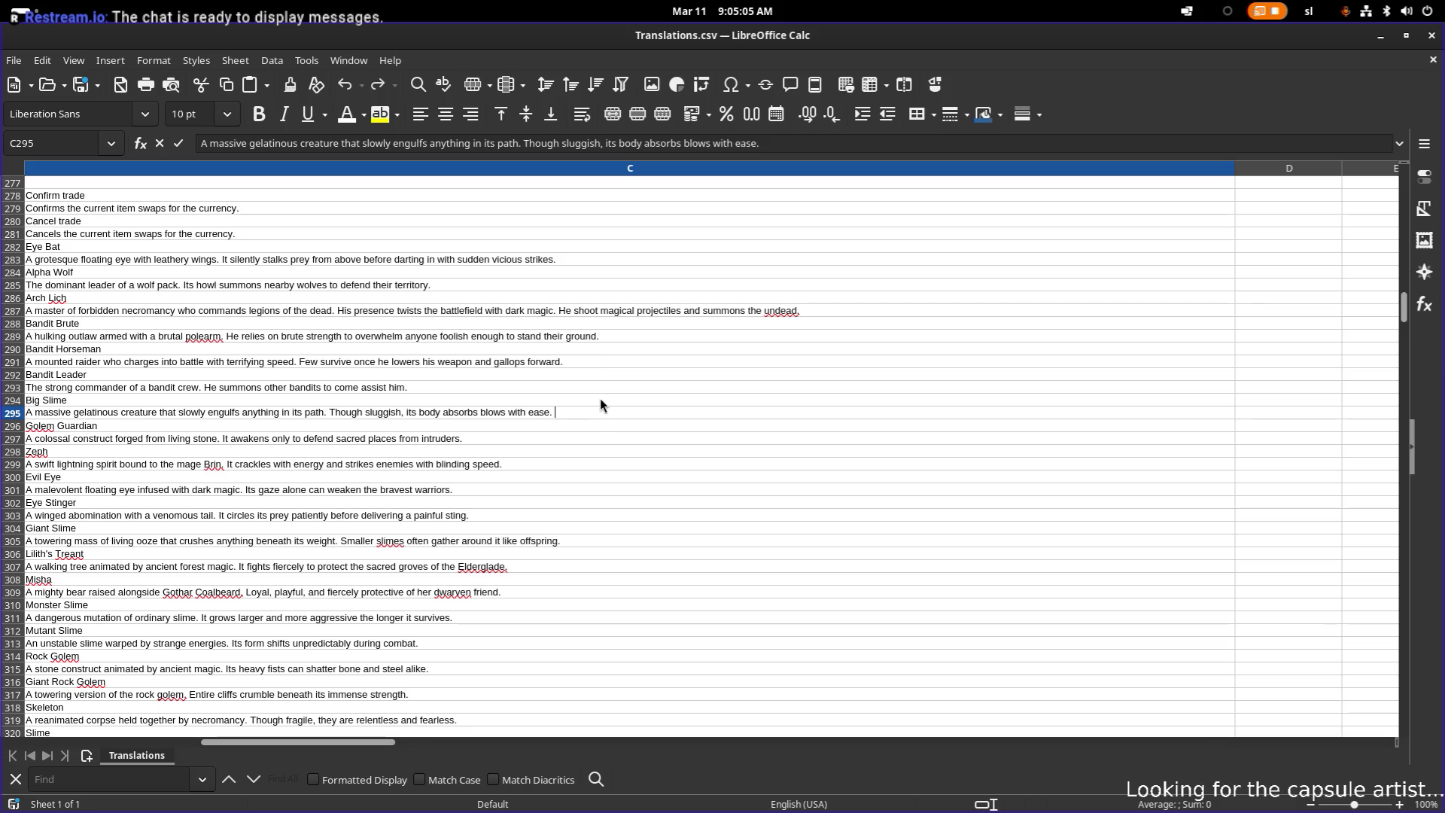
pyautogui.write('stroyed it sp')
pyautogui.write('awn')
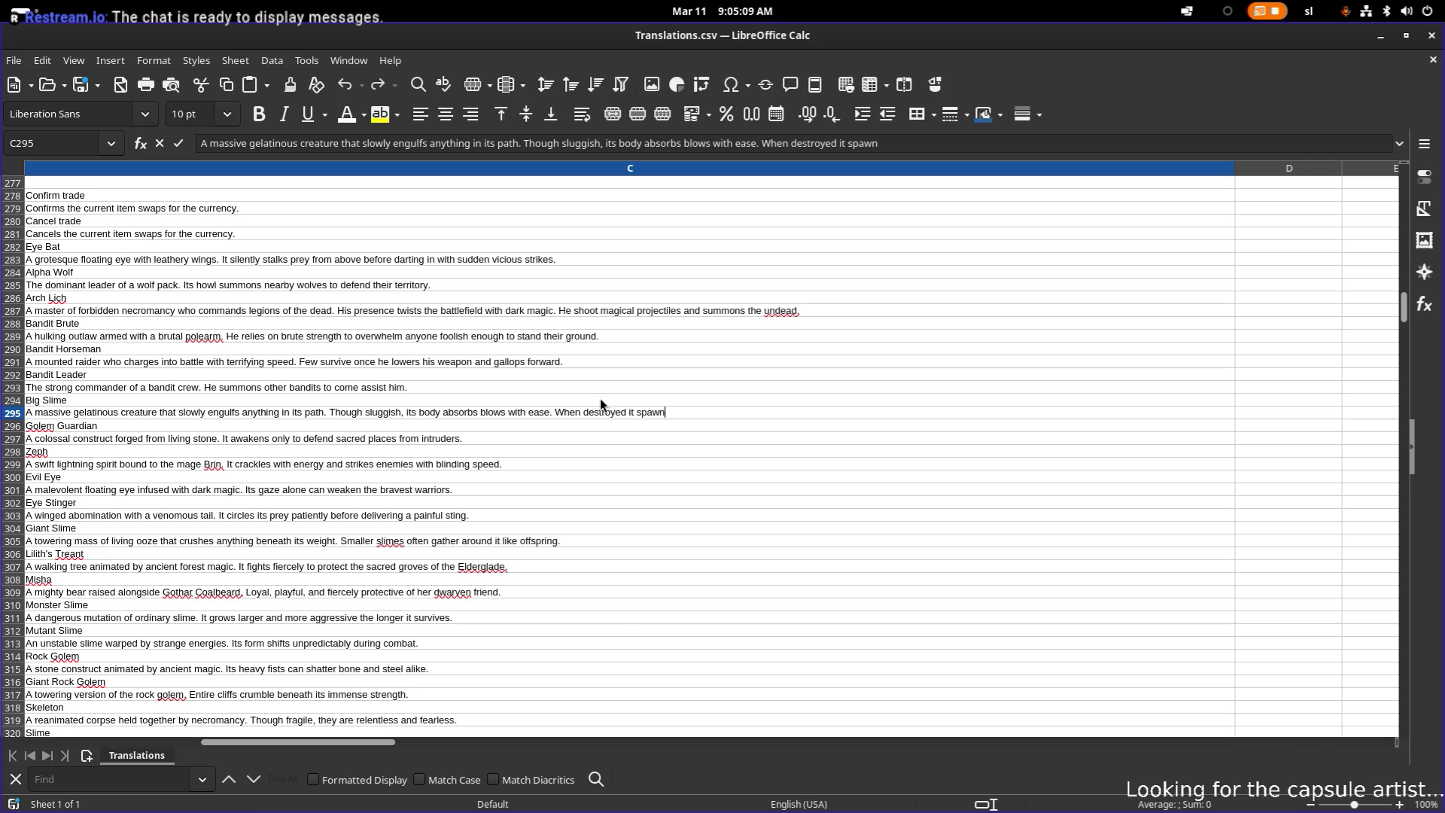
pyautogui.write('s smaller slime')
pyautogui.write('.')
pyautogui.hotkey('ctrl', 'shift', 'Left')
pyautogui.hotkey('ctrl', 'shift', 'Left')
pyautogui.hotkey('ctrl', 'shift', 'Left')
pyautogui.hotkey('ctrl', 'shift', 'Left')
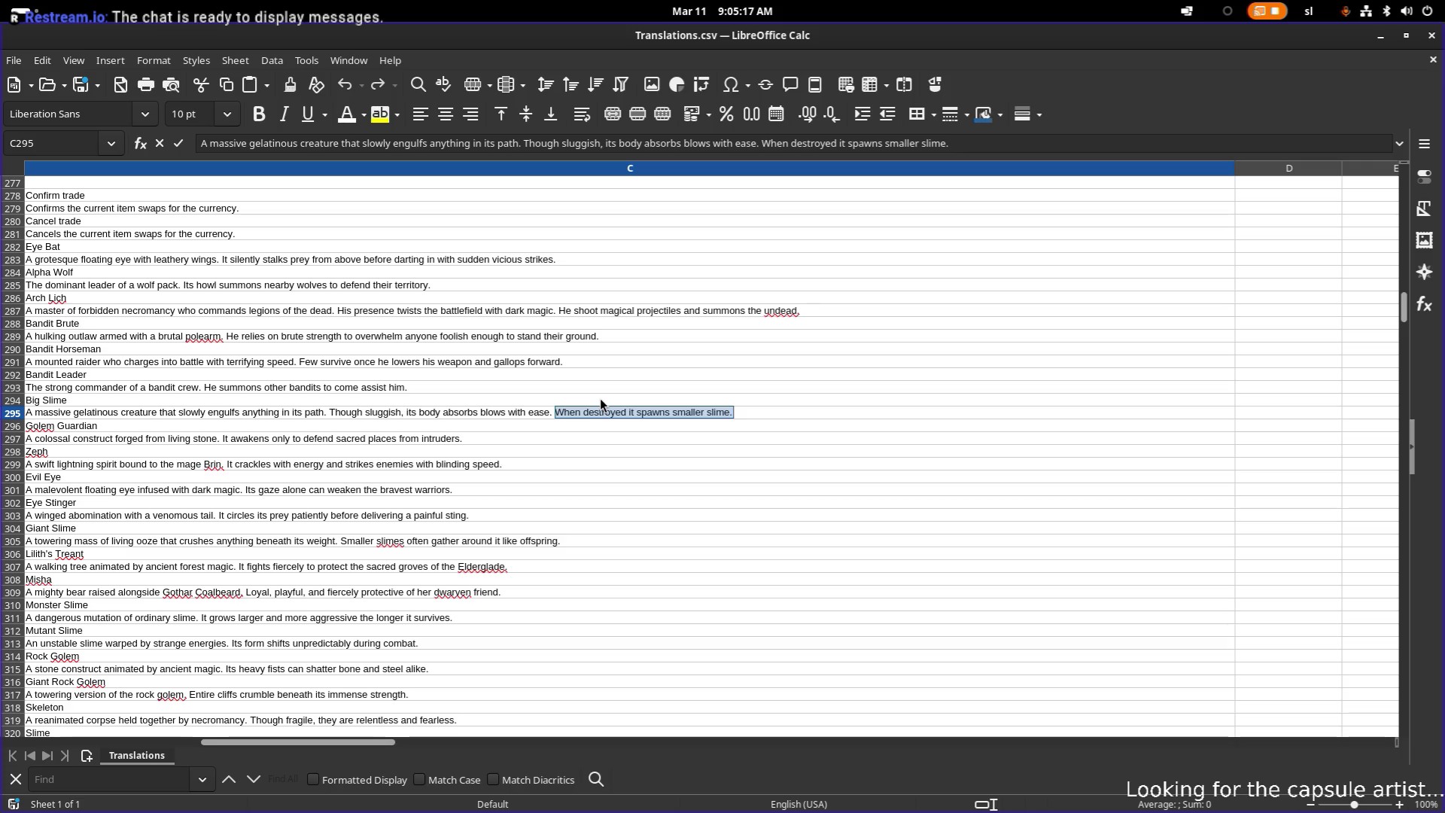
pyautogui.press('Return')
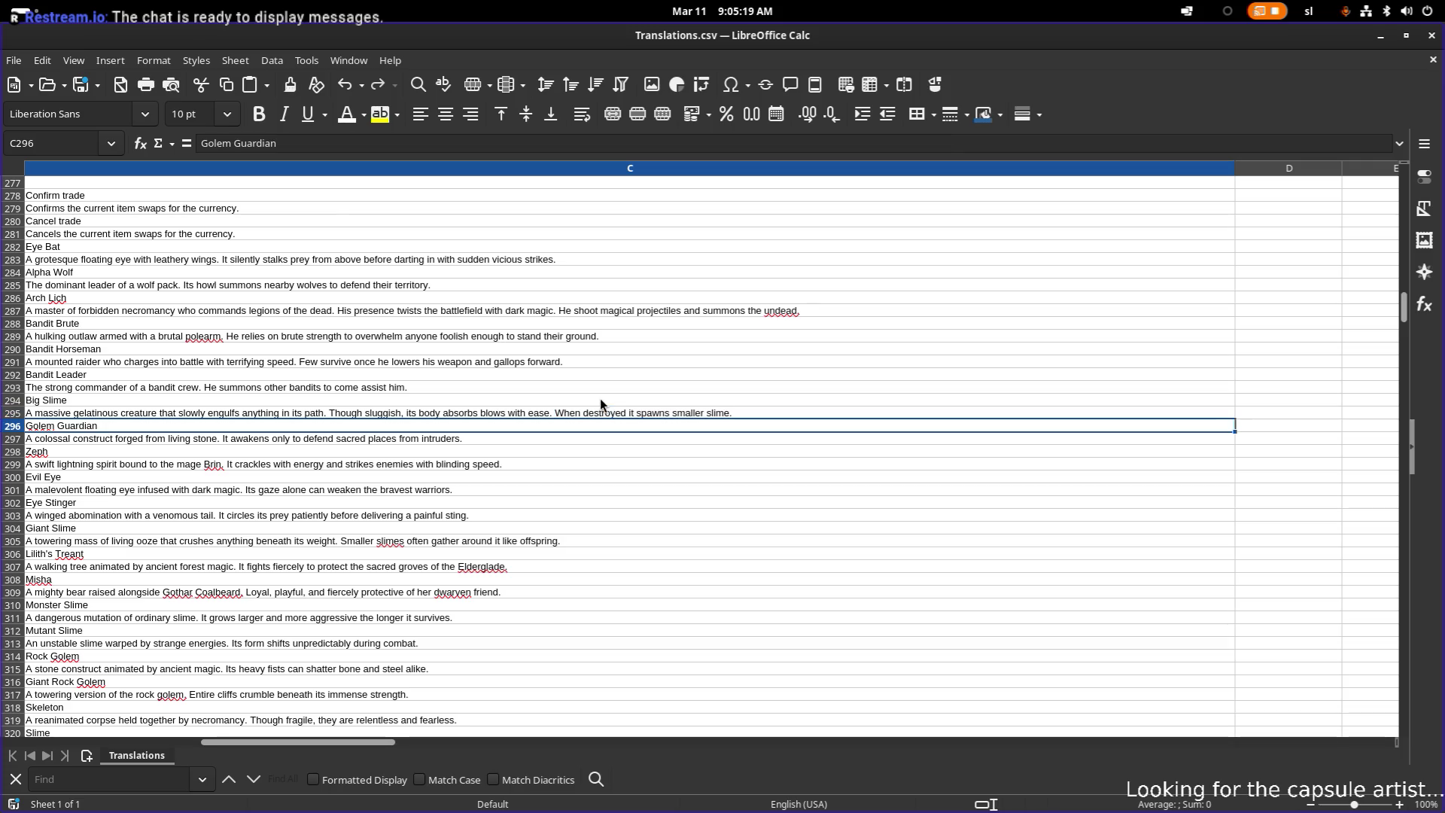
pyautogui.press('Home')
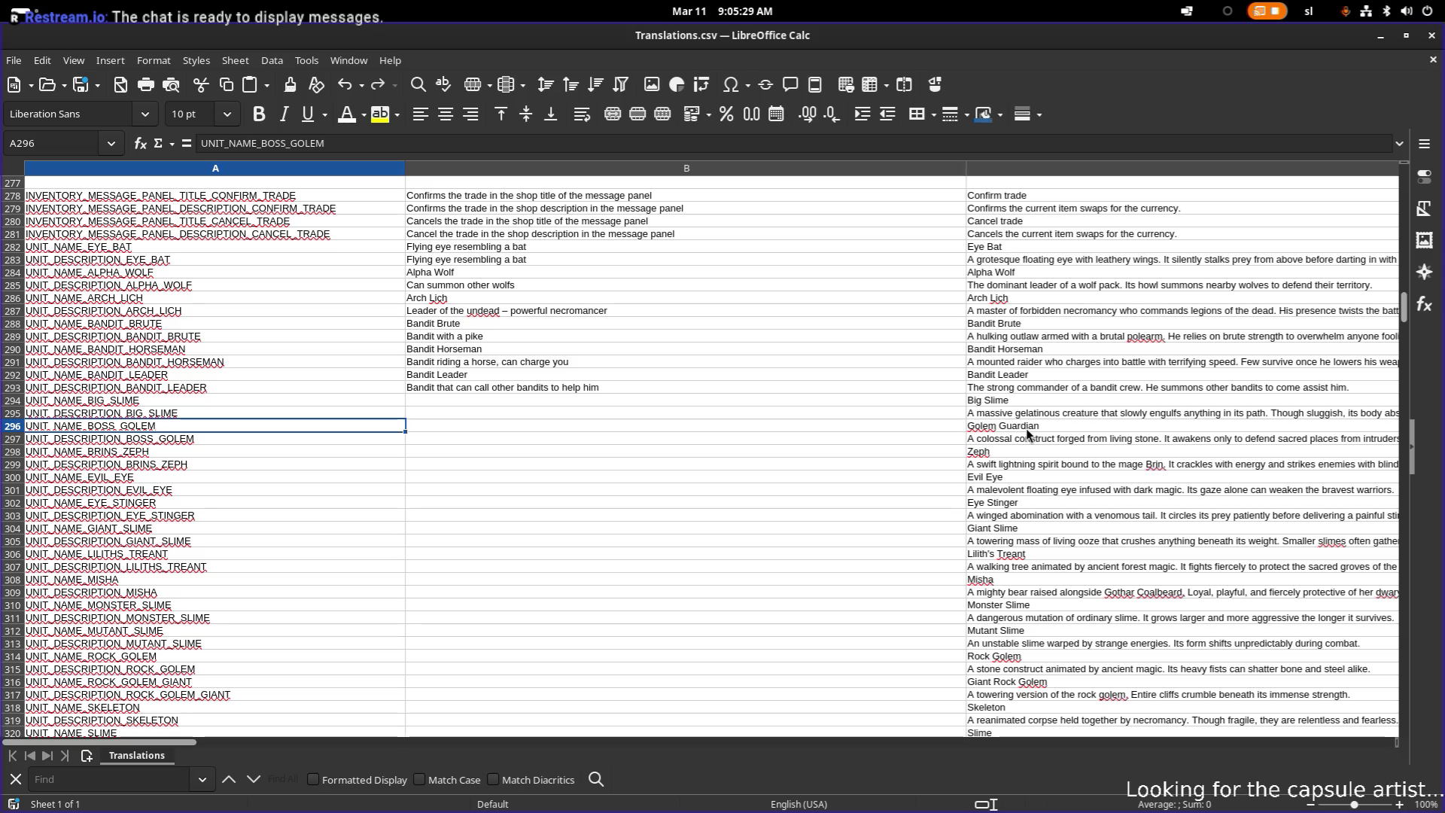
pyautogui.click(1022, 438)
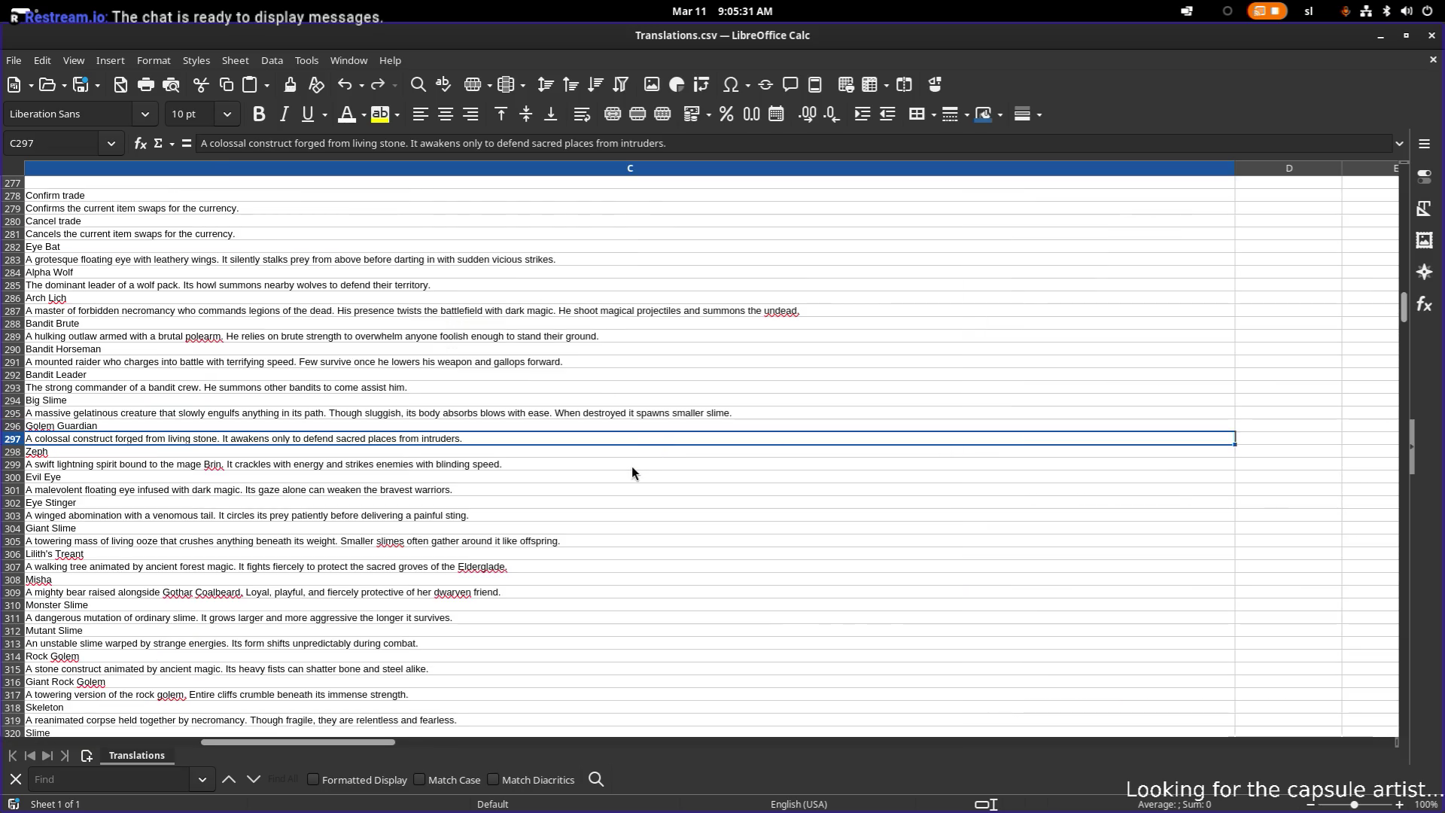
# - Copy the Golem Guardian description in C297
pyautogui.hotkey('ctrl', 'c')
pyautogui.click(390, 426)
pyautogui.click(399, 440)
pyautogui.press('Home')
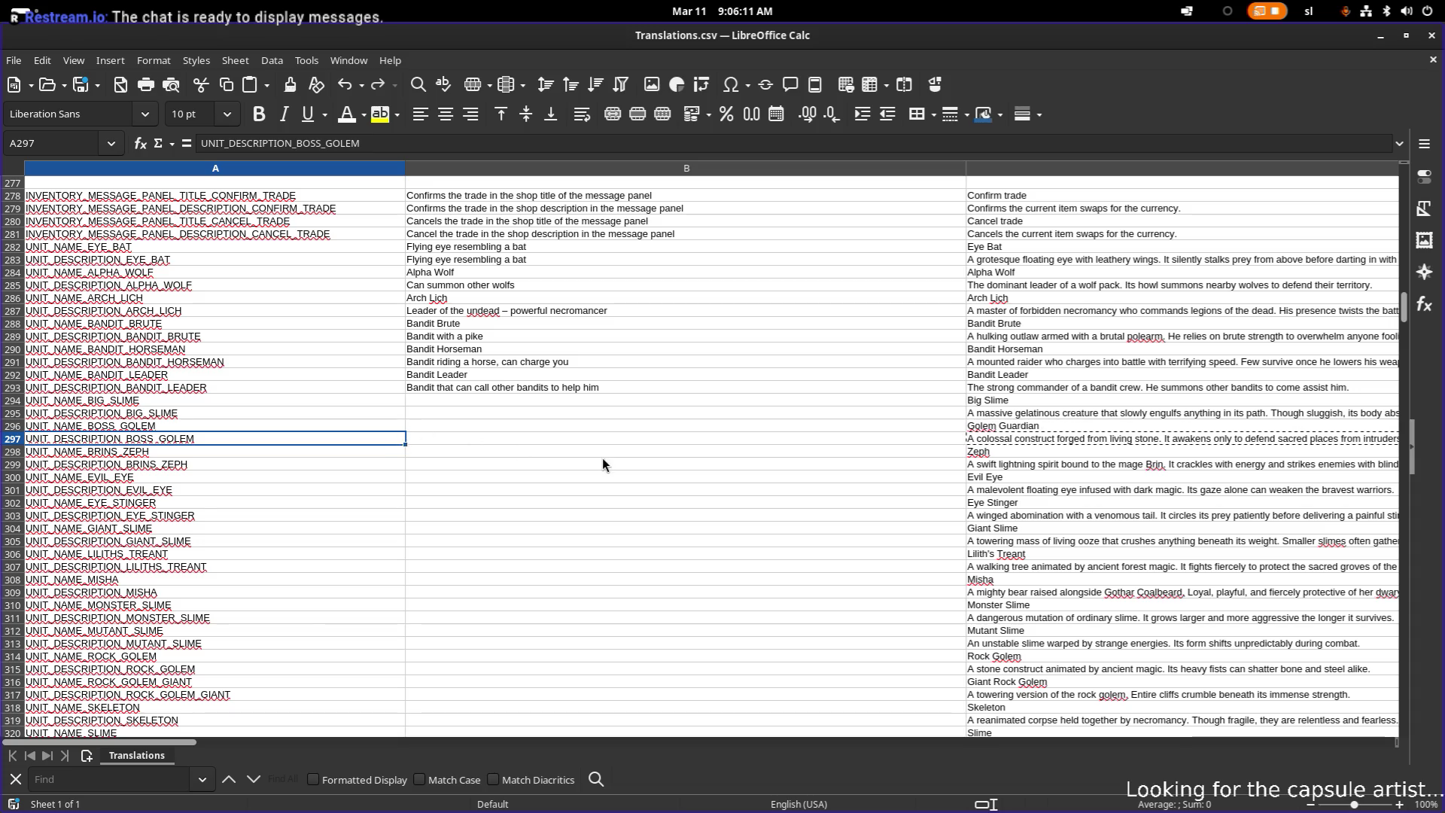
pyautogui.click(996, 435)
# - Narrow columns C and B so the key, source and translation columns fit on screen
pyautogui.moveTo(1235, 168); pyautogui.dragTo(547, 170)
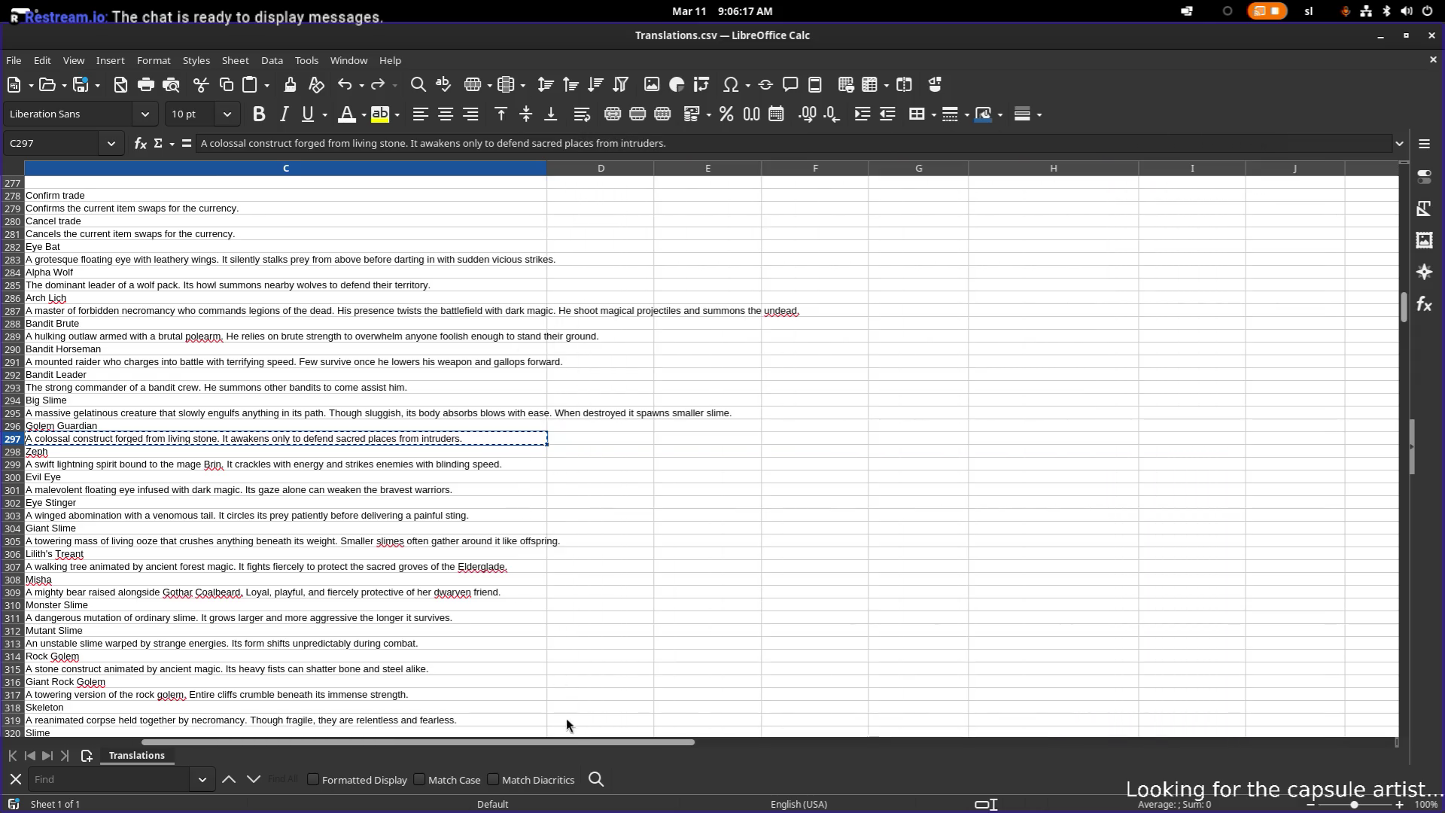
pyautogui.moveTo(571, 742)
pyautogui.mouseDown()
pyautogui.moveTo(405, 726)
pyautogui.moveTo(433, 726)
pyautogui.mouseUp()
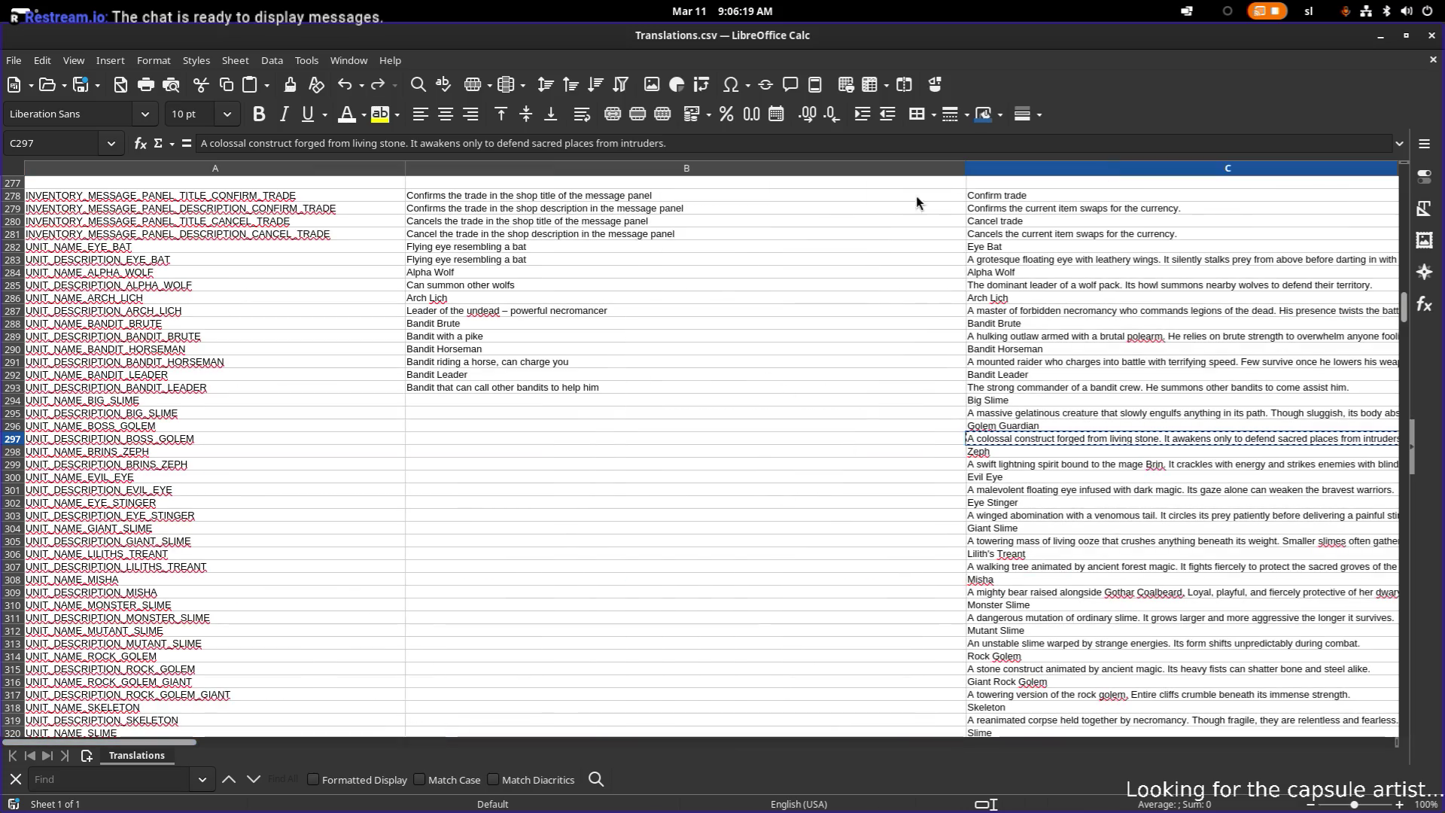
pyautogui.click(903, 168)
pyautogui.moveTo(965, 168); pyautogui.dragTo(686, 188)
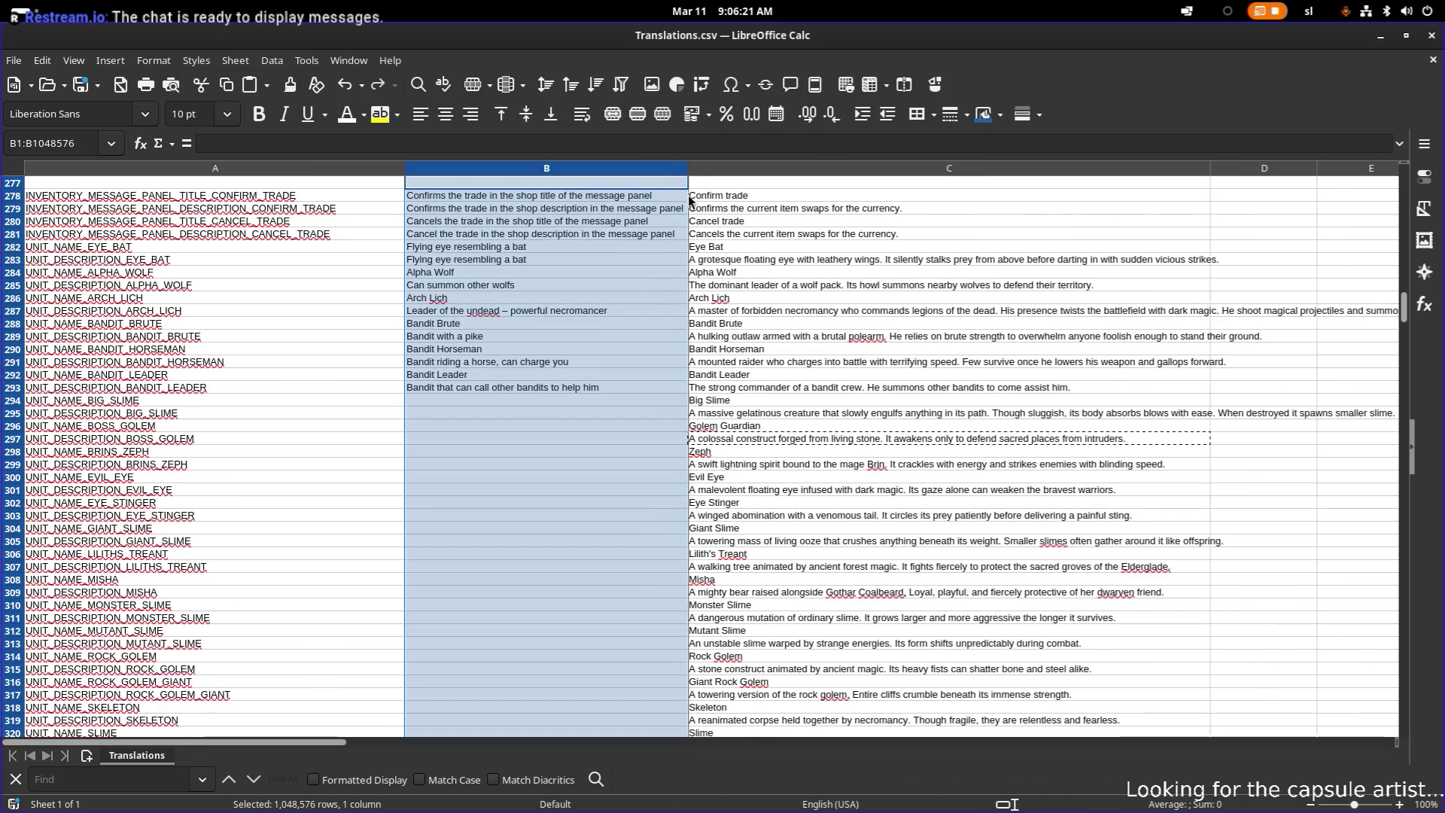
pyautogui.click(732, 428)
pyautogui.click(720, 456)
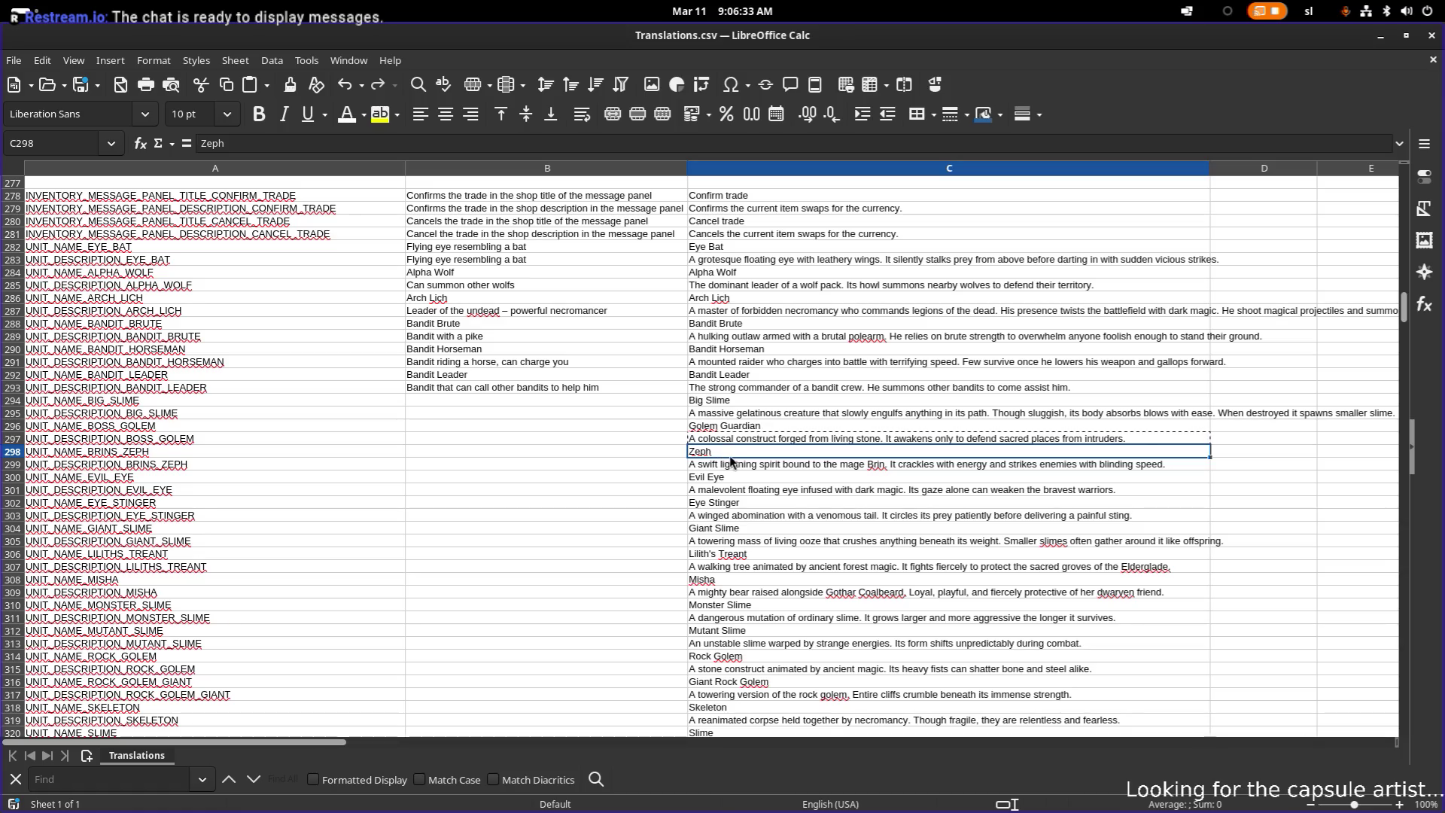
pyautogui.doubleClick(785, 464)
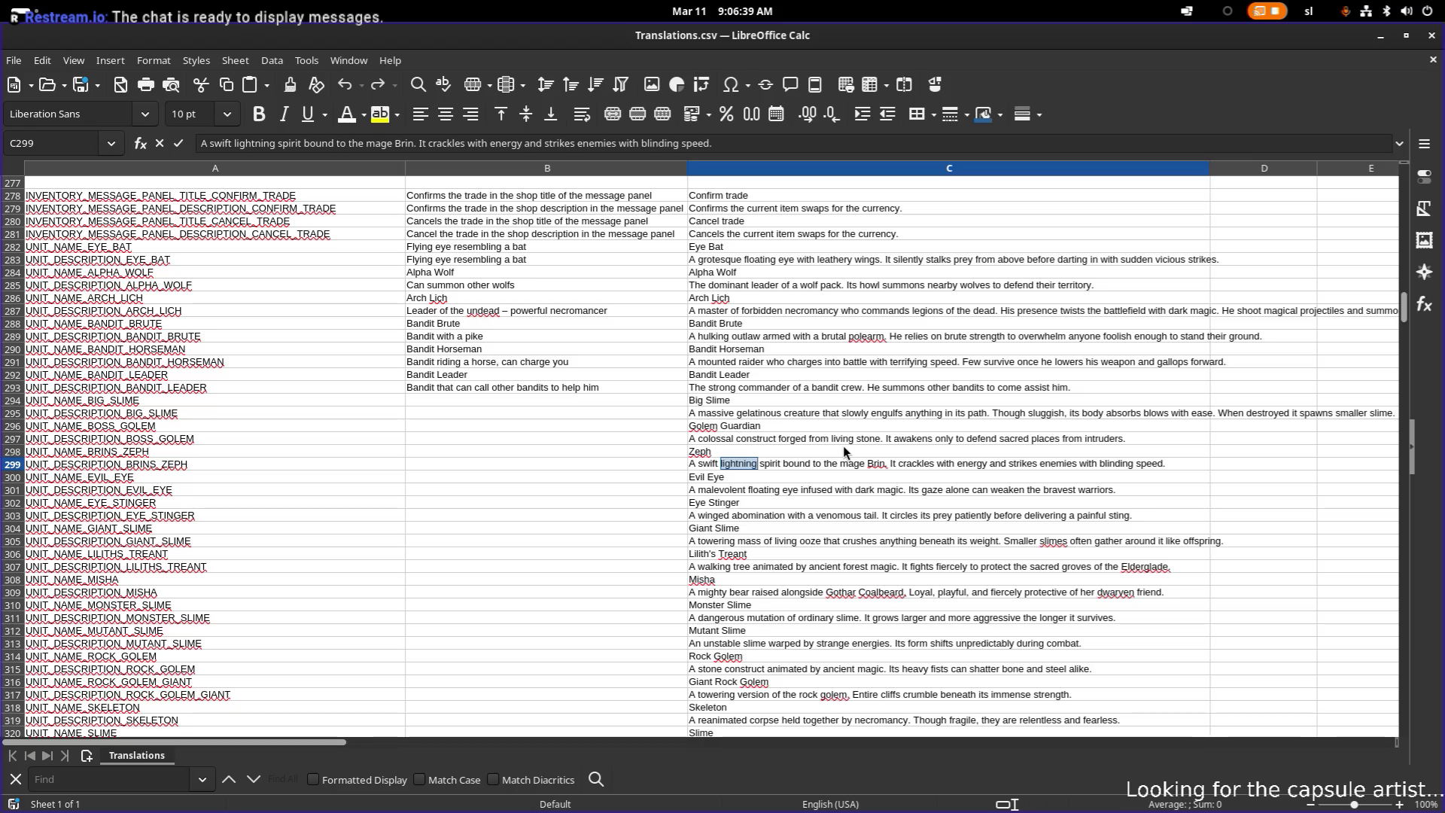
# - In the Zeph description, replace 'mage' with 'warrior' before Brin
pyautogui.press('Right')
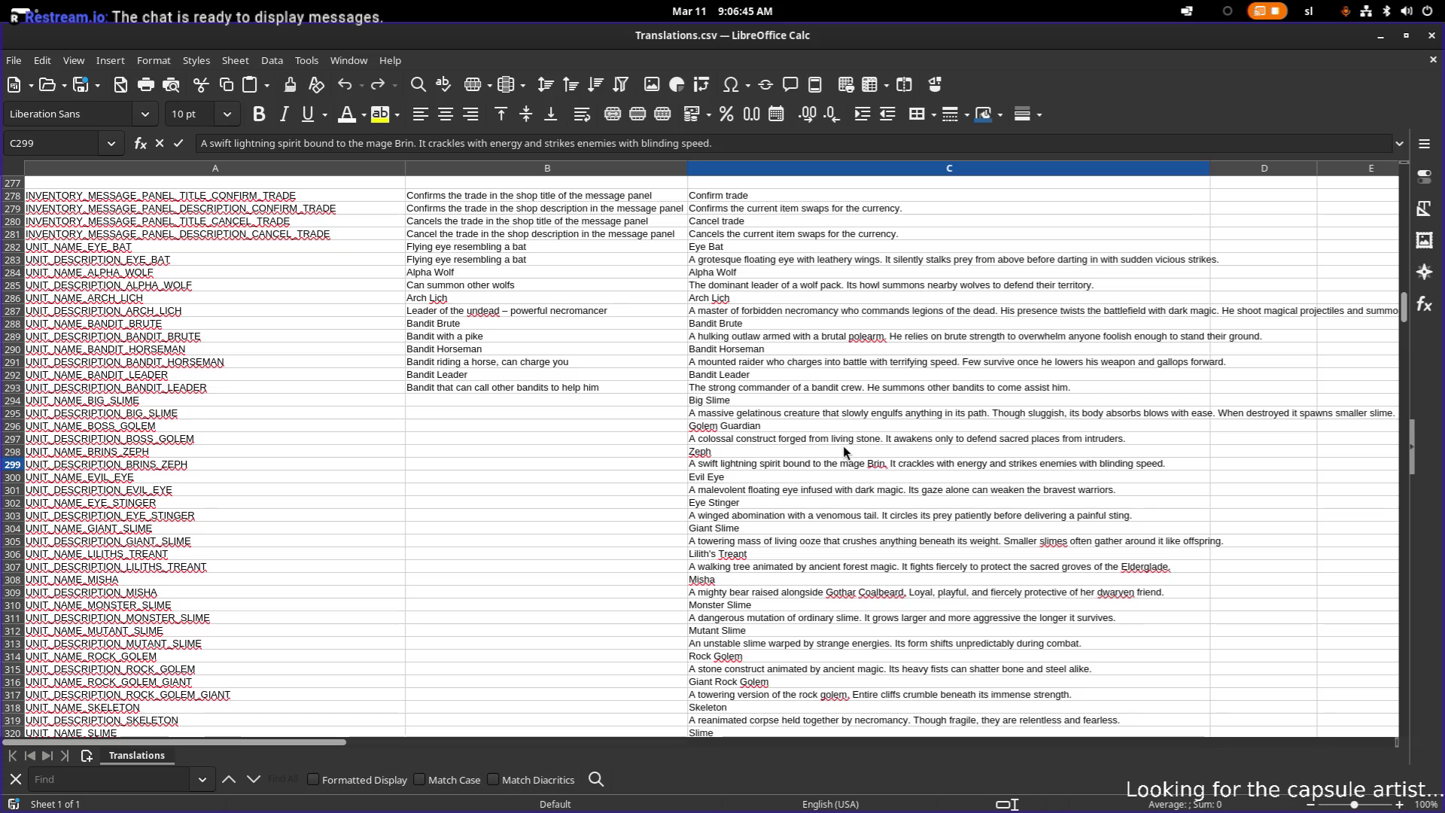
pyautogui.hotkey('ctrl', 'Right')
pyautogui.hotkey('ctrl', 'Right')
pyautogui.hotkey('ctrl', 'Right')
pyautogui.hotkey('ctrl', 'BackSpace')
pyautogui.write('warrior')
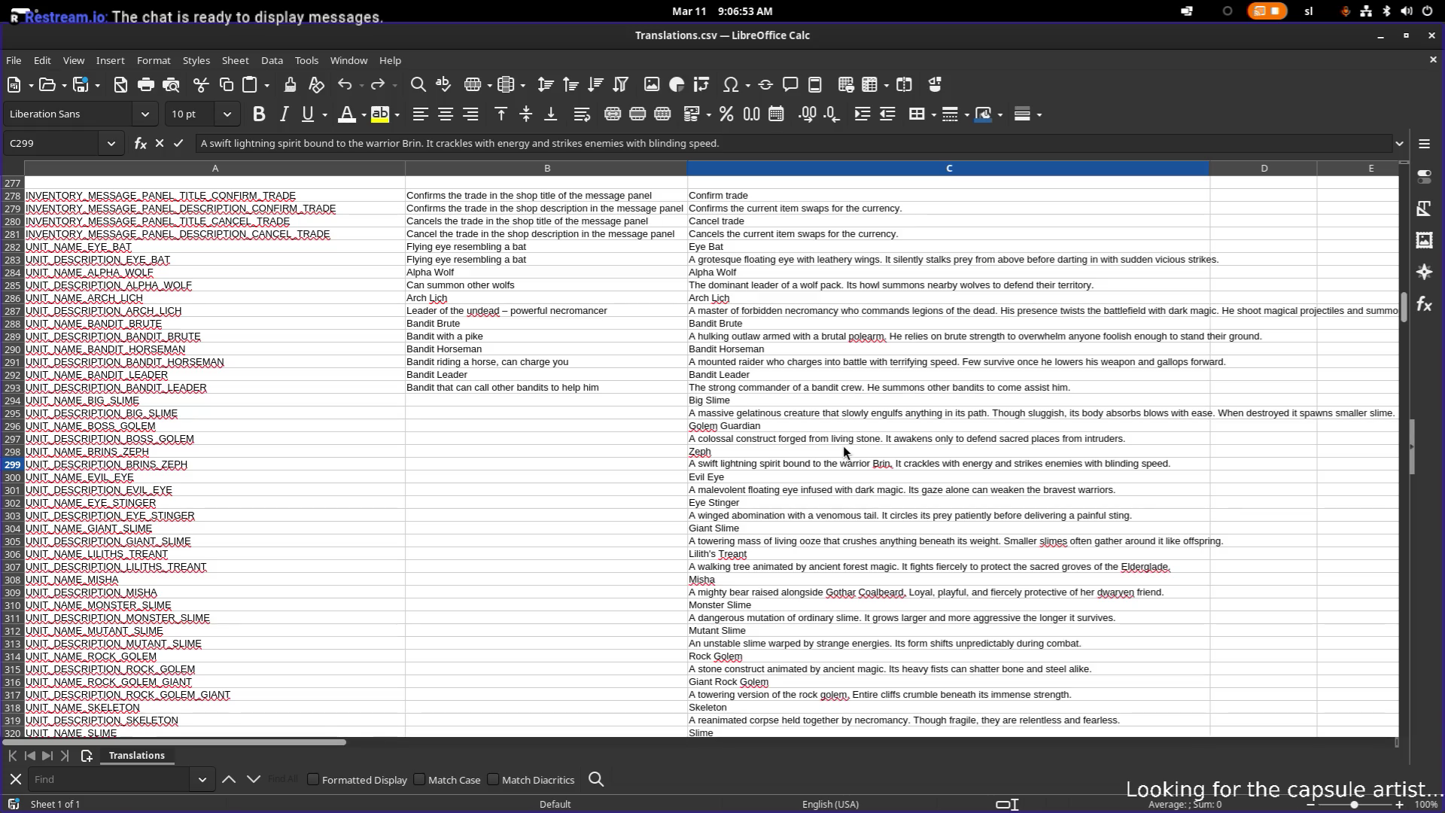
pyautogui.press('Right')
pyautogui.press('Right')
# - End the Zeph description with 'It empowers Brins and regenerates energy.'
pyautogui.press('End')
pyautogui.hotkey('ctrl', 'Left')
pyautogui.hotkey('ctrl', 'Left')
pyautogui.hotkey('ctrl', 'Left')
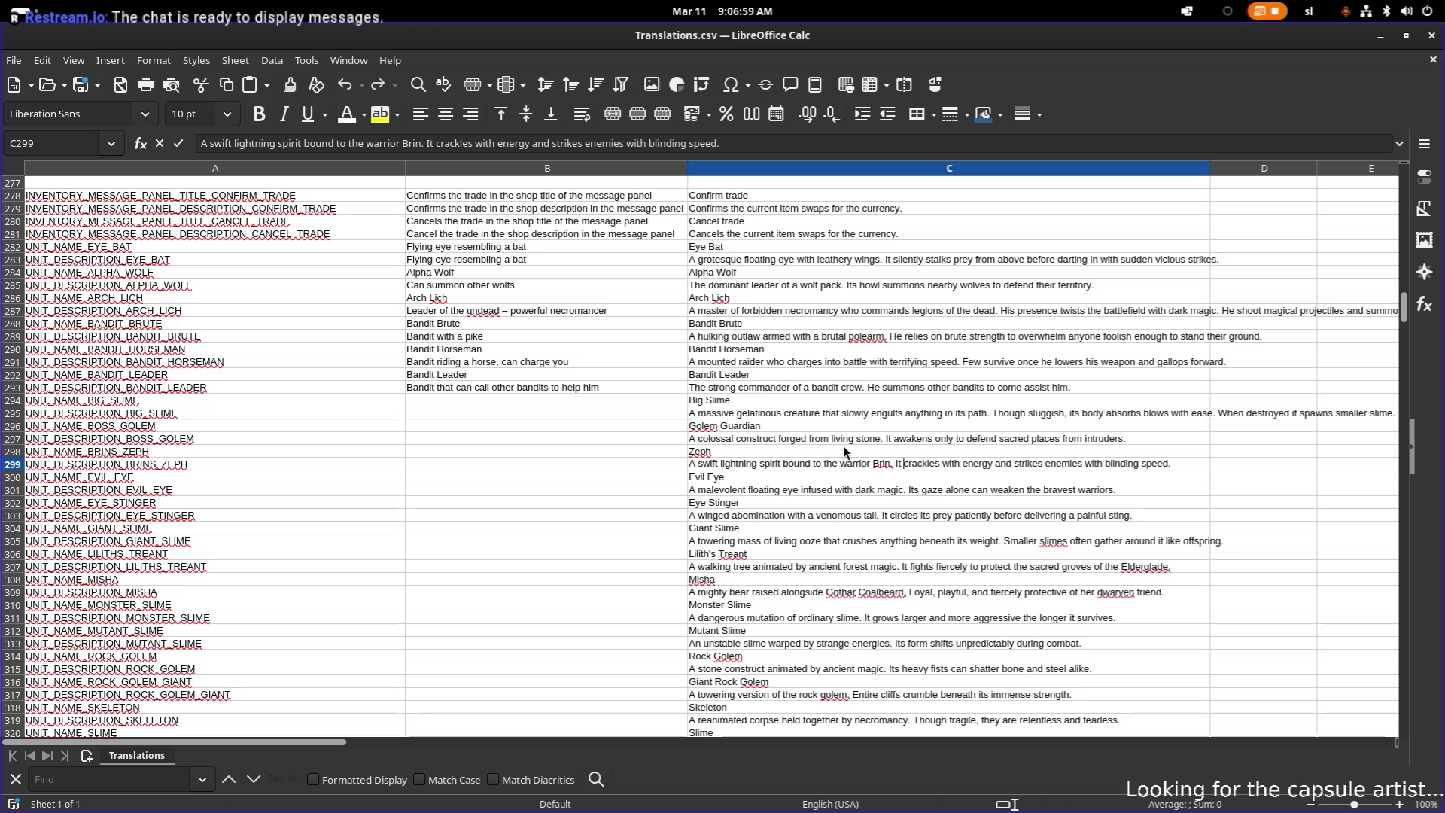
pyautogui.hotkey('ctrl', 'shift', 'Right')
pyautogui.write('empowers B')
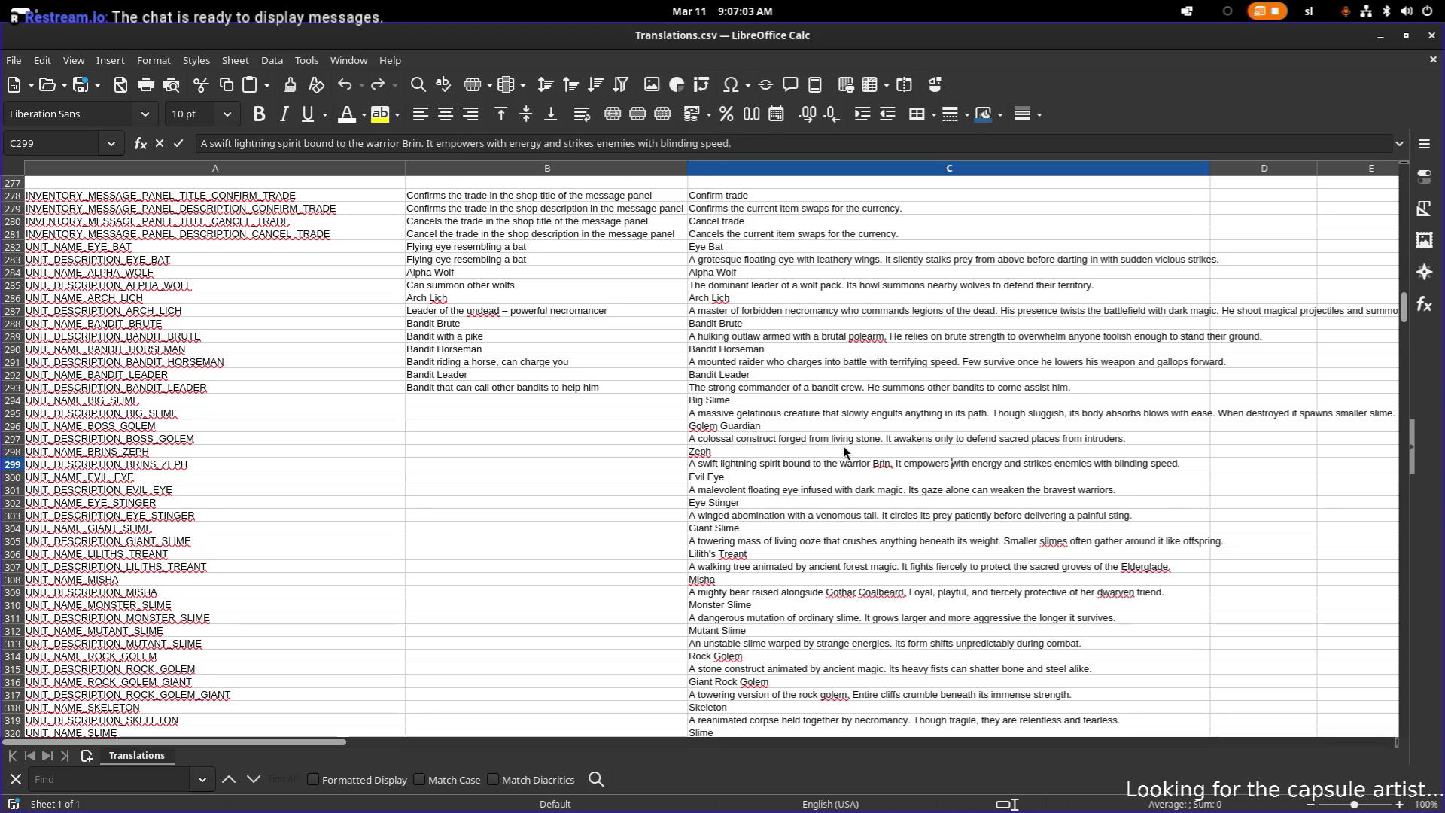
pyautogui.write('rins ')
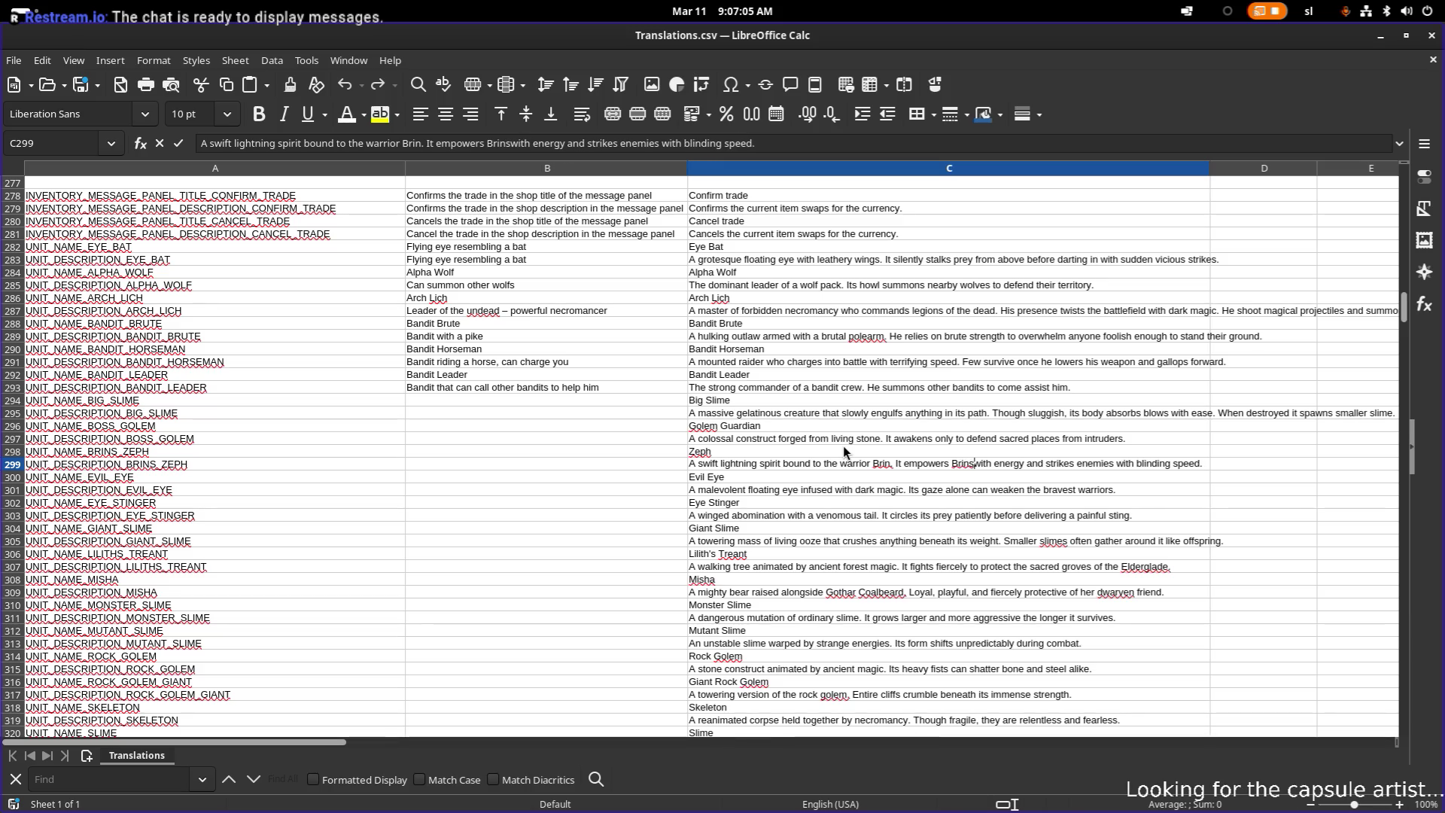
pyautogui.write('and regene')
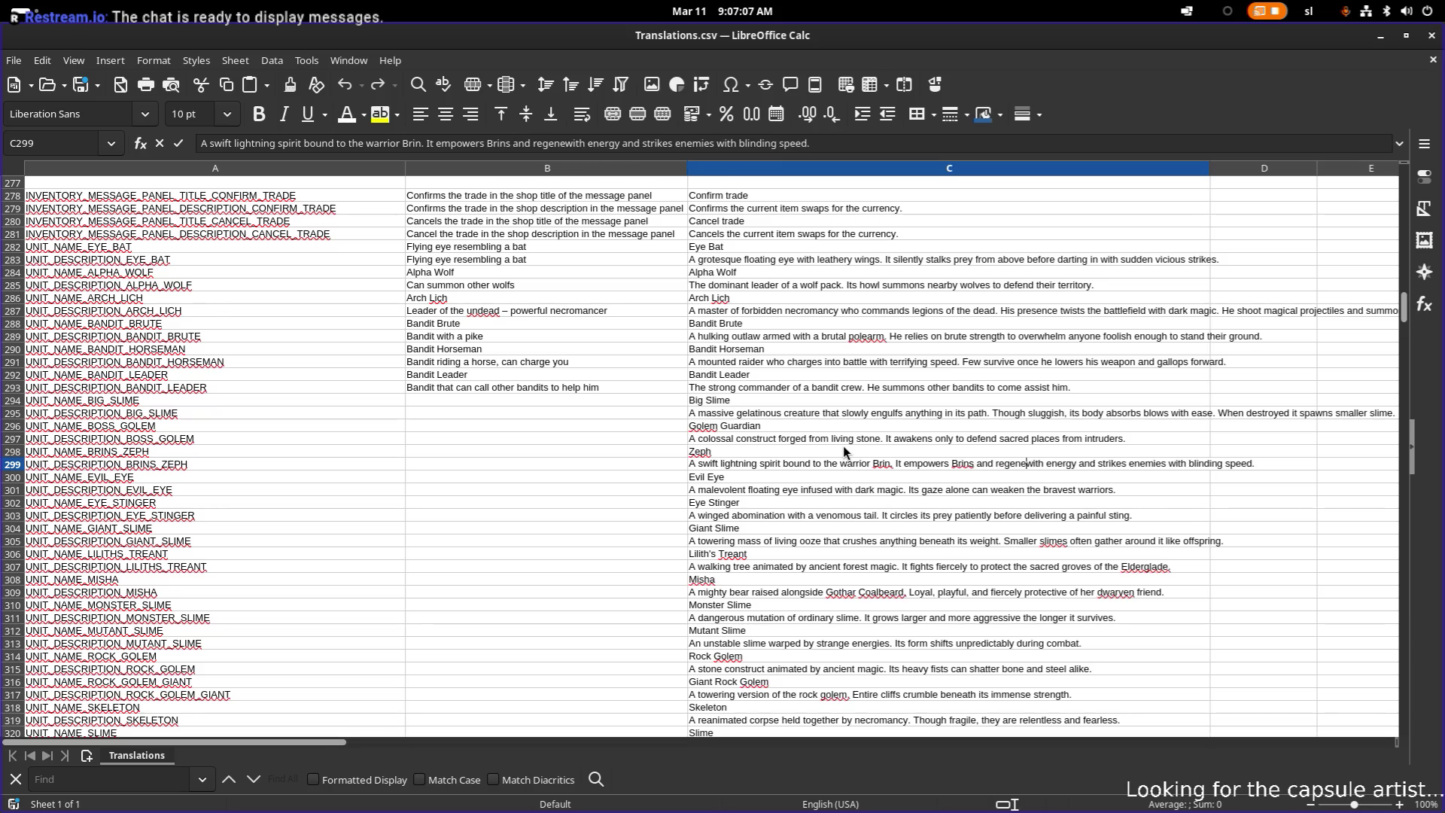
pyautogui.write('rates ')
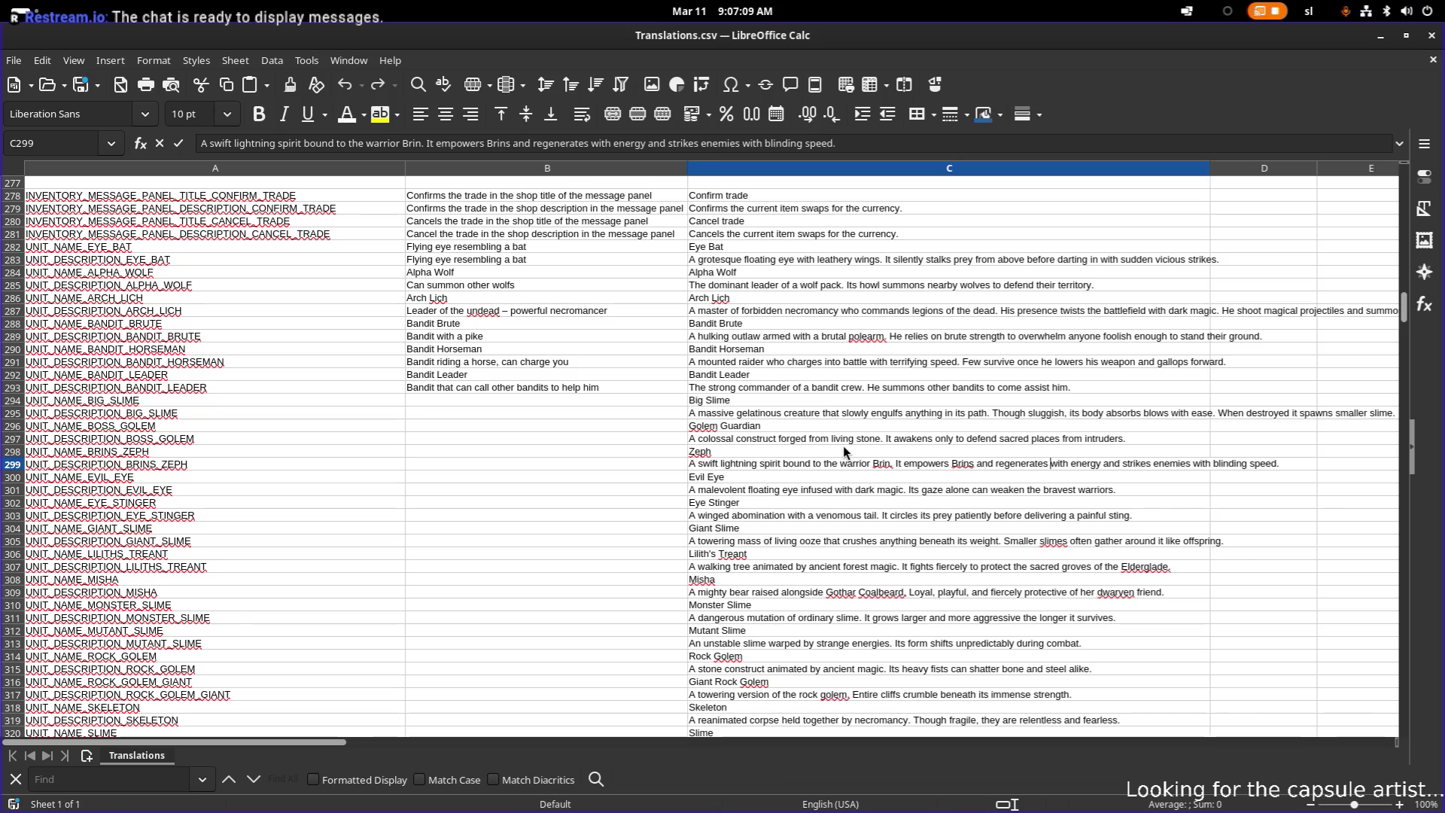
pyautogui.write('energy')
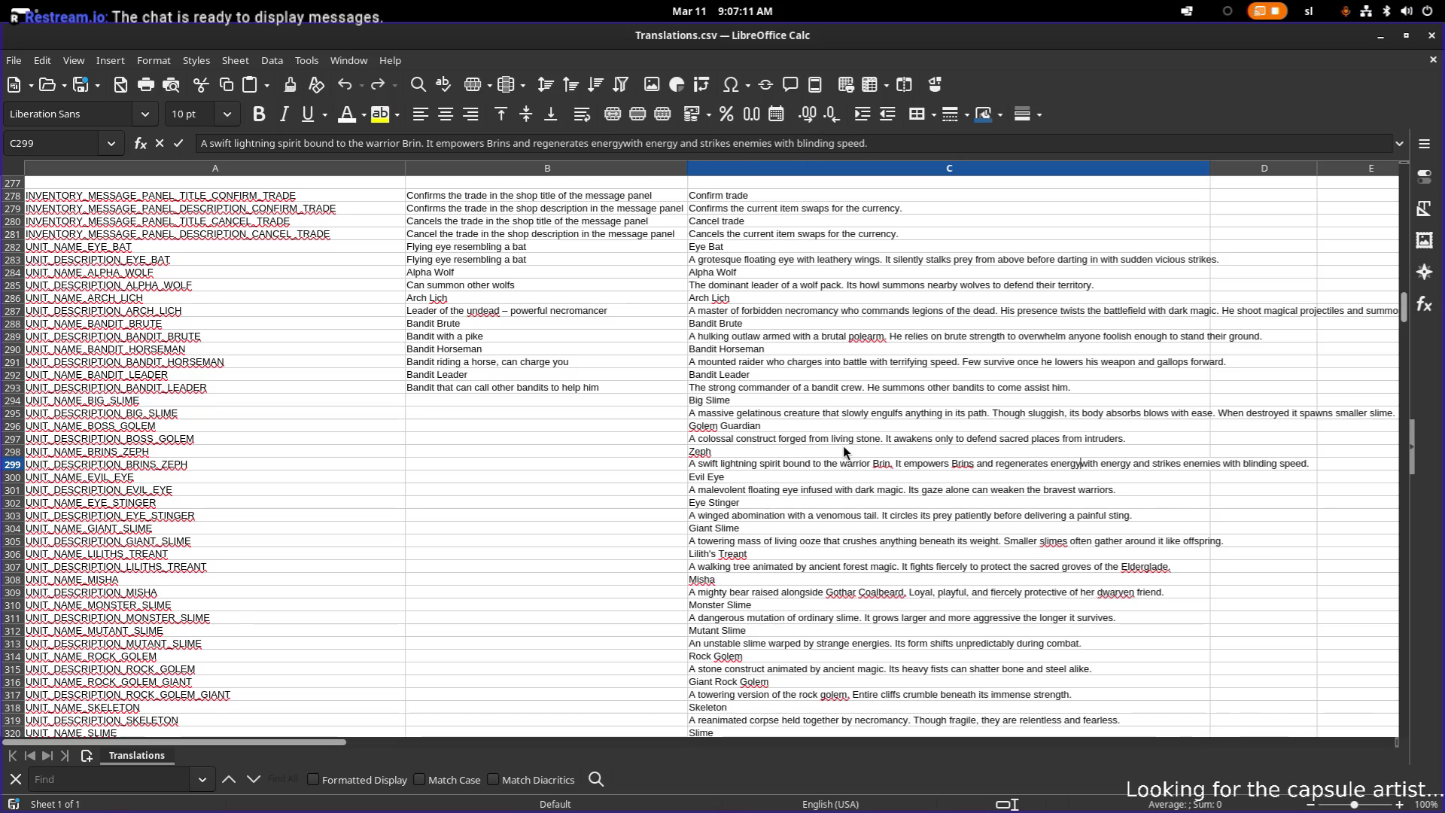
pyautogui.hotkey('shift', 'End')
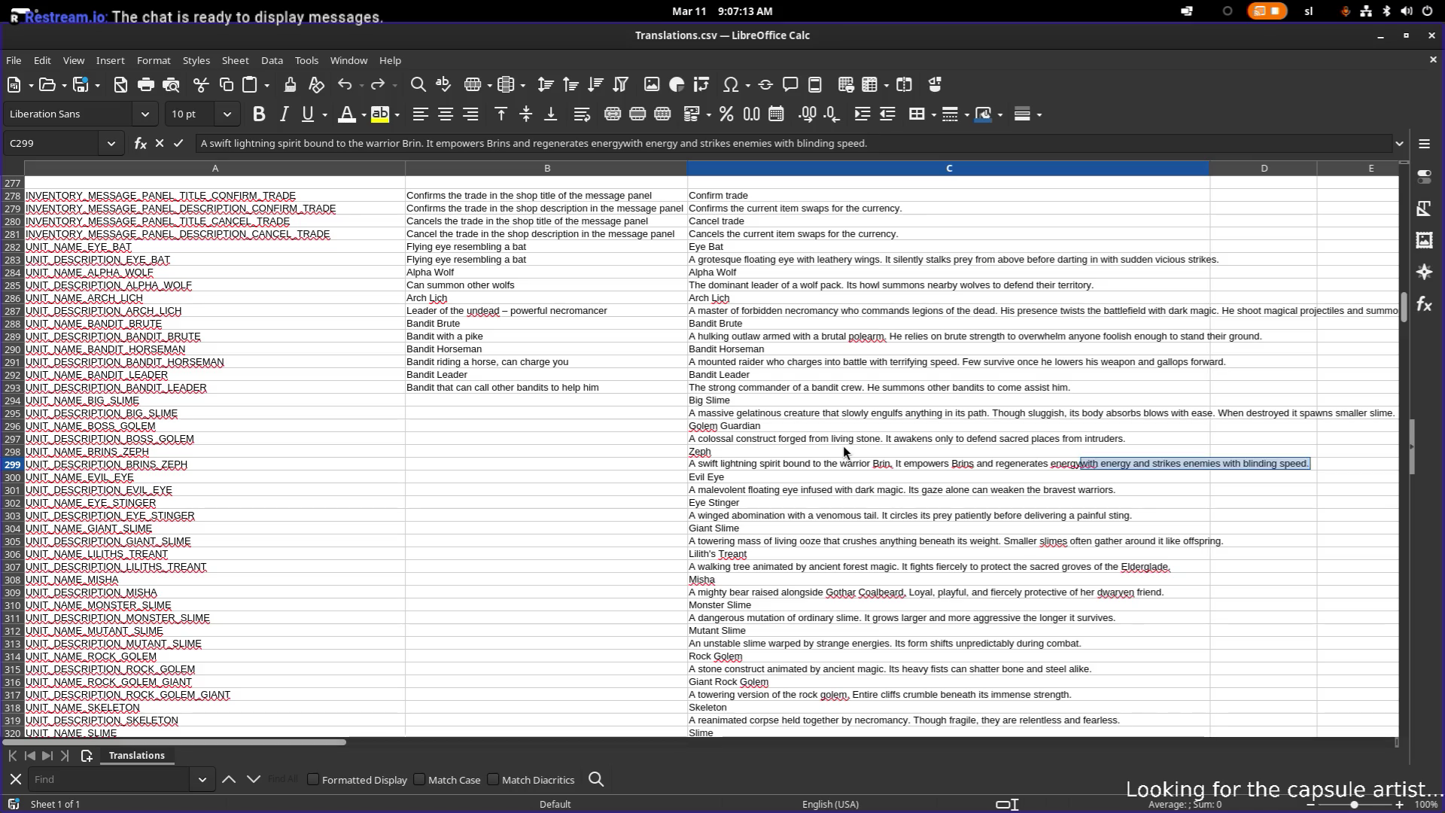
pyautogui.write('.')
pyautogui.press('Return')
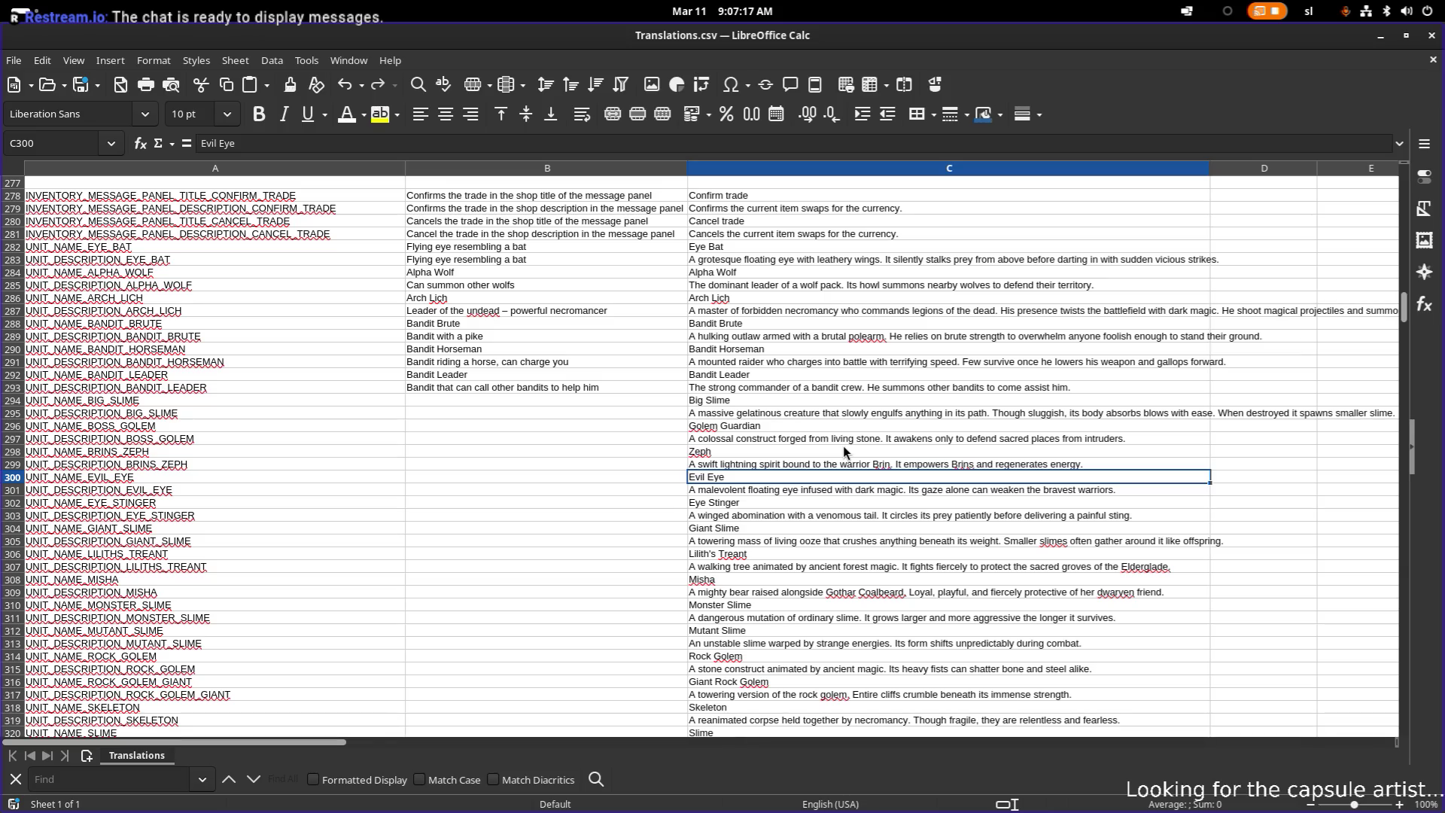
pyautogui.press('Down')
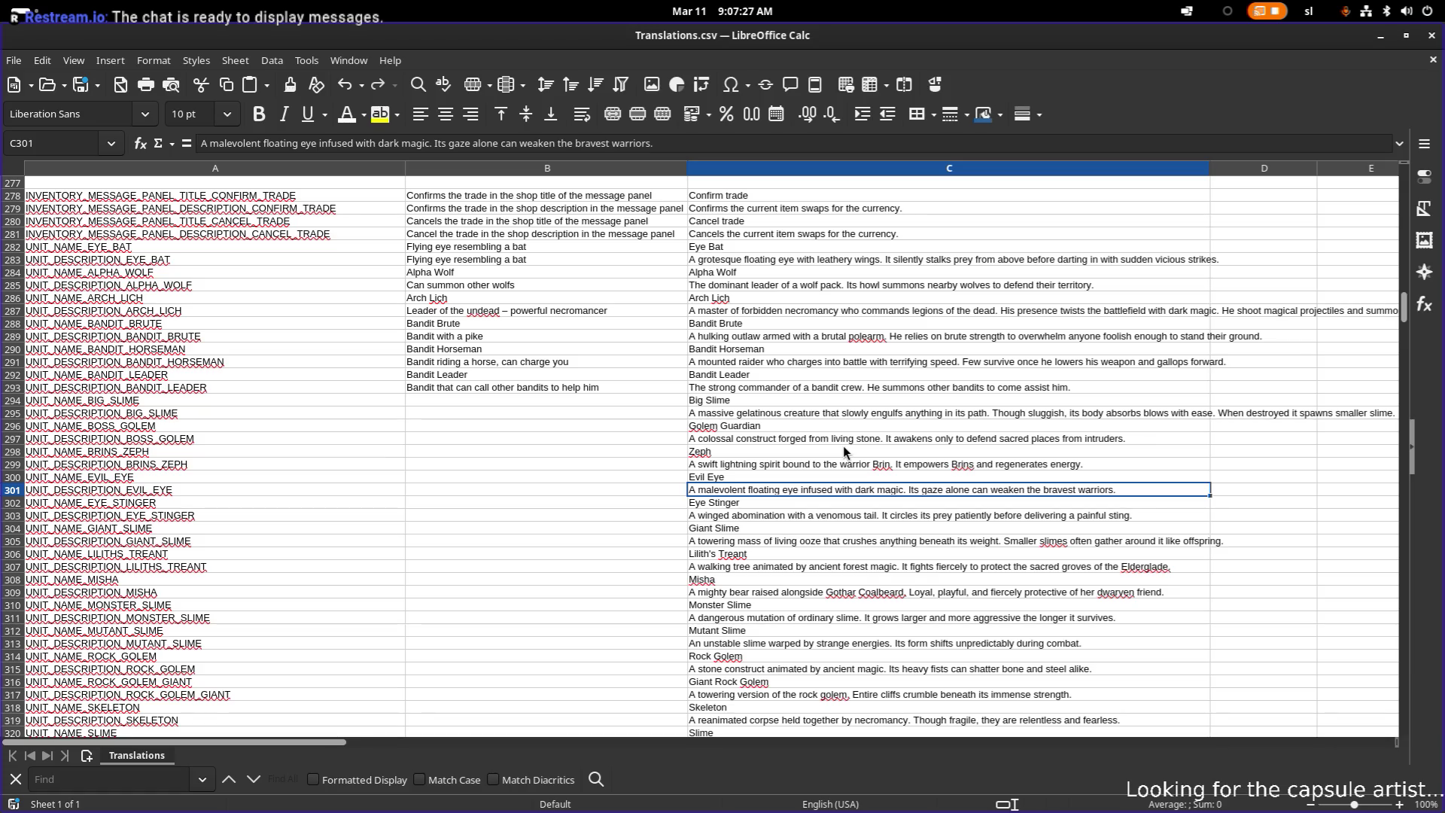
# - Check the Evil Eye entries, then replace 'abomination' with 'creature' in the Eye Stinger description in C303
pyautogui.press('Up')
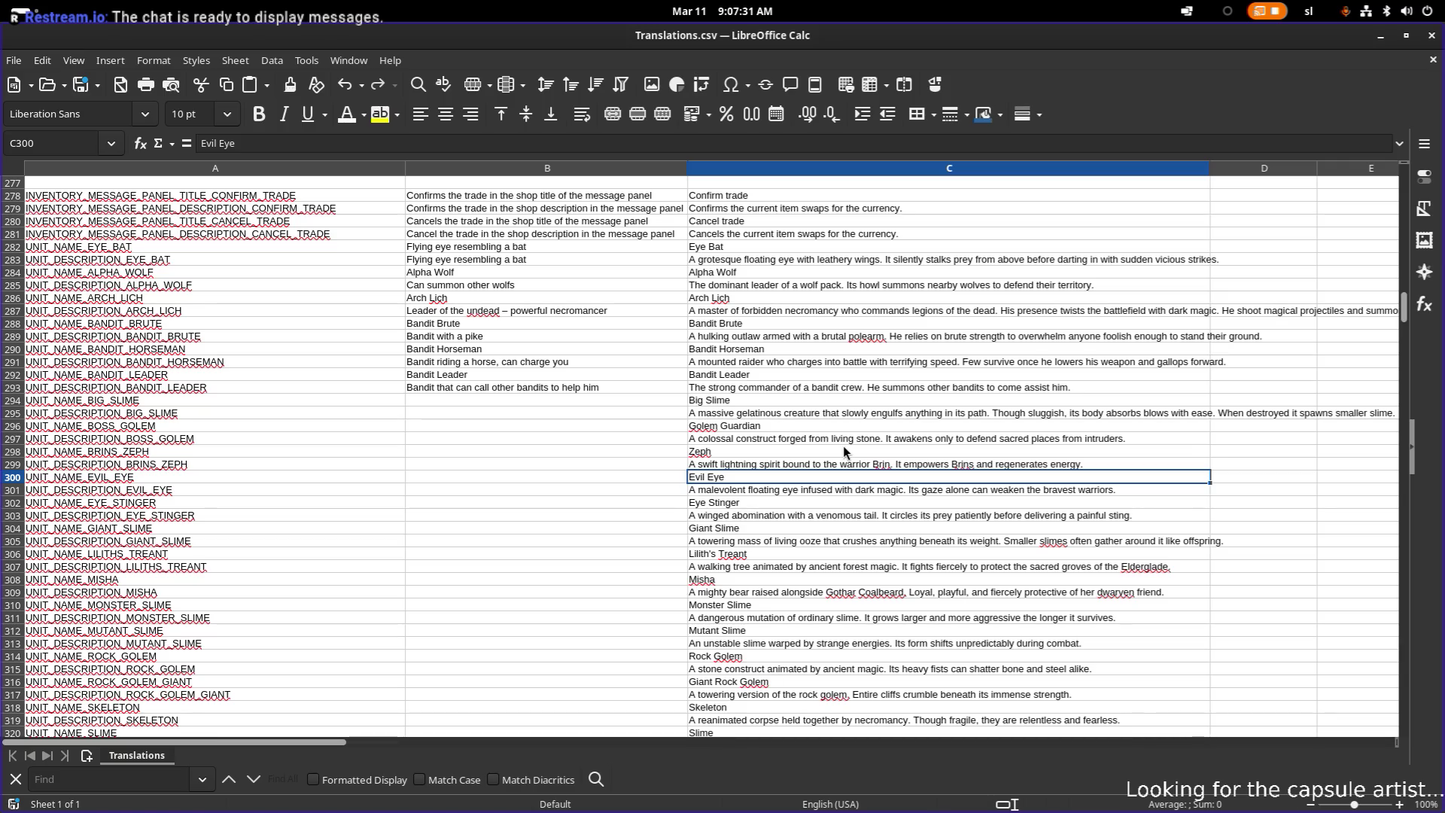
pyautogui.press('Down')
pyautogui.press('Down')
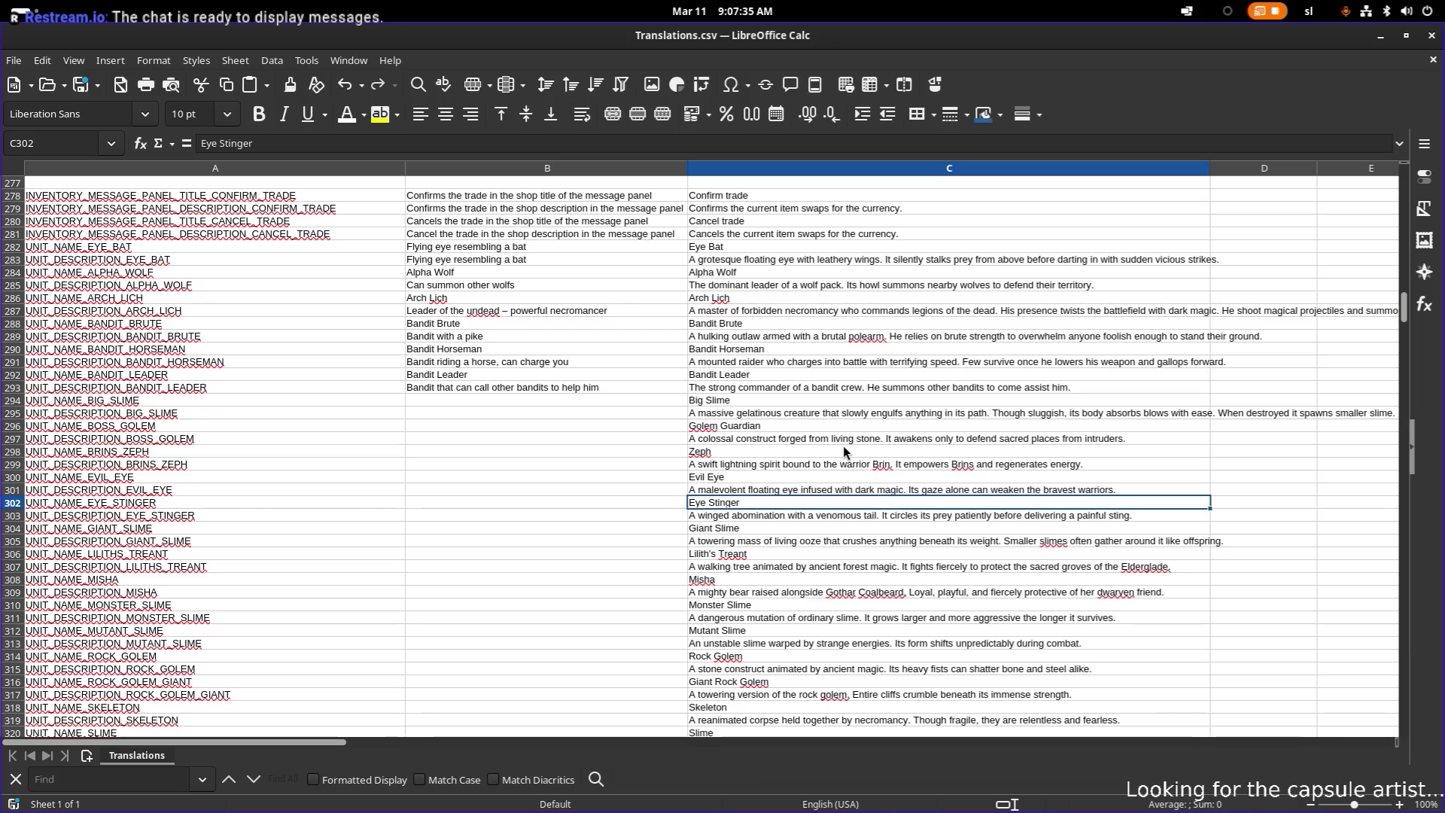
pyautogui.press('Down')
pyautogui.press('F2')
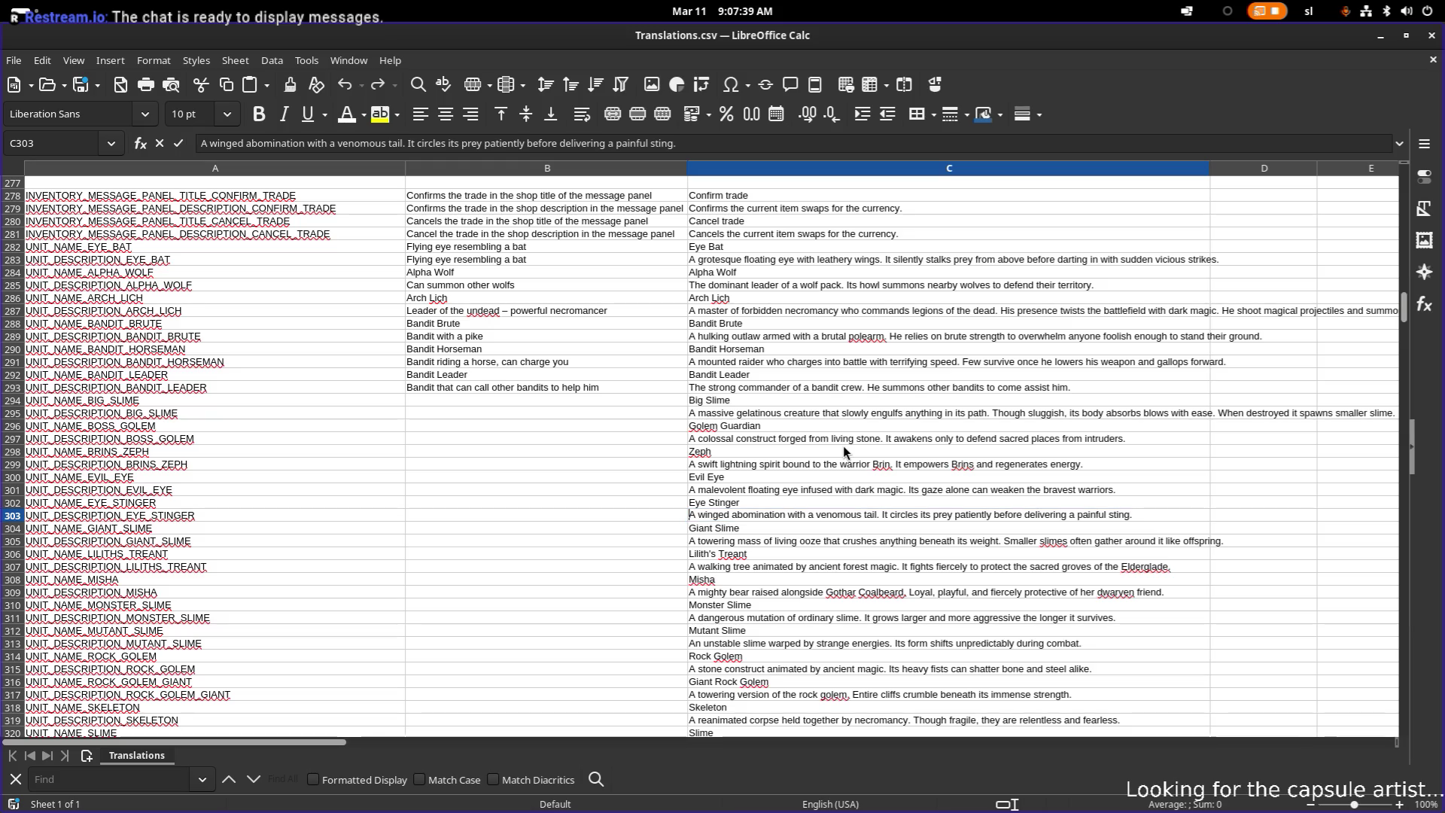
pyautogui.press('Home')
pyautogui.hotkey('ctrl', 'Right')
pyautogui.hotkey('ctrl', 'Right')
pyautogui.hotkey('ctrl', 'shift', 'Right')
pyautogui.write('creature')
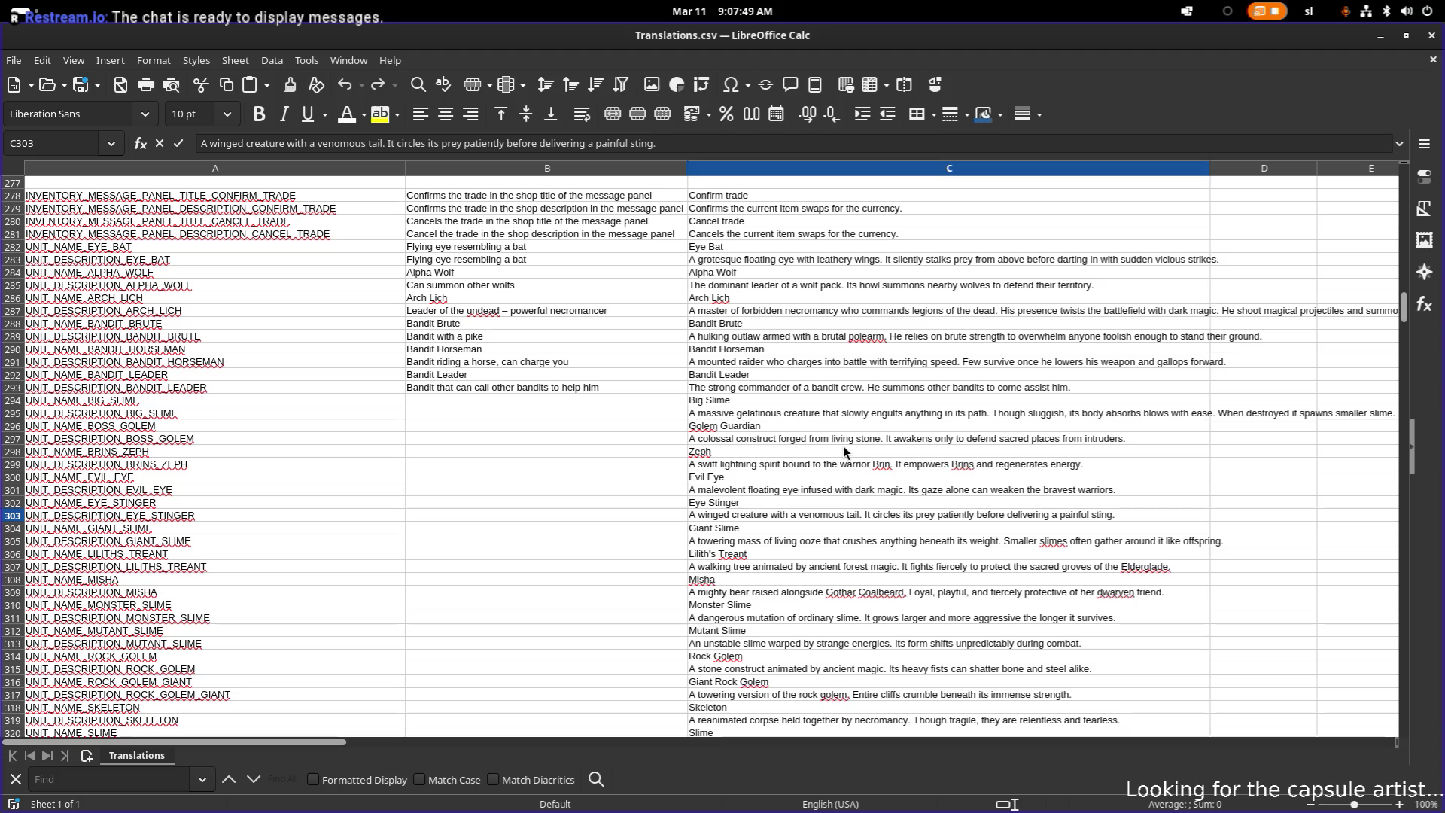
# - In the Eye Stinger description, change 'circles' to 'charges' and delete 'patiently'
pyautogui.hotkey('ctrl', 'Right')
pyautogui.hotkey('ctrl', 'Right')
pyautogui.hotkey('ctrl', 'Right')
pyautogui.hotkey('ctrl', 'shift', 'Left')
pyautogui.hotkey('shift', 'Right')
pyautogui.hotkey('shift', 'Right')
pyautogui.hotkey('shift', 'Right')
pyautogui.press('Left')
pyautogui.hotkey('ctrl', 'Left')
pyautogui.hotkey('ctrl', 'Left')
pyautogui.hotkey('ctrl', 'shift', 'Right')
pyautogui.write('harges')
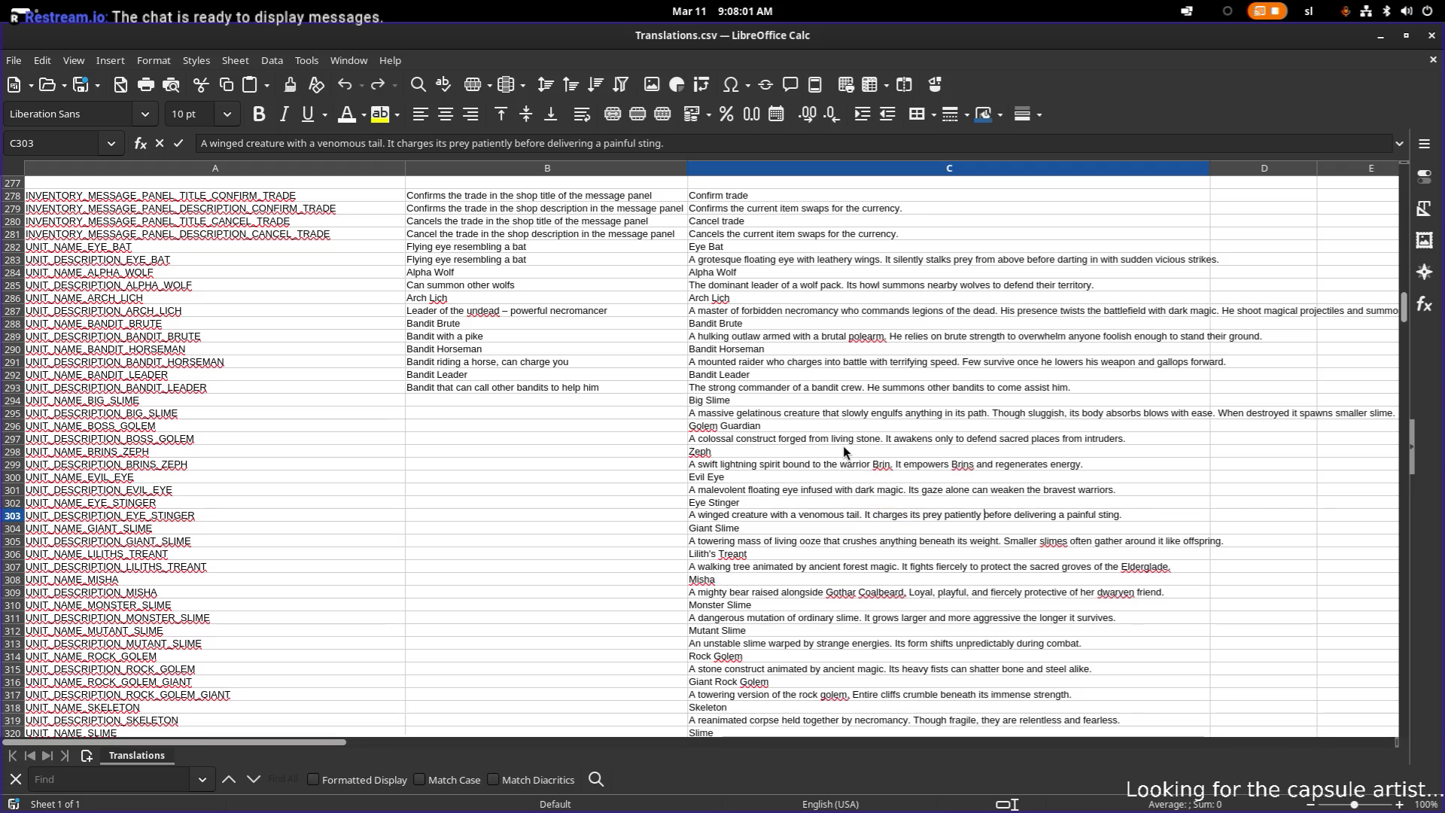
pyautogui.hotkey('ctrl', 'shift', 'Right')
pyautogui.press('Delete')
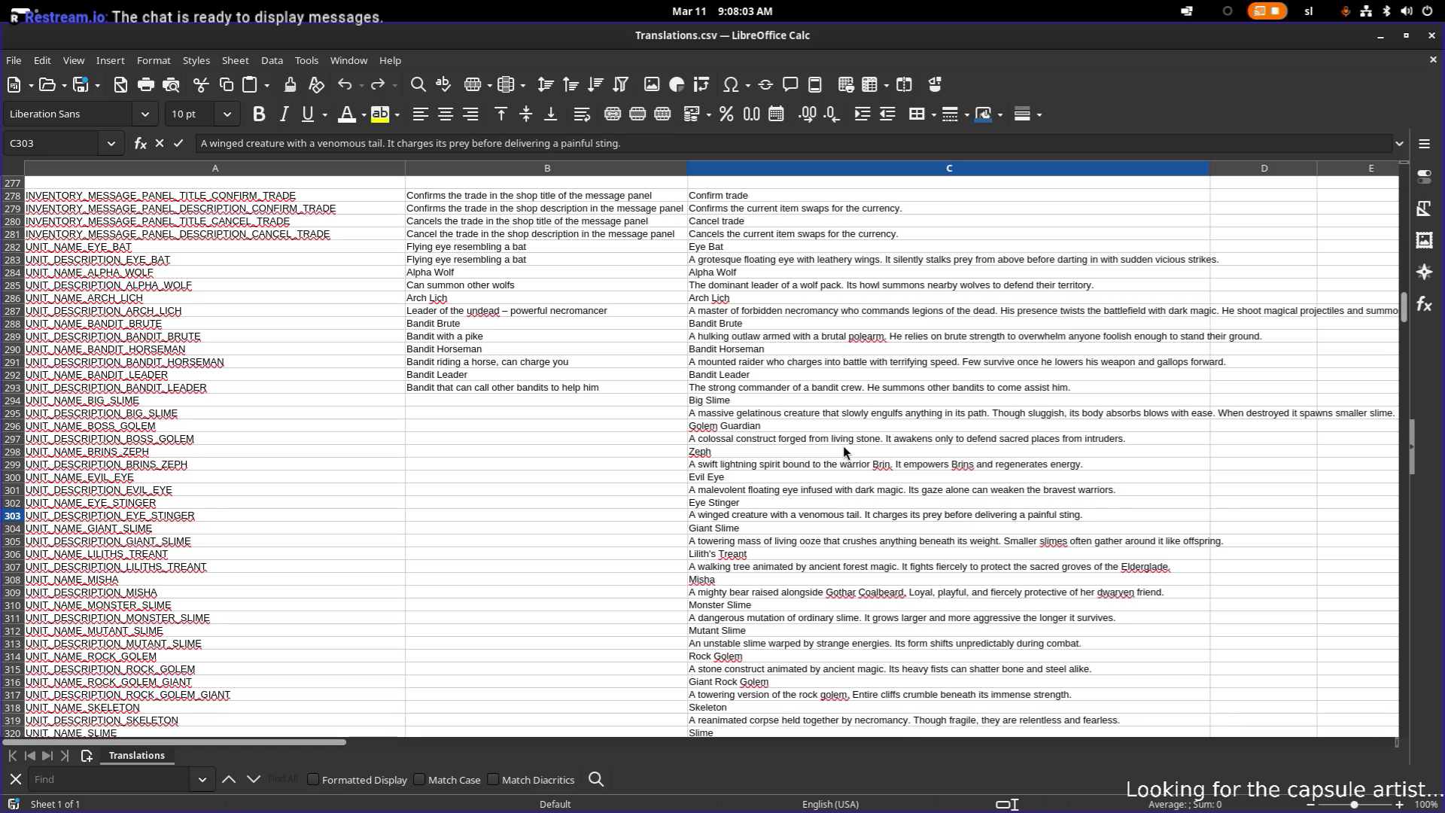
# - Append 'It's victims turn into zombies. In nature you can find two kinds' to the description
pyautogui.press('End')
pyautogui.write("It's vic")
pyautogui.write('tims turn')
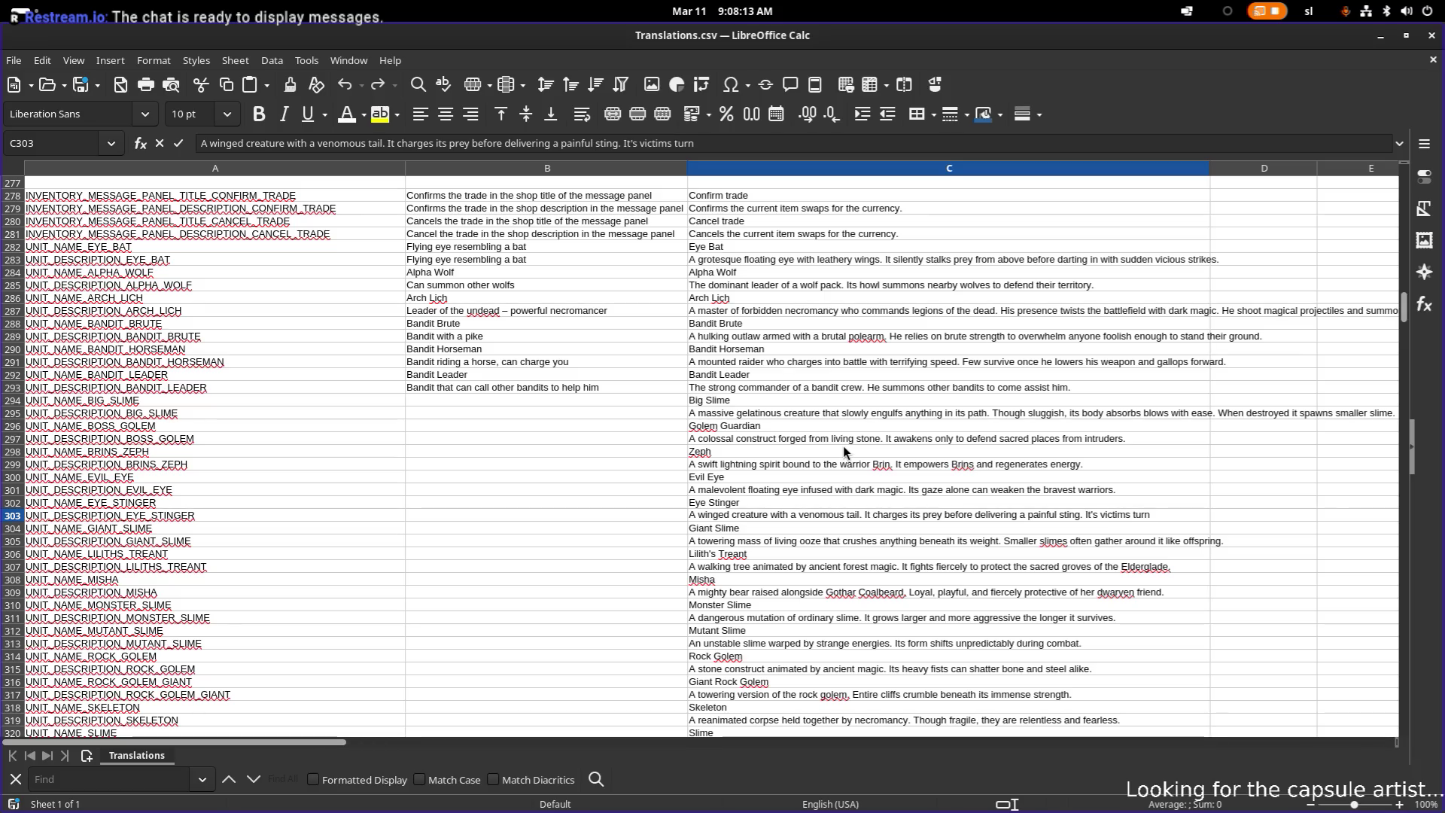
pyautogui.write(' into ')
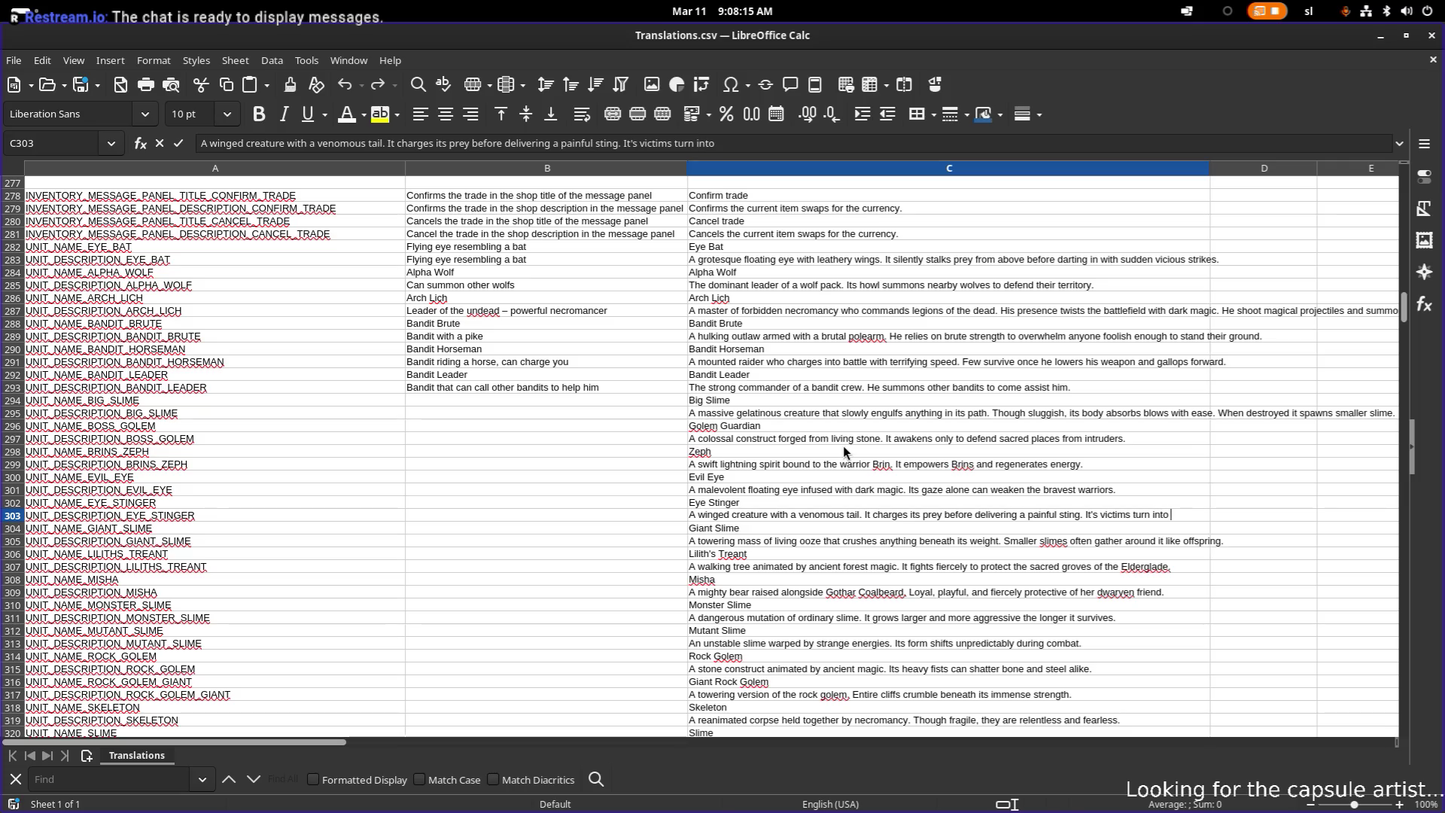
pyautogui.write('zombies')
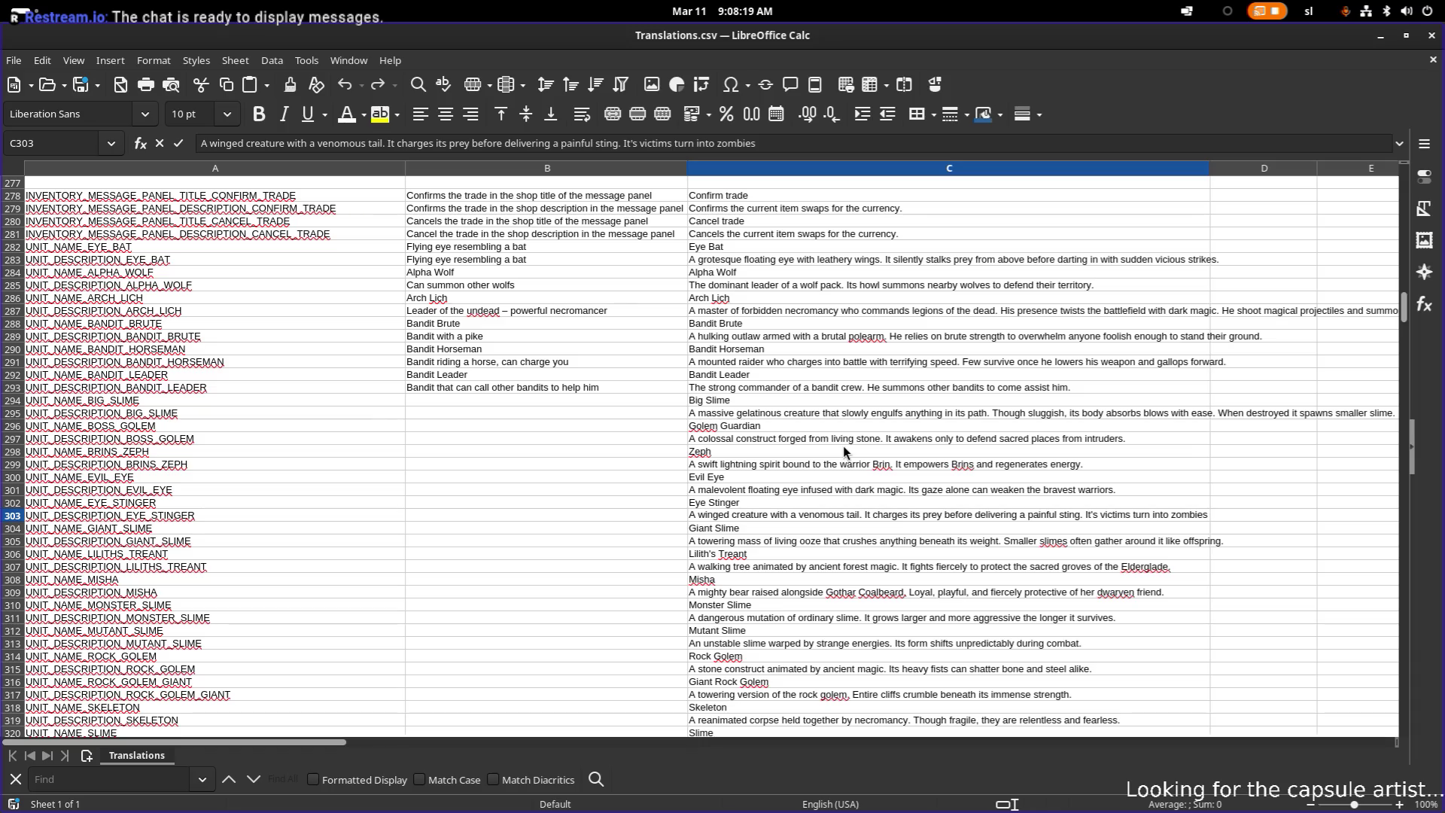
pyautogui.write('. In ')
pyautogui.write('nature ')
pyautogui.write('you c')
pyautogui.write('an find tw')
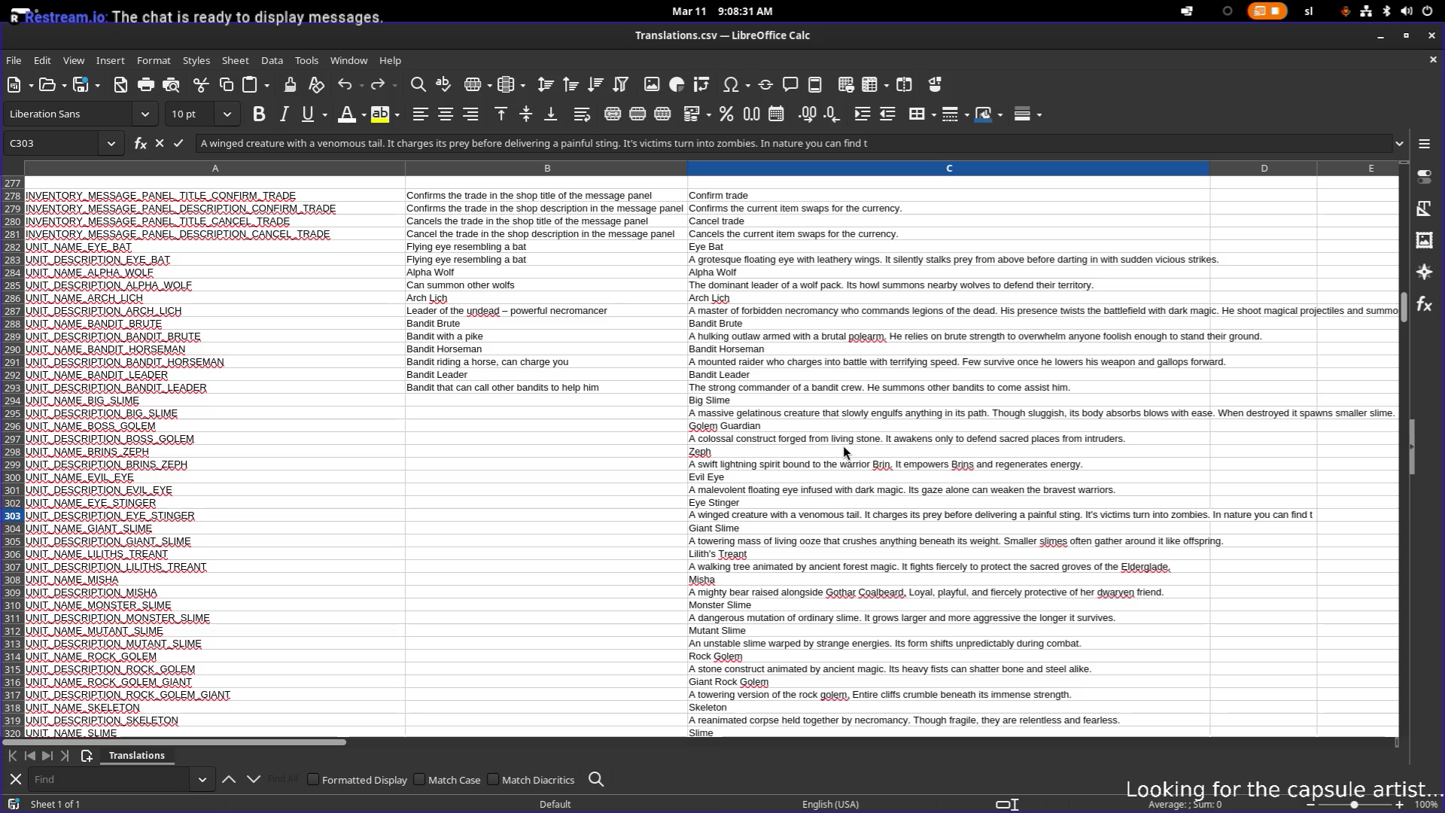
pyautogui.write('o ')
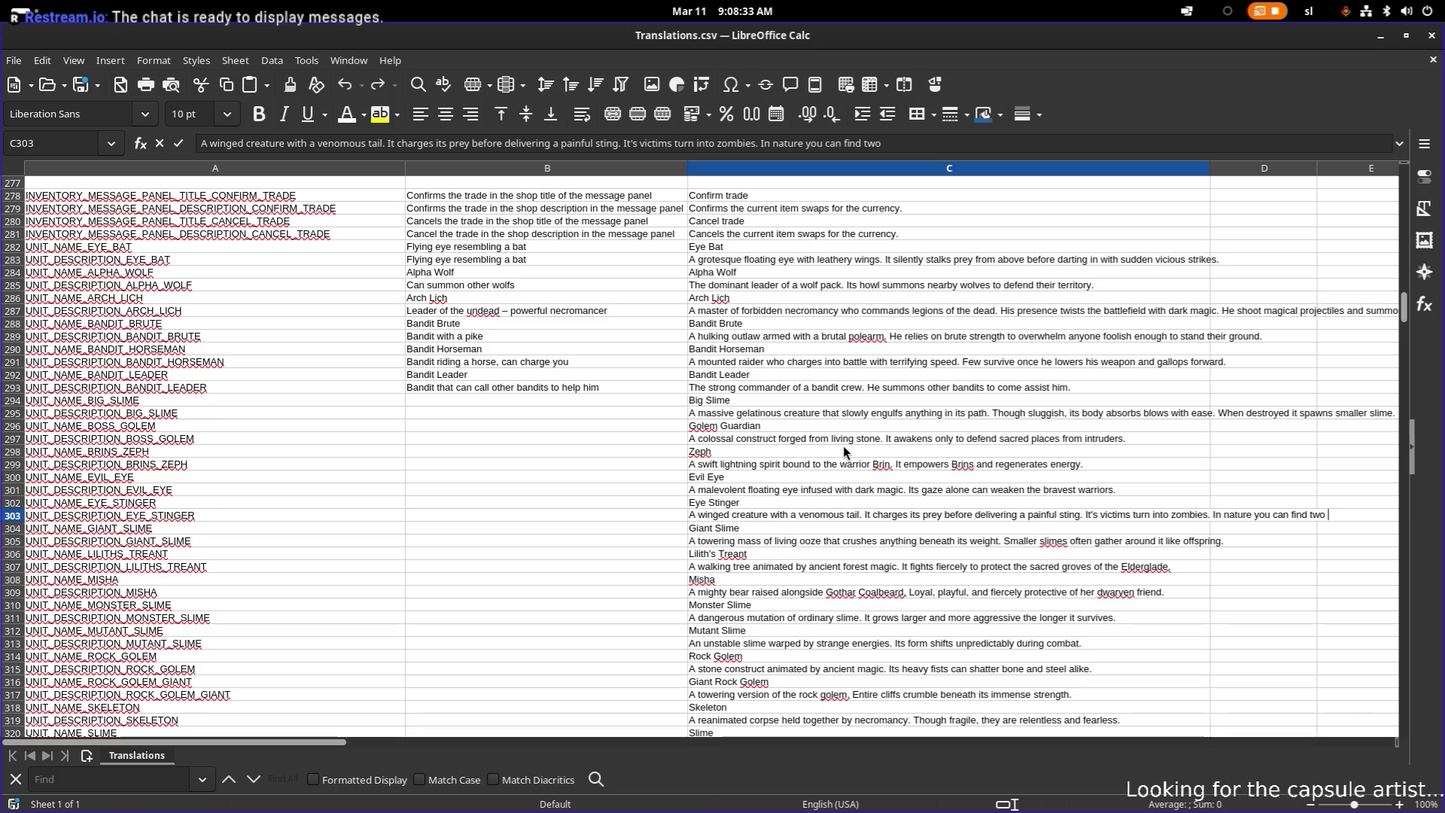
pyautogui.write('kinds')
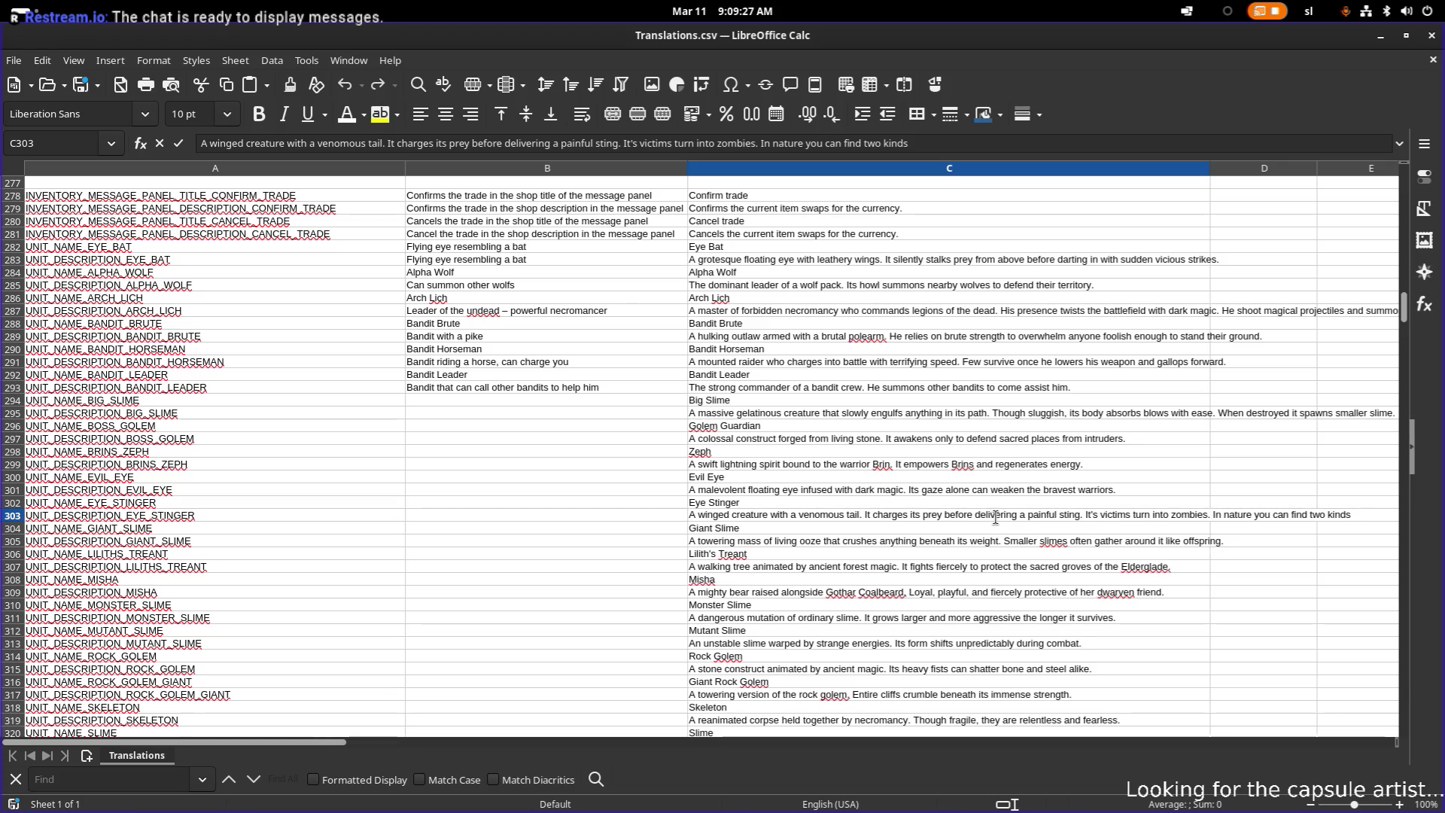
pyautogui.doubleClick(963, 518)
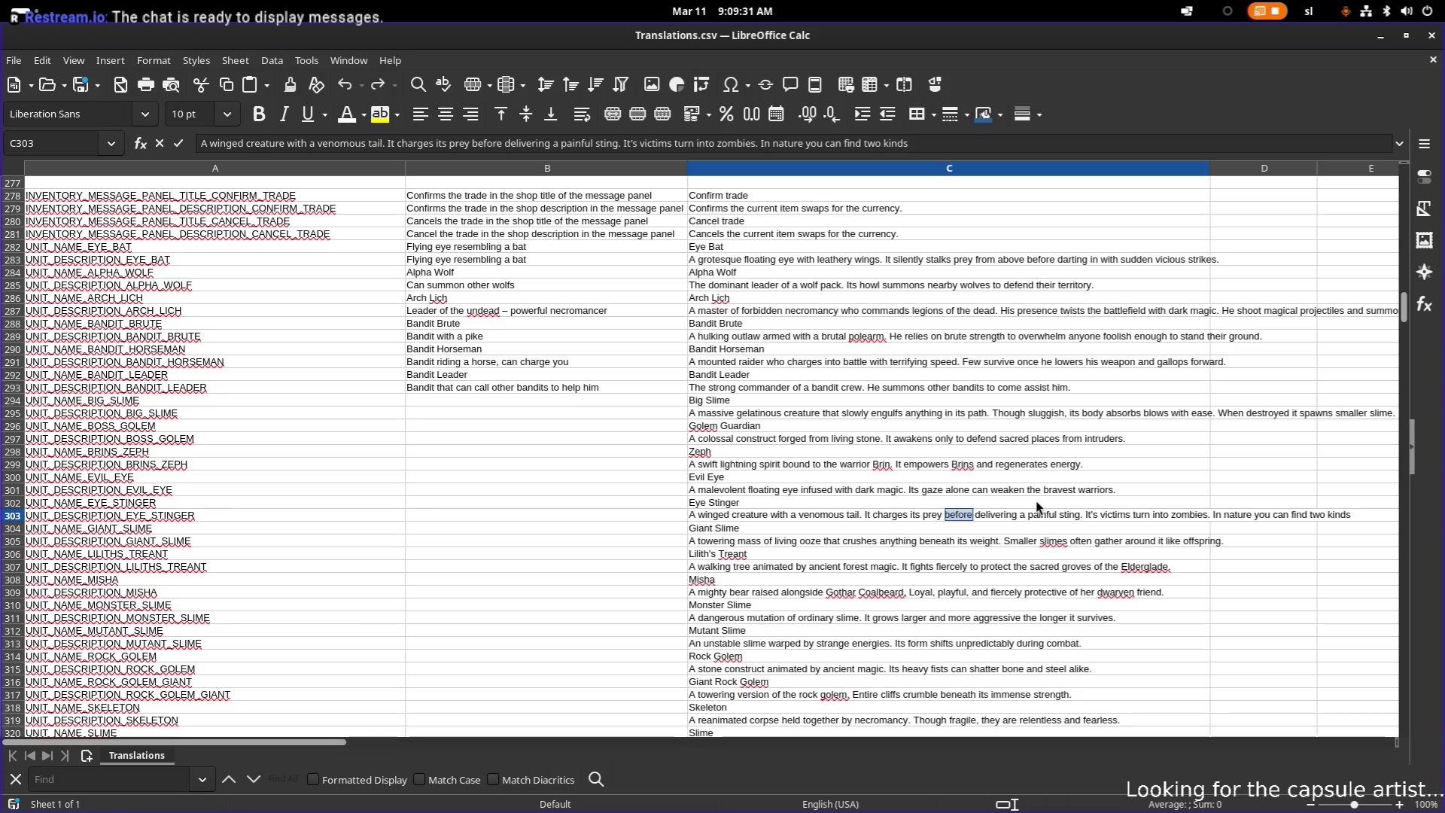
# - Reword the Eye Stinger sentence to 'charges its prey to deliver a painful sting'
pyautogui.write('to')
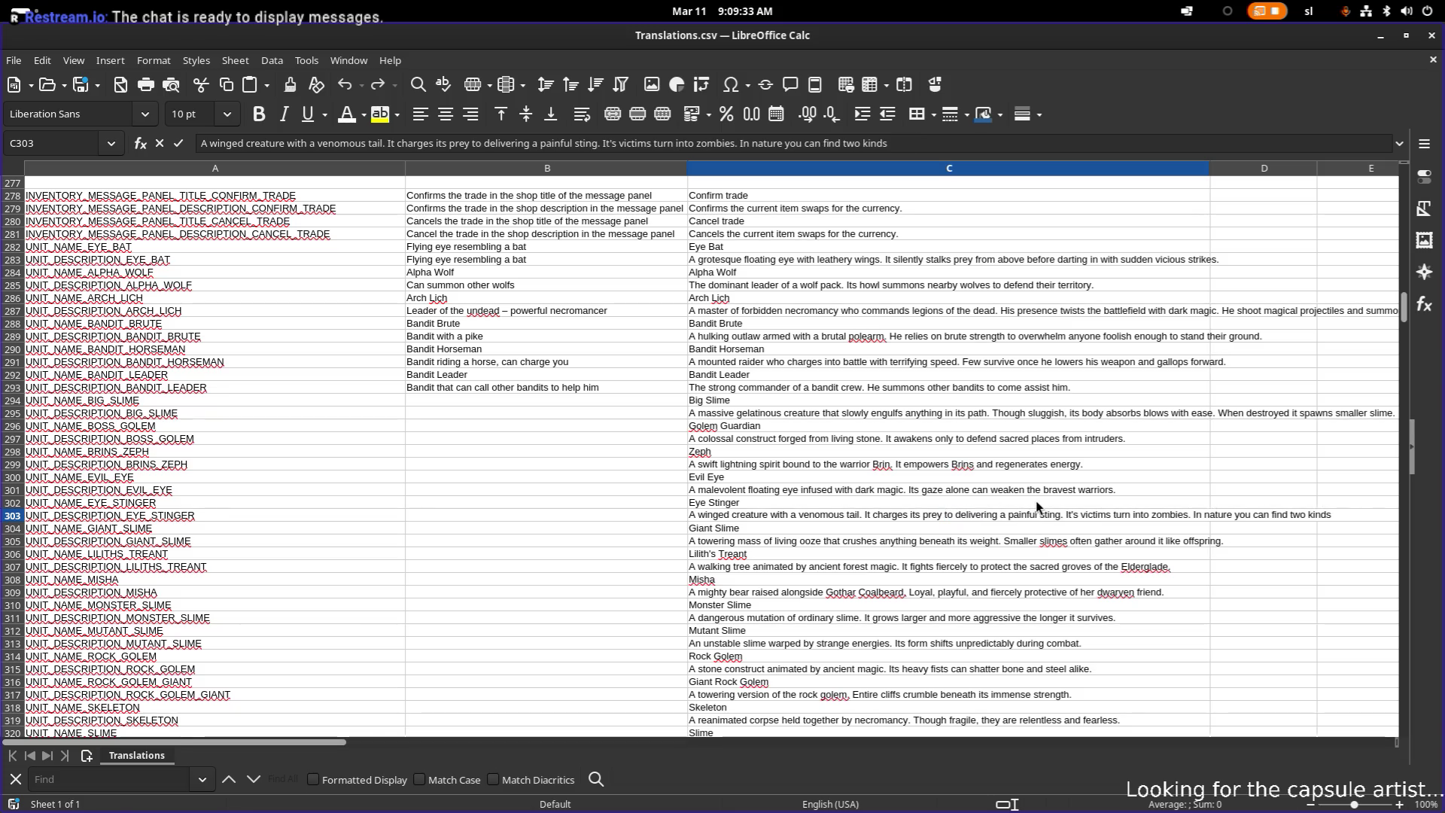
pyautogui.press('Left')
pyautogui.press('BackSpace')
pyautogui.press('BackSpace')
pyautogui.press('BackSpace')
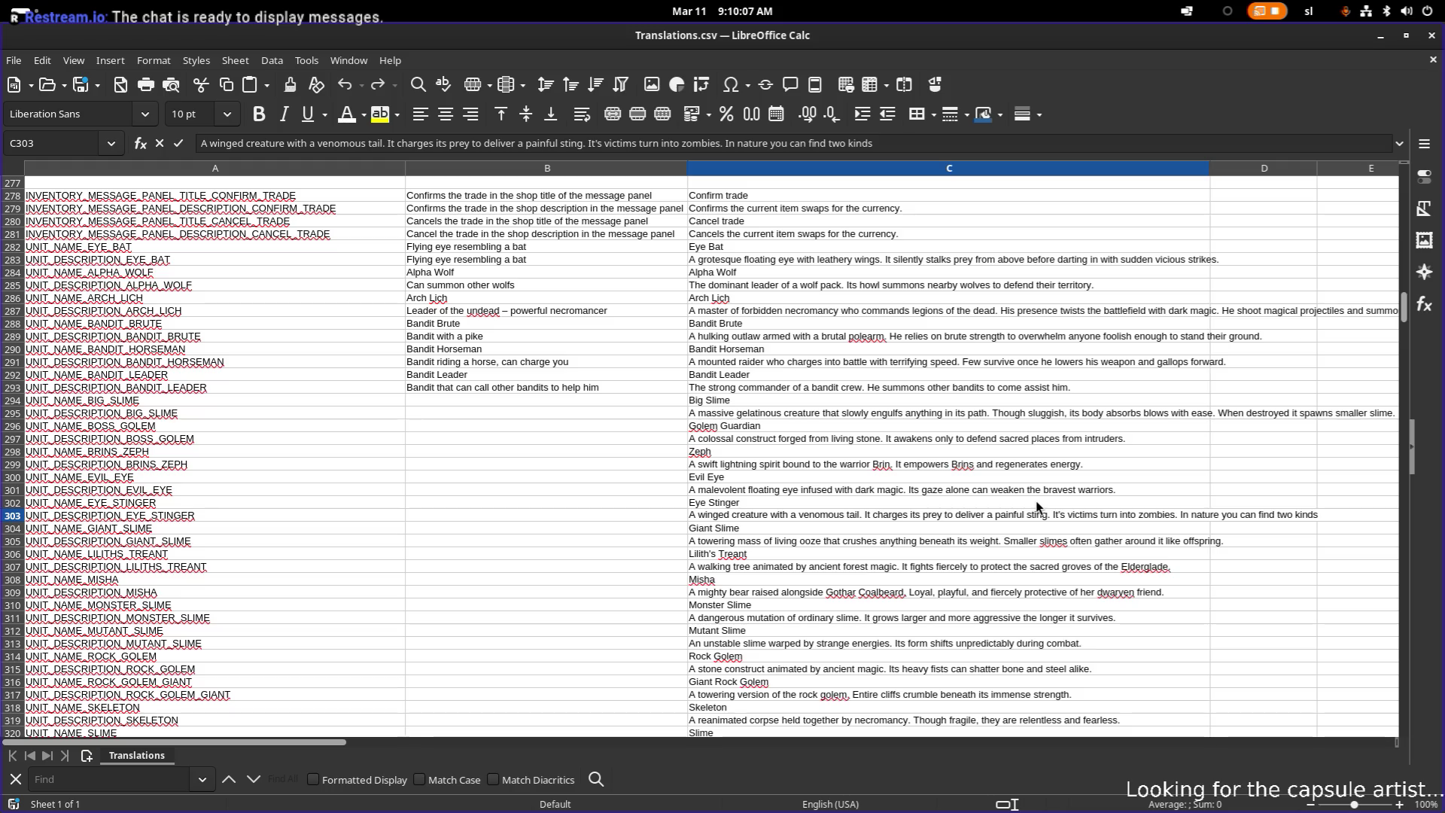
# - Append ', friendly ones or aggressive ones' after 'two kinds' and commit the cell
pyautogui.write(', frien')
pyautogui.write('dly ones or')
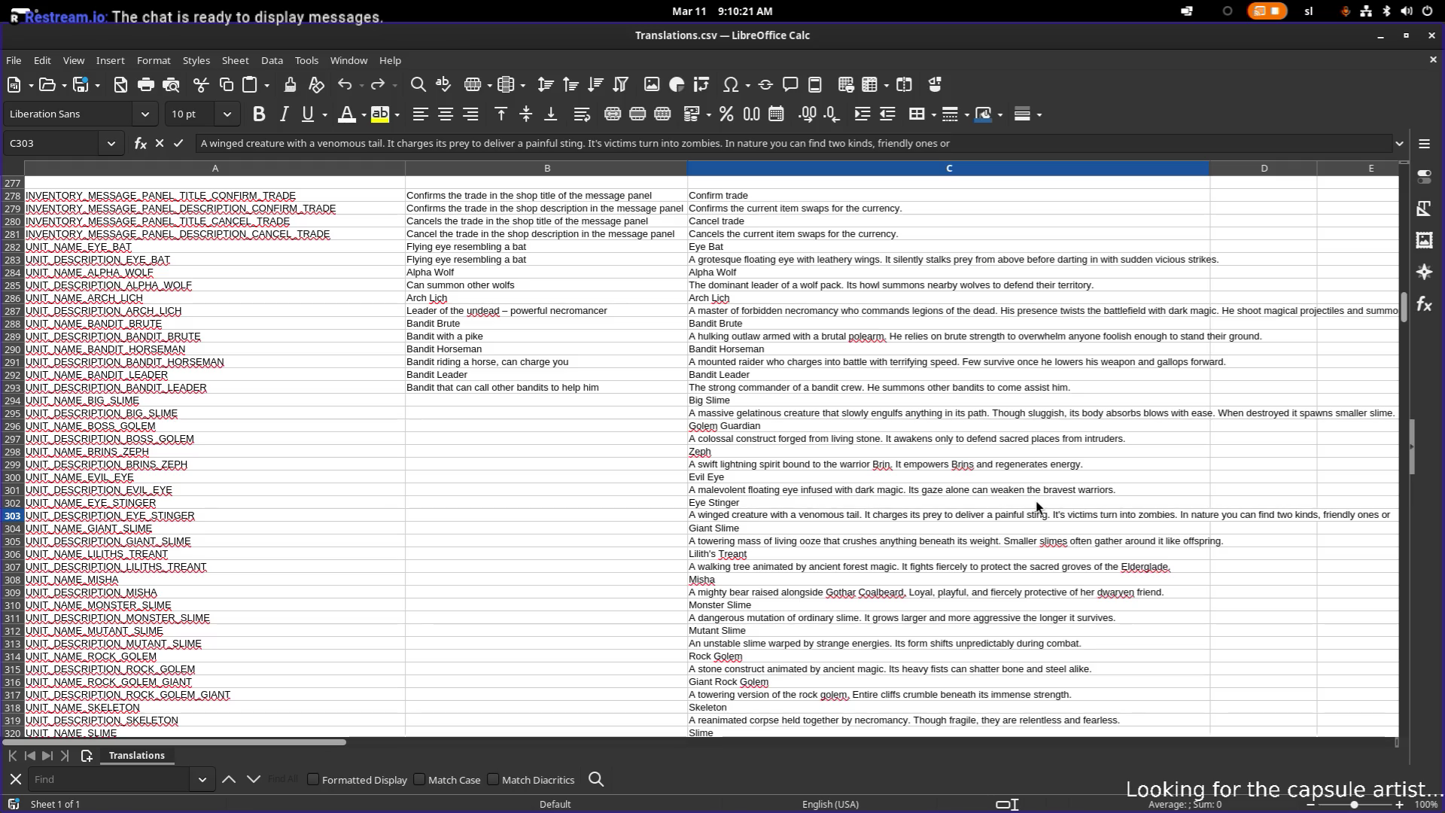
pyautogui.write('agg')
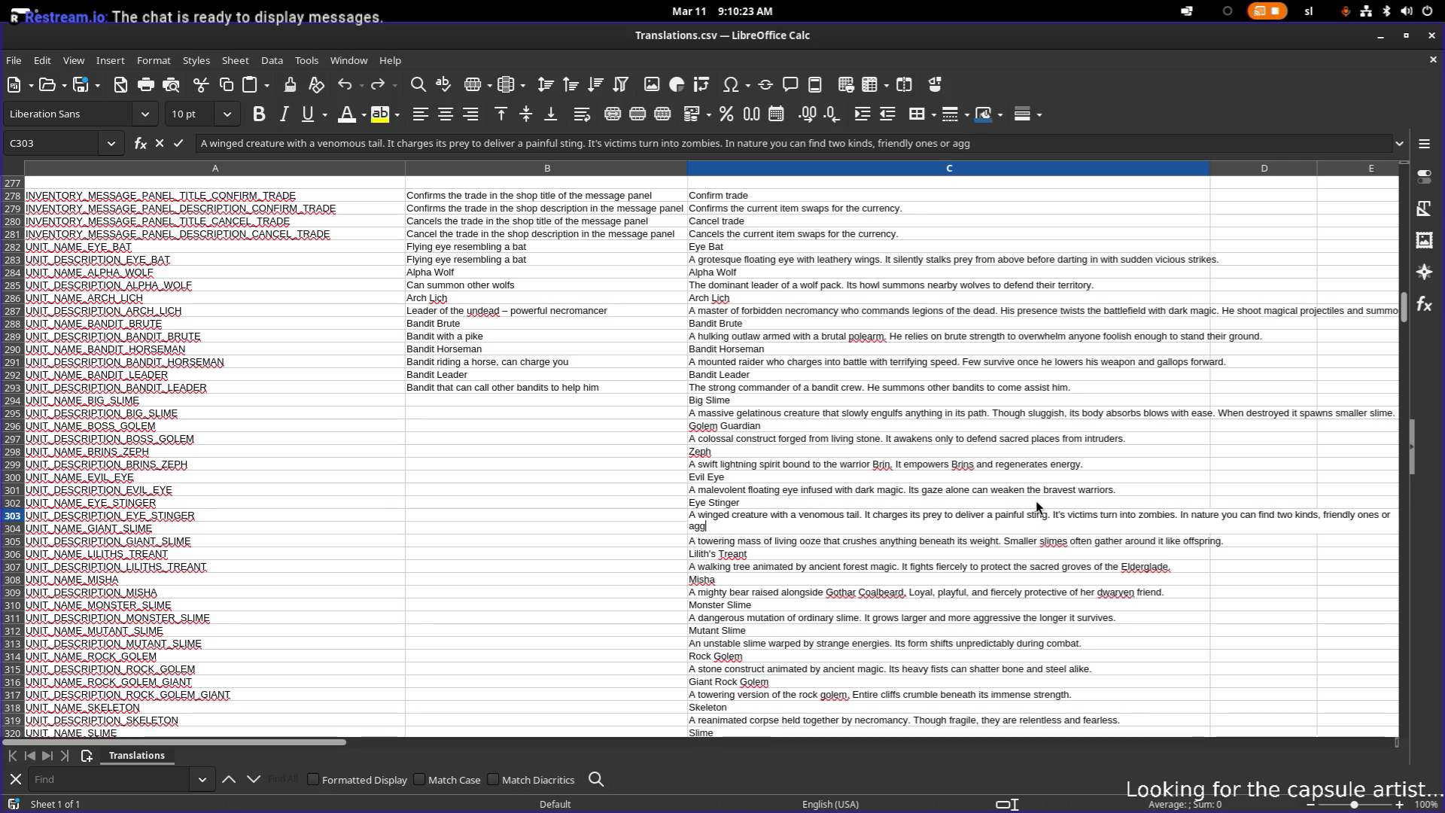
pyautogui.write('ressive on')
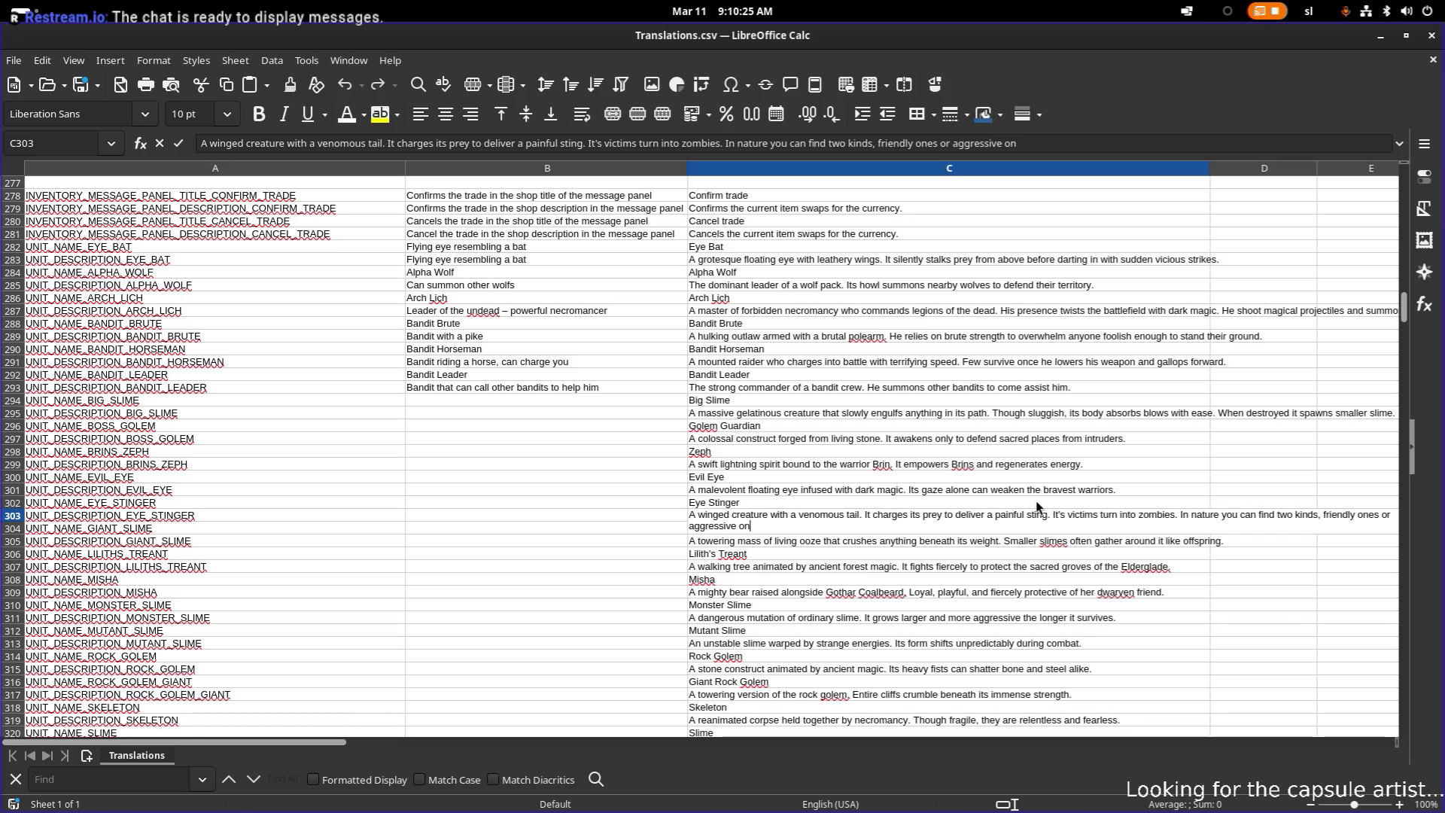
pyautogui.write('es.')
pyautogui.press('Return')
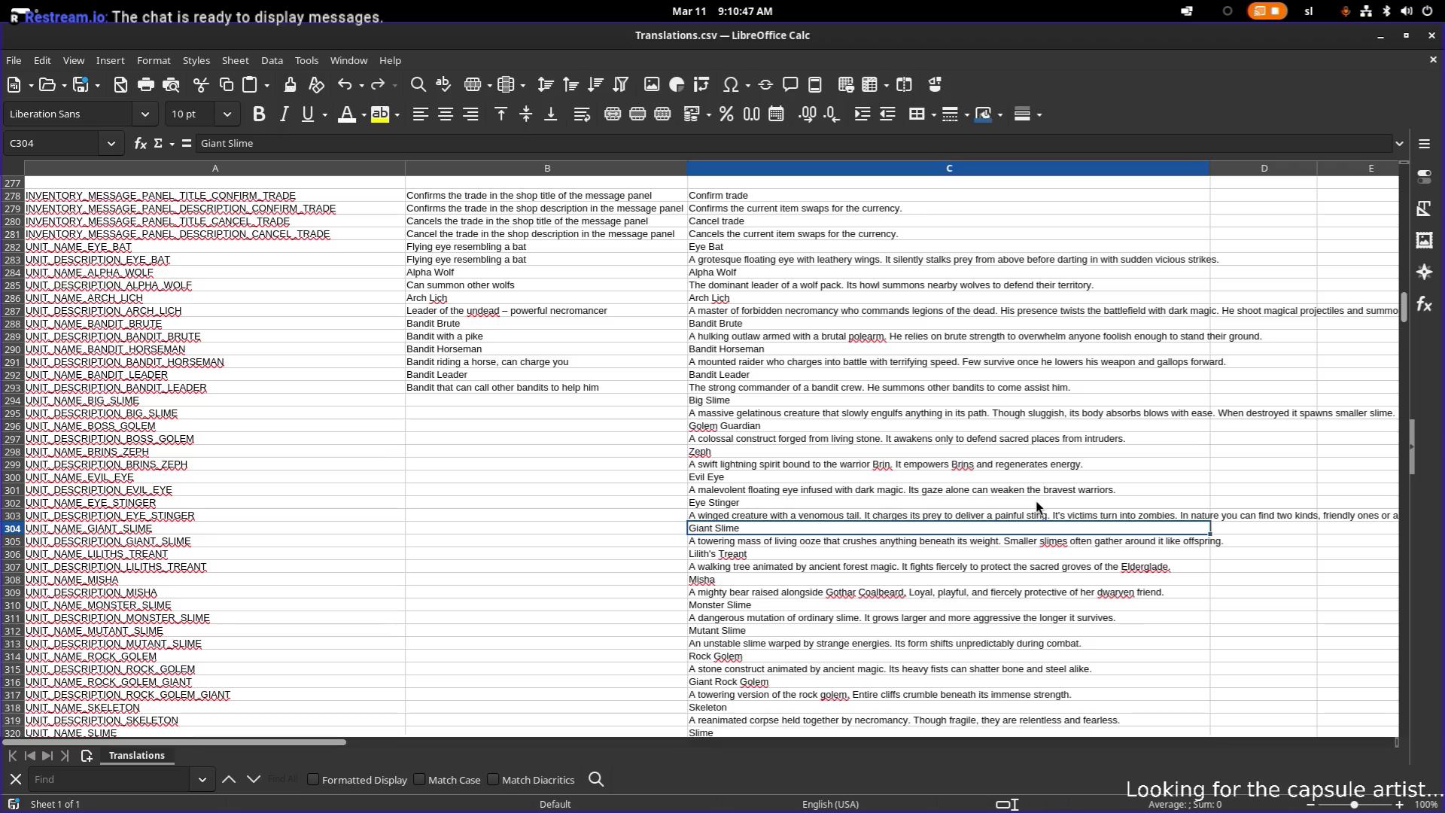
pyautogui.press('Down')
pyautogui.press('F2')
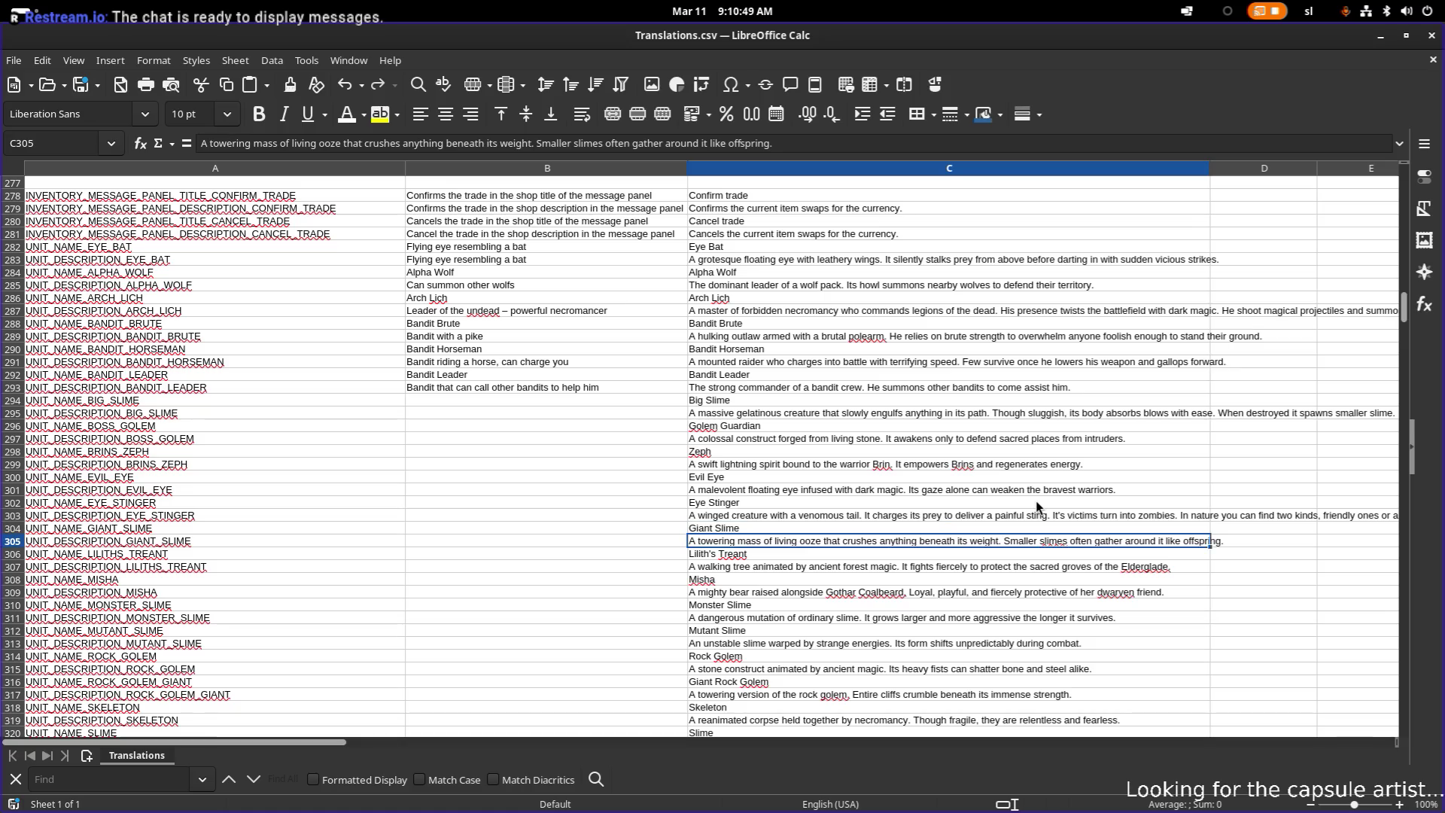
# - Remove the golem sentence mistakenly pasted into the Giant Slime description
pyautogui.write('A colossal construct forged from living stone. It awakens only to defend sacred places from intruders.')
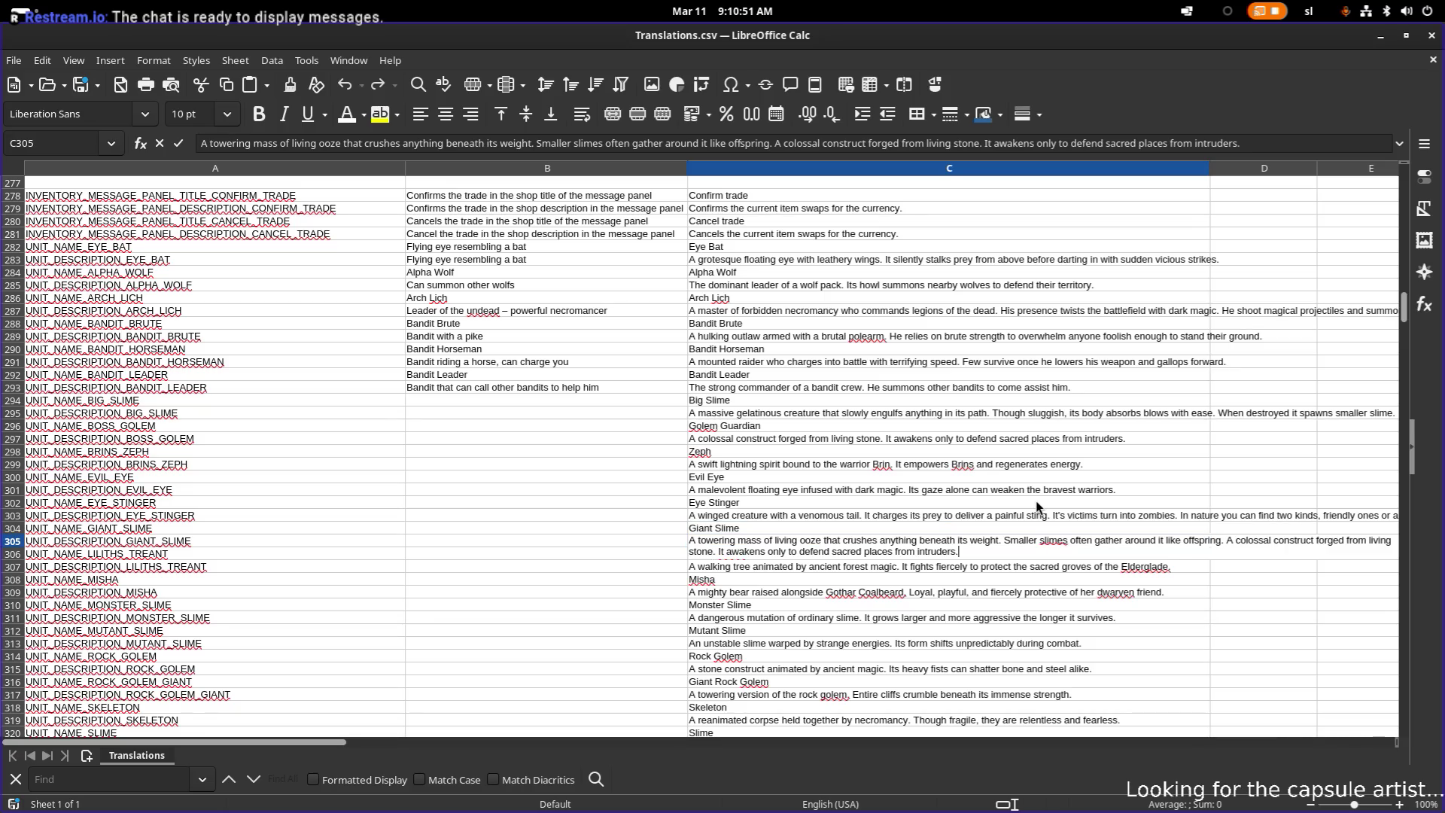
pyautogui.hotkey('ctrl', 'shift', 'Left')
pyautogui.hotkey('ctrl', 'shift', 'Left')
pyautogui.hotkey('ctrl', 'shift', 'Left')
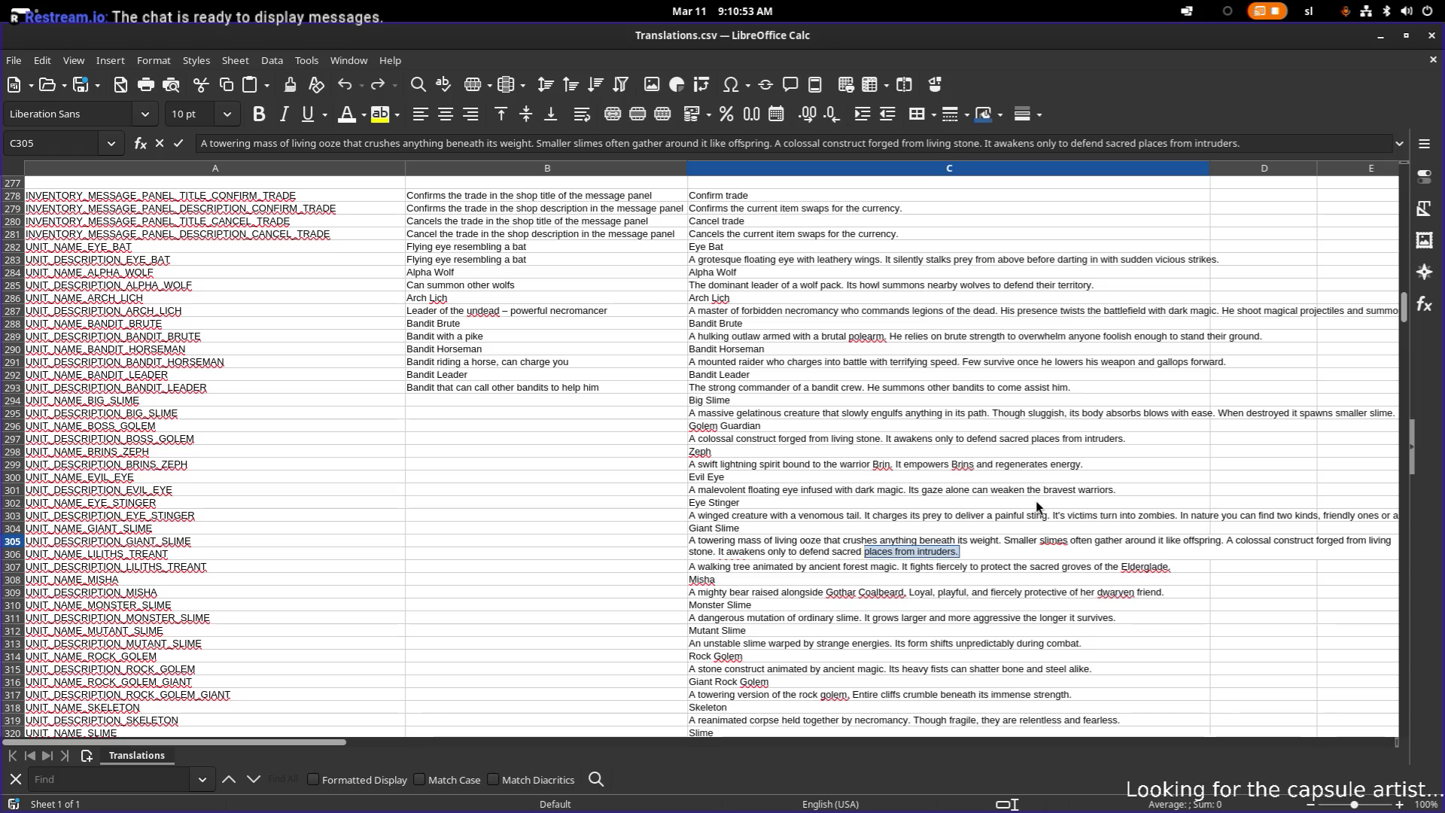
pyautogui.hotkey('ctrl', 'shift', 'Left')
pyautogui.hotkey('ctrl', 'shift', 'Left')
pyautogui.hotkey('ctrl', 'shift', 'Left')
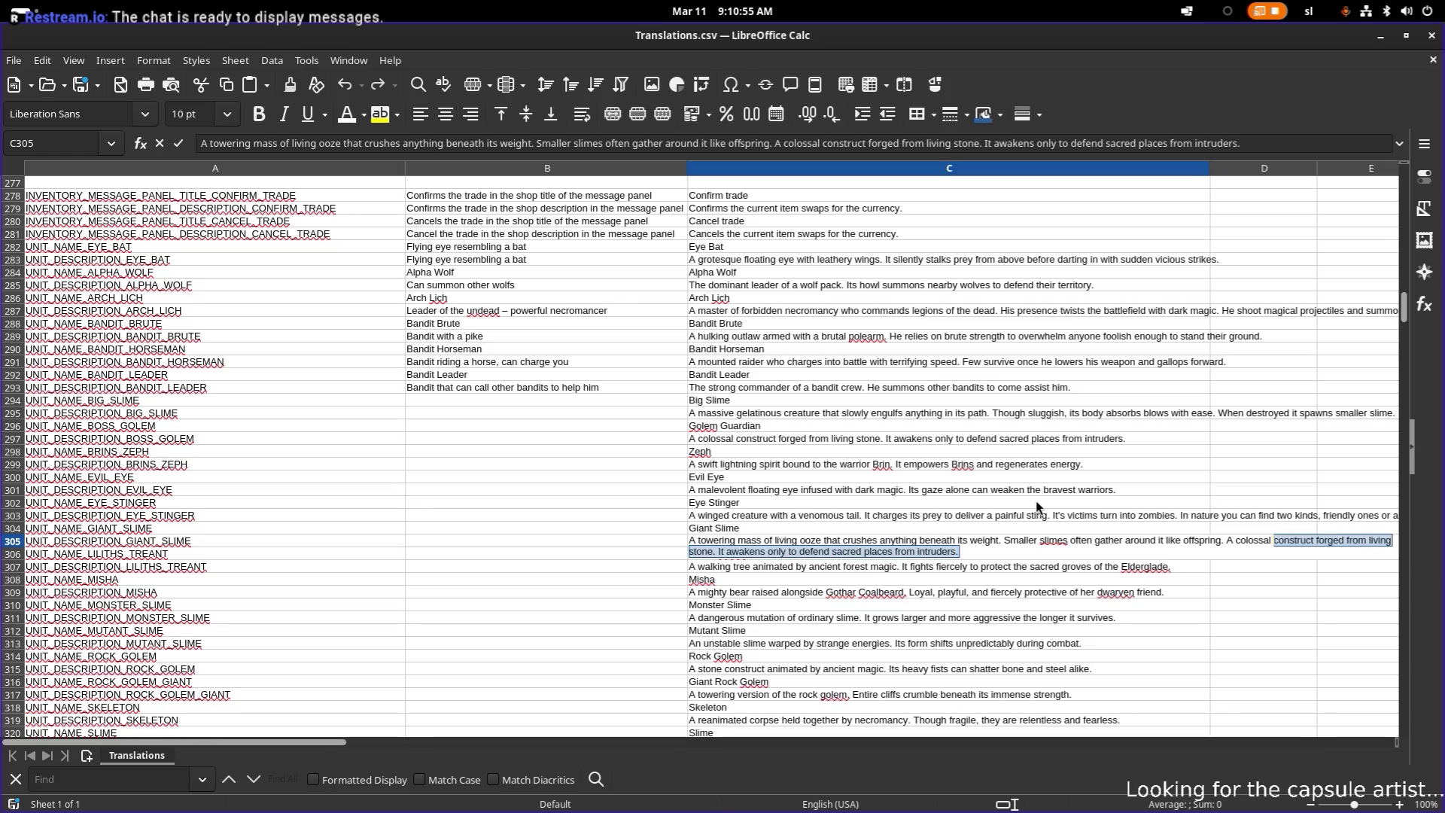
pyautogui.press('BackSpace')
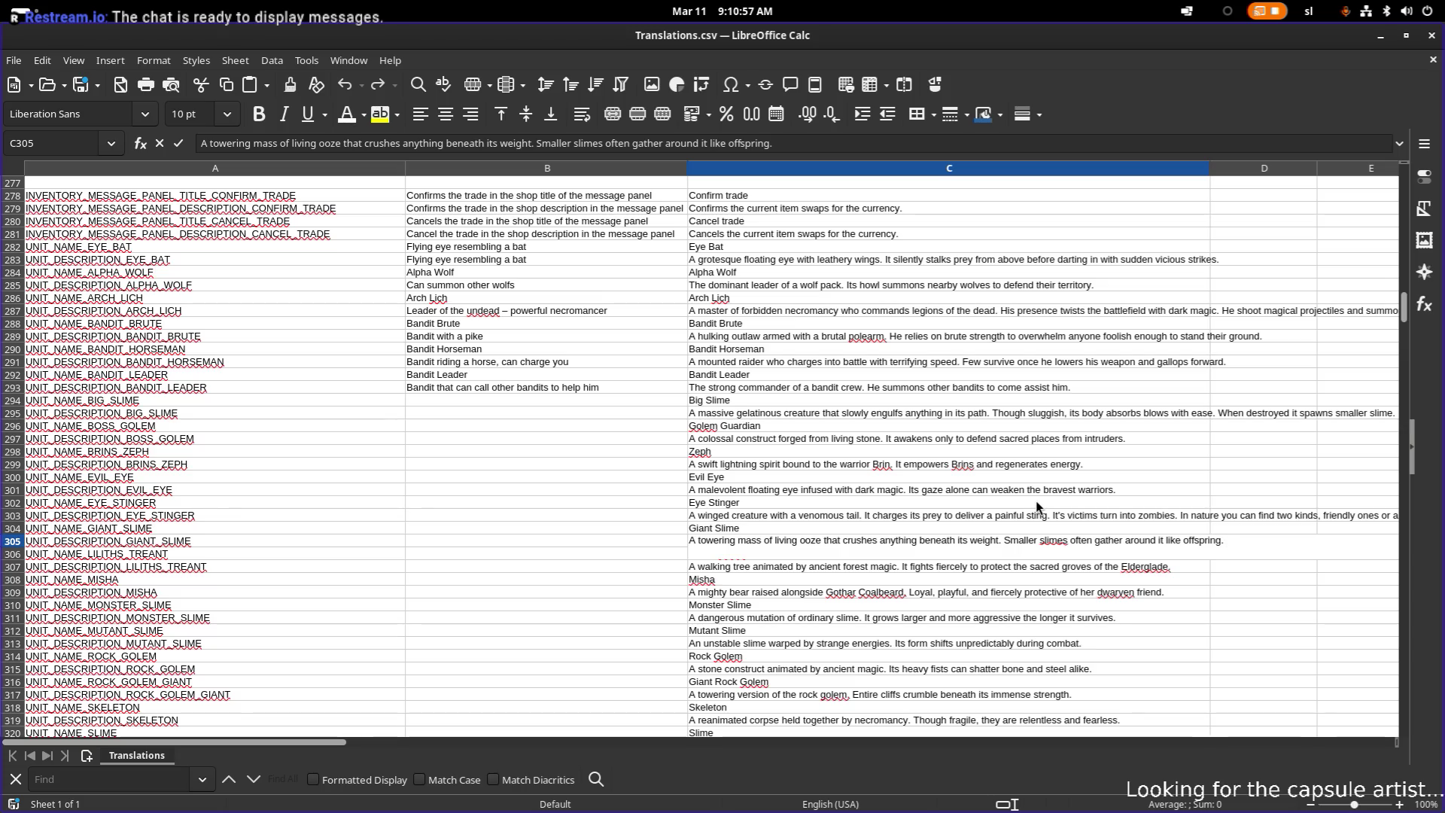
pyautogui.click(1231, 412)
# - Copy the Big Slime sentence 'When destroyed it spawns smaller slime.'
pyautogui.click(1059, 417)
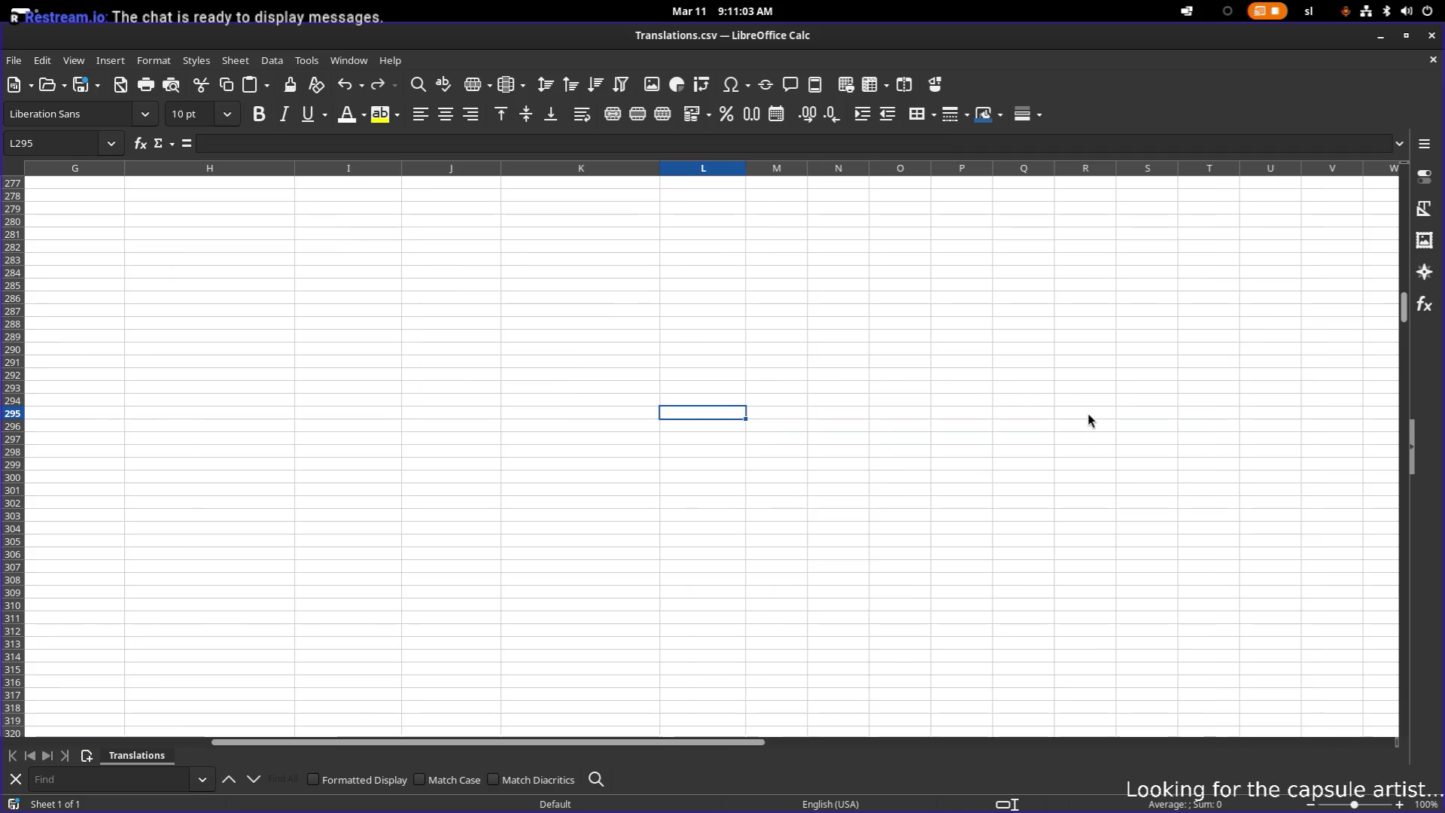
pyautogui.press('Home')
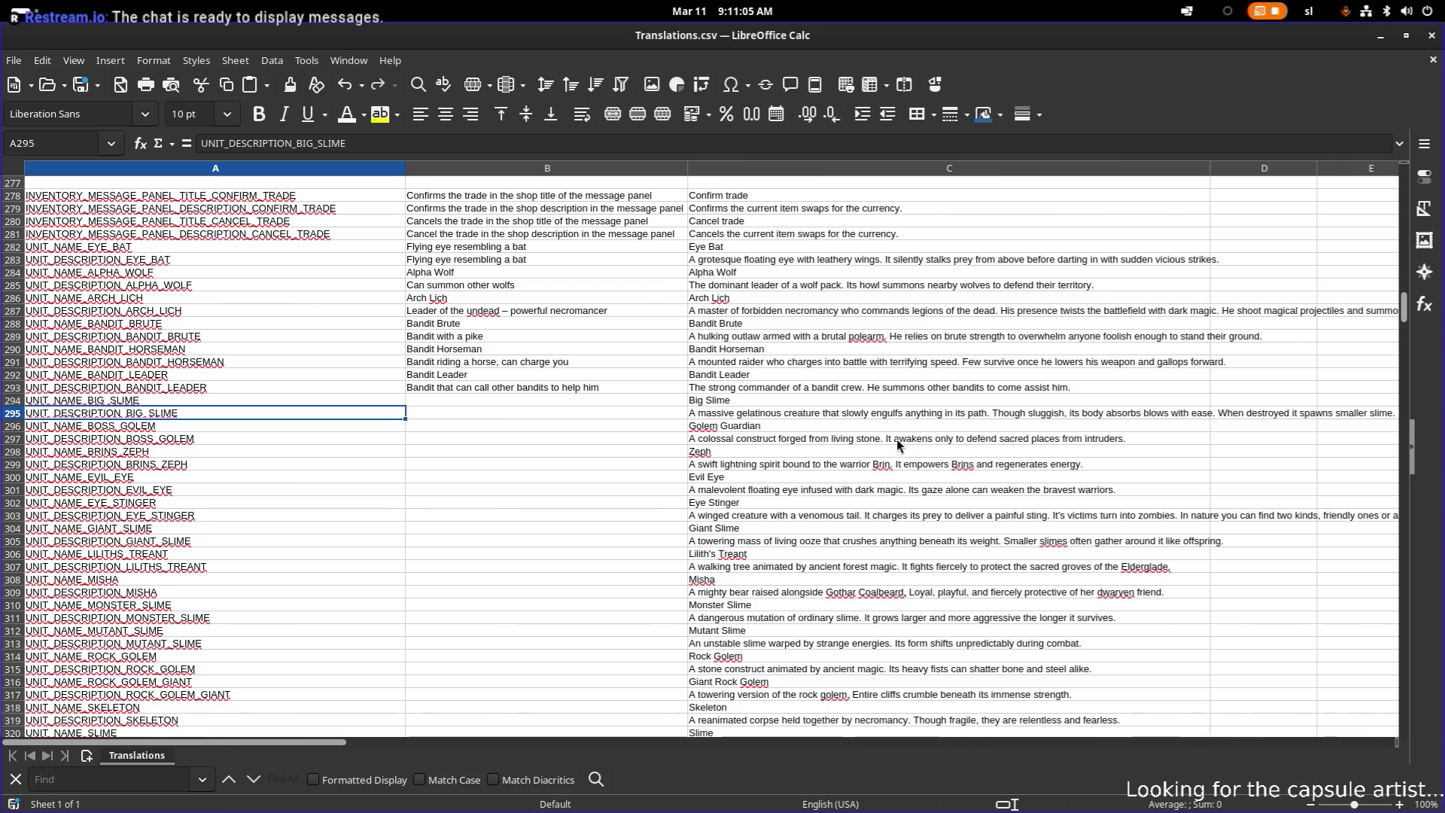
pyautogui.tripleClick(811, 411)
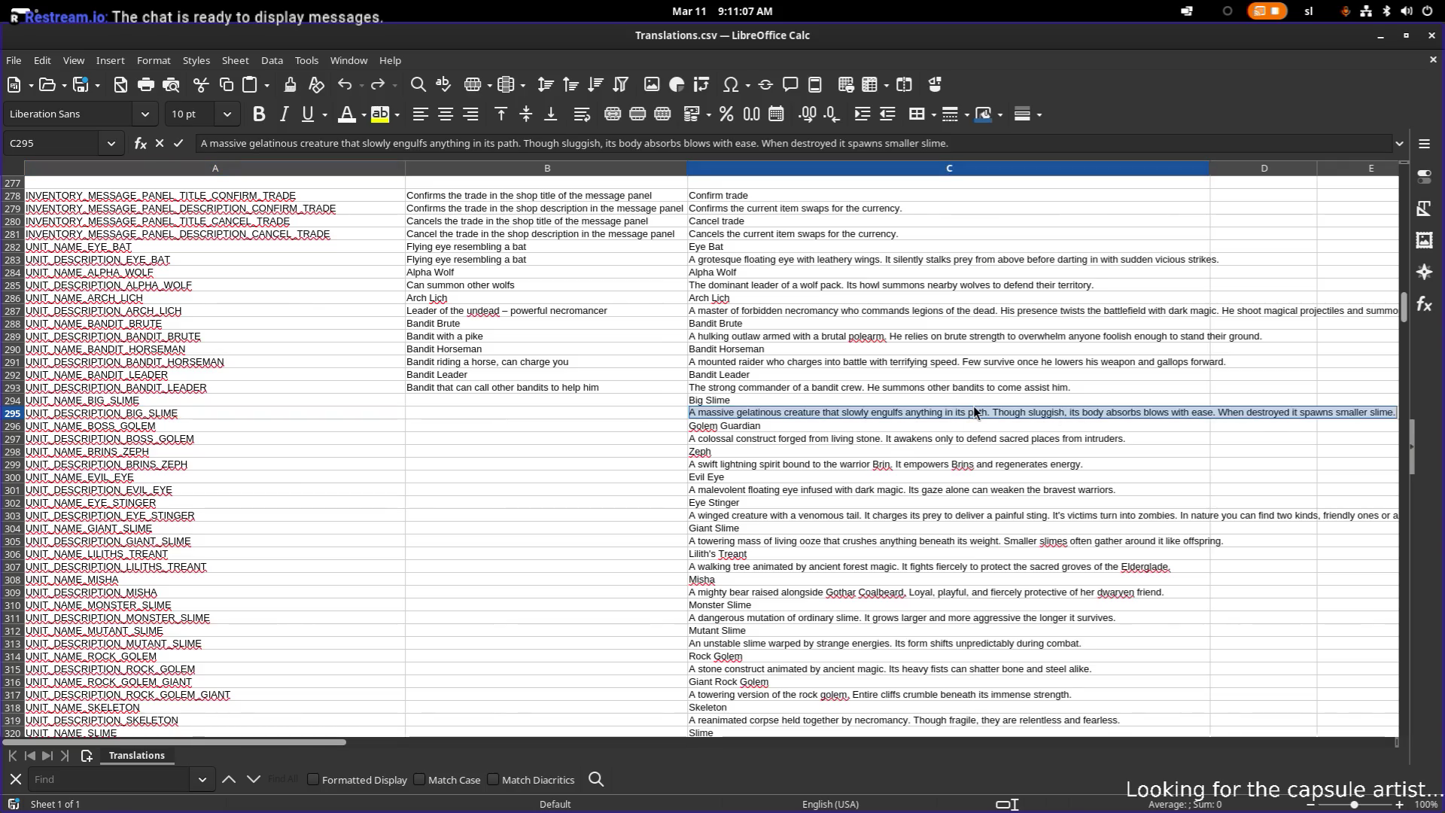
pyautogui.press('End')
pyautogui.hotkey('ctrl', 'shift', 'Left')
pyautogui.hotkey('ctrl', 'shift', 'Left')
pyautogui.hotkey('ctrl', 'shift', 'Left')
pyautogui.hotkey('ctrl', 'c')
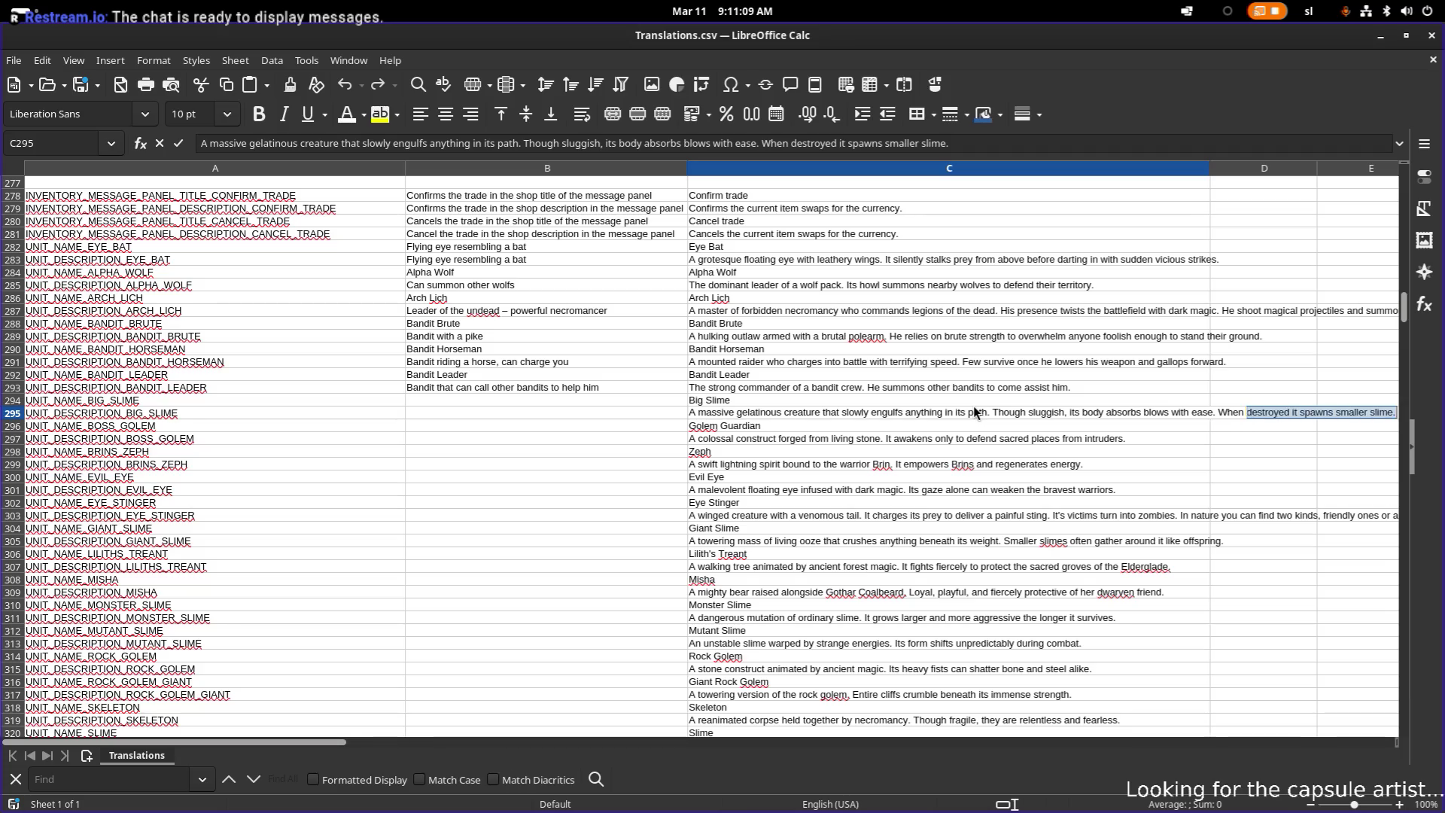
# - Paste that sentence at the end of the Giant Slime description in C305
pyautogui.click(1135, 544)
pyautogui.tripleClick(1135, 544)
pyautogui.press('End')
pyautogui.hotkey('ctrl', 'v')
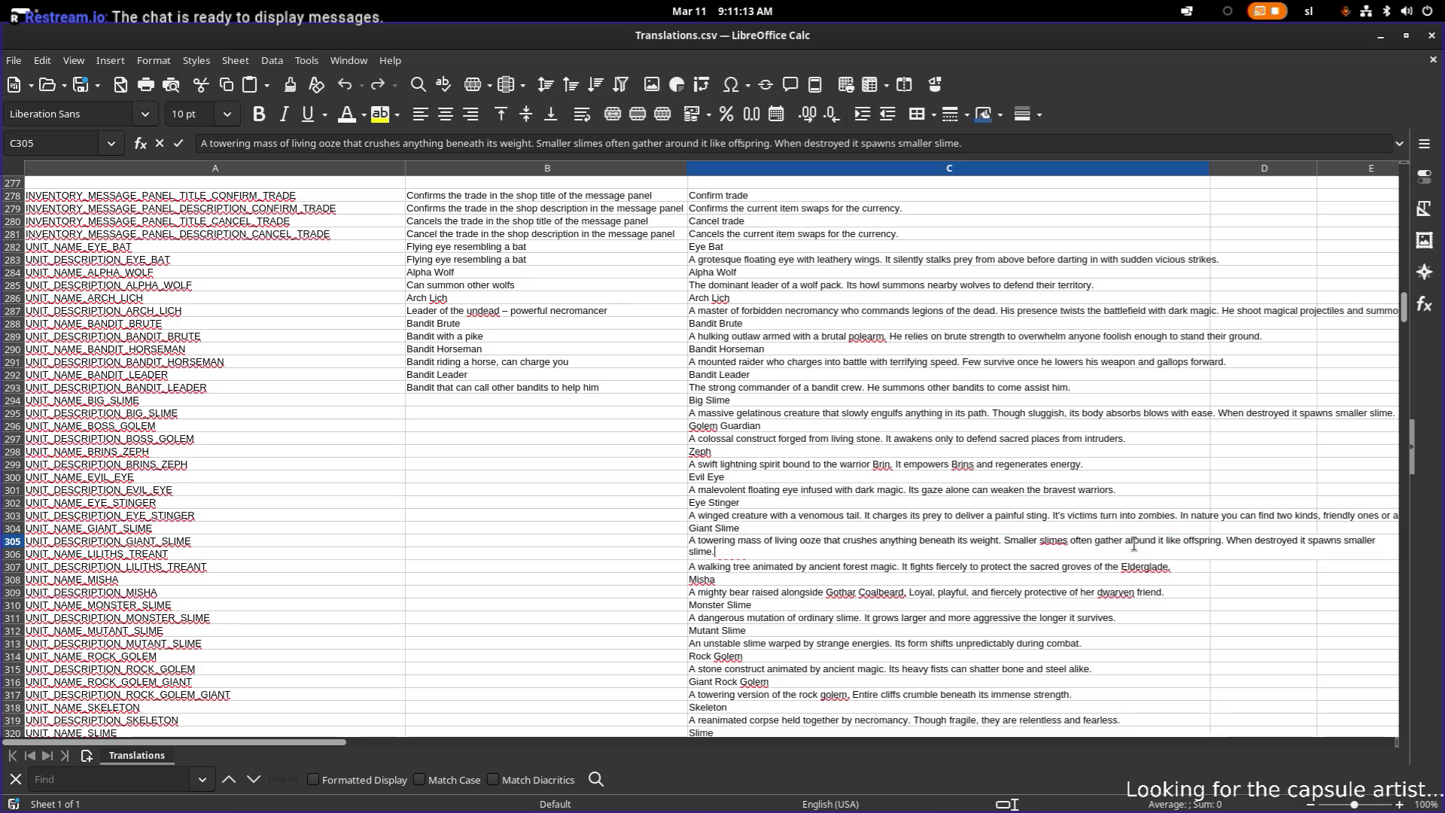
pyautogui.press('Return')
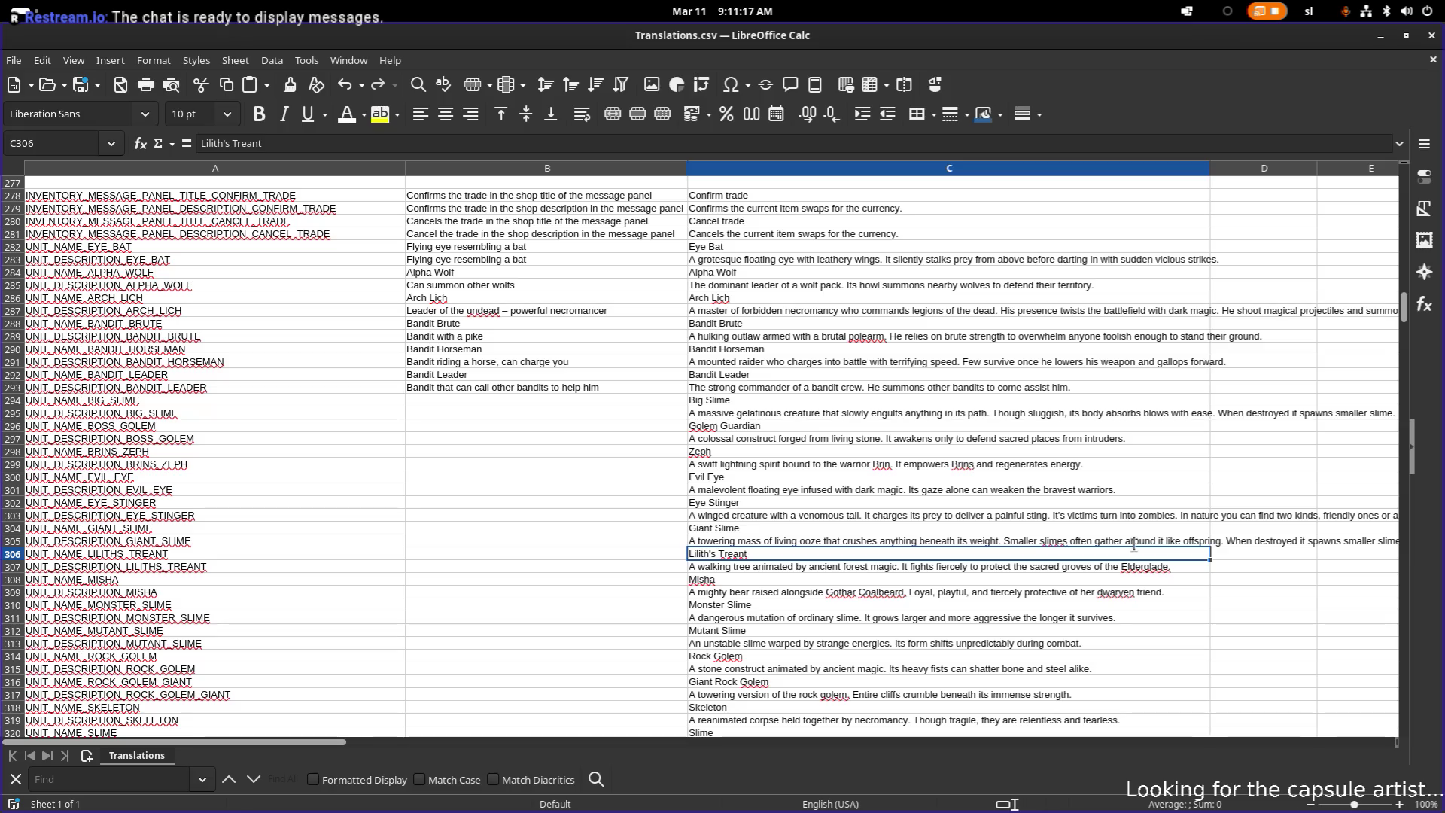
pyautogui.press('Down')
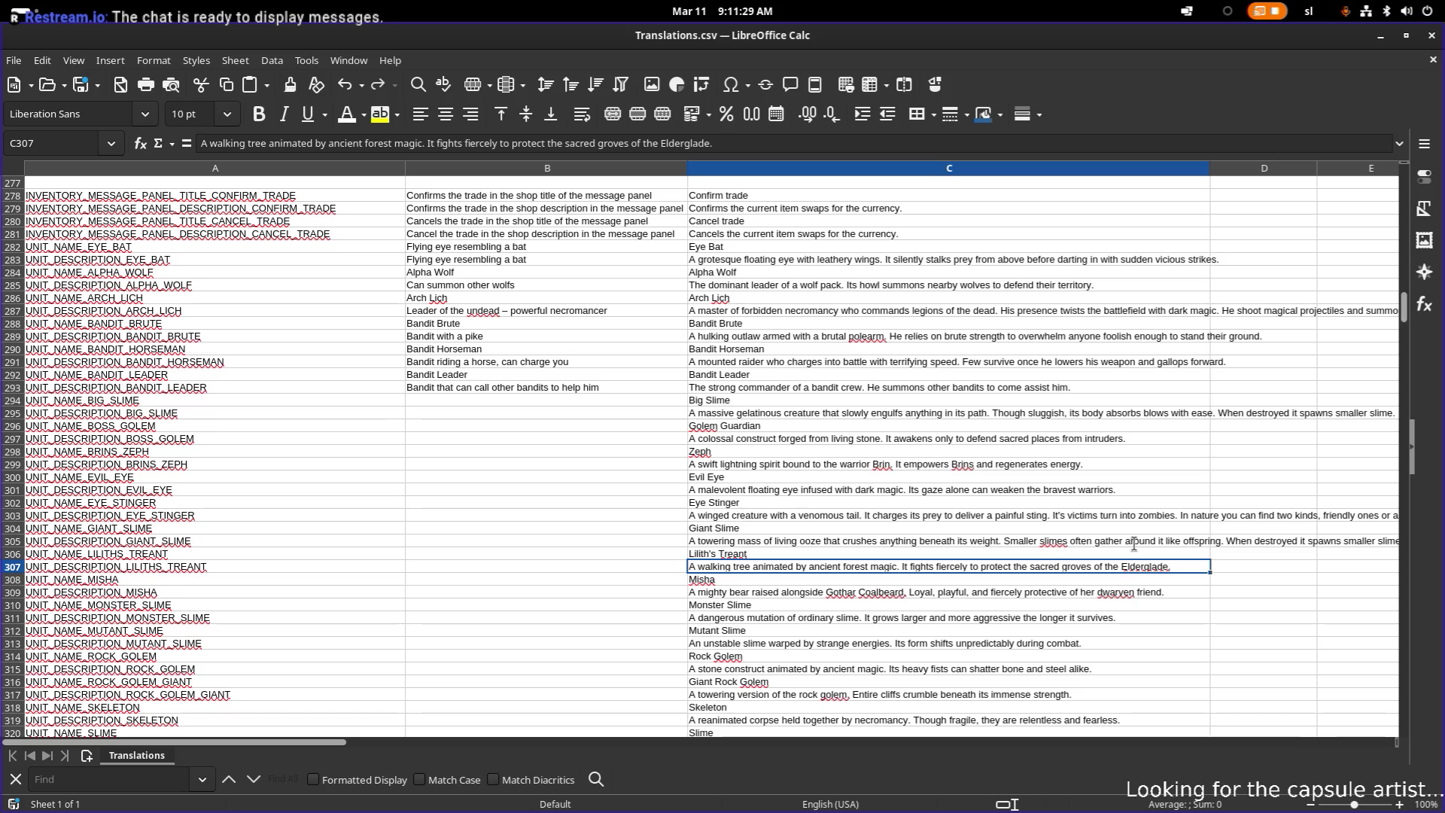
pyautogui.press('F2')
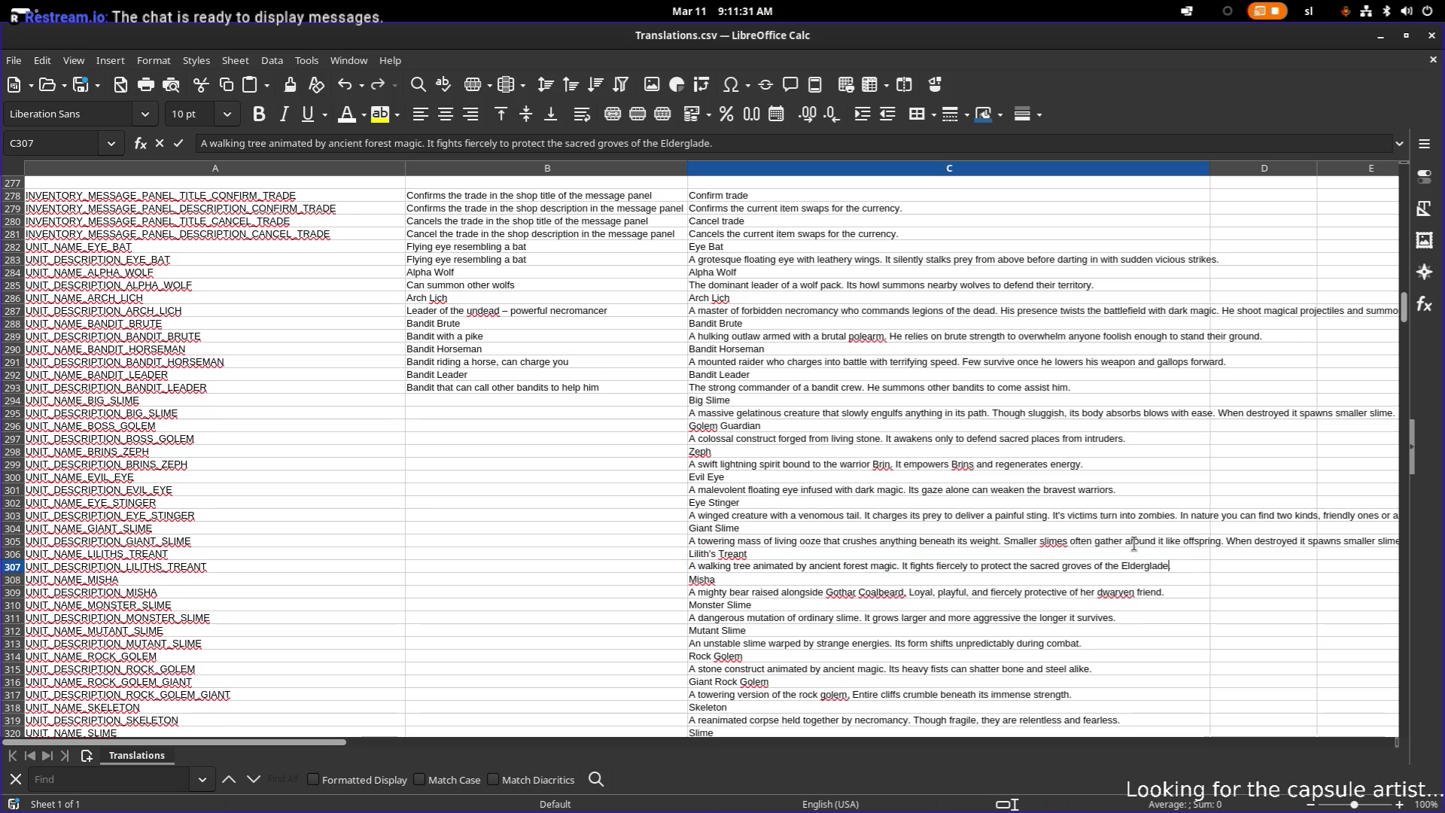
# - Replace 'the sacred groves of the Elderglade.' with 'Lilith and her allies.' in C307
pyautogui.hotkey('ctrl', 'Left')
pyautogui.hotkey('ctrl', 'Left')
pyautogui.hotkey('ctrl', 'Left')
pyautogui.hotkey('shift', 'End')
pyautogui.write('Lili')
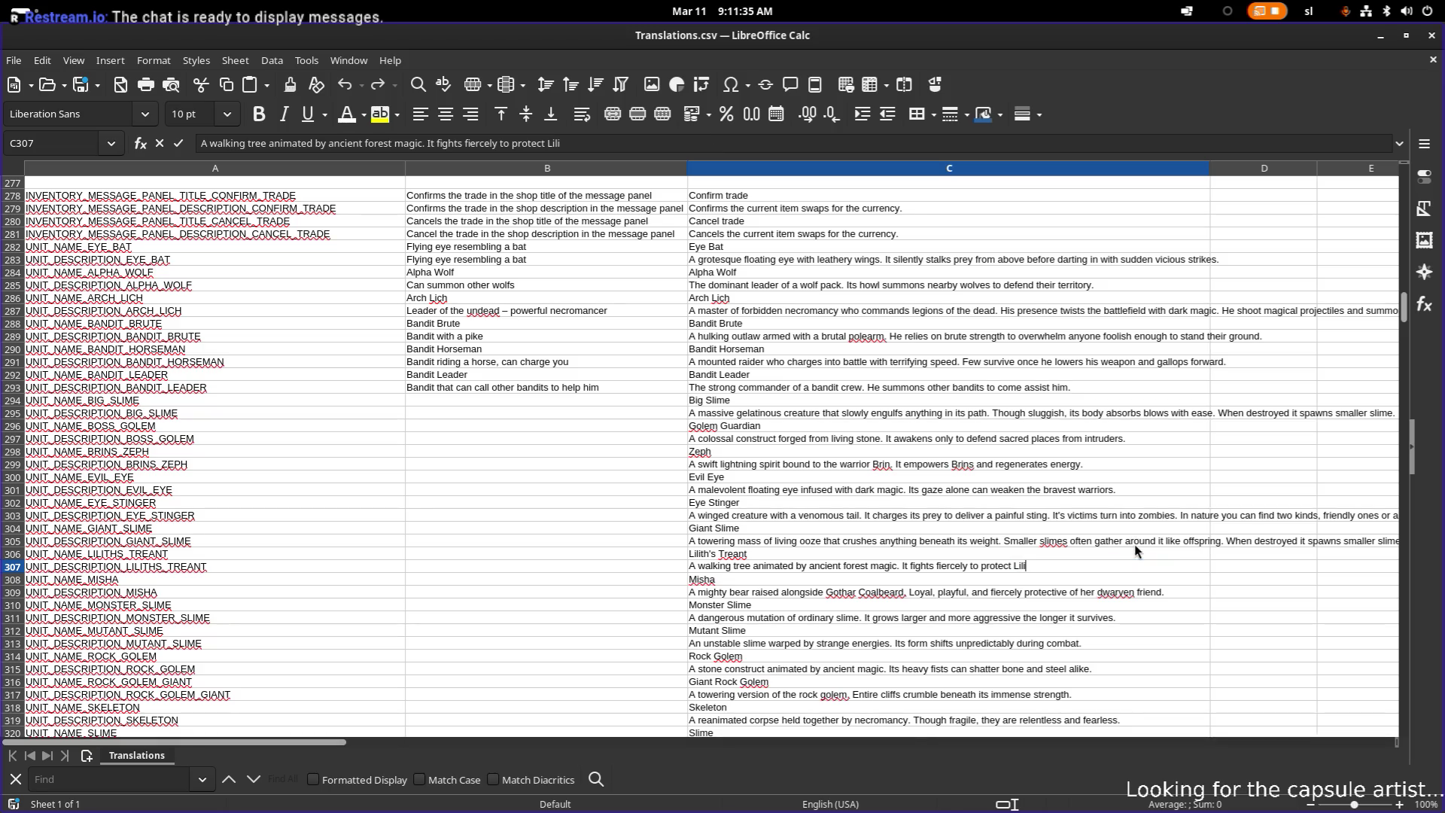
pyautogui.write('th and her al')
pyautogui.write('lies.')
pyautogui.press('Return')
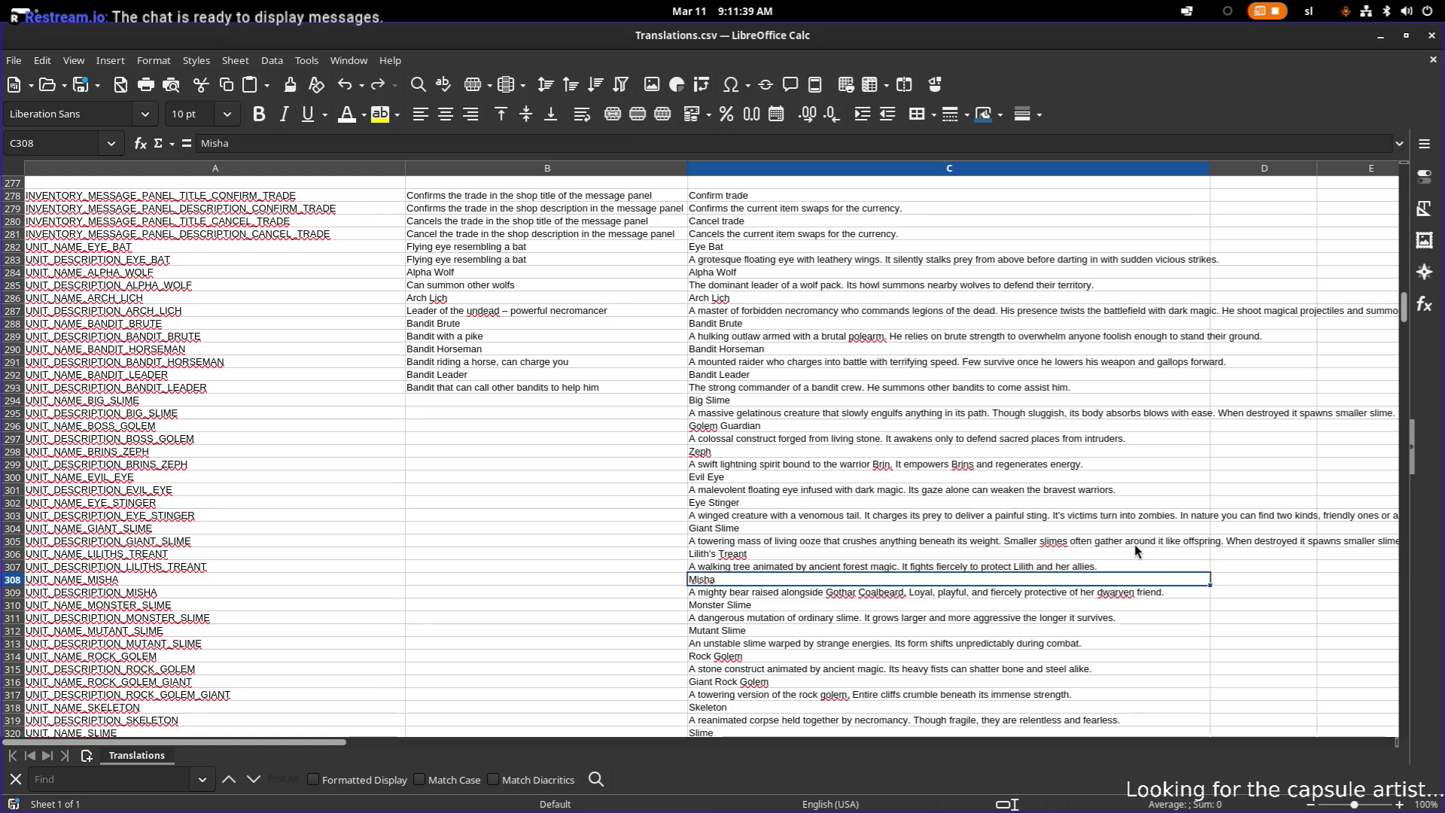
# - Replace Monster Slime's second sentence with 'It summons other types of slimes and empowers them with it's aura.'
pyautogui.press('Down')
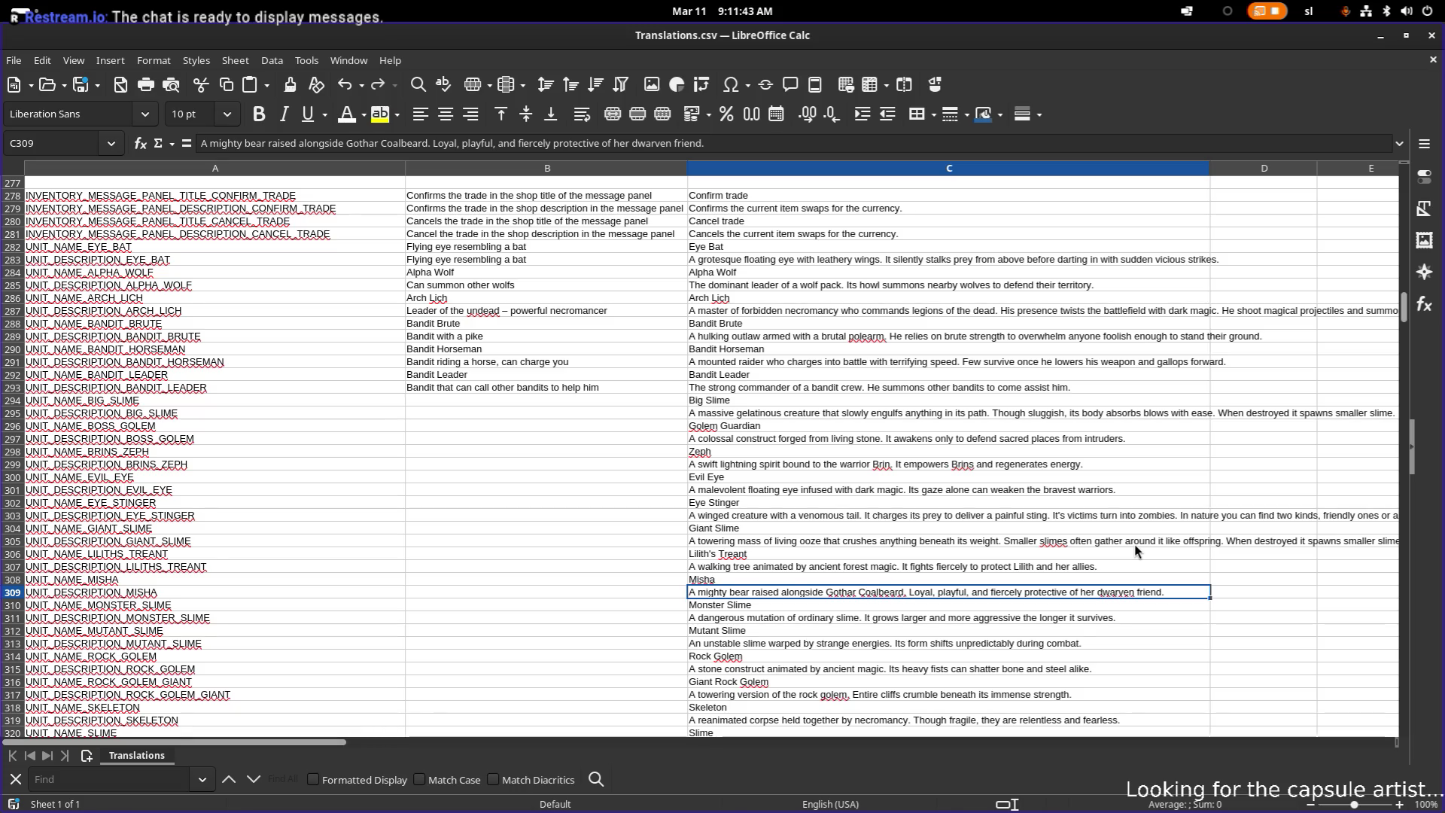
pyautogui.press('Down')
pyautogui.press('Down')
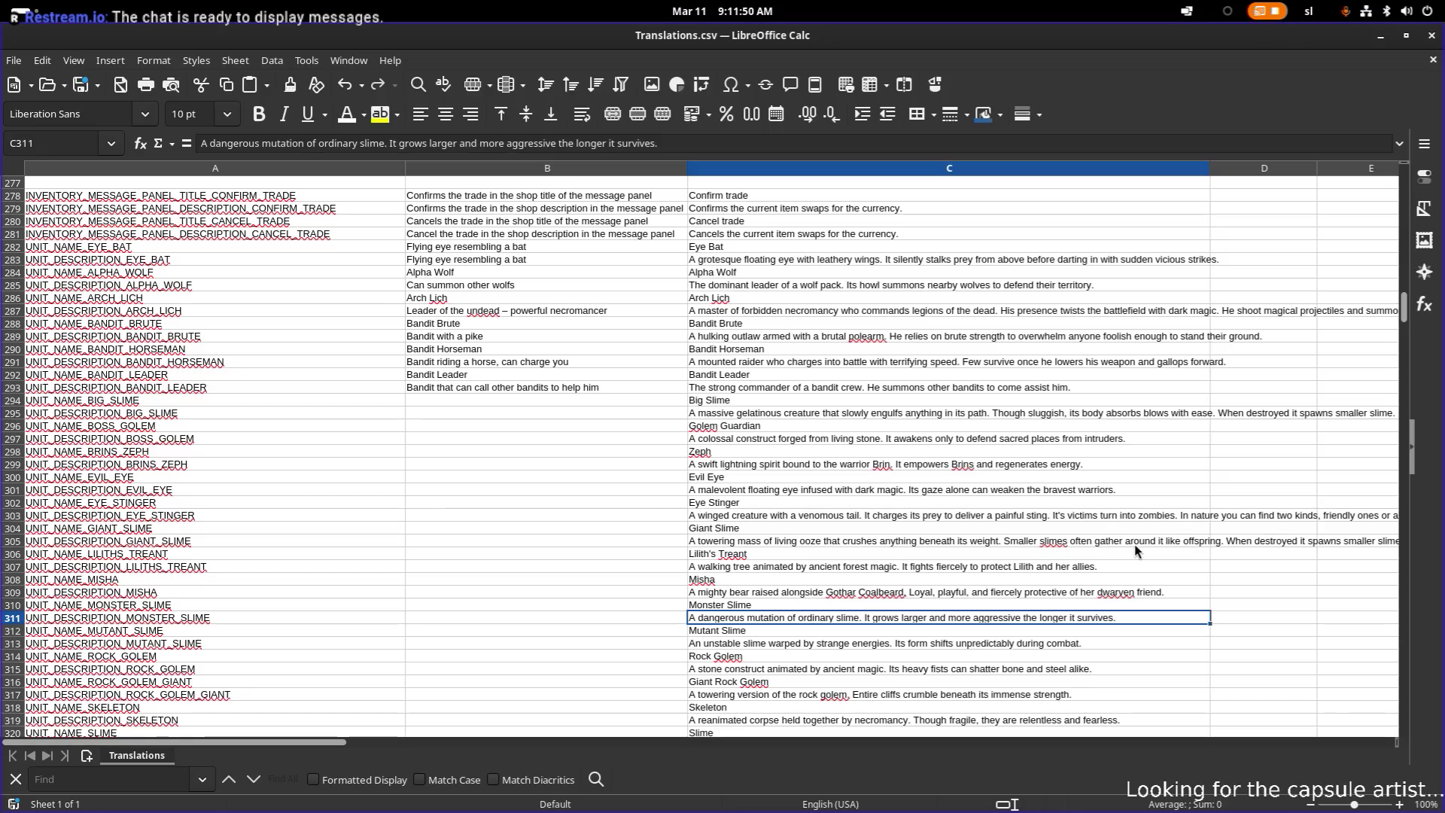
pyautogui.press('F2')
pyautogui.hotkey('ctrl', 'Left')
pyautogui.hotkey('ctrl', 'Left')
pyautogui.hotkey('ctrl', 'Left')
pyautogui.hotkey('ctrl', 'Left')
pyautogui.hotkey('ctrl', 'Left')
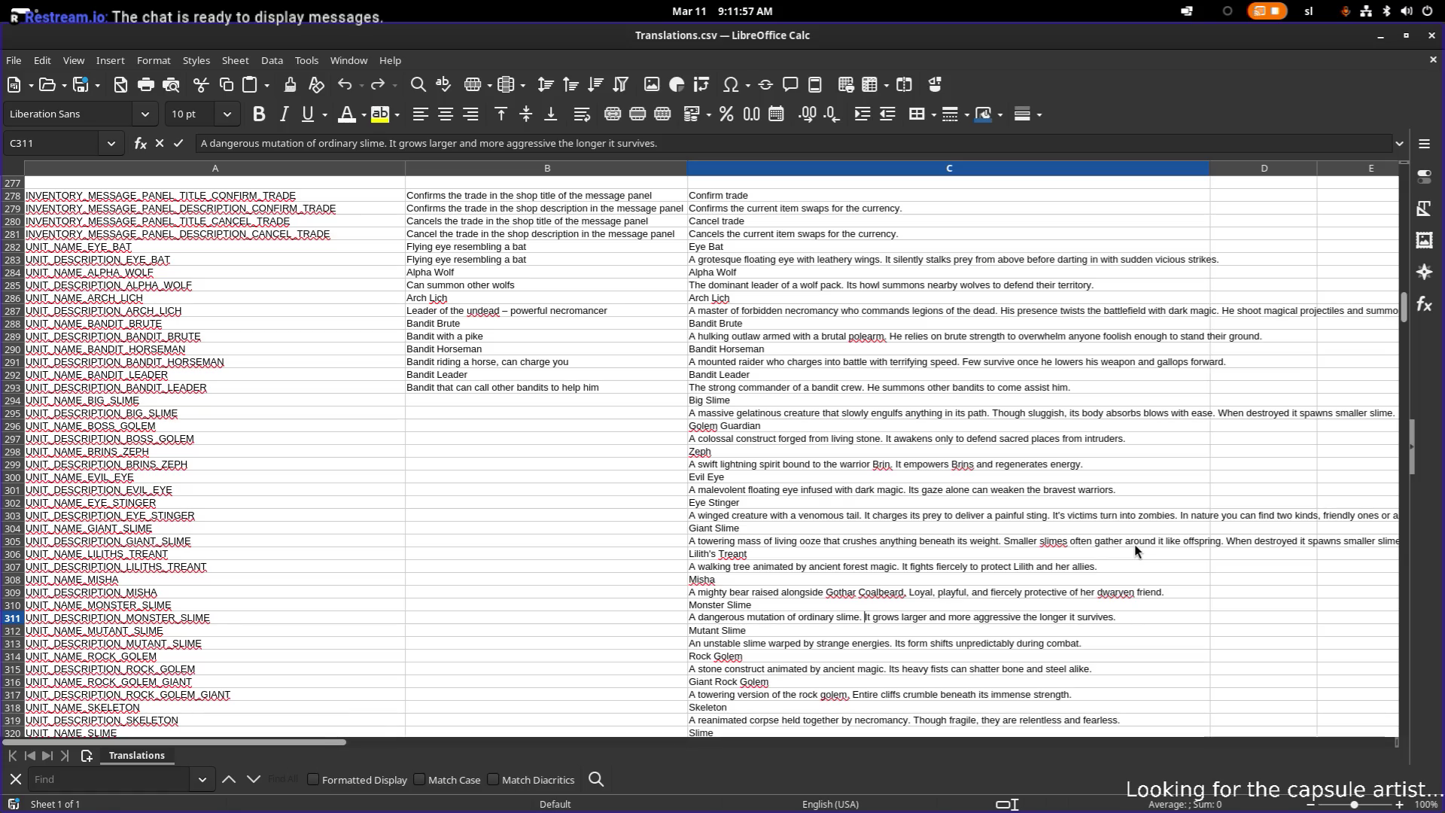
pyautogui.hotkey('shift', 'End')
pyautogui.write('I')
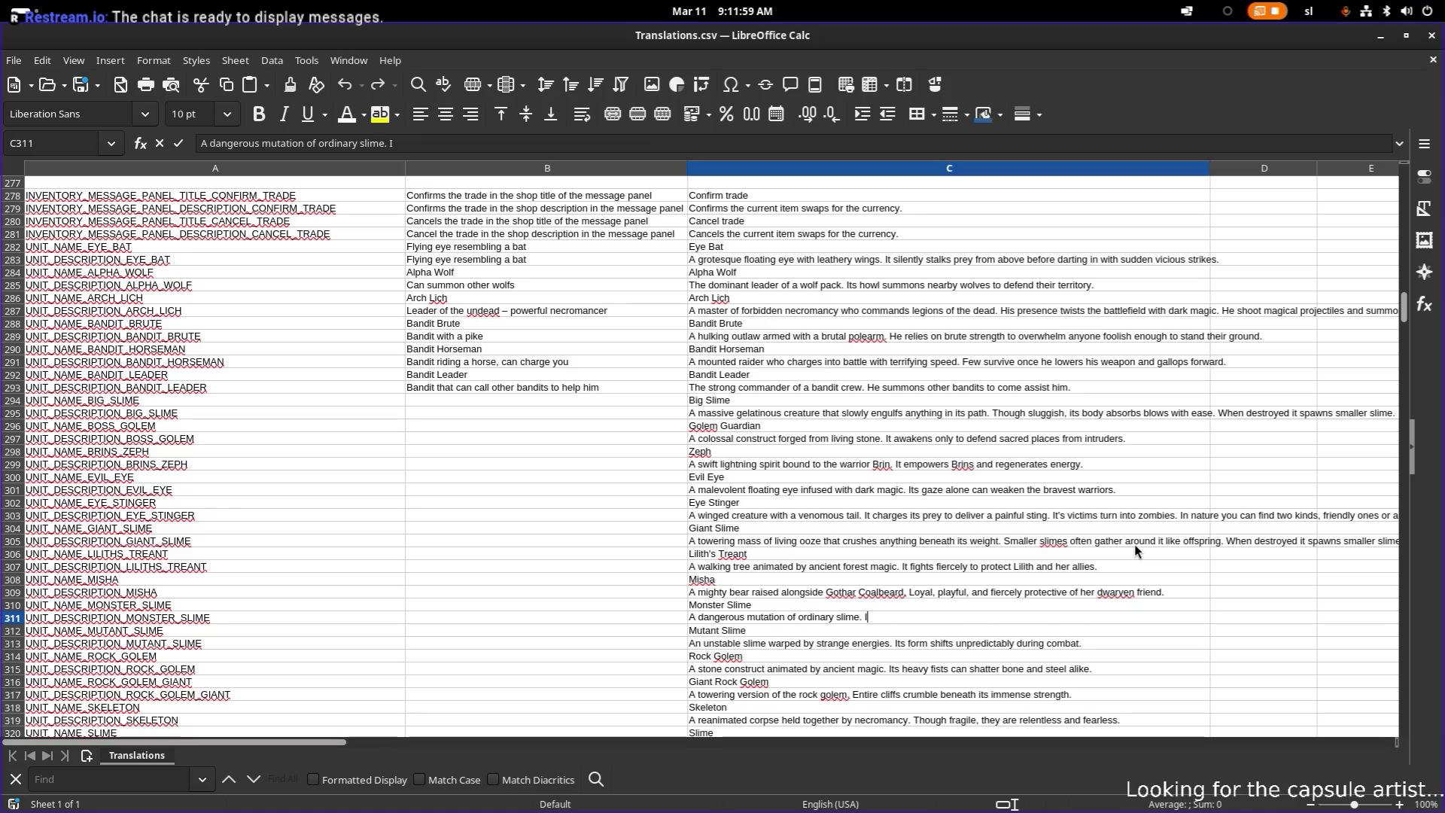
pyautogui.write('t summons o')
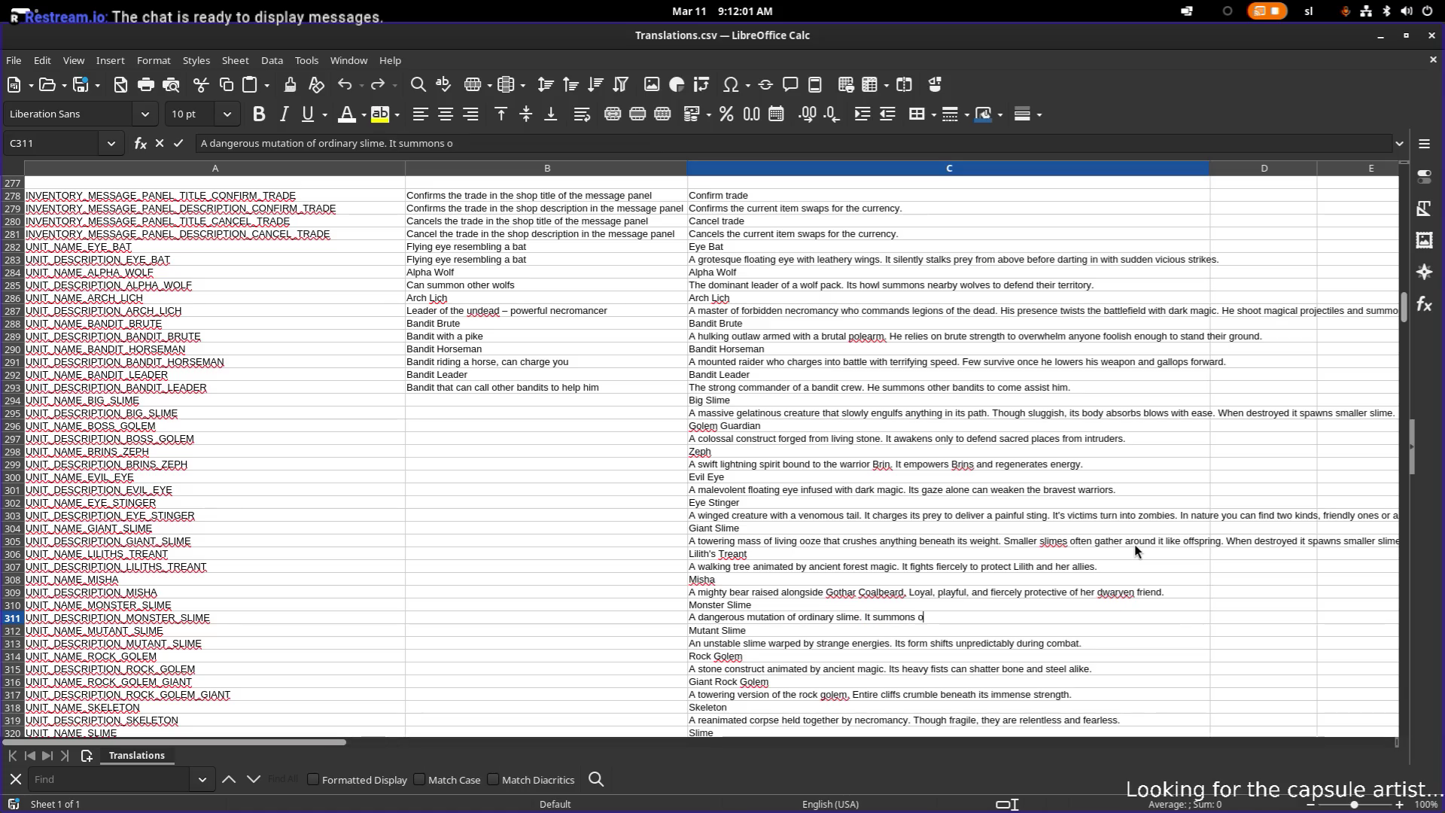
pyautogui.write('ther types of ')
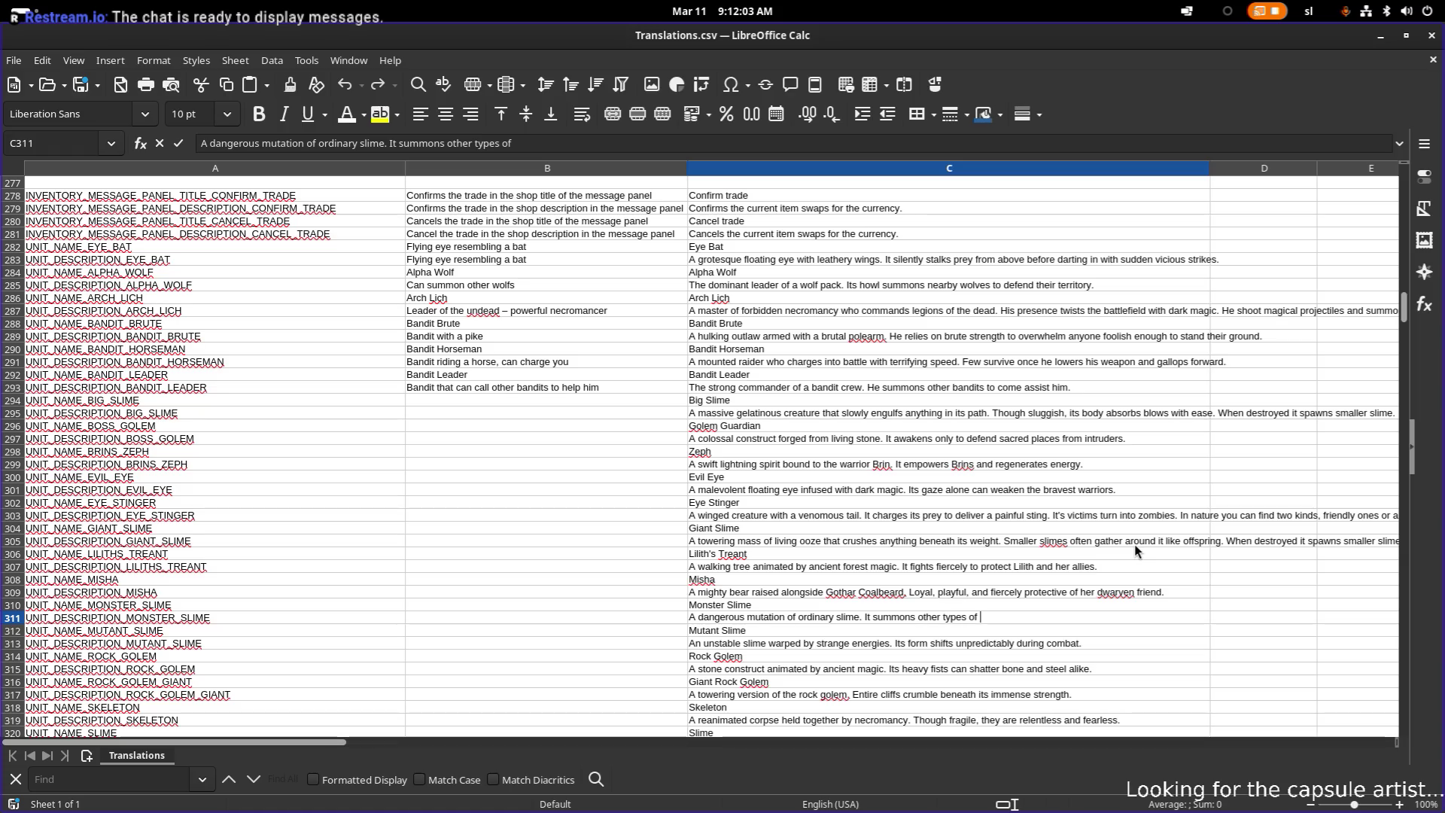
pyautogui.write('slimes')
pyautogui.write(' and empowers them w')
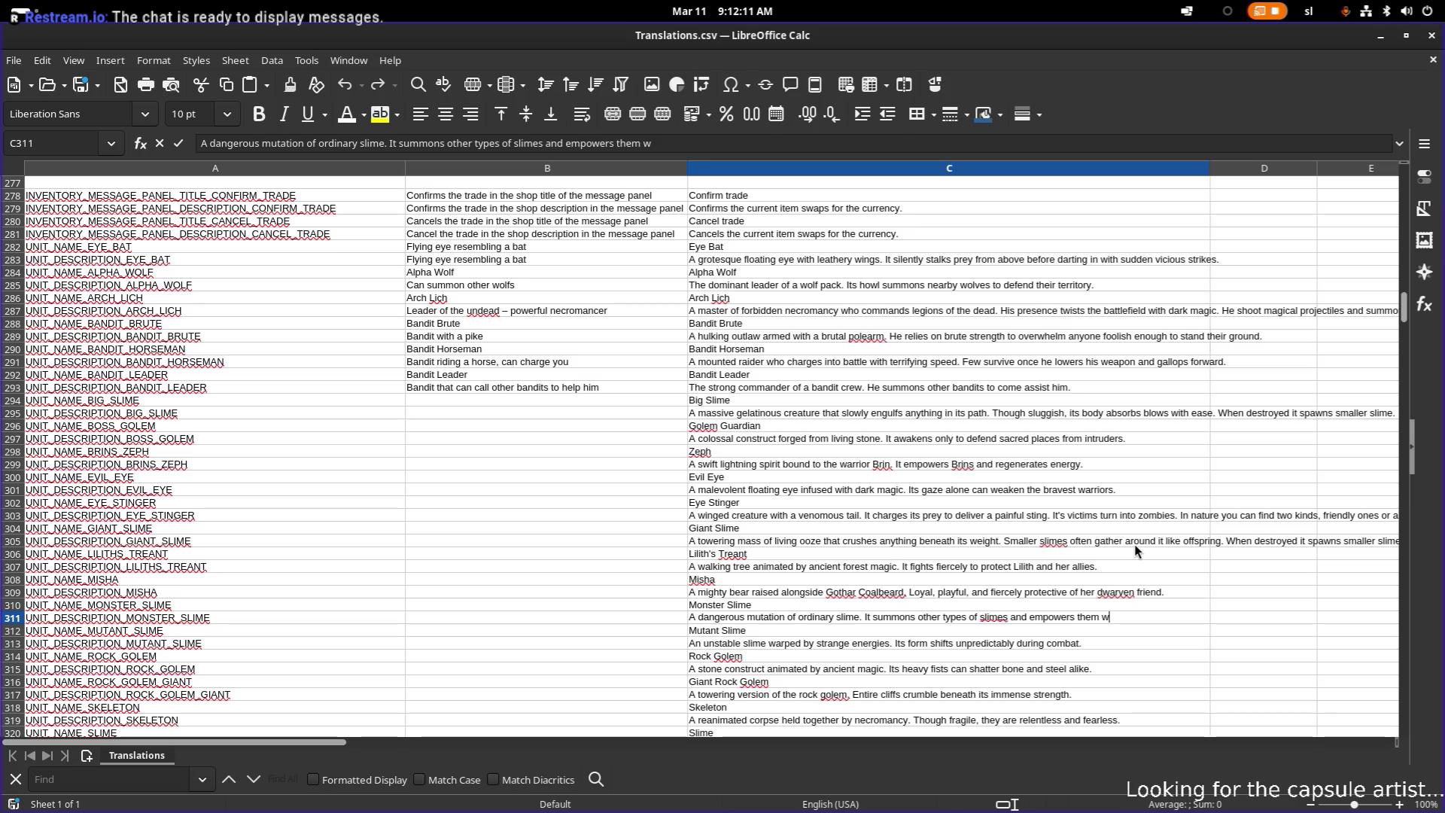
pyautogui.write('ith')
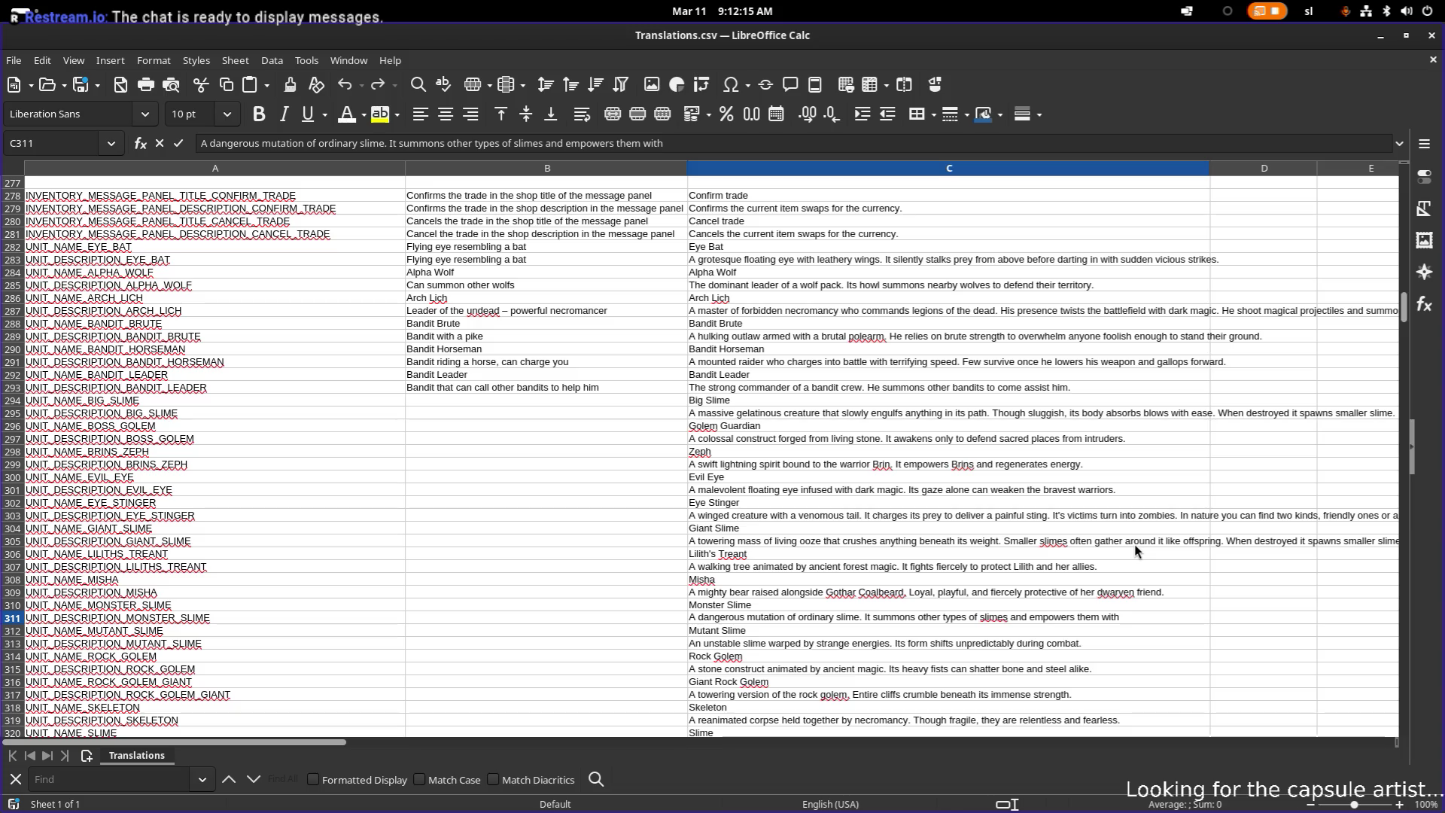
pyautogui.write("it's ")
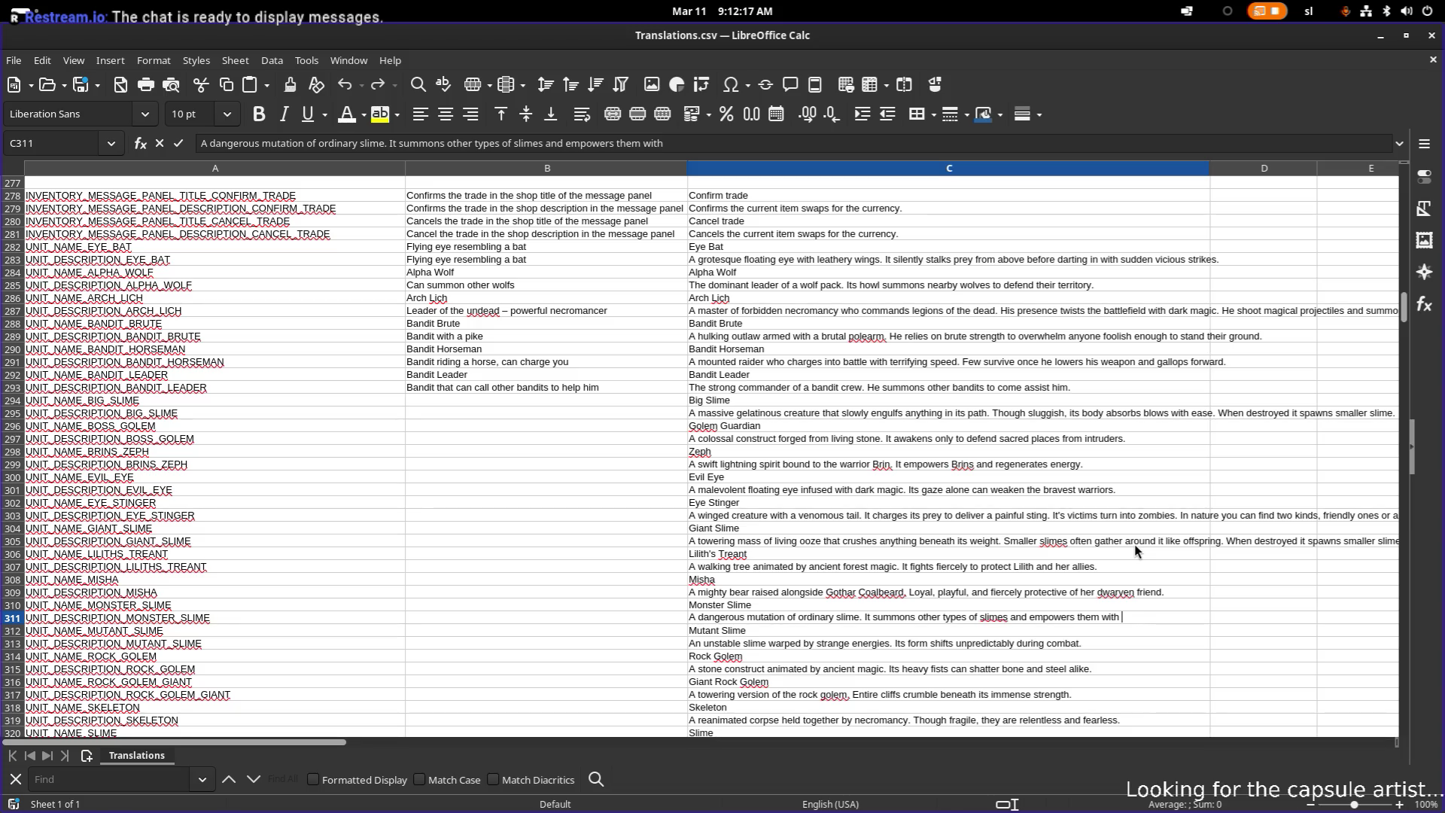
pyautogui.write('aura.')
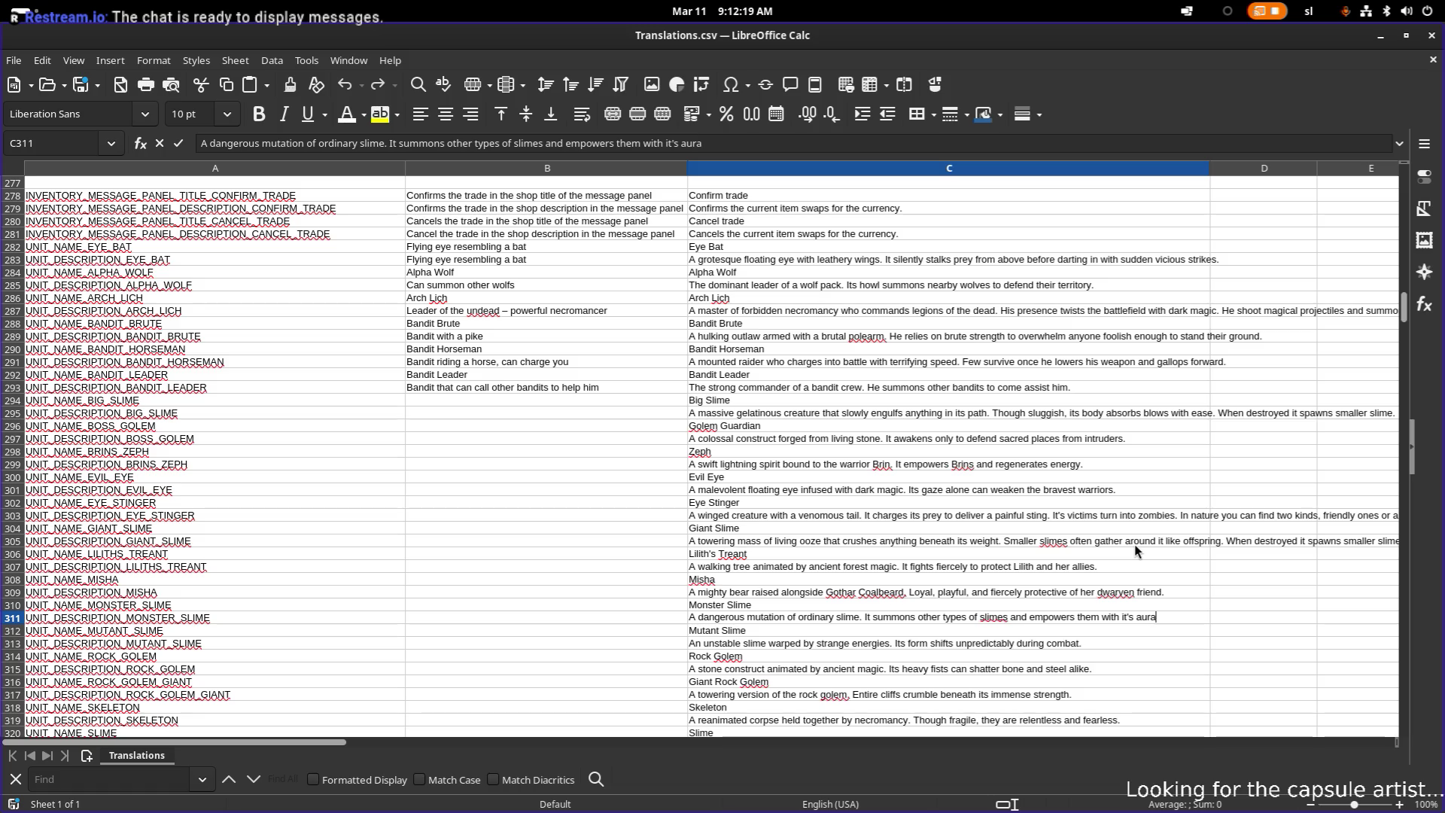
pyautogui.press('Return')
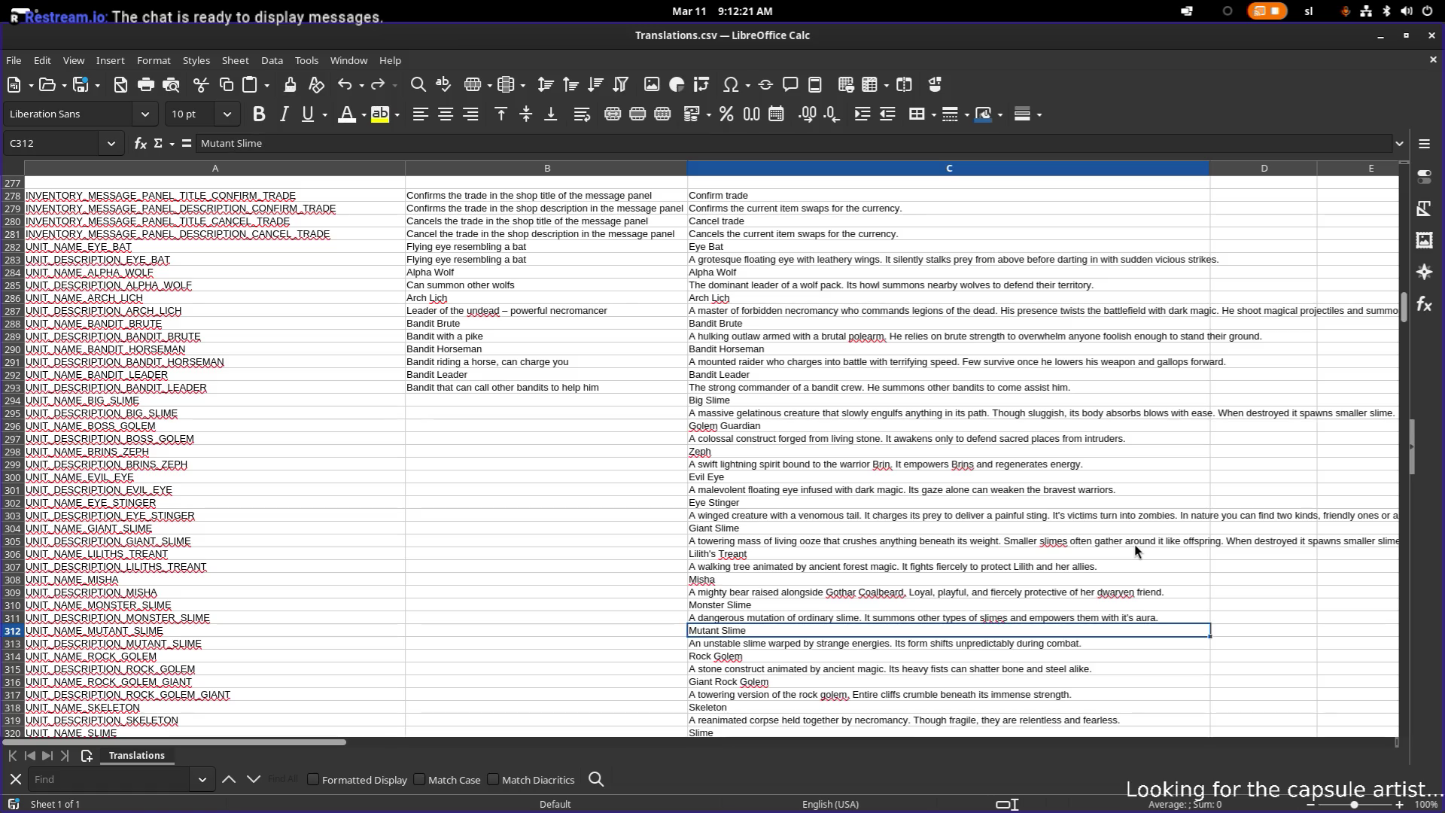
# - Open the Mutant Slime description with 'Slime that spits slimey projectiles.'
pyautogui.press('Down')
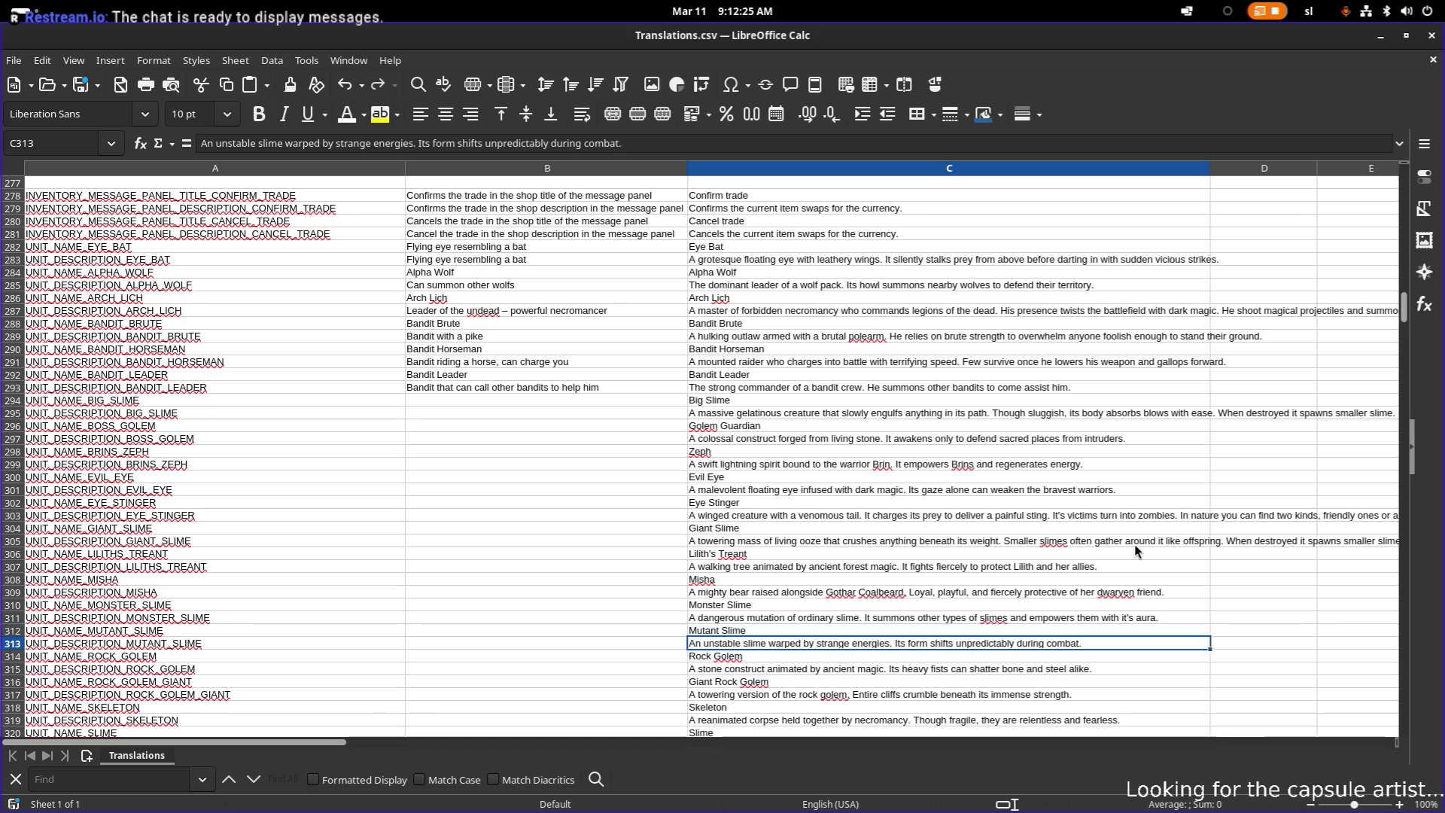
pyautogui.press('F2')
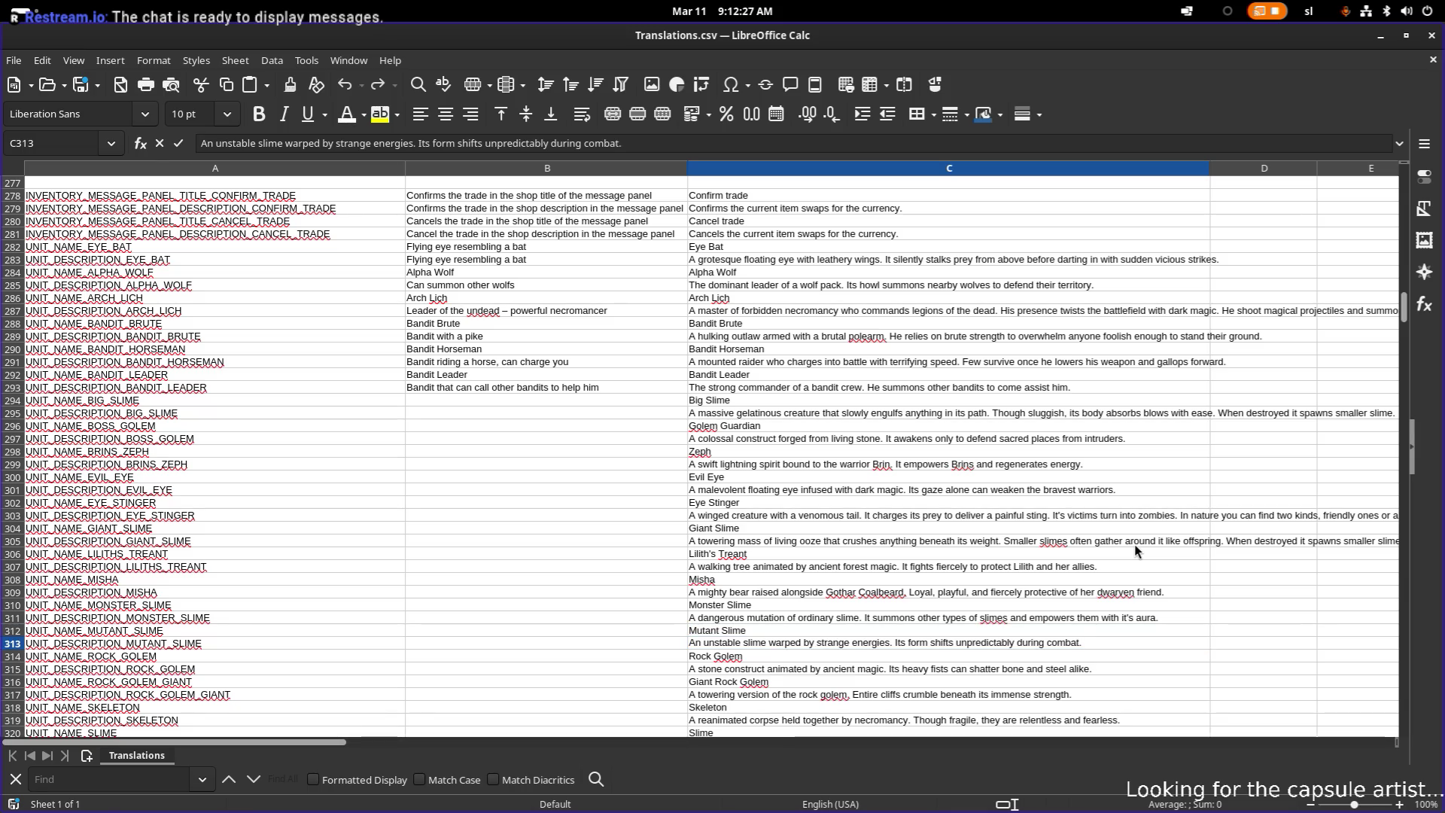
pyautogui.press('Home')
pyautogui.hotkey('ctrl', 'shift', 'Right')
pyautogui.hotkey('ctrl', 'shift', 'Right')
pyautogui.hotkey('ctrl', 'shift', 'Right')
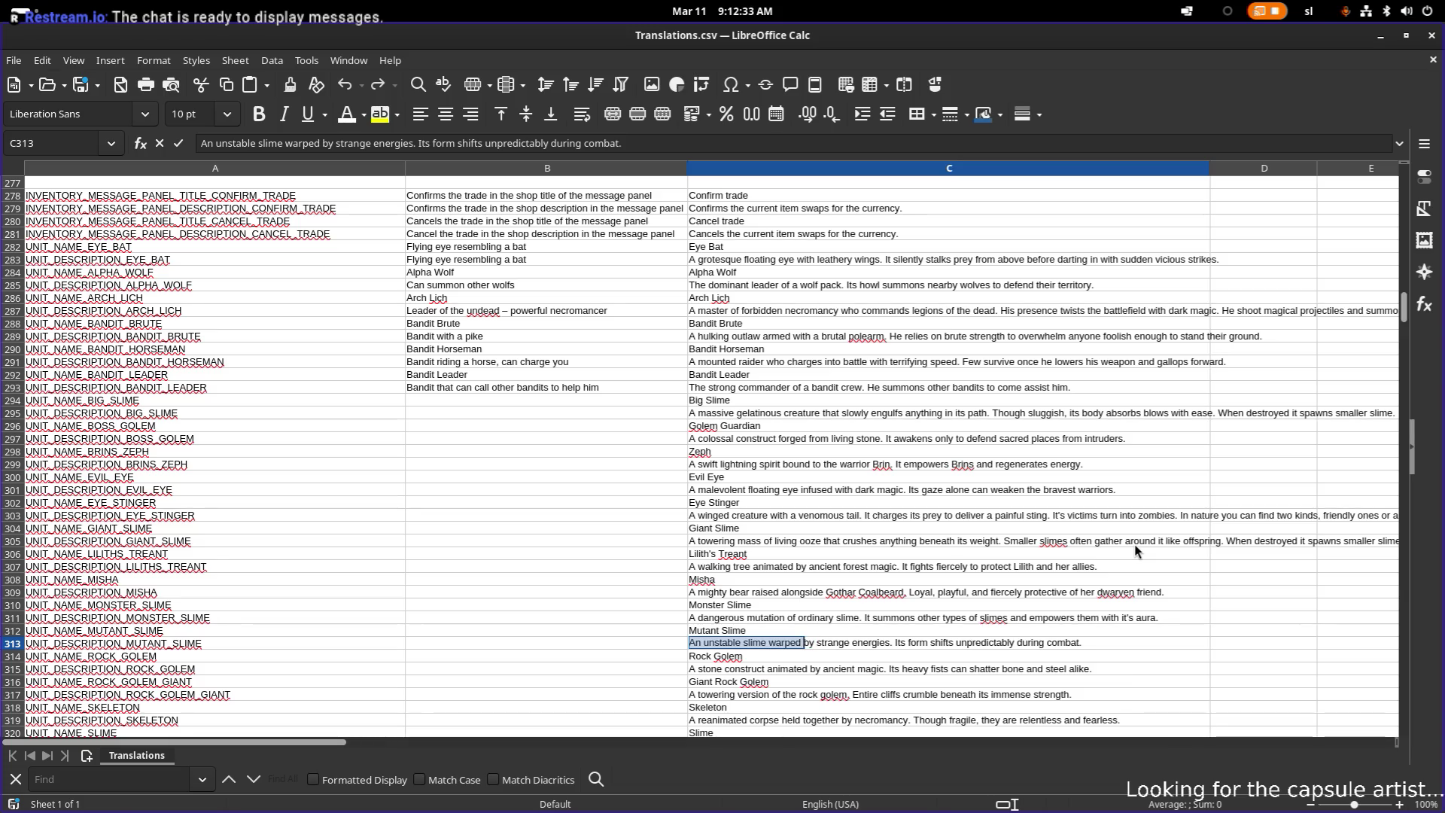
pyautogui.hotkey('ctrl', 'shift', 'Left')
pyautogui.hotkey('ctrl', 'shift', 'Left')
pyautogui.hotkey('ctrl', 'shift', 'Left')
pyautogui.hotkey('ctrl', 'shift', 'Right')
pyautogui.hotkey('shift', 'Right')
pyautogui.hotkey('shift', 'Right')
pyautogui.hotkey('shift', 'Right')
pyautogui.write('Slime')
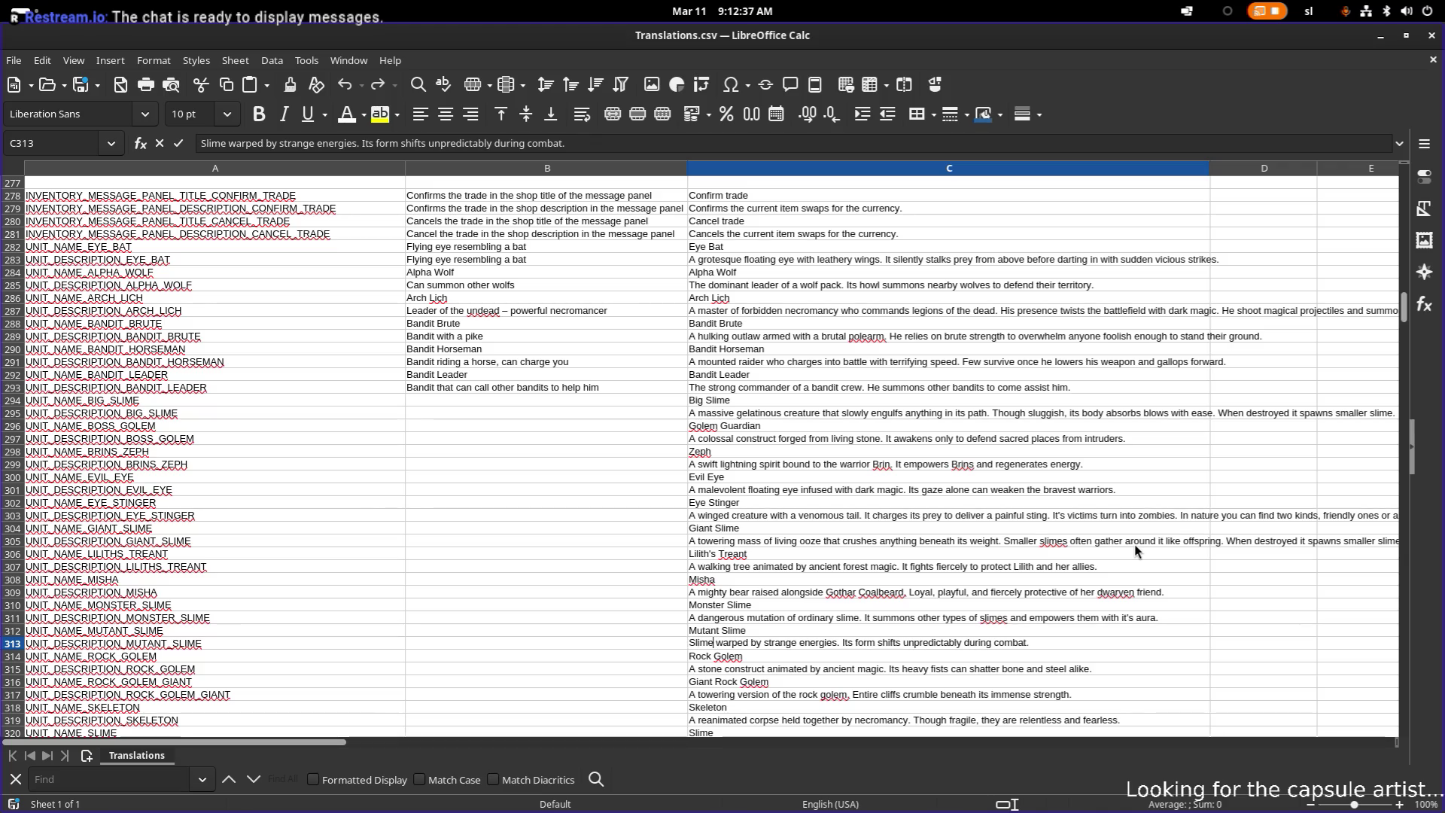
pyautogui.write(' that spits ')
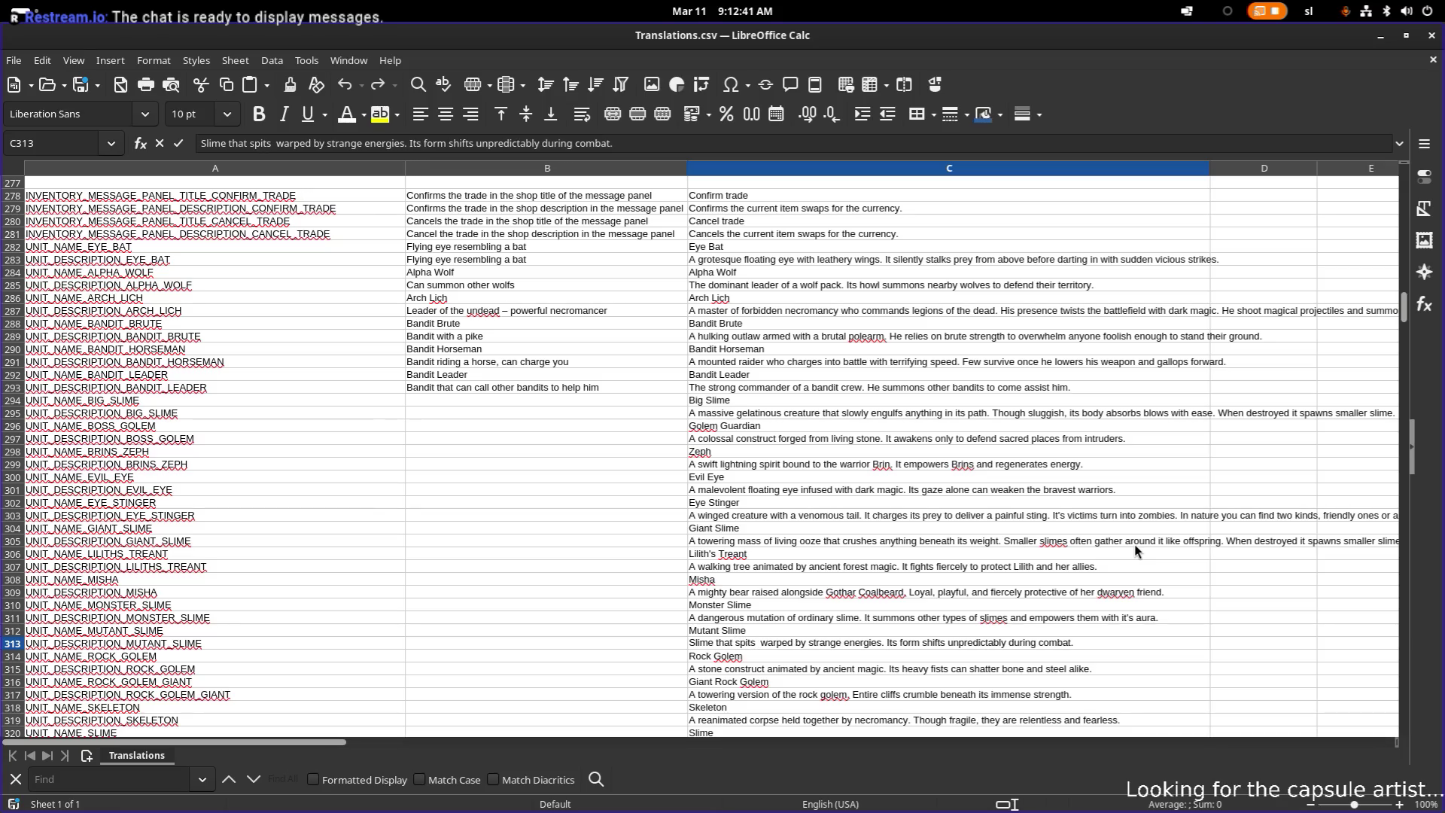
pyautogui.write('sli')
pyautogui.write('mey proje')
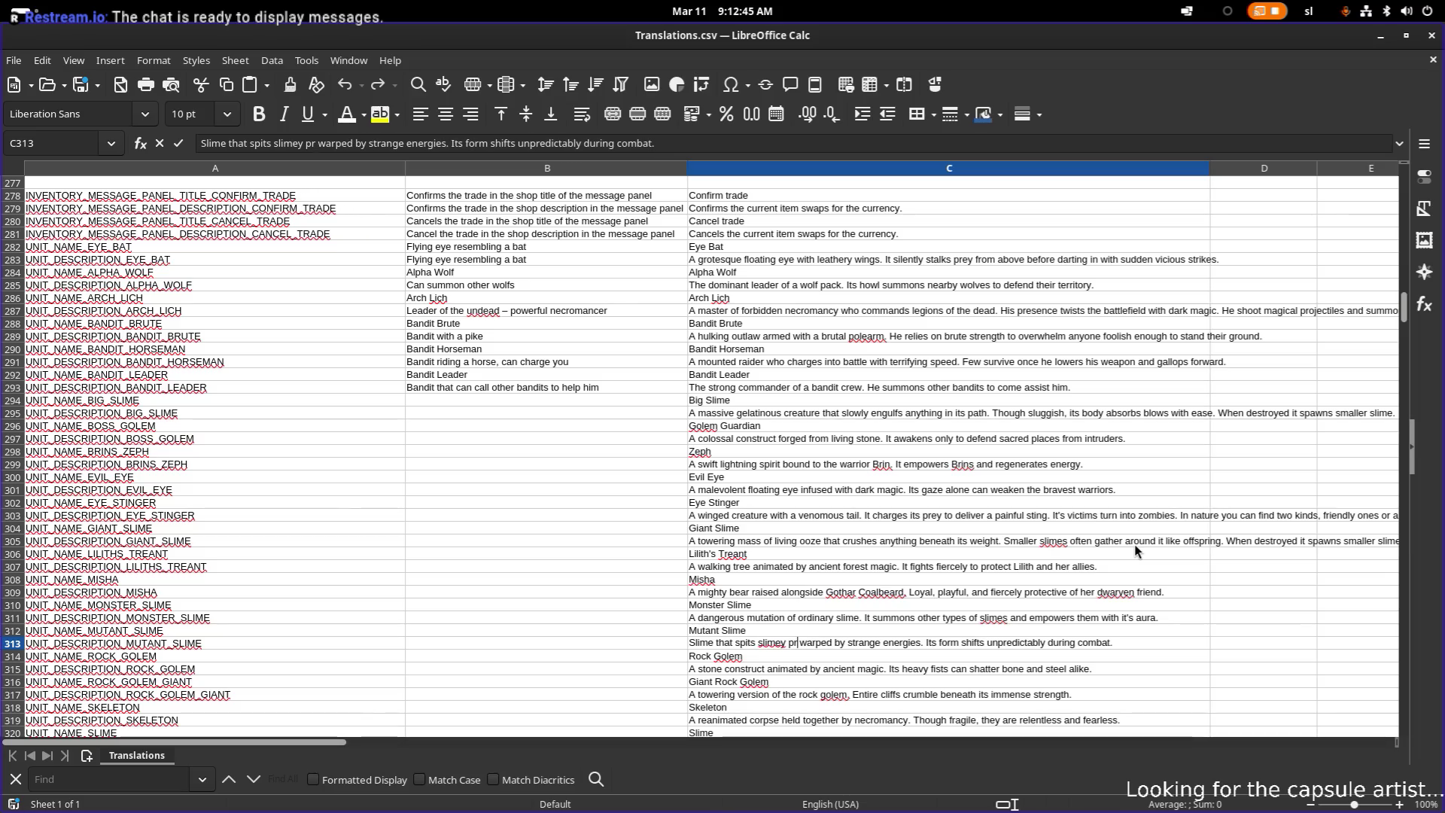
pyautogui.write('ctiles')
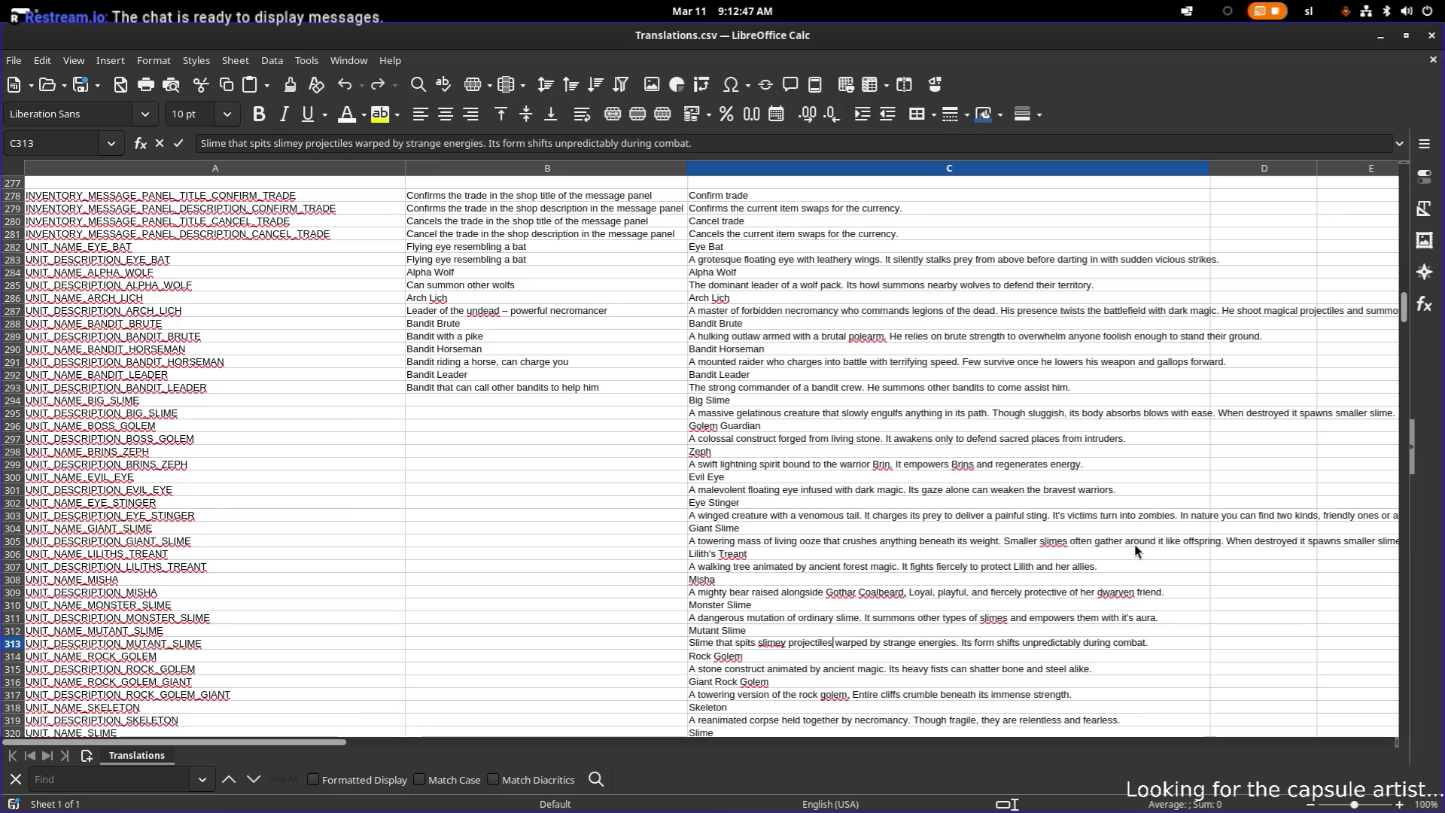
pyautogui.write('.')
# - Delete 'warped by strange energies' and add 'and charges you if you get too close.'
pyautogui.hotkey('ctrl', 'shift', 'Right')
pyautogui.hotkey('ctrl', 'shift', 'Right')
pyautogui.hotkey('ctrl', 'shift', 'Right')
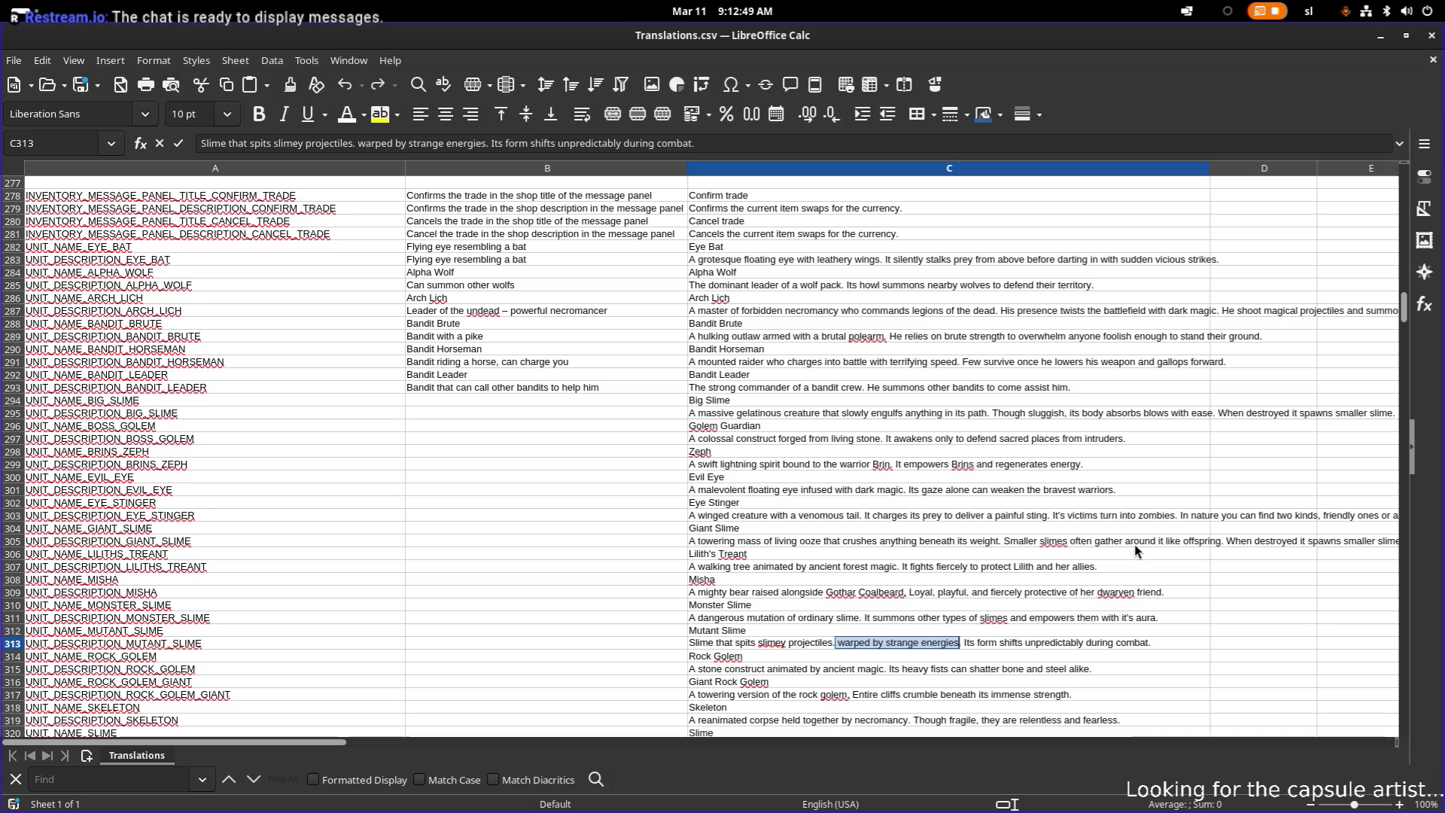
pyautogui.press('BackSpace')
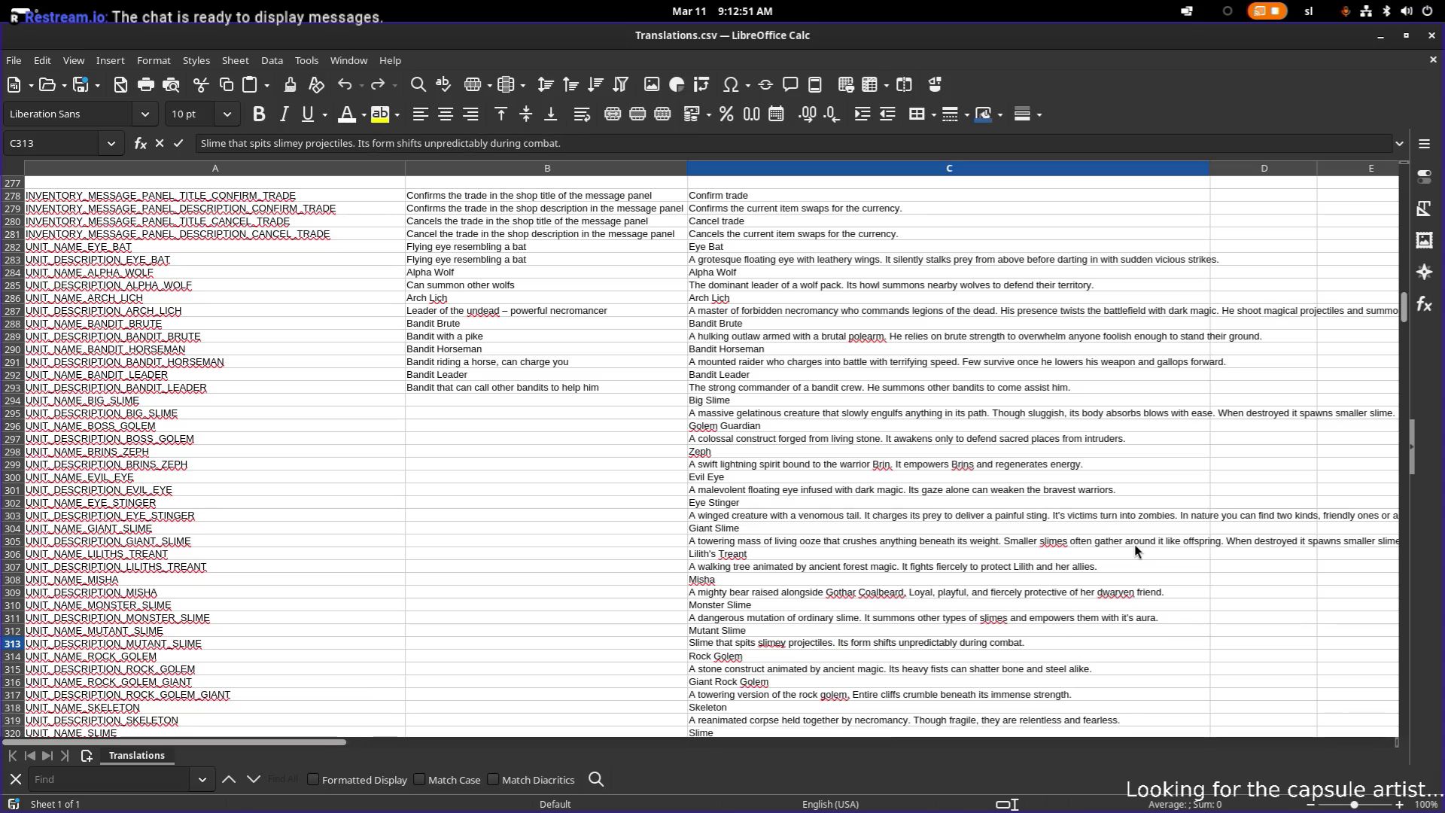
pyautogui.hotkey('shift', 'End')
pyautogui.press('Right')
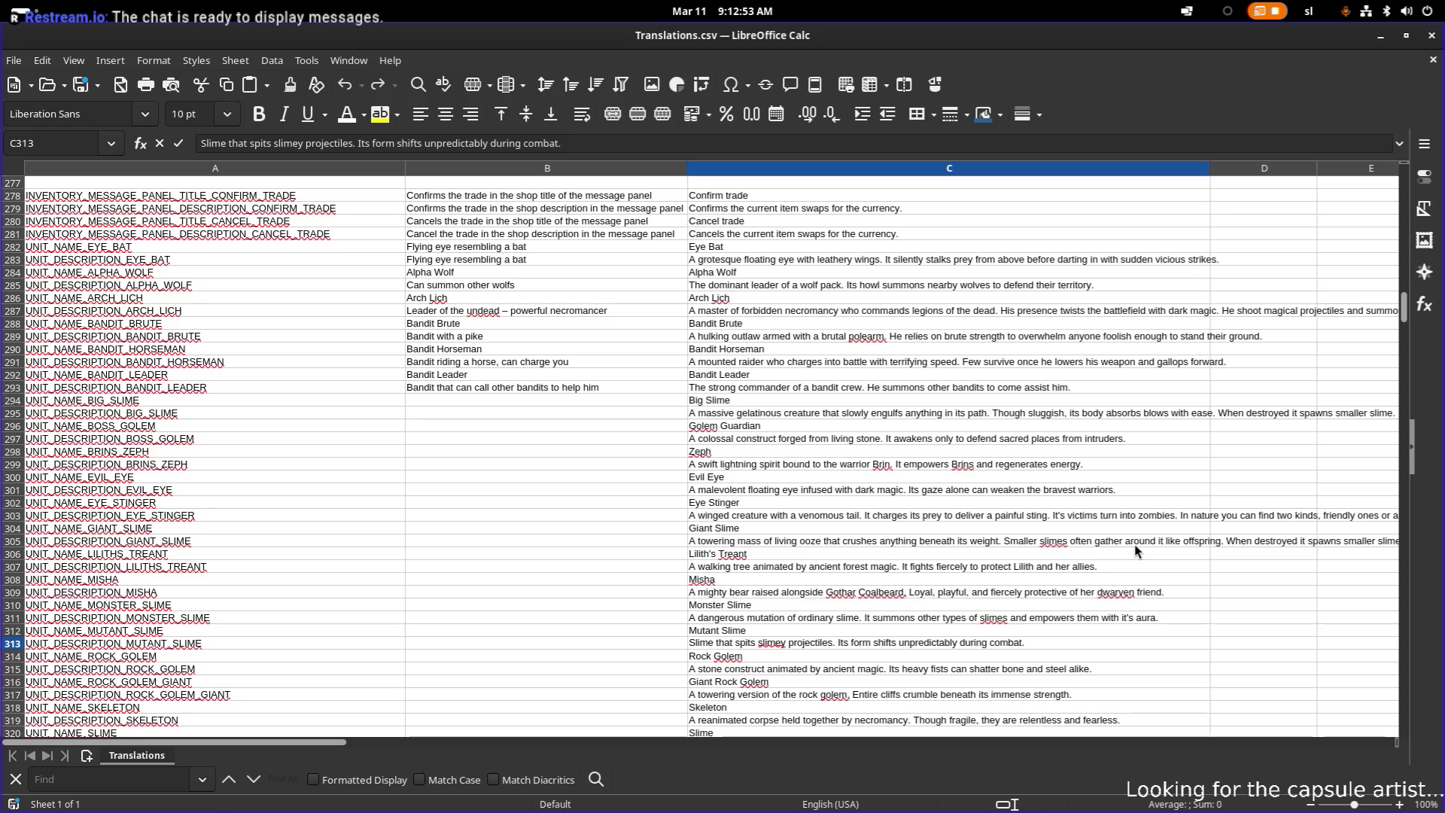
pyautogui.press('BackSpace')
pyautogui.write('and charges you if you get too close.')
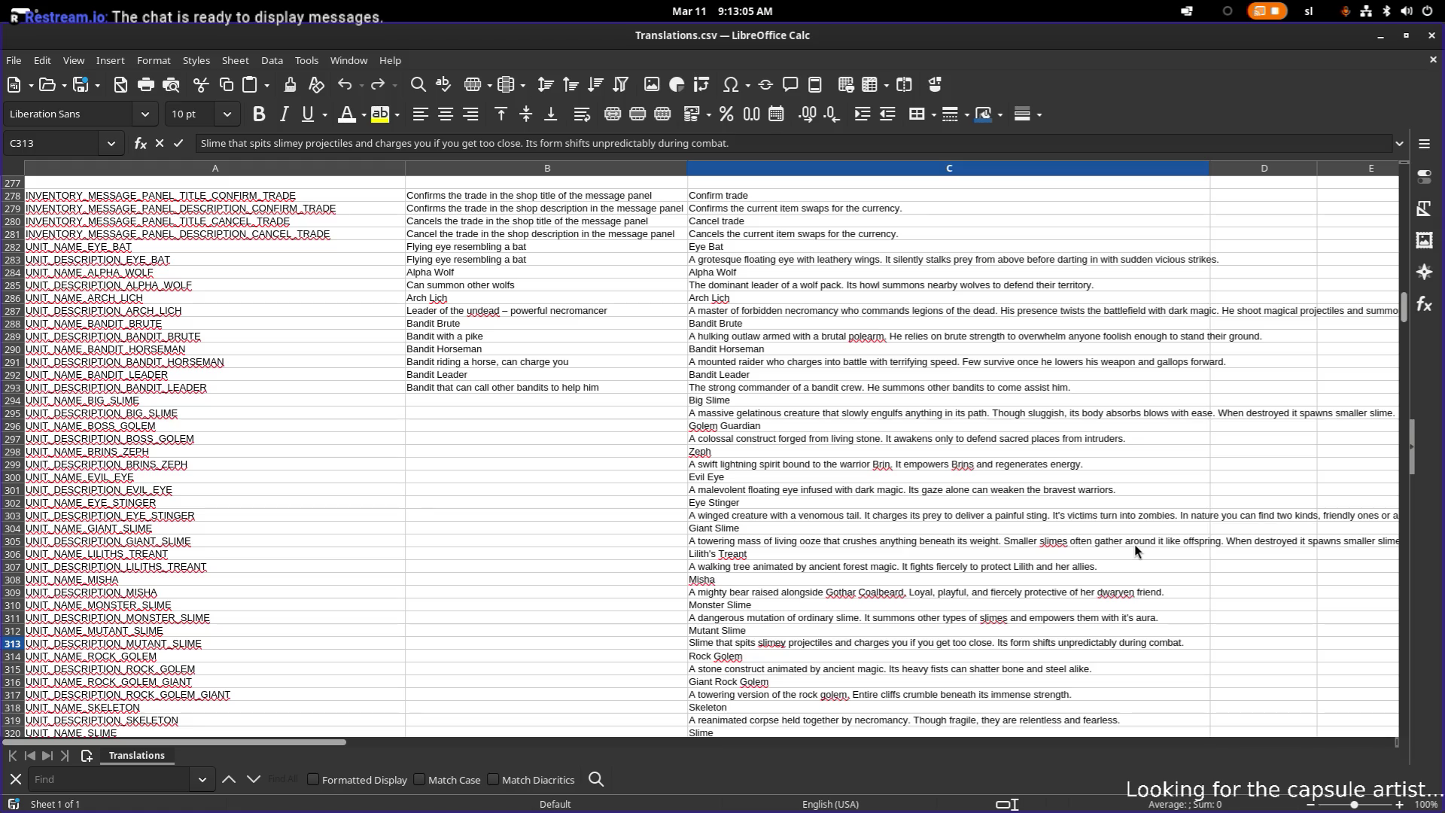
# - Replace the old shifting-form sentence with 'When destroyed it spawns smaller slime.'
pyautogui.hotkey('shift', 'End')
pyautogui.press('Delete')
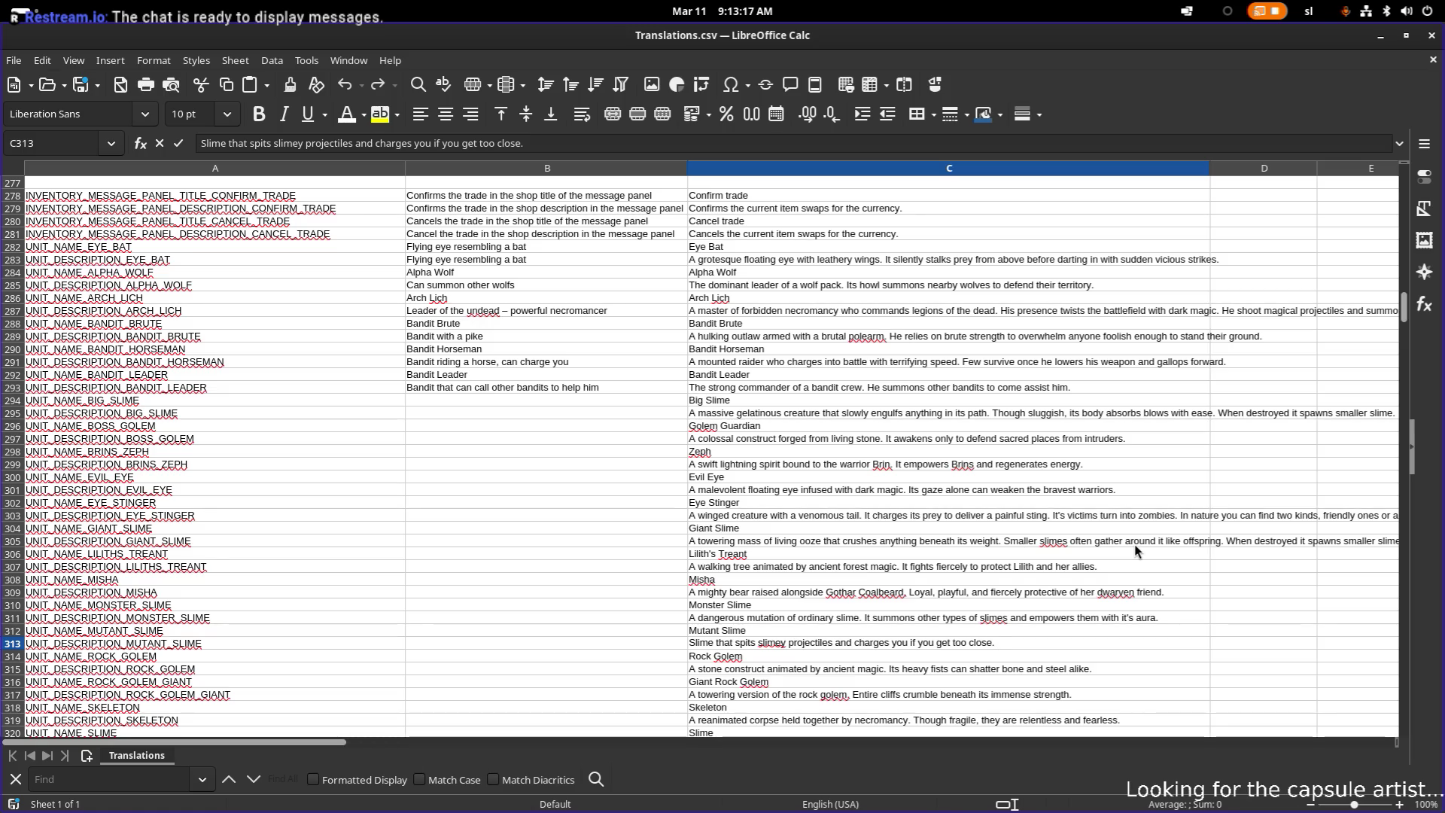
pyautogui.write('When destroyed it spawns smaller slime.')
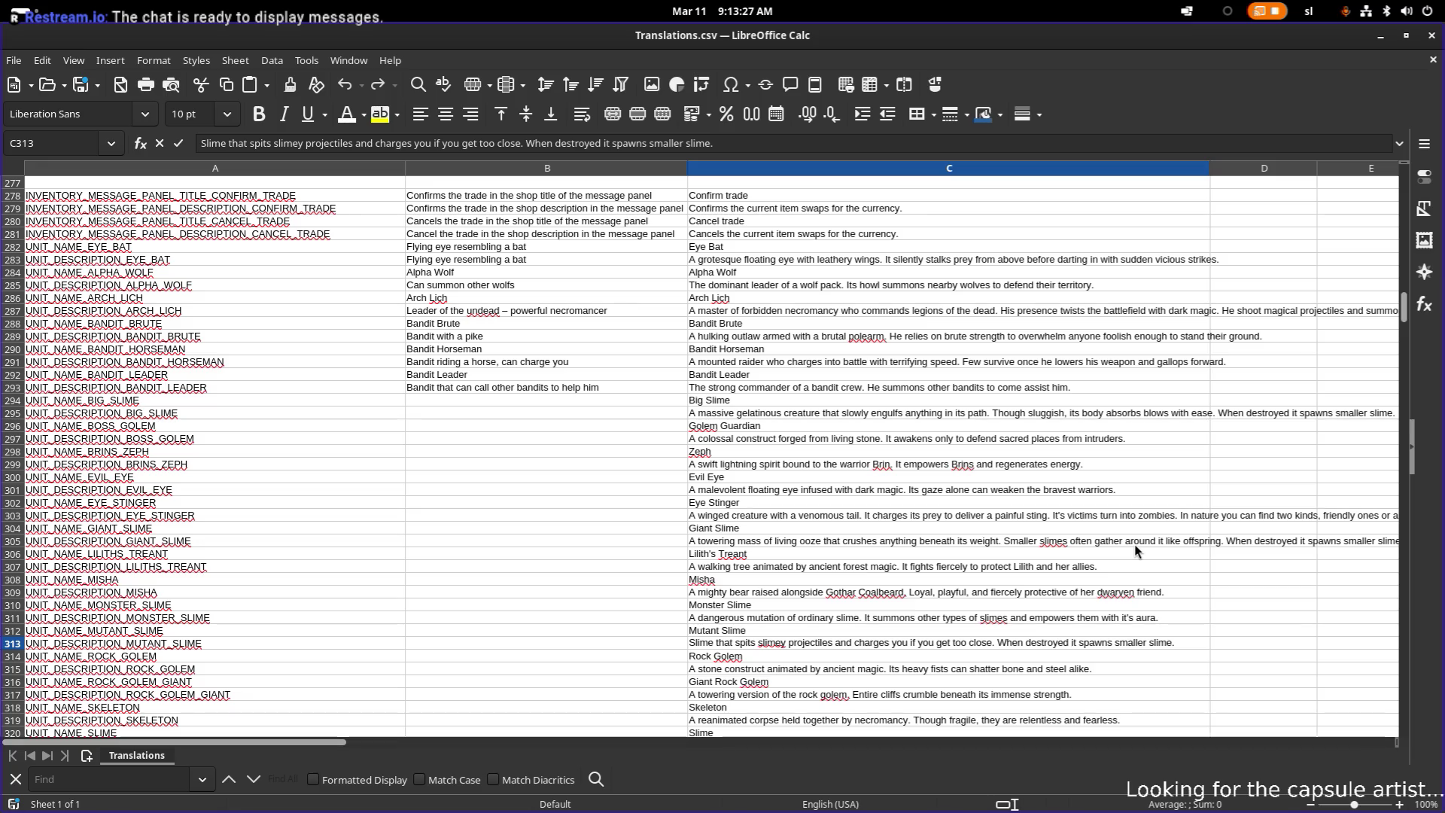
pyautogui.press('Return')
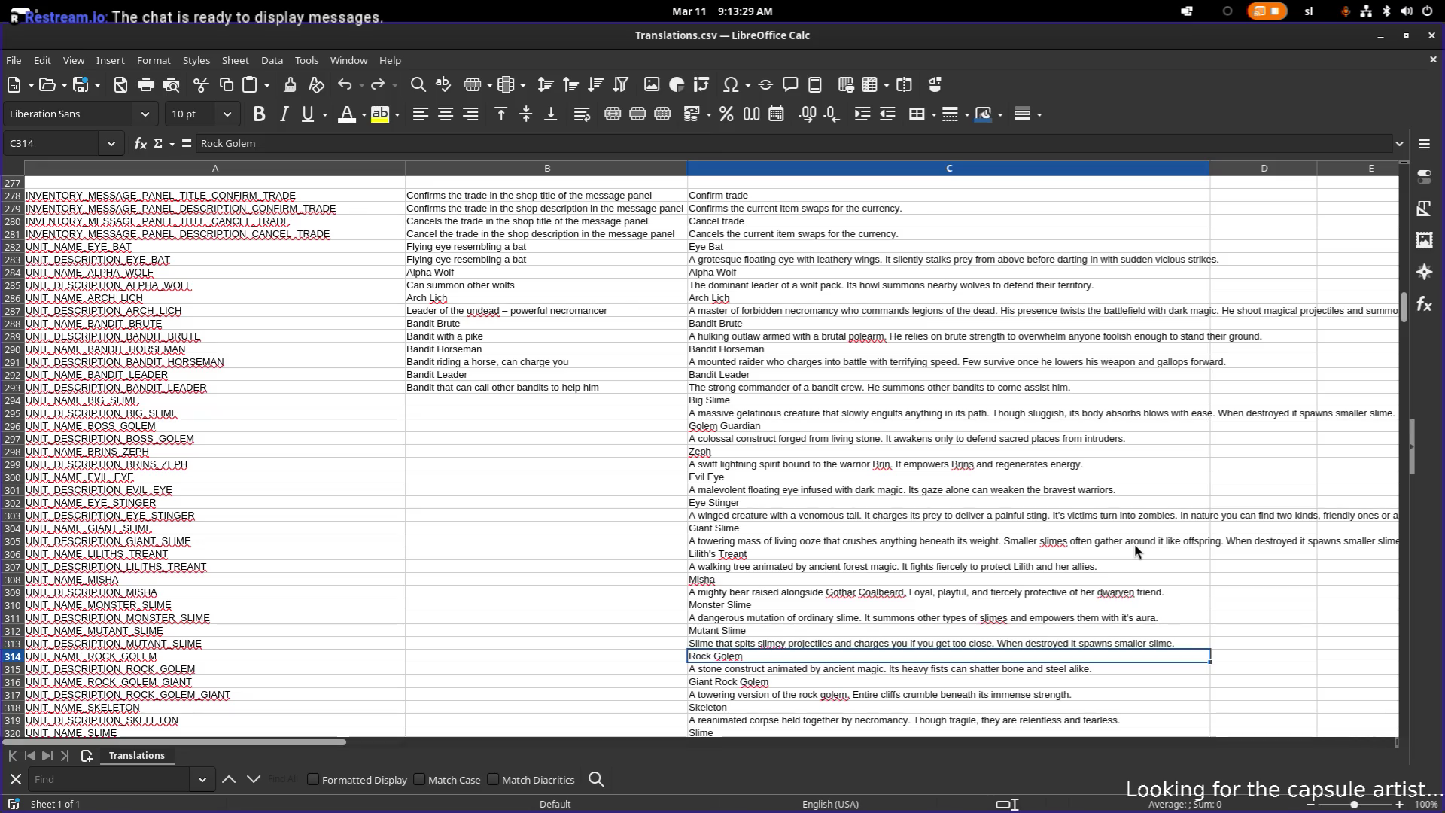
# - Make the Rock Golem a 'stoney creature' and add 'When angry it throws rocks at anybody passing him by.'
pyautogui.press('Down')
pyautogui.press('Up')
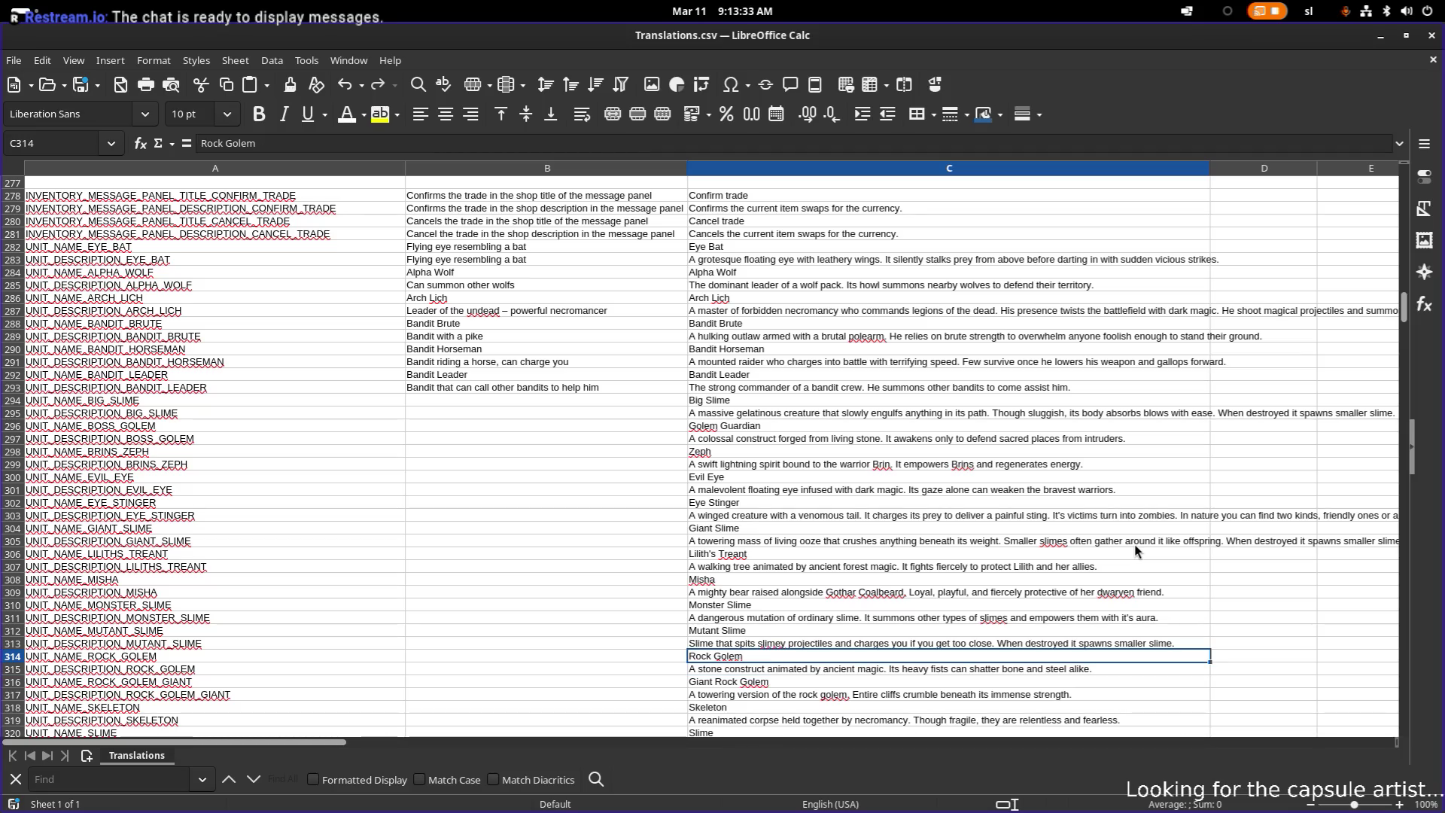
pyautogui.press('Down')
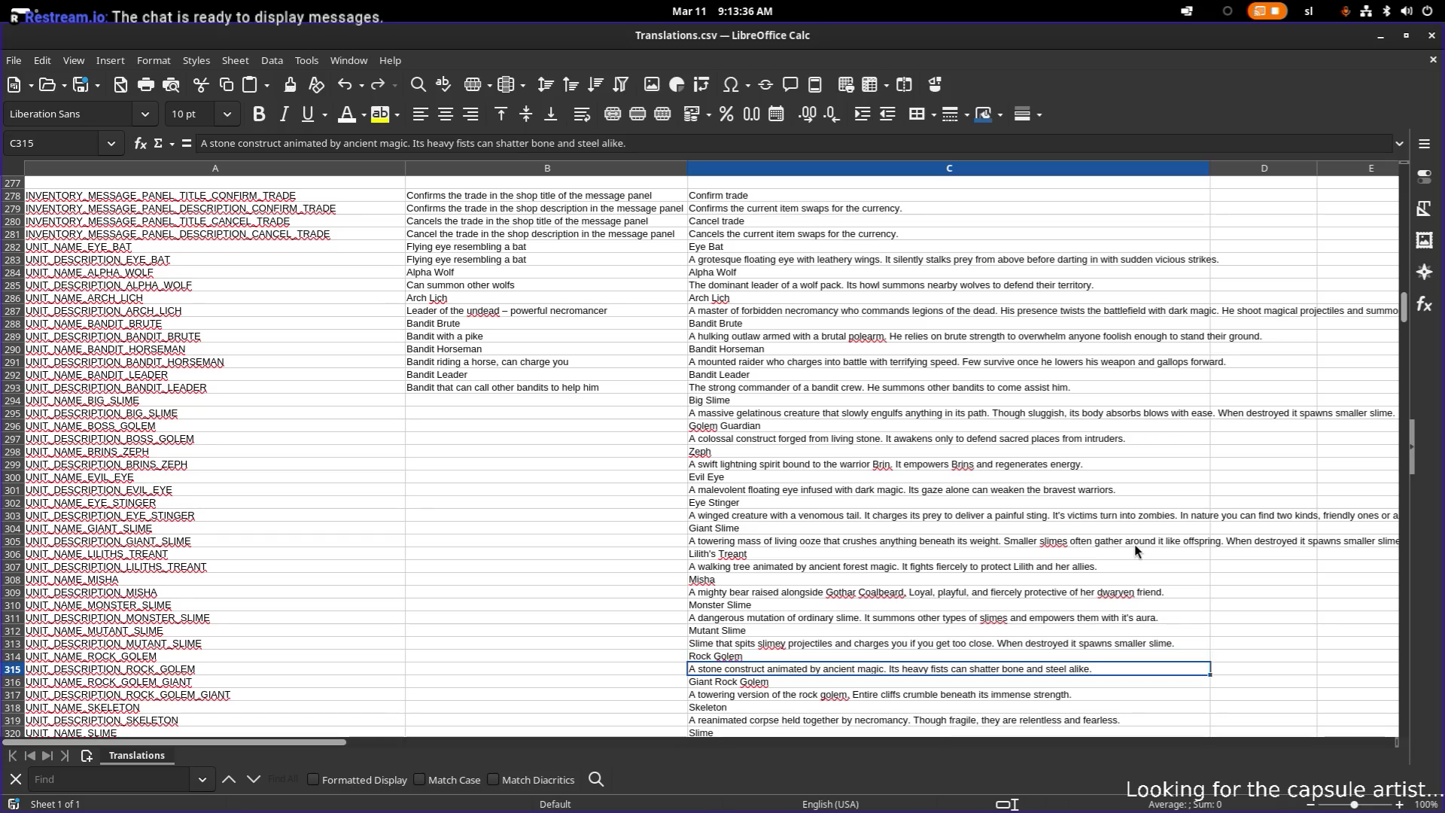
pyautogui.press('F2')
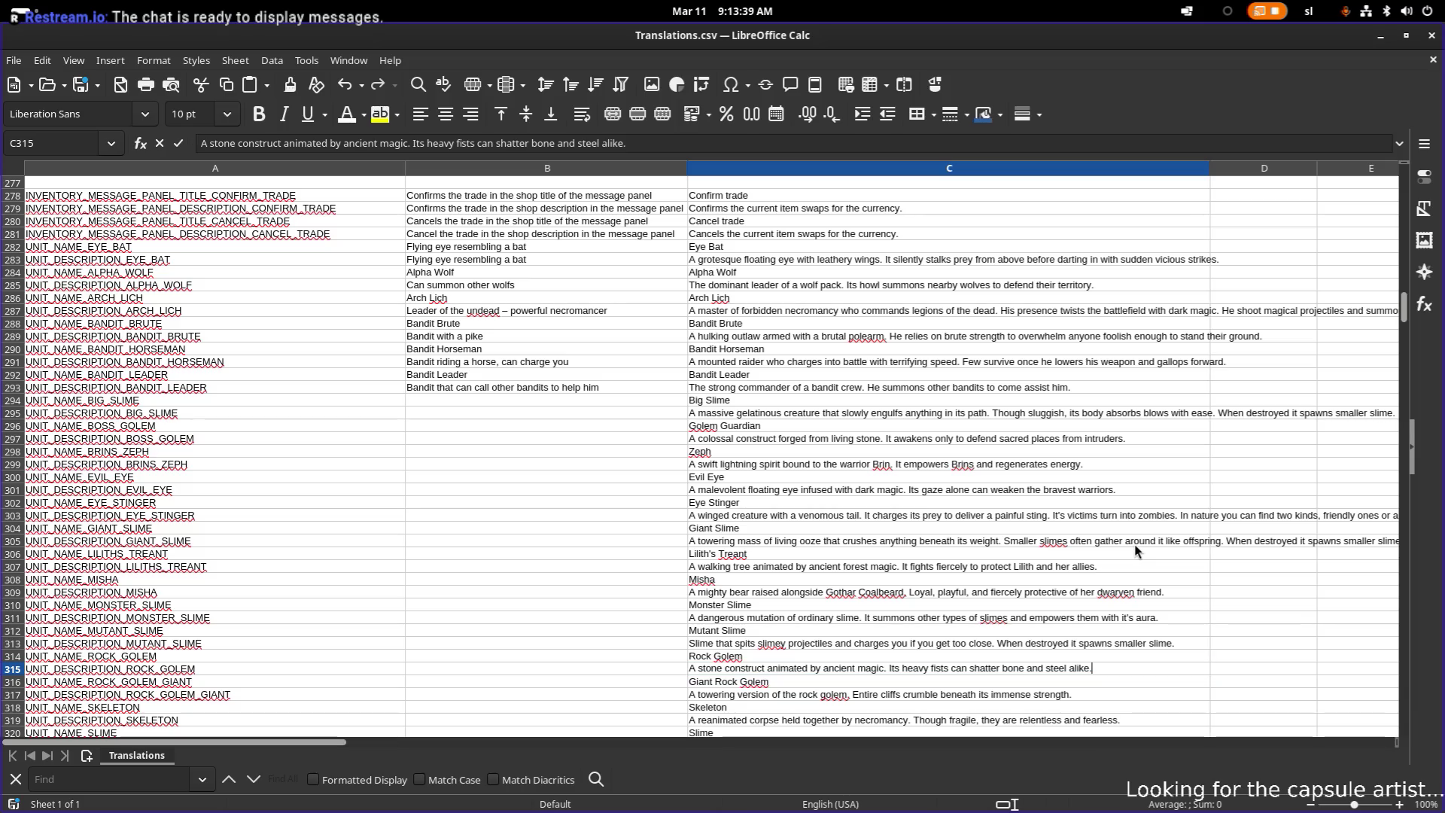
pyautogui.hotkey('ctrl', 'Right')
pyautogui.hotkey('ctrl', 'Right')
pyautogui.hotkey('ctrl', 'Left')
pyautogui.hotkey('ctrl', 'Left')
pyautogui.hotkey('ctrl', 'Left')
pyautogui.hotkey('ctrl', 'shift', 'Right')
pyautogui.hotkey('ctrl', 'shift', 'Right')
pyautogui.hotkey('ctrl', 'shift', 'Right')
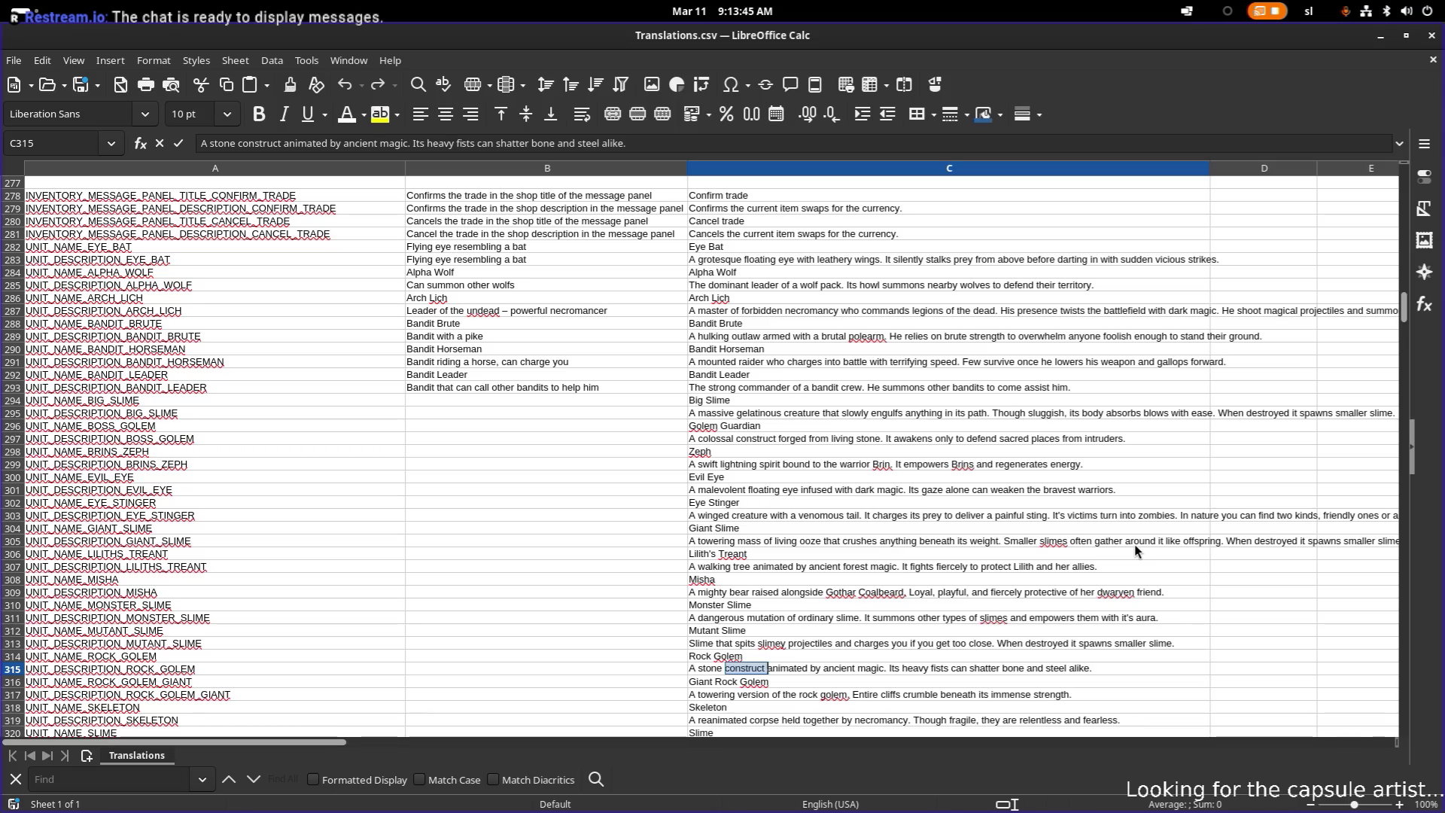
pyautogui.hotkey('ctrl', 'shift', 'Left')
pyautogui.hotkey('ctrl', 'shift', 'Left')
pyautogui.hotkey('ctrl', 'shift', 'Left')
pyautogui.hotkey('ctrl', 'shift', 'Left')
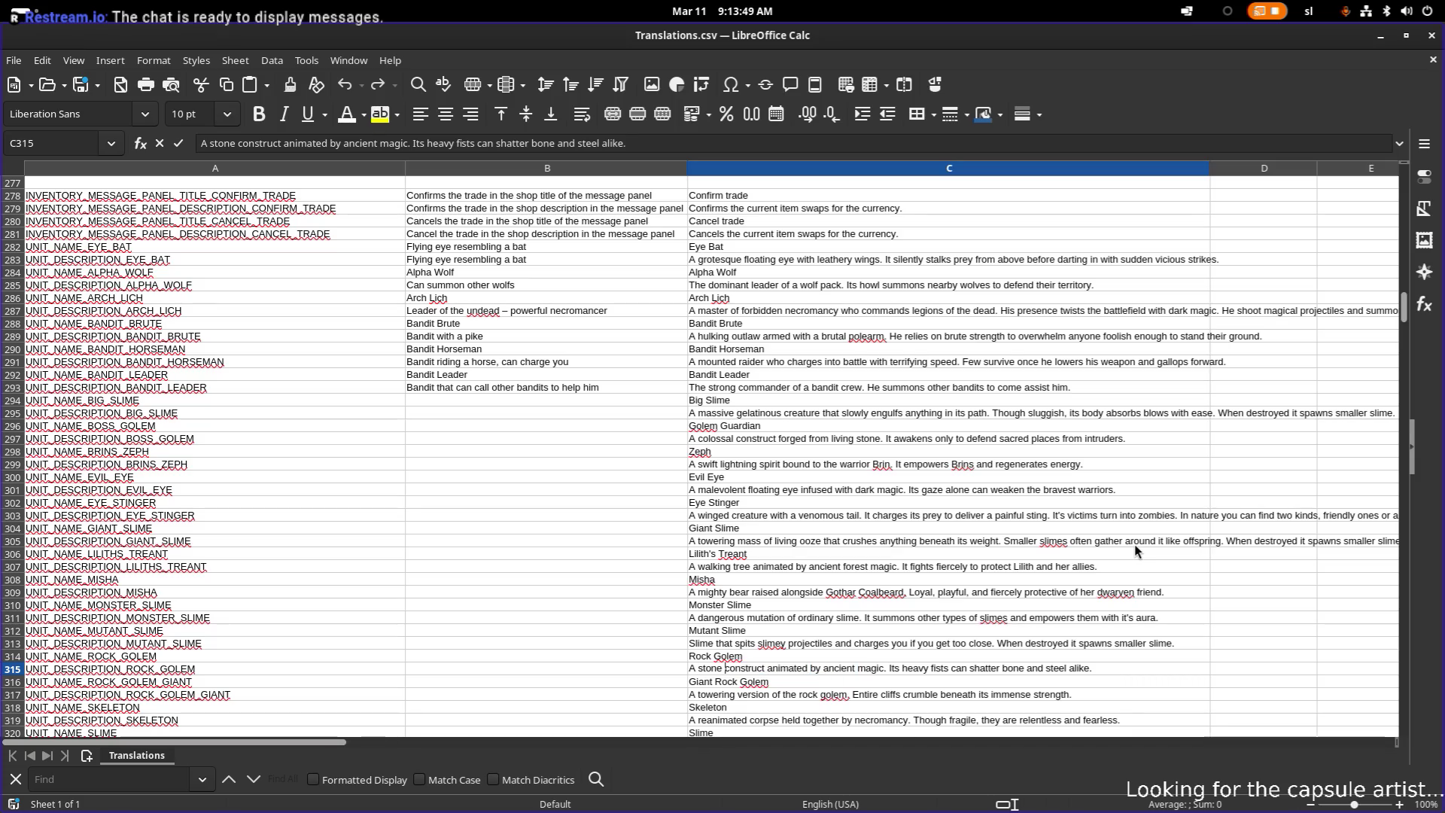
pyautogui.write('y')
pyautogui.press('Right')
pyautogui.hotkey('ctrl', 'shift', 'Right')
pyautogui.hotkey('ctrl', 'shift', 'Right')
pyautogui.hotkey('ctrl', 'shift', 'Right')
pyautogui.hotkey('ctrl', 'shift', 'Right')
pyautogui.write('creature')
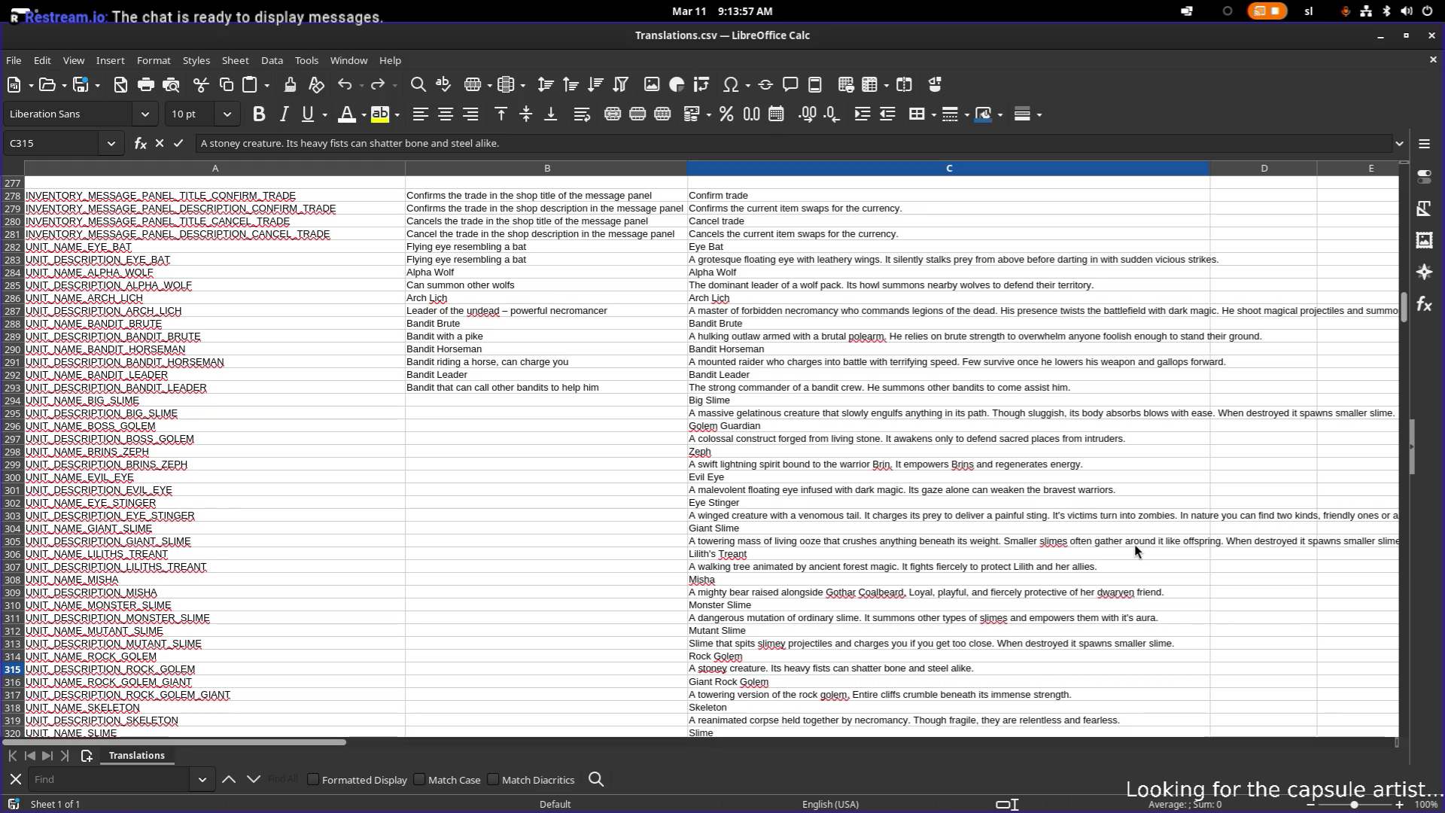
pyautogui.write('When angry it throws rocks at anybody ')
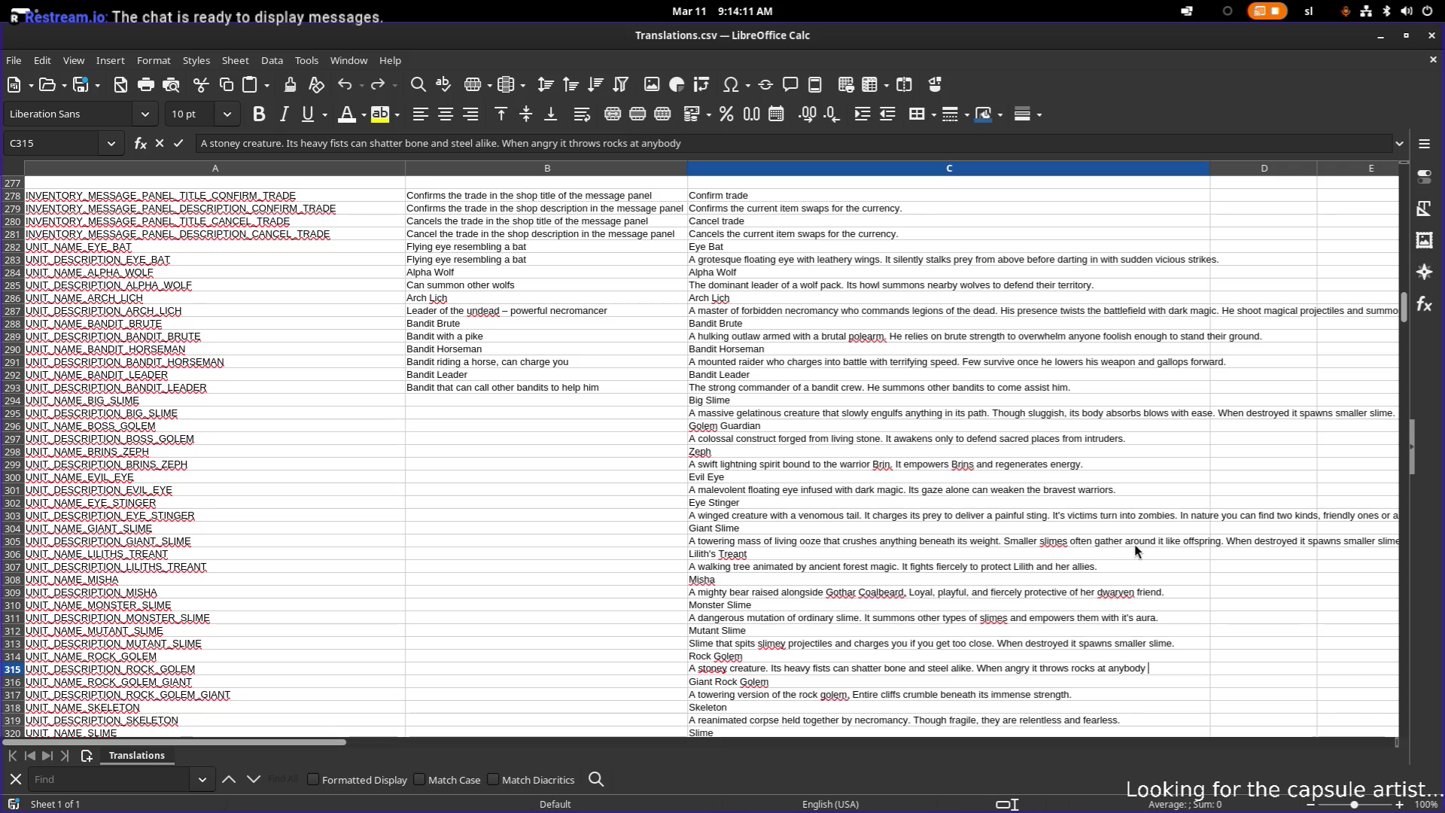
pyautogui.write('passing him by.')
pyautogui.press('Return')
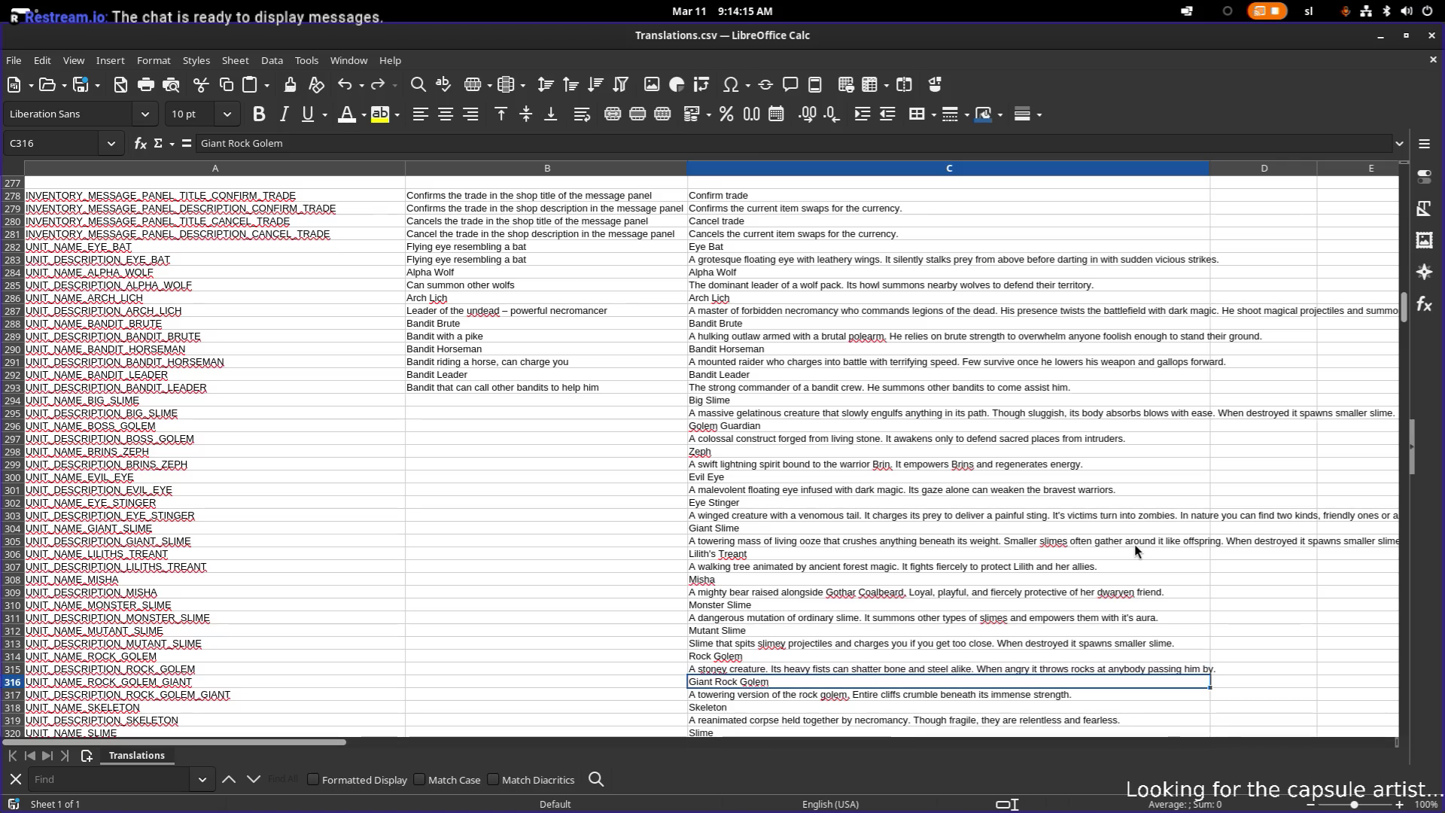
# - Start a new sentence 'It can cause' after 'immense strength.' in the Giant Rock Golem description
pyautogui.scroll(-4, 904, 557)
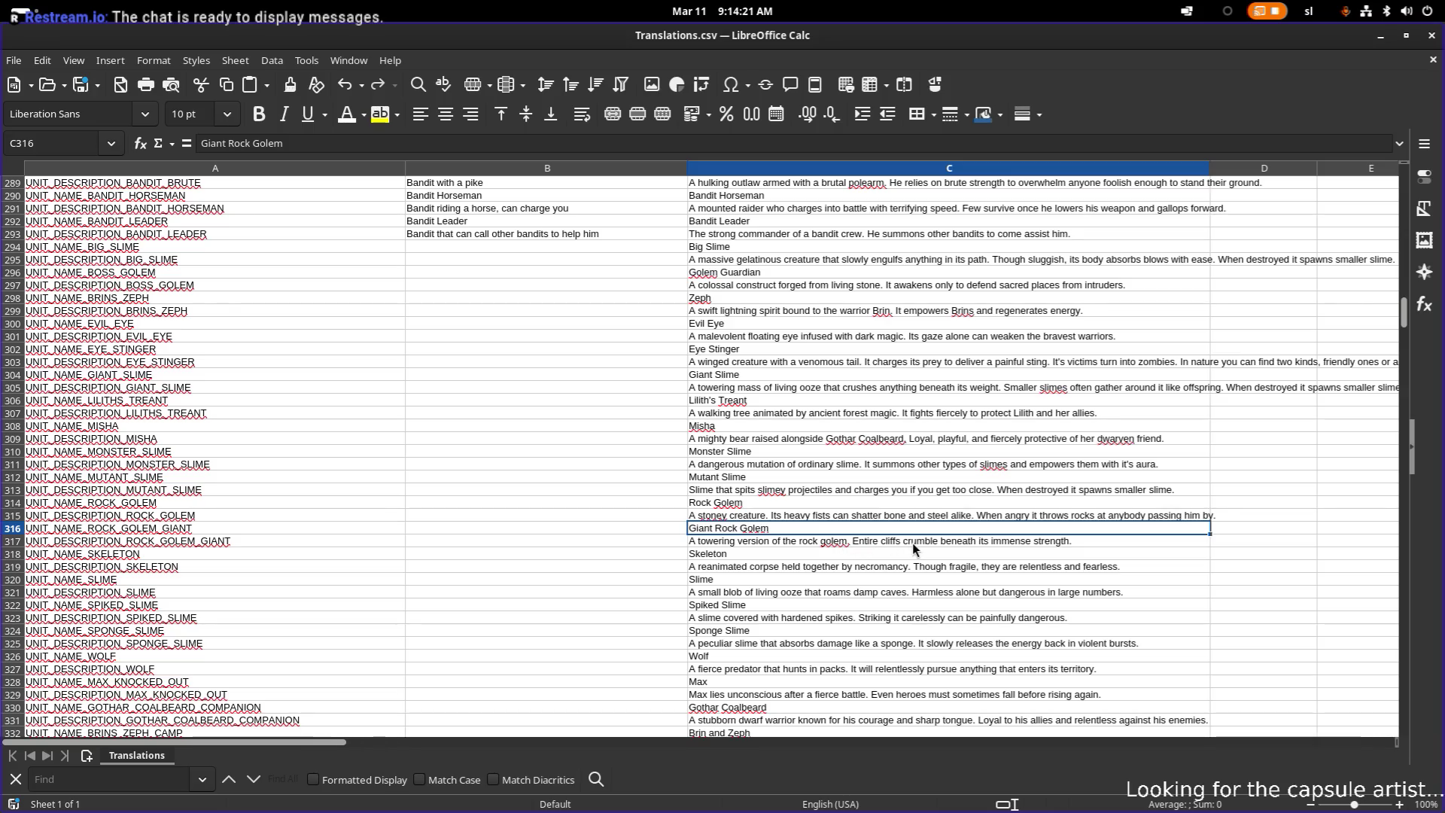
pyautogui.doubleClick(1078, 539)
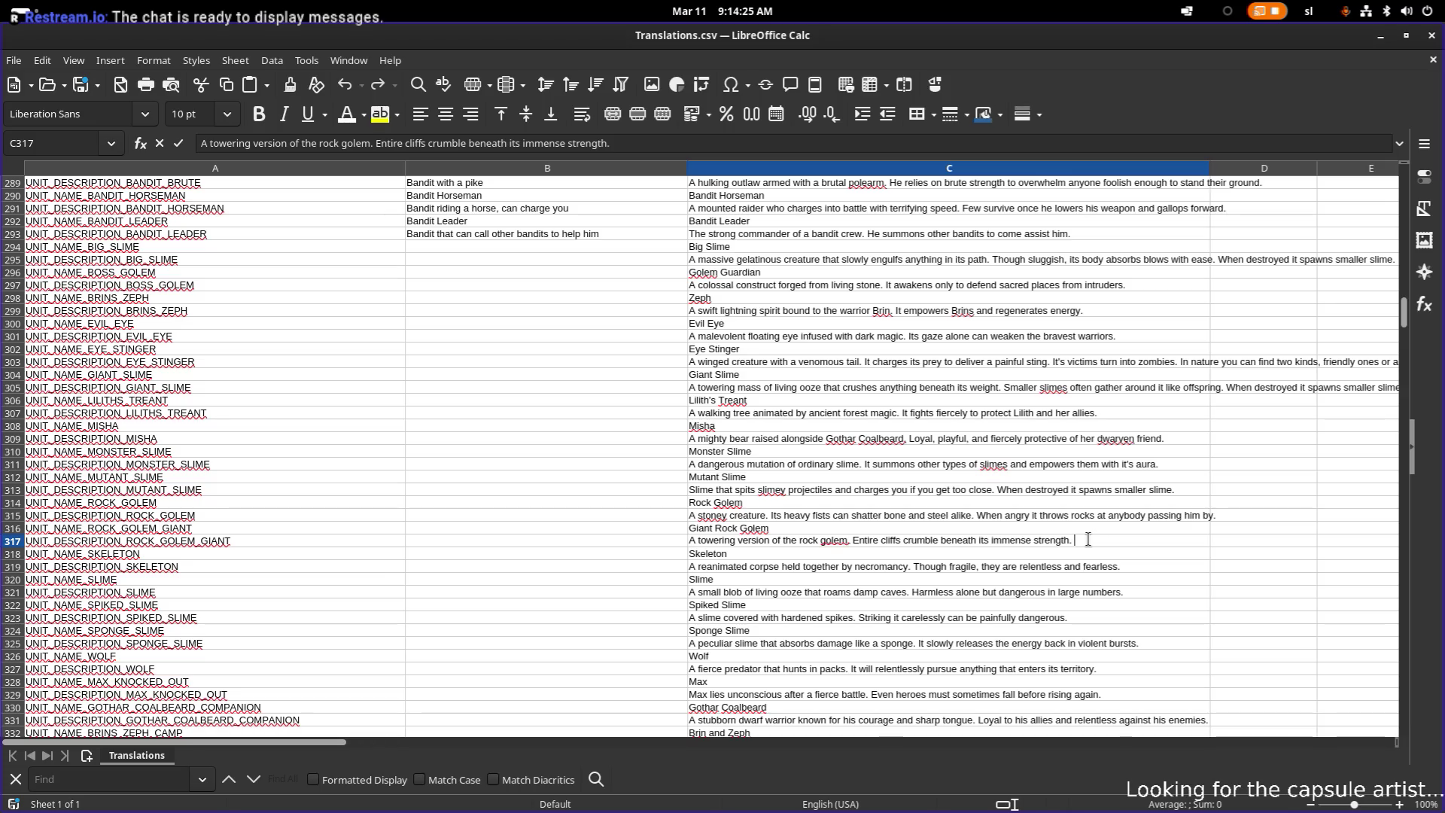
pyautogui.write('It can ')
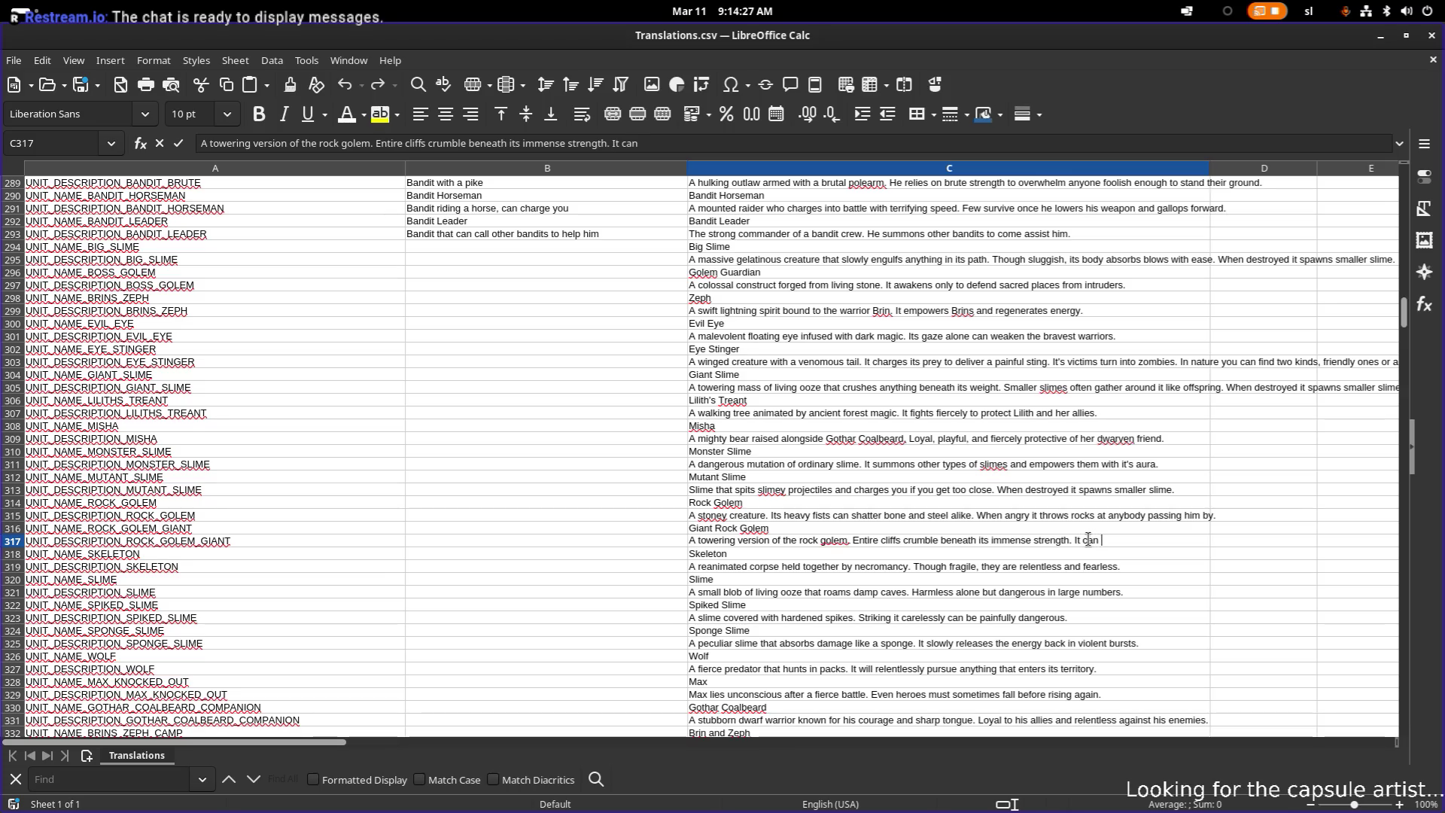
pyautogui.write('cause')
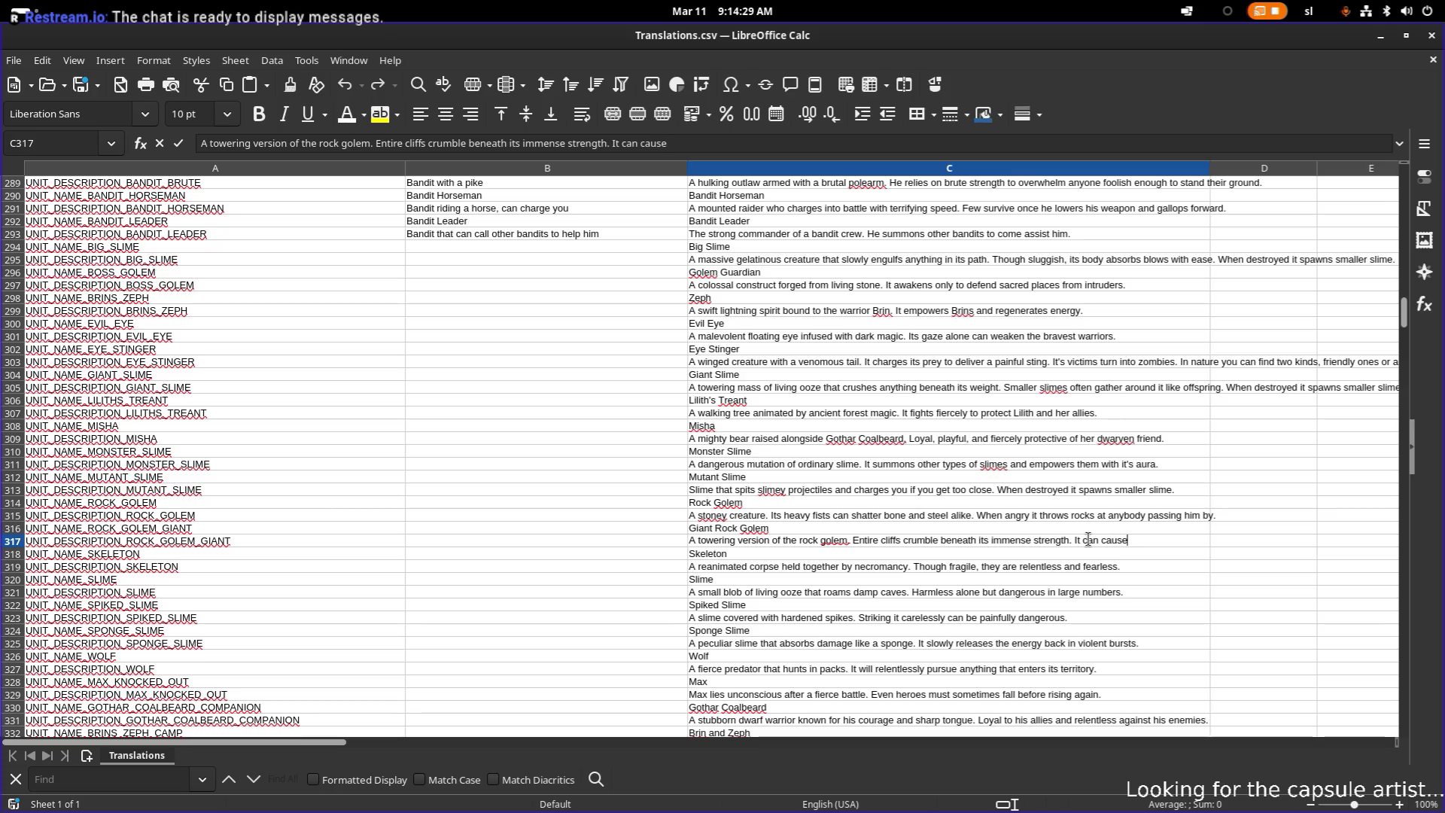
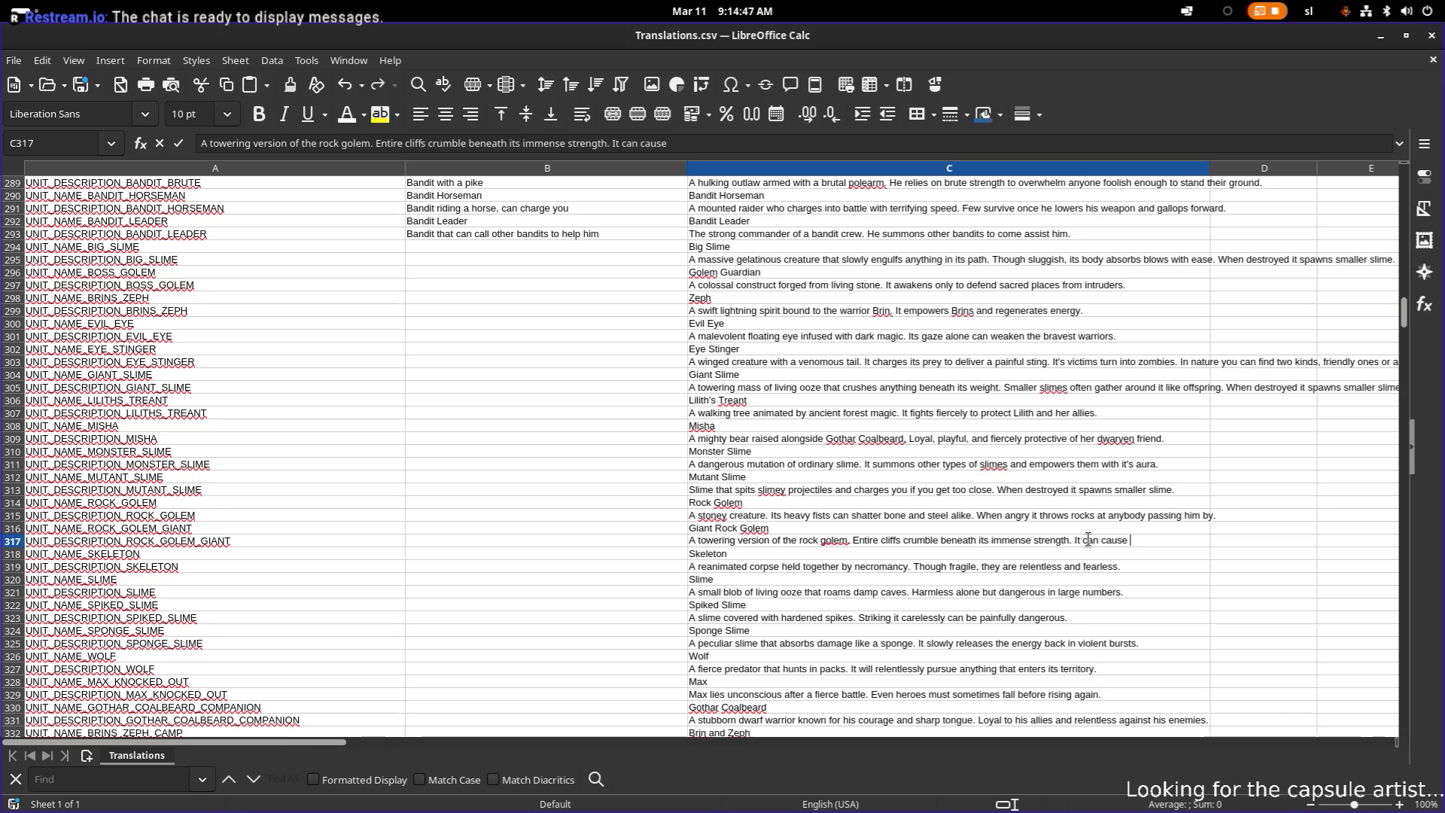
# - Extend C317's Rock Golem Giant text: its stomp can make ceilings fall, and when angry it summons smaller rock creatures
pyautogui.hotkey('ctrl', 'shift', 'Left')
pyautogui.hotkey('ctrl', 'shift', 'Left')
pyautogui.hotkey('ctrl', 'shift', 'Left')
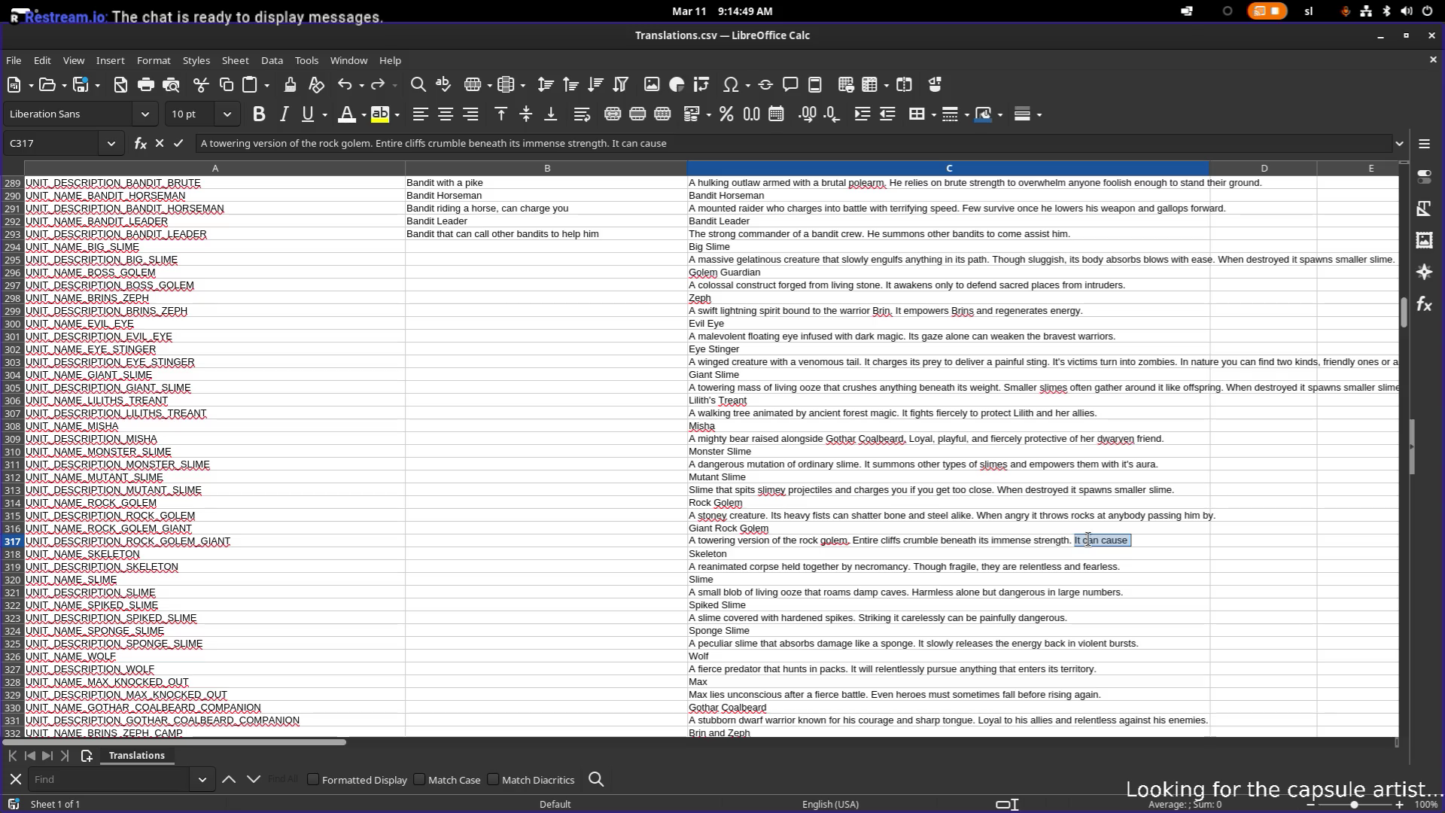
pyautogui.press('BackSpace')
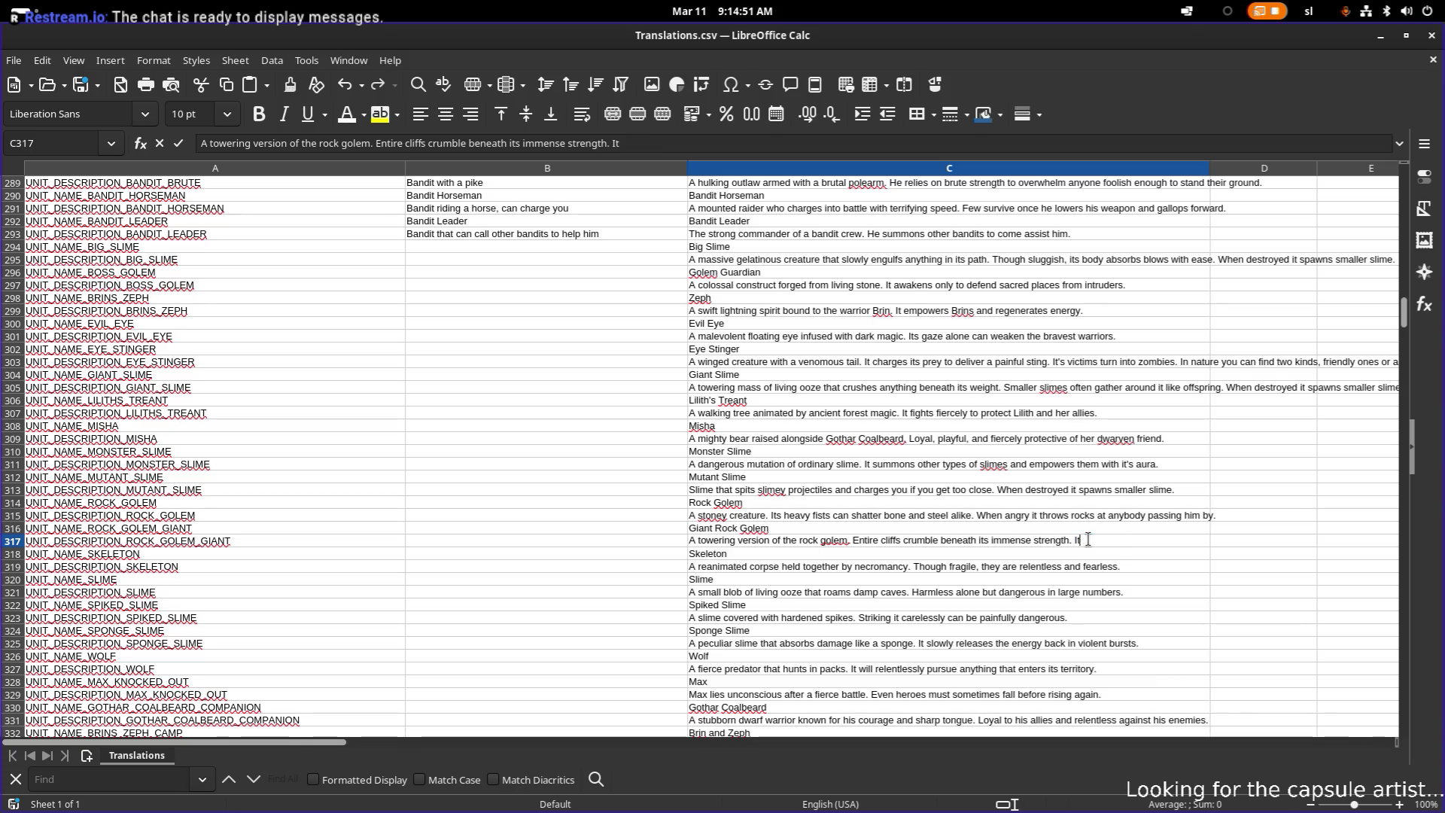
pyautogui.write("'stomp can cause")
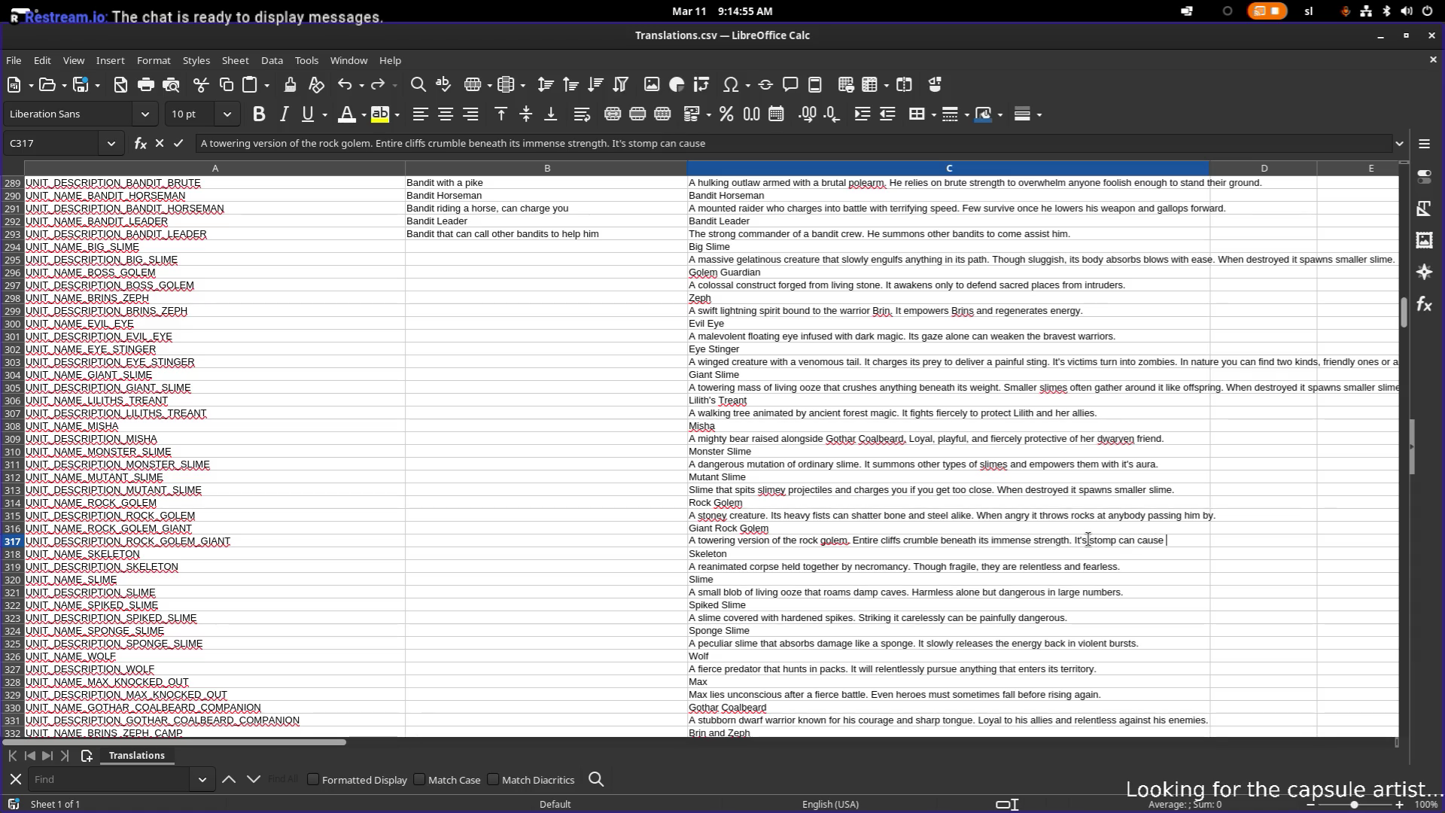
pyautogui.write(' ce')
pyautogui.write('ilings to fall')
pyautogui.write('.')
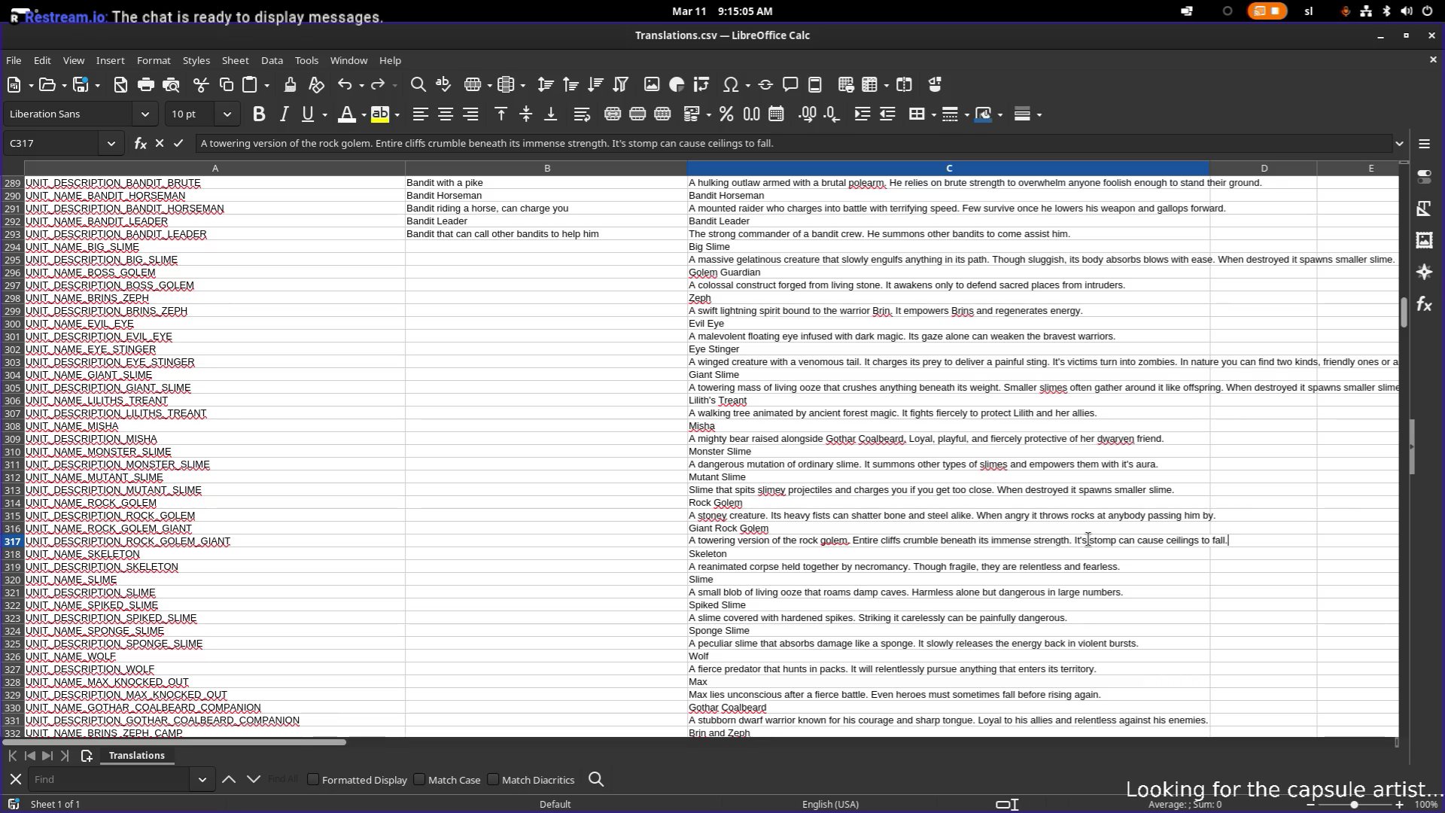
pyautogui.write(' When angry it can summon')
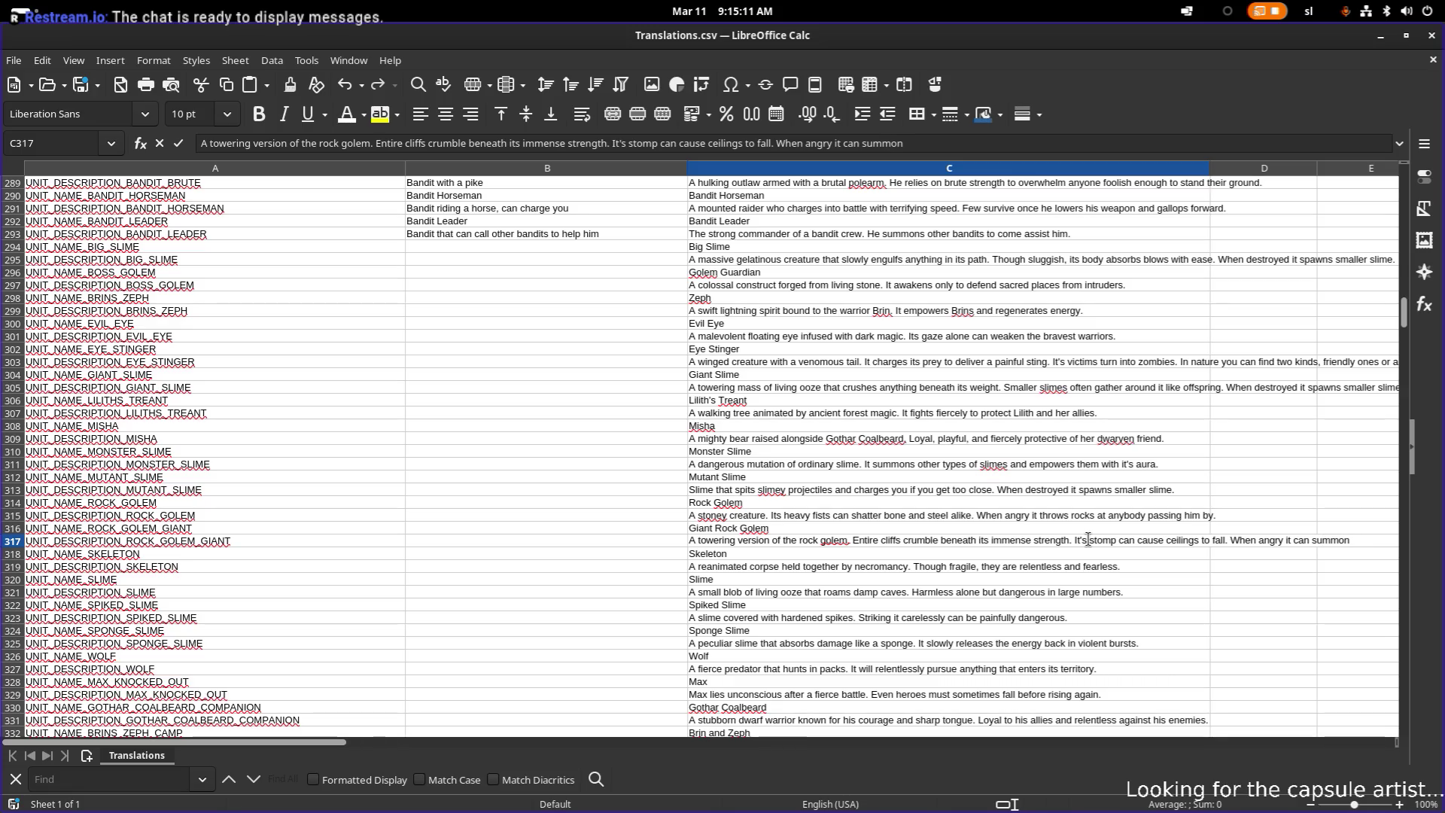
pyautogui.write(' Rock')
pyautogui.press('BackSpace')
pyautogui.press('BackSpace')
pyautogui.press('BackSpace')
pyautogui.press('BackSpace')
pyautogui.press('BackSpace')
pyautogui.press('BackSpace')
pyautogui.write('ler rock golems.')
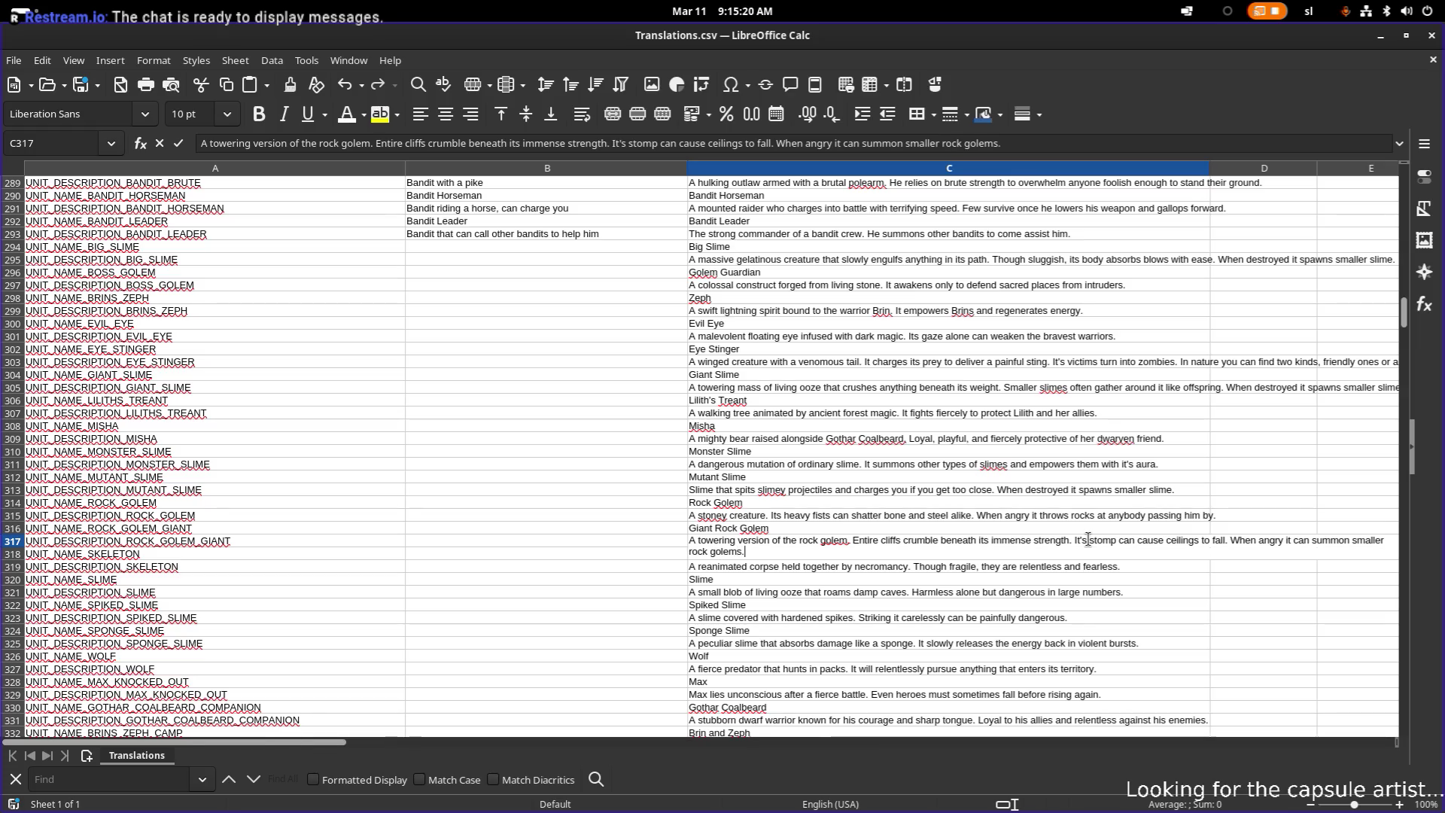
pyautogui.press('Return')
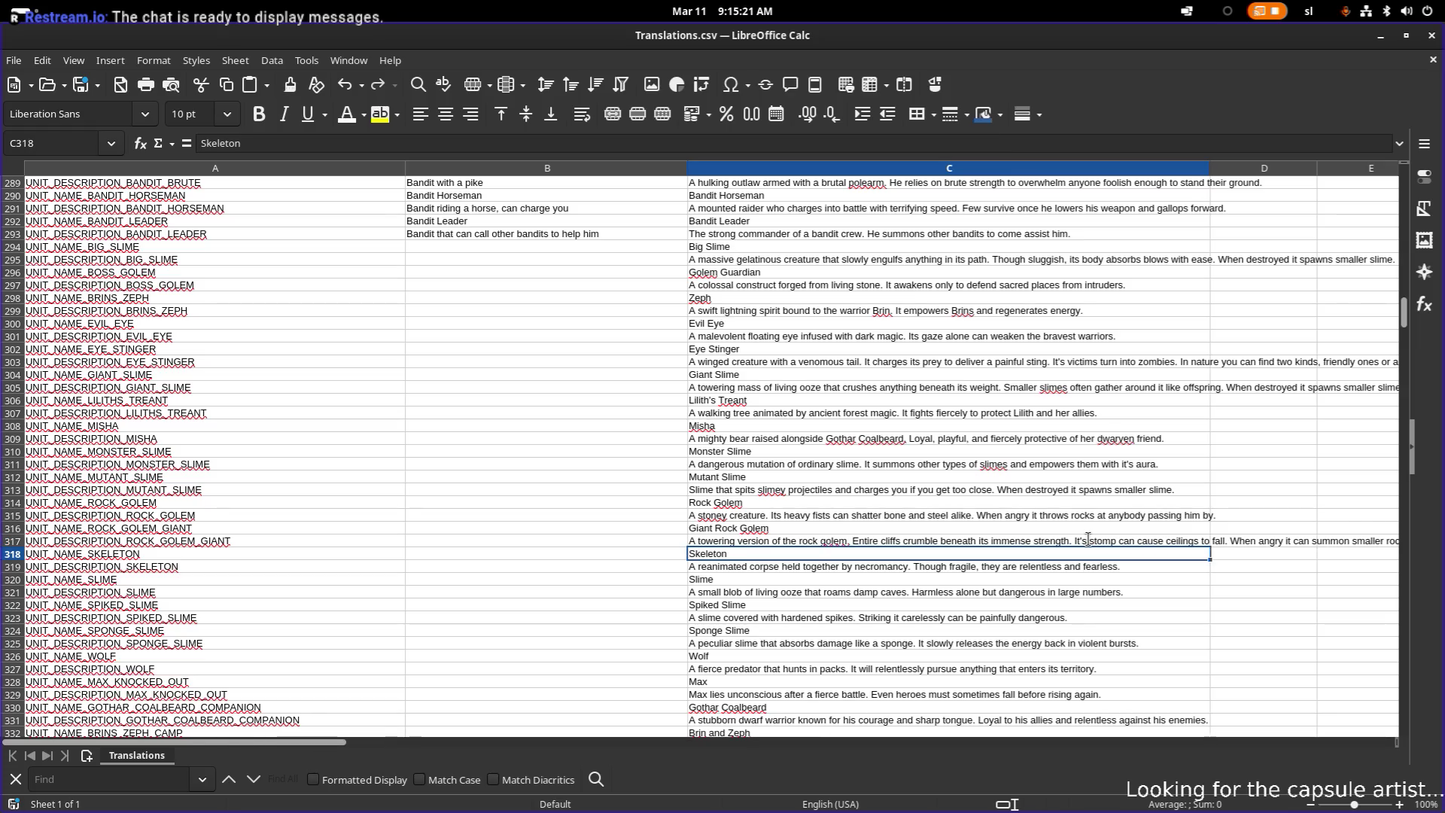
# - Replace 'corpse' with 'skeleton' in the Skeleton description in C319
pyautogui.click(866, 566)
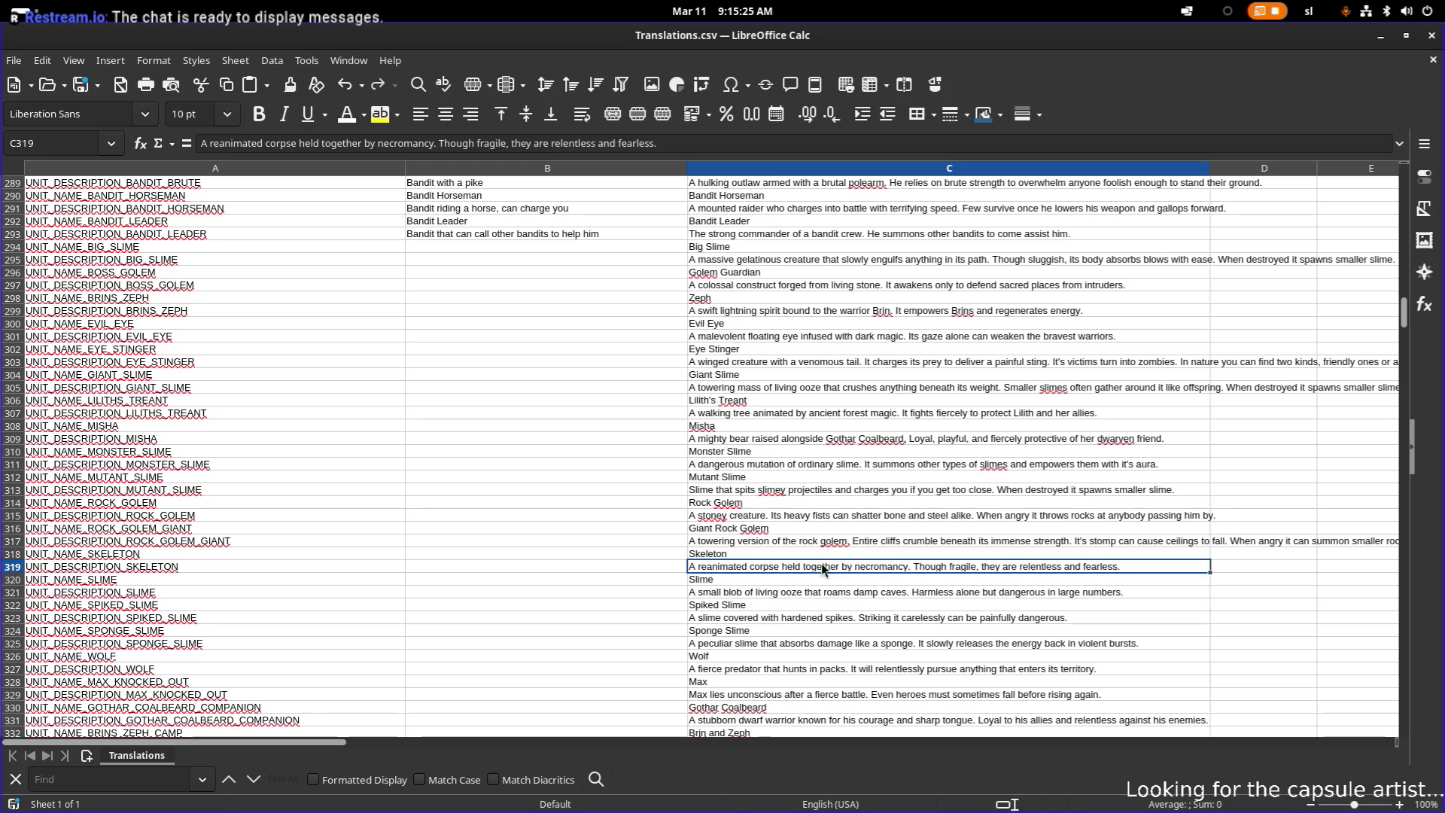
pyautogui.doubleClick(796, 566)
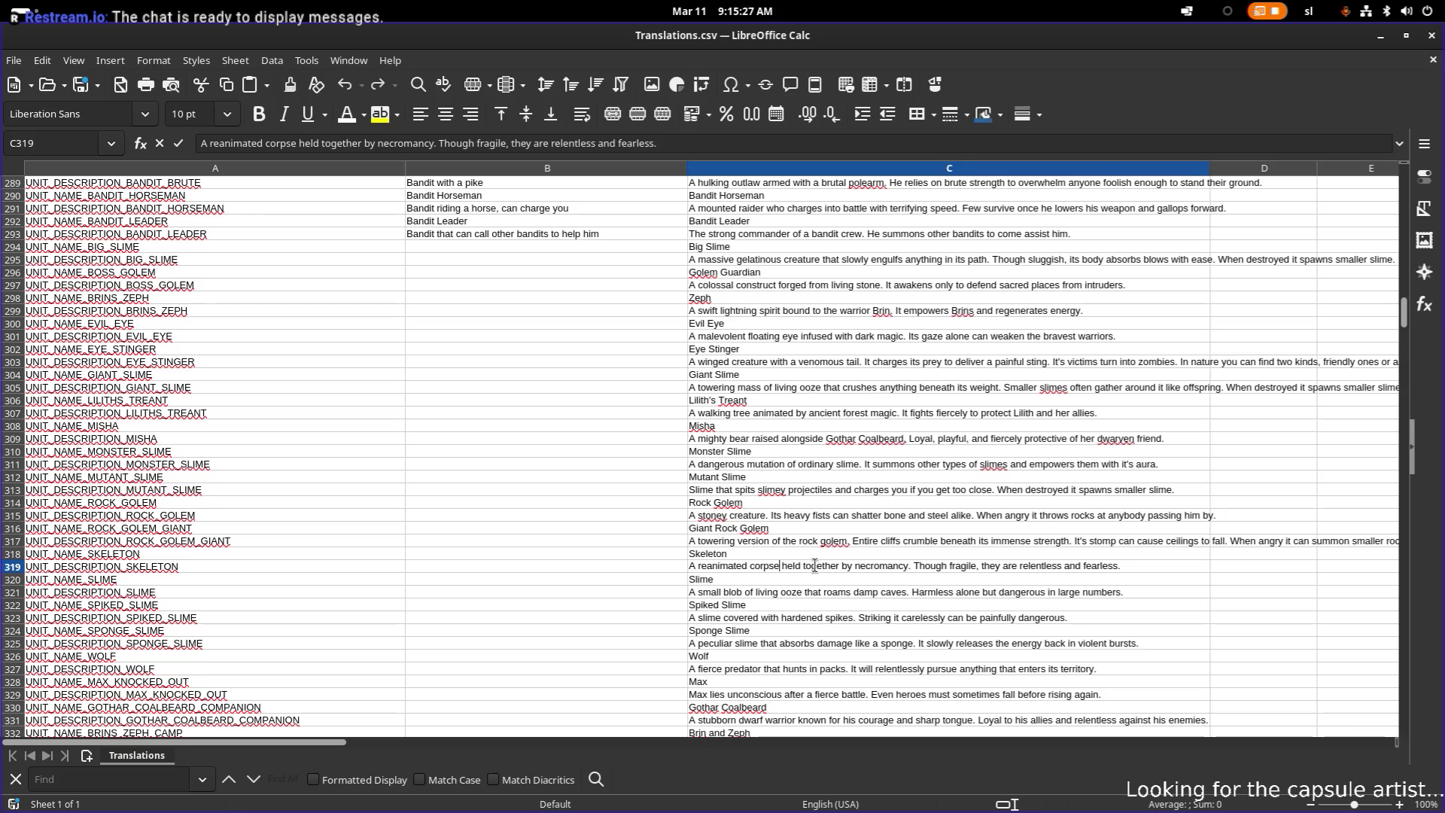
pyautogui.doubleClick(767, 566)
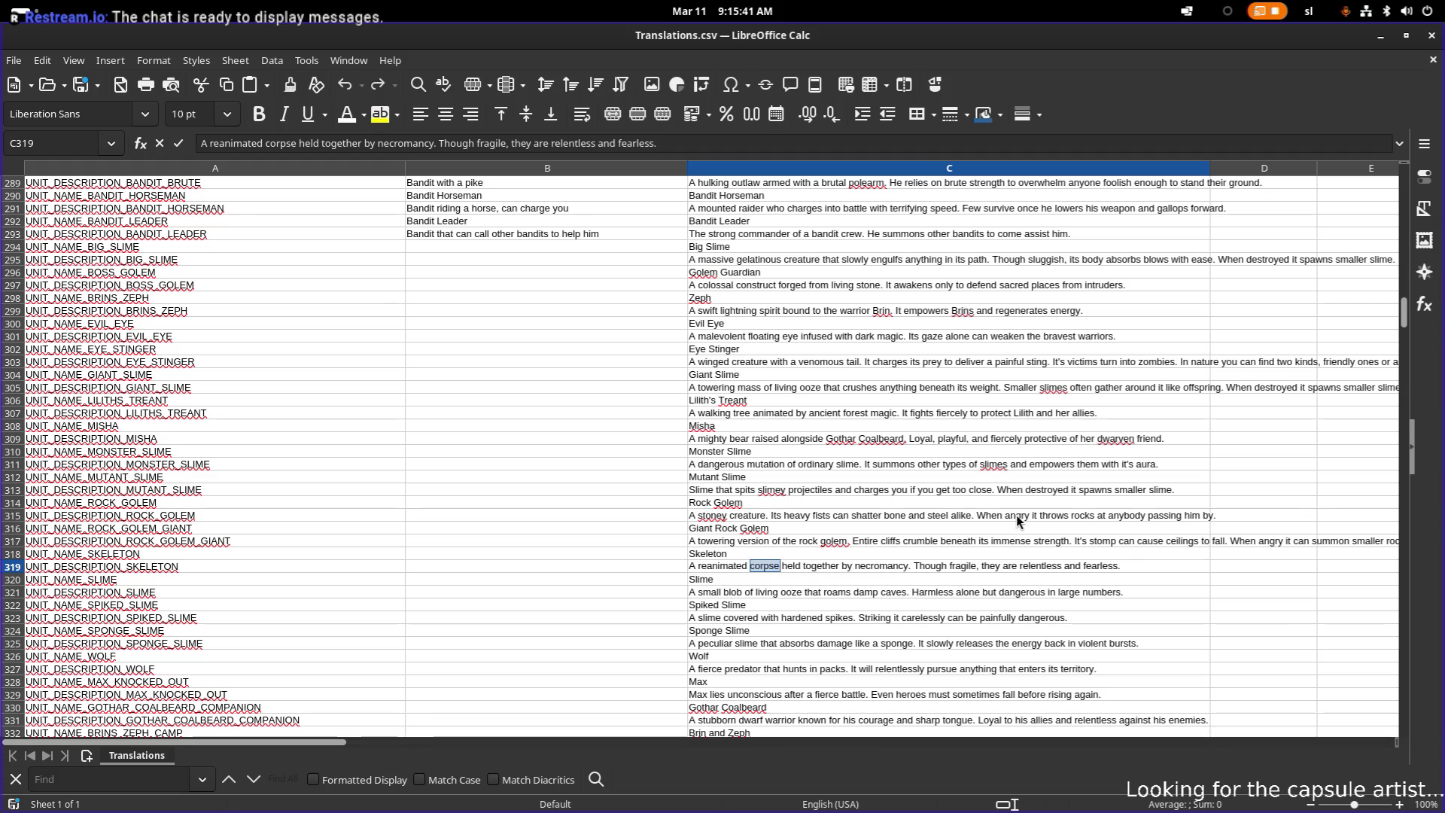
pyautogui.press('Right')
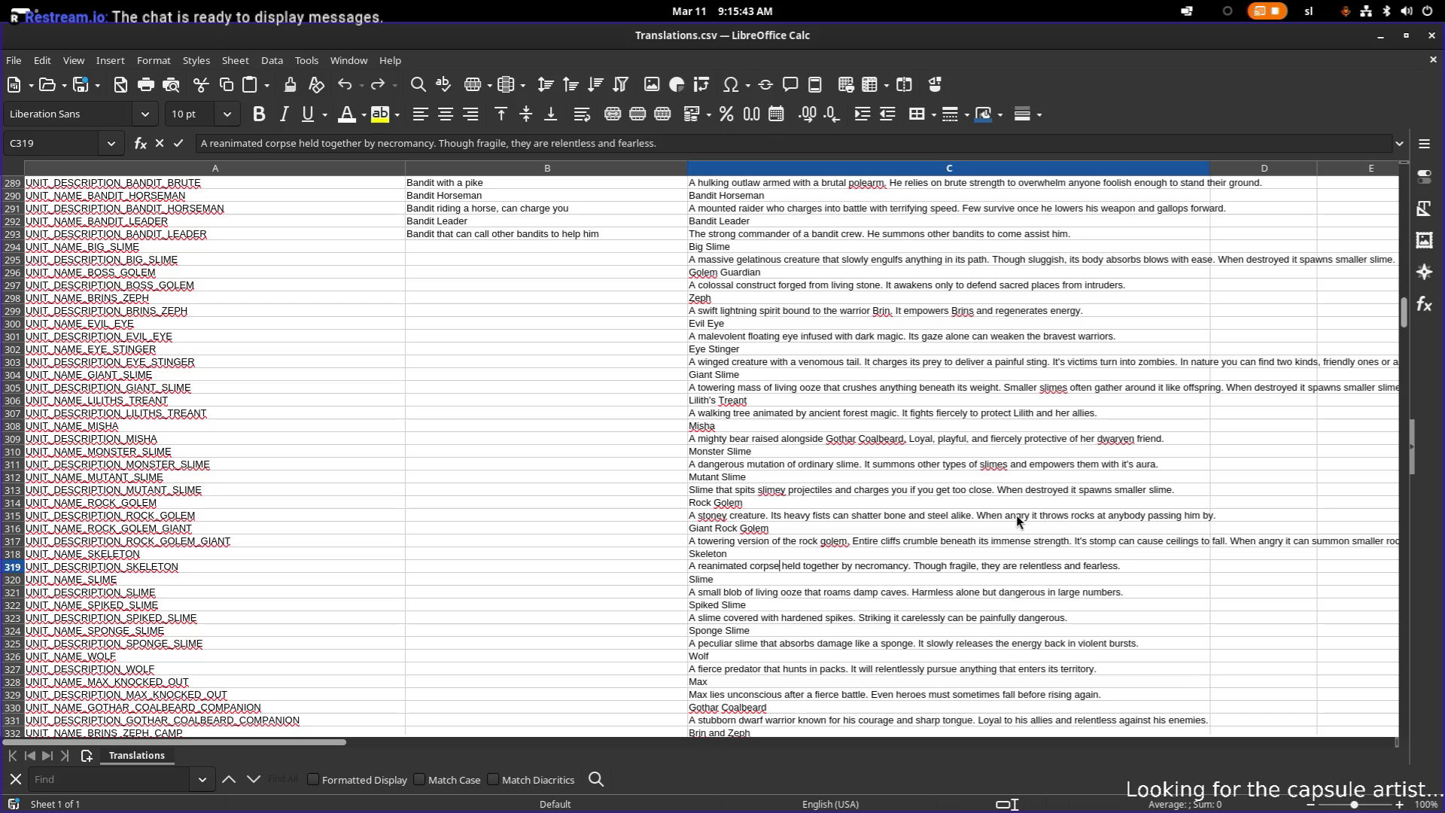
pyautogui.hotkey('ctrl', 'shift', 'Left')
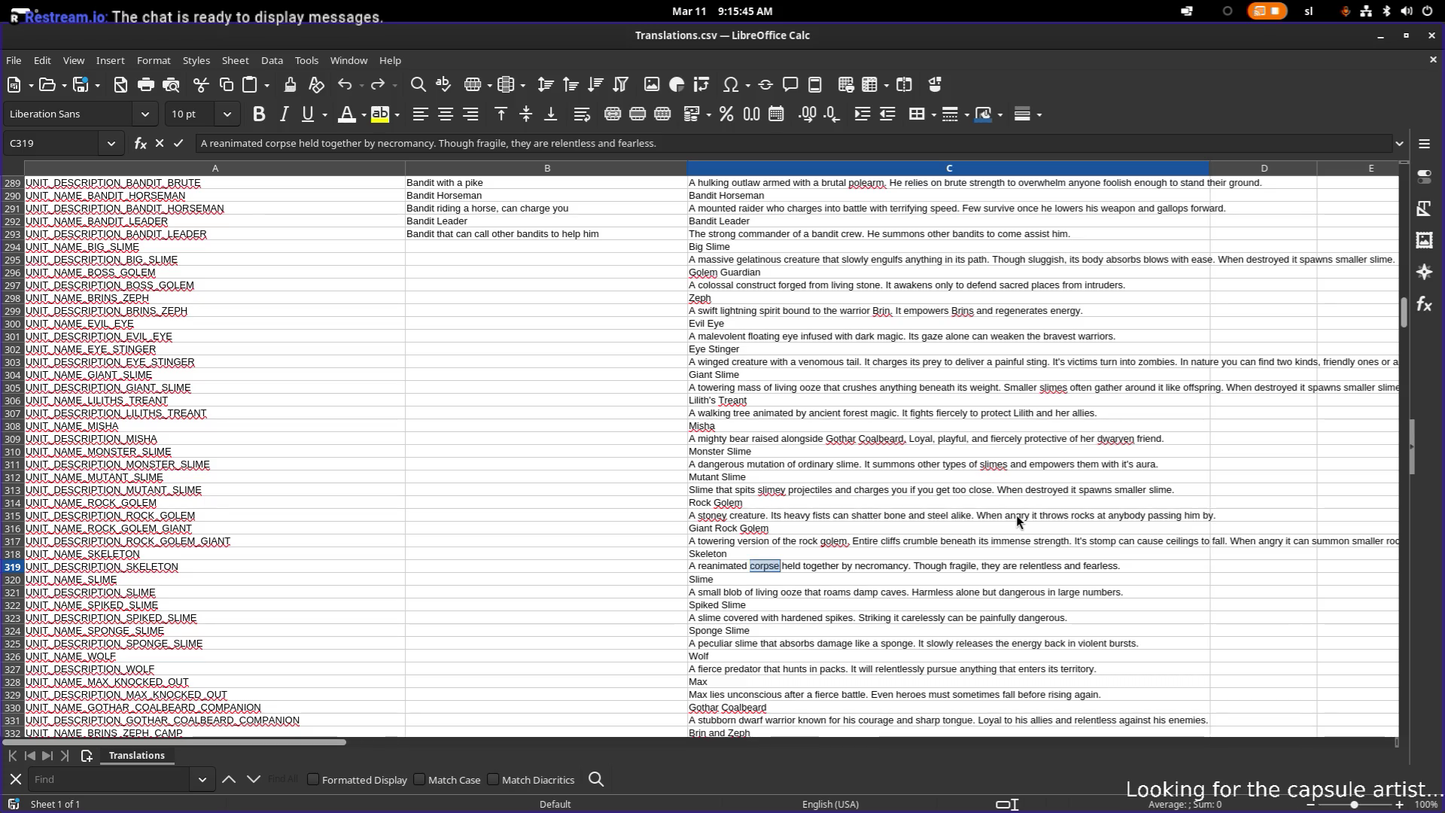
pyautogui.write('skeleton')
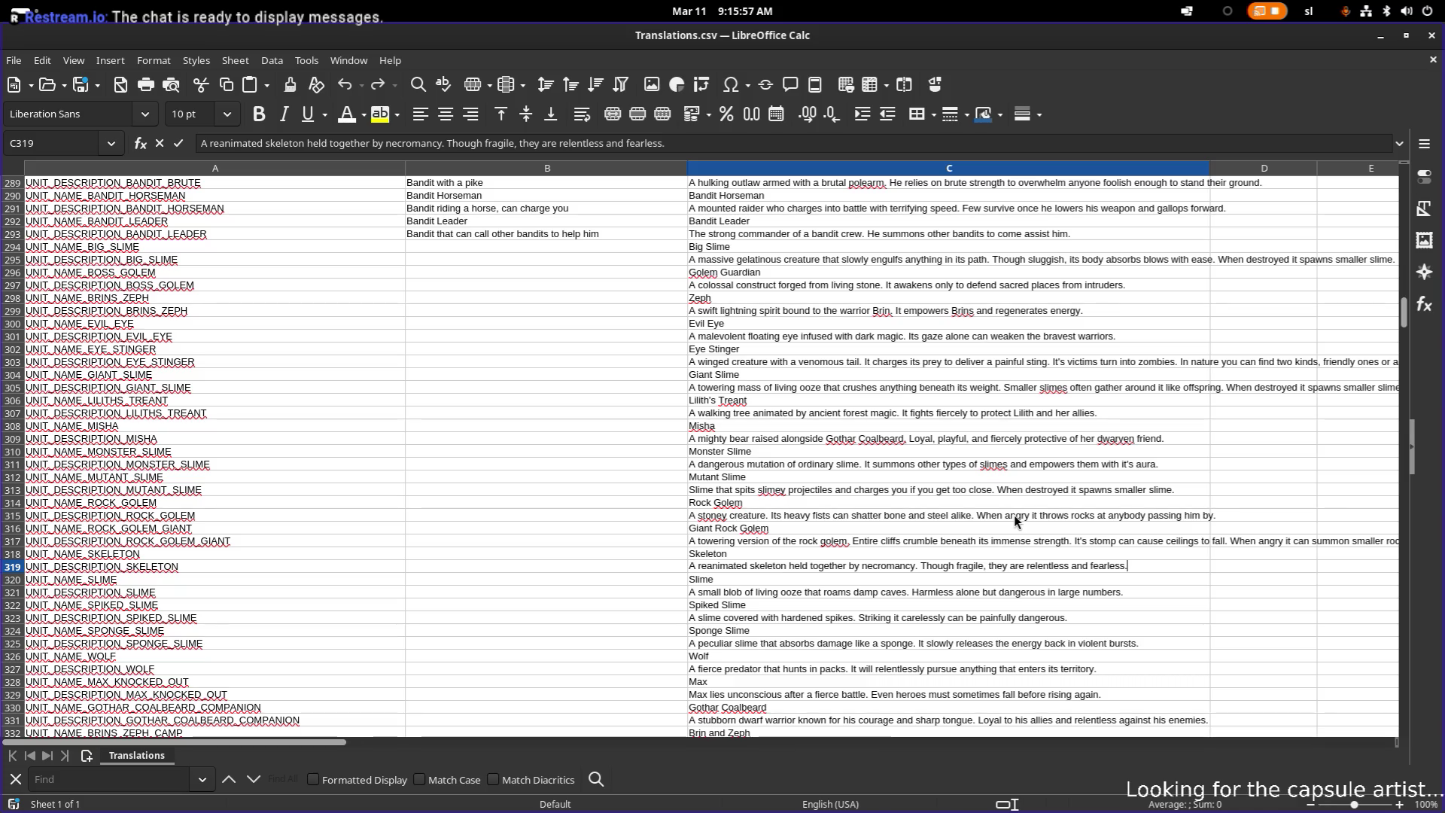
pyautogui.press('Return')
# - Change the Slime description in C321 from 'roams damp caves' to 'roams forests and caves'
pyautogui.press('Down')
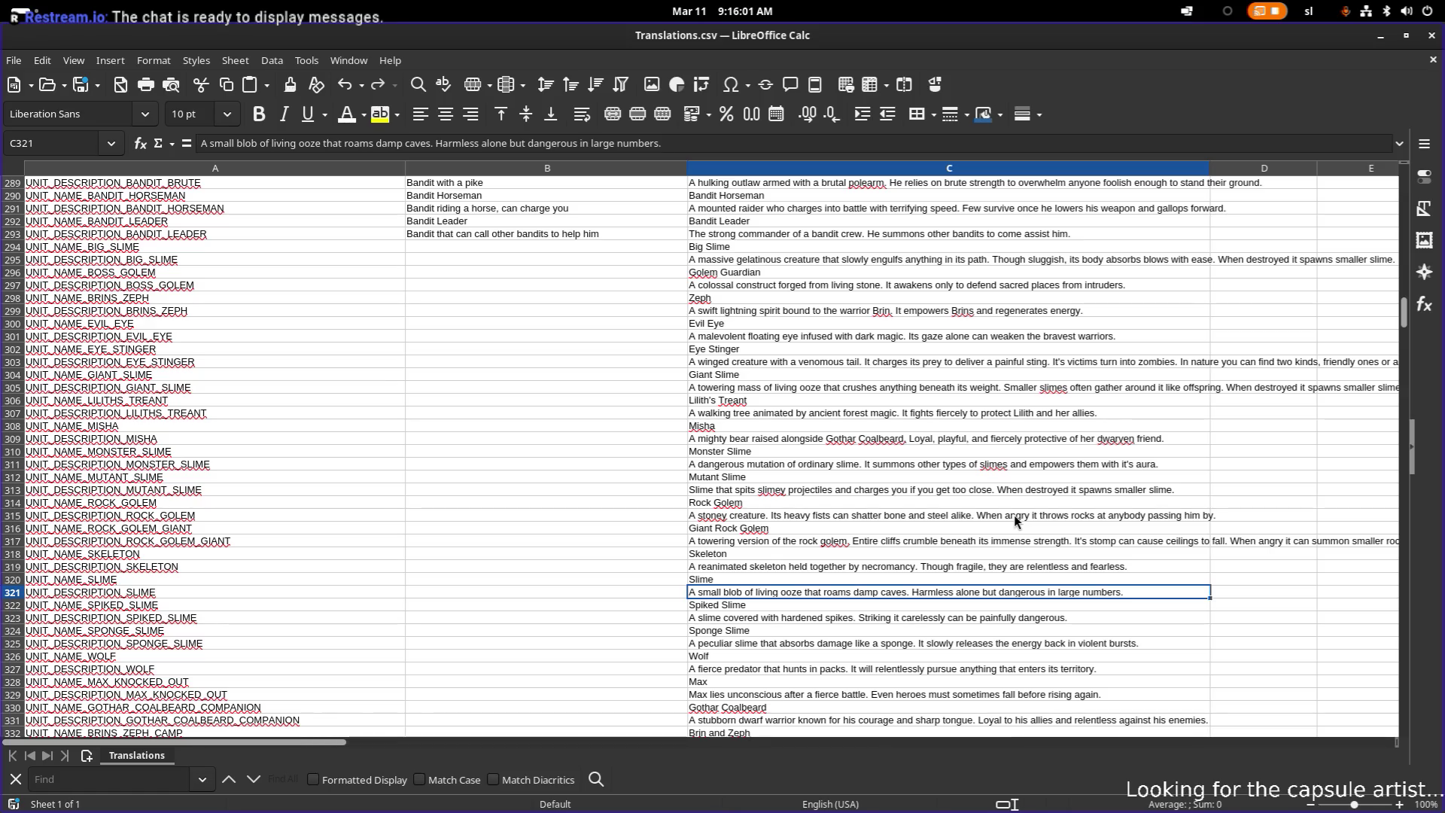
pyautogui.press('F2')
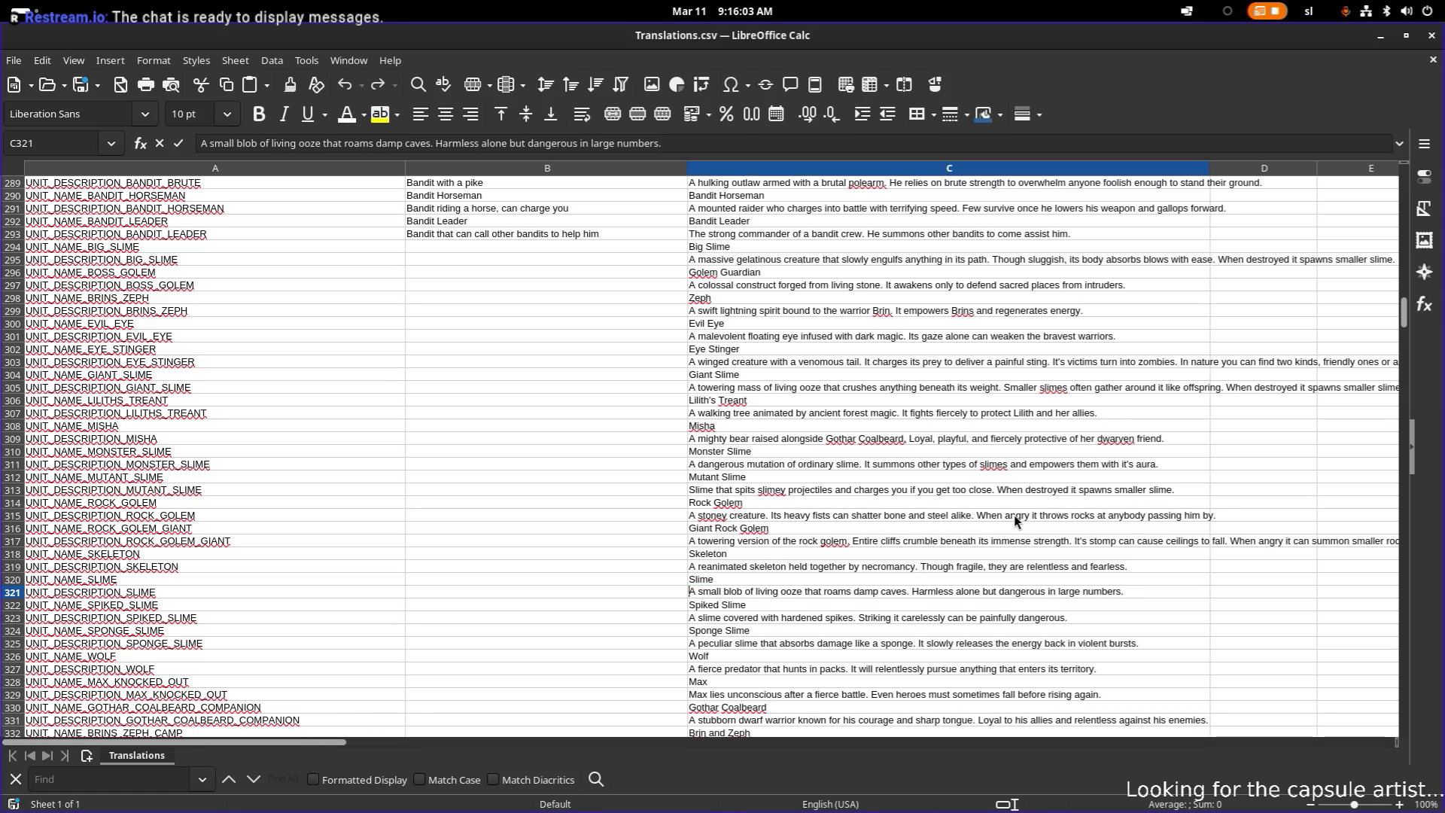
pyautogui.press('Right')
pyautogui.press('Right')
pyautogui.hotkey('ctrl', 'Right')
pyautogui.hotkey('ctrl', 'Right')
pyautogui.hotkey('ctrl', 'Right')
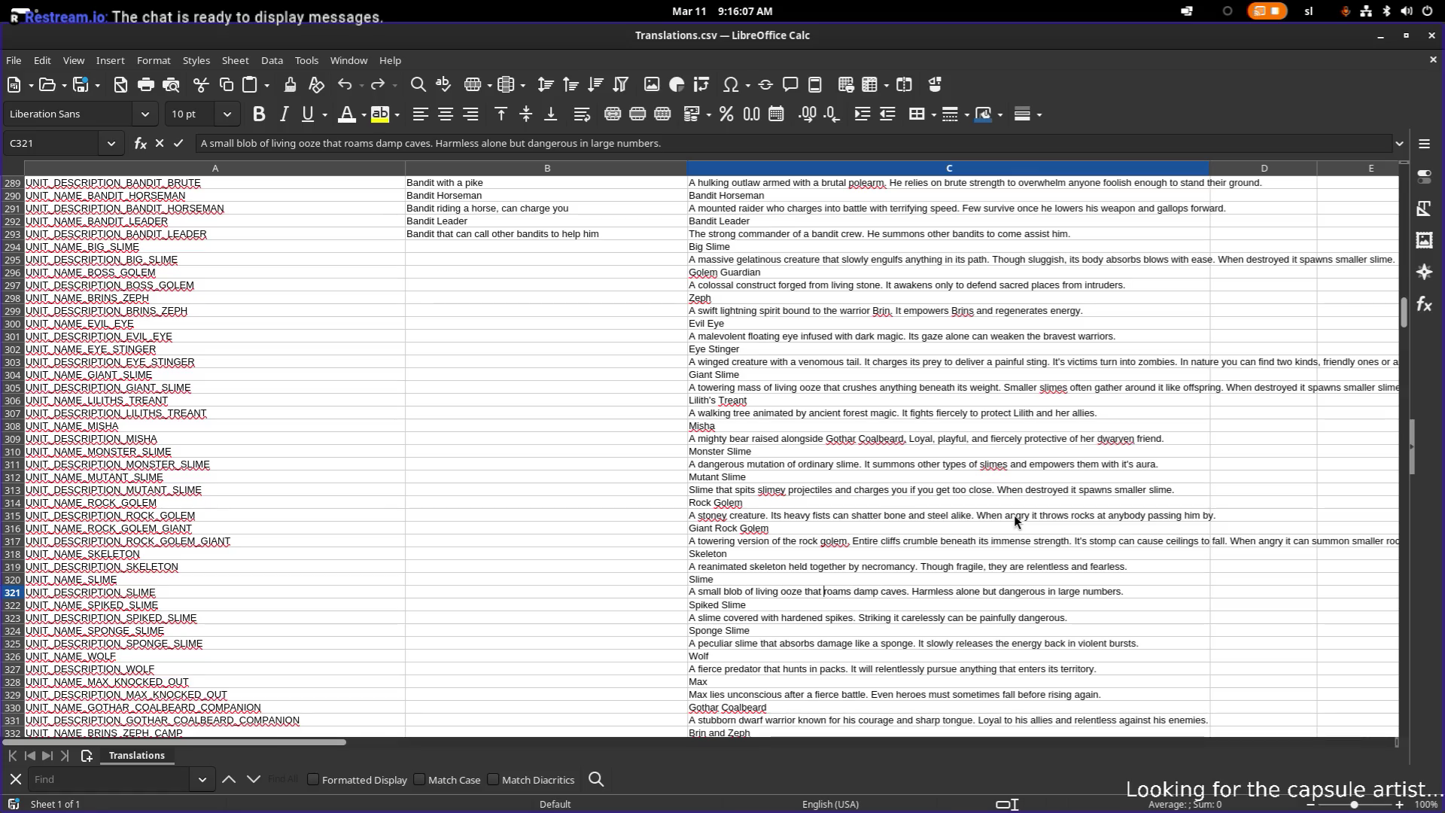
pyautogui.hotkey('ctrl', 'Right')
pyautogui.write('f orests and')
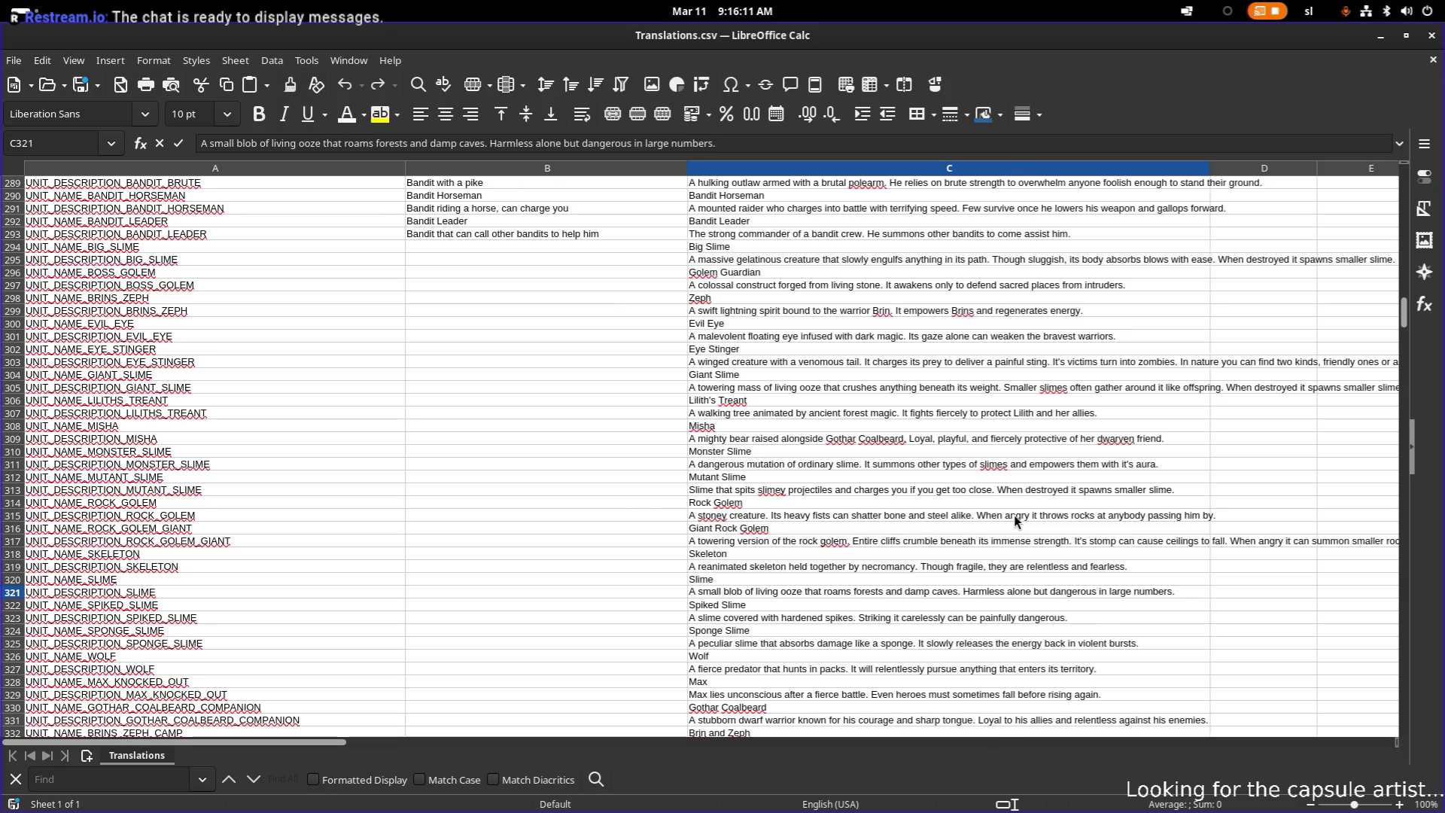
pyautogui.press('Right')
pyautogui.hotkey('ctrl', 'shift', 'Right')
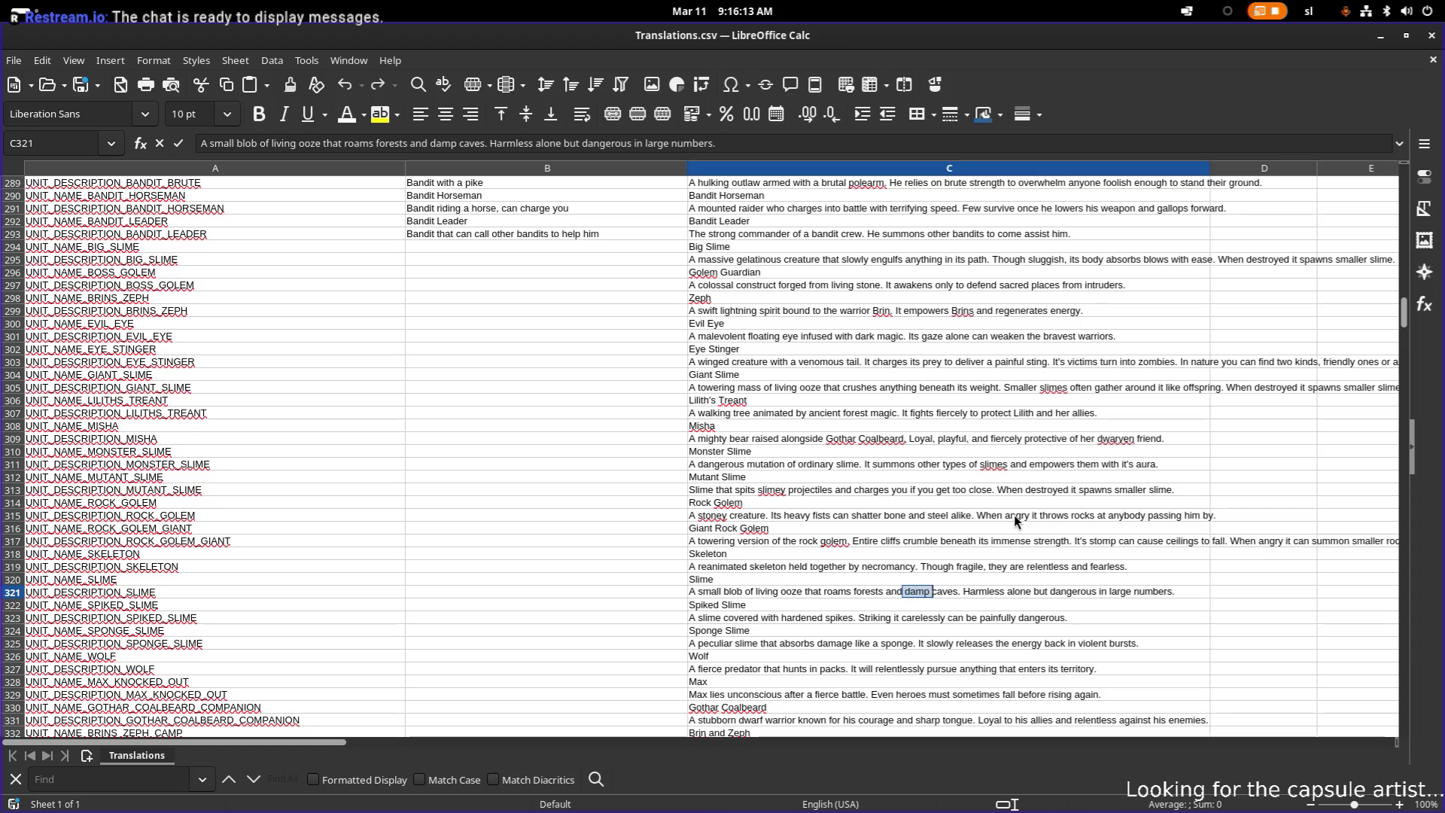
pyautogui.hotkey('shift', 'Left')
pyautogui.press('BackSpace')
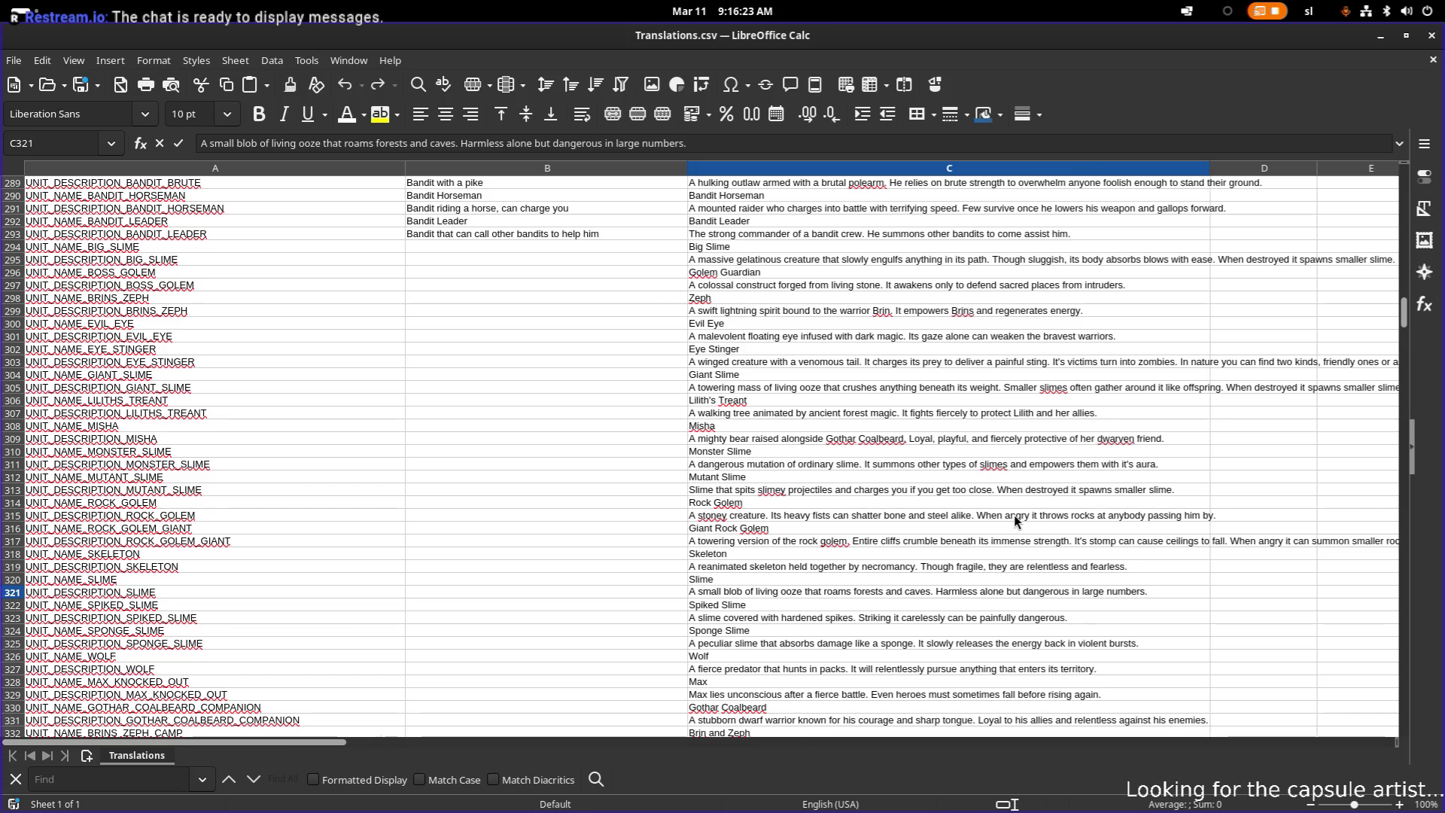
pyautogui.press('Return')
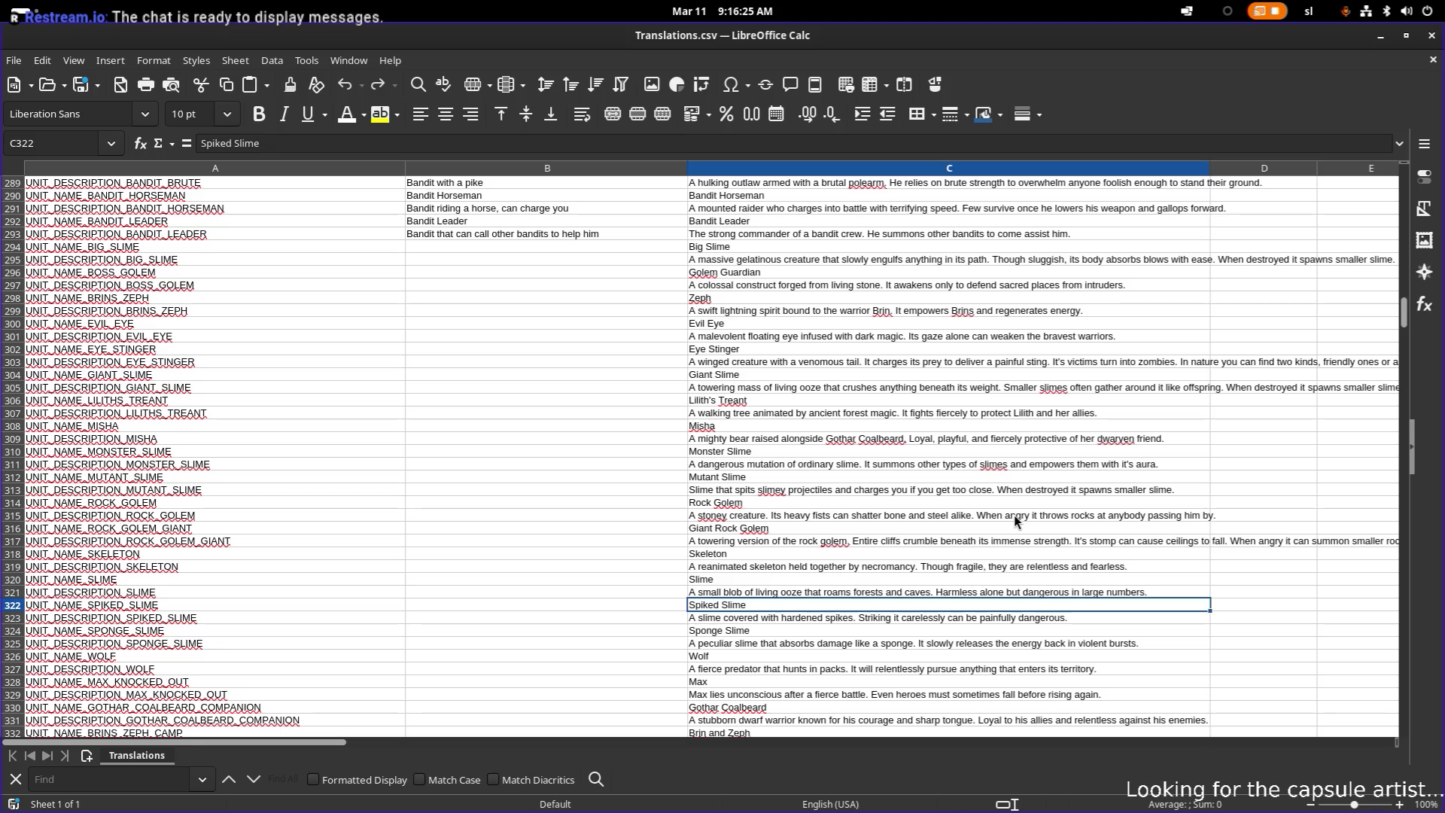
# - Append 'It shoots its spikes.' to the Spiked Slime description in C323
pyautogui.press('Down')
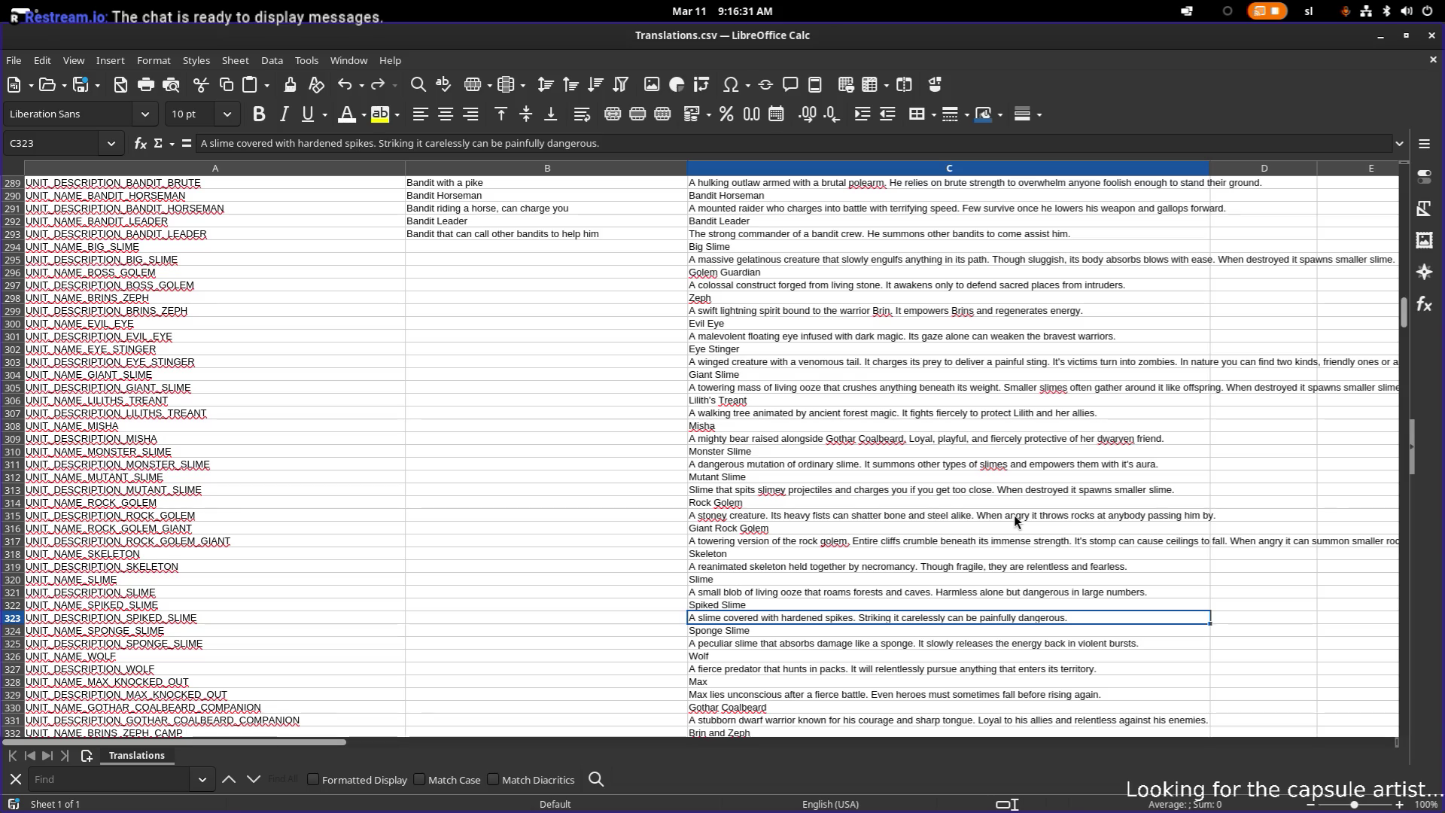
pyautogui.press('F2')
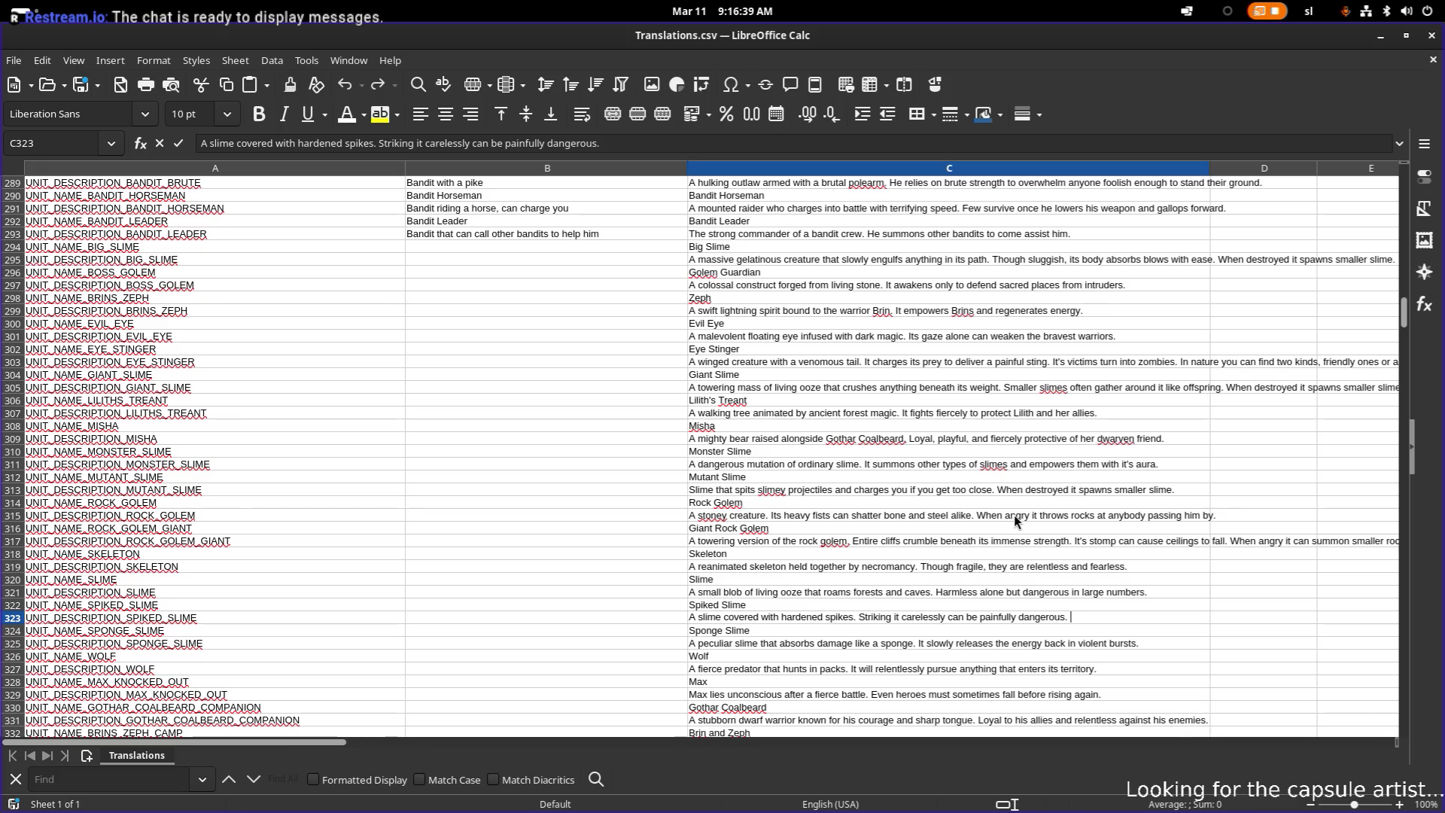
pyautogui.write('I')
pyautogui.write(' shoots i')
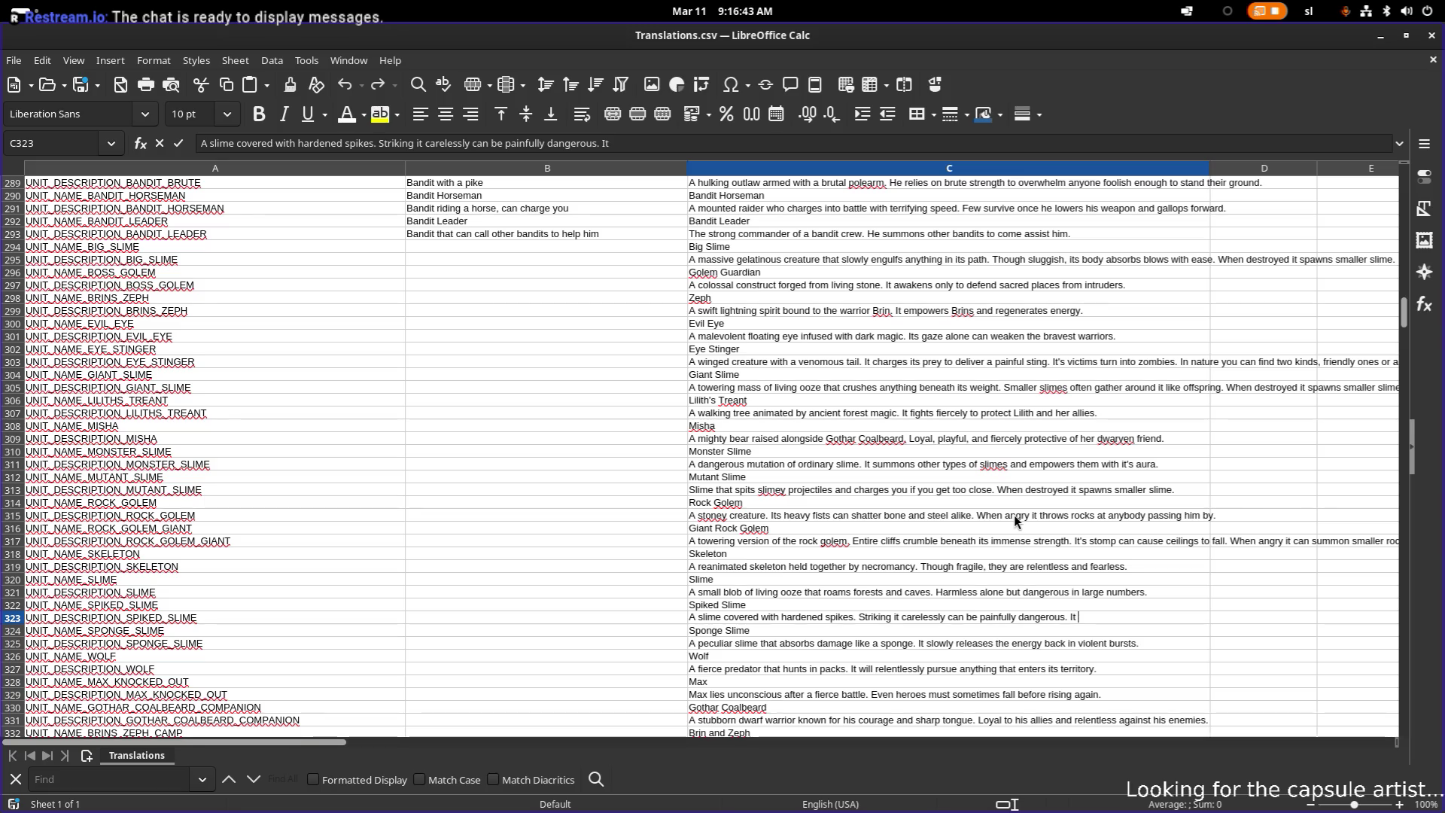
pyautogui.write('t s ')
pyautogui.write('spikes.')
pyautogui.press('Return')
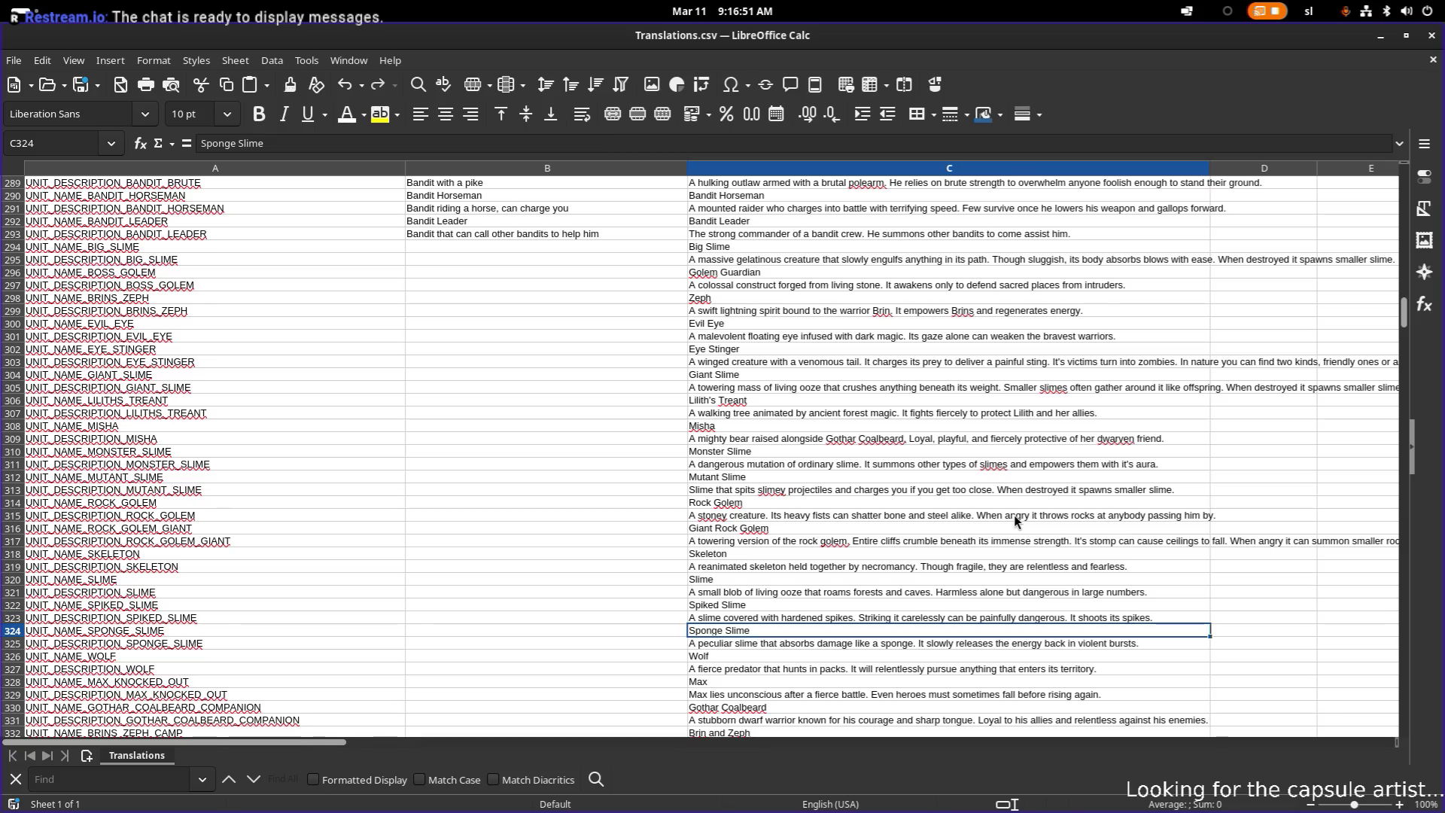
pyautogui.press('Down')
pyautogui.press('Up')
# - Replace the Sponge Slime description's ending with 'You know... just like a training dummy.'
pyautogui.press('Down')
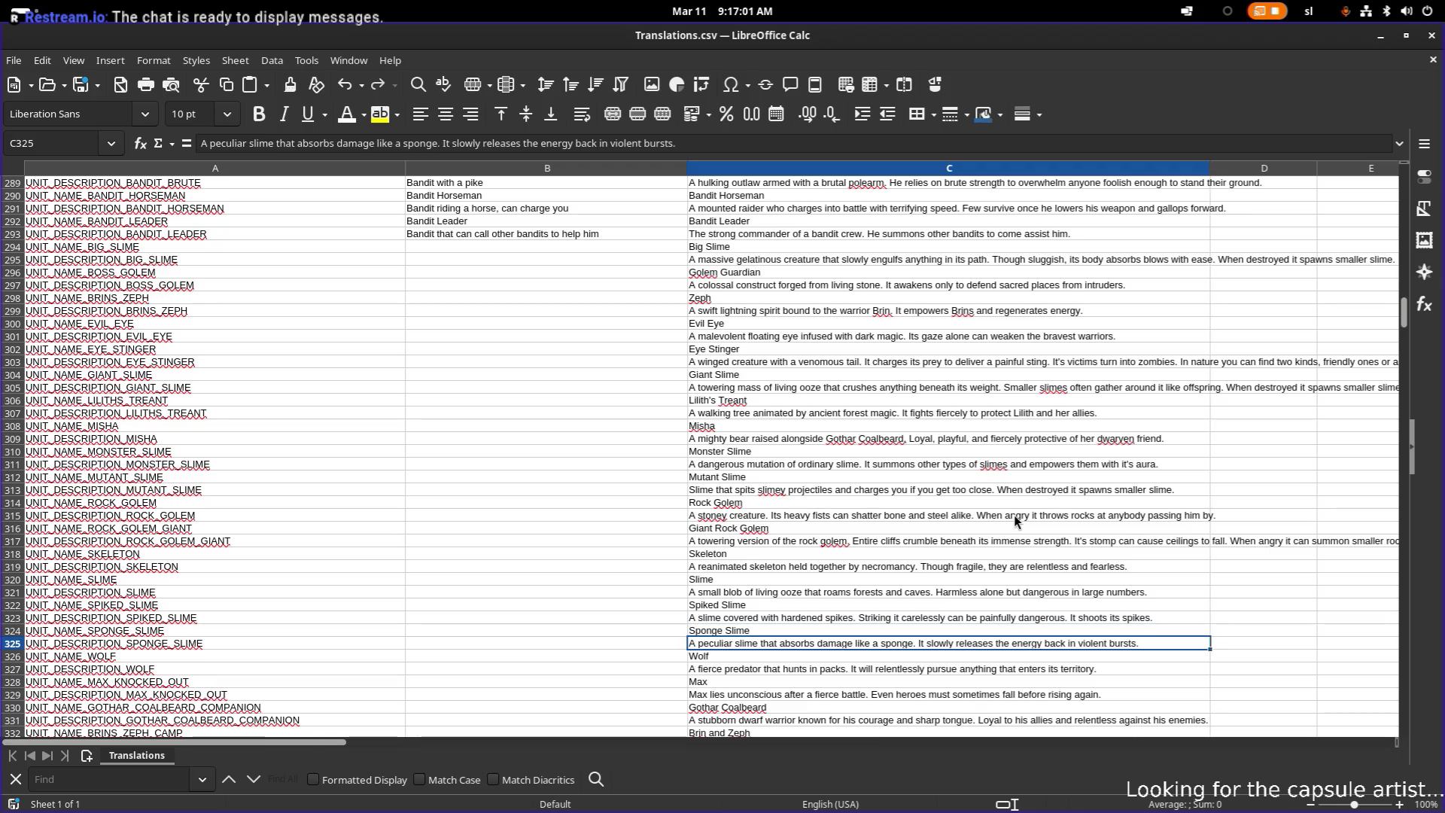
pyautogui.press('F2')
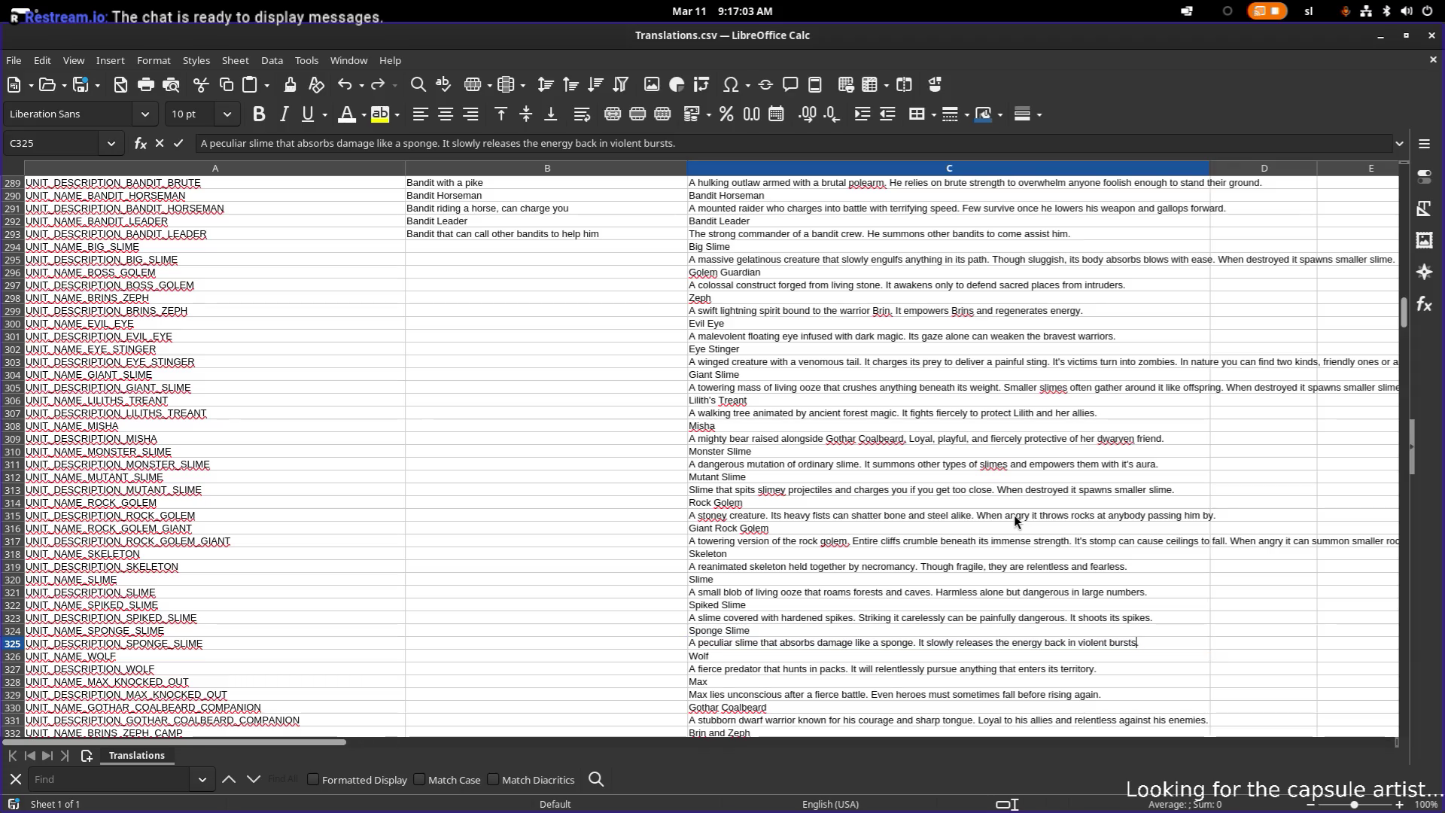
pyautogui.hotkey('ctrl', 'shift', 'Left')
pyautogui.hotkey('ctrl', 'shift', 'Left')
pyautogui.hotkey('ctrl', 'shift', 'Left')
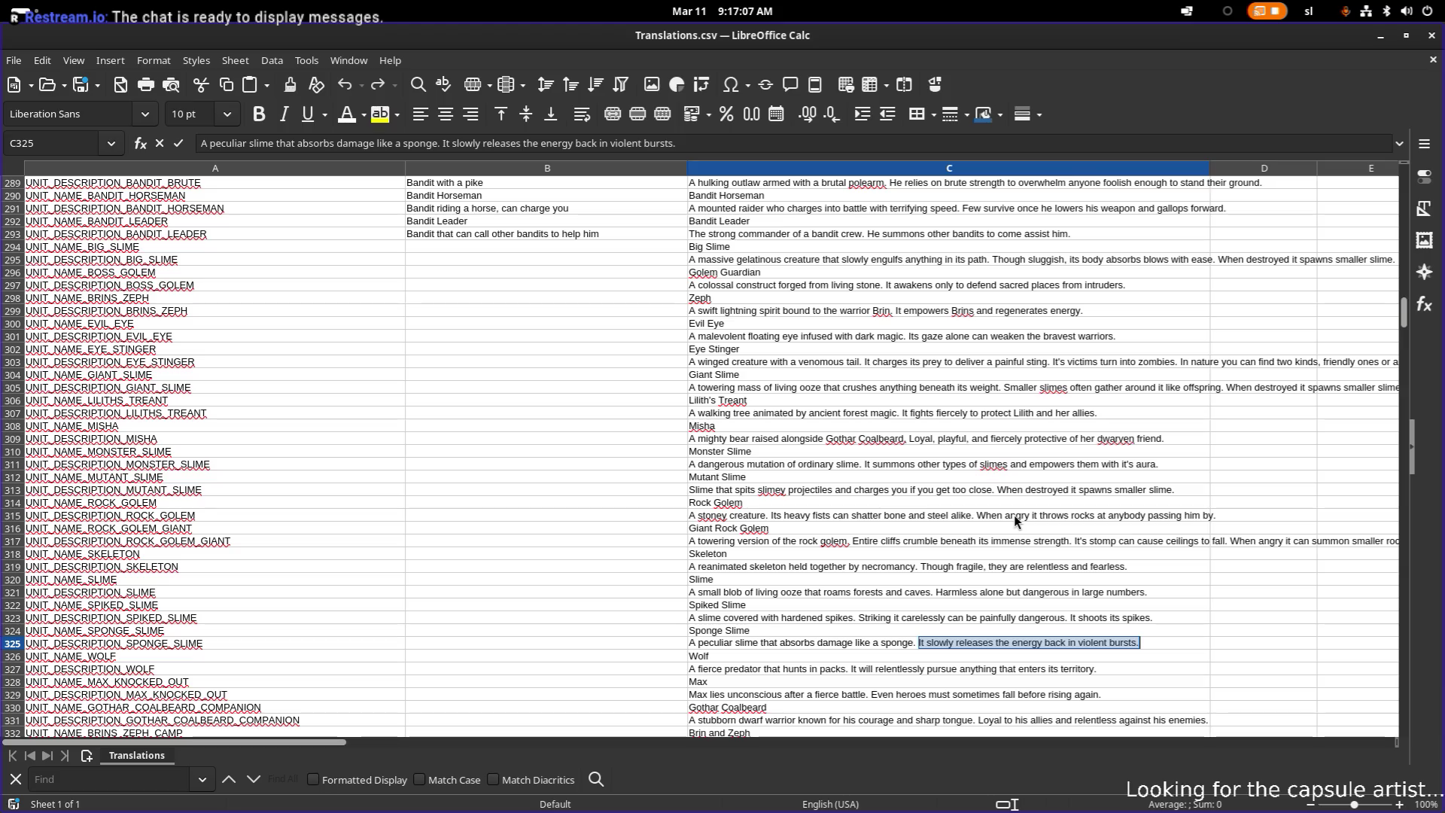
pyautogui.write('You')
pyautogui.write(' know... jus')
pyautogui.write('t like ')
pyautogui.write('a training ')
pyautogui.write('dummy.')
pyautogui.press('Return')
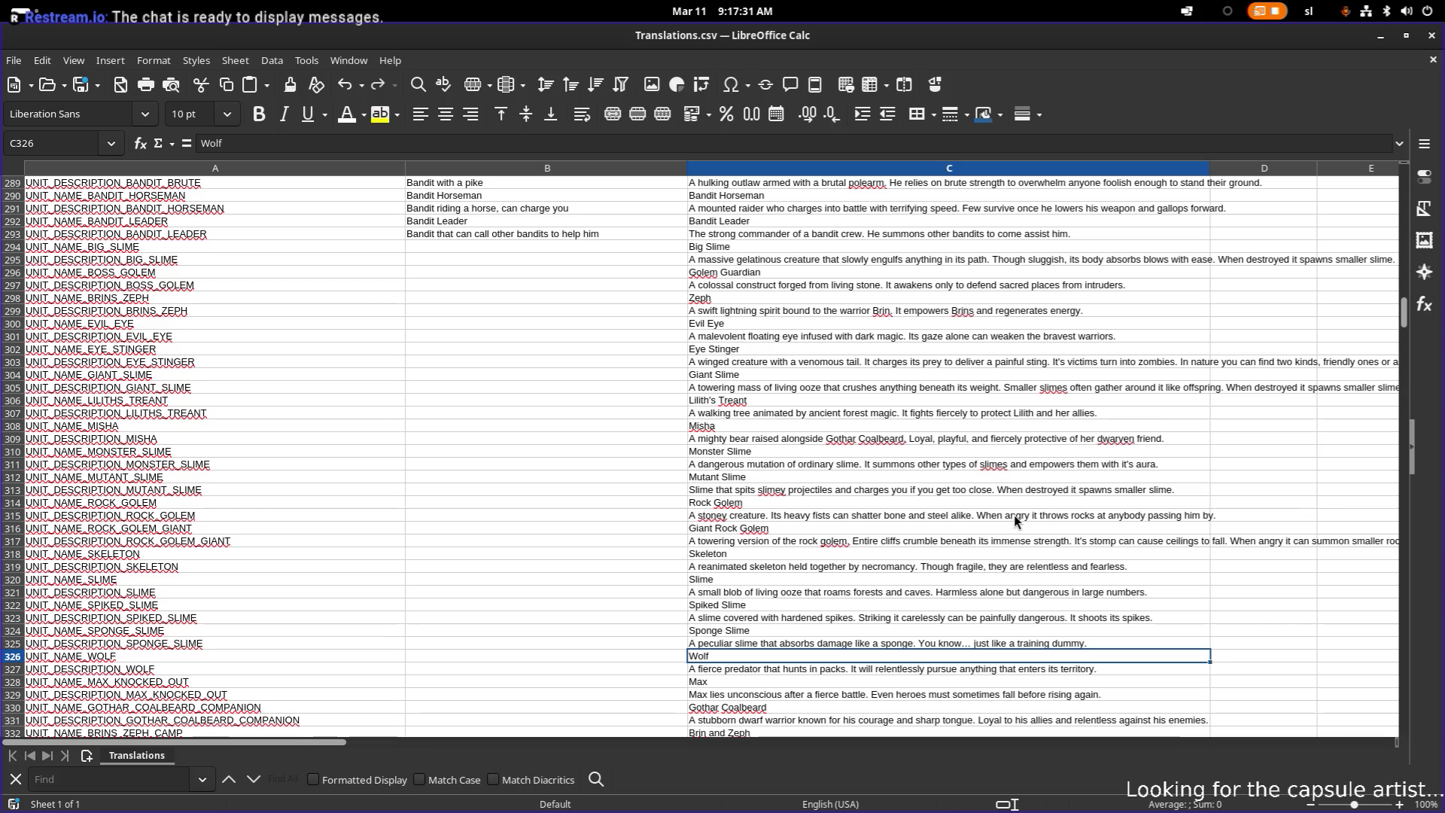
# - Scroll down to the camp entries and trim the C332 camp name from 'Brin and Zeph' to 'Zeph'
pyautogui.scroll(-1, 1014, 519)
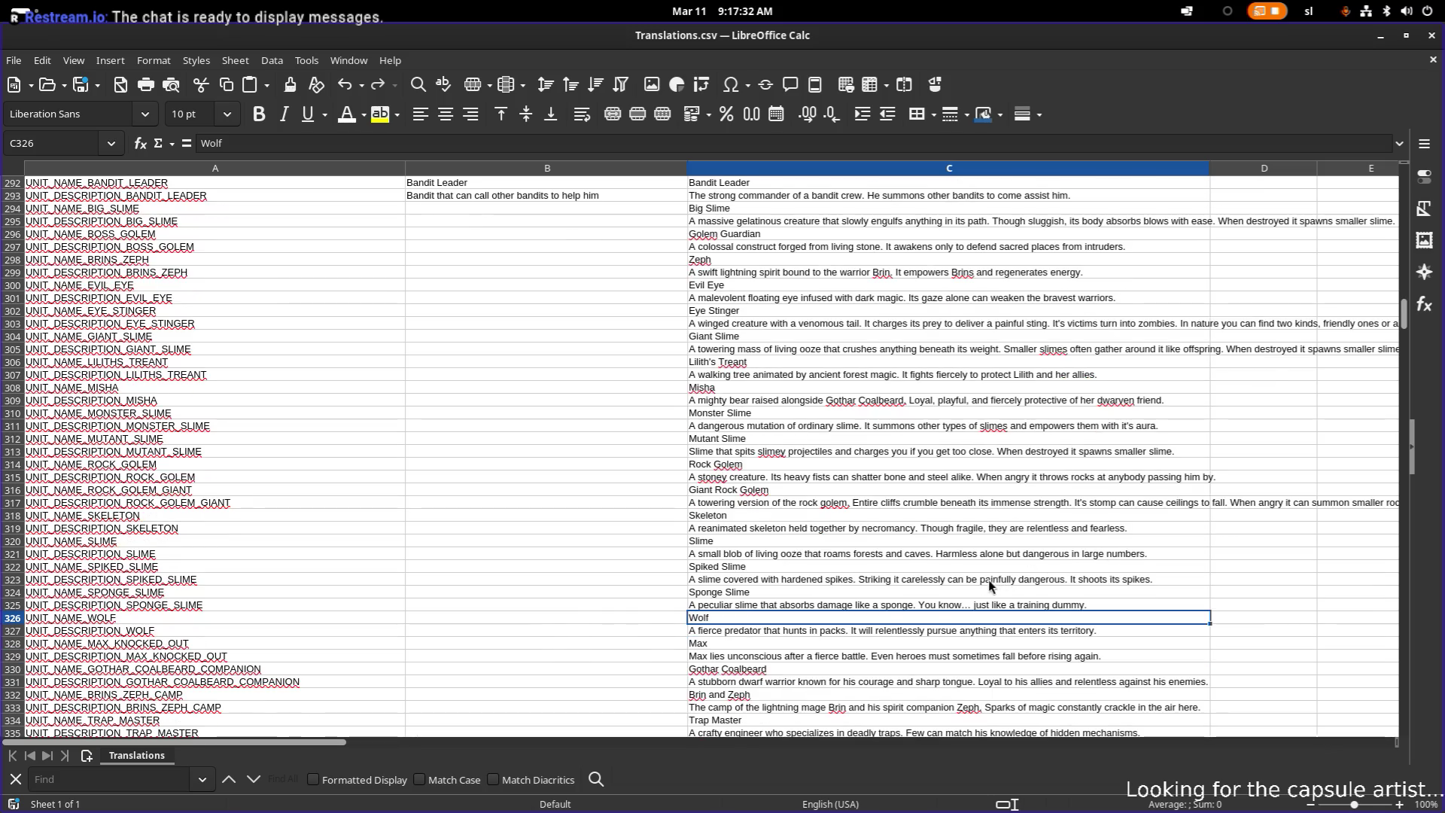
pyautogui.click(837, 656)
pyautogui.doubleClick(855, 654)
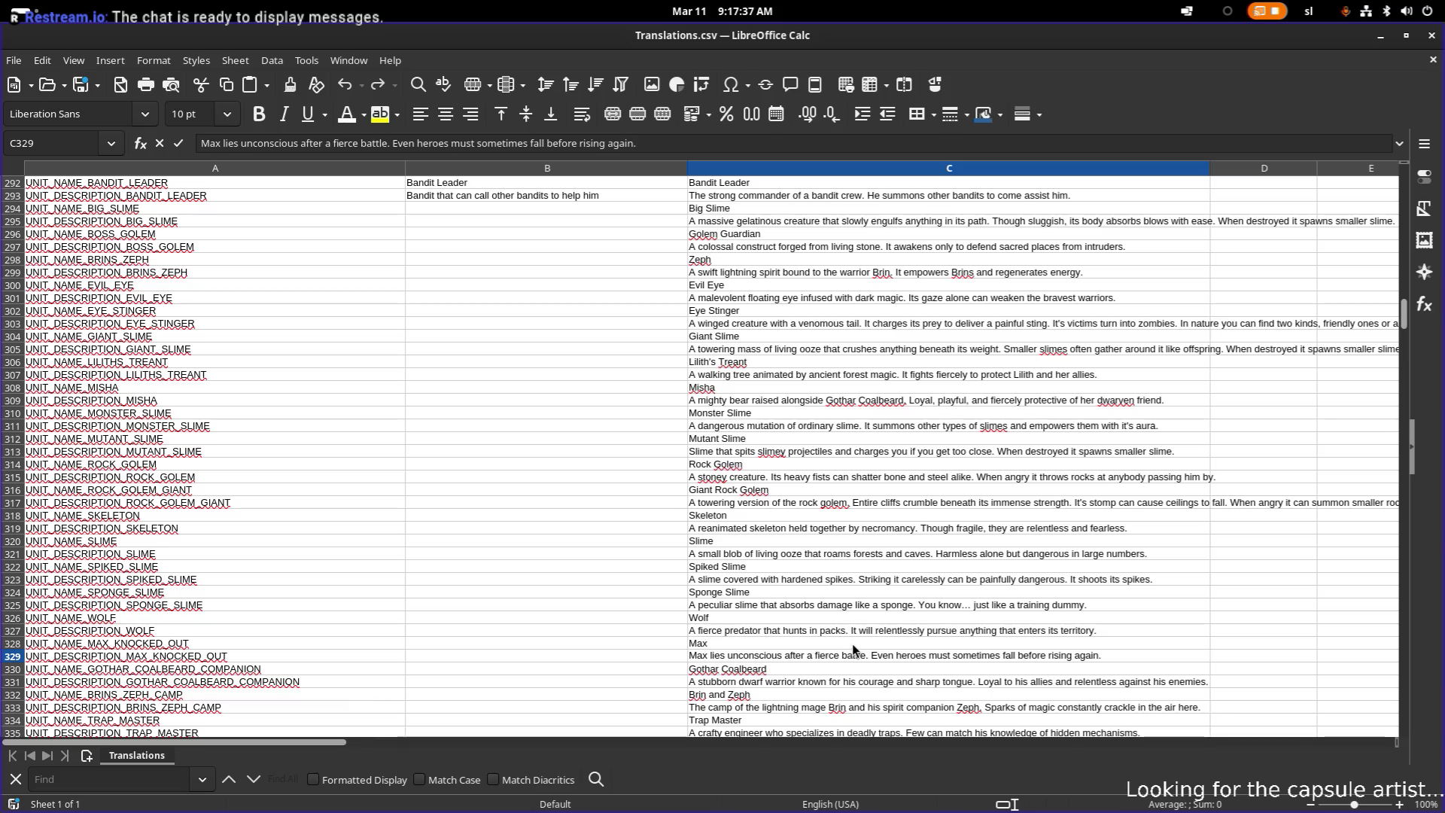
pyautogui.click(736, 643)
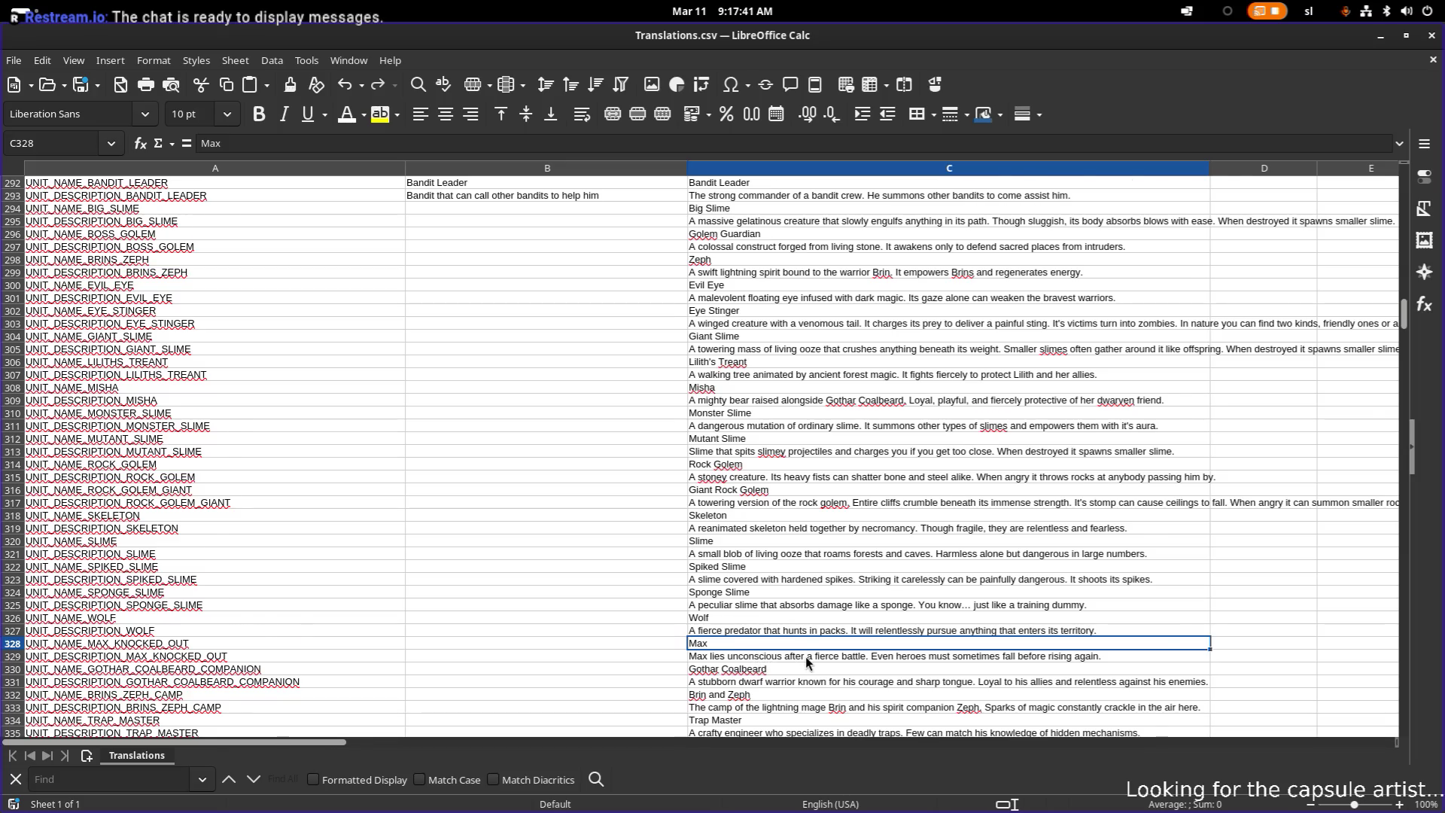
pyautogui.scroll(-2, 806, 656)
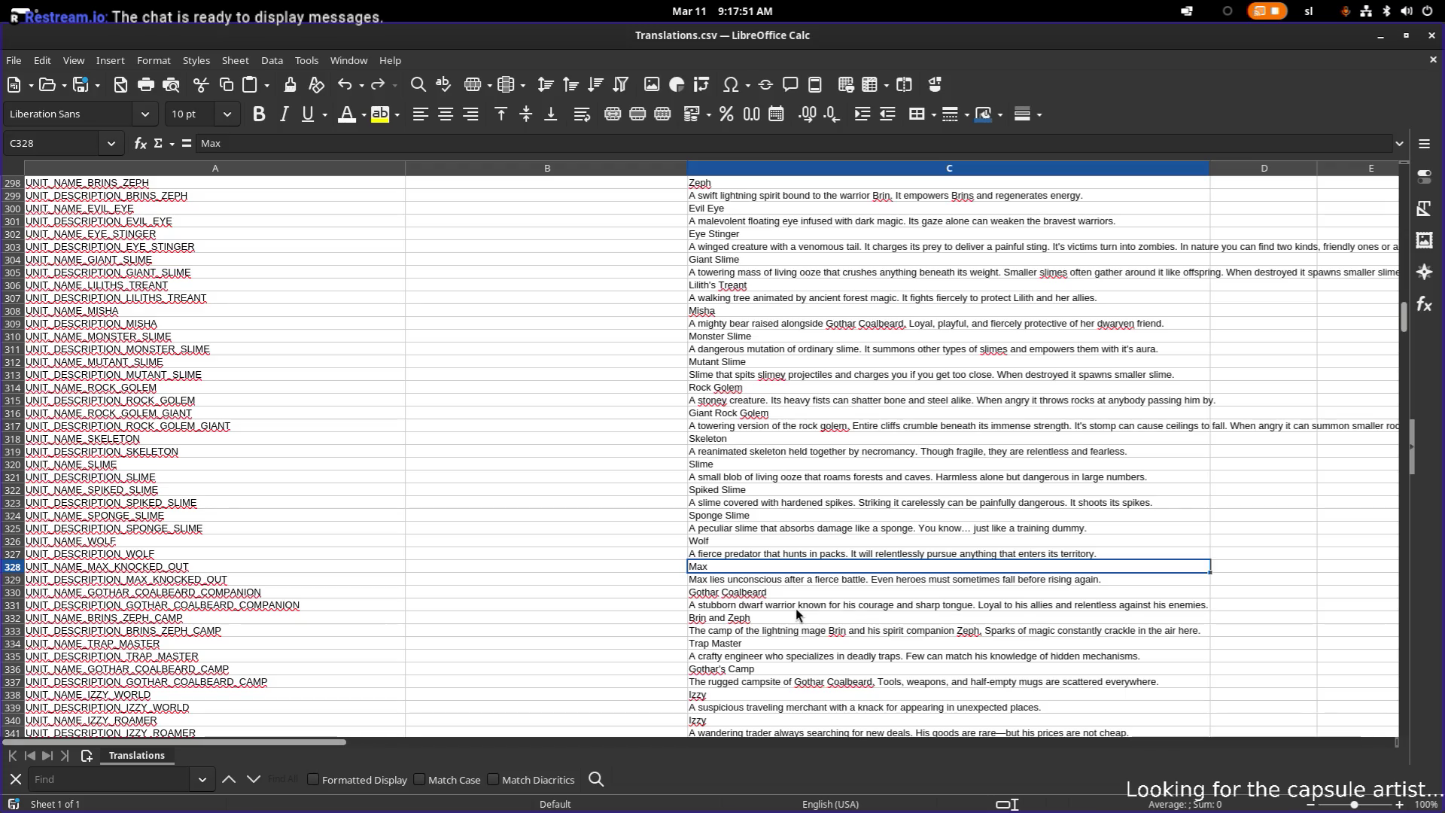
pyautogui.doubleClick(815, 604)
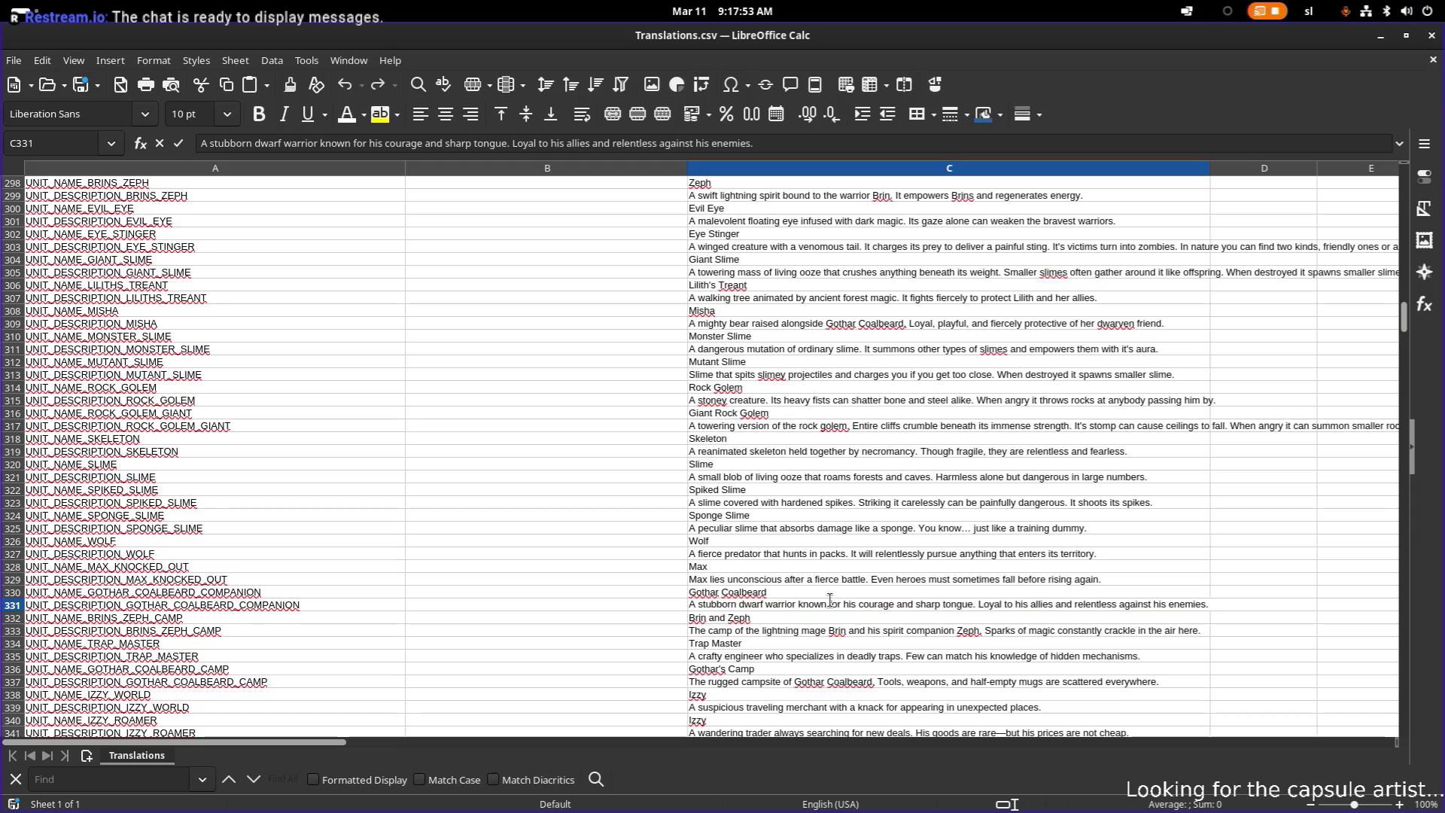
pyautogui.click(807, 615)
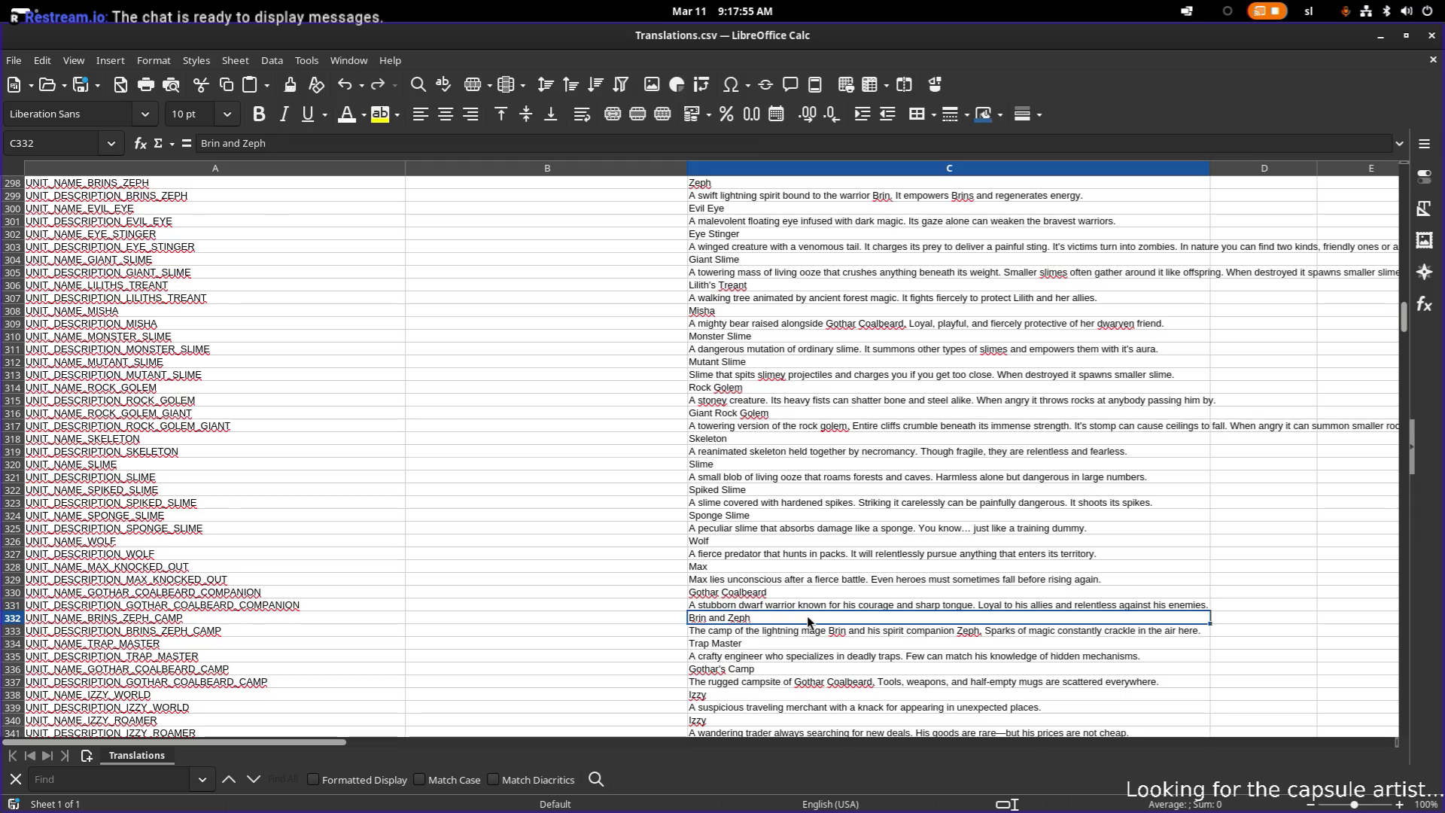
pyautogui.doubleClick(763, 616)
pyautogui.hotkey('ctrl', 'Left')
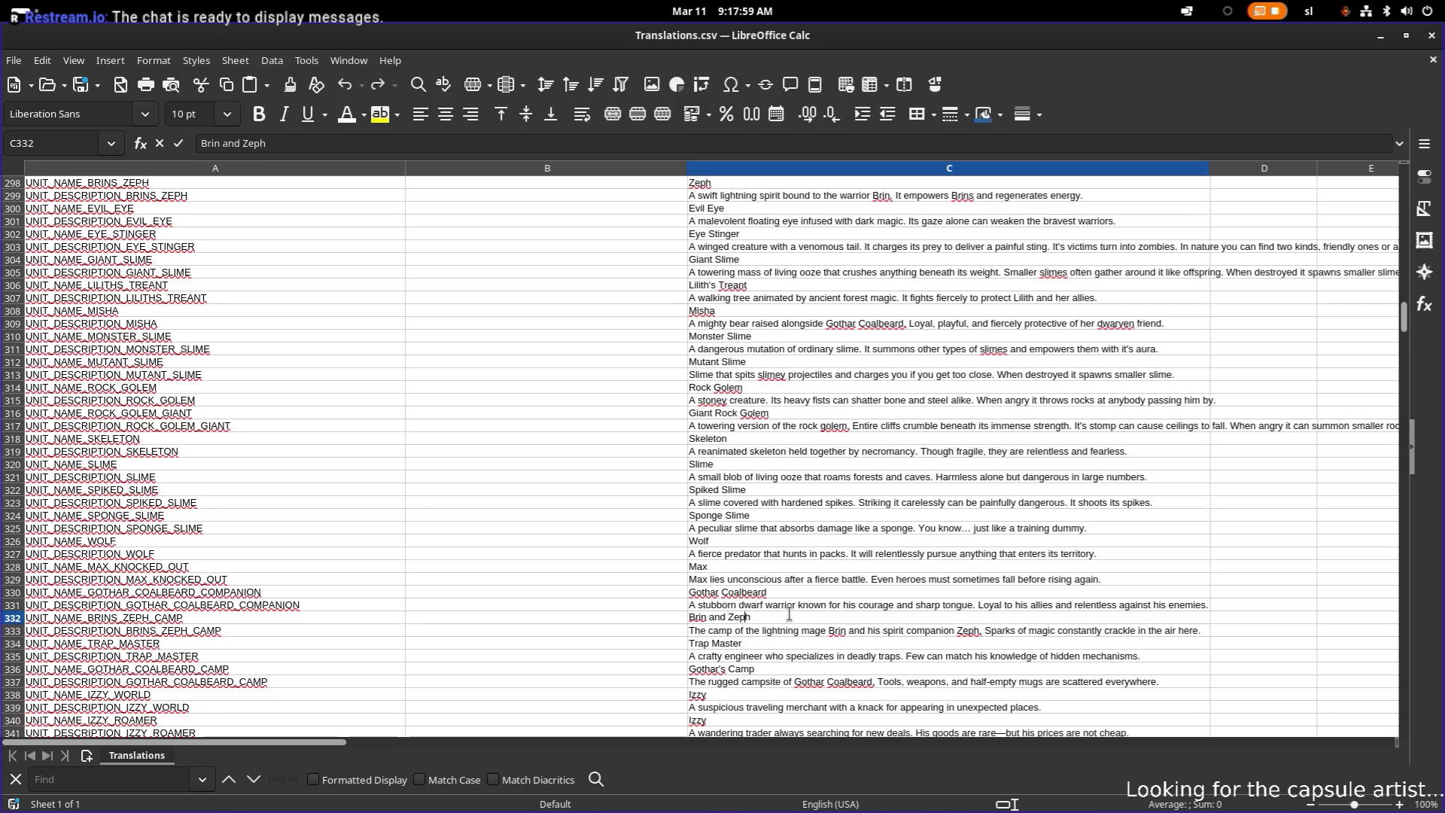
pyautogui.hotkey('shift', 'Home')
pyautogui.press('BackSpace')
pyautogui.press('Return')
# - Check C333's camp description without changing it, then select Zeph's description in C299 and C333
pyautogui.press('F2')
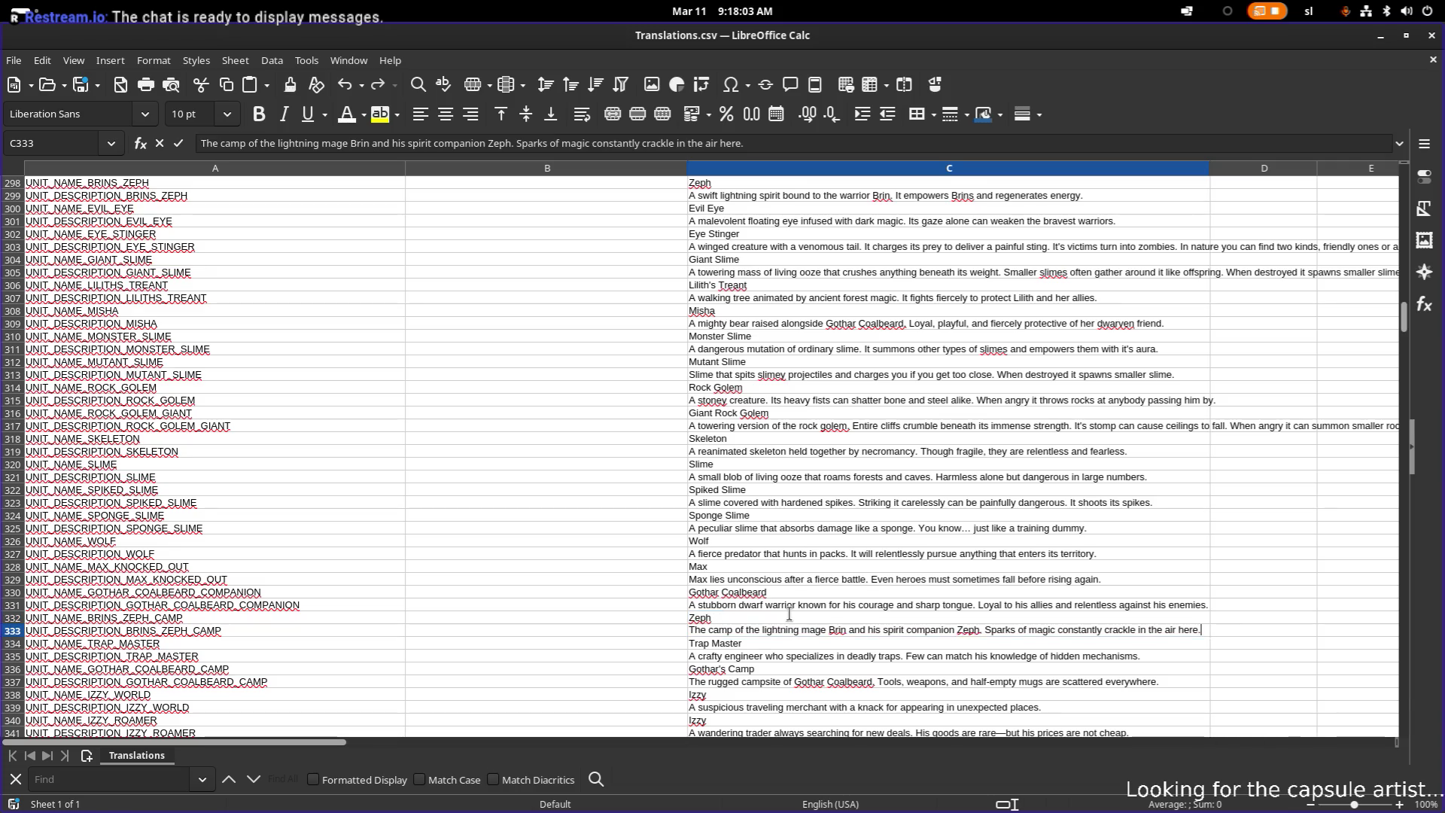
pyautogui.press('End')
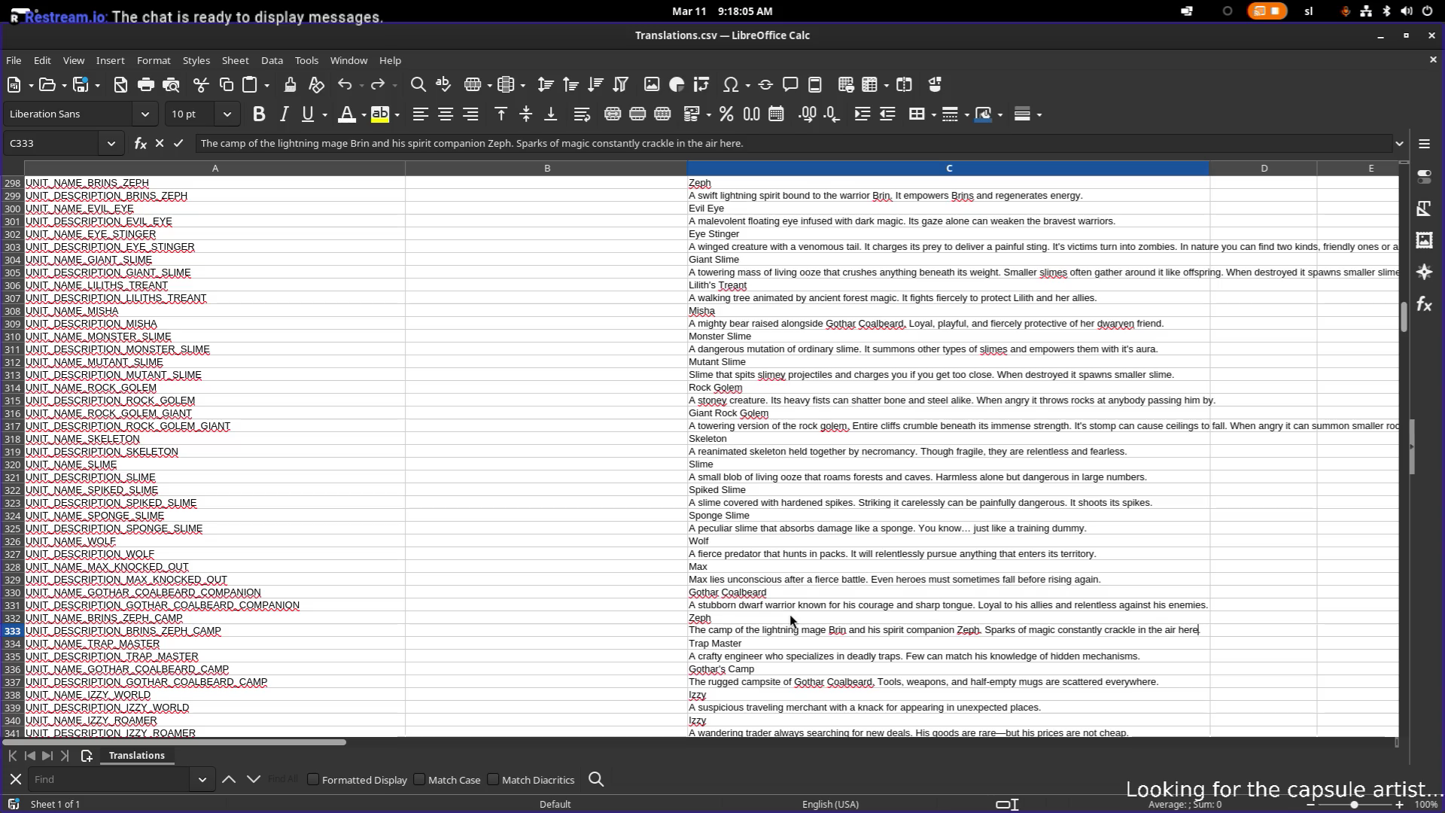
pyautogui.press('Escape')
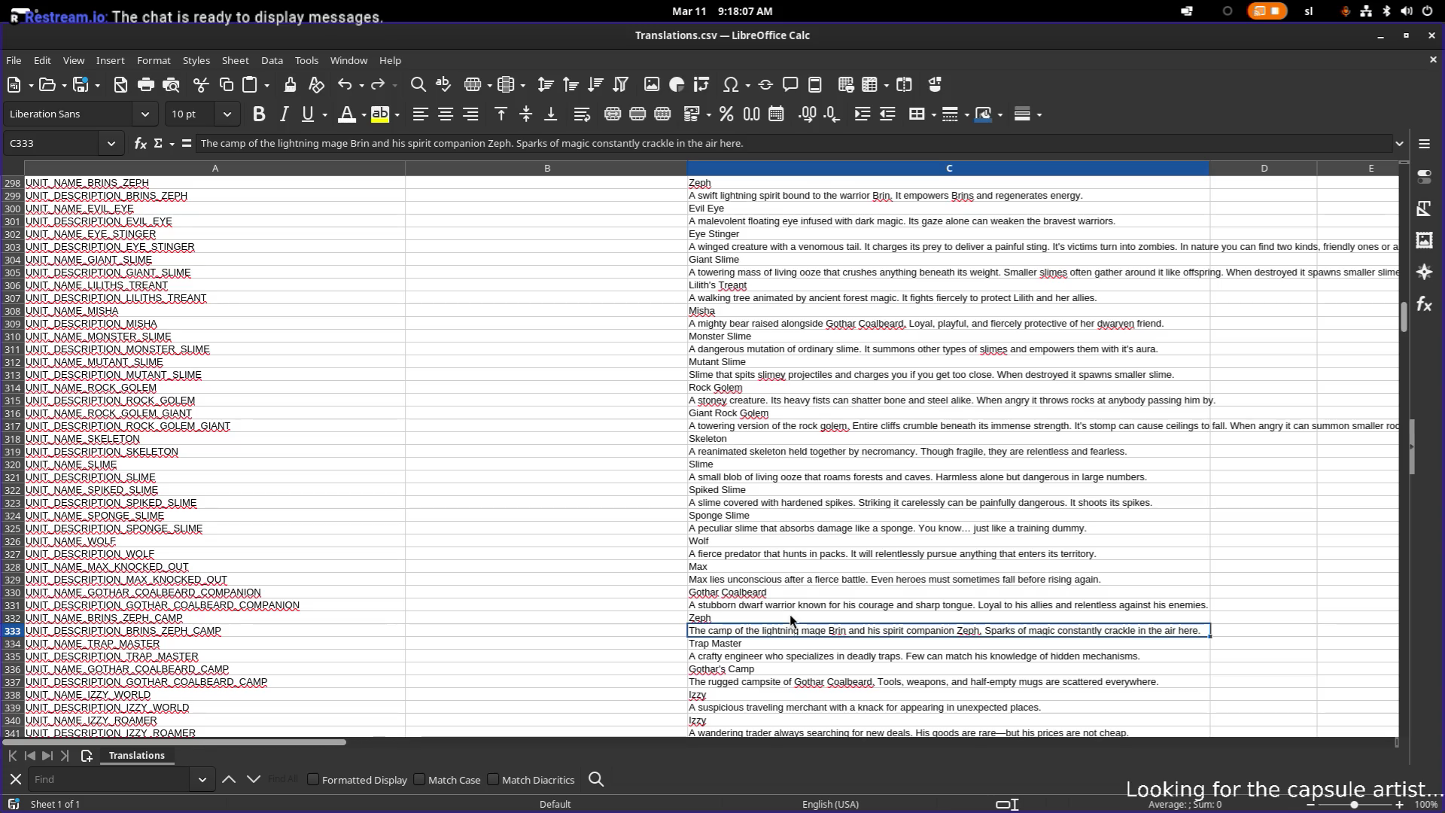
pyautogui.scroll(2, 796, 489)
pyautogui.click(764, 271)
pyautogui.scroll(-3, 753, 534)
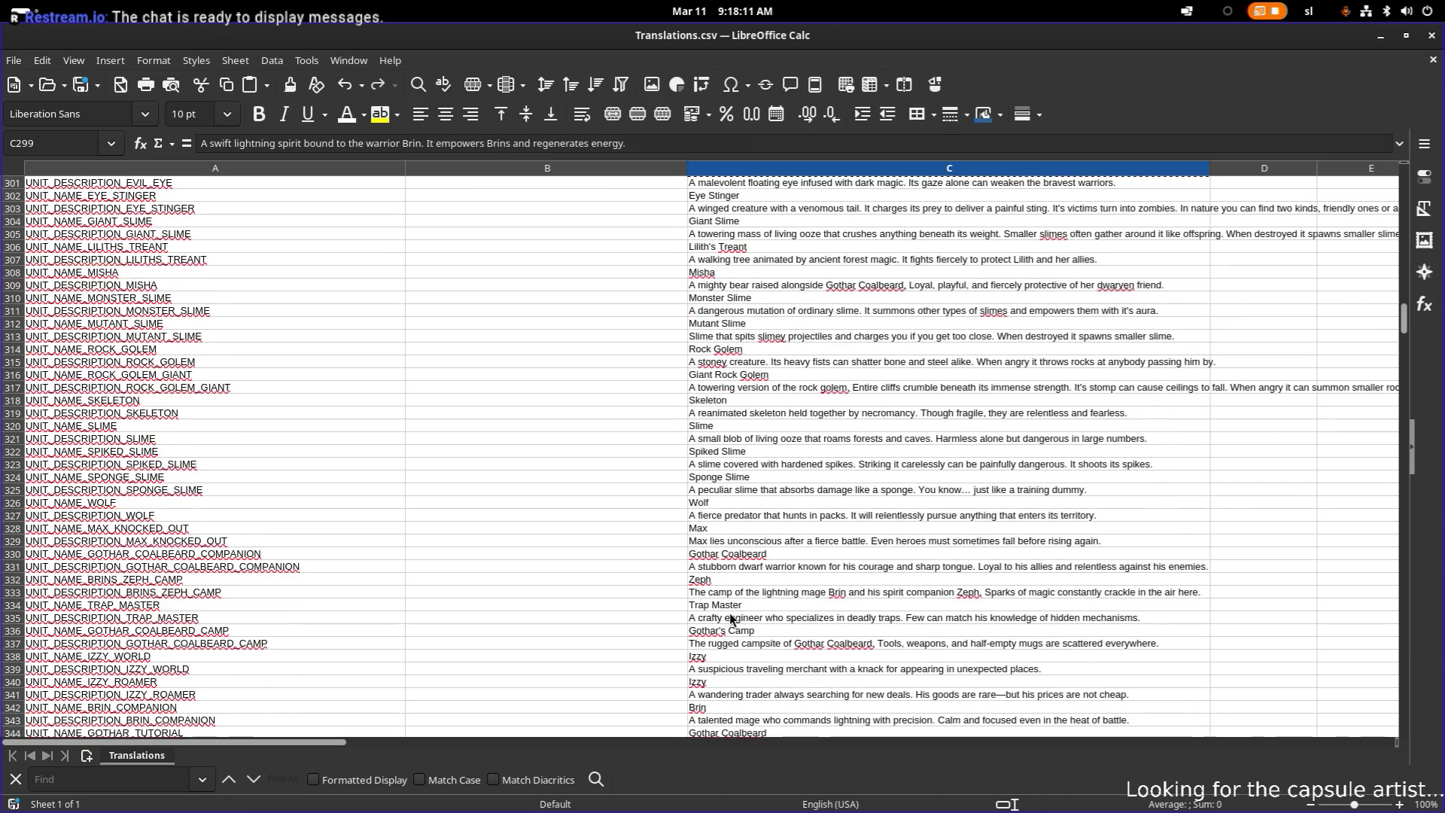
pyautogui.click(710, 594)
# - Paste Zeph's lightning spirit description over C333 and confirm the overwrite
pyautogui.click(711, 568)
pyautogui.click(719, 592)
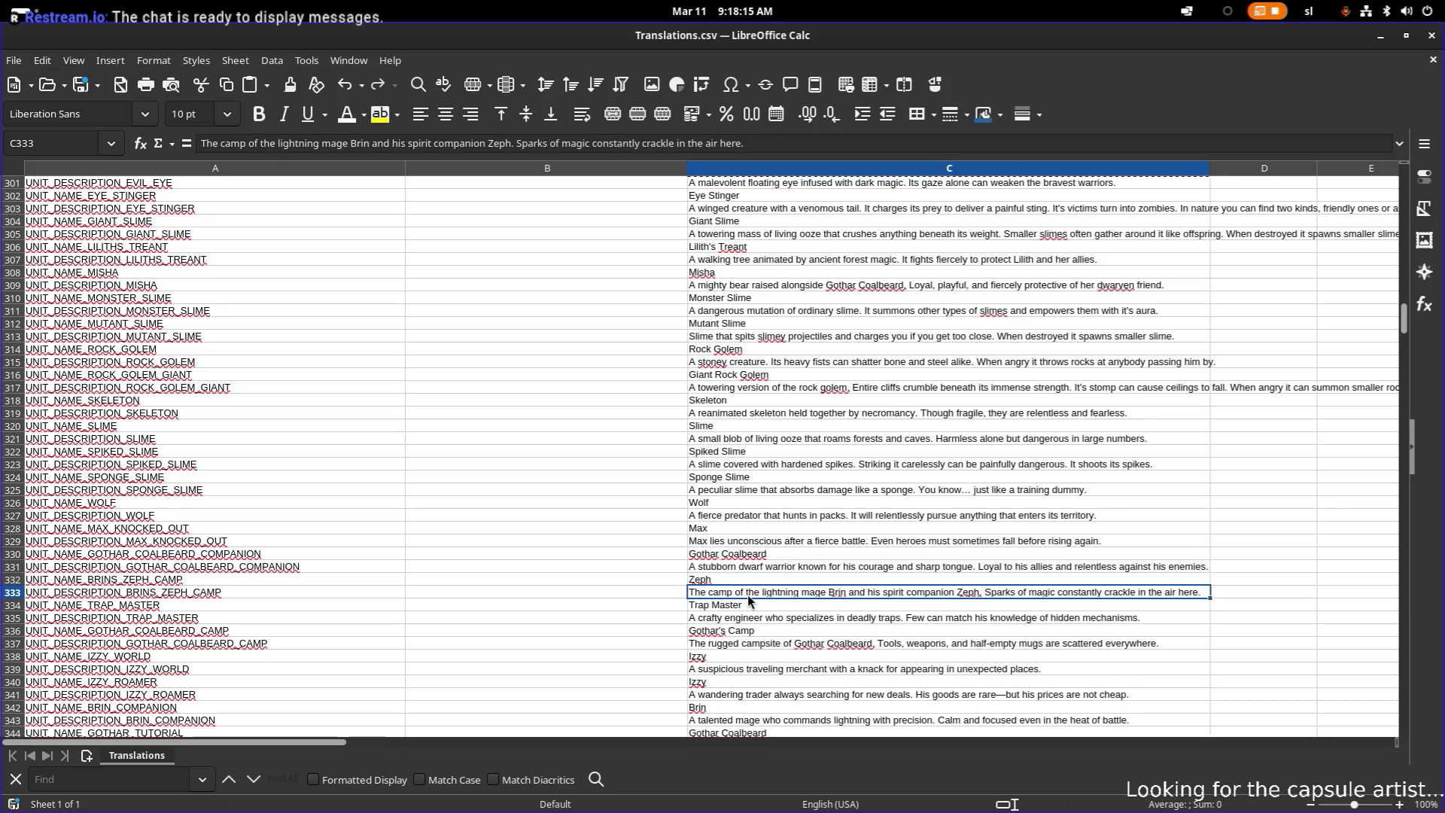
pyautogui.hotkey('ctrl', 'v')
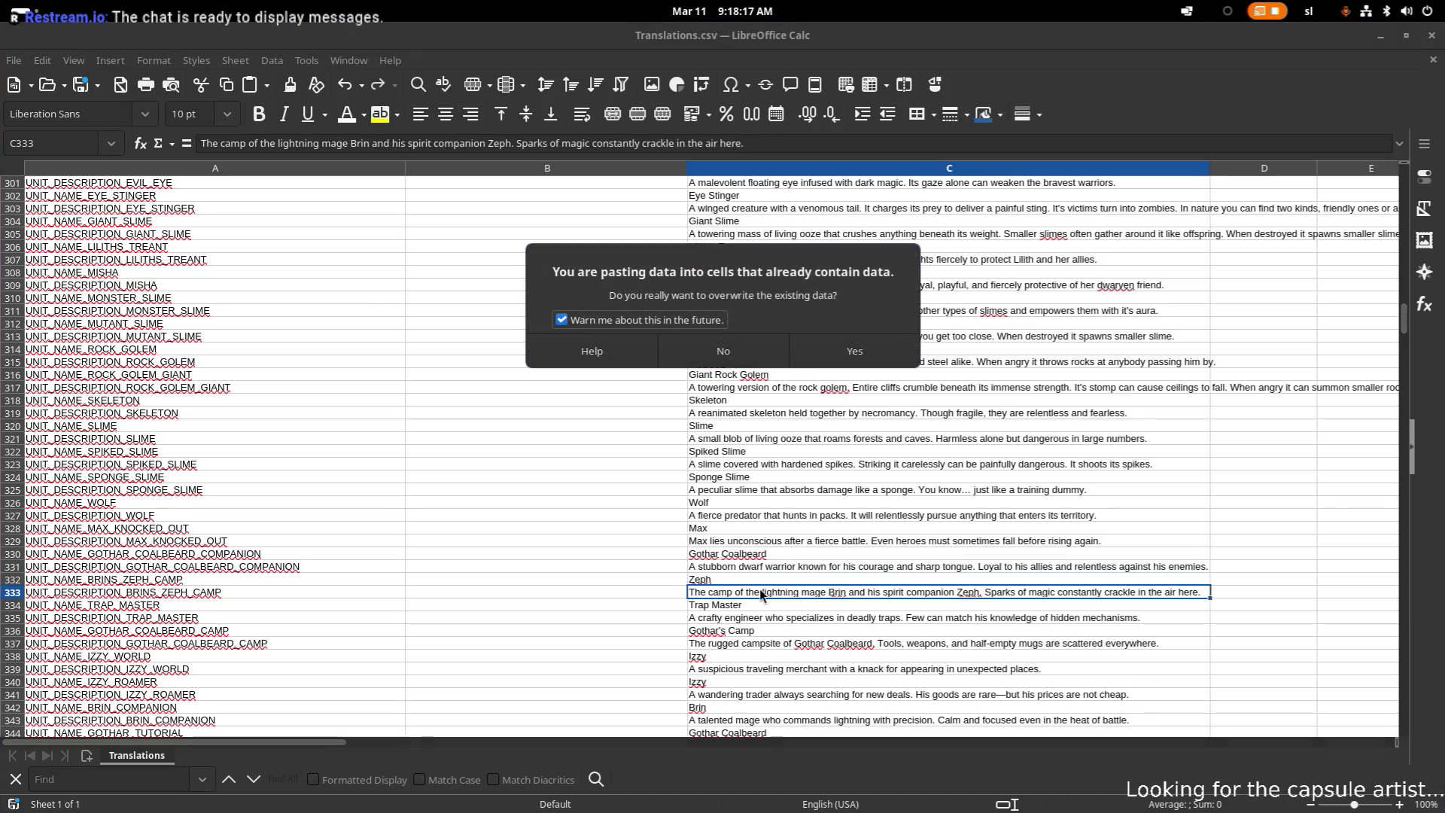
pyautogui.click(858, 353)
# - Review the nearby cells C329–C335, including the Trap Master name and description
pyautogui.click(867, 542)
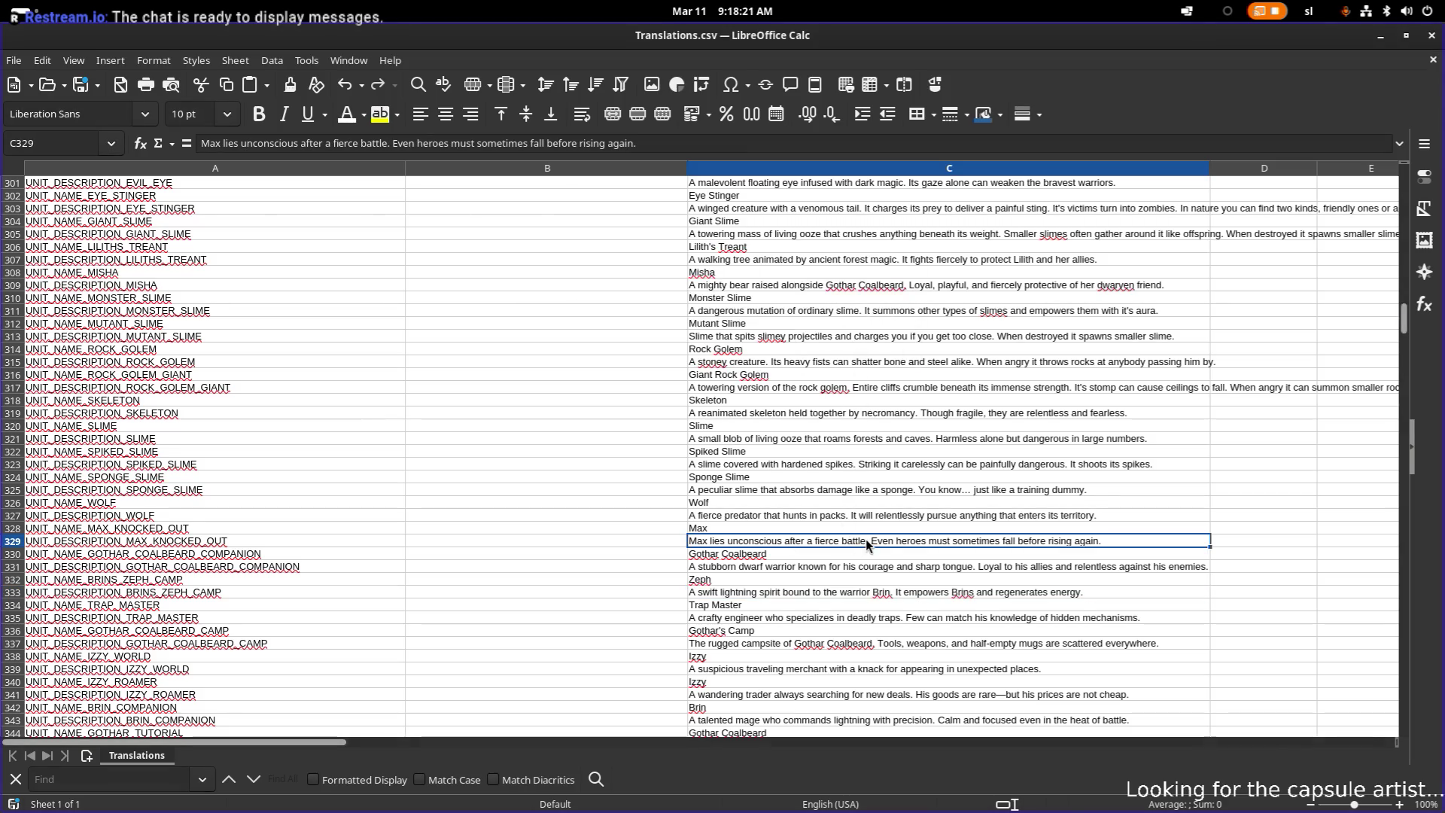
pyautogui.click(853, 581)
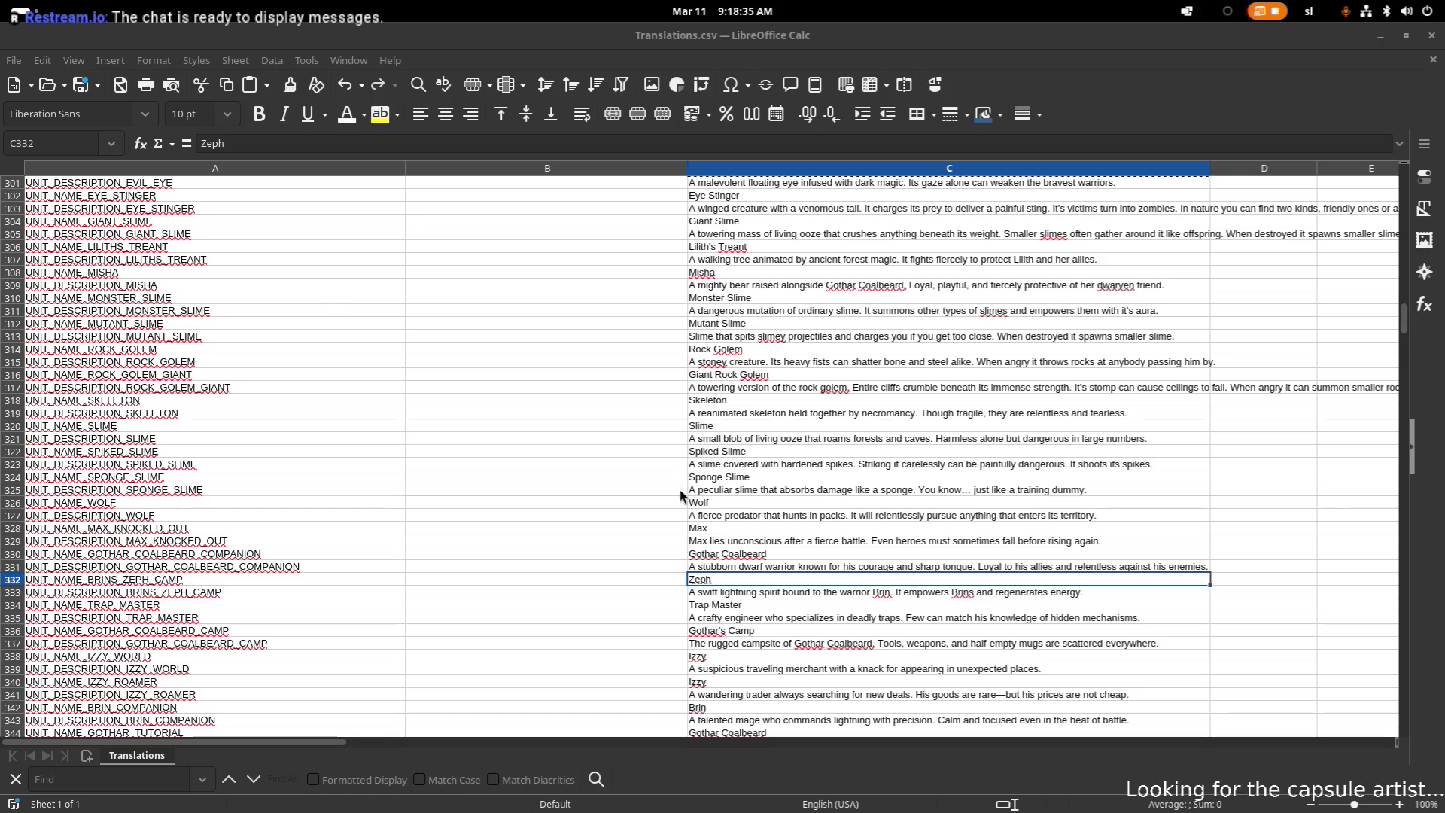
pyautogui.click(762, 597)
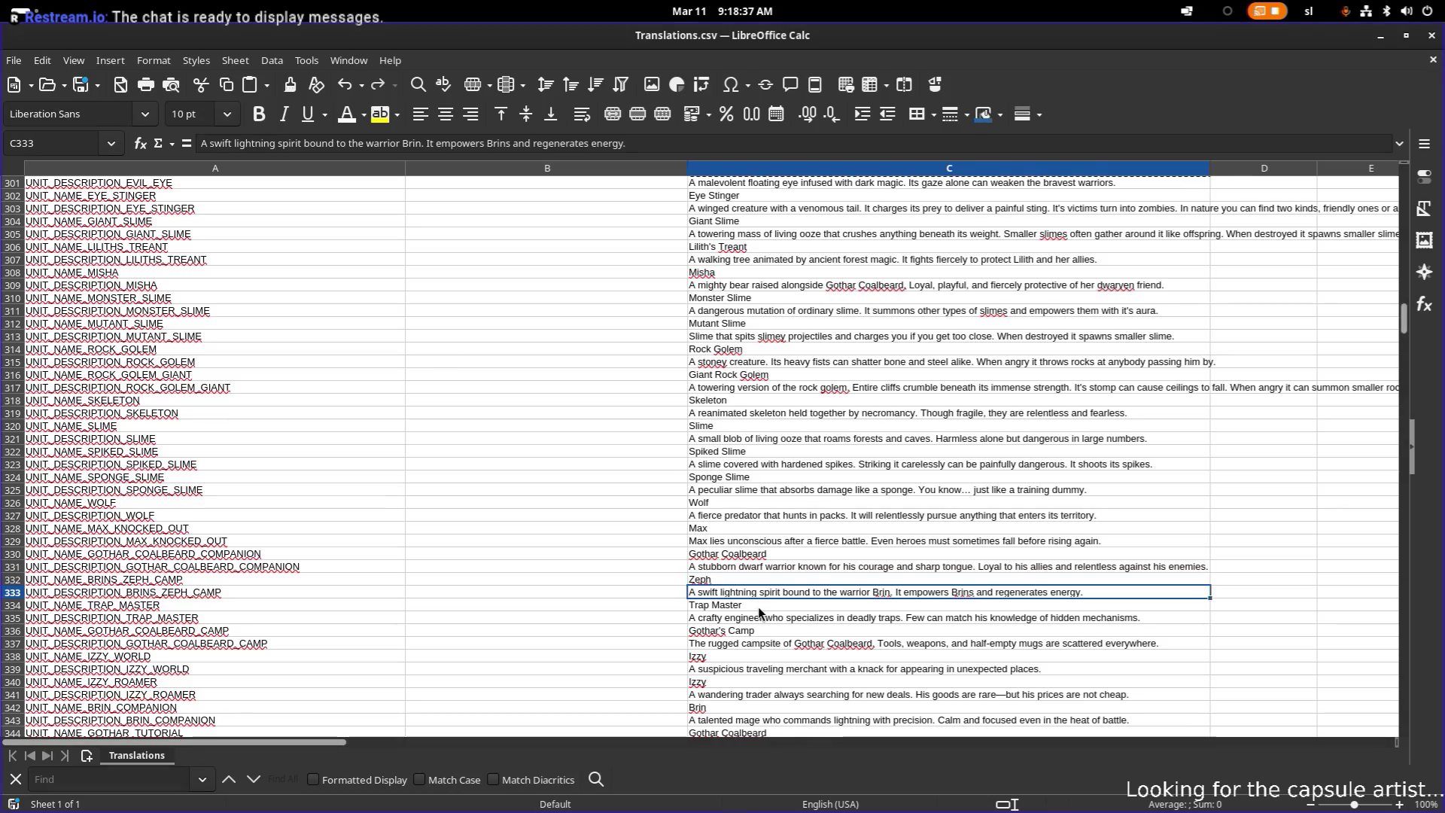
pyautogui.click(757, 607)
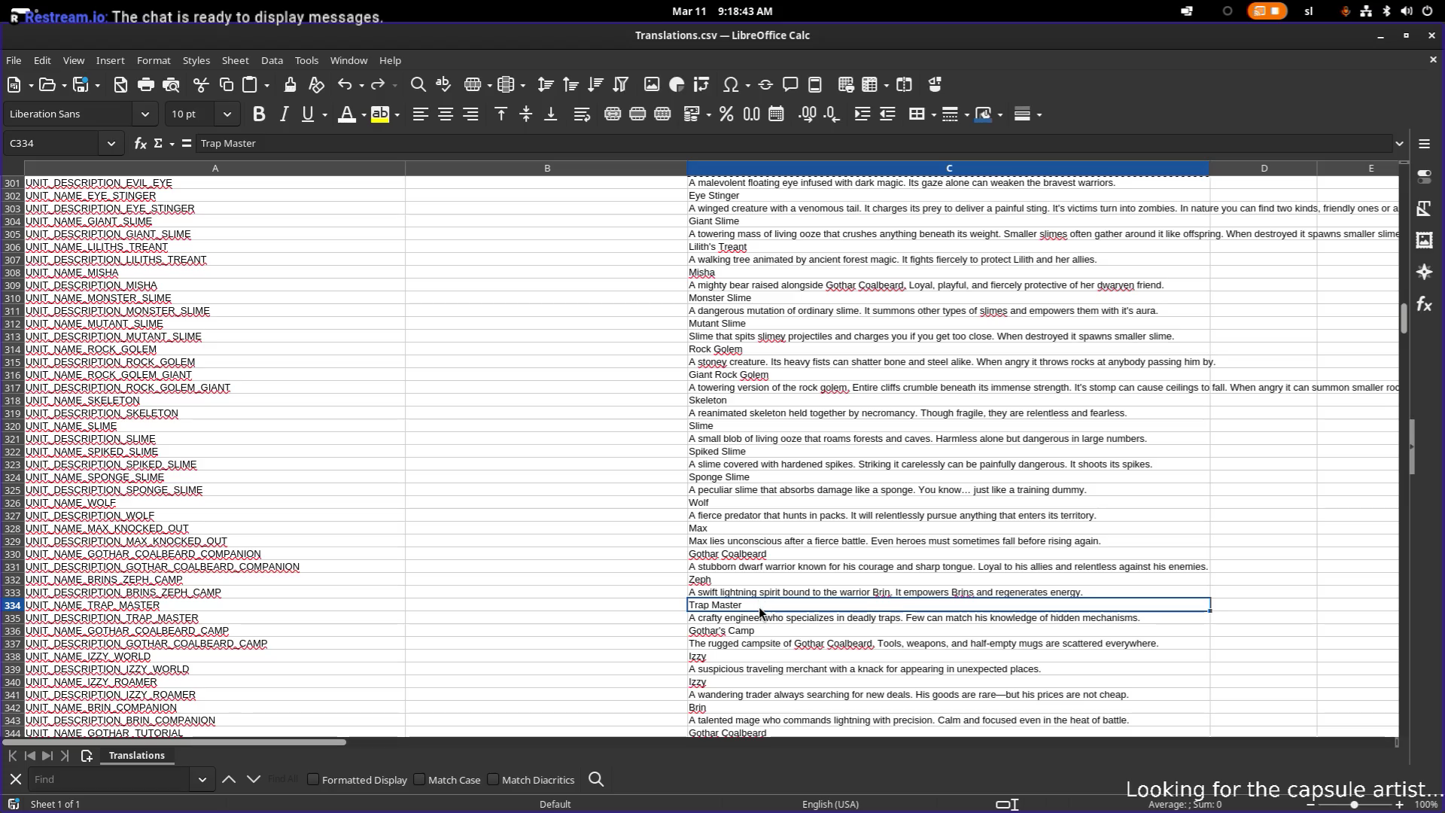
pyautogui.click(755, 620)
pyautogui.scroll(-1, 767, 622)
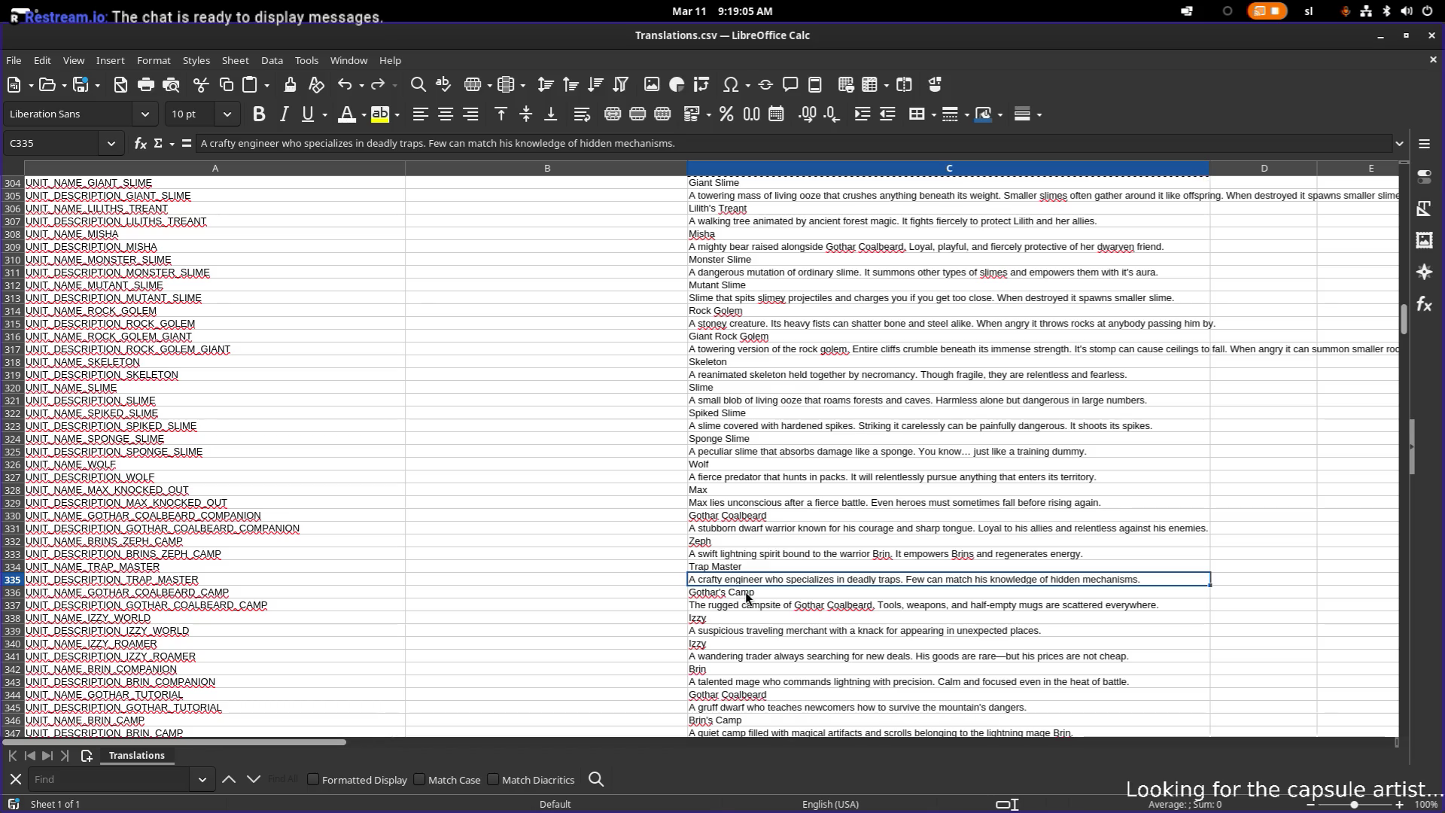
# - Paste 'Gothar Coalbeard' from C330 into C336, then remove 'Coalbeard' so it reads 'Gothar'
pyautogui.click(762, 413)
pyautogui.click(762, 517)
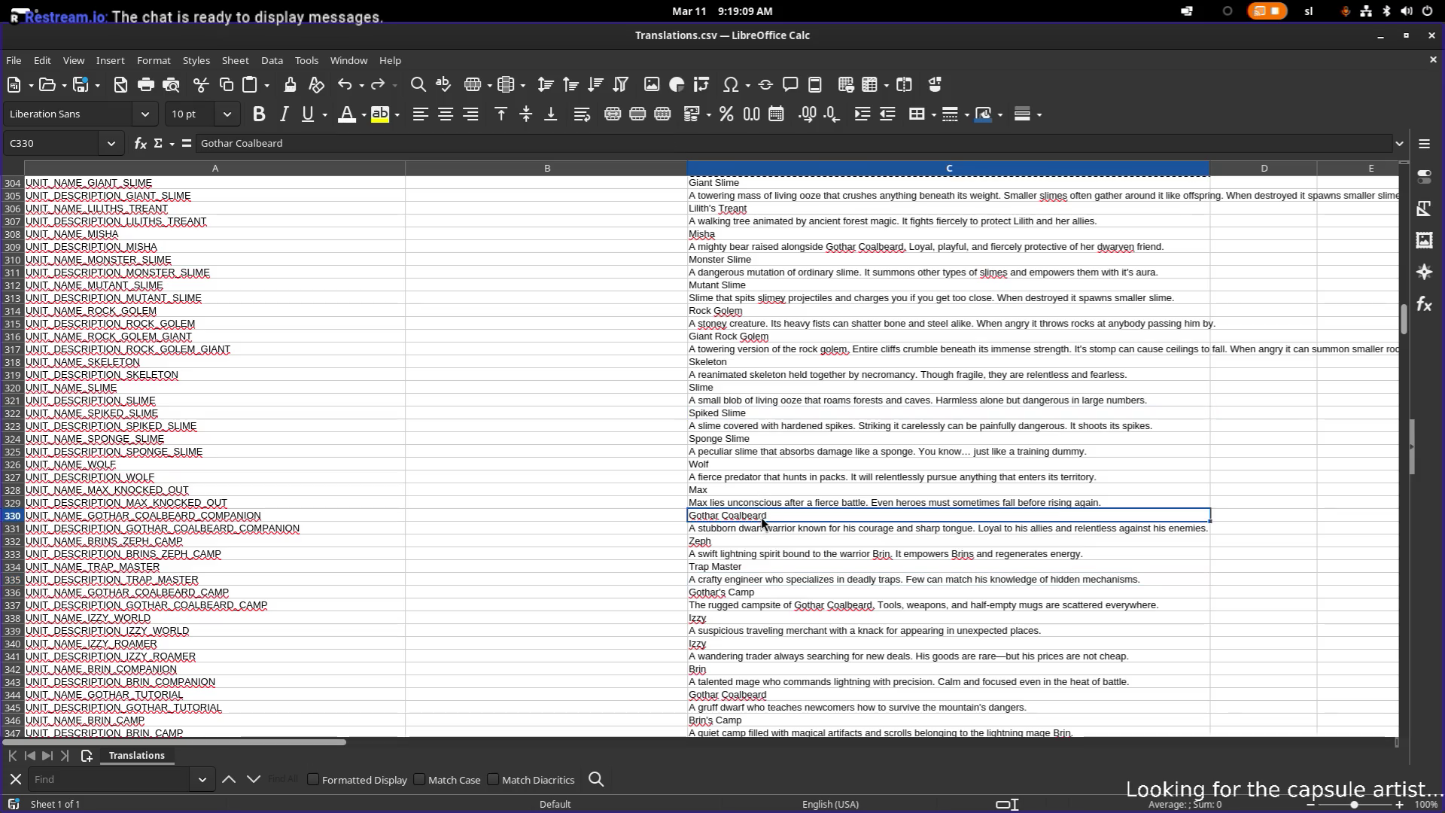
pyautogui.hotkey('ctrl', 'c')
pyautogui.click(760, 593)
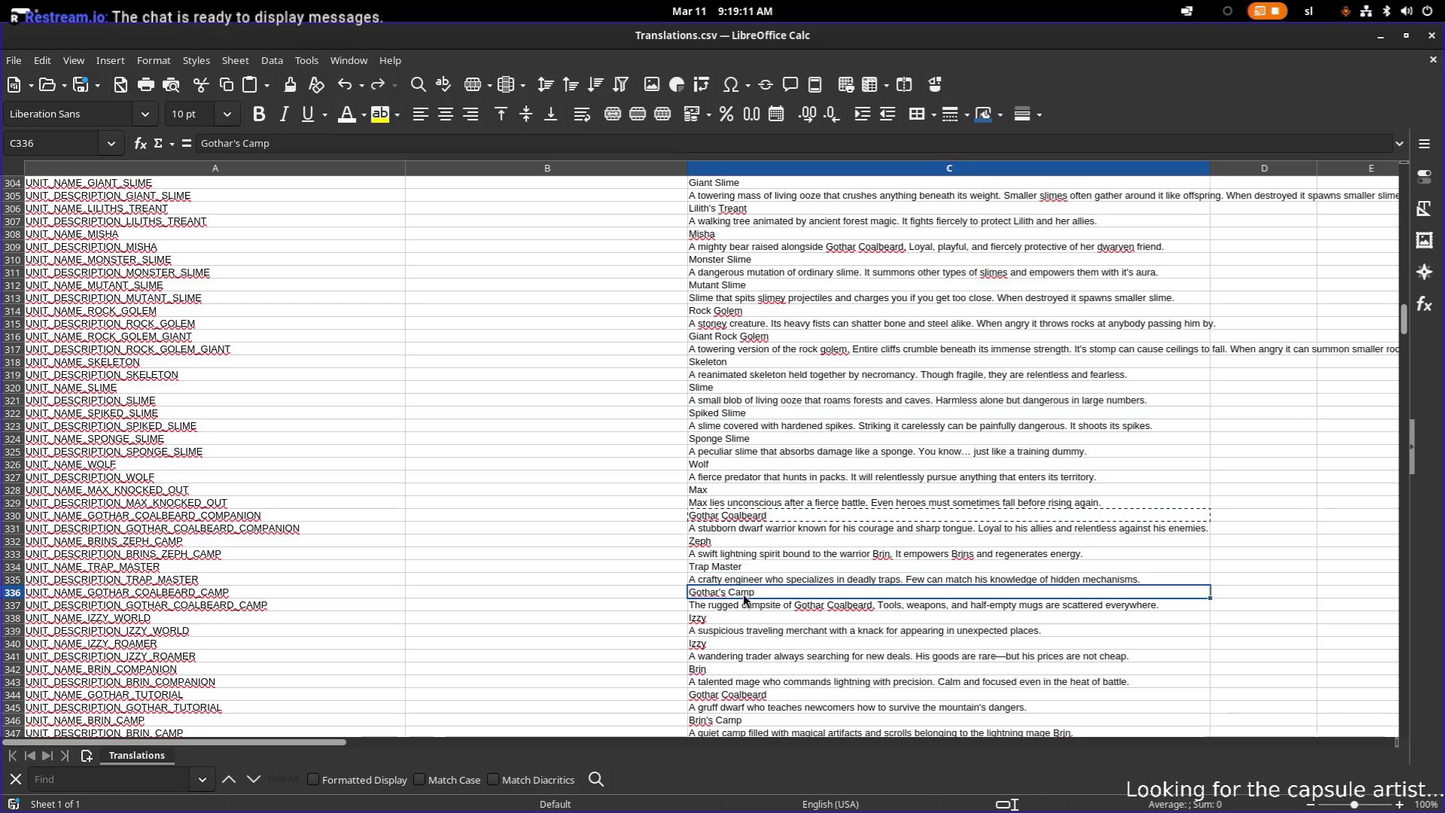
pyautogui.hotkey('ctrl', 'v')
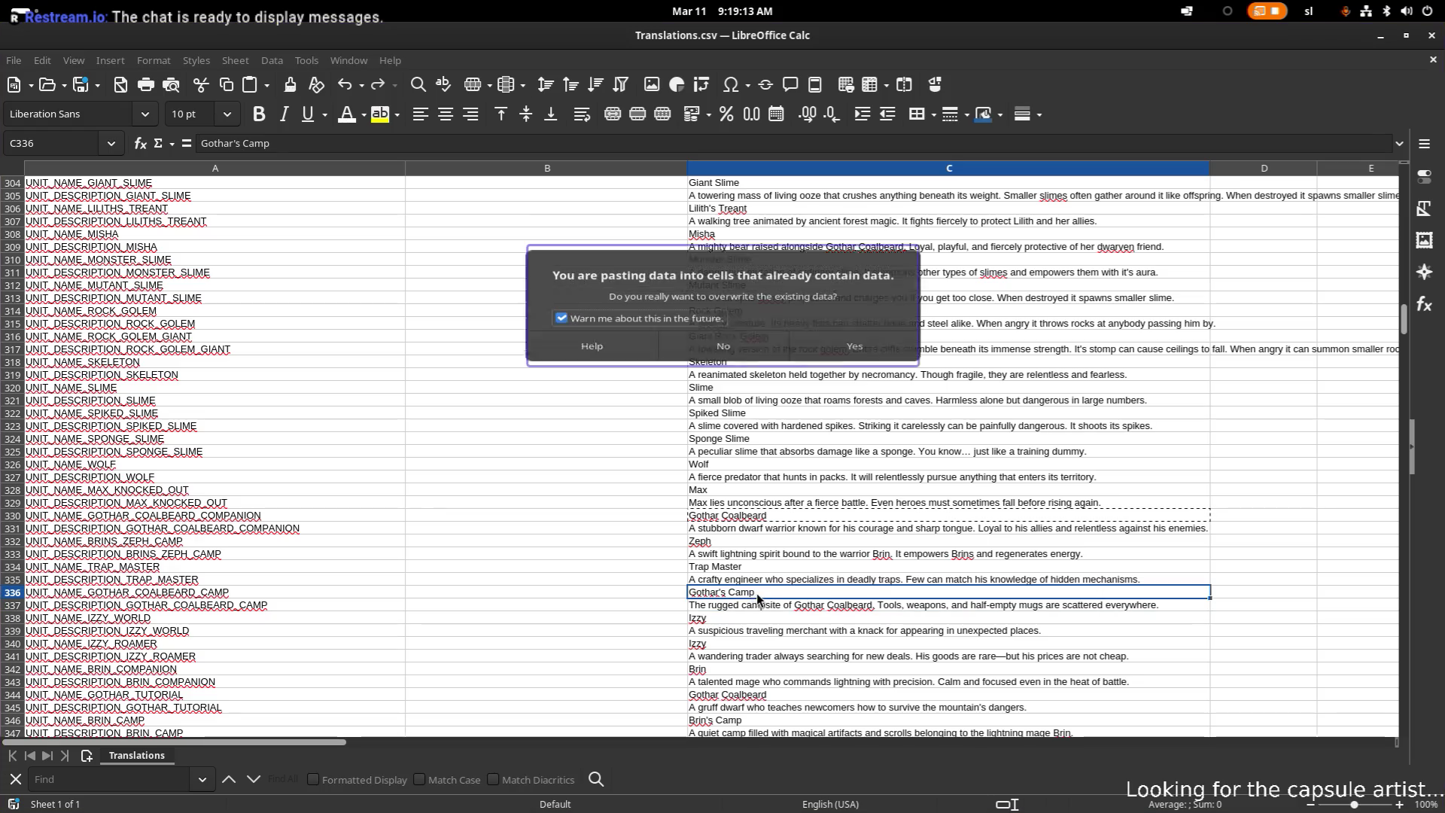
pyautogui.press('Return')
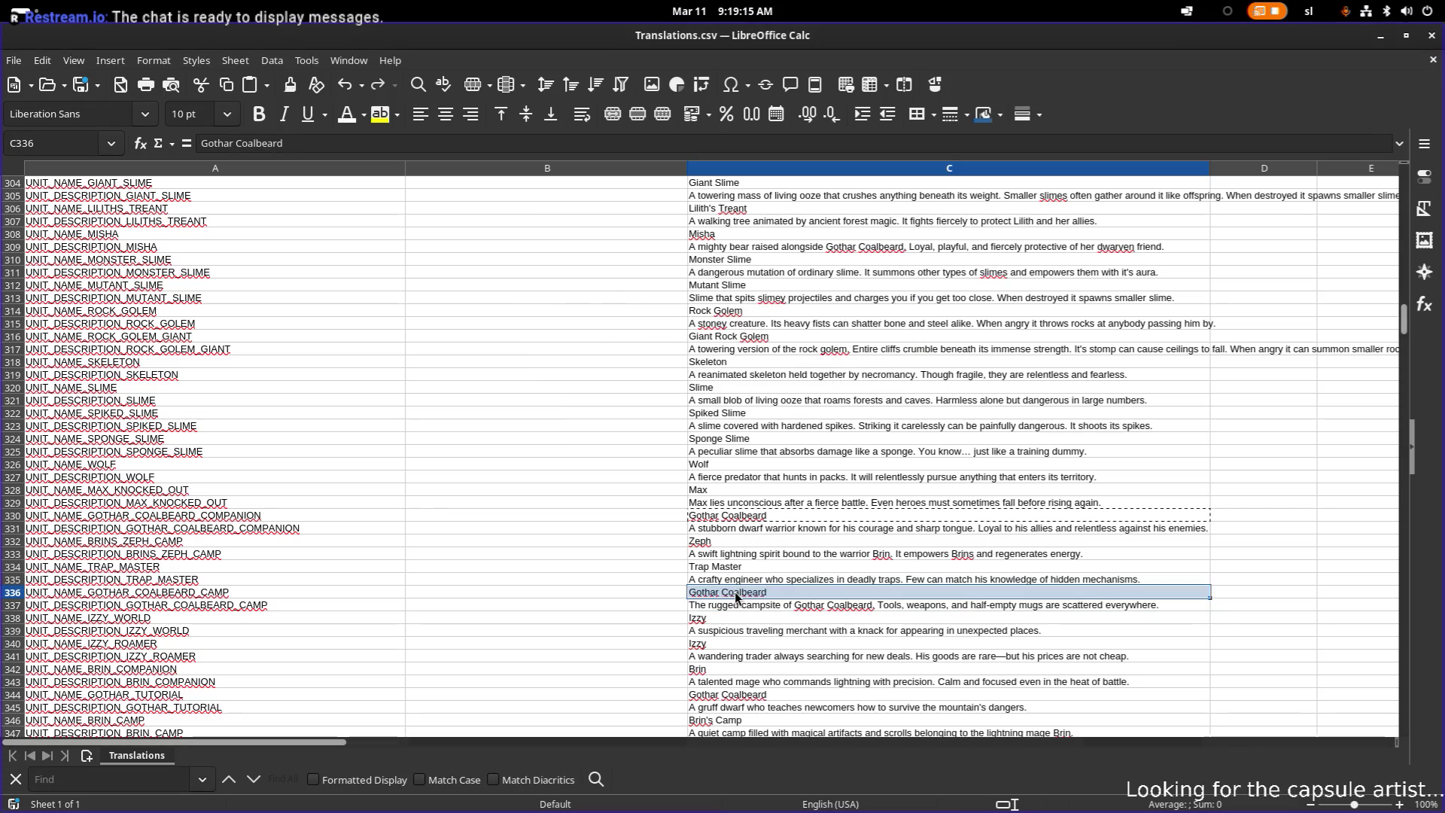
pyautogui.doubleClick(737, 597)
pyautogui.doubleClick(743, 593)
pyautogui.press('BackSpace')
pyautogui.click(757, 618)
# - Copy the C331 dwarf warrior description over the C337 camp description, confirming the overwrite
pyautogui.click(756, 529)
pyautogui.hotkey('ctrl', 'c')
pyautogui.click(749, 607)
pyautogui.click(756, 597)
pyautogui.click(757, 607)
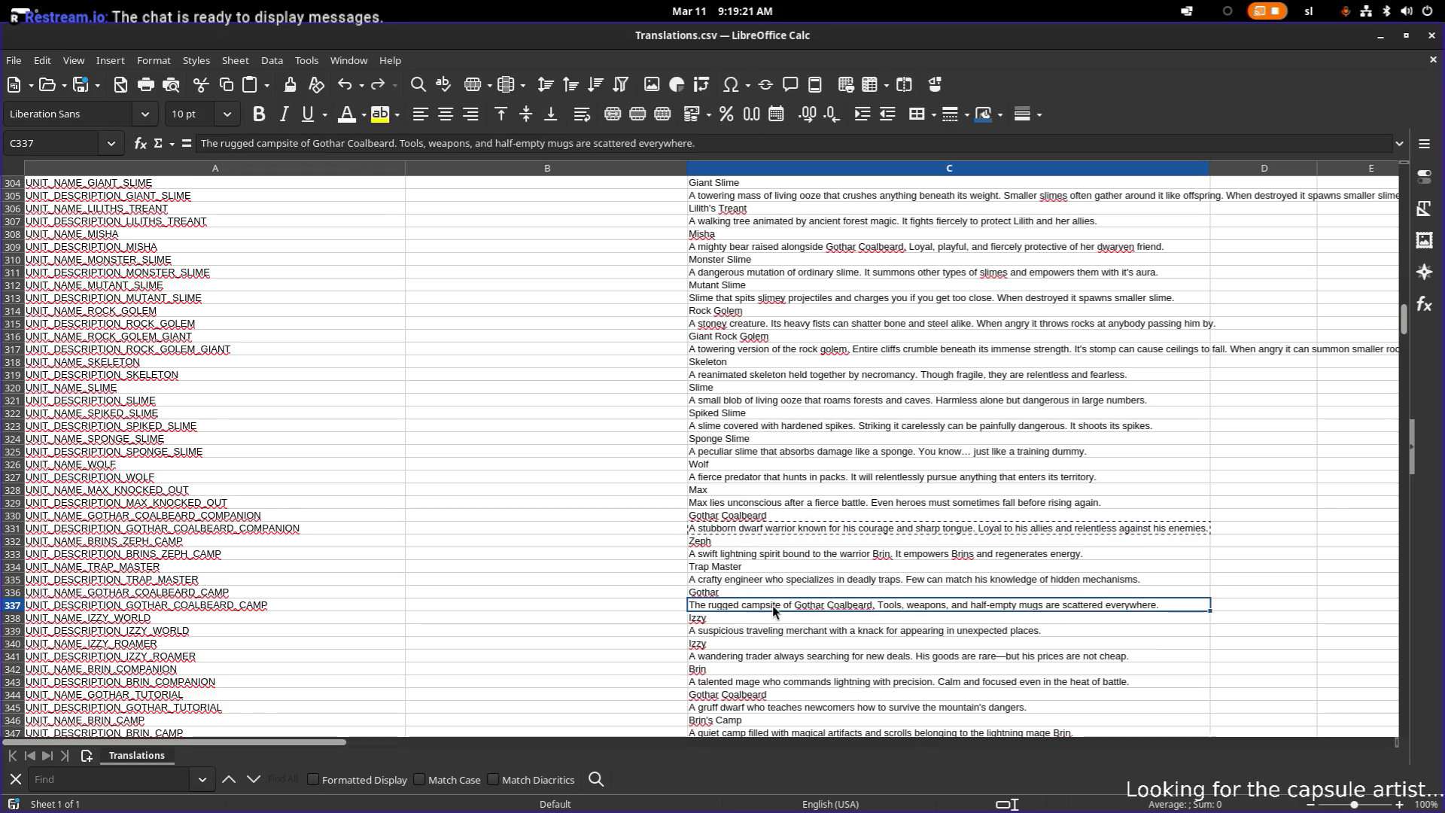
pyautogui.hotkey('ctrl', 'v')
pyautogui.click(829, 358)
pyautogui.click(775, 542)
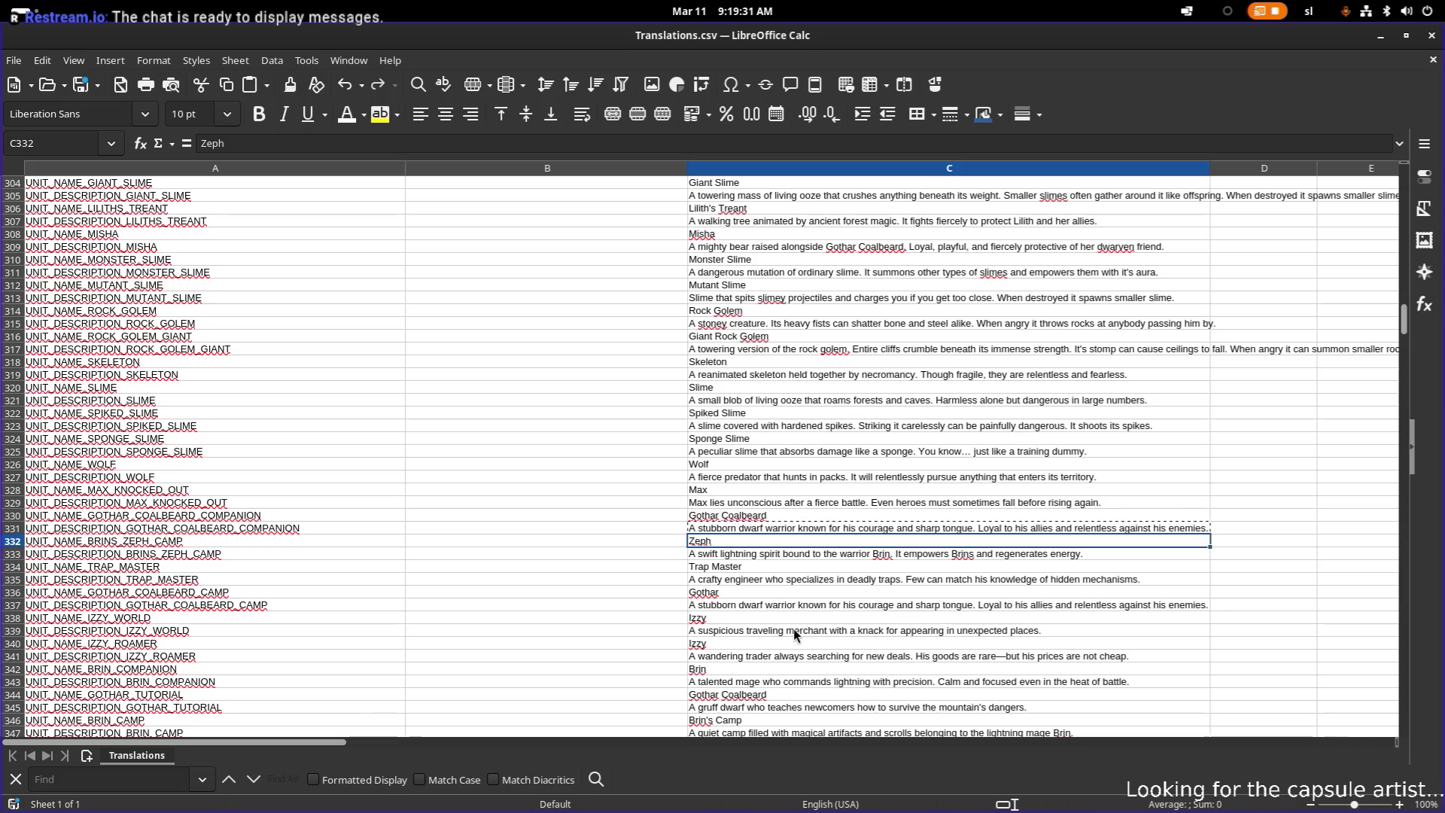
pyautogui.click(793, 629)
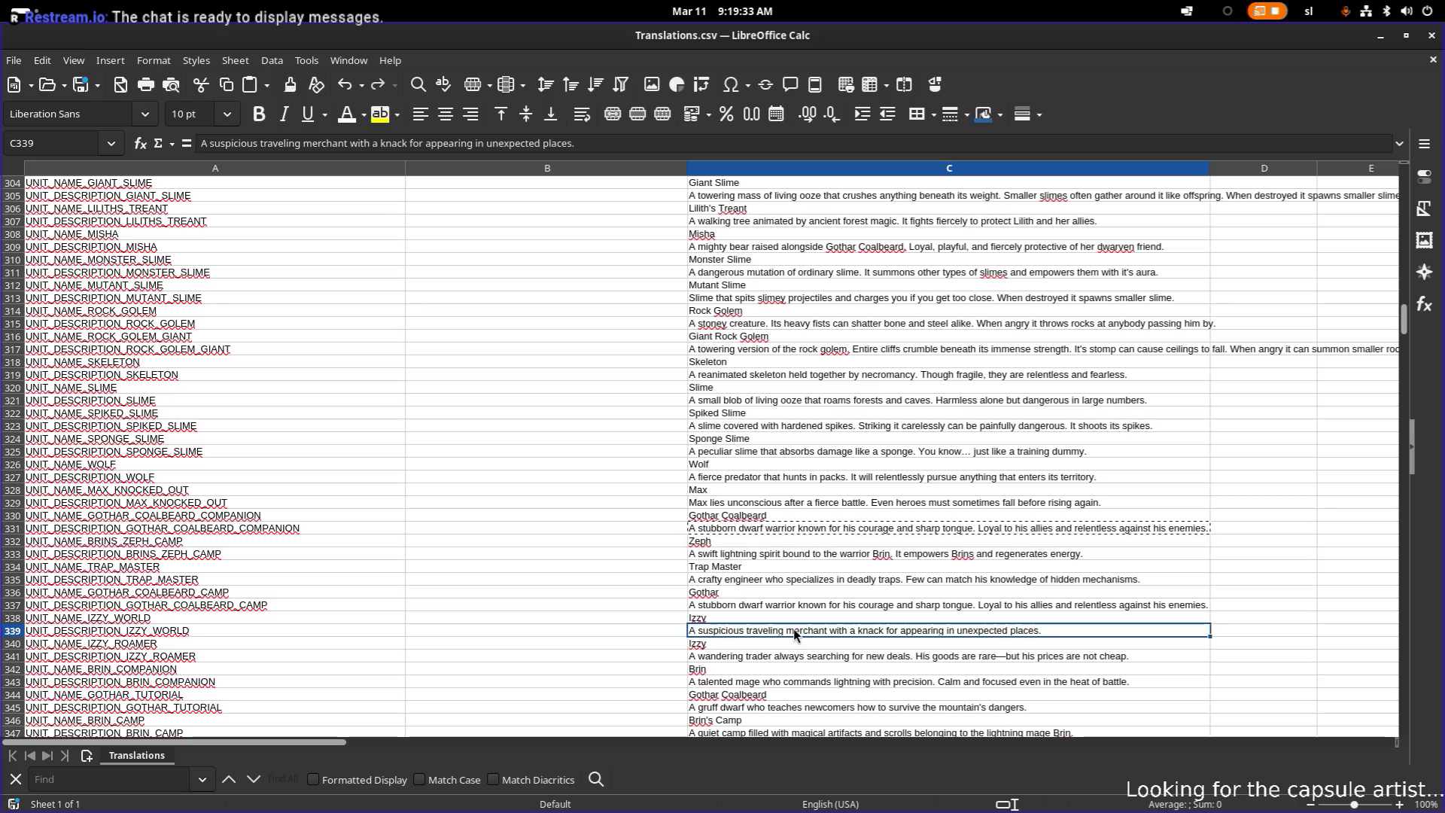
# - End the Izzy merchant description in C339 with 'His usually sells stolen goods.'
pyautogui.doubleClick(1066, 629)
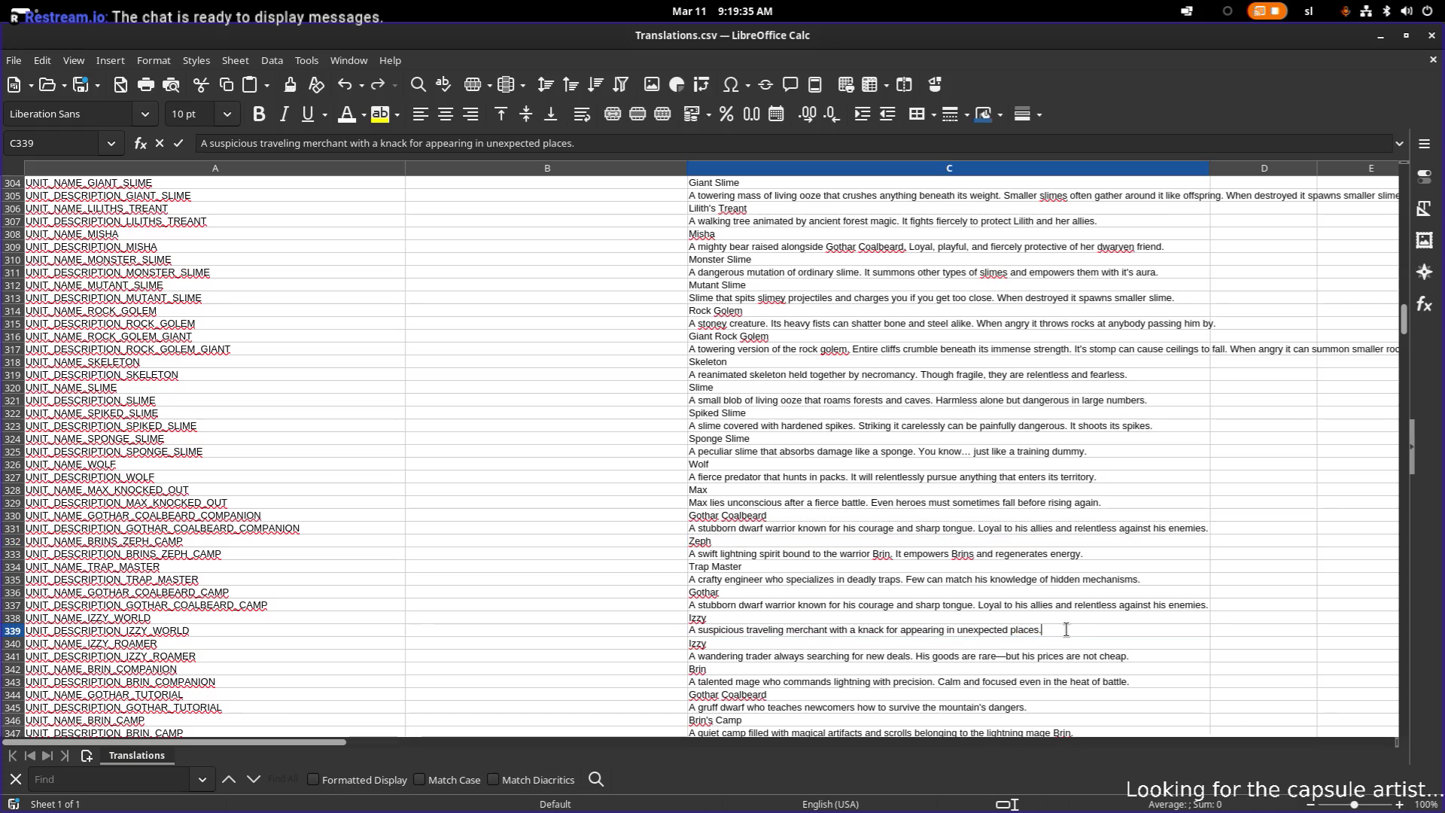
pyautogui.write(' His ')
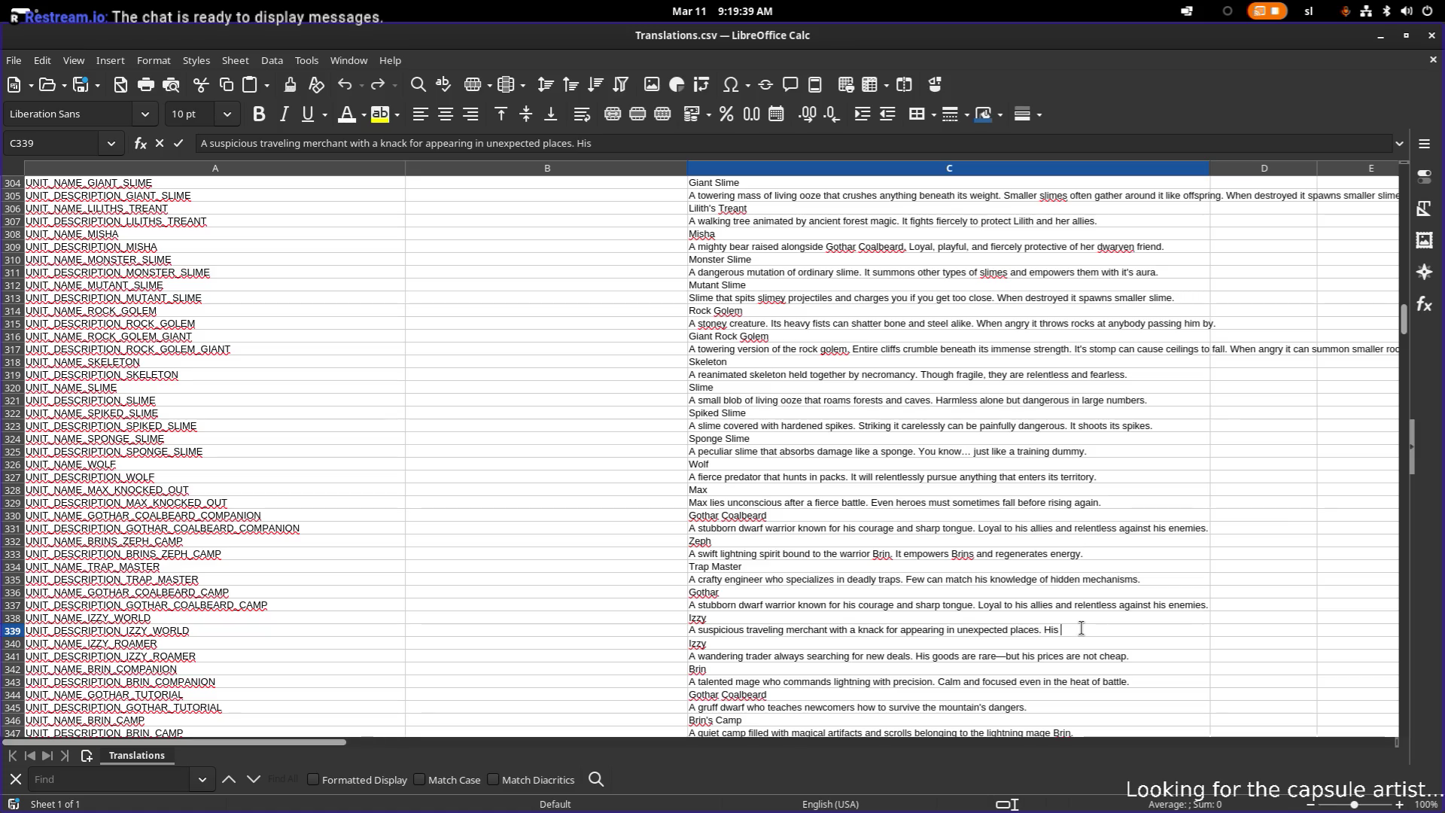
pyautogui.write('stuff')
pyautogui.write(' is usuall')
pyautogui.hotkey('ctrl', 'shift', 'Left')
pyautogui.hotkey('ctrl', 'shift', 'Left')
pyautogui.hotkey('ctrl', 'shift', 'Left')
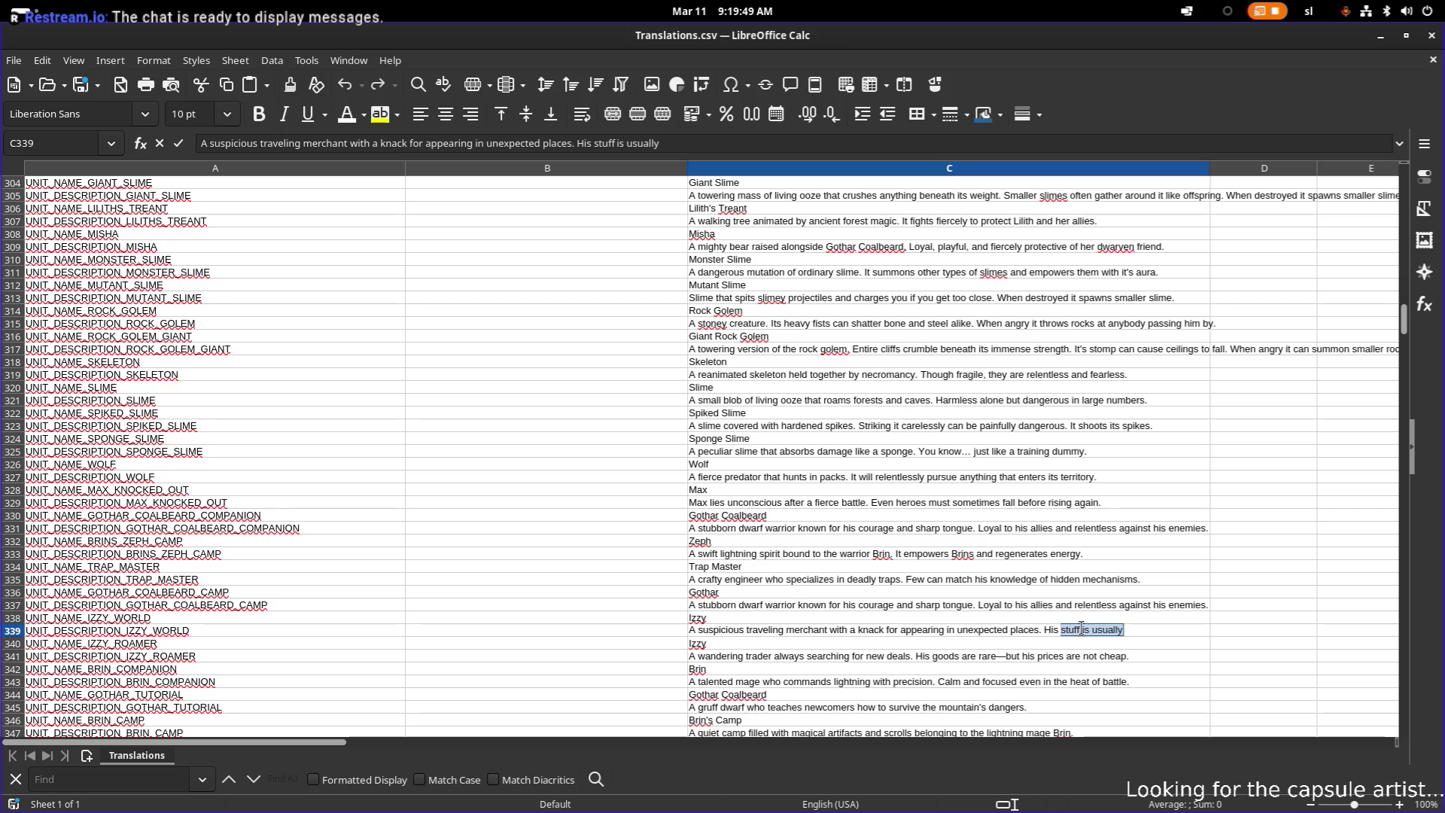
pyautogui.write('u')
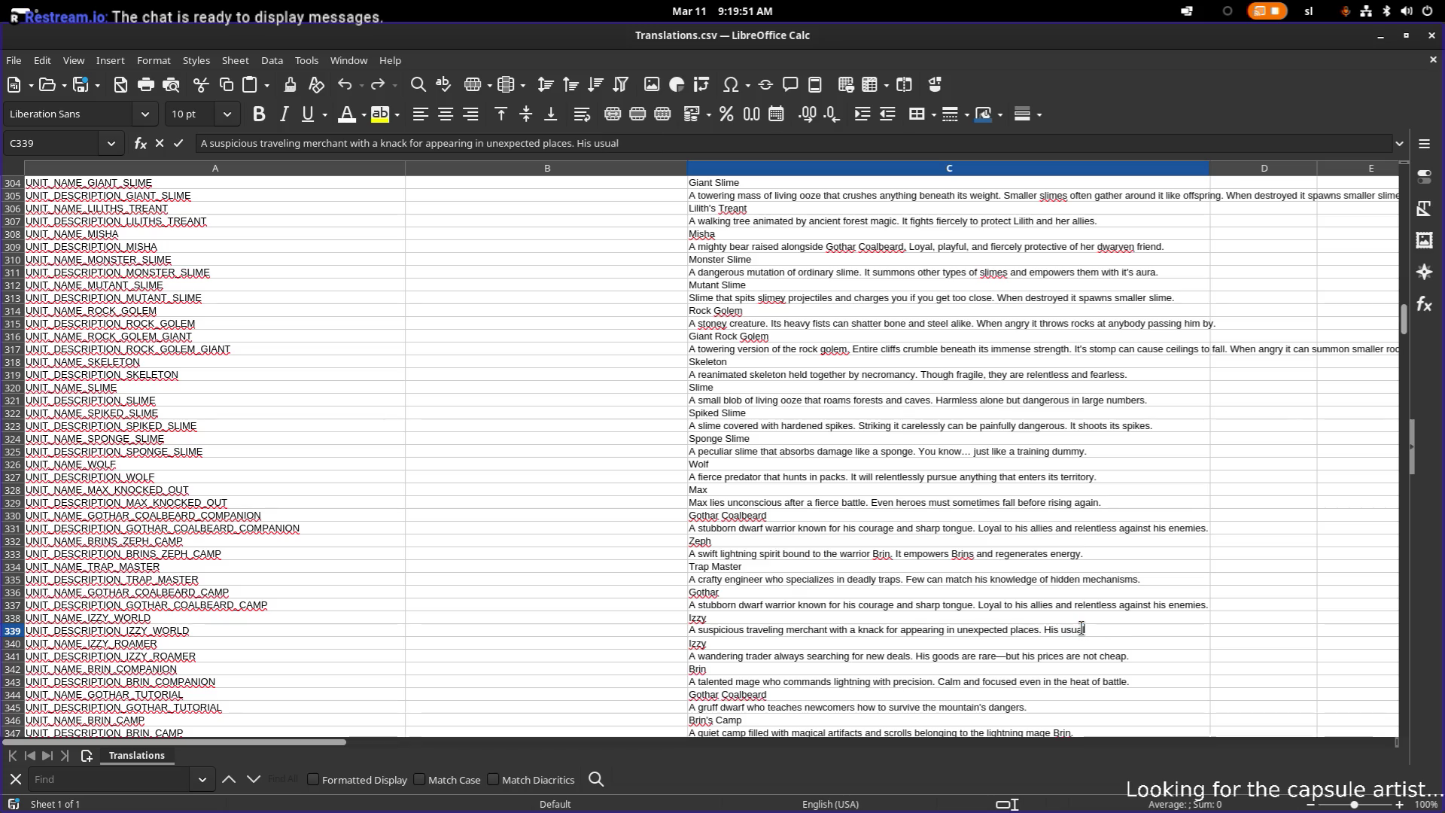
pyautogui.write(' s')
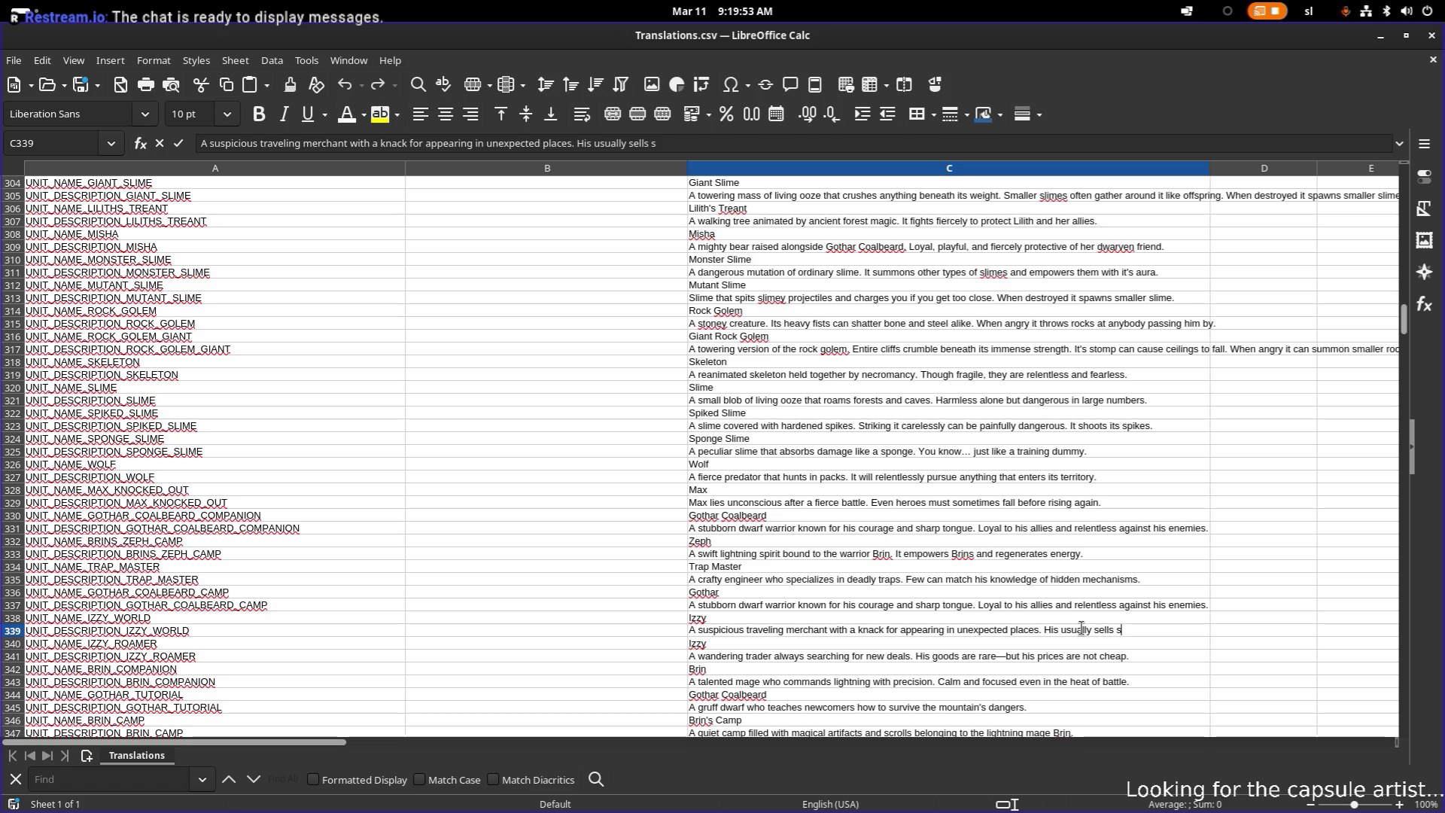
pyautogui.write('tolgoods.')
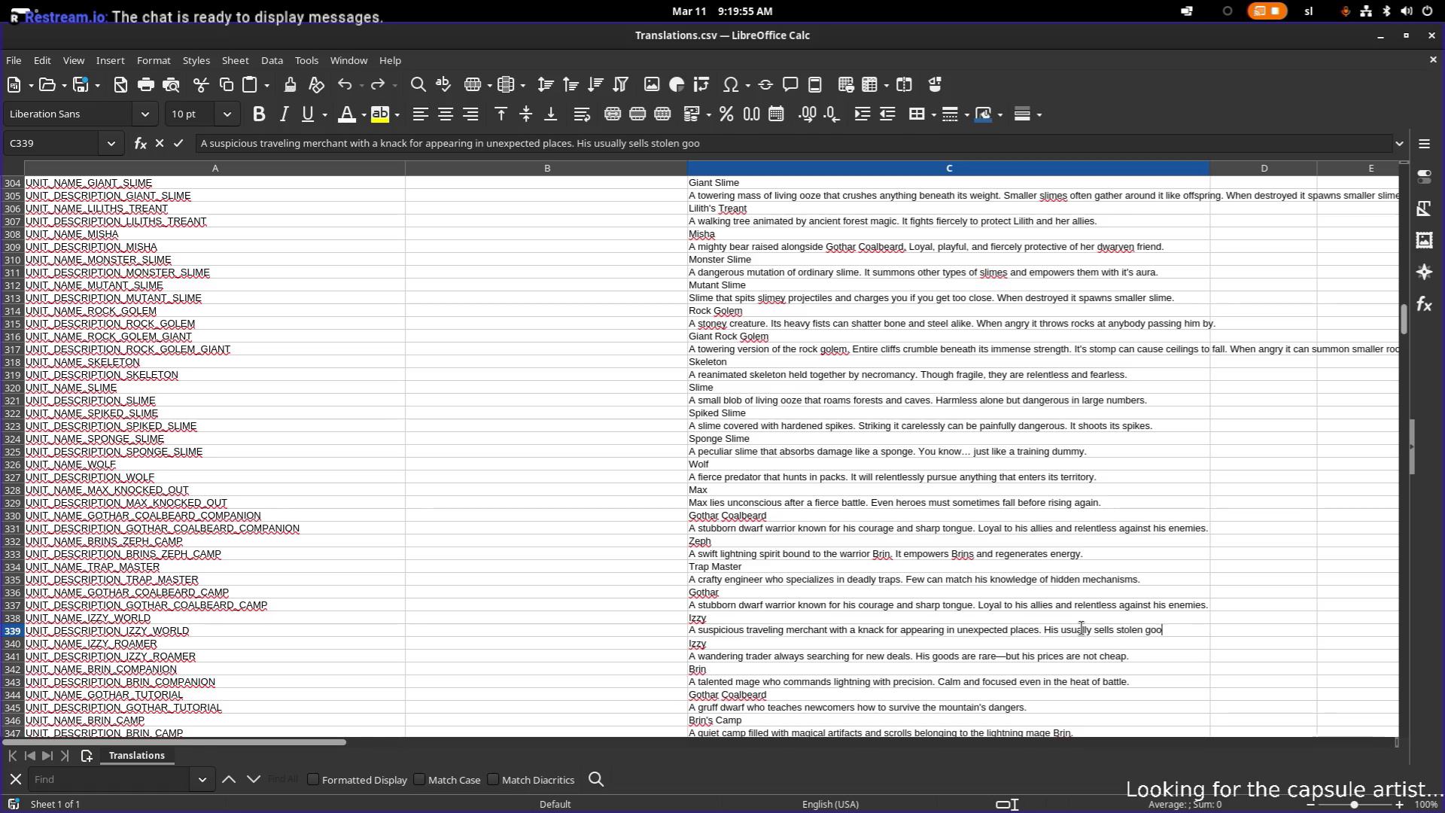
pyautogui.press('Return')
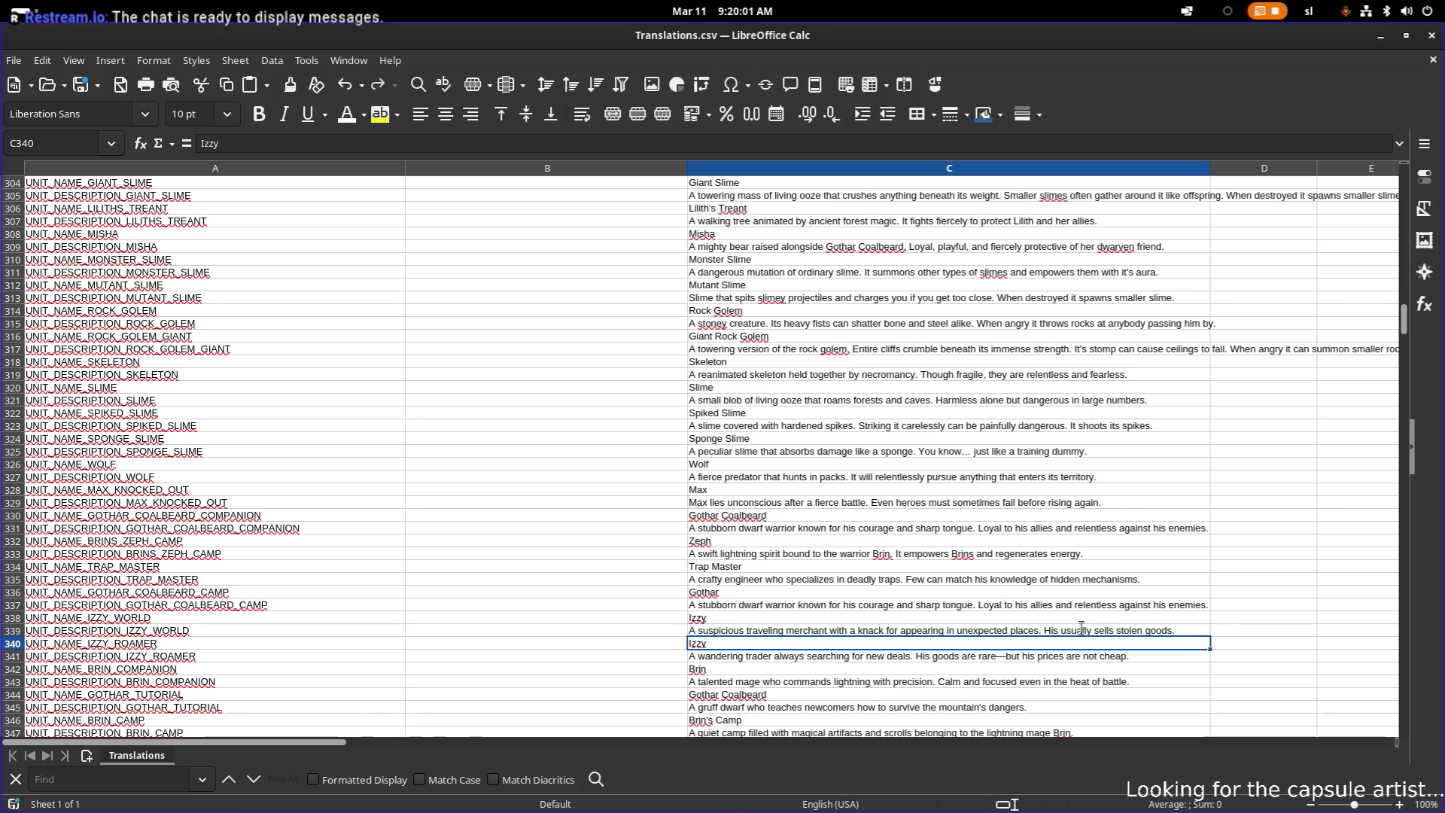
# - Copy the C339 description over the Izzy roamer description in C341, confirming the overwrite
pyautogui.click(1082, 629)
pyautogui.hotkey('ctrl', 'c')
pyautogui.press('Down')
pyautogui.press('Down')
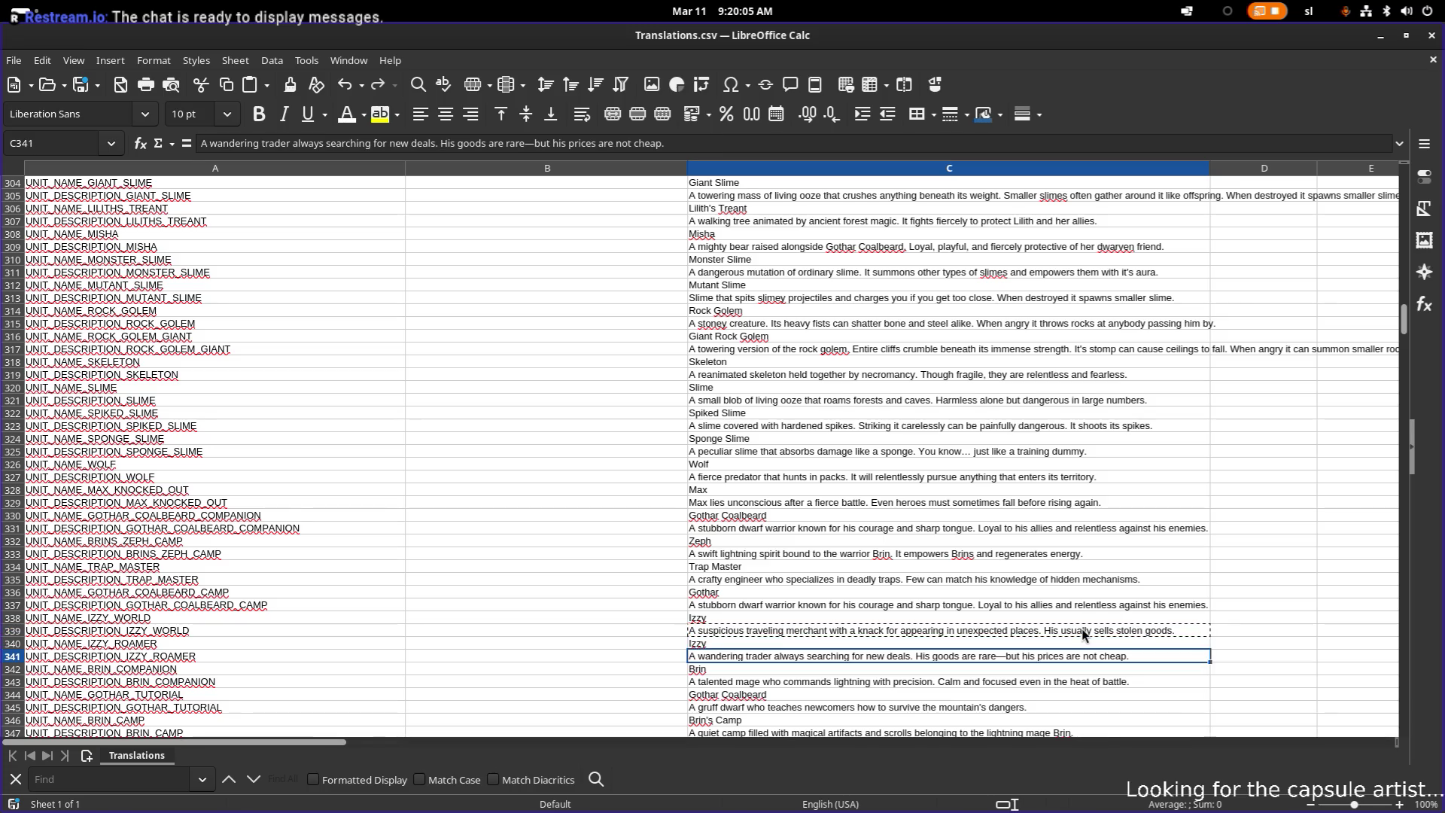
pyautogui.hotkey('ctrl', 'v')
pyautogui.press('Return')
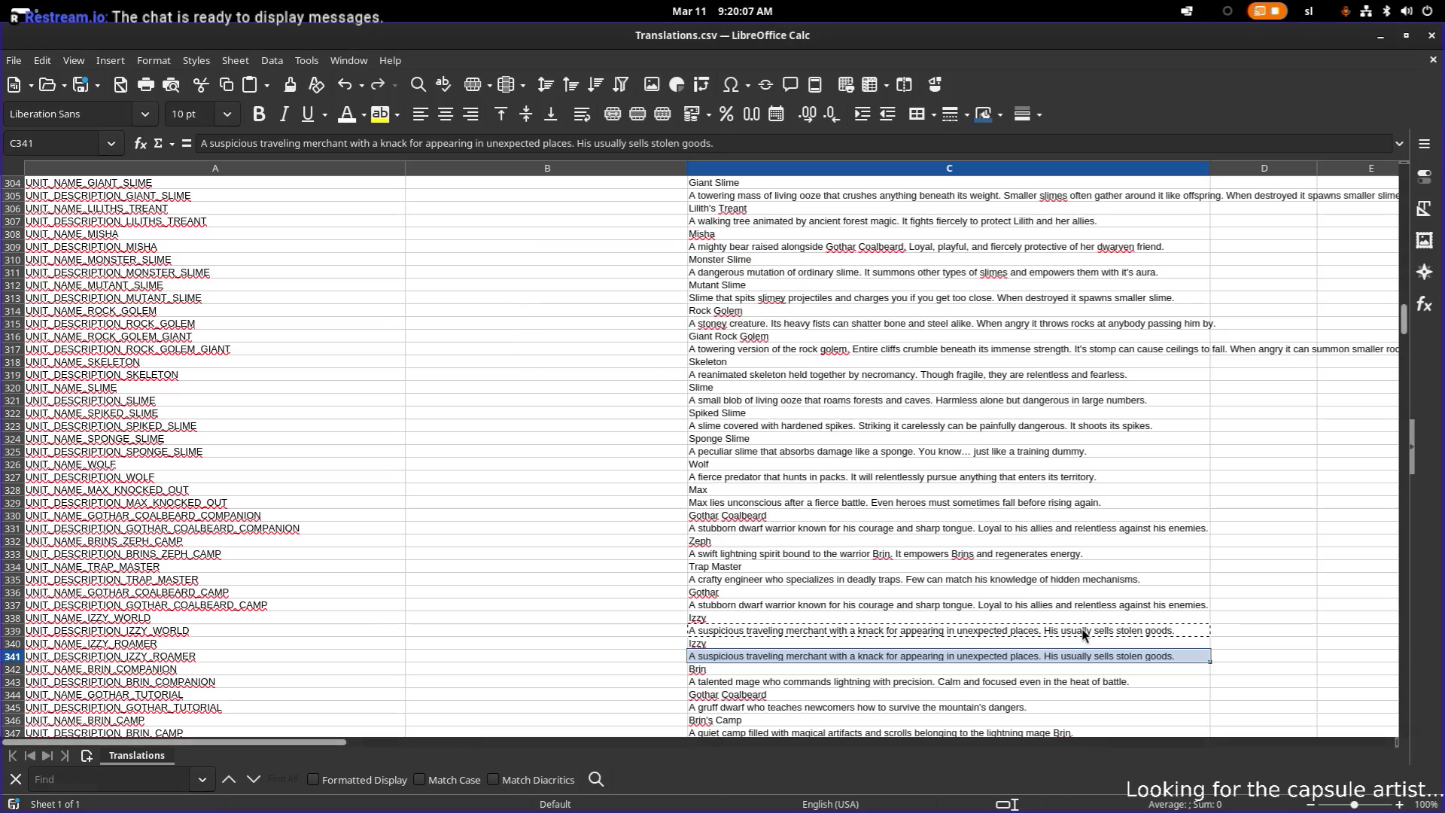
pyautogui.scroll(-1, 1054, 621)
pyautogui.click(797, 647)
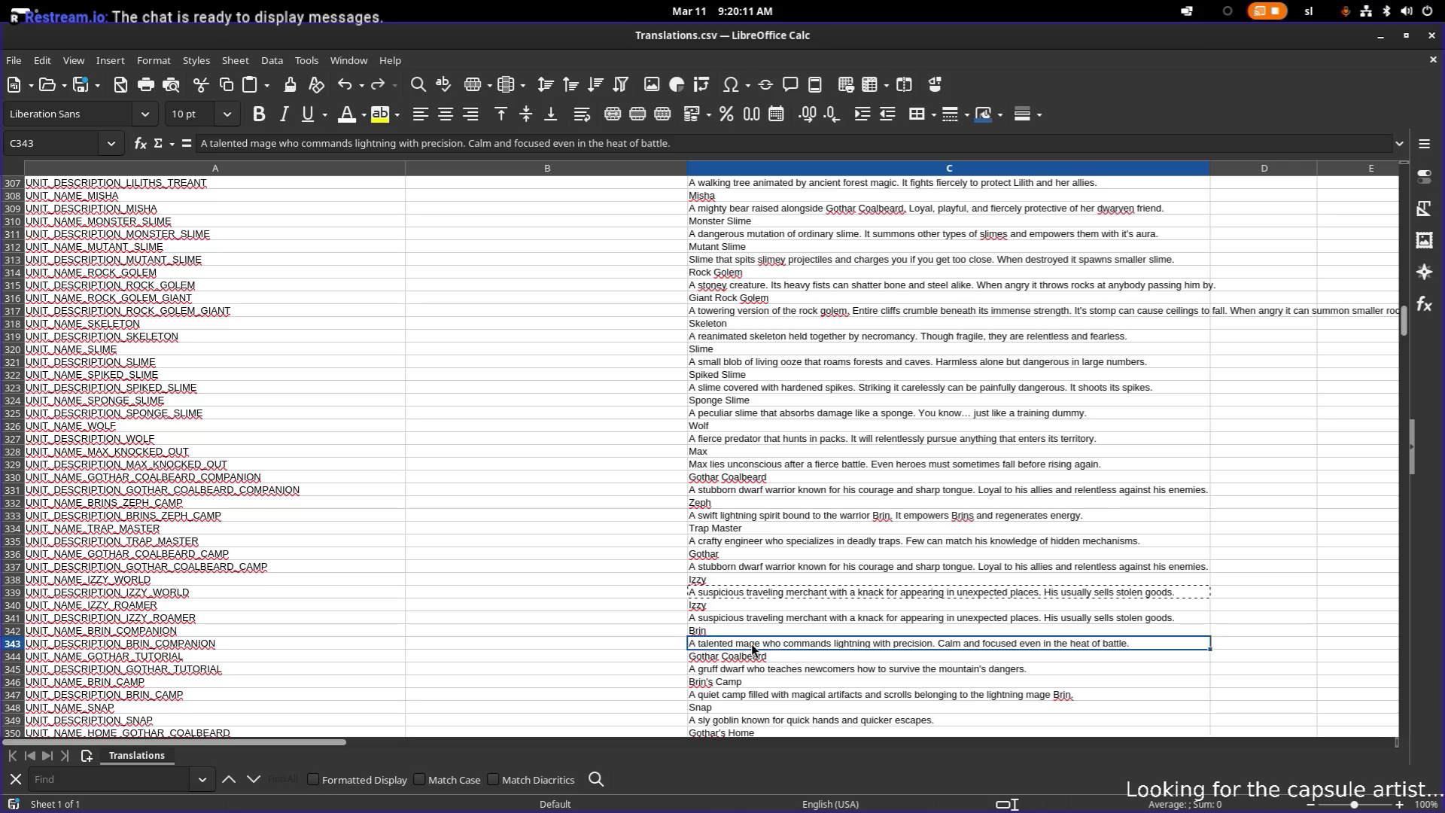
pyautogui.scroll(4, 779, 425)
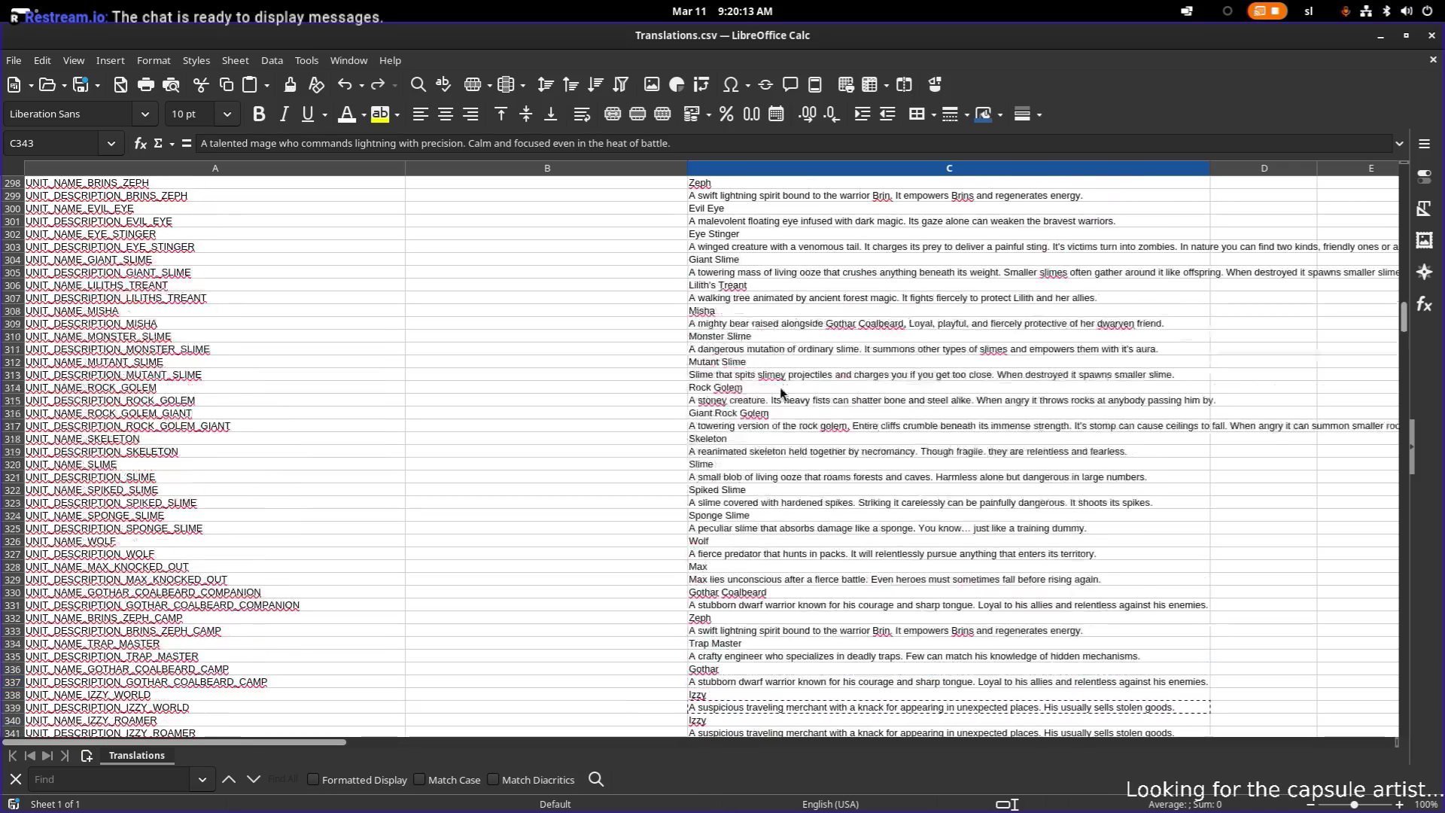
pyautogui.scroll(3, 791, 366)
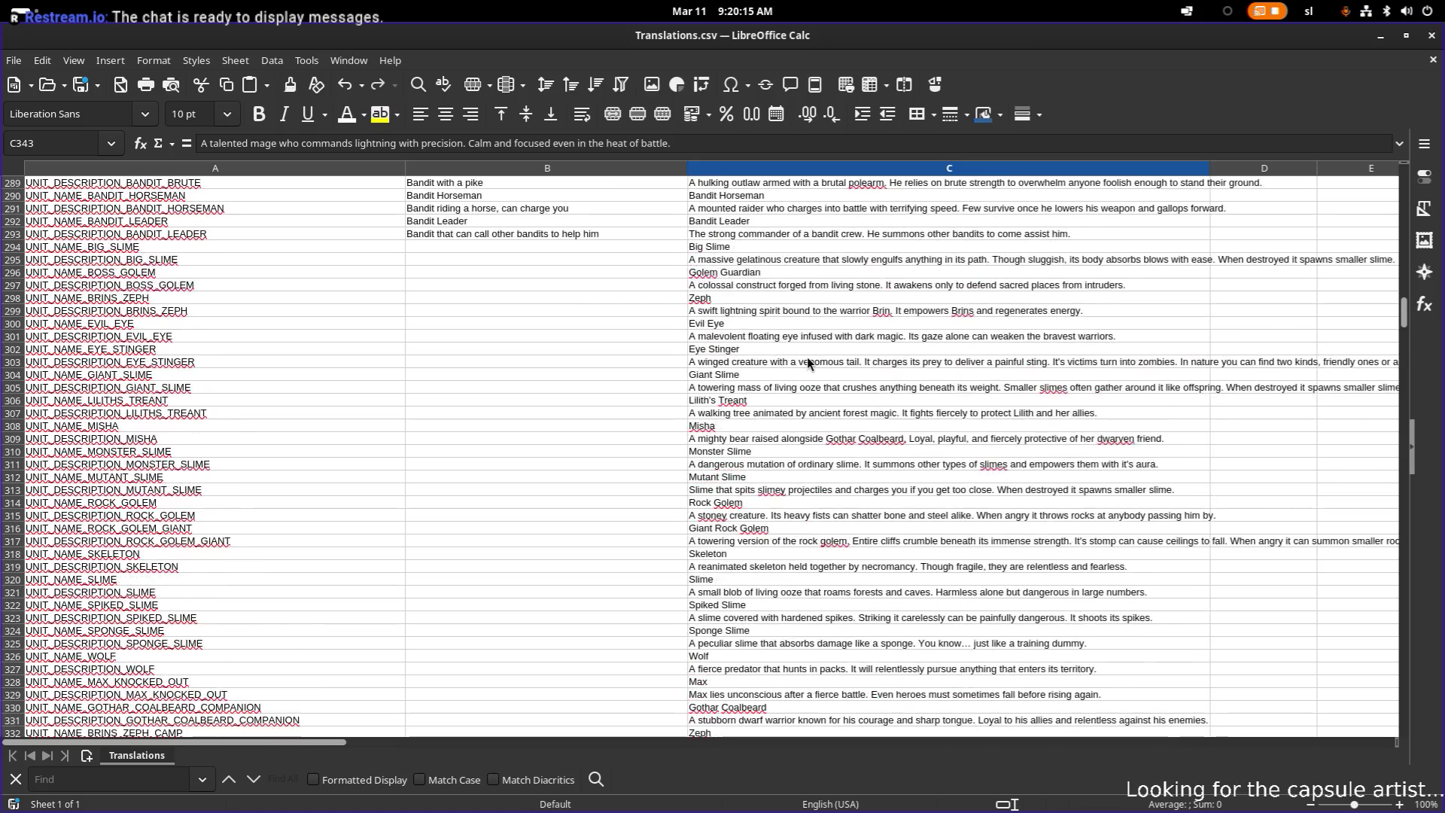
pyautogui.scroll(-3, 806, 367)
pyautogui.scroll(5, 805, 364)
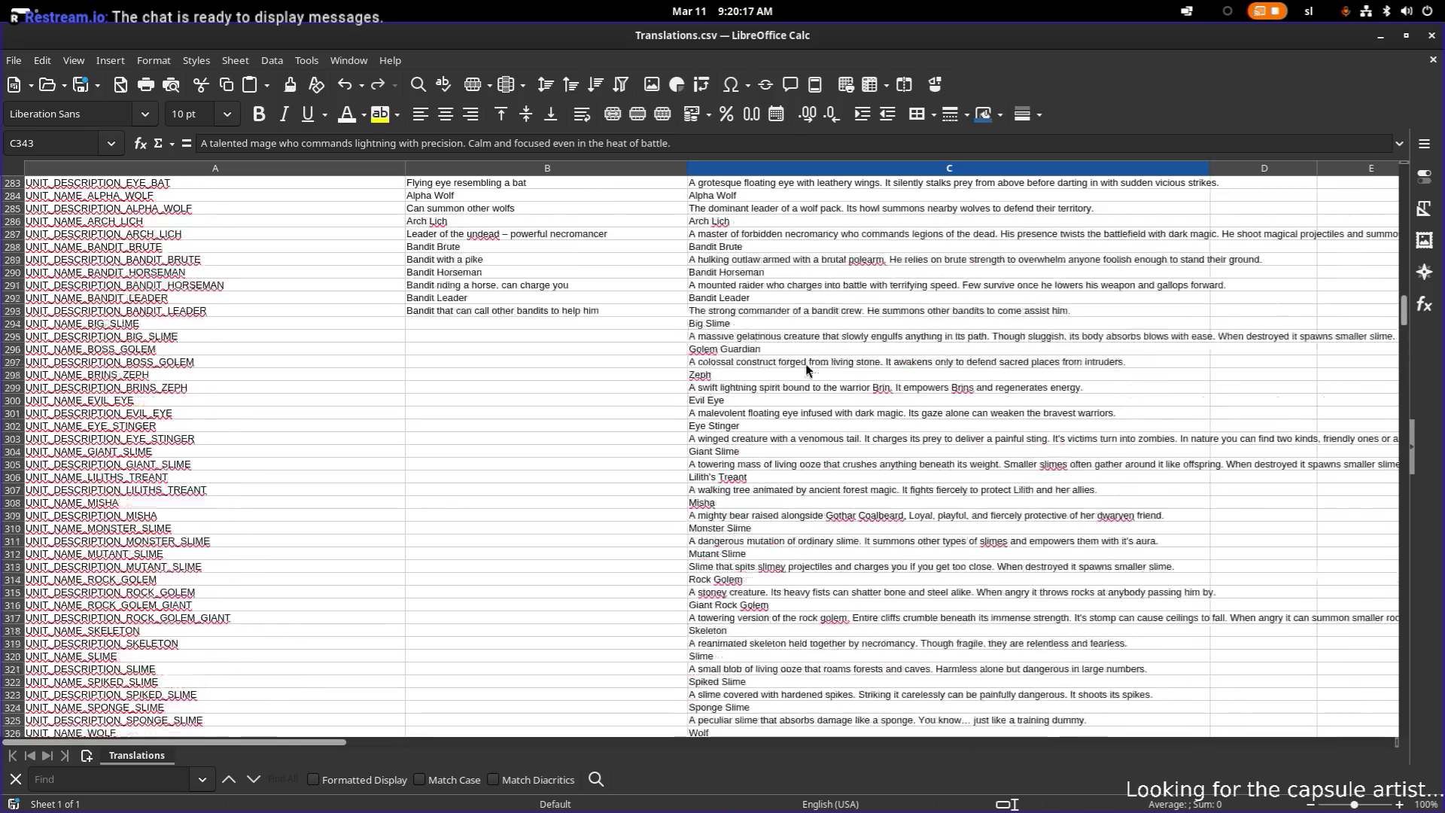
pyautogui.scroll(1, 810, 351)
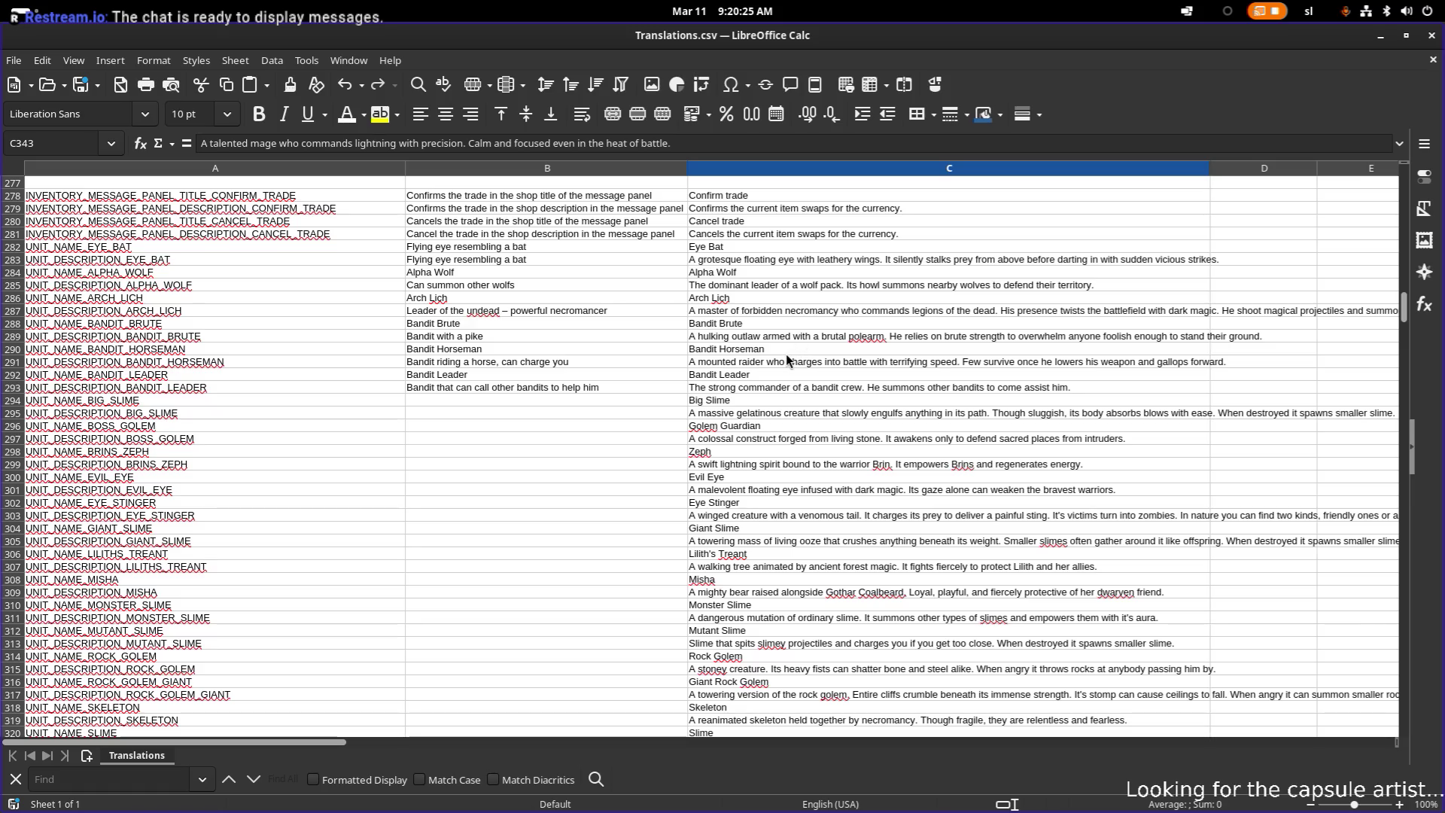
pyautogui.scroll(-7, 785, 346)
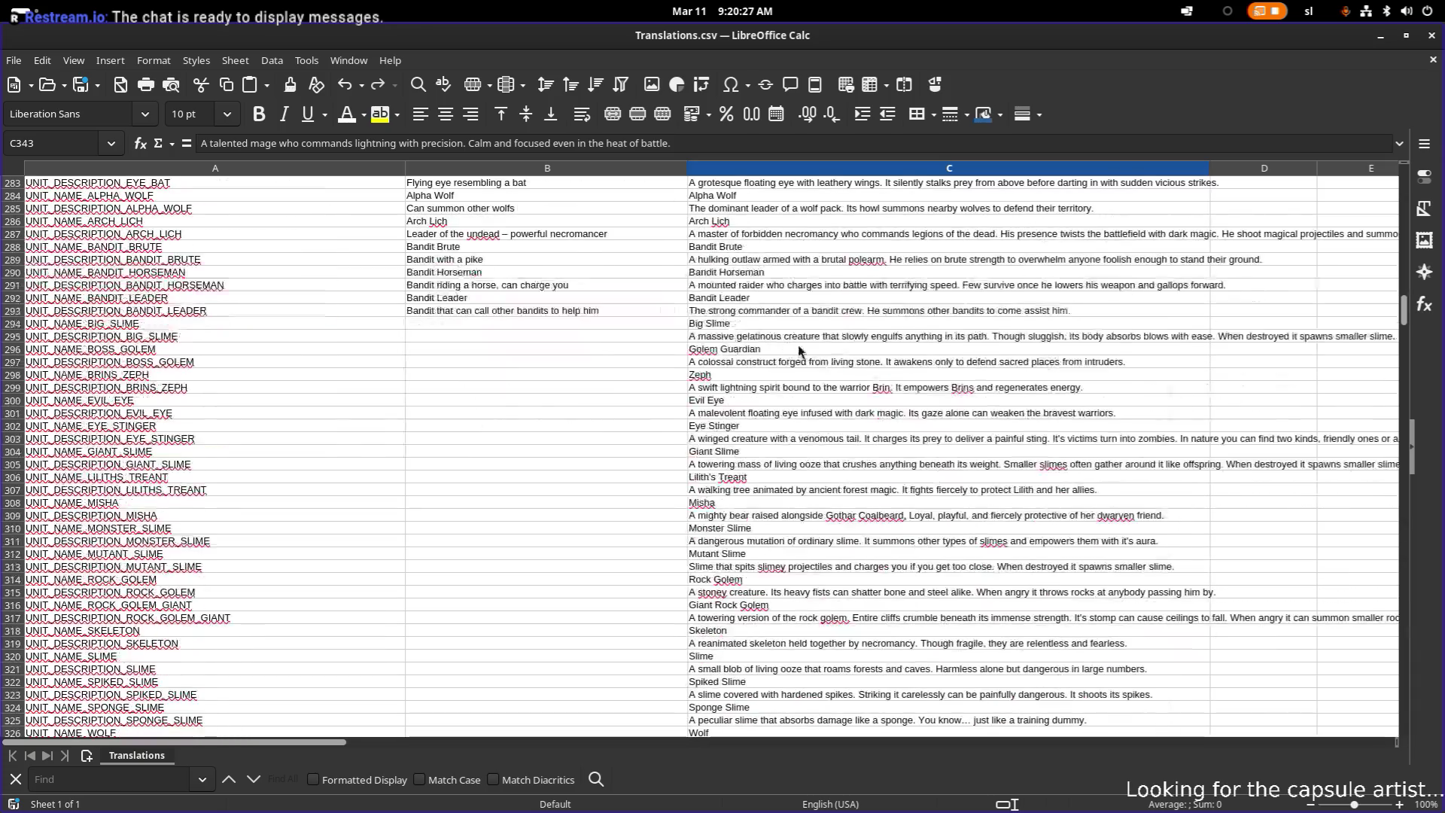
pyautogui.scroll(-4, 797, 376)
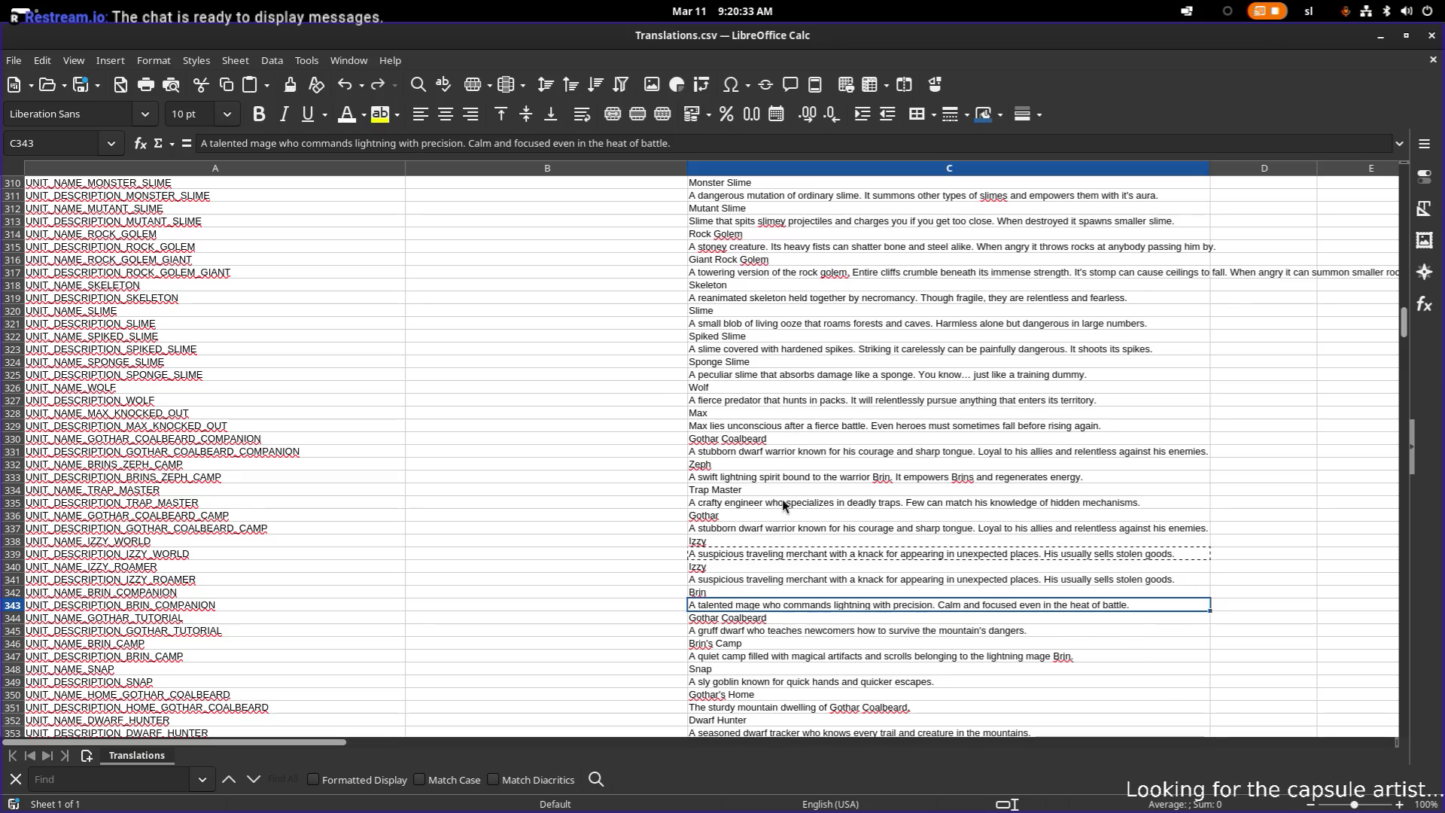
# - In C343's Brin description, change 'mage' to 'warrior' and 'Calm and focused even' to 'Very energetic'
pyautogui.click(775, 580)
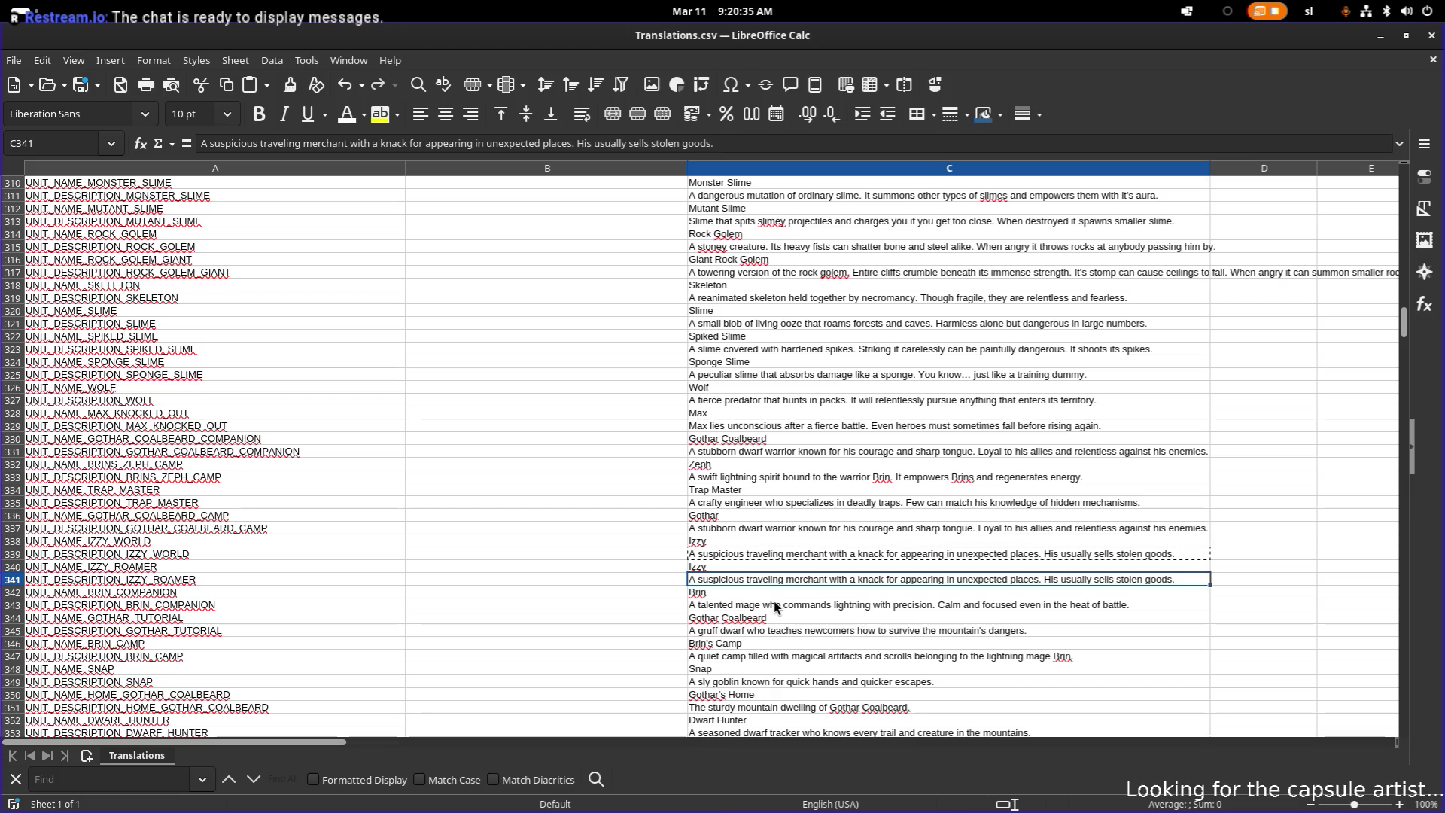
pyautogui.click(774, 606)
pyautogui.click(825, 477)
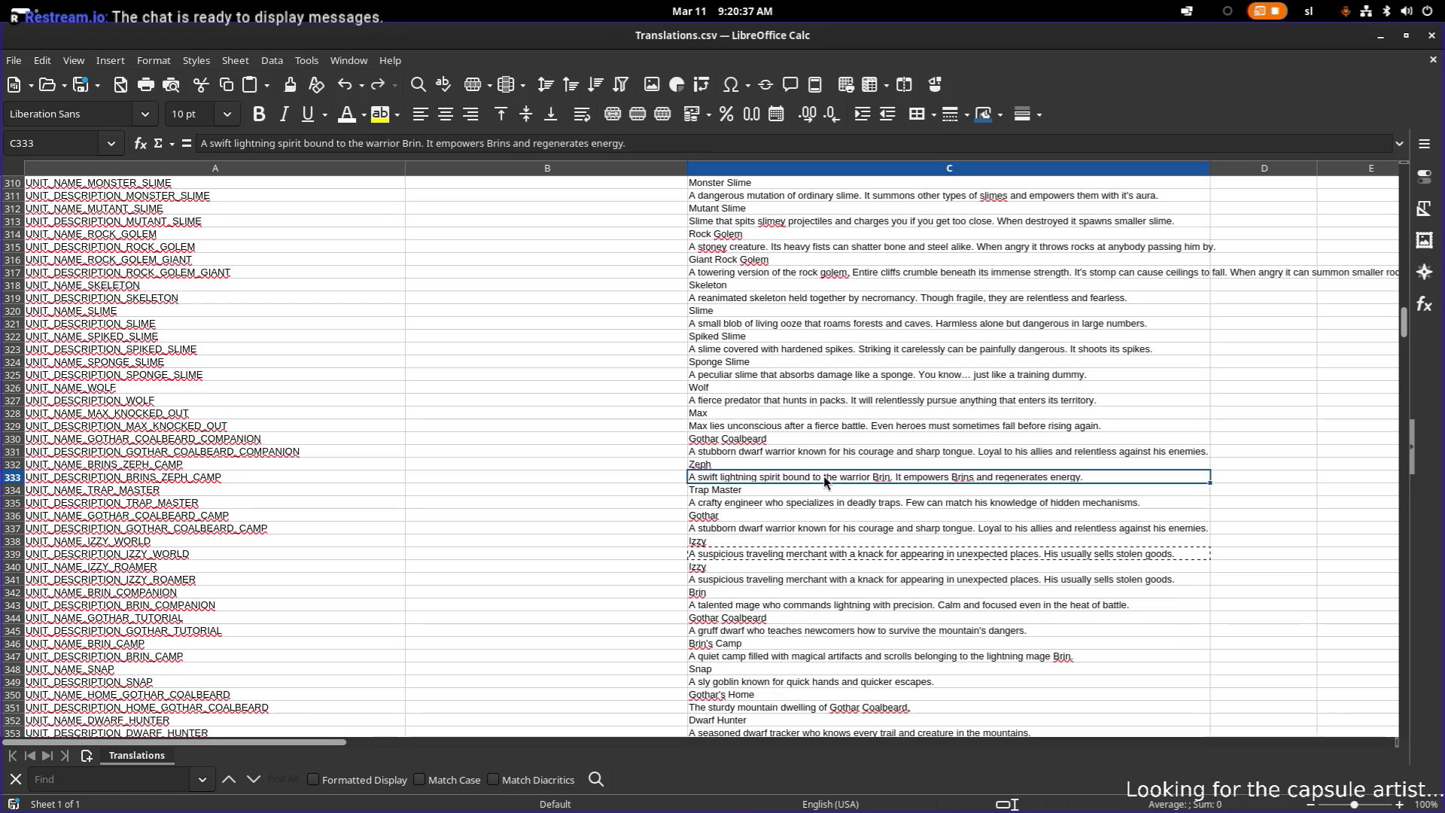
pyautogui.click(790, 608)
pyautogui.doubleClick(748, 606)
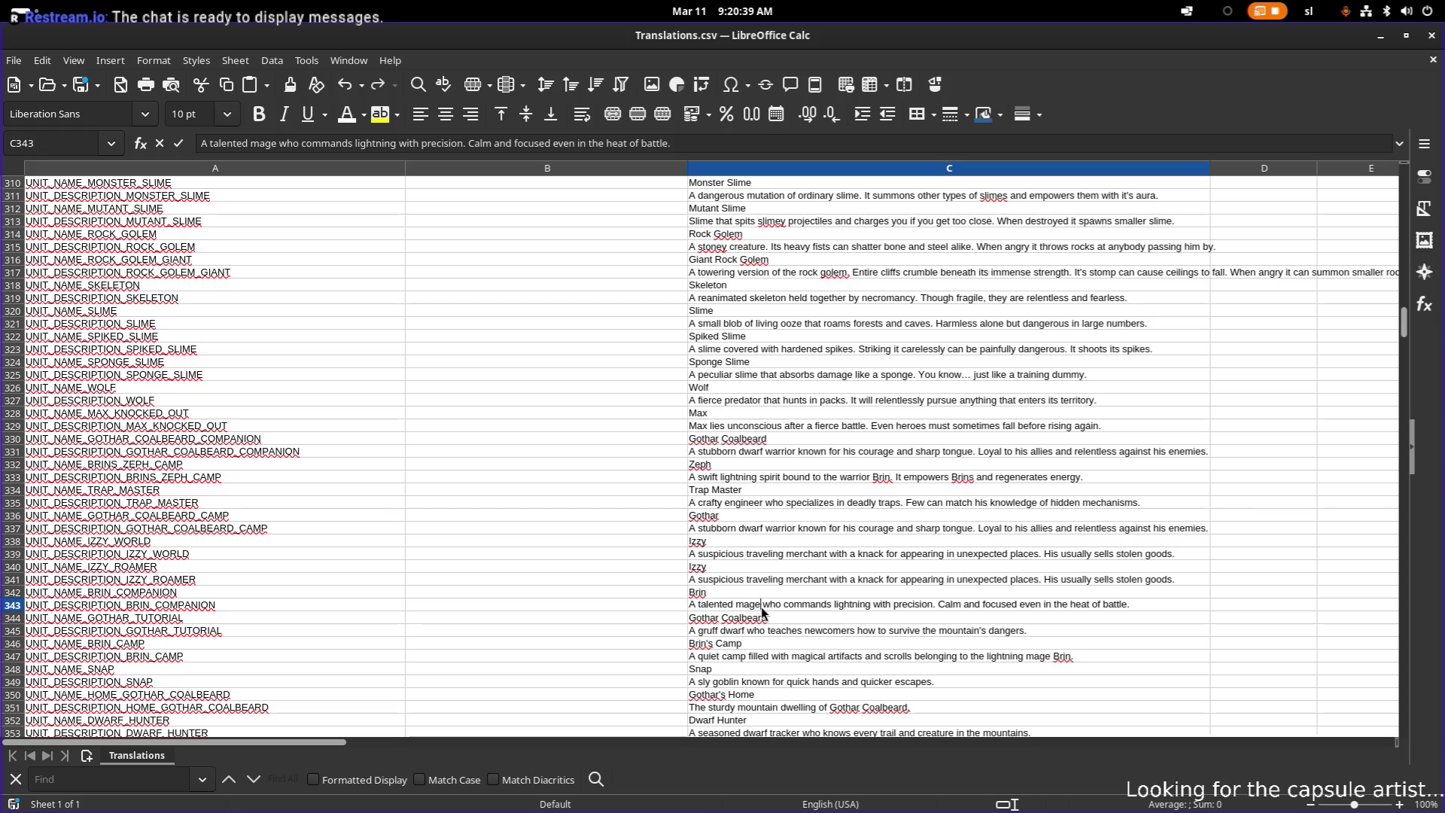
pyautogui.write('warrio')
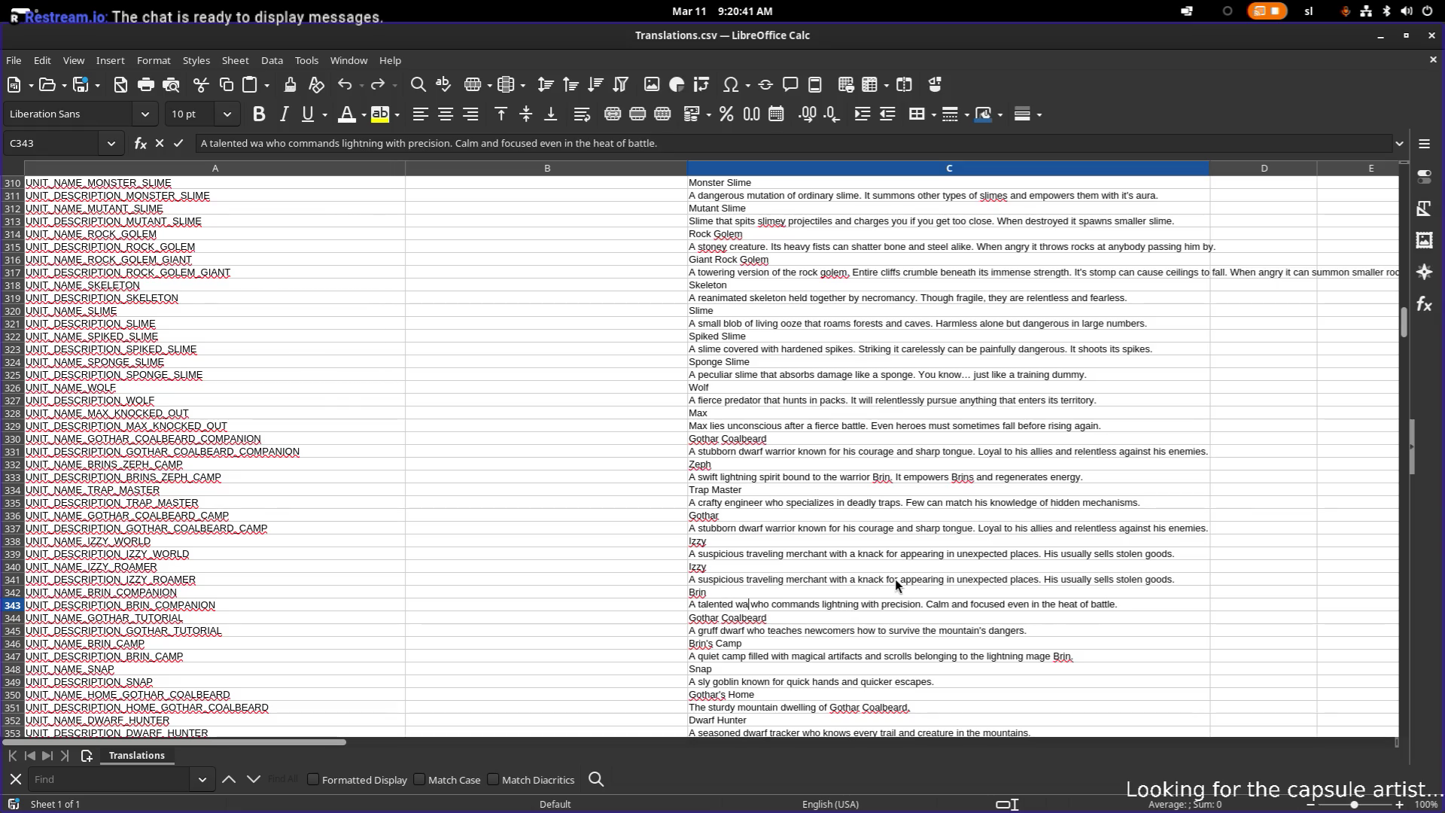
pyautogui.write('r')
pyautogui.hotkey('ctrl', 'Right')
pyautogui.hotkey('ctrl', 'Right')
pyautogui.hotkey('ctrl', 'Right')
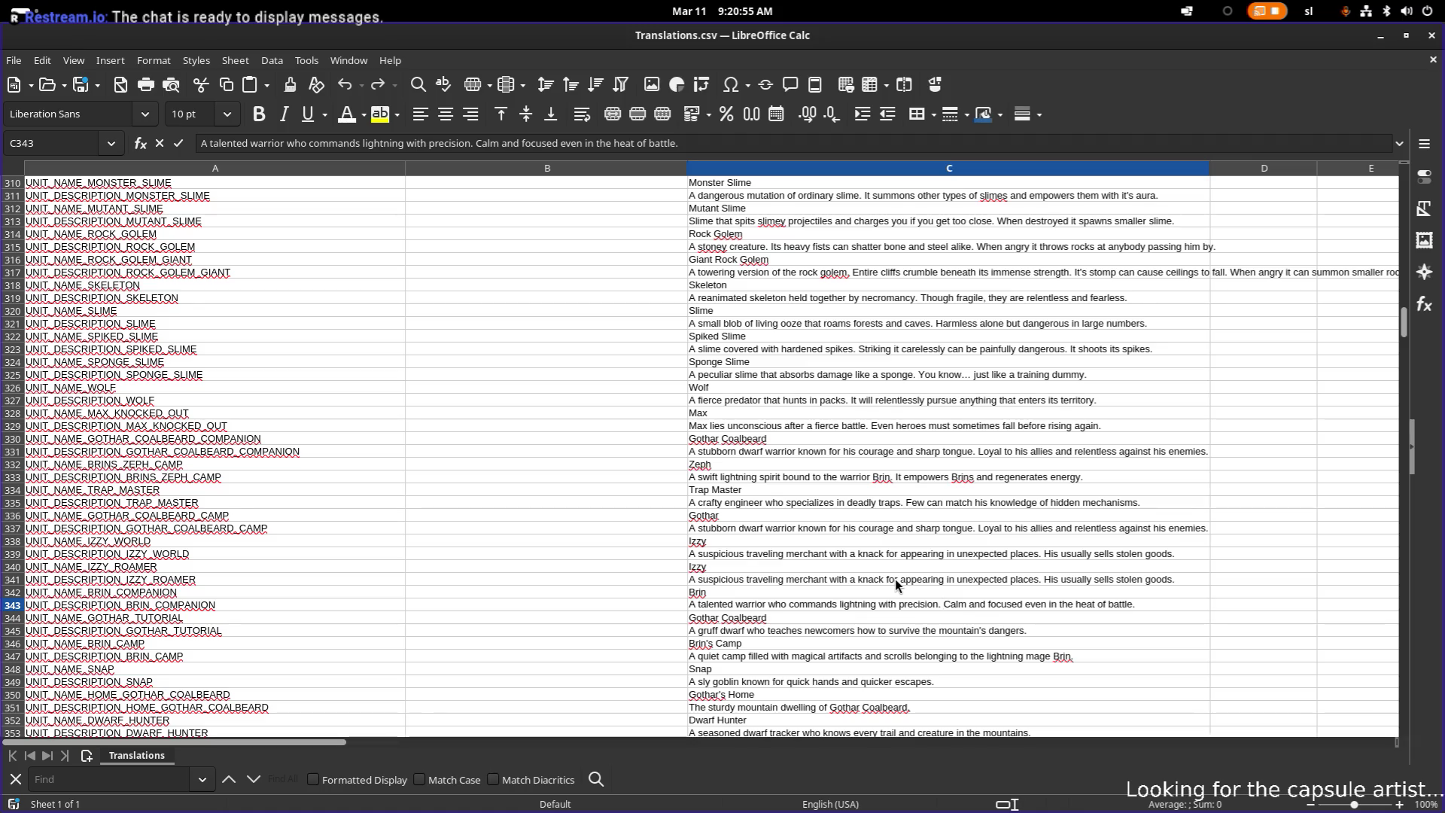
pyautogui.hotkey('ctrl', 'shift', 'Right')
pyautogui.write('Energetic')
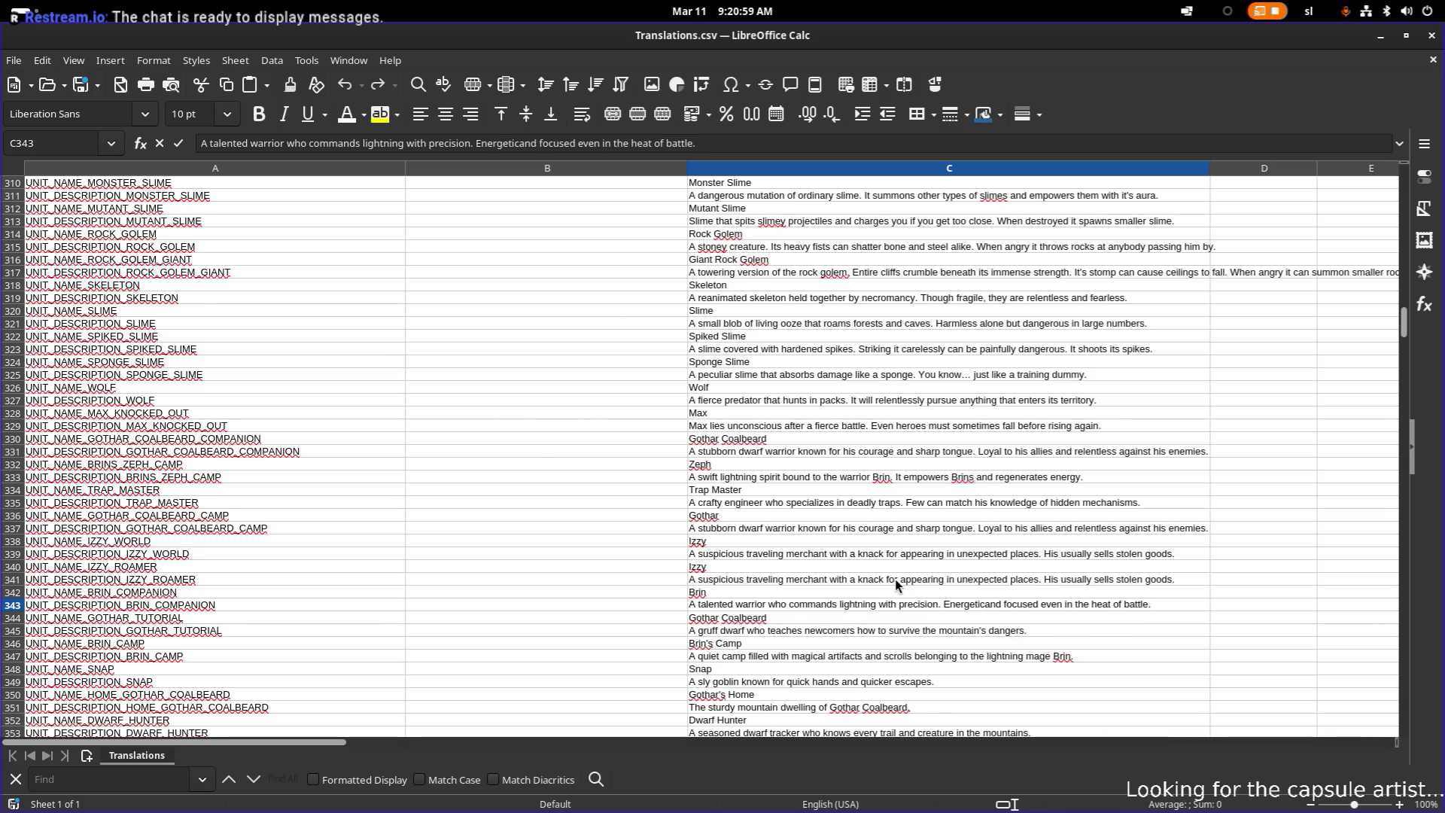
pyautogui.hotkey('ctrl', 'shift', 'Right')
pyautogui.hotkey('ctrl', 'shift', 'Right')
pyautogui.hotkey('ctrl', 'shift', 'Right')
pyautogui.hotkey('ctrl', 'shift', 'Left')
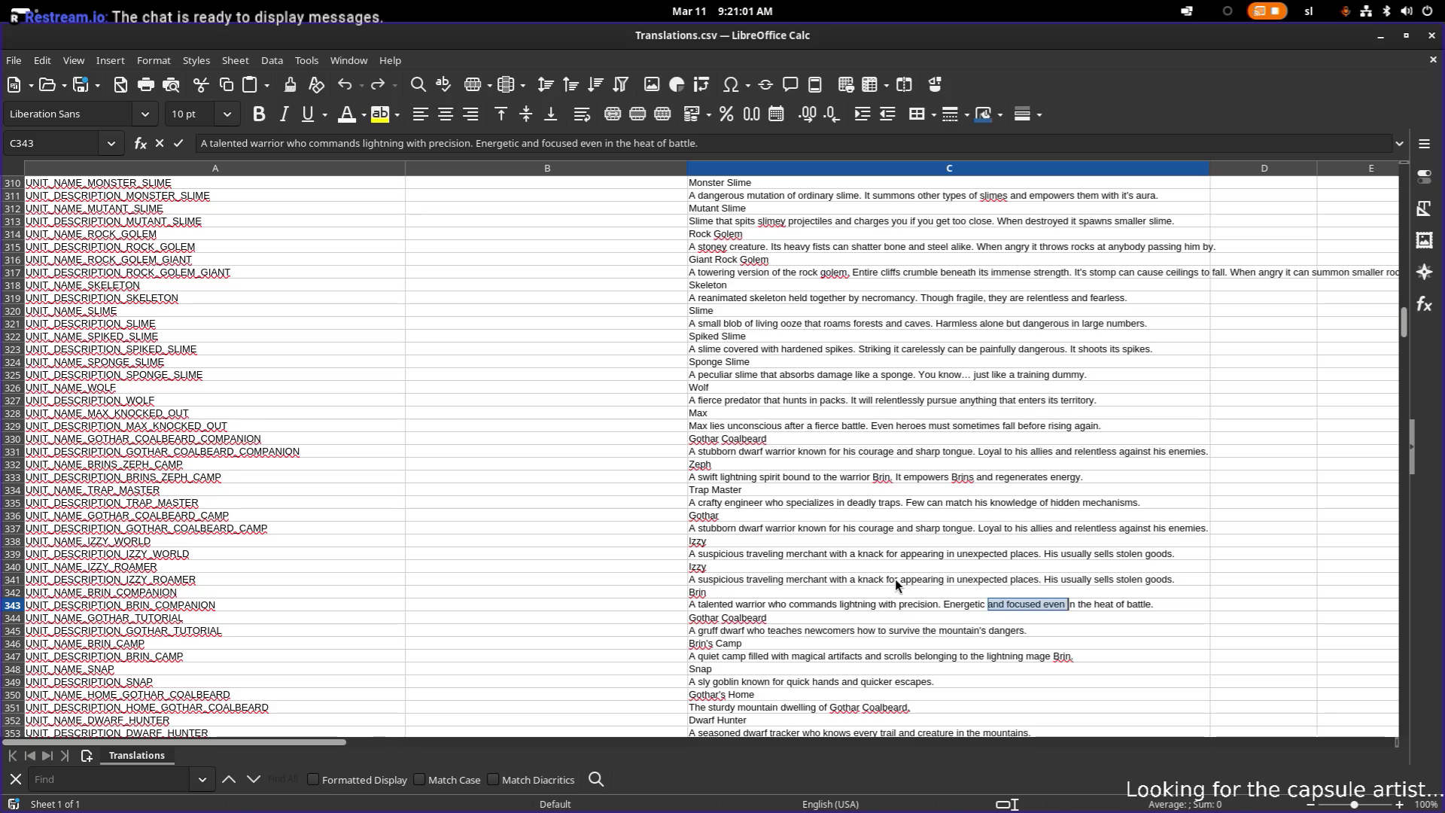
pyautogui.press('BackSpace')
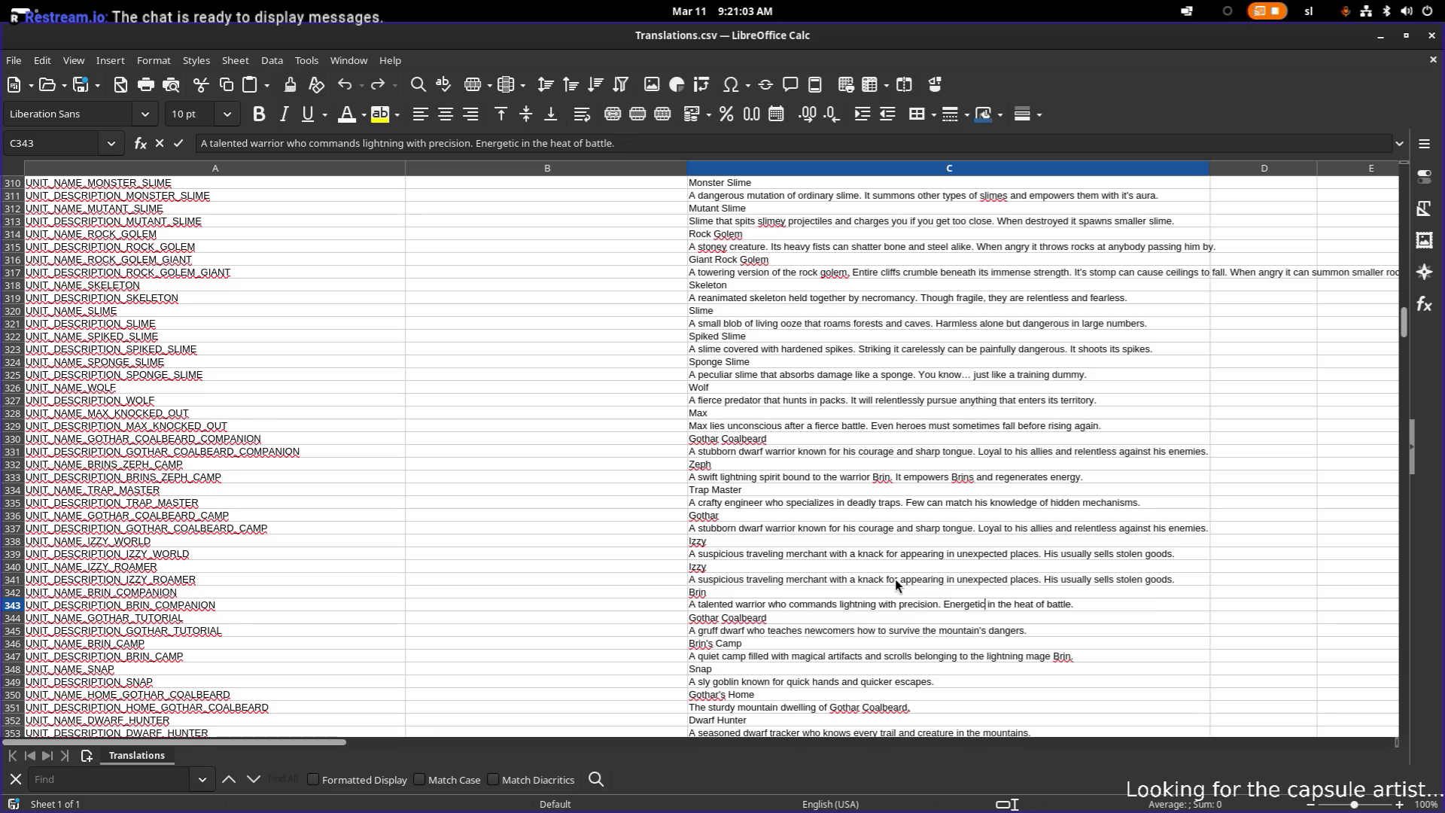
pyautogui.hotkey('ctrl', 'Left')
pyautogui.write('Very')
pyautogui.press('Delete')
pyautogui.write('e')
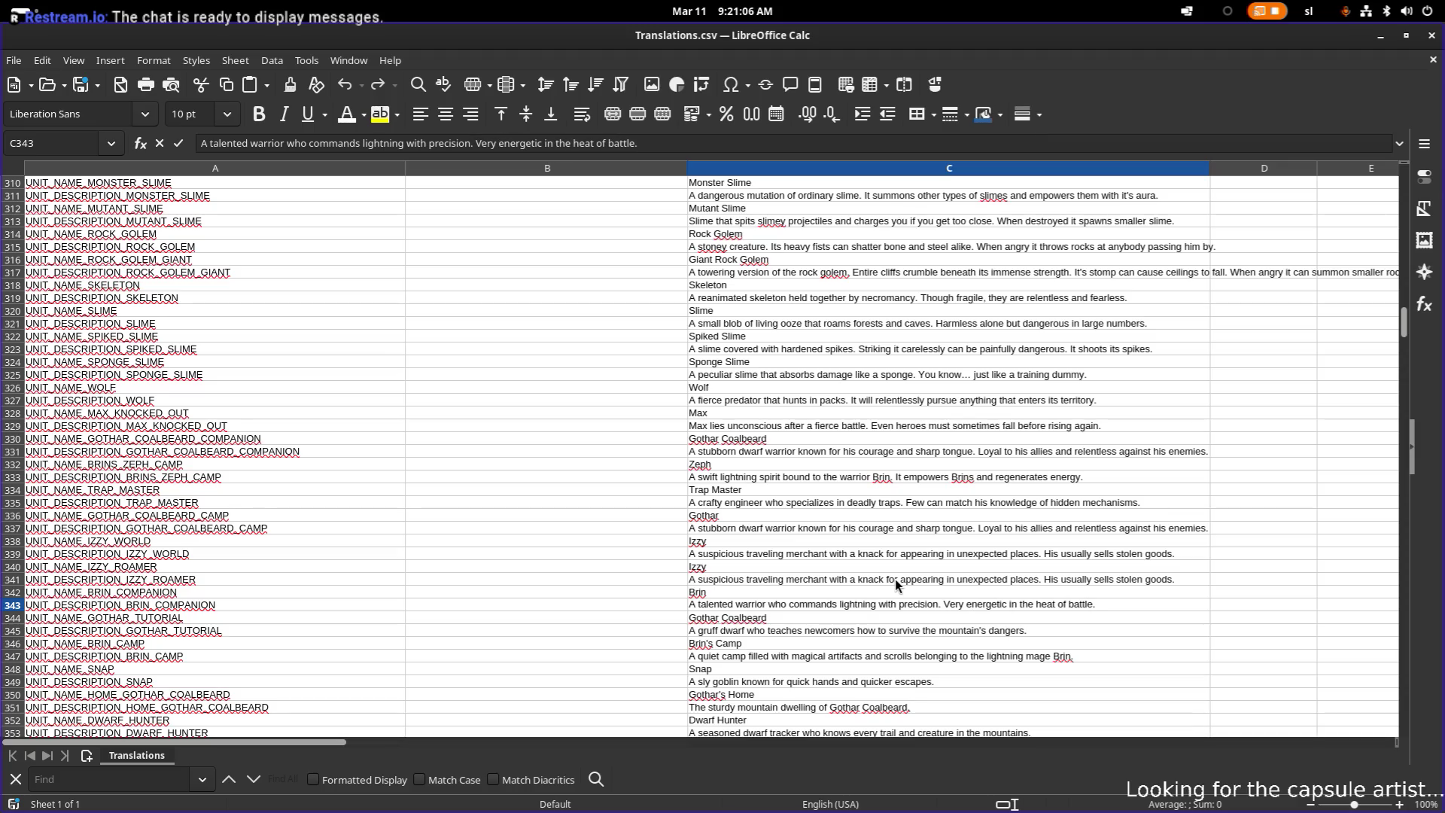
# - Add 'and weilds a powerful sword' after 'precision', correcting 'powerfull' to 'powerful'
pyautogui.press('End')
pyautogui.write('t')
pyautogui.press('BackSpace')
pyautogui.press('BackSpace')
pyautogui.hotkey('ctrl', 'Left')
pyautogui.hotkey('ctrl', 'Left')
pyautogui.hotkey('ctrl', 'Left')
pyautogui.write('and weil')
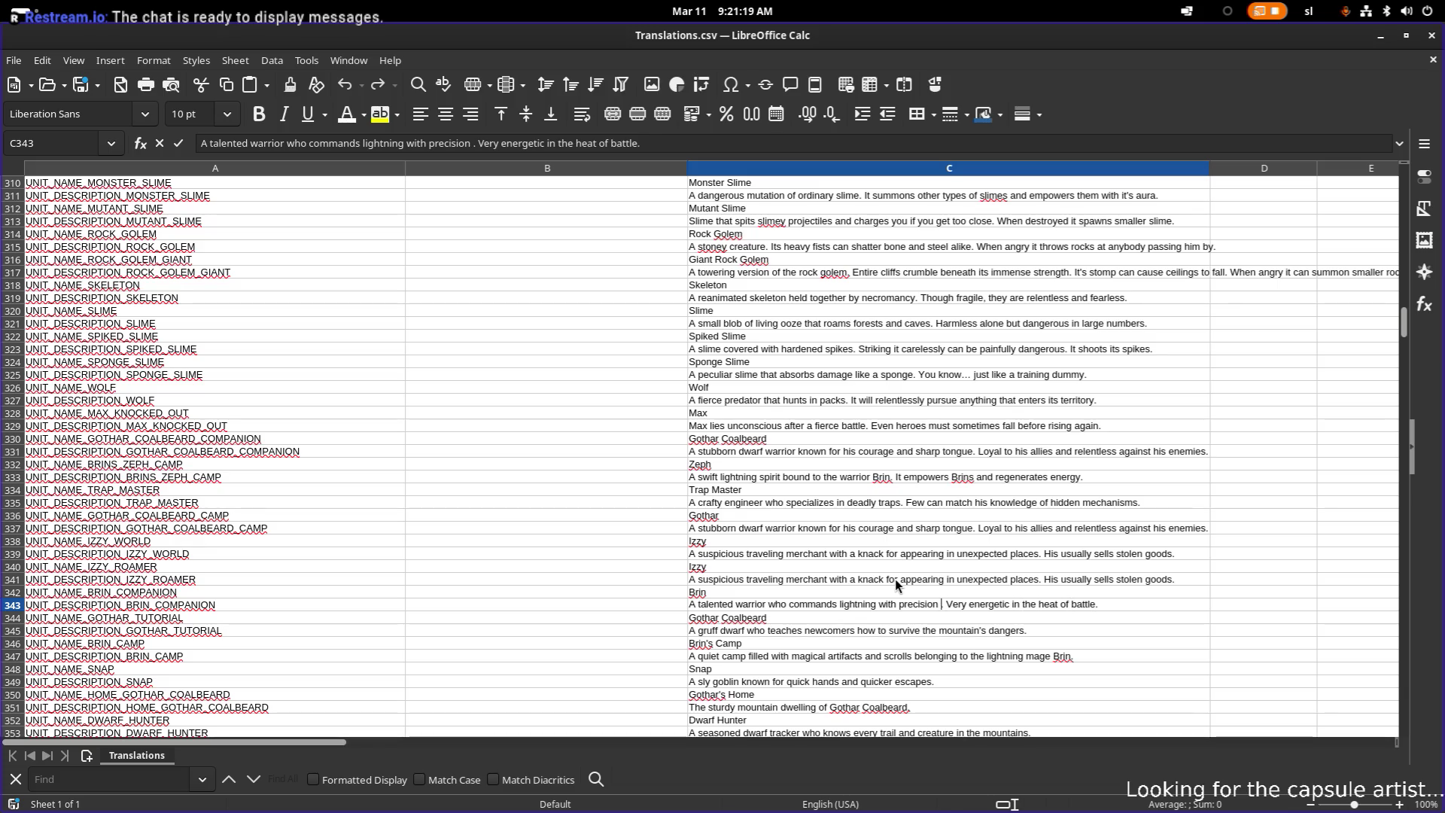
pyautogui.write('ds a ')
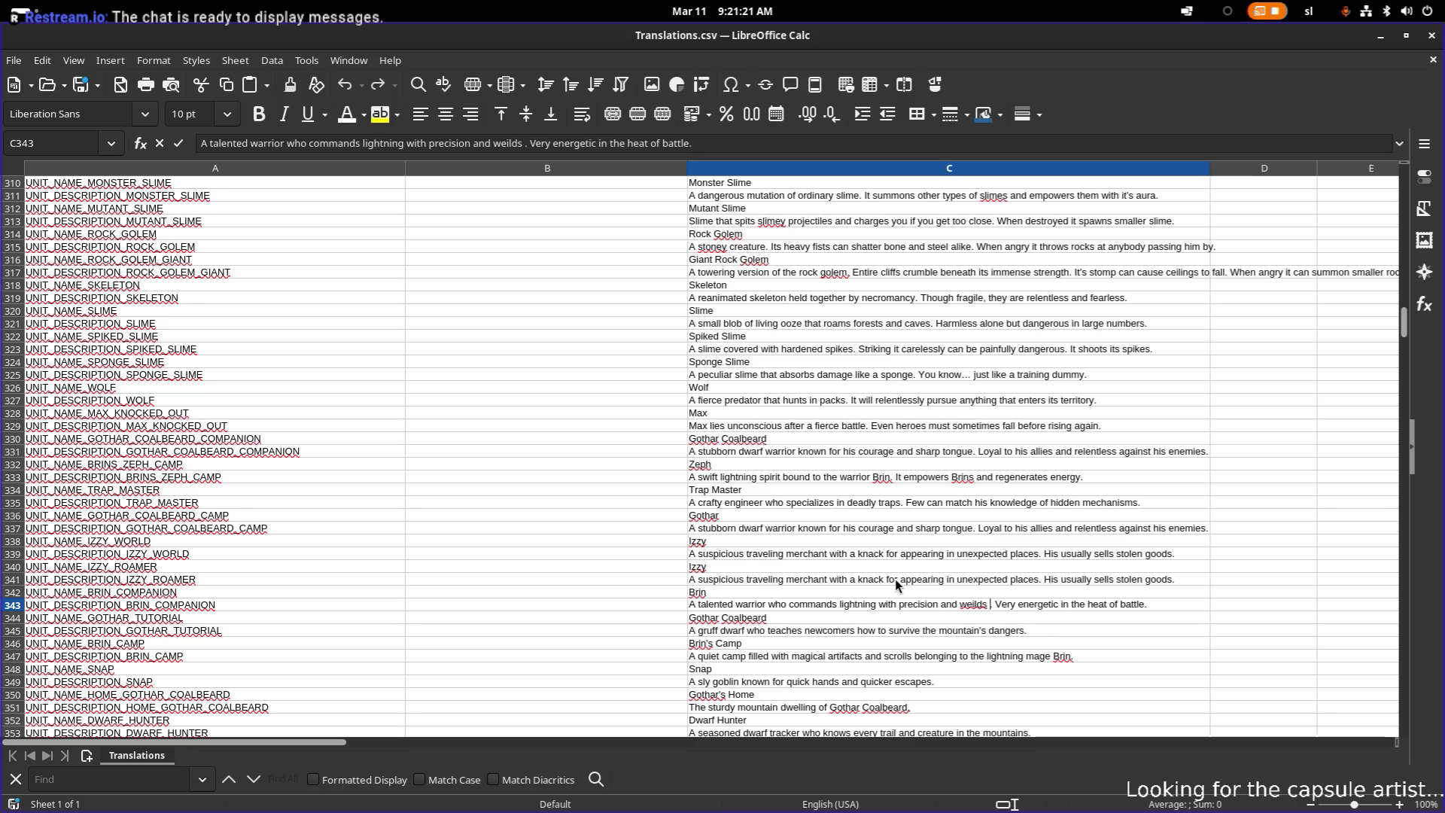
pyautogui.write('power')
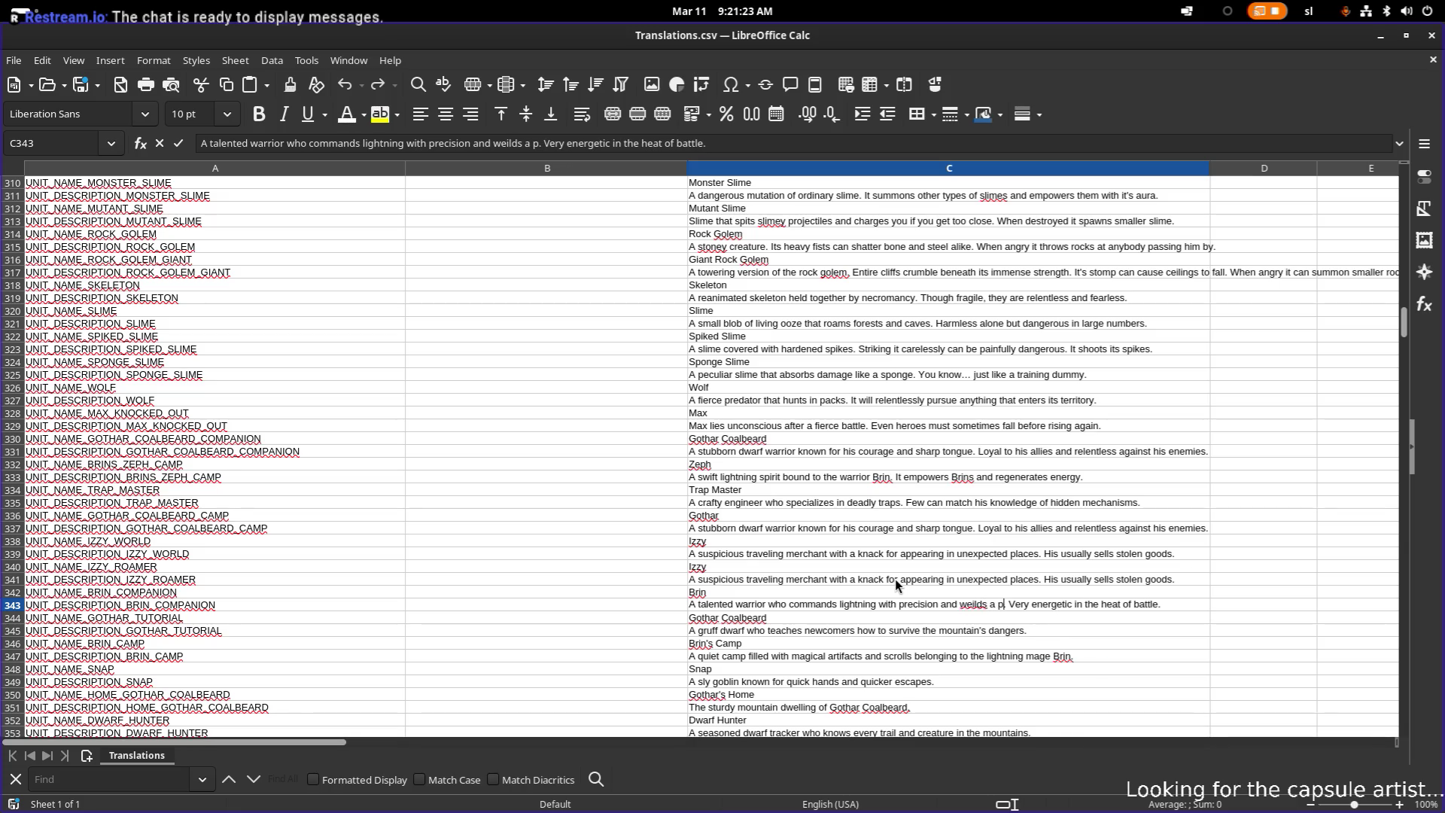
pyautogui.write('full swo')
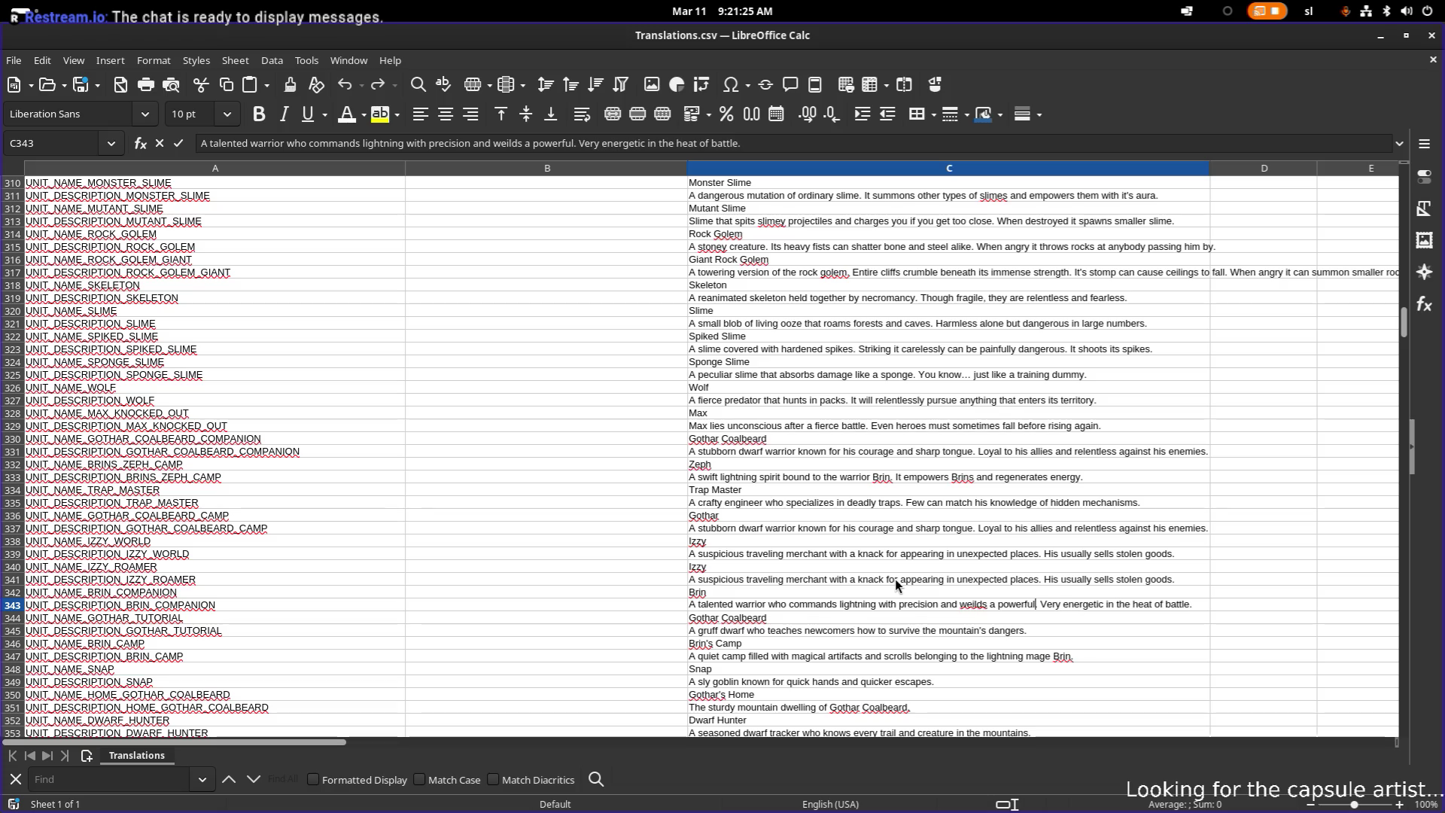
pyautogui.write('rd')
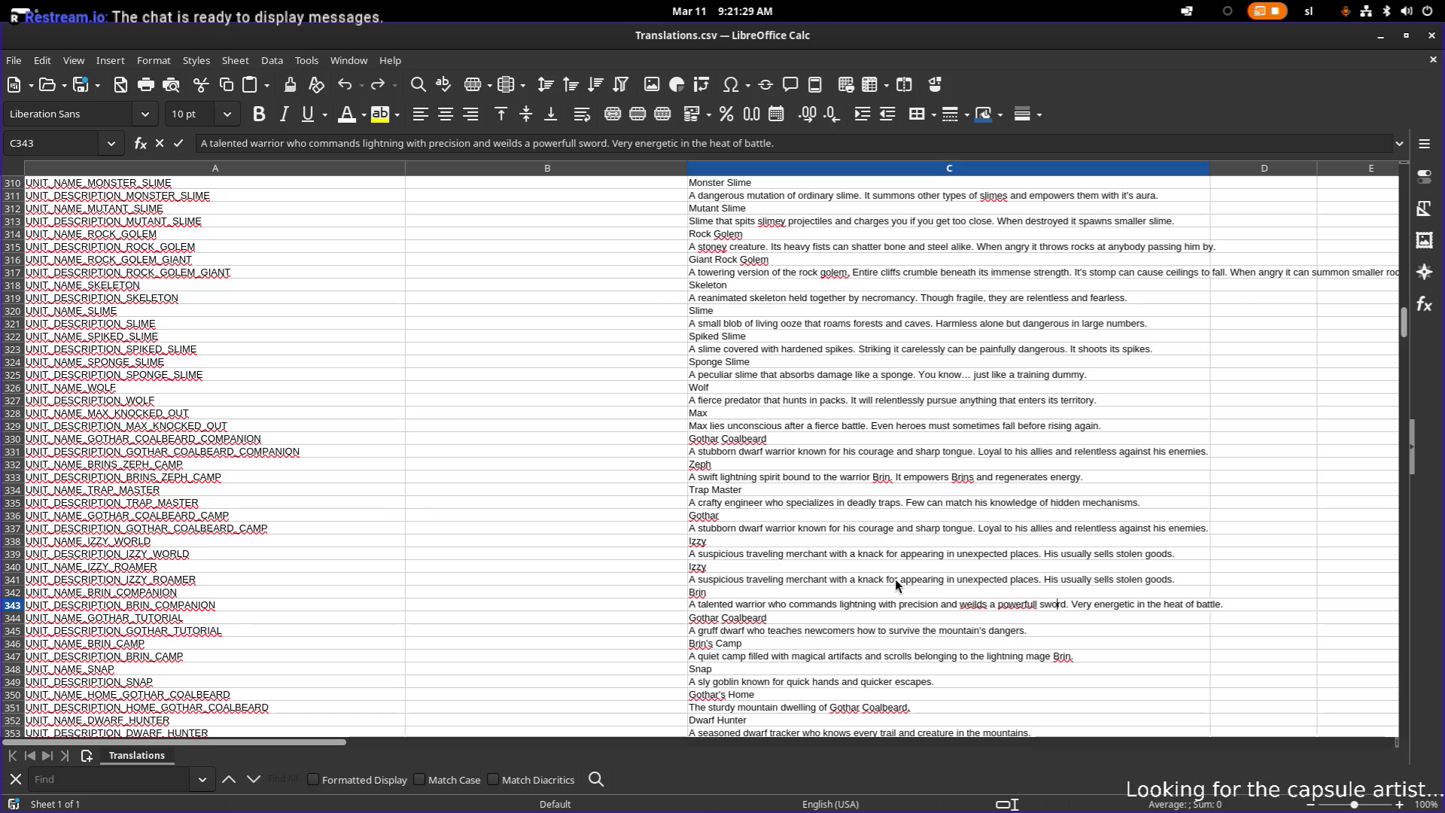
pyautogui.press('Left')
pyautogui.press('Left')
pyautogui.press('Left')
pyautogui.press('BackSpace')
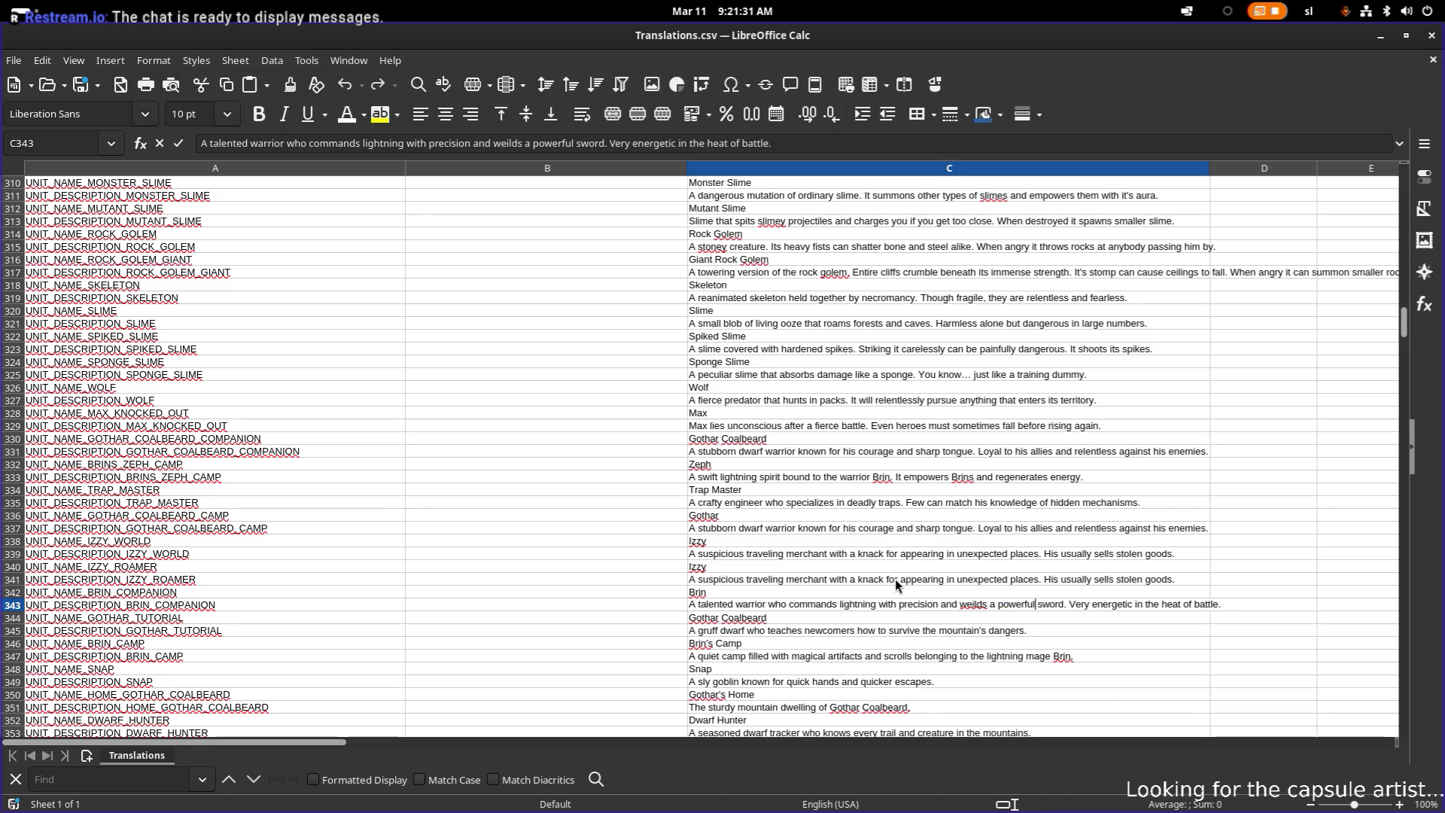
pyautogui.press('Return')
# - Correct the misspelling 'weilds' to 'wields' using the spelling suggestion
pyautogui.press('Up')
pyautogui.press('F1')
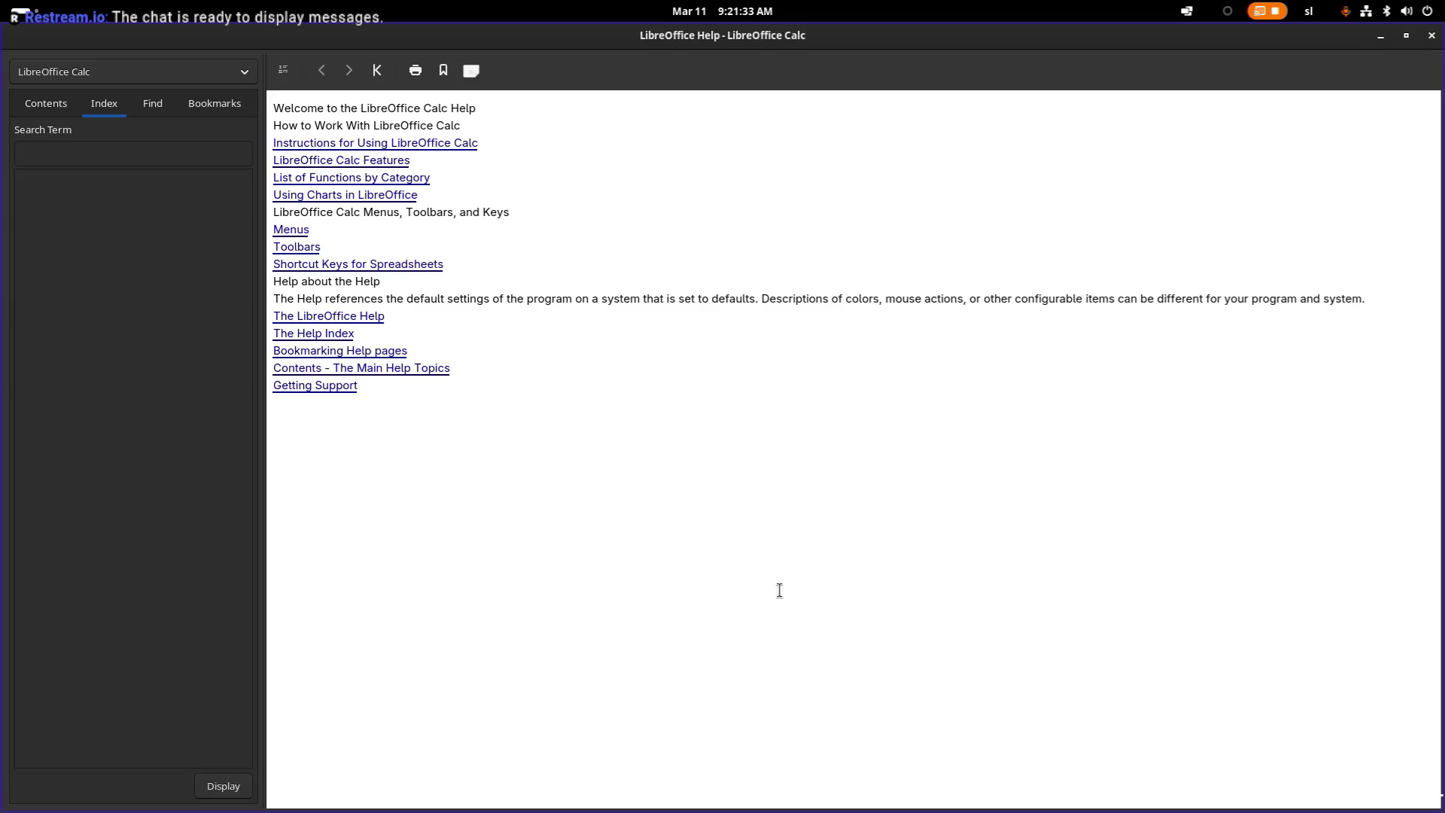
pyautogui.click(1431, 36)
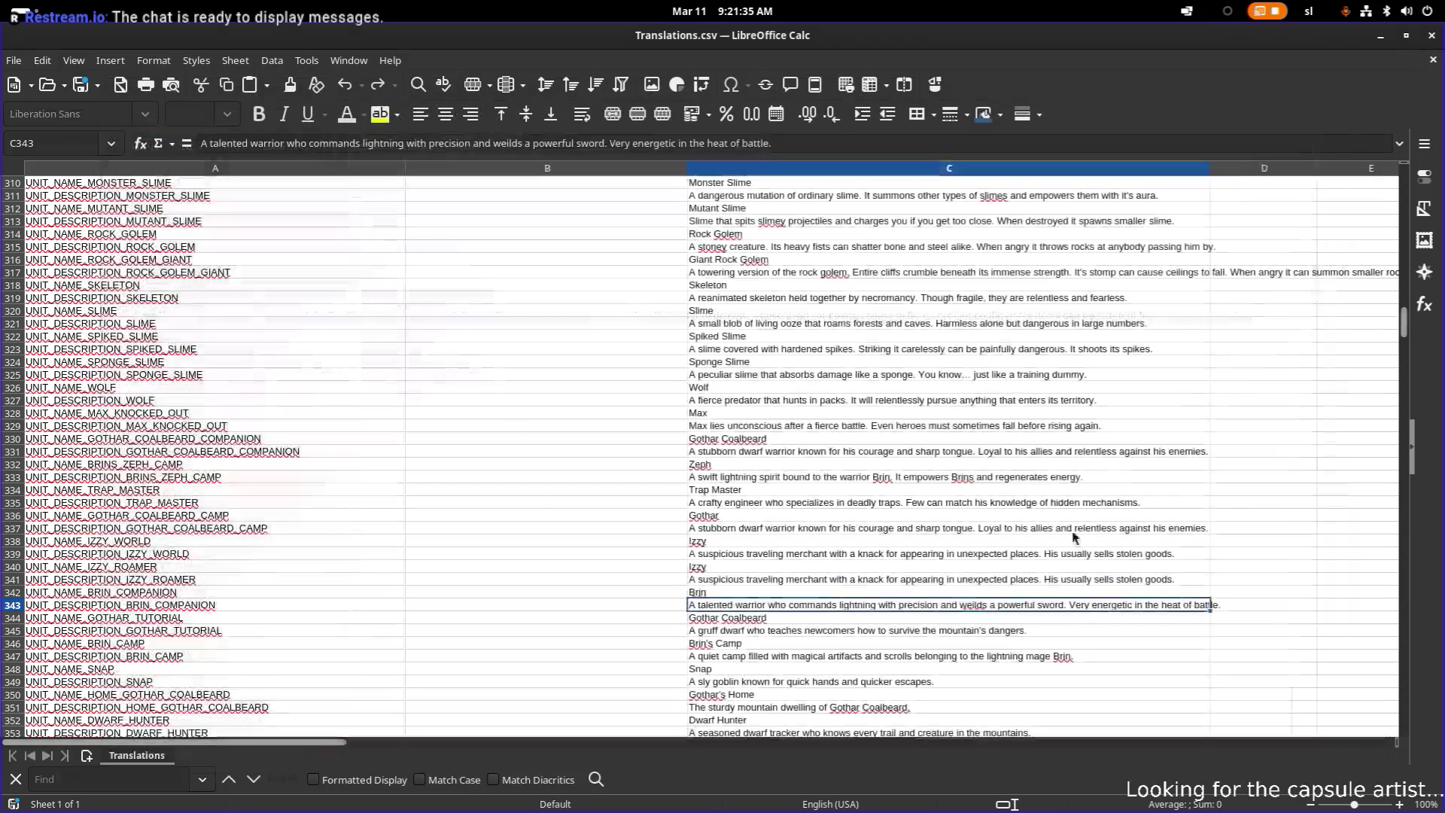
pyautogui.doubleClick(971, 605)
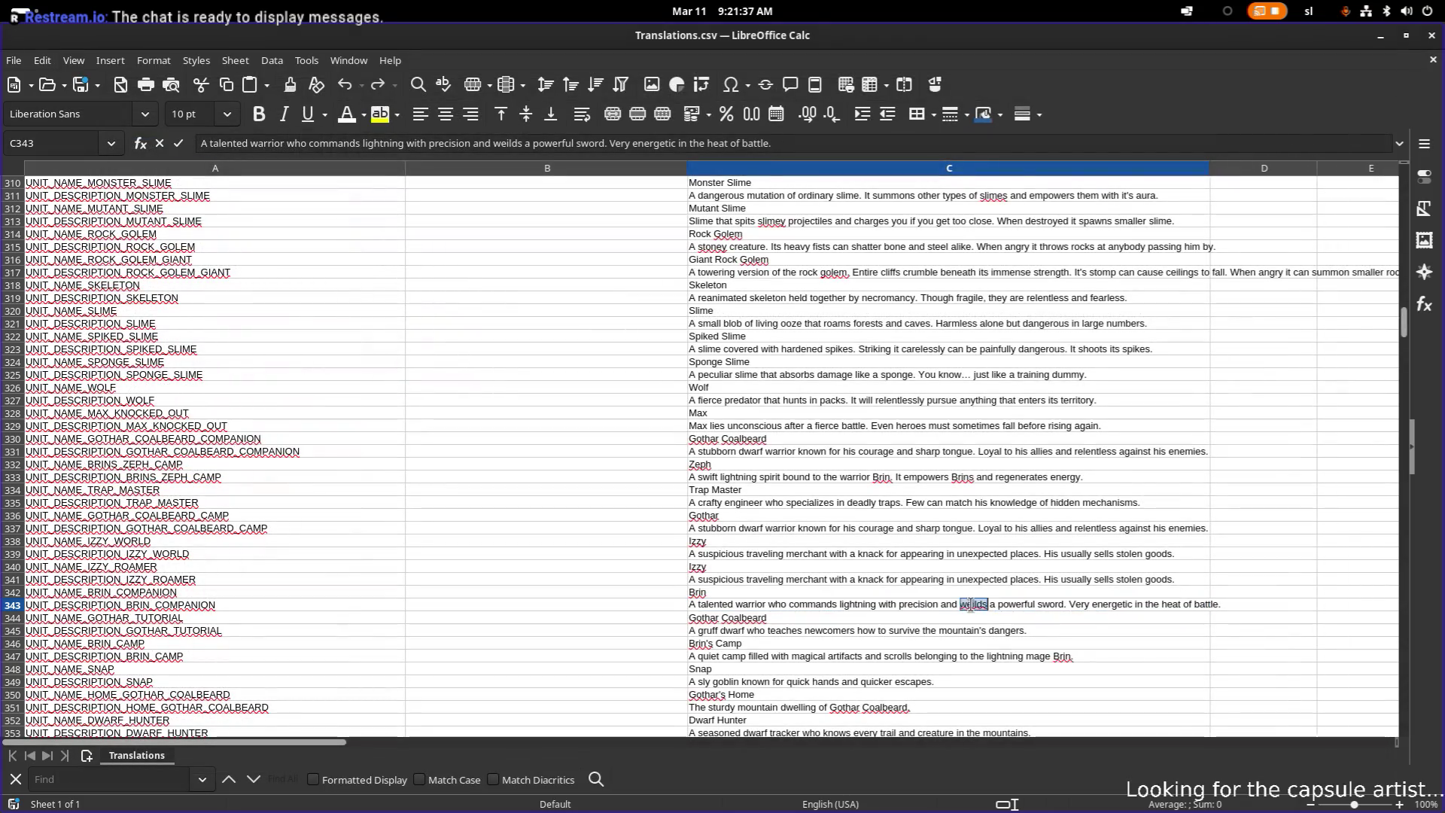
pyautogui.rightClick(970, 604)
pyautogui.click(1063, 400)
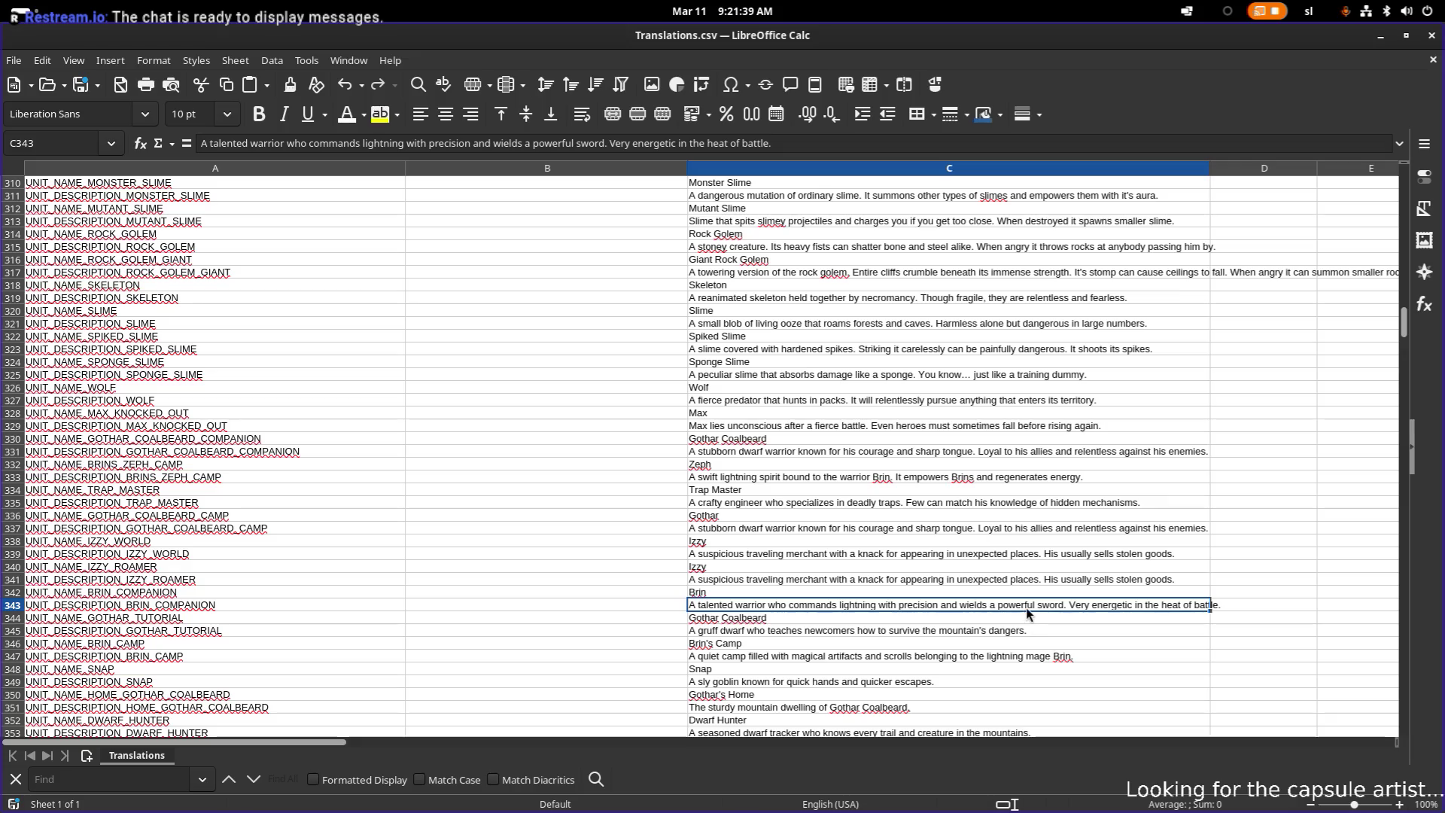
pyautogui.click(768, 621)
# - Copy Gothar's name (C336) and camp description (C337) over the tutorial rows C344 and C345
pyautogui.press('Up')
pyautogui.click(779, 623)
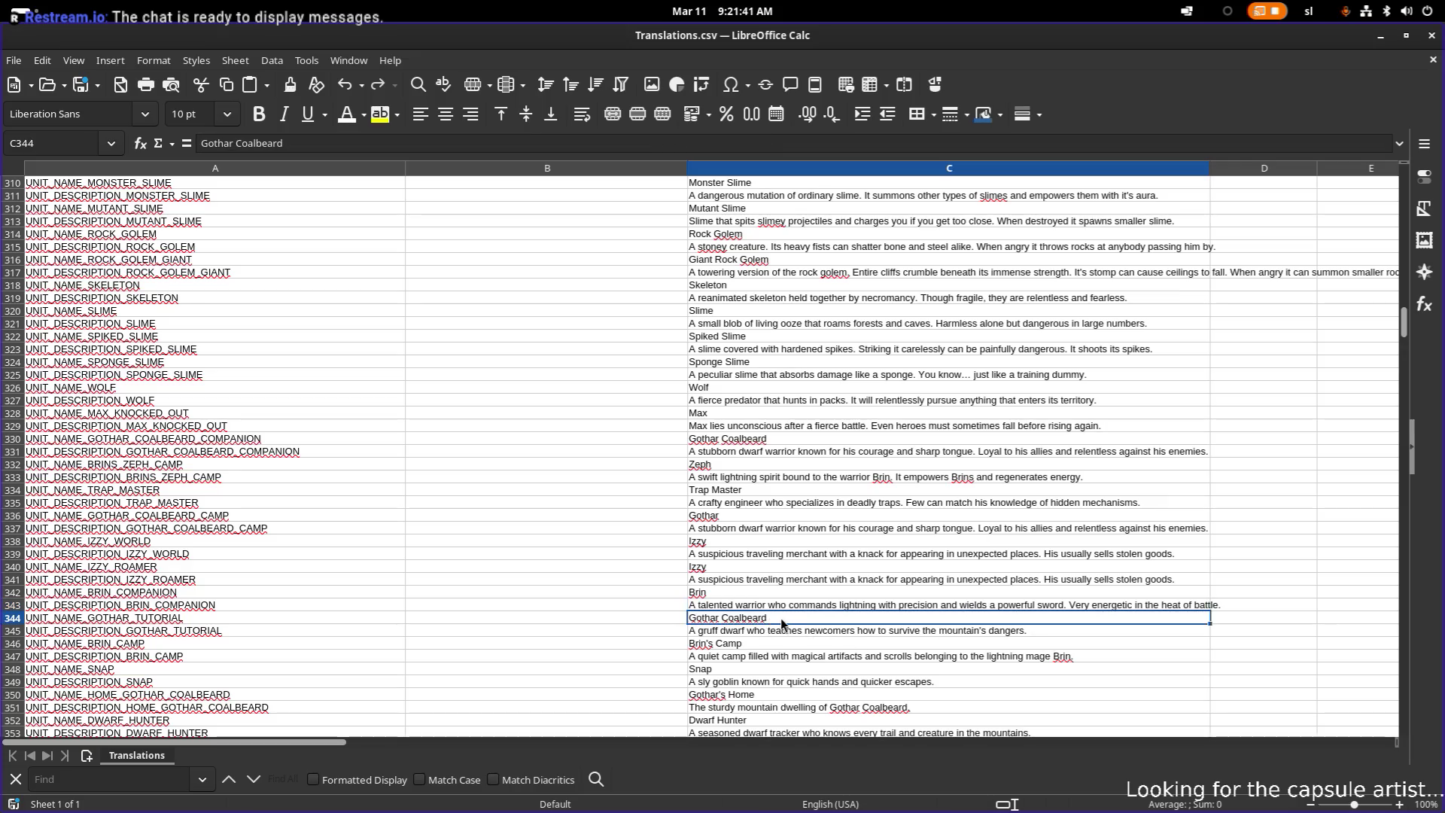
pyautogui.click(749, 516)
pyautogui.hotkey('ctrl', 'c')
pyautogui.click(760, 617)
pyautogui.hotkey('ctrl', 'v')
pyautogui.click(843, 347)
pyautogui.click(759, 529)
pyautogui.hotkey('ctrl', 'c')
pyautogui.click(787, 631)
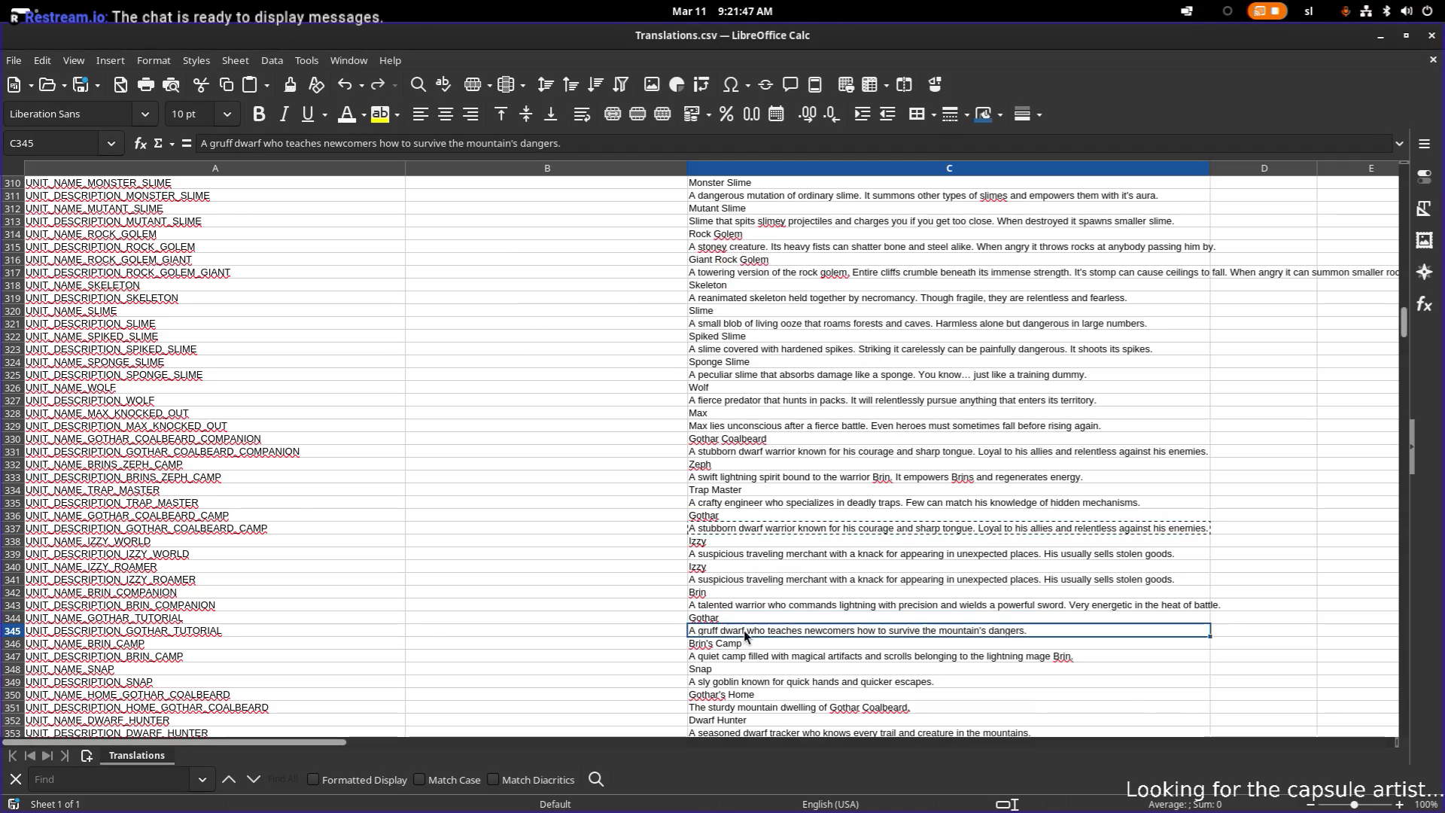
pyautogui.hotkey('ctrl', 'v')
pyautogui.click(847, 350)
# - Copy Brin's name (C342) and companion description (C343) over the Brin camp rows C346 and C347
pyautogui.click(760, 566)
pyautogui.click(773, 593)
pyautogui.hotkey('ctrl', 'c')
pyautogui.click(741, 645)
pyautogui.hotkey('ctrl', 'v')
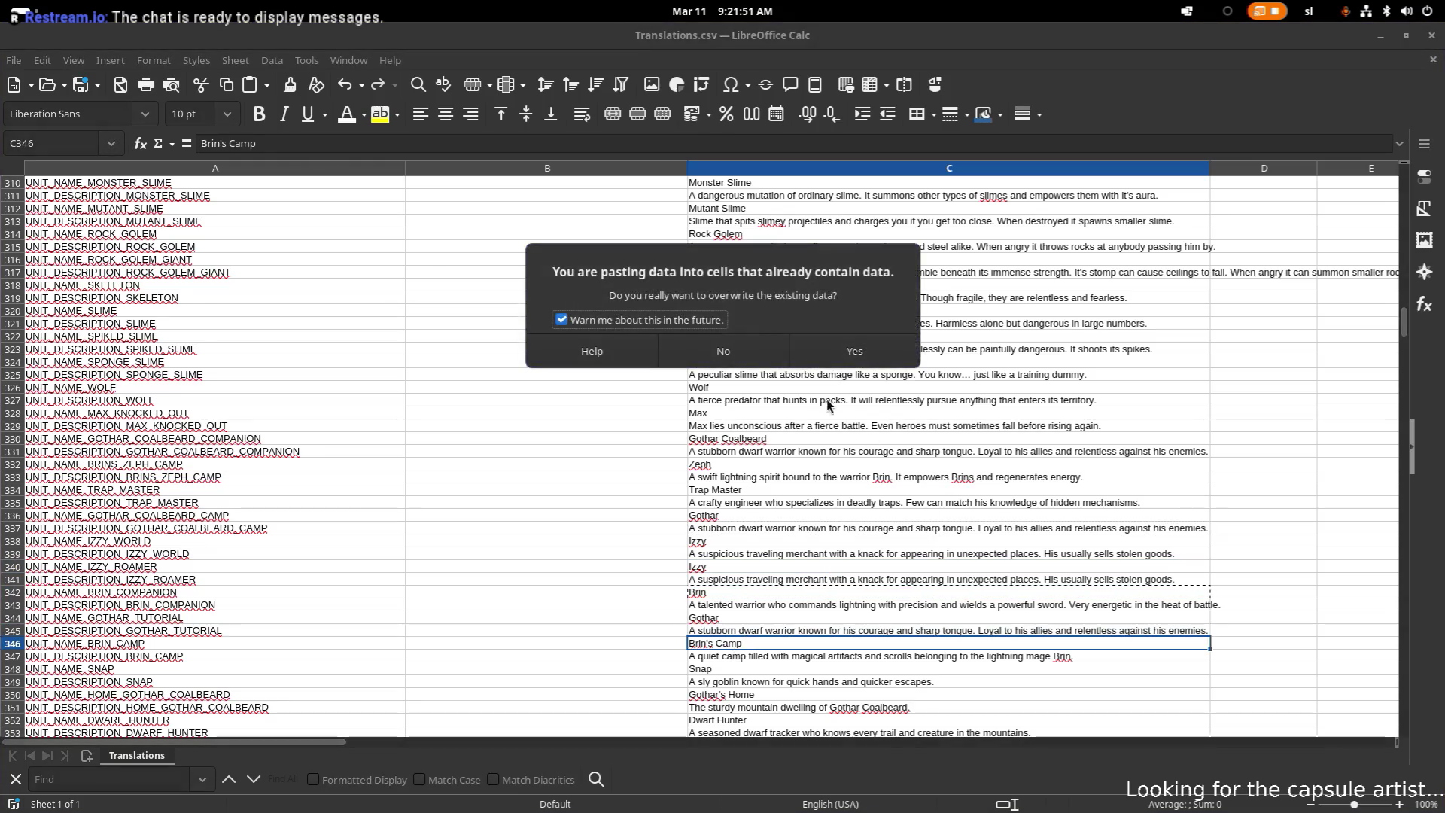
pyautogui.click(859, 354)
pyautogui.click(749, 604)
pyautogui.hotkey('ctrl', 'c')
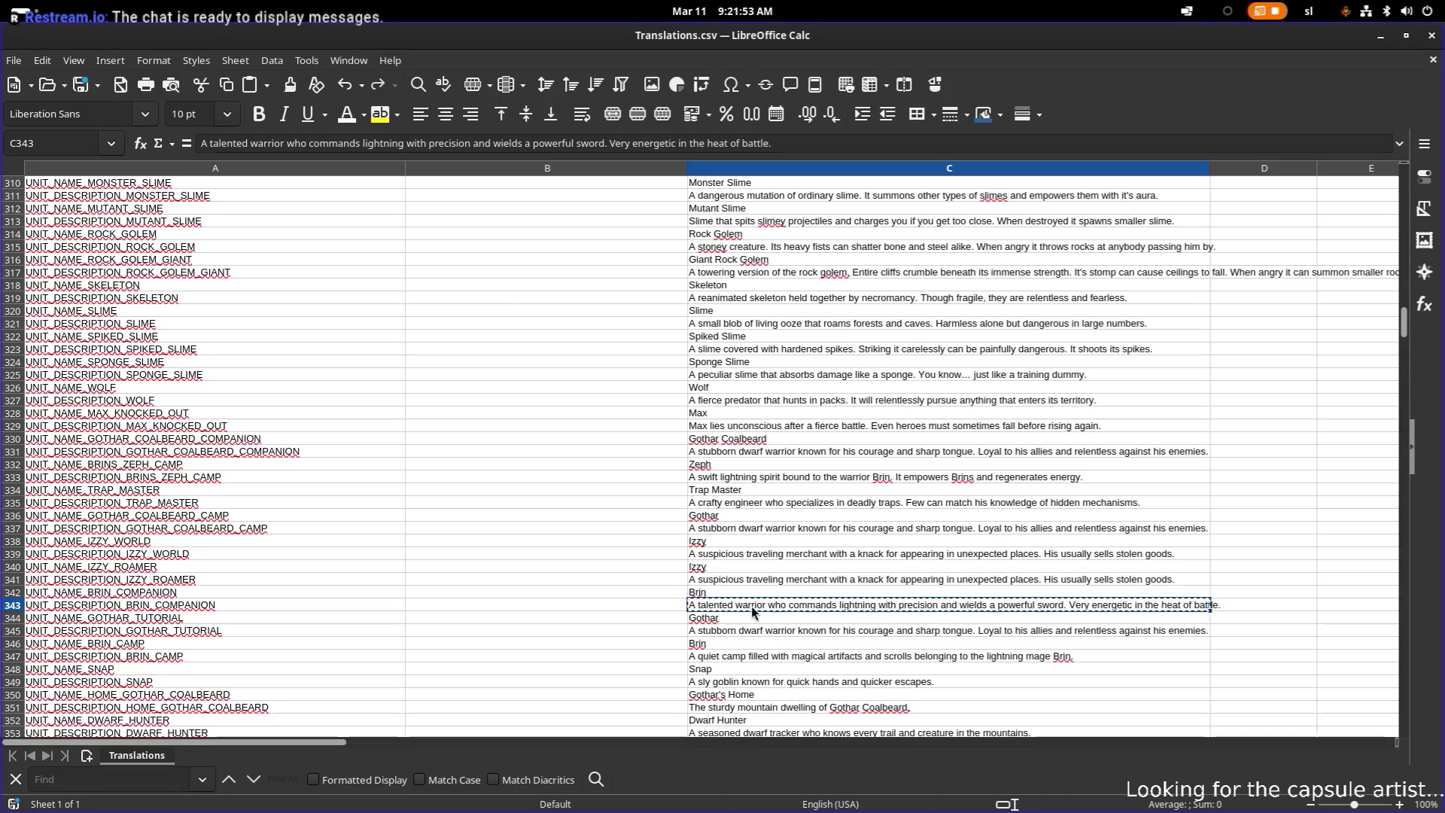
pyautogui.click(759, 659)
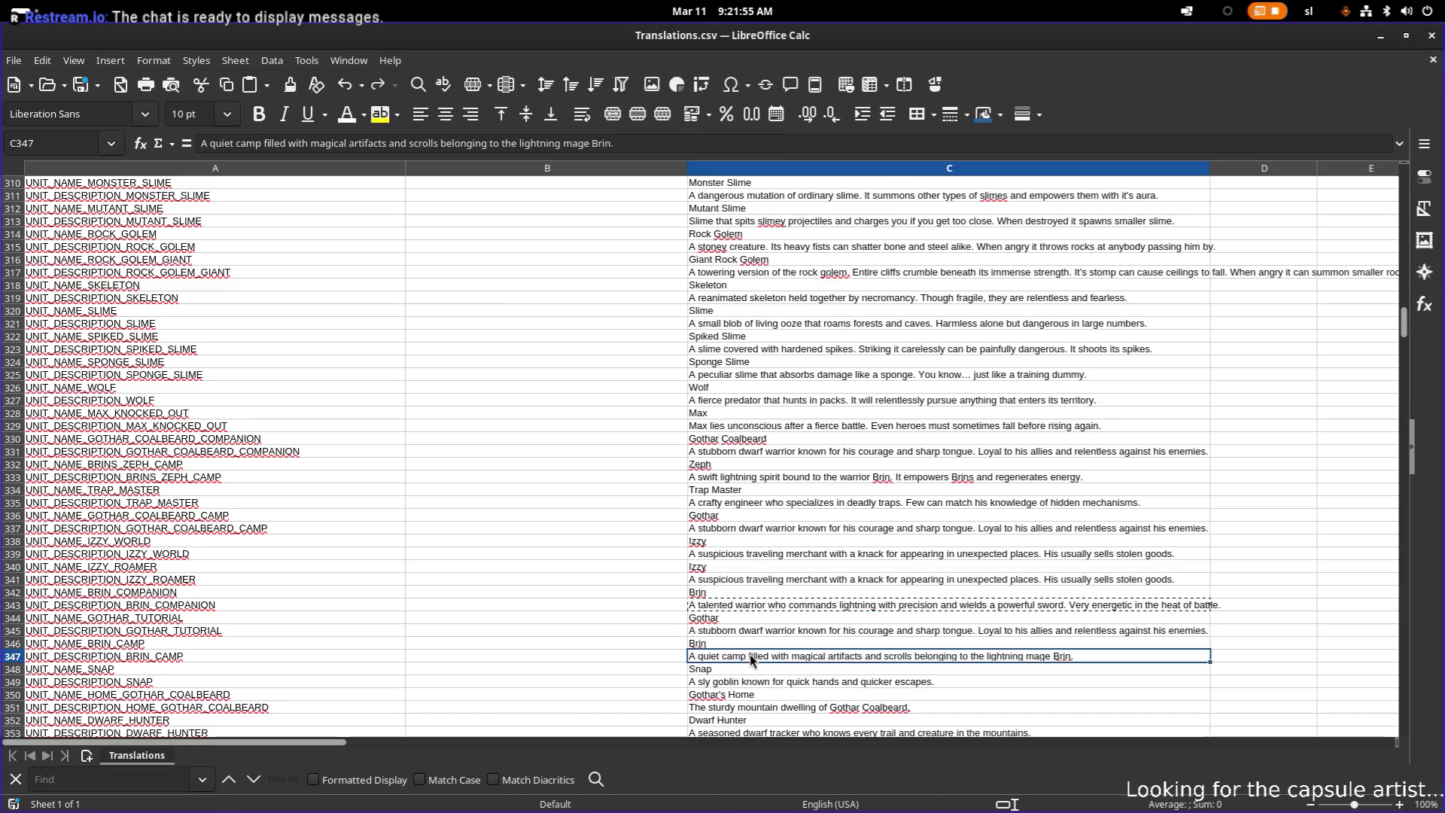
pyautogui.hotkey('ctrl', 'v')
pyautogui.click(860, 352)
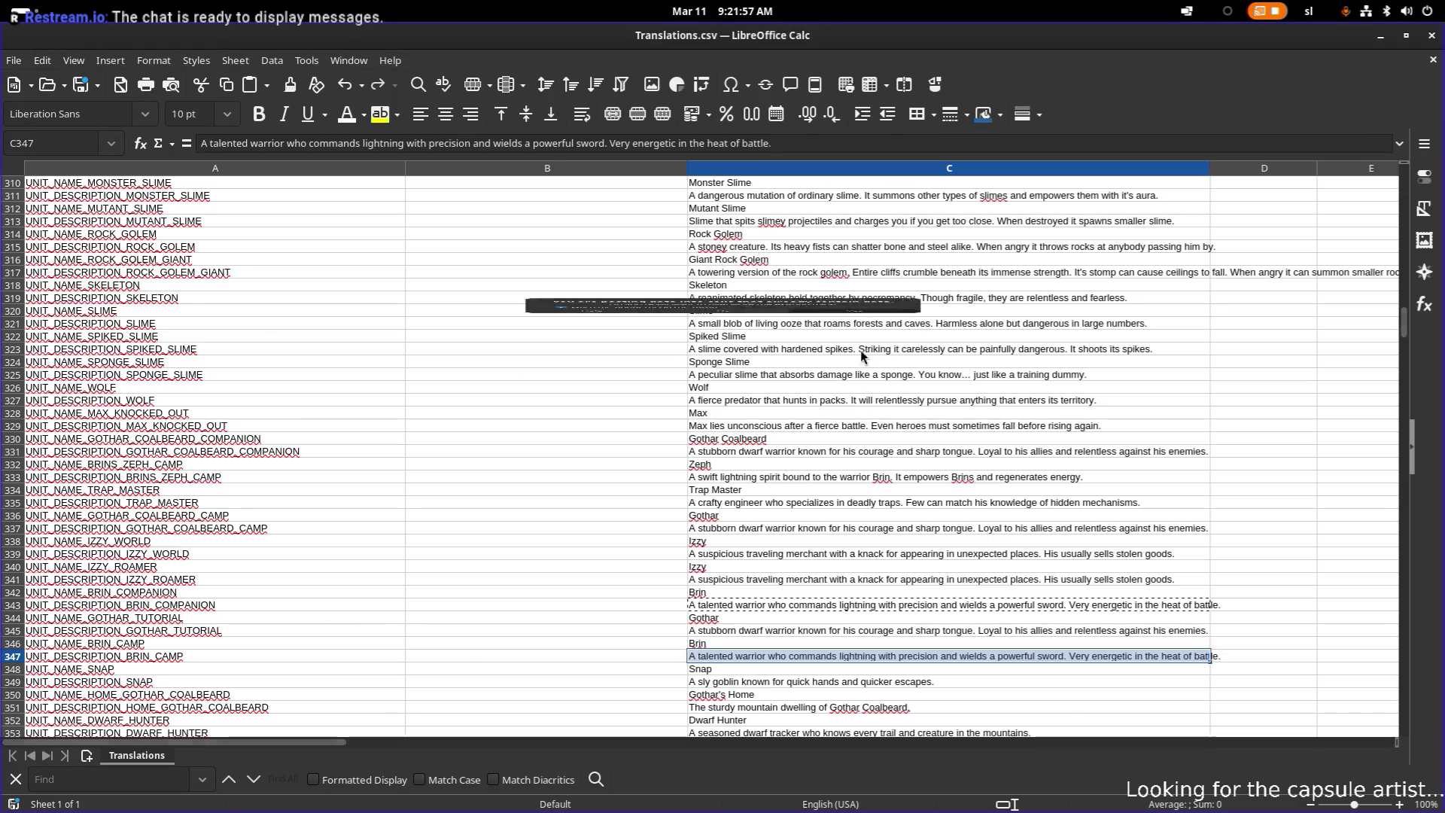
# - Scroll down and start editing Snap's description in C349
pyautogui.scroll(-2, 820, 473)
pyautogui.scroll(-1, 794, 527)
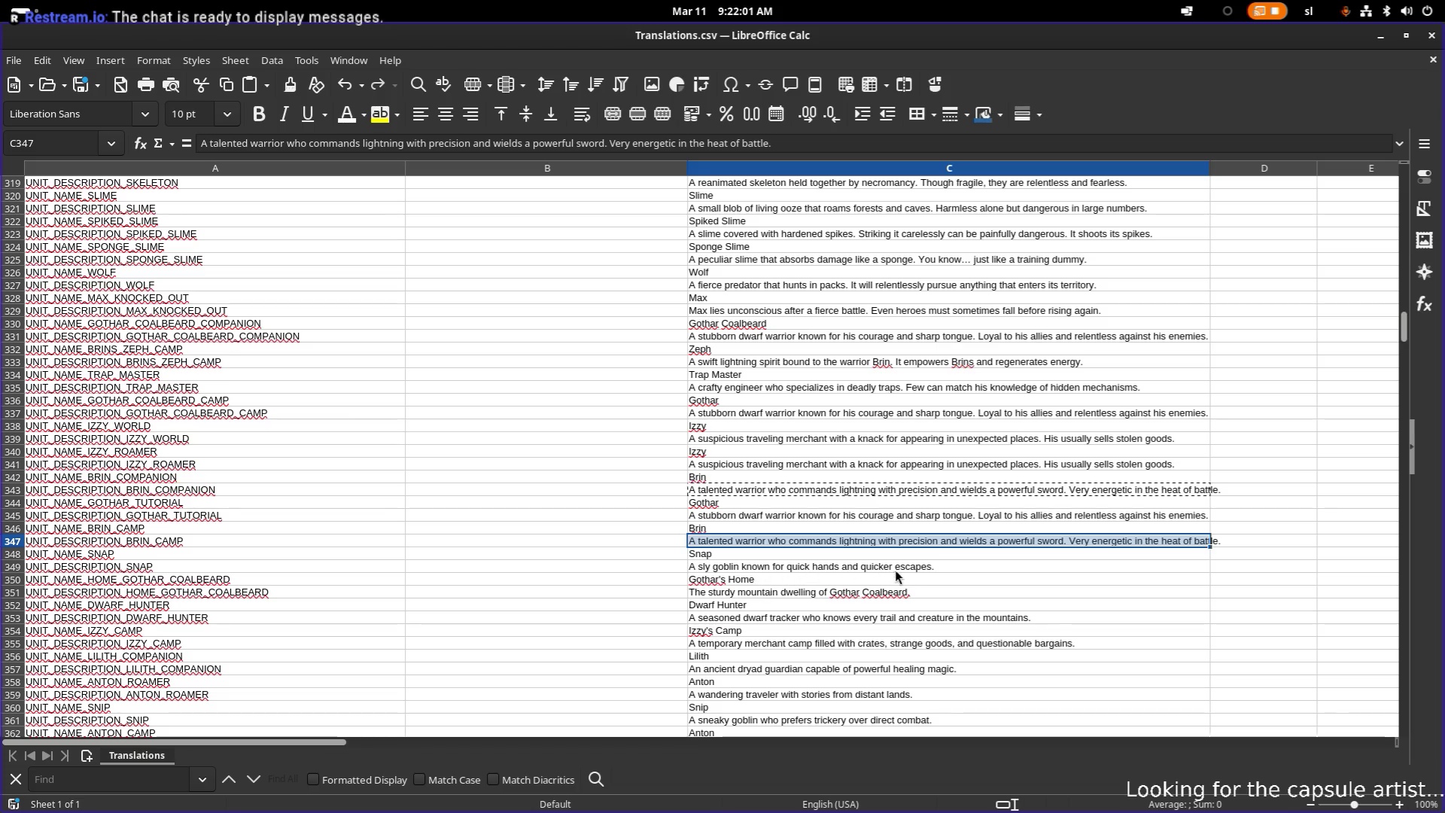
pyautogui.doubleClick(950, 570)
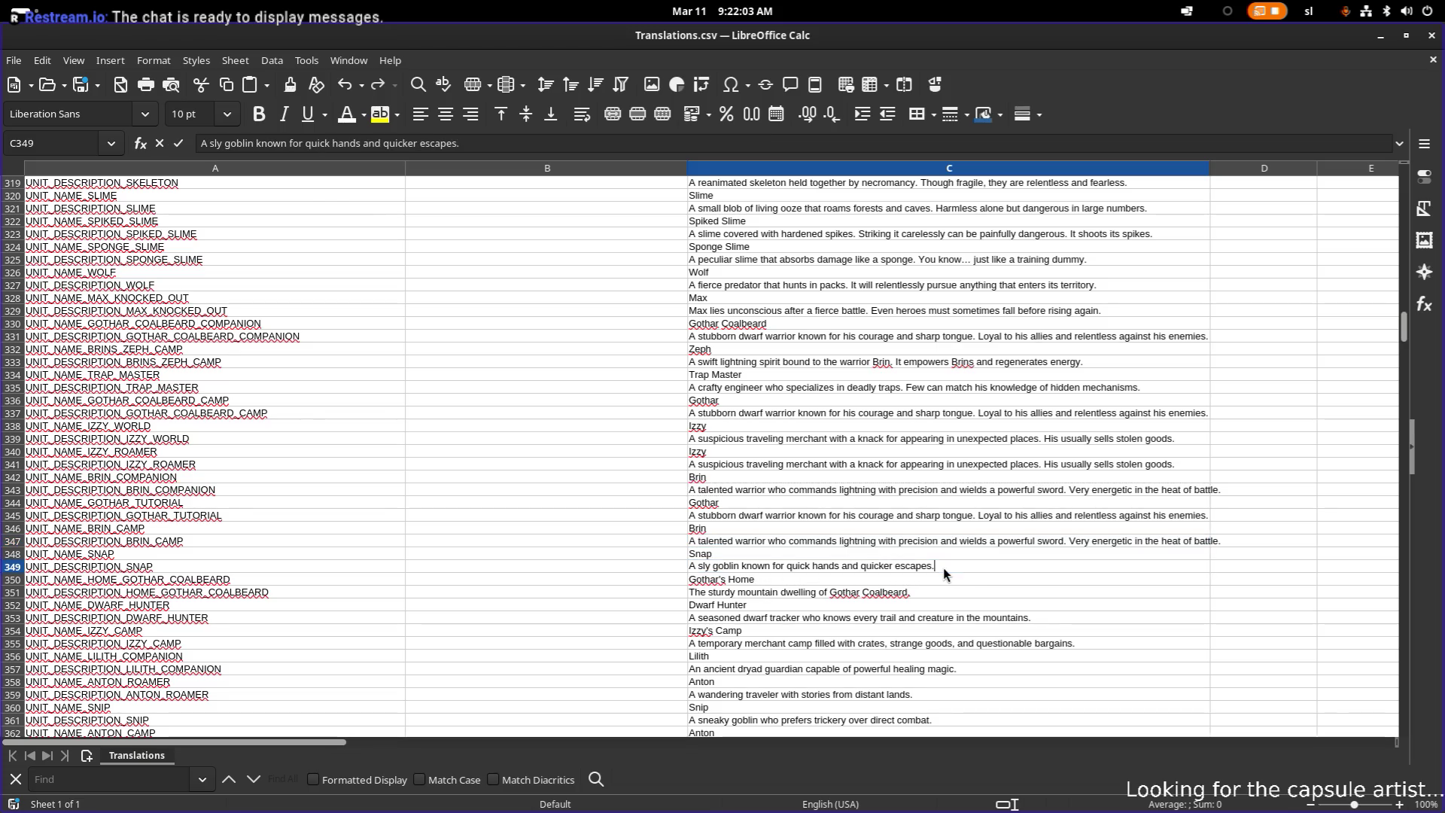
# - Append to Snap's description that his hobbies are selling stuff in the didra pits
pyautogui.write(' H')
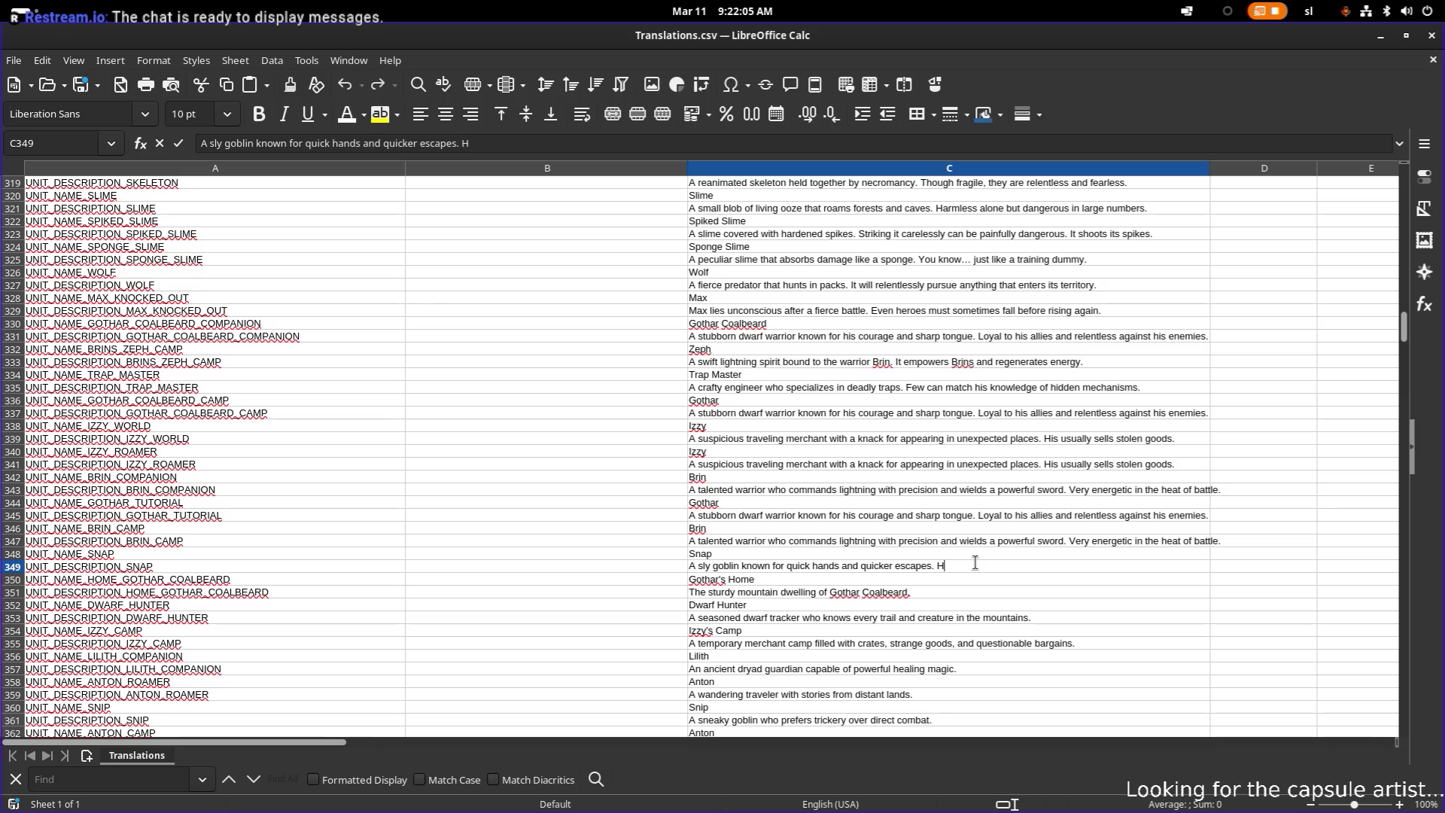
pyautogui.write('encou')
pyautogui.write('e')
pyautogui.hotkey('ctrl', 'Left')
pyautogui.hotkey('ctrl', 'Left')
pyautogui.hotkey('ctrl', 'Left')
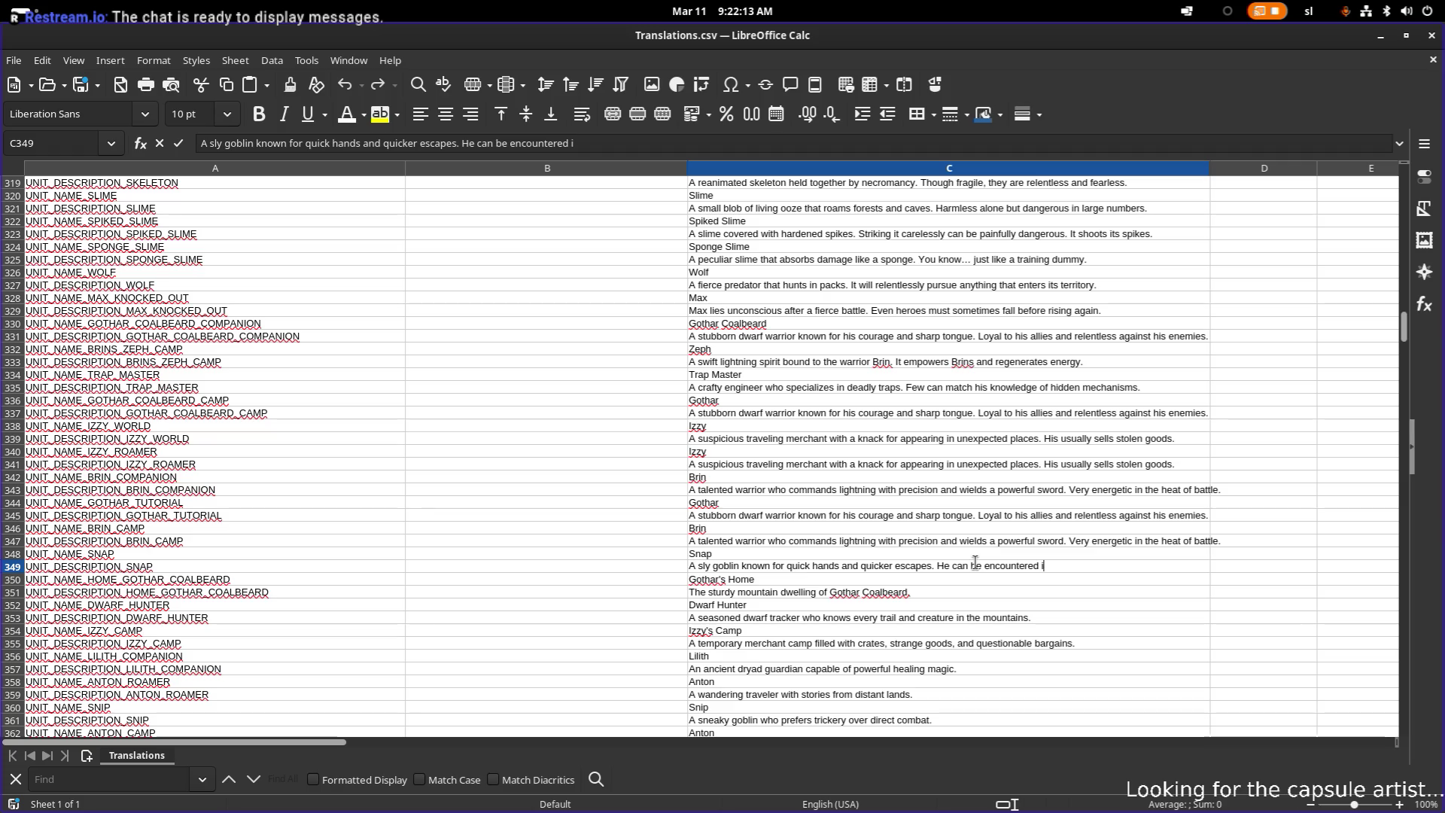
pyautogui.hotkey('shift', 'End')
pyautogui.write('Hi')
pyautogui.write('hob')
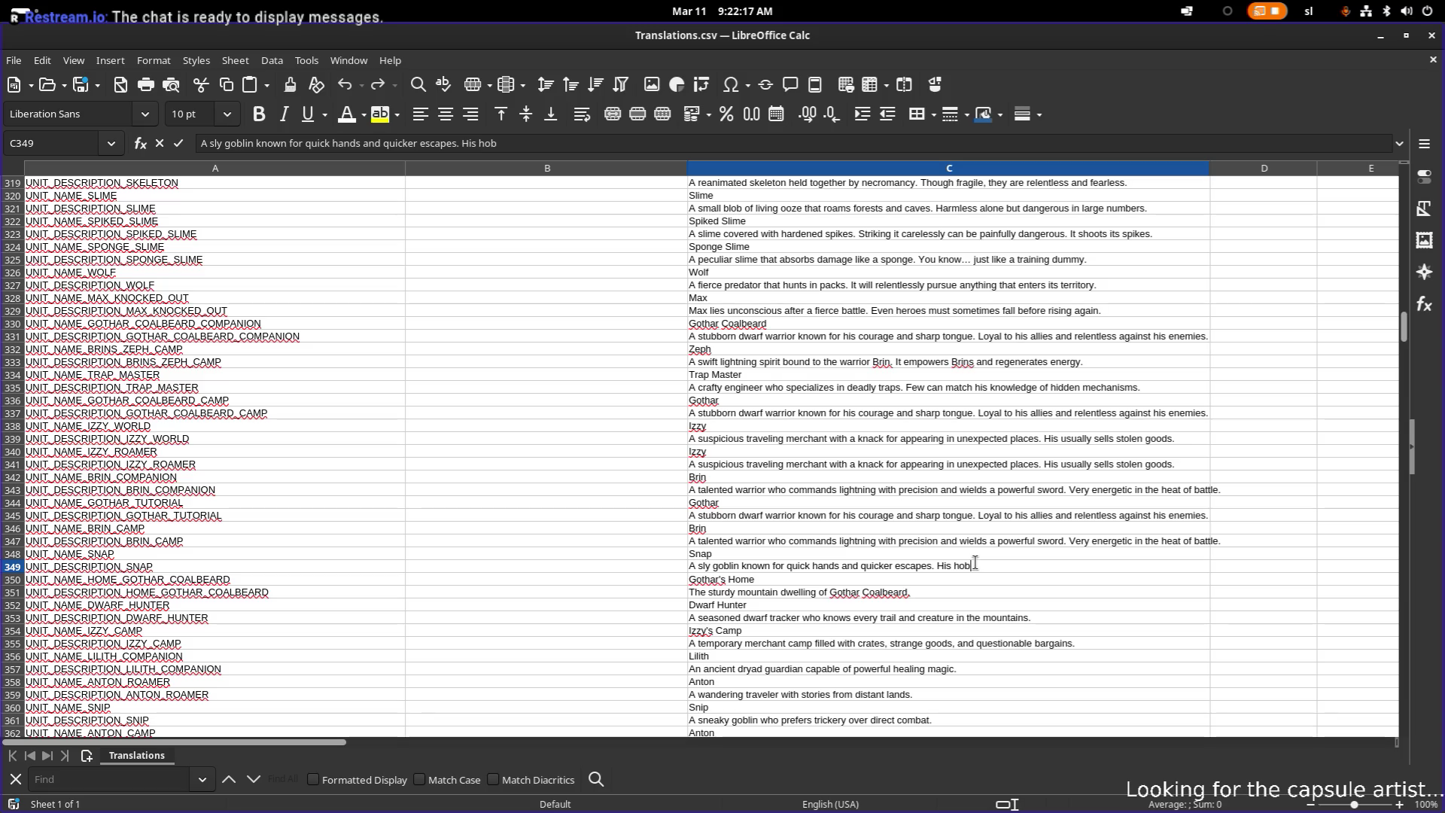
pyautogui.write('bies are selling')
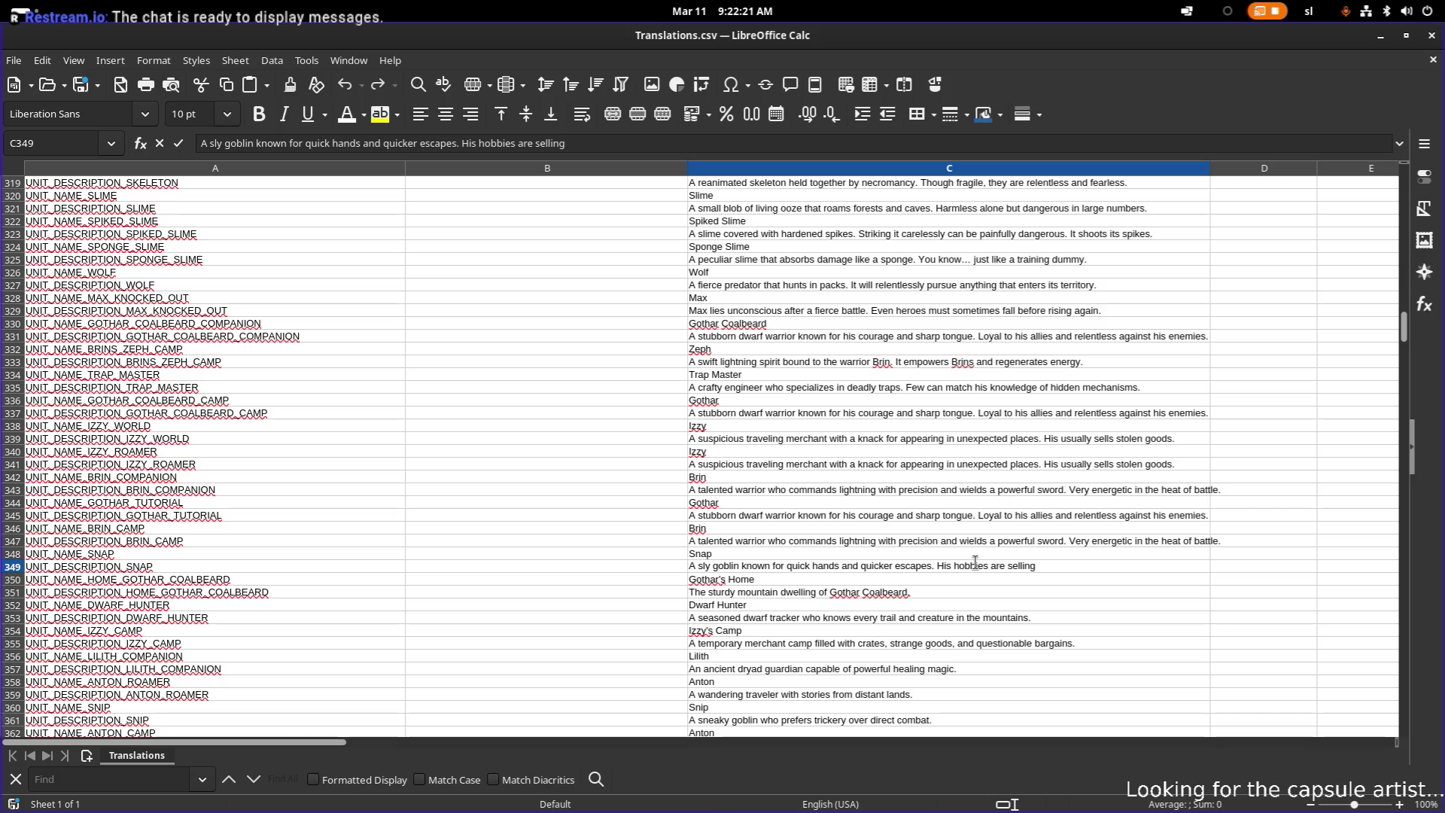
pyautogui.press('BackSpace')
pyautogui.press('BackSpace')
pyautogui.write('an')
pyautogui.write('d raidi')
pyautogui.press('BackSpace')
pyautogui.press('BackSpace')
pyautogui.press('BackSpace')
pyautogui.write('merch ')
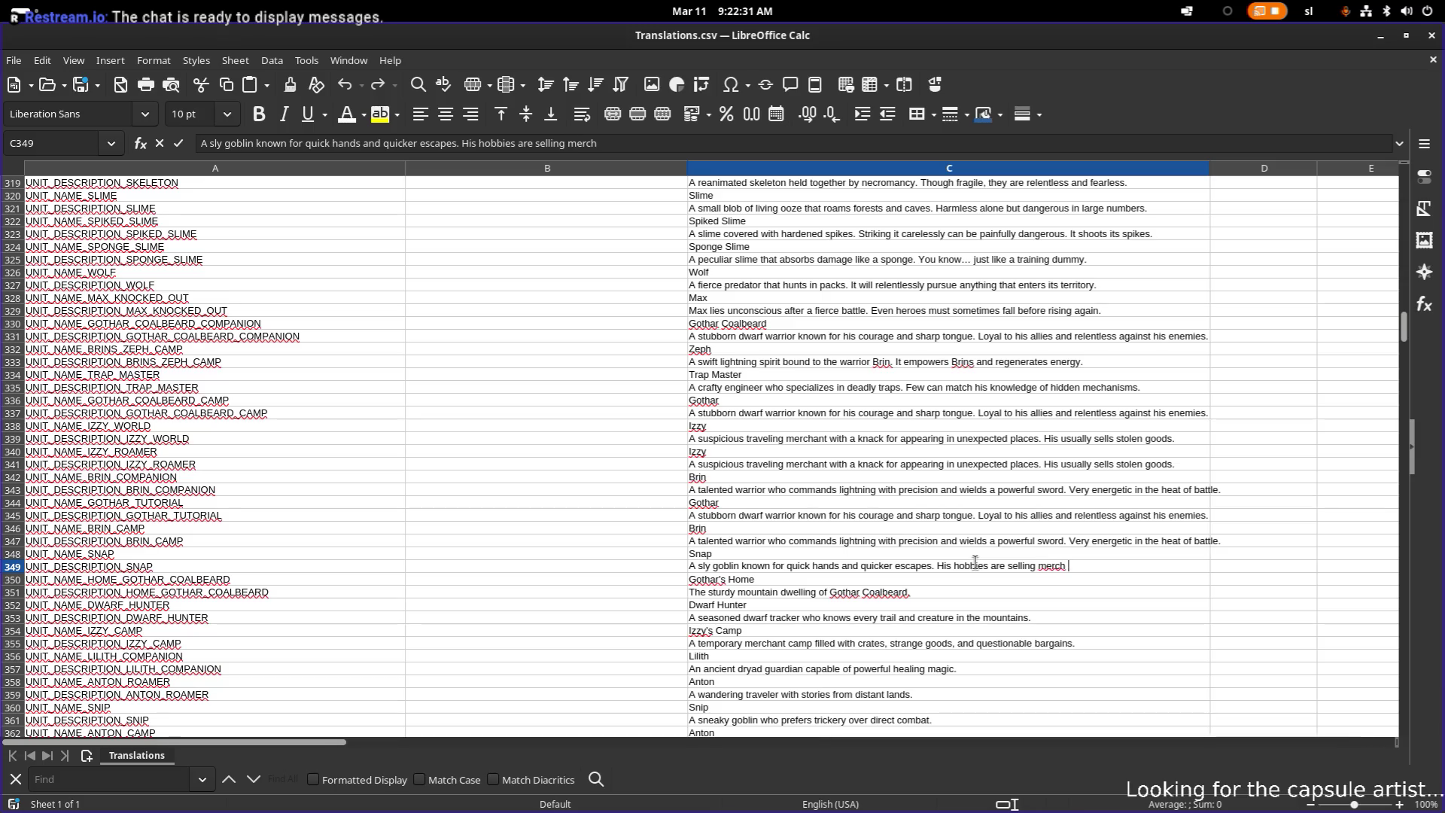
pyautogui.write('stuff in ')
pyautogui.write('he ')
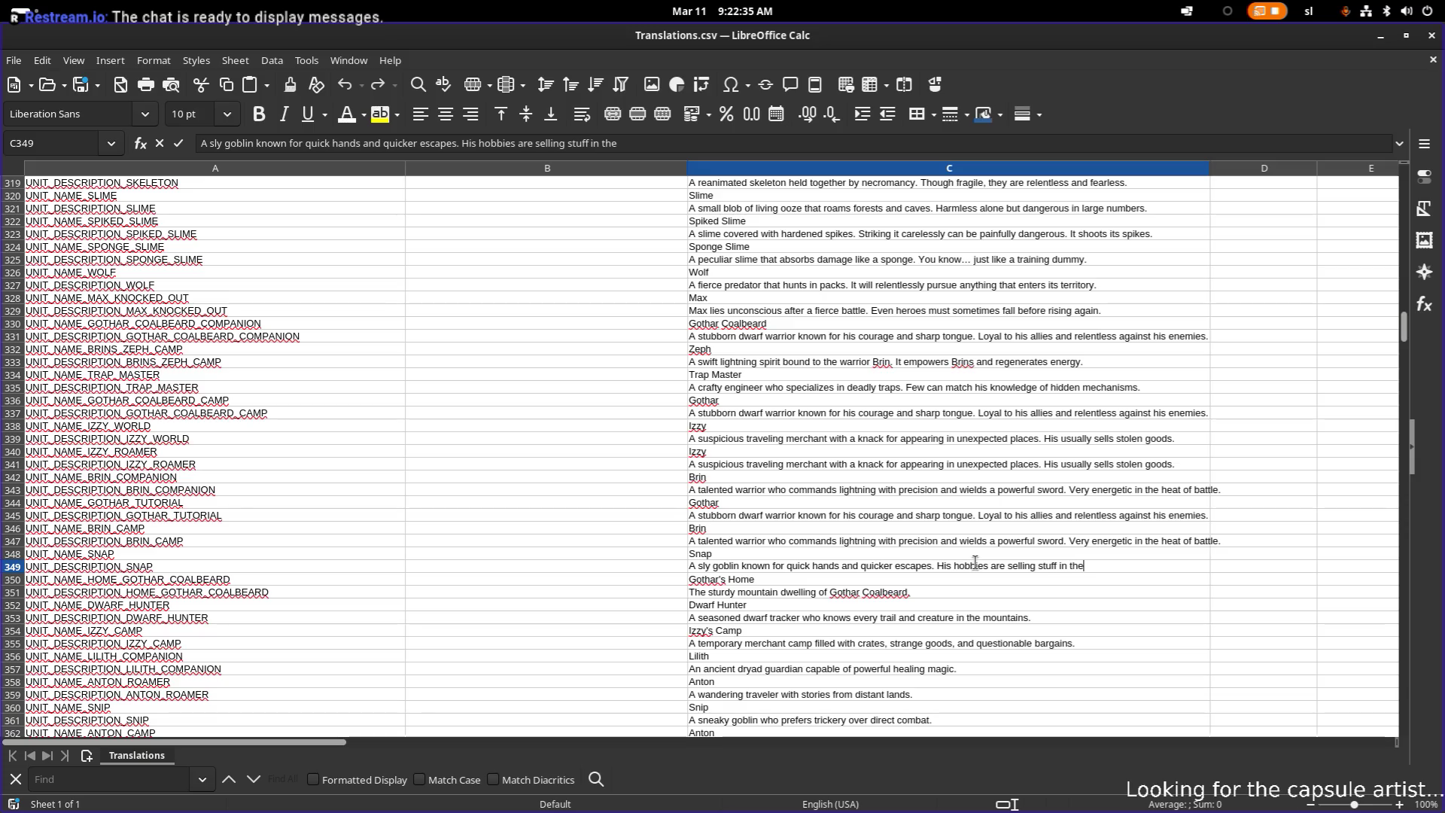
pyautogui.write('a ca')
pyautogui.press('BackSpace')
pyautogui.press('BackSpace')
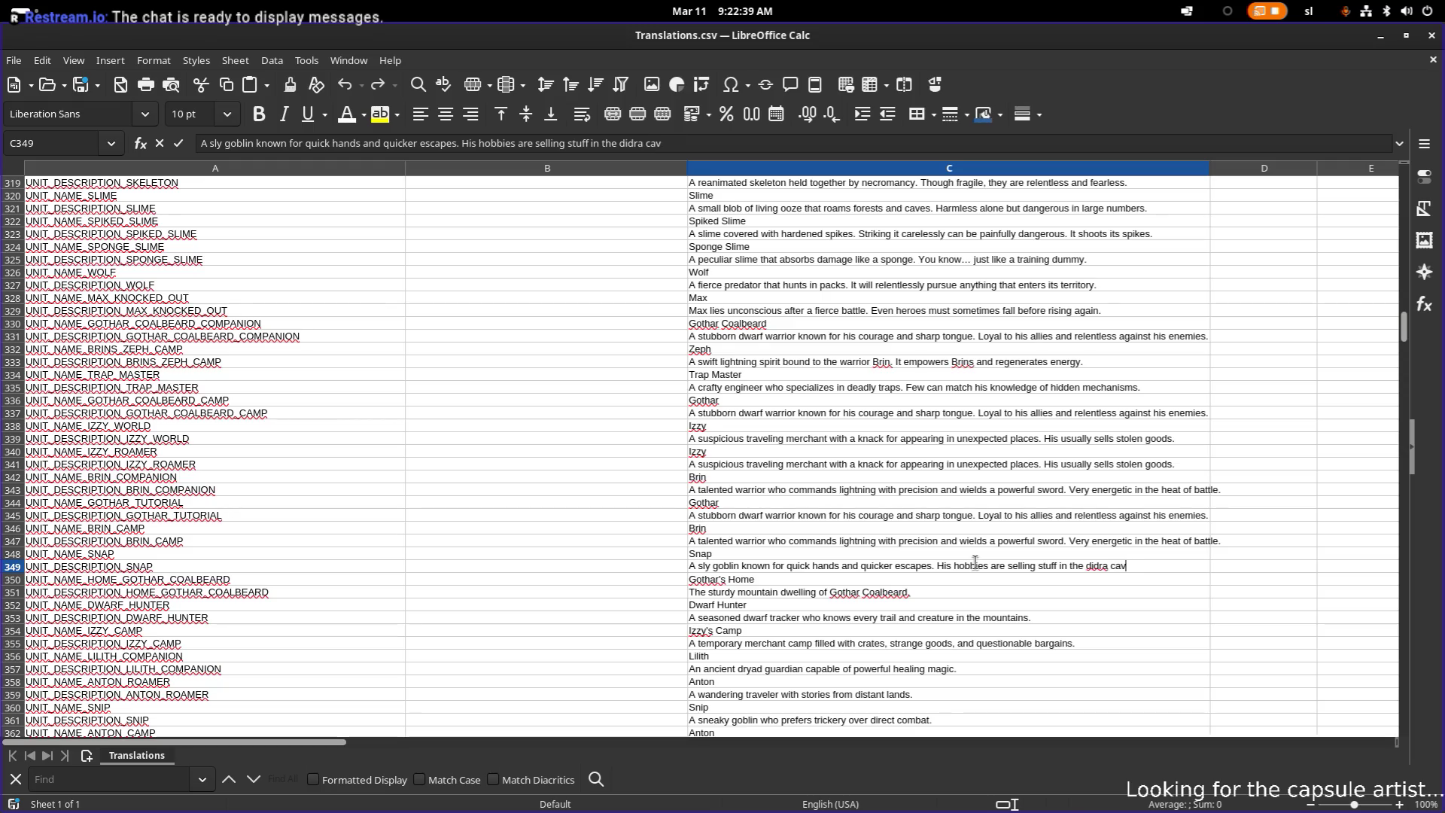
pyautogui.write('its')
pyautogui.write(' an')
pyautogui.press('BackSpace')
pyautogui.press('BackSpace')
pyautogui.press('BackSpace')
pyautogui.press('BackSpace')
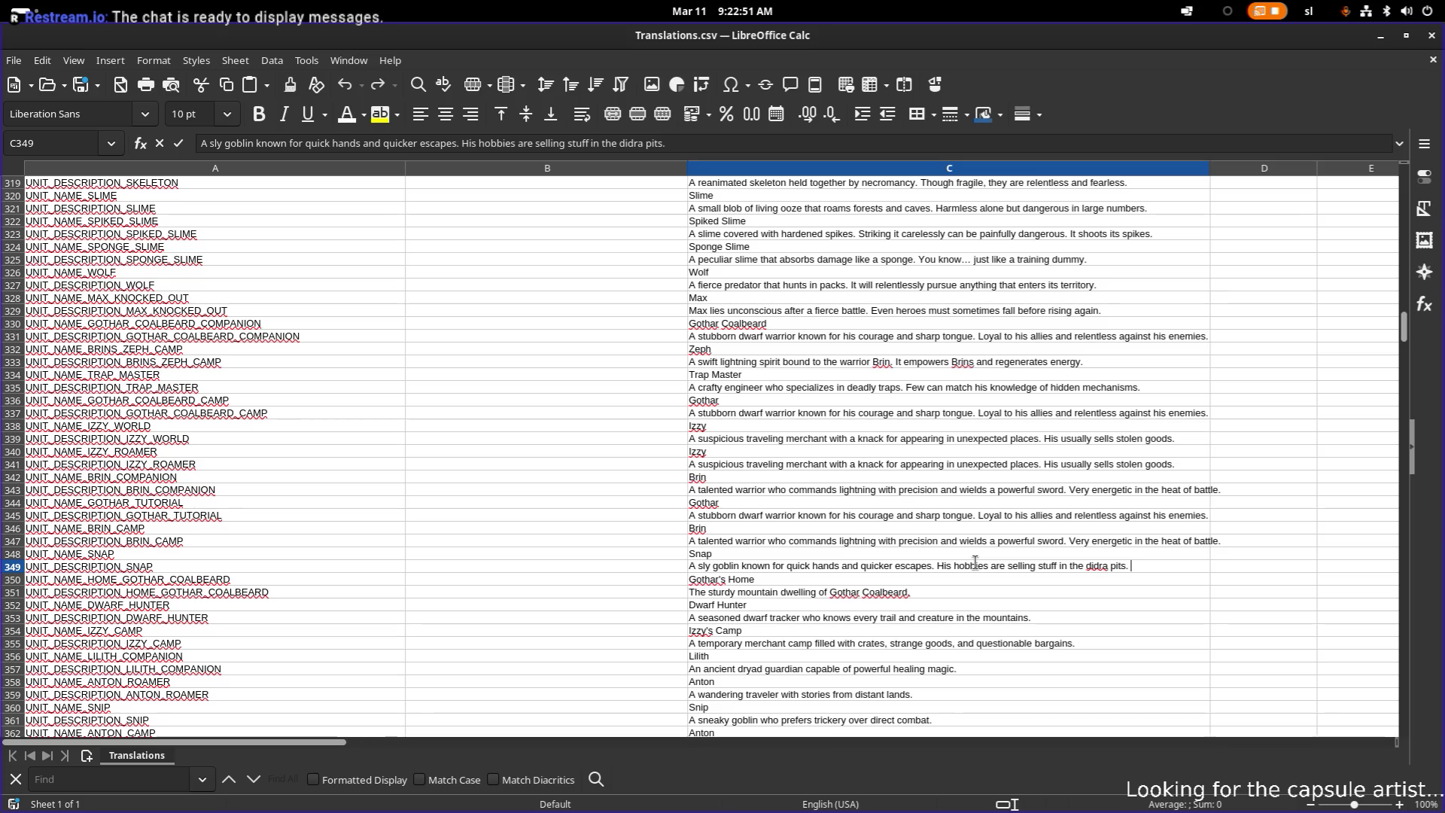
# - Finish with 'He has spicier prices unlike his brother Snip.' and commit the cell
pyautogui.write('He')
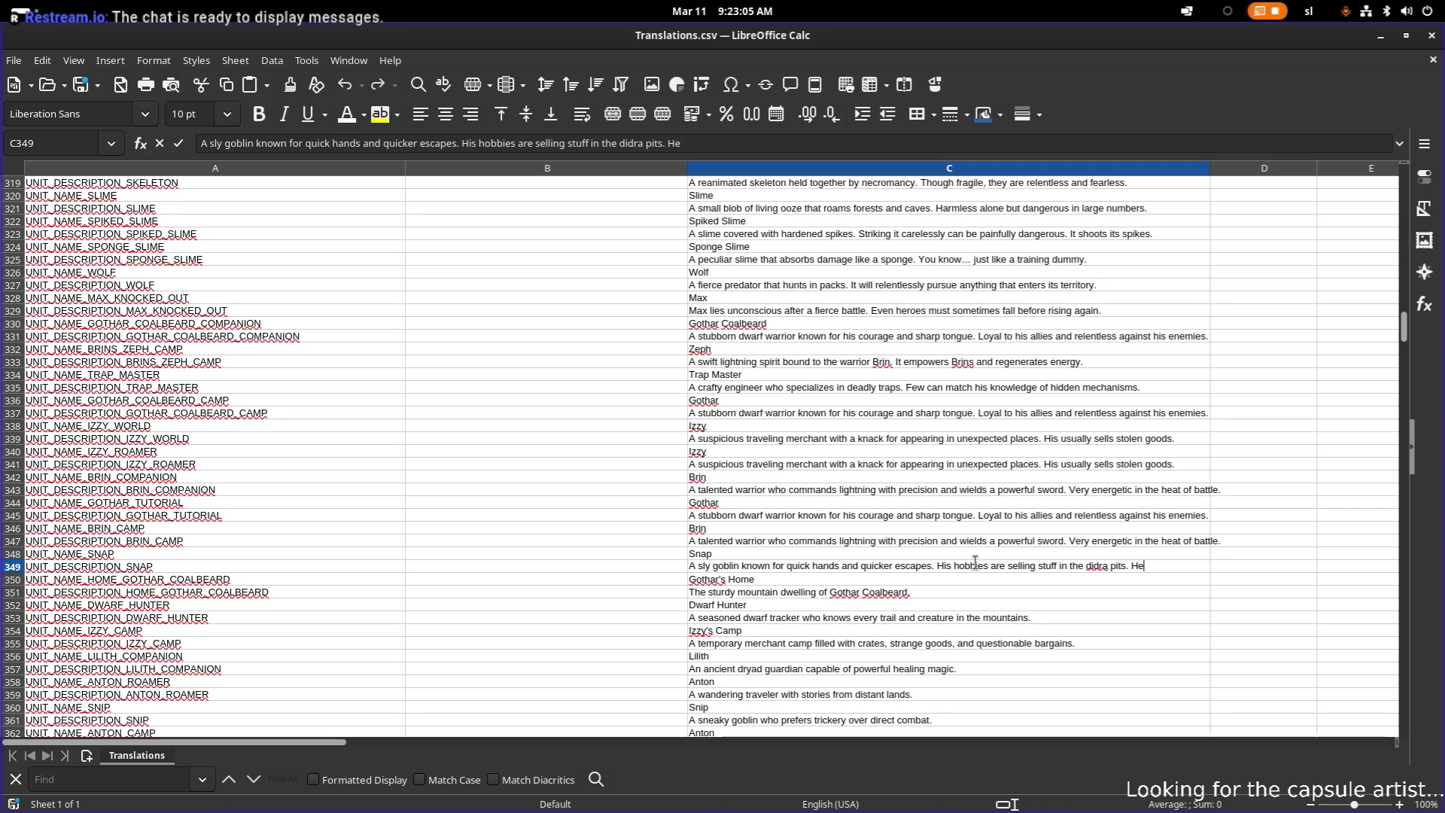
pyautogui.write('is price')
pyautogui.press('BackSpace')
pyautogui.press('BackSpace')
pyautogui.press('BackSpace')
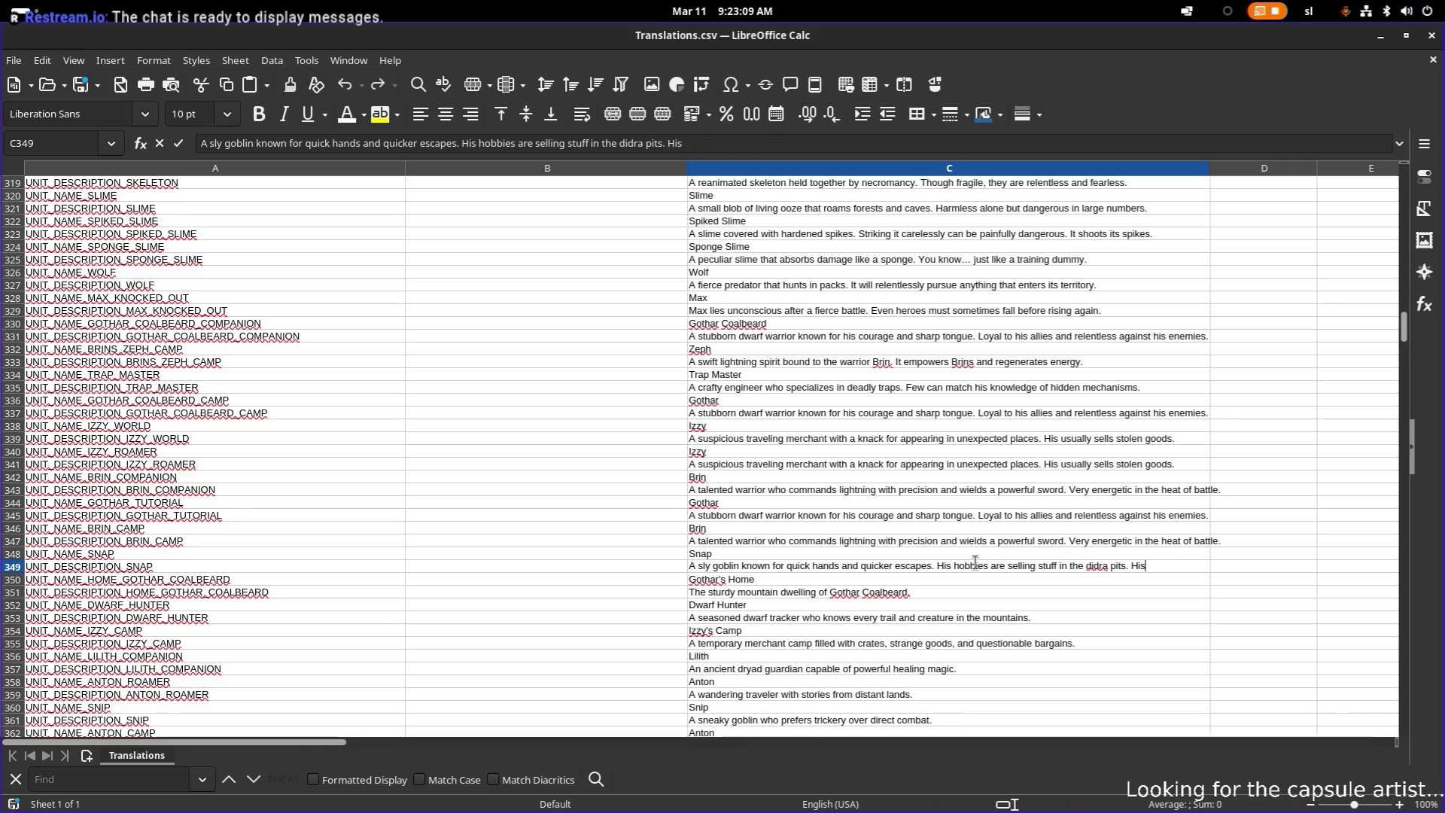
pyautogui.write('has sp')
pyautogui.write('iciery')
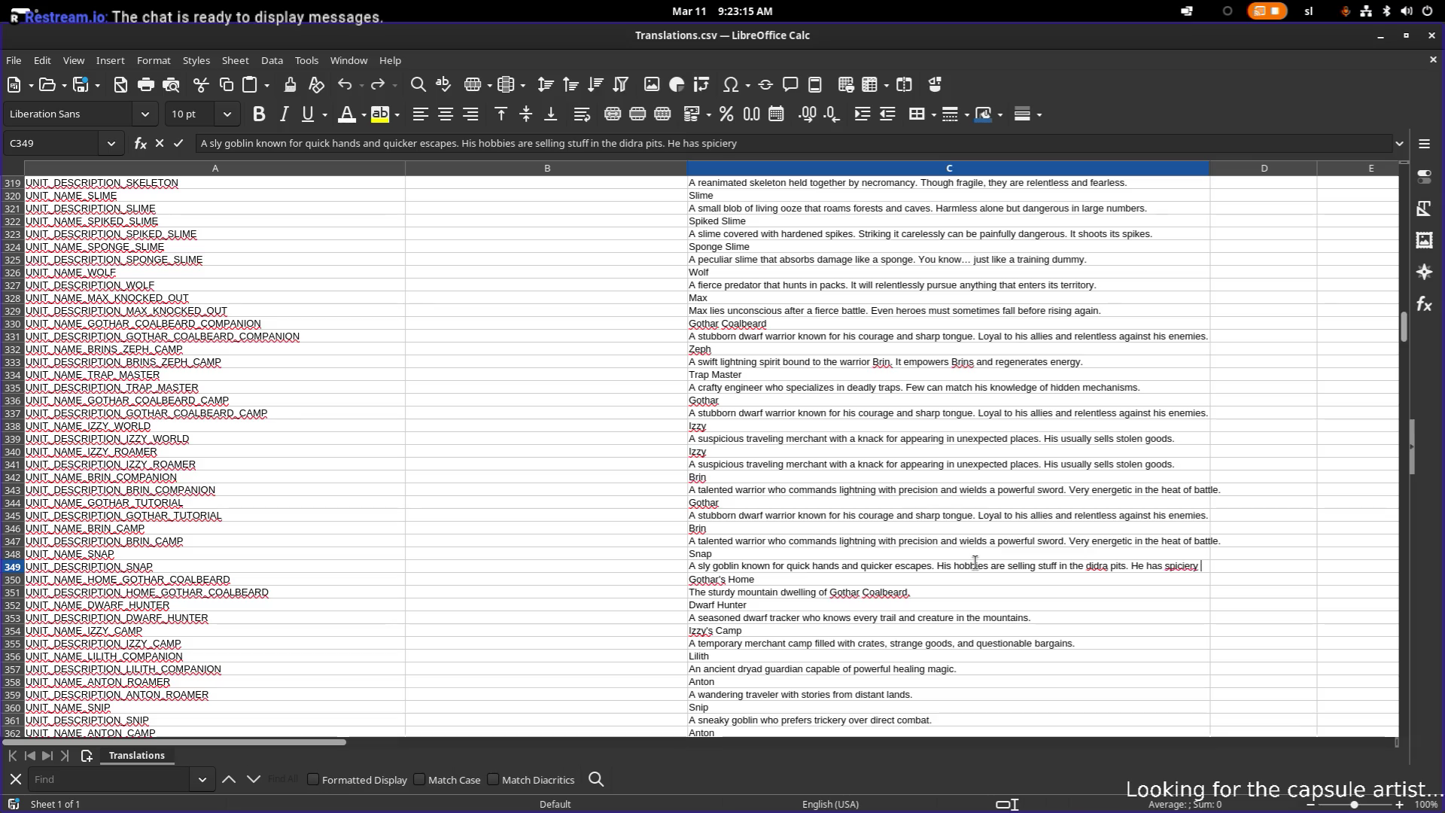
pyautogui.press('BackSpace')
pyautogui.write('rices ')
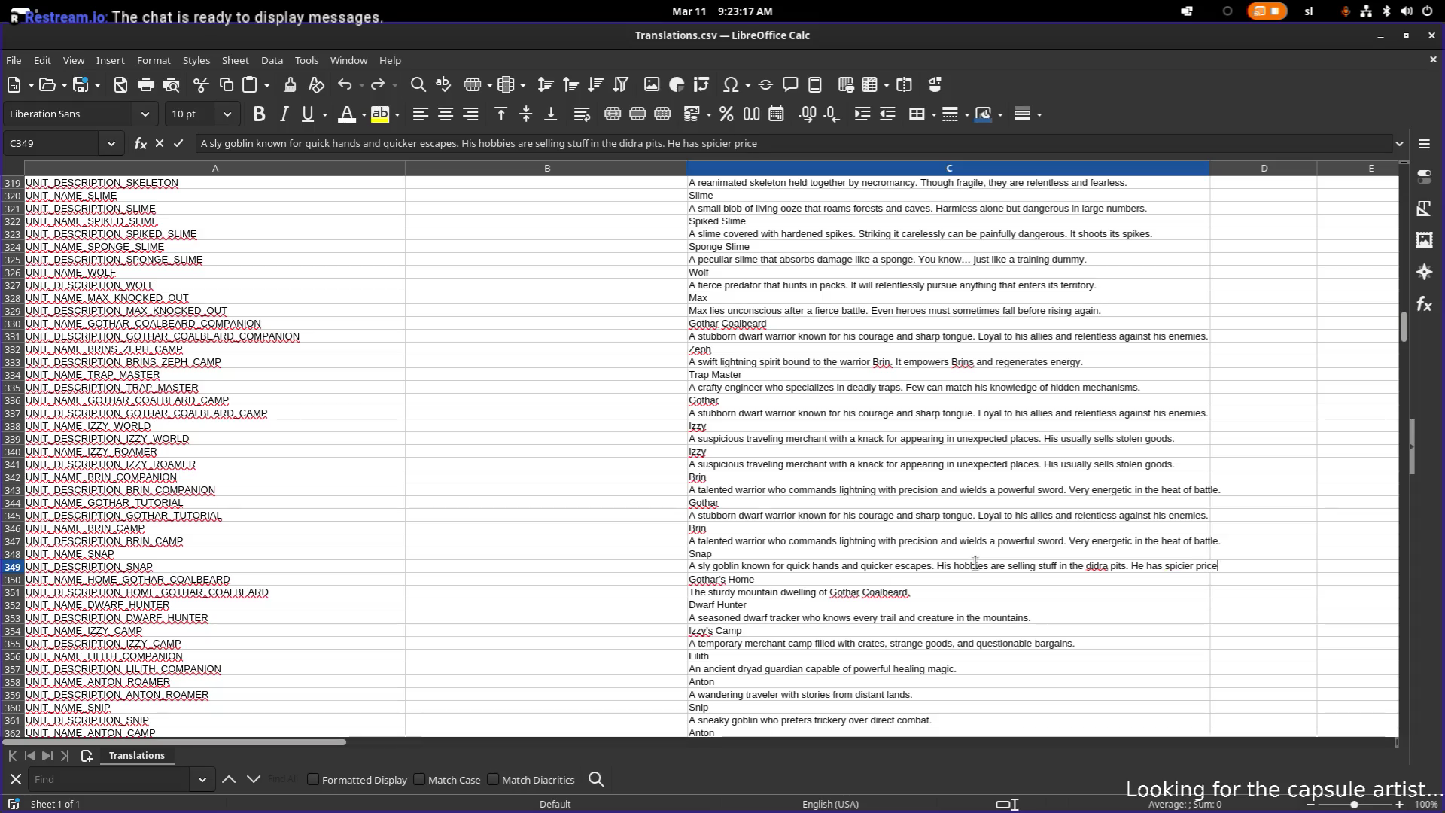
pyautogui.write('unlike his bro')
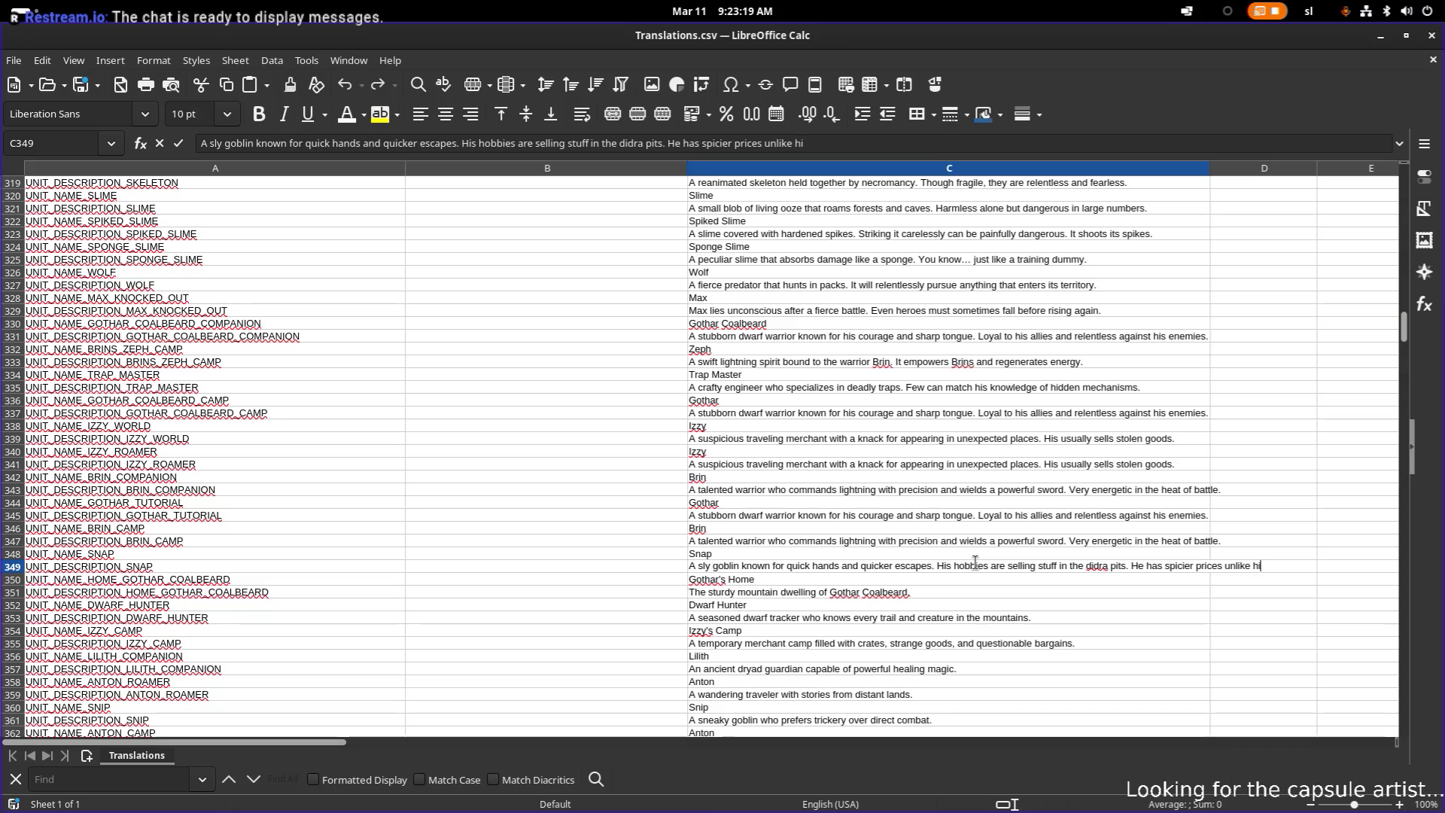
pyautogui.write('ther Snip.')
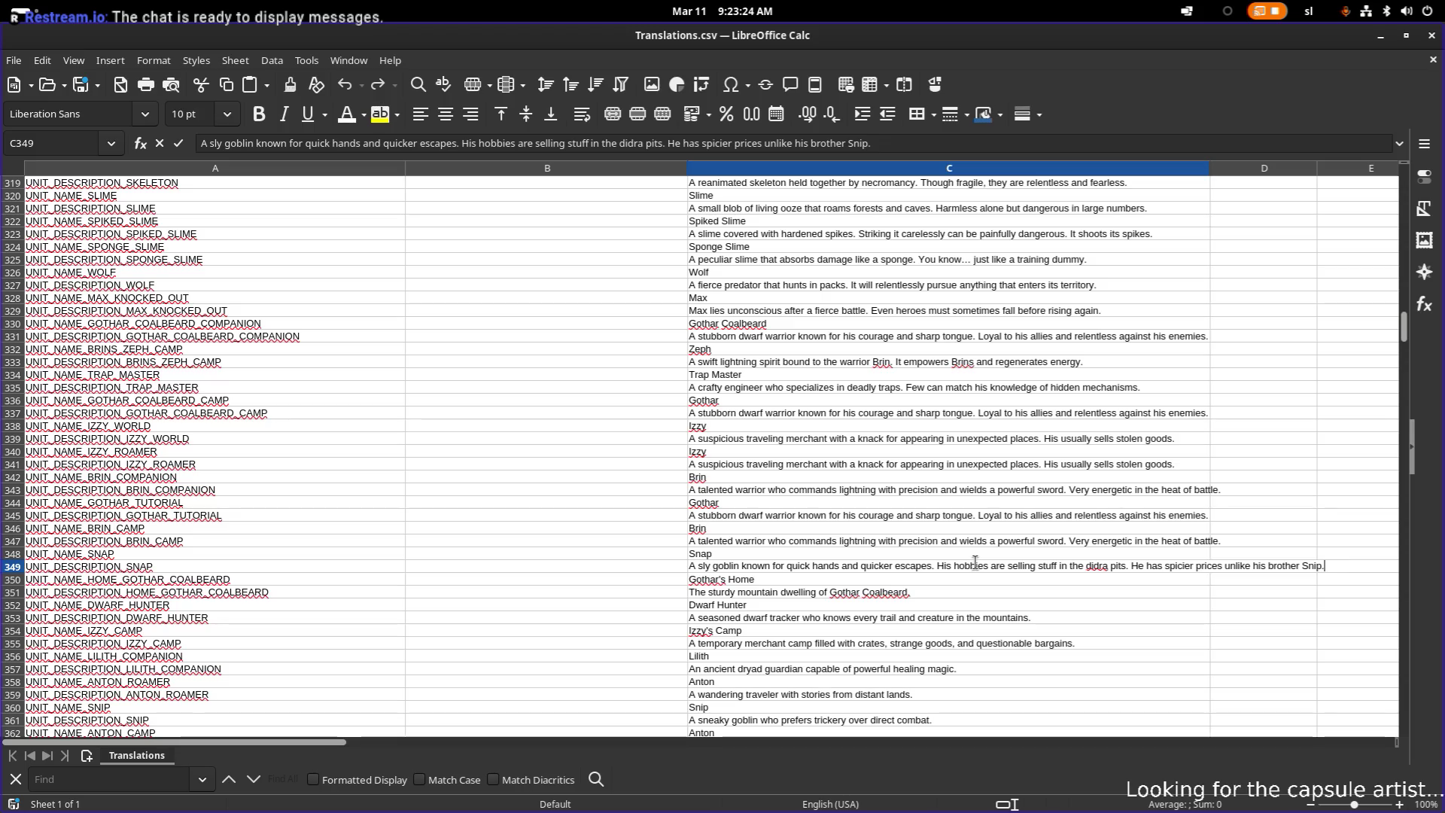
pyautogui.press('Return')
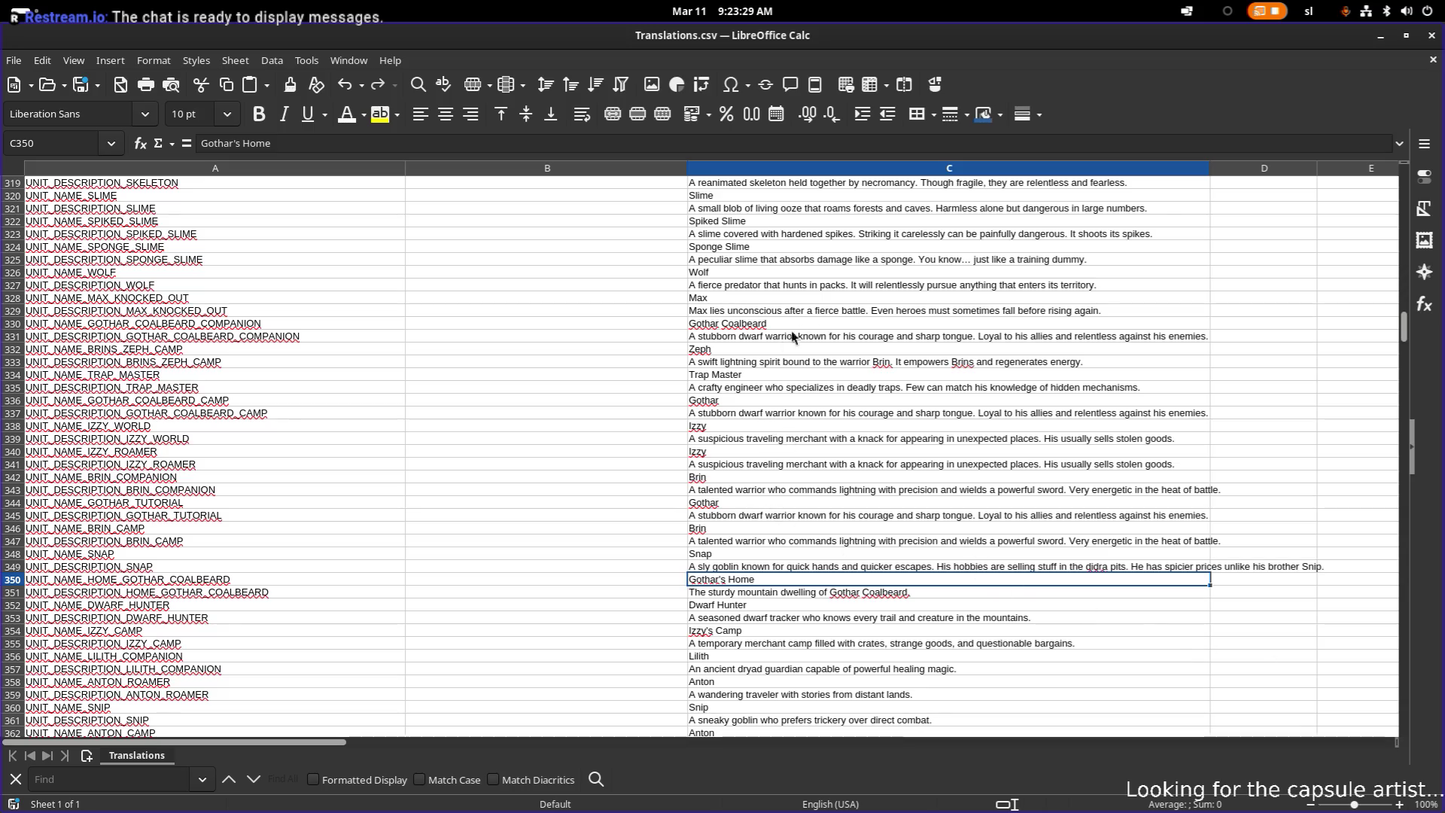
pyautogui.click(769, 325)
pyautogui.click(770, 579)
pyautogui.write('Gothar Coalbeard')
pyautogui.click(838, 345)
pyautogui.click(770, 335)
pyautogui.hotkey('ctrl', 'c')
pyautogui.click(751, 594)
pyautogui.click(751, 583)
pyautogui.click(756, 591)
pyautogui.hotkey('ctrl', 'v')
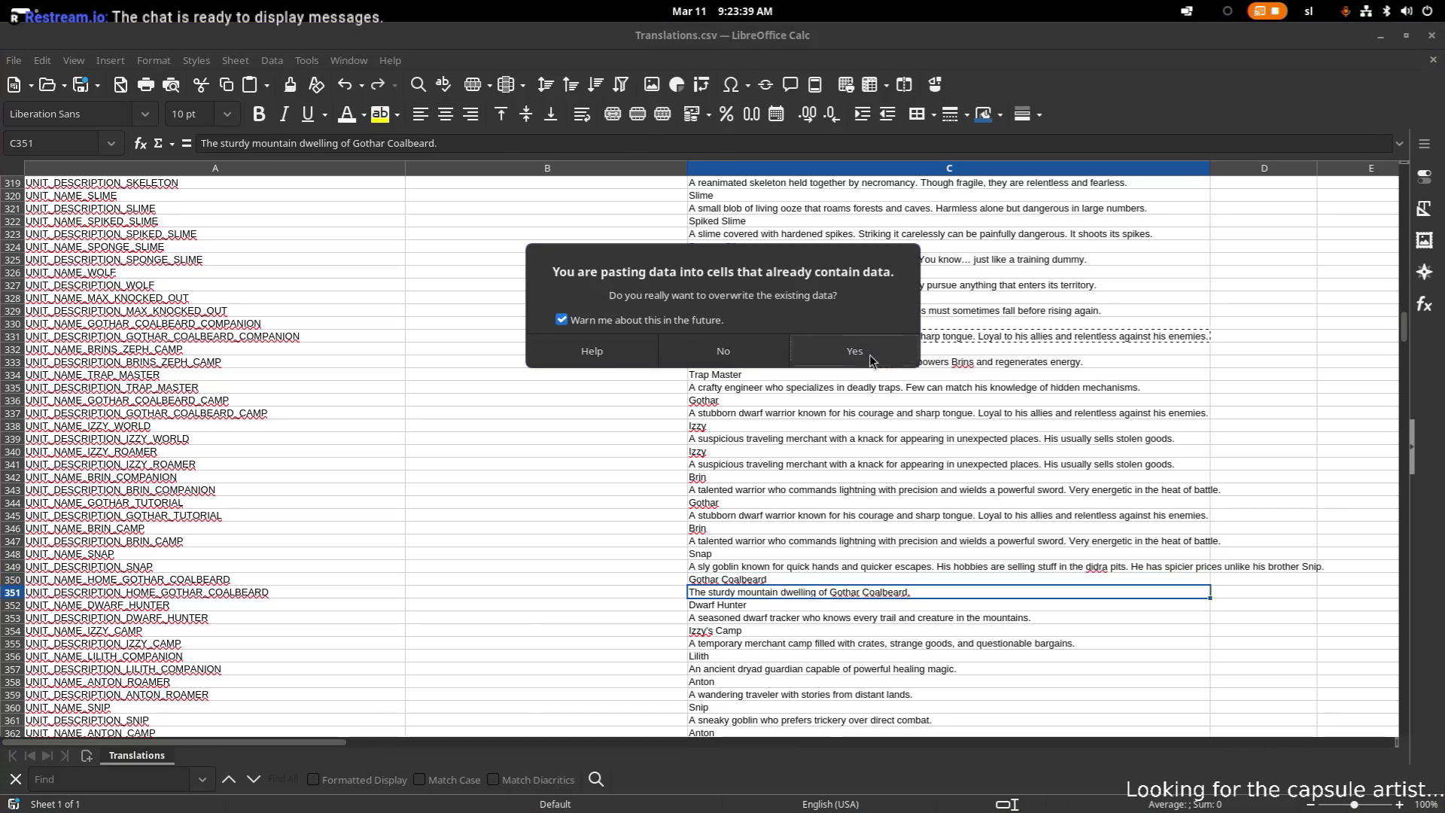
pyautogui.click(870, 352)
pyautogui.press('Down')
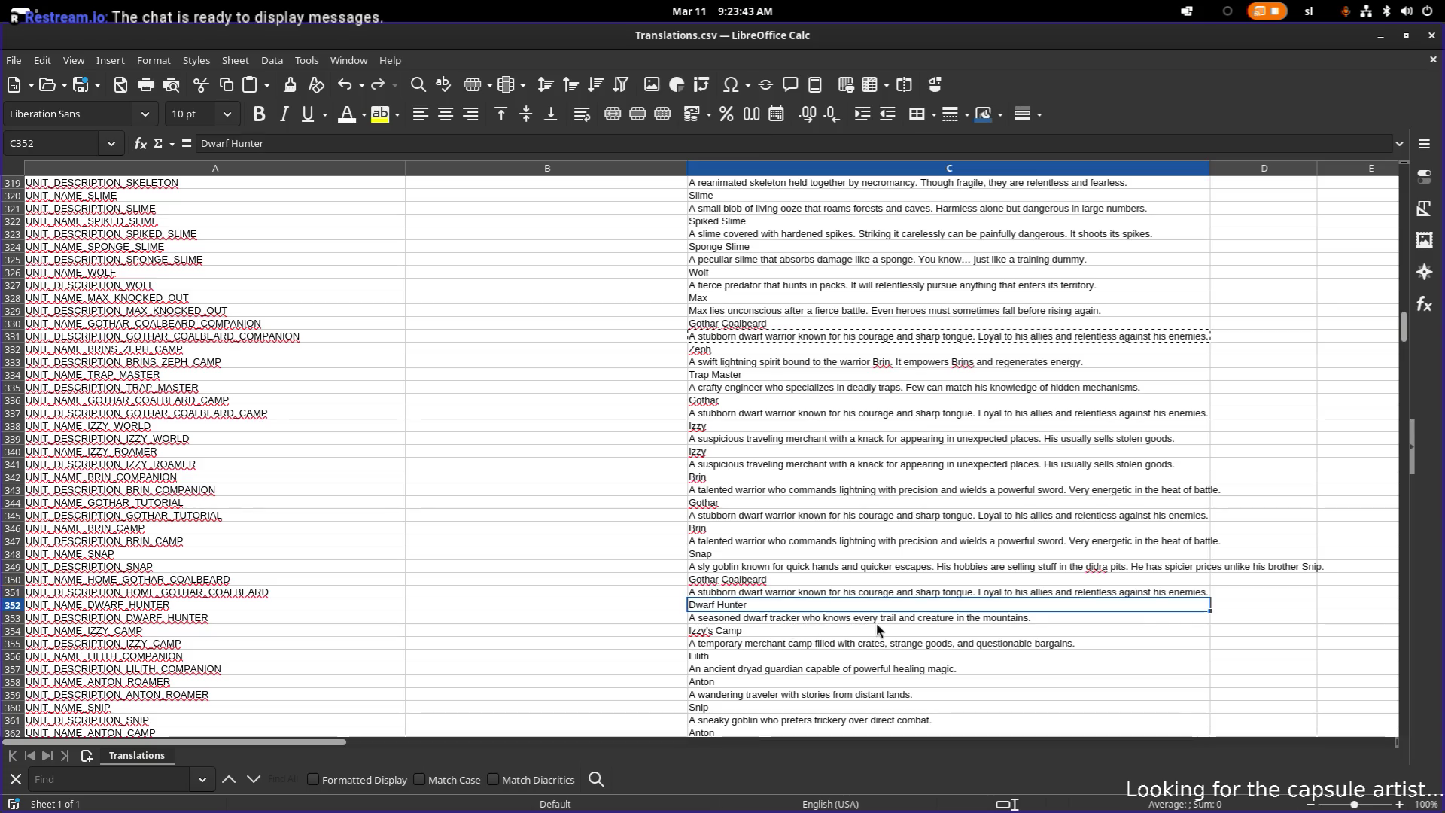
pyautogui.doubleClick(1042, 617)
# - Append 'He weilds a powerful shotgun.' to the dwarf hunter description in C353
pyautogui.write('He weilds a p')
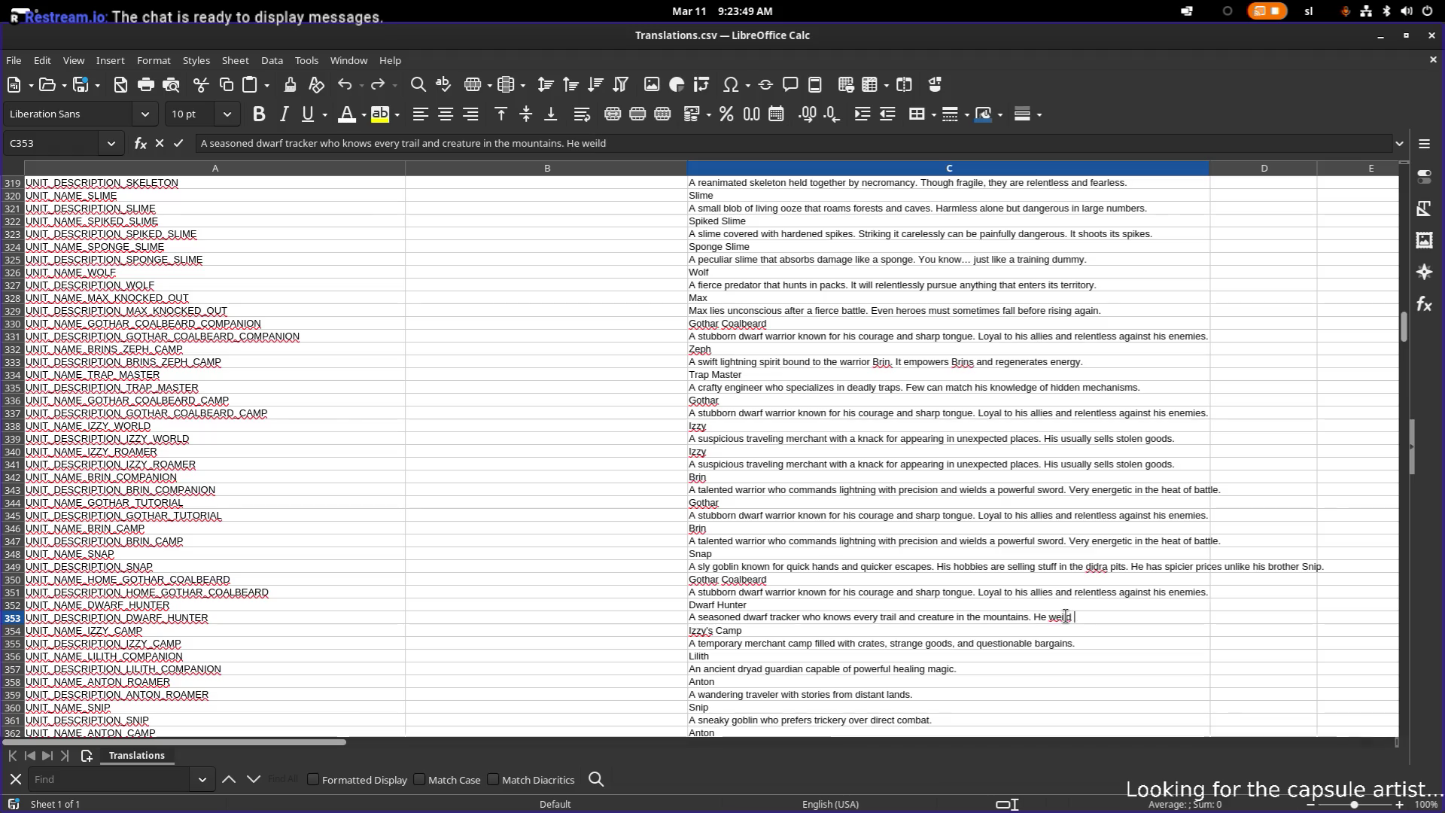
pyautogui.write('o')
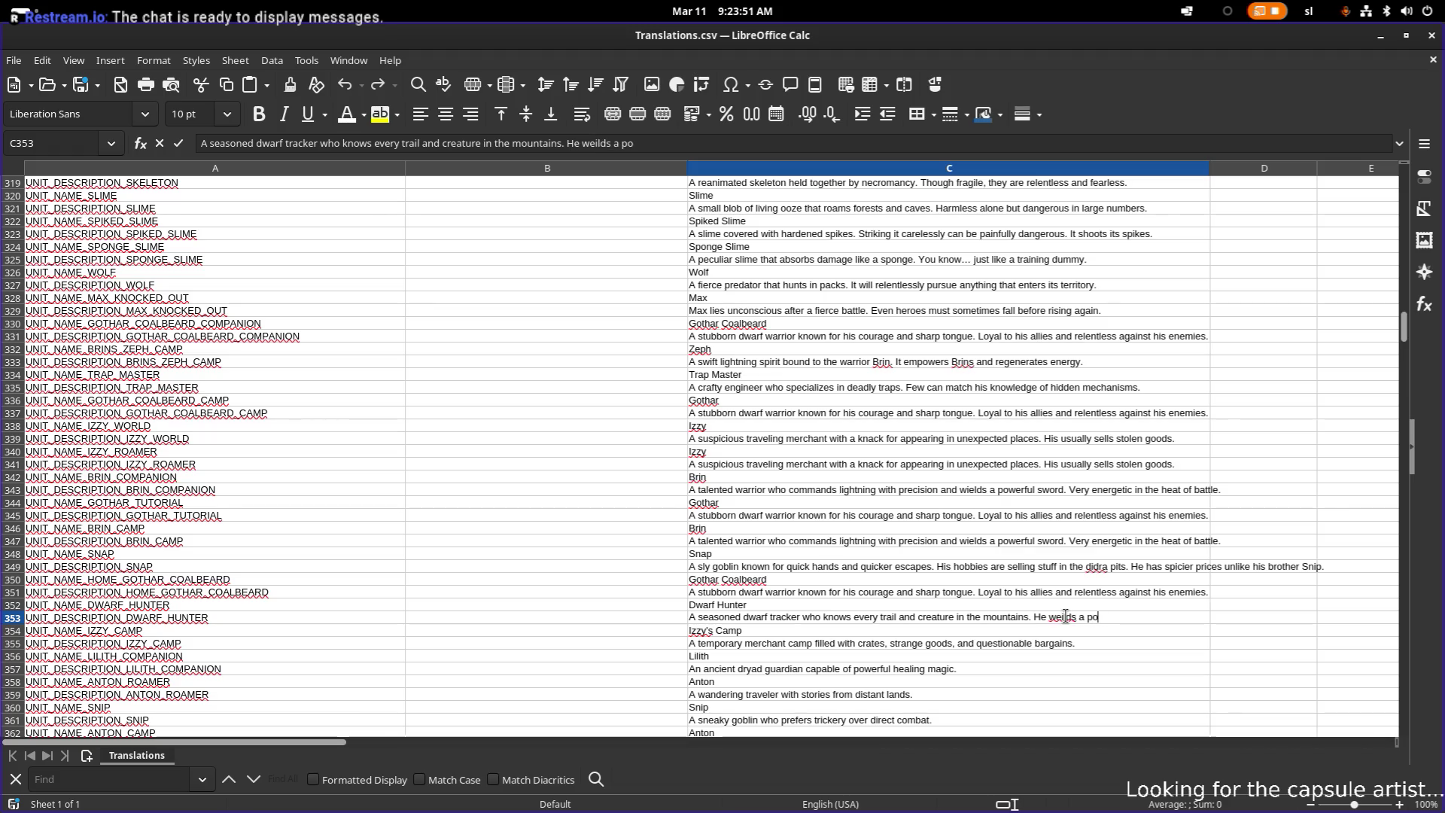
pyautogui.press('BackSpace')
pyautogui.press('BackSpace')
pyautogui.write('ull')
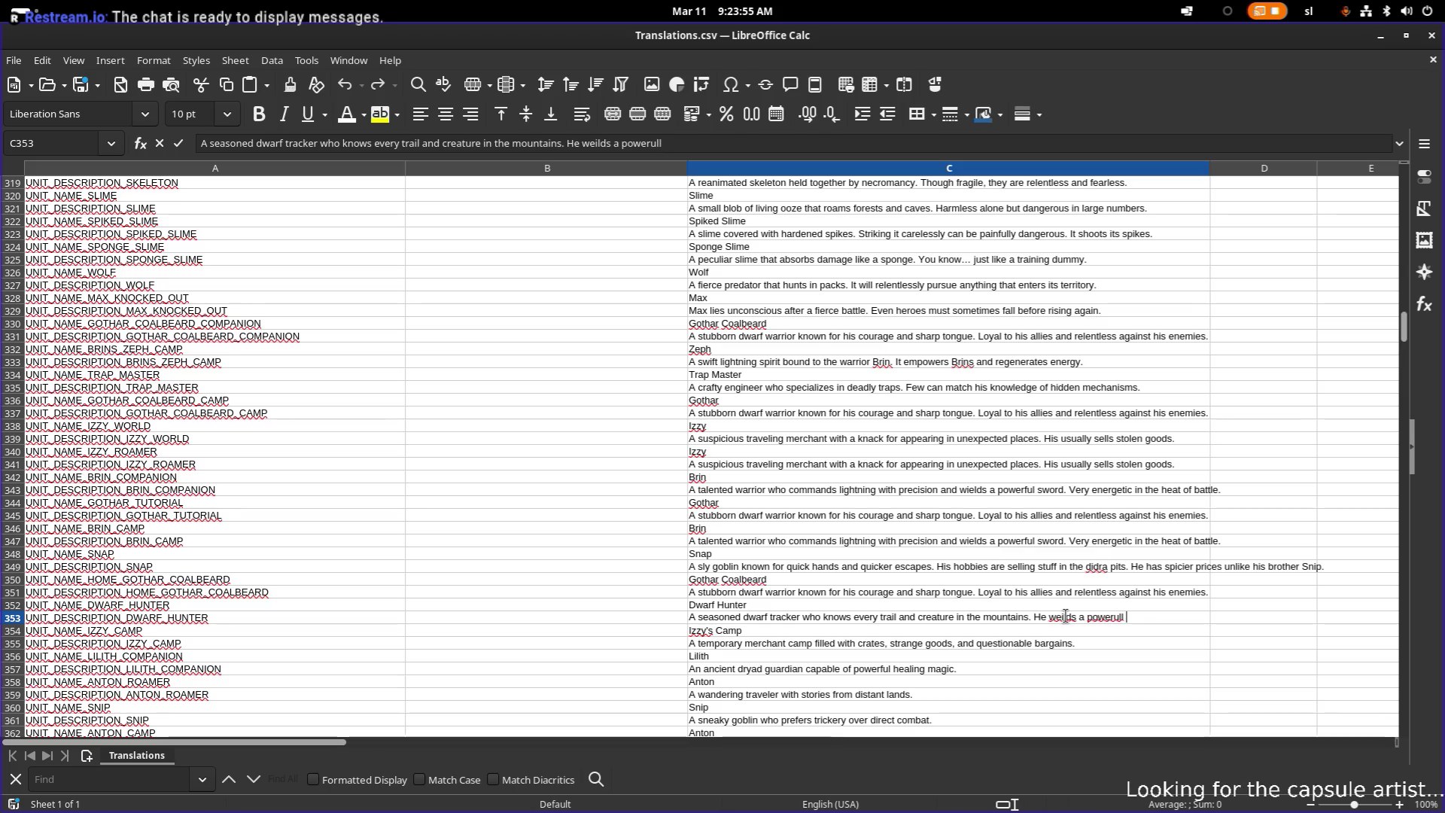
pyautogui.press('BackSpace')
pyautogui.press('BackSpace')
pyautogui.press('BackSpace')
pyautogui.write('ful shotgun')
pyautogui.write('.')
pyautogui.press('Return')
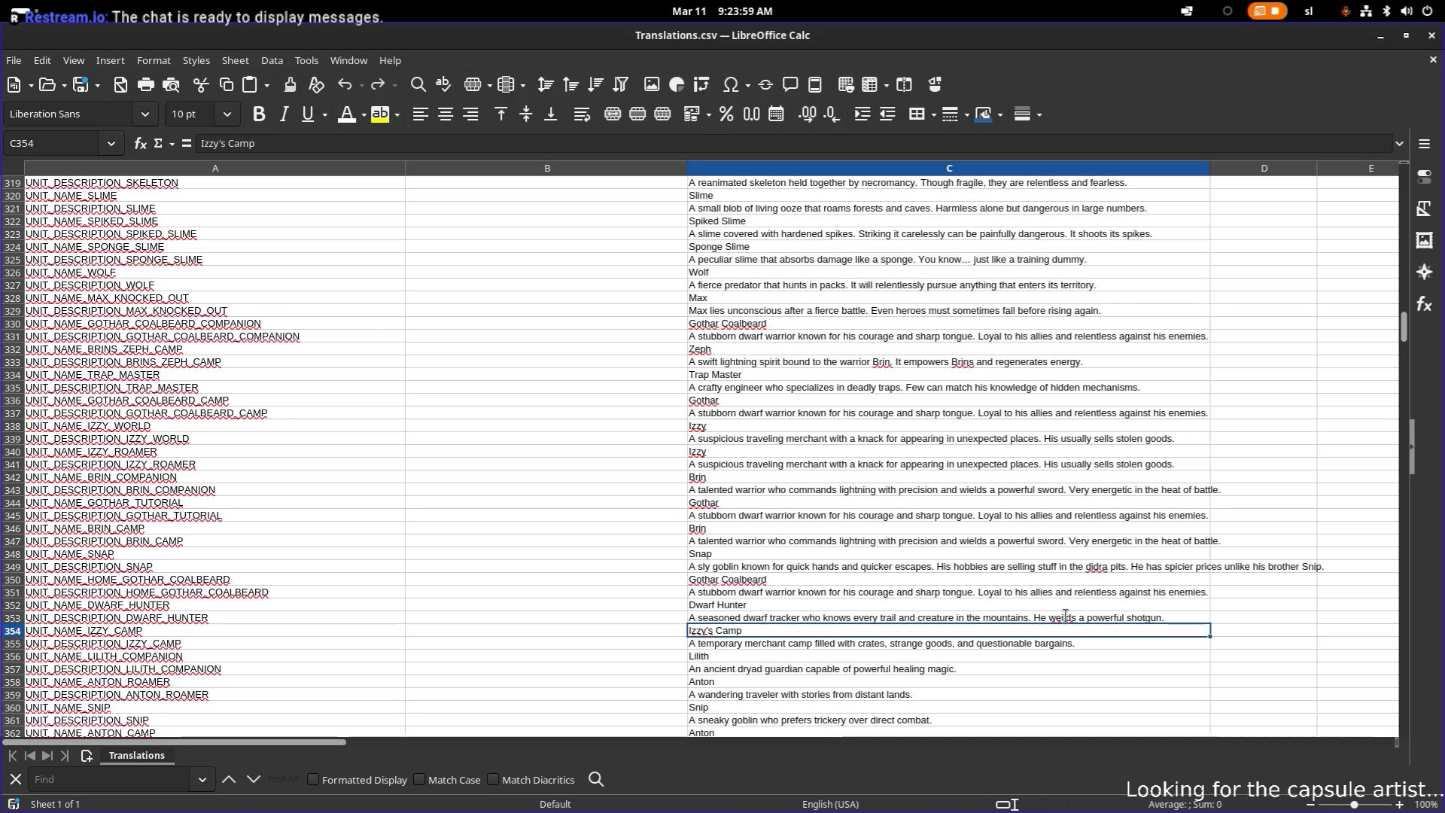
# - Copy Izzy's name (C338) into C354 and her roamer description (C341) into C355
pyautogui.click(707, 426)
pyautogui.hotkey('ctrl', 'c')
pyautogui.click(715, 631)
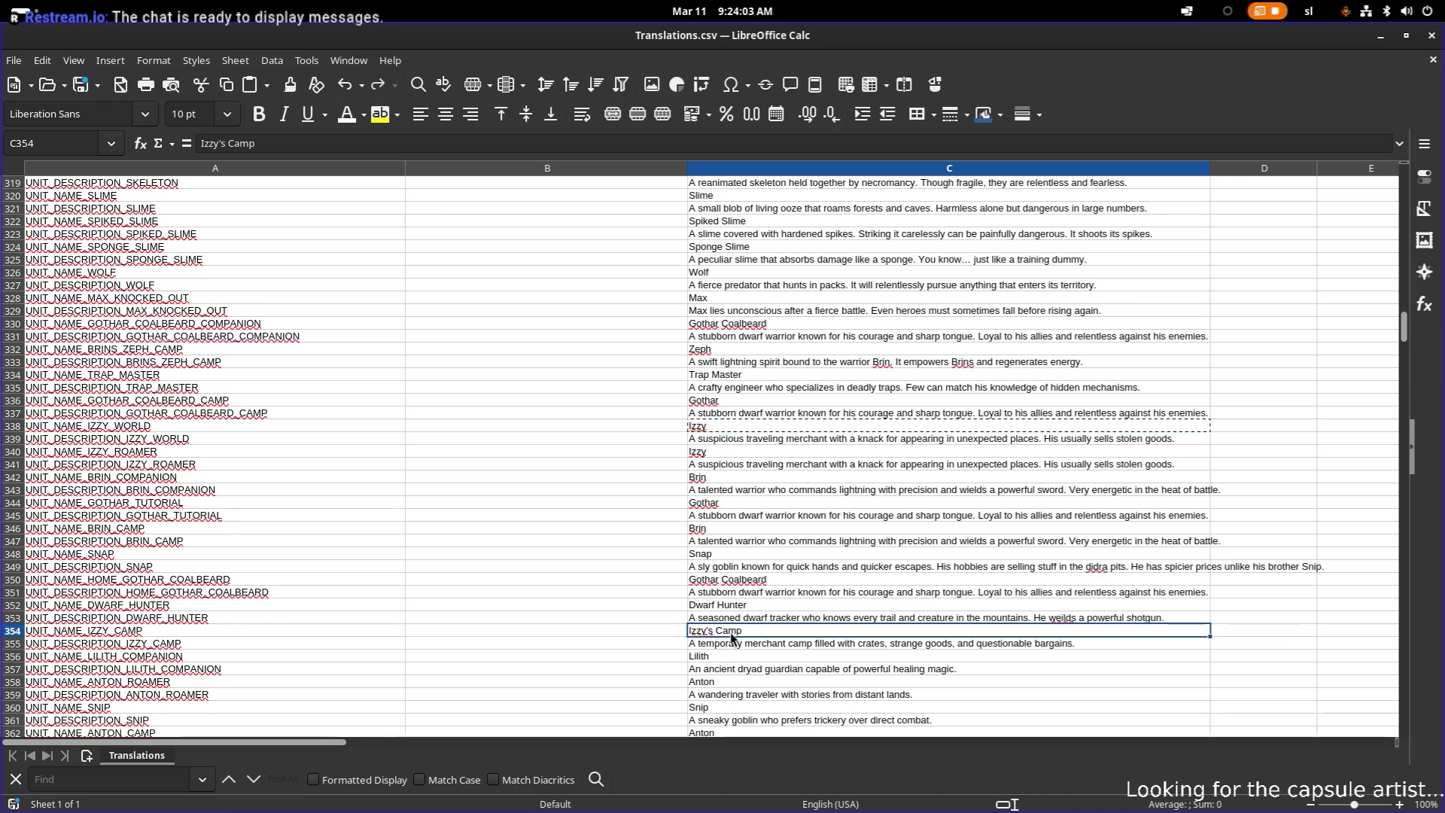
pyautogui.hotkey('ctrl', 'v')
pyautogui.click(855, 351)
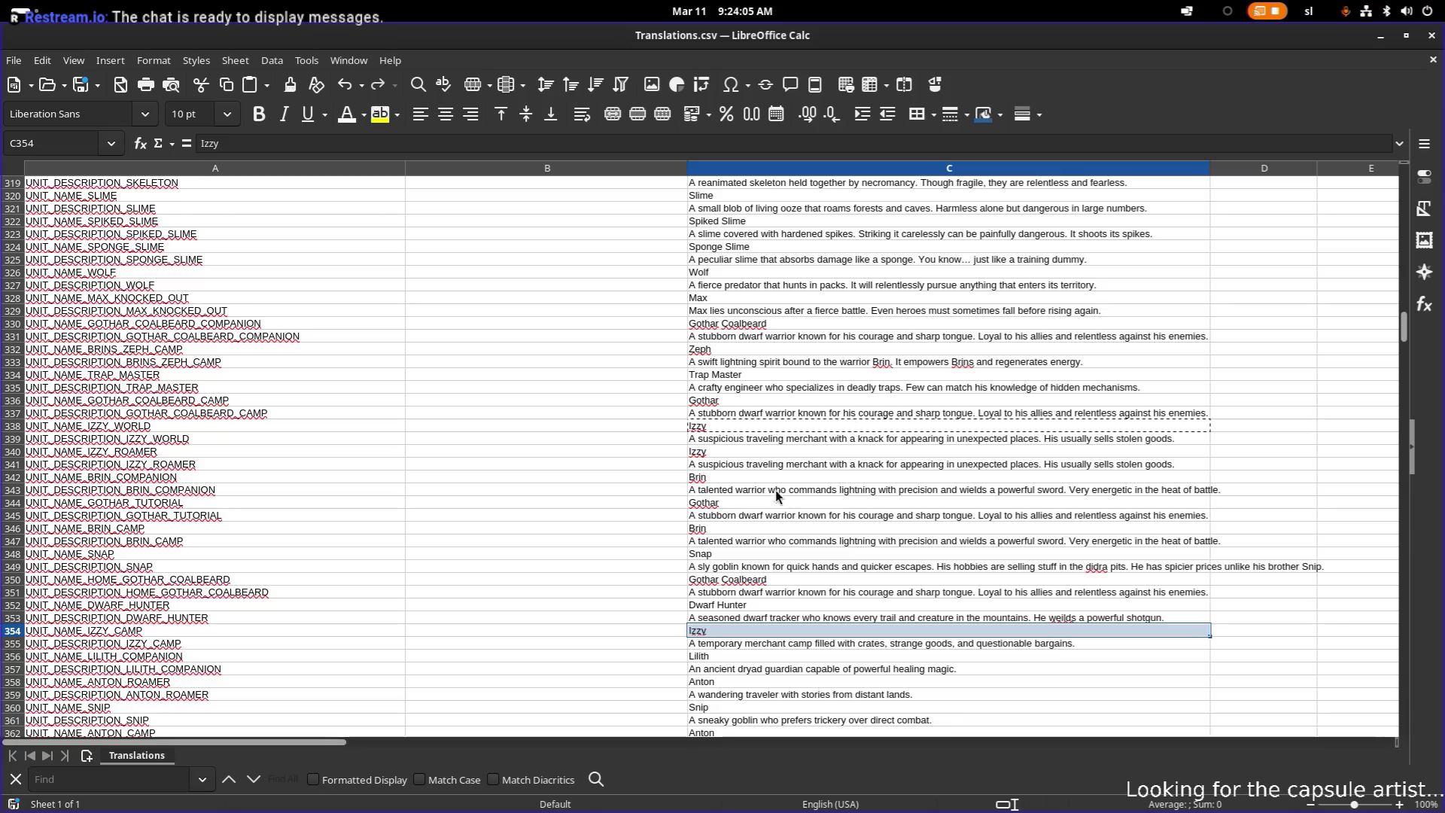
pyautogui.click(782, 464)
pyautogui.hotkey('ctrl', 'c')
pyautogui.click(751, 645)
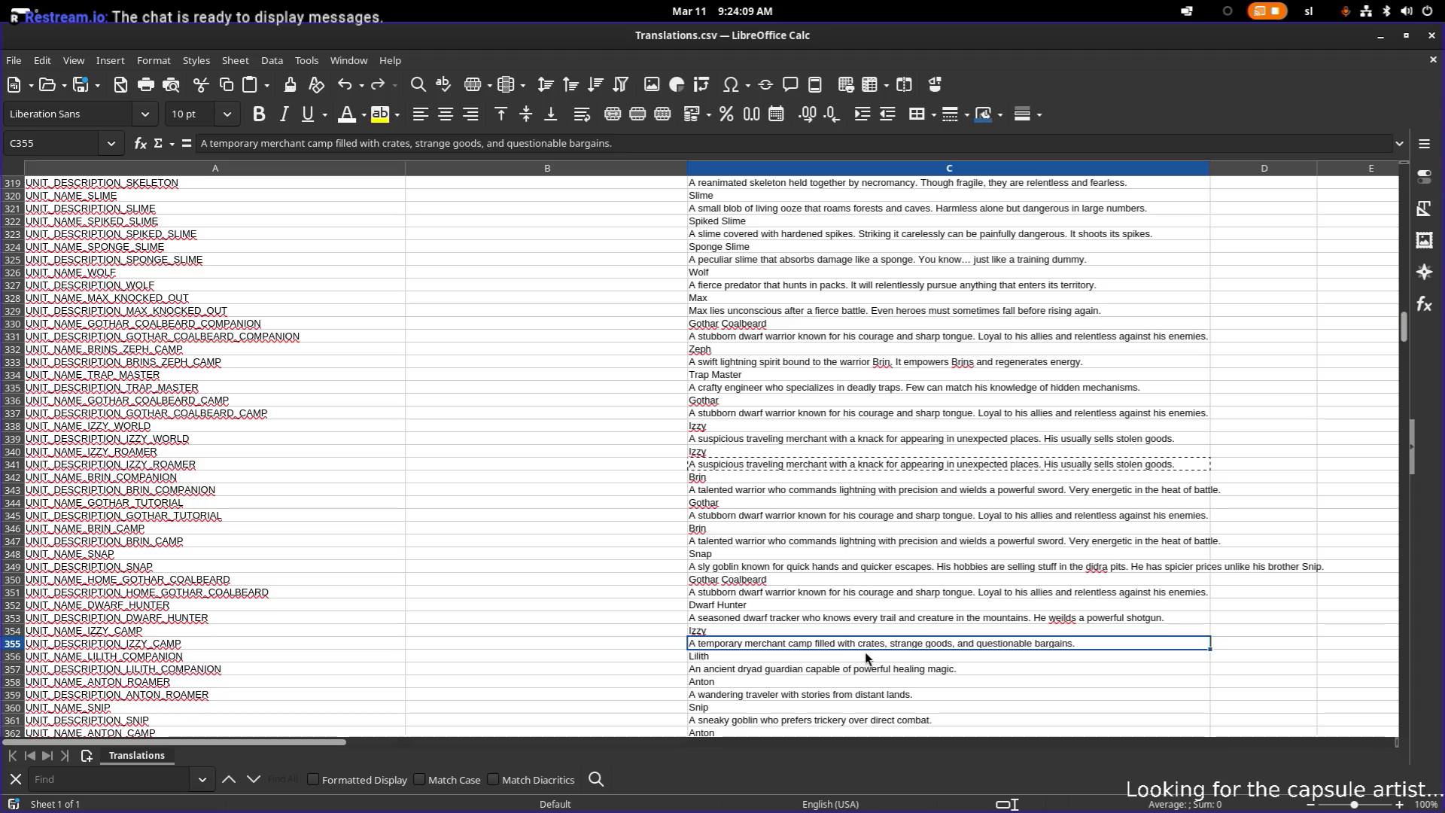
pyautogui.hotkey('ctrl', 'v')
pyautogui.press('Return')
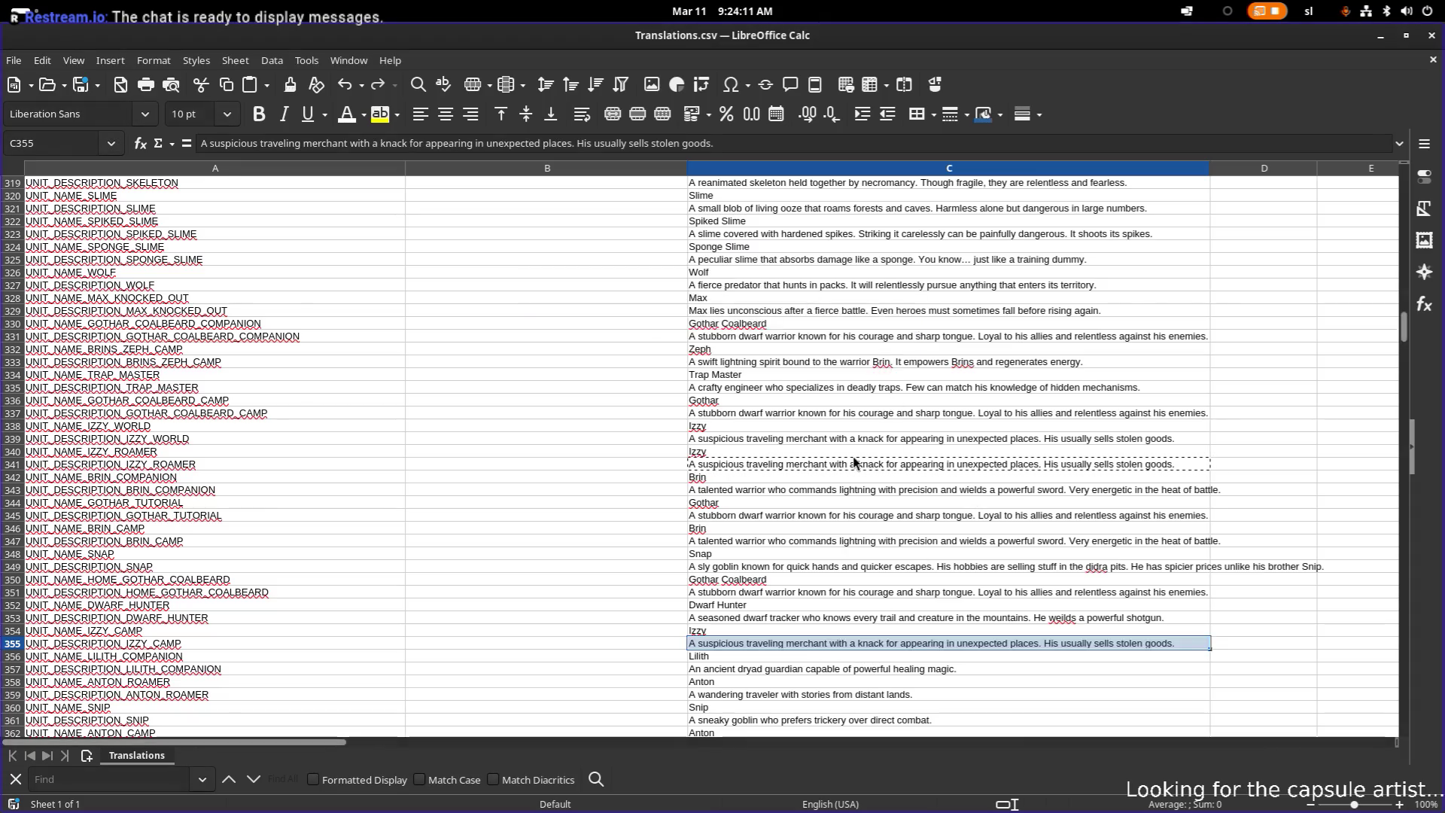
# - Add 'casting bonds to its allies. Her job is to protect the forests of the elderglade.' to C357
pyautogui.scroll(-5, 807, 513)
pyautogui.scroll(-2, 807, 497)
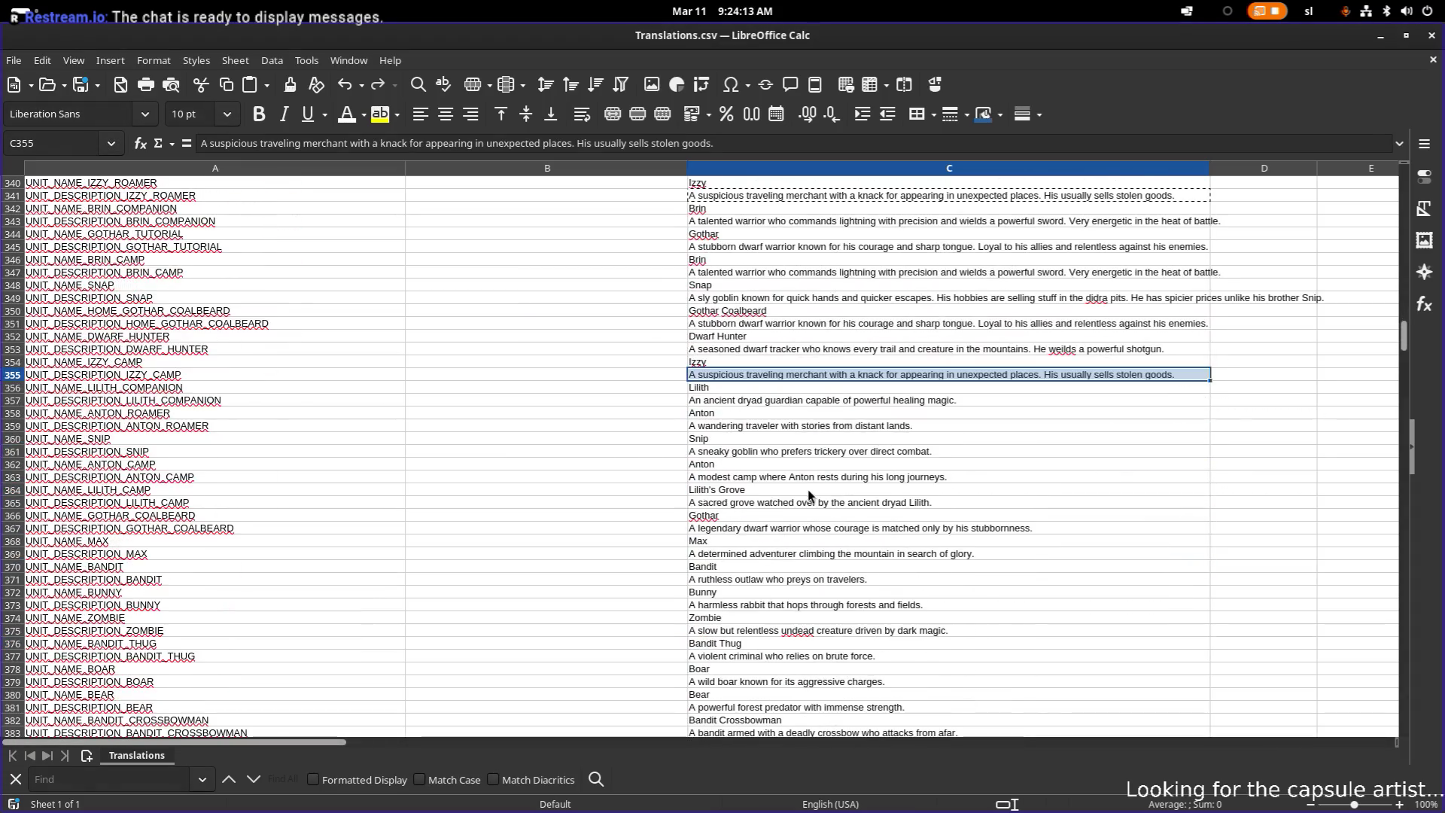
pyautogui.click(783, 396)
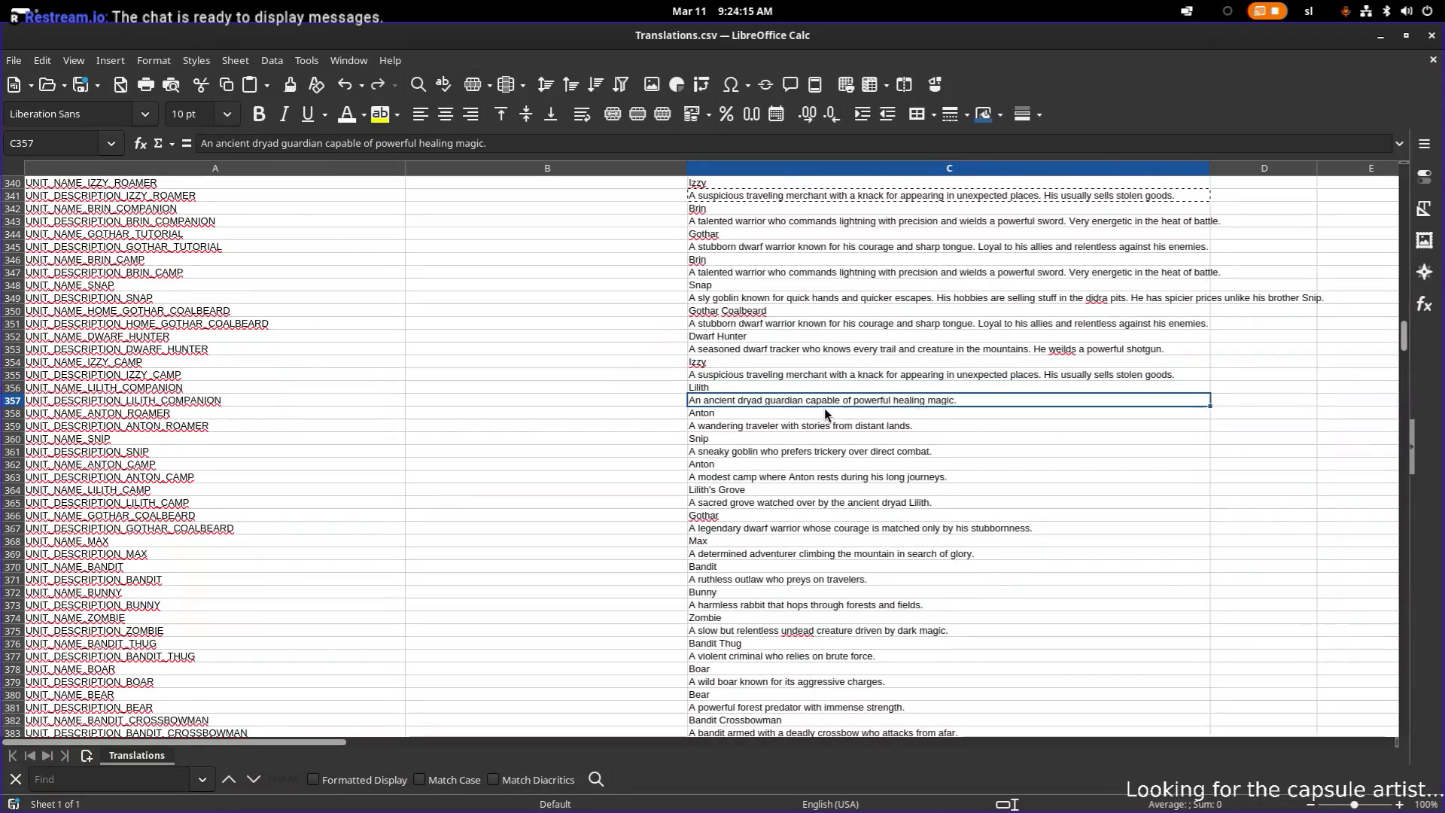
pyautogui.doubleClick(964, 401)
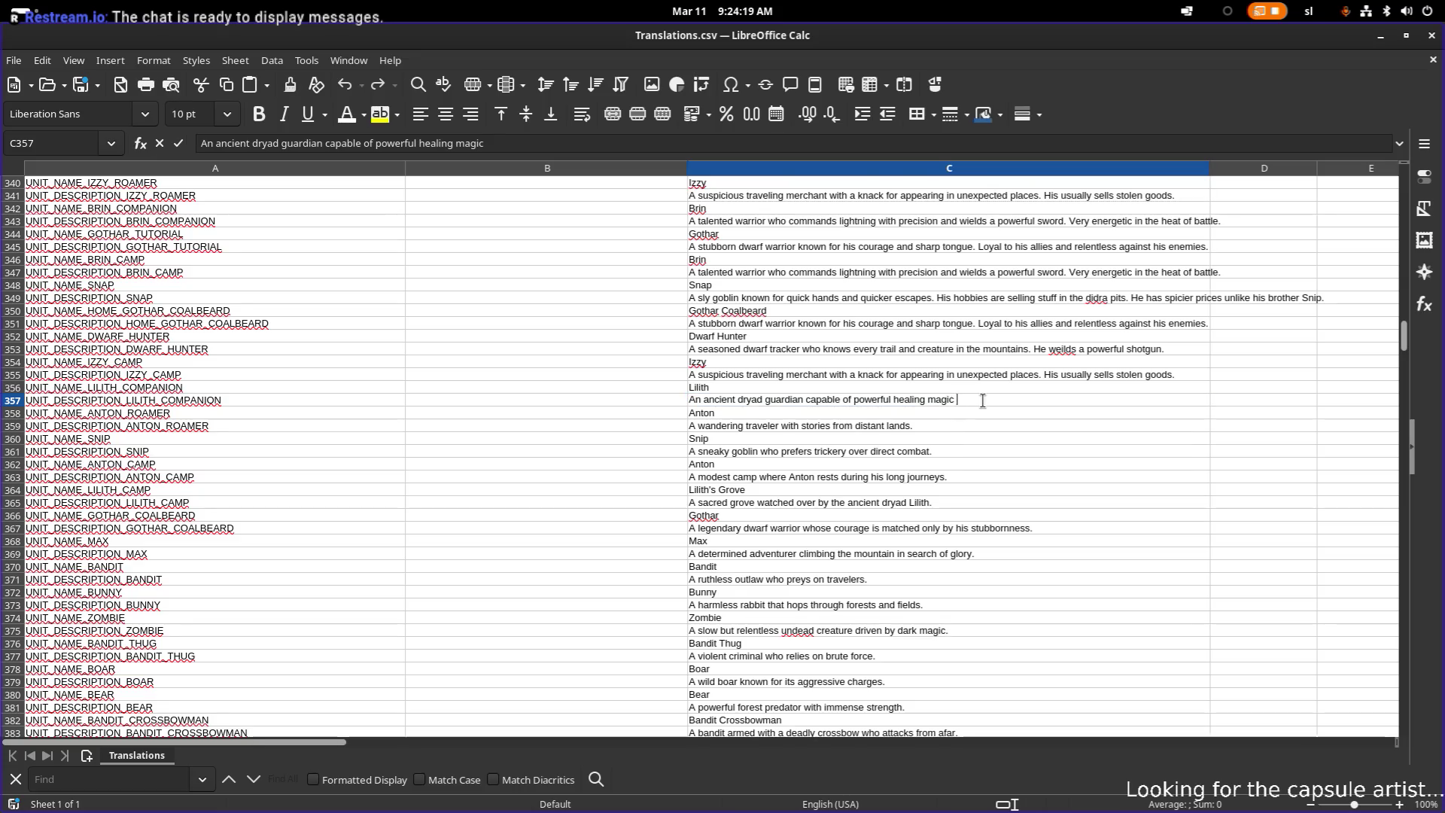
pyautogui.write('and casting bonds')
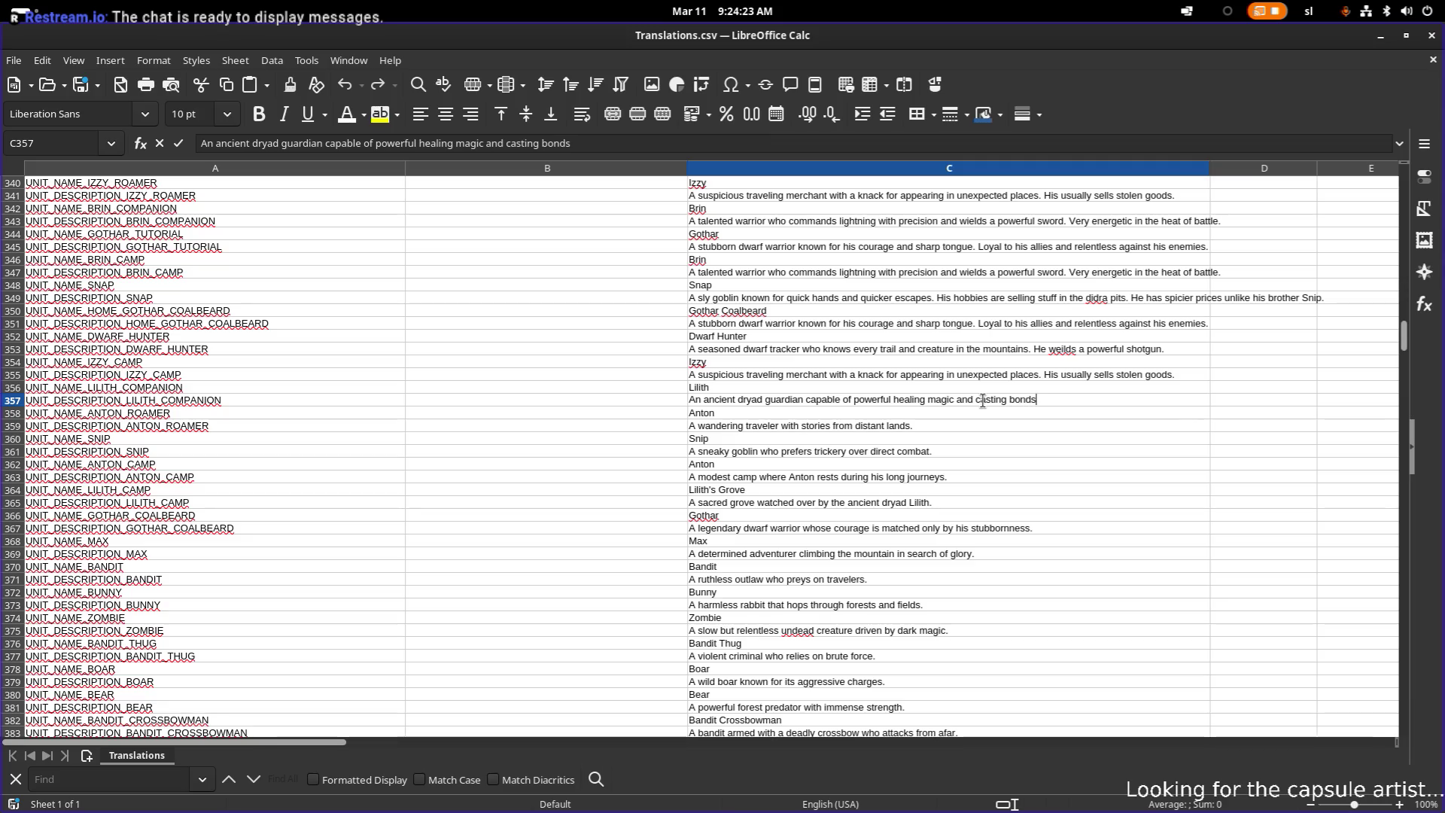
pyautogui.write(' to it')
pyautogui.write('s allies.')
pyautogui.write(' You saved her fro')
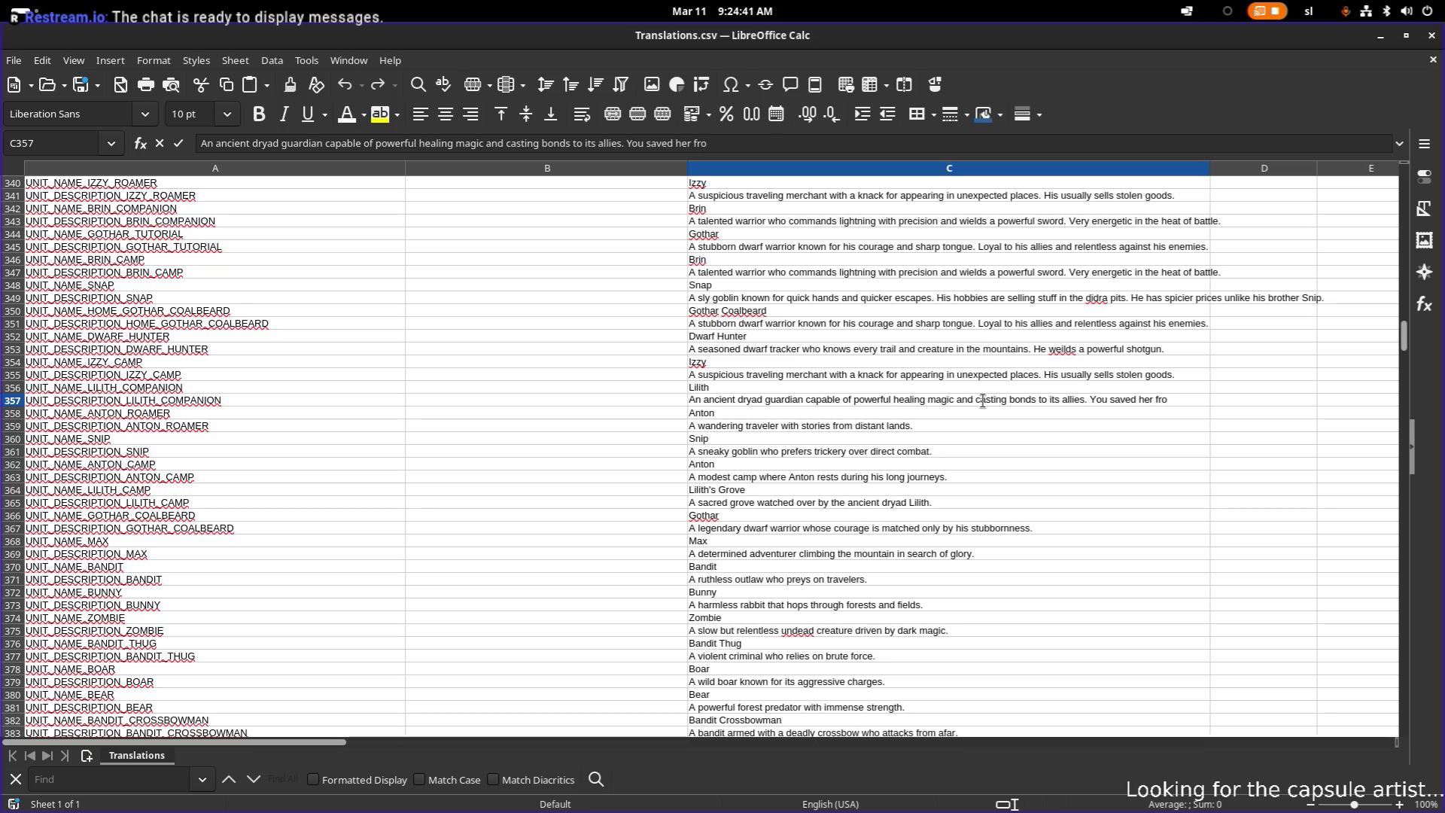
pyautogui.press('BackSpace')
pyautogui.press('BackSpace')
pyautogui.press('BackSpace')
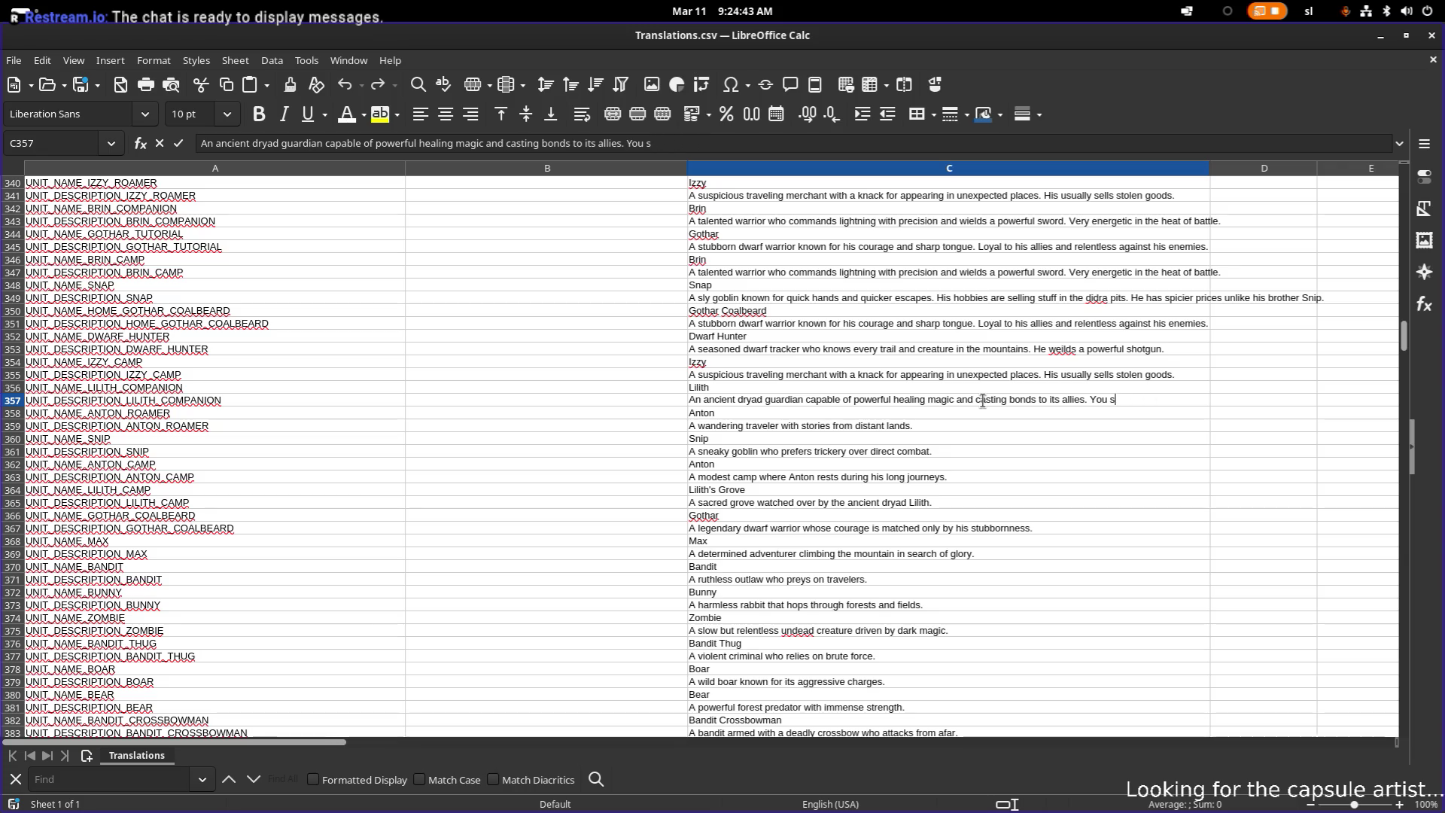
pyautogui.press('BackSpace')
pyautogui.press('BackSpace')
pyautogui.press('BackSpace')
pyautogui.write('He')
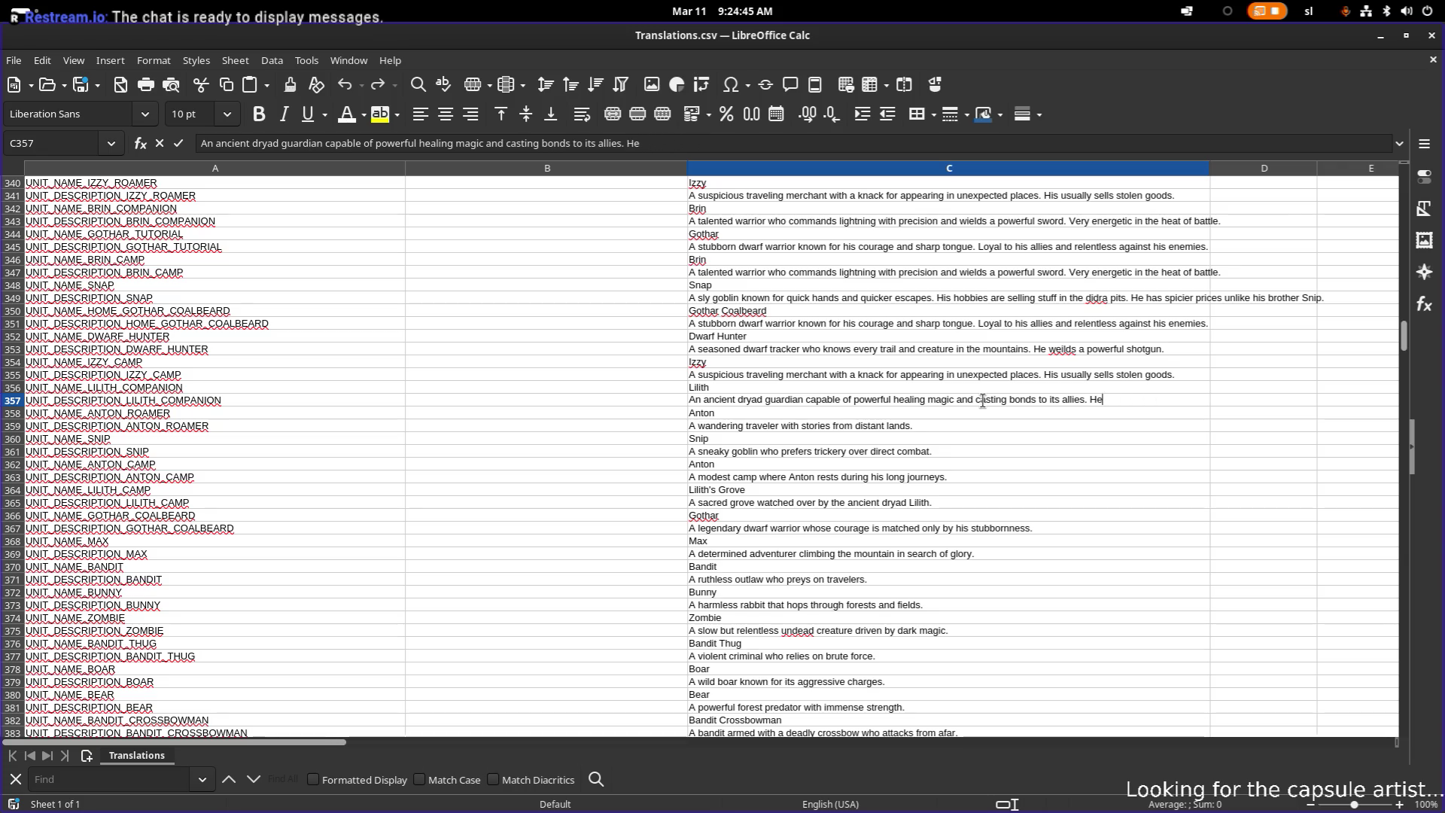
pyautogui.write('r job is to protect the fore')
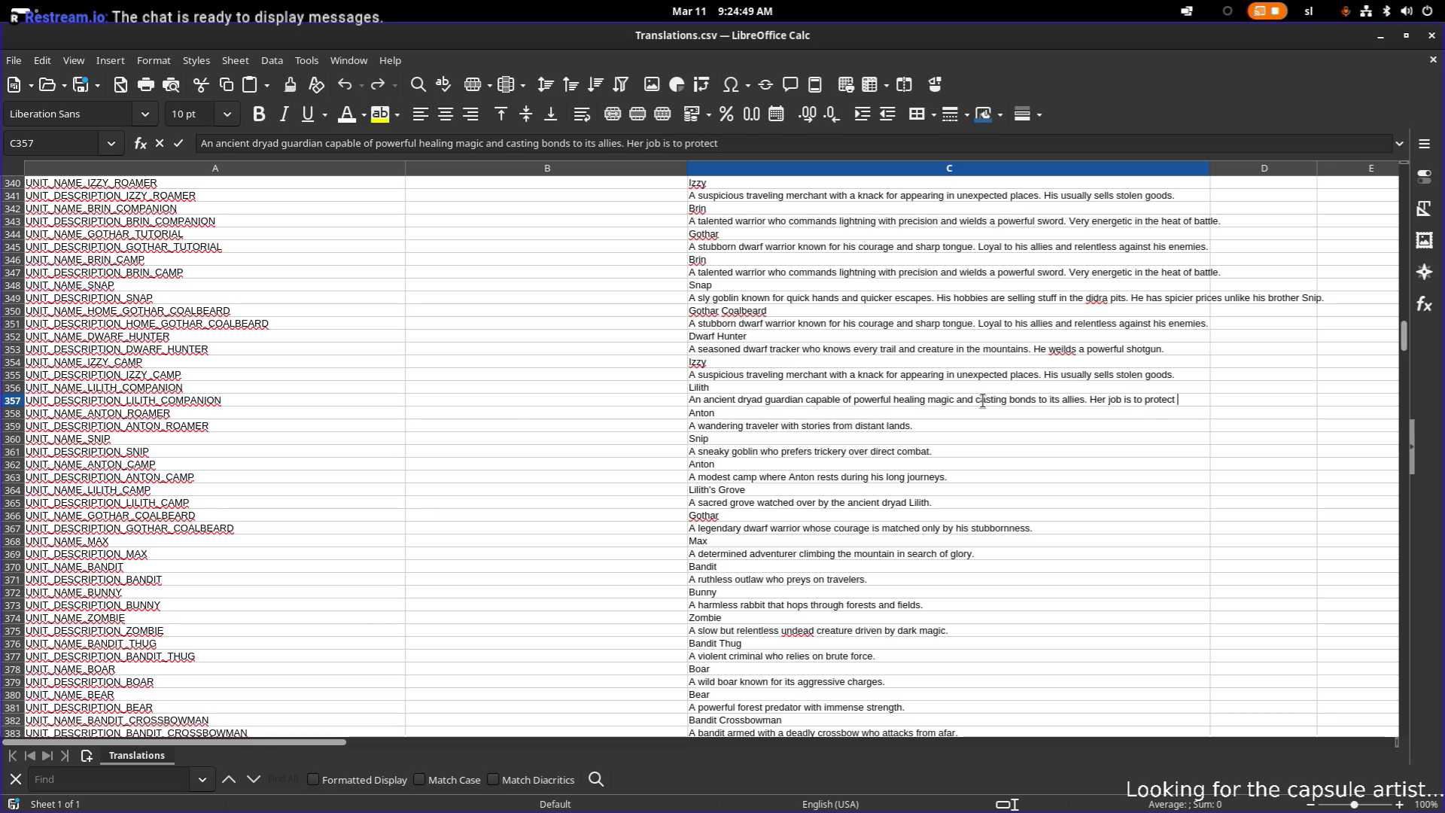
pyautogui.write('sts o')
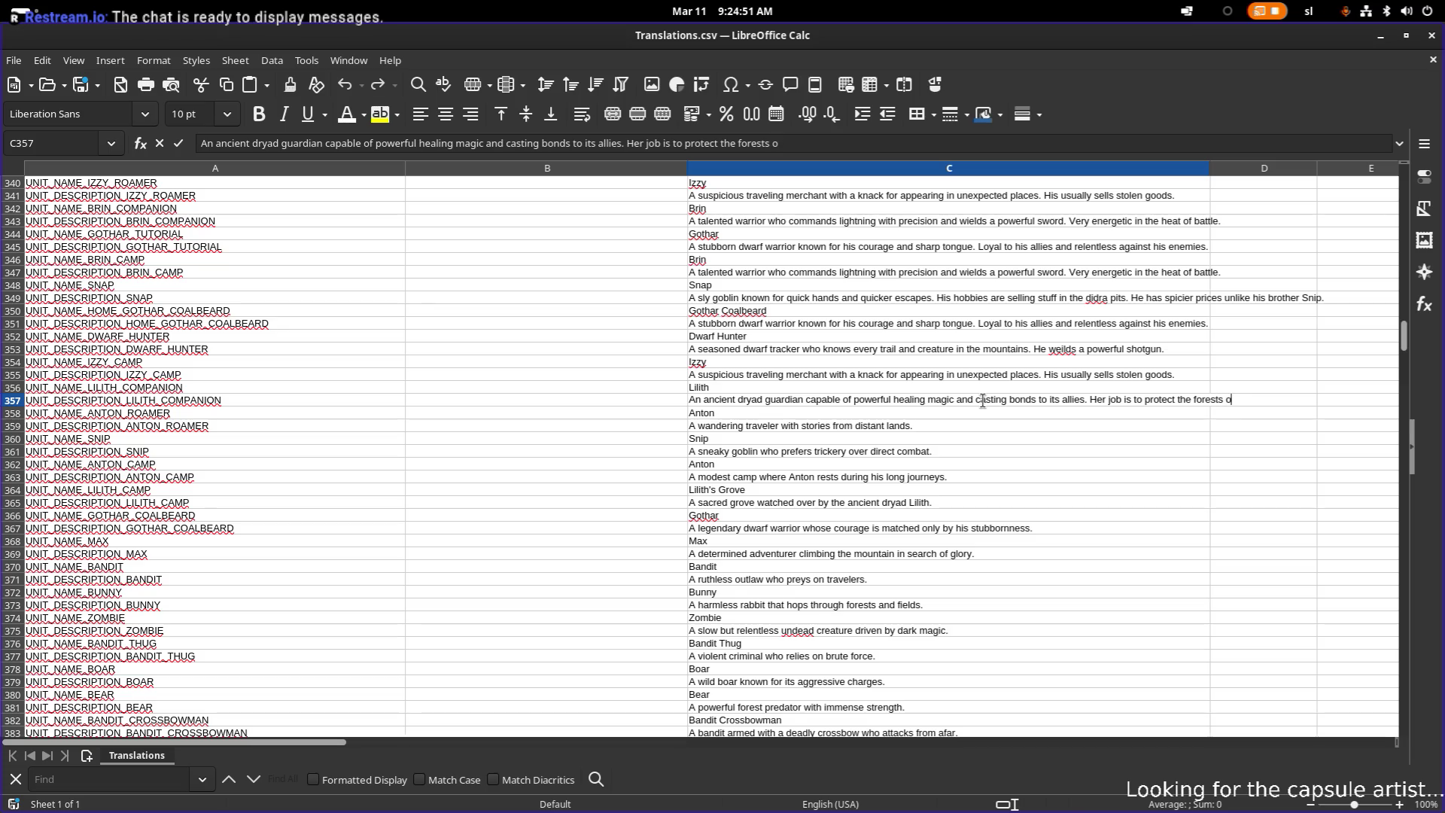
pyautogui.write('f the eldergla')
pyautogui.write('de.')
pyautogui.press('Return')
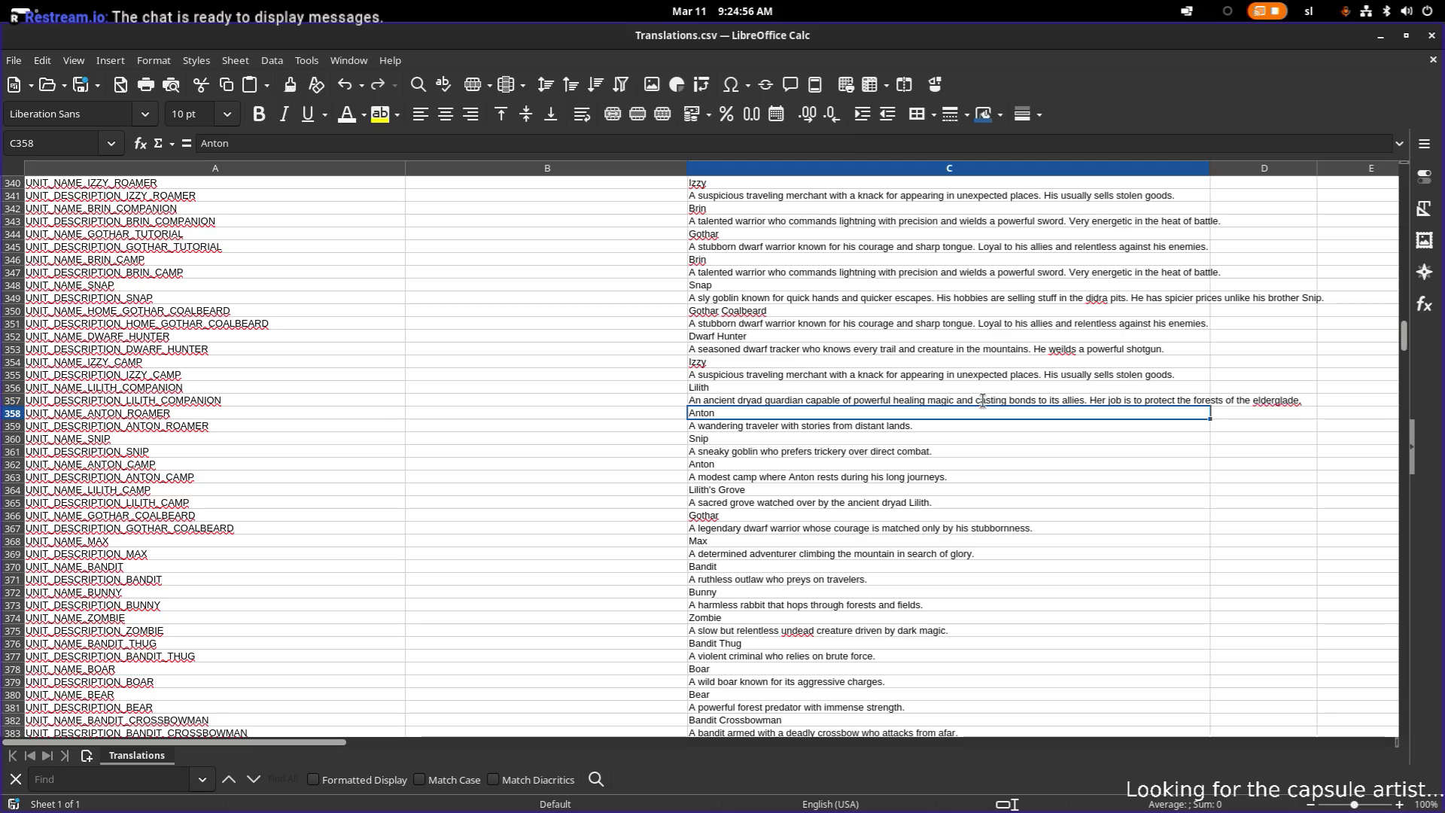
# - Replace the word 'traveler' with 'old geezer' in Anton's roamer description in C359
pyautogui.press('Down')
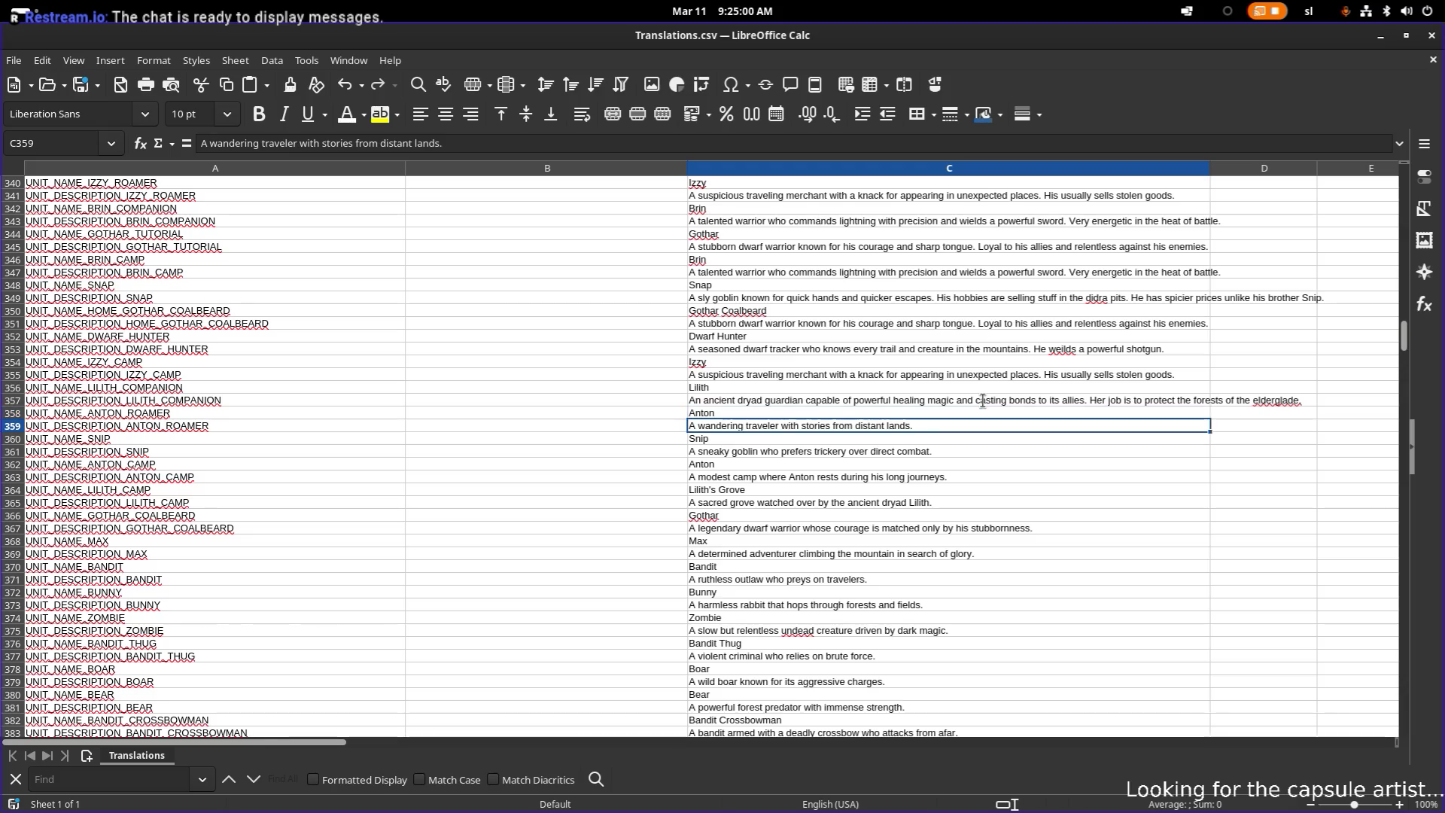
pyautogui.press('F2')
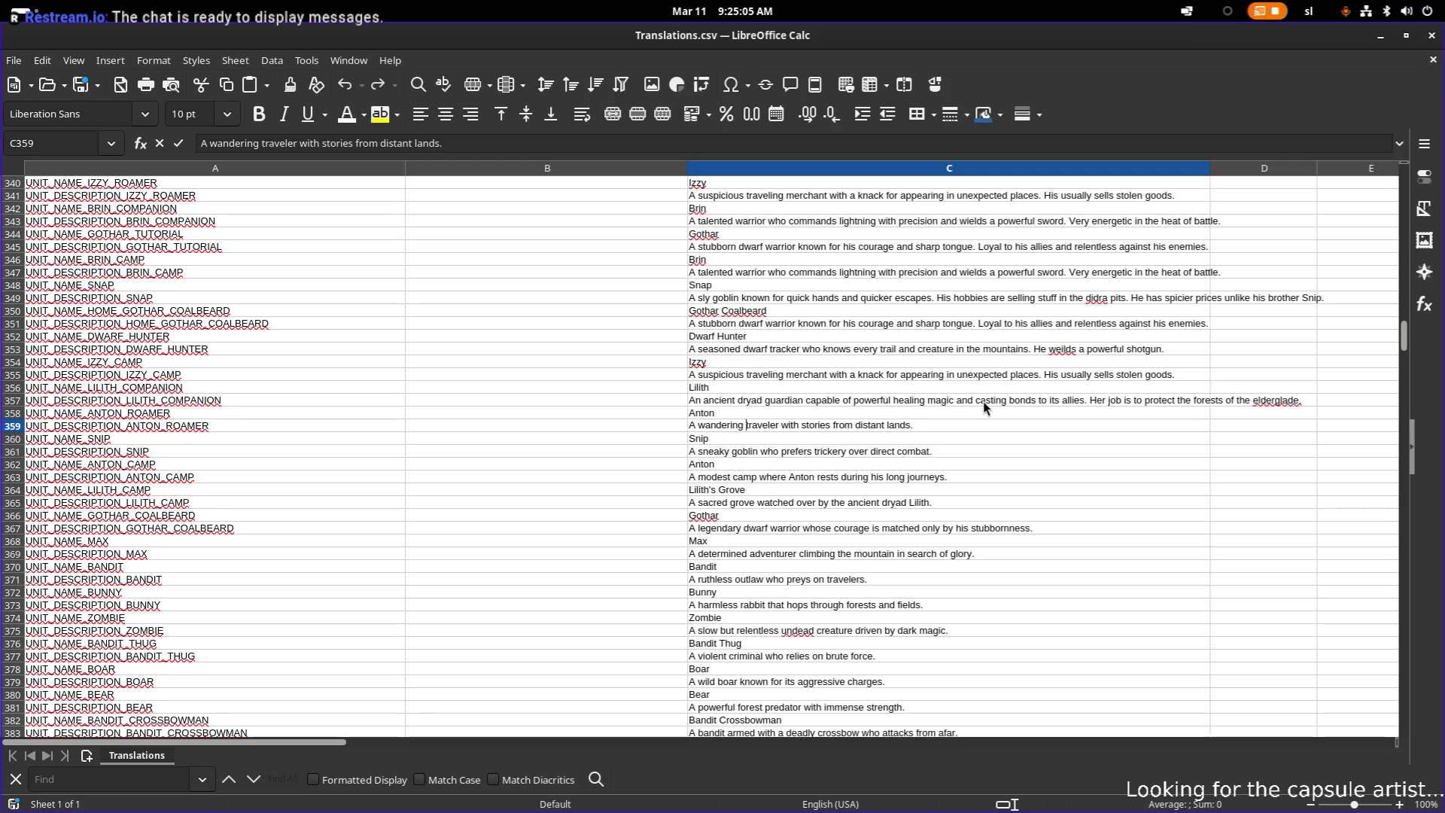
pyautogui.hotkey('ctrl', 'Left')
pyautogui.hotkey('ctrl', 'Left')
pyautogui.hotkey('ctrl', 'Left')
pyautogui.hotkey('ctrl', 'shift', 'Left')
pyautogui.write('old g')
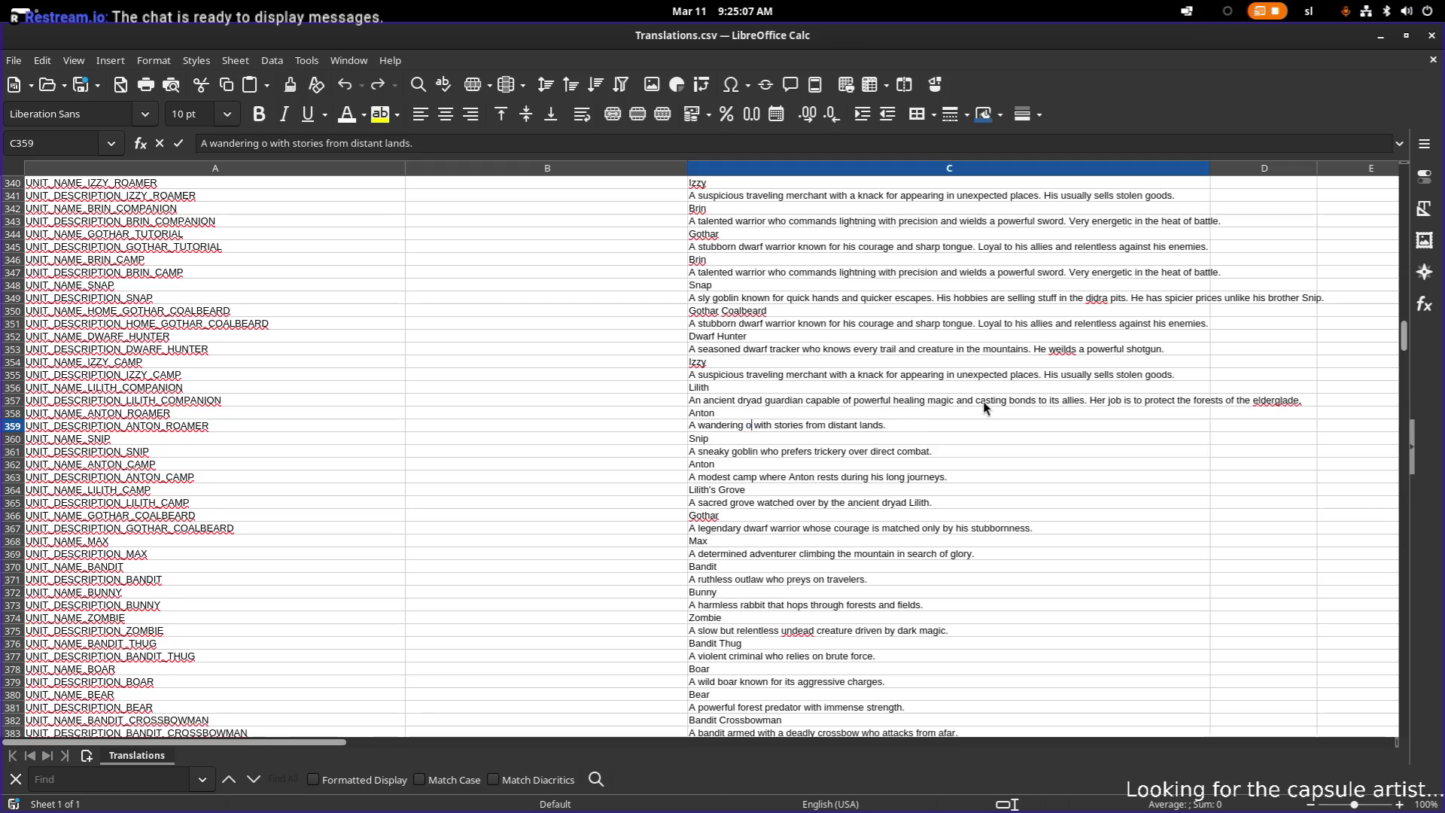
pyautogui.write('eezer')
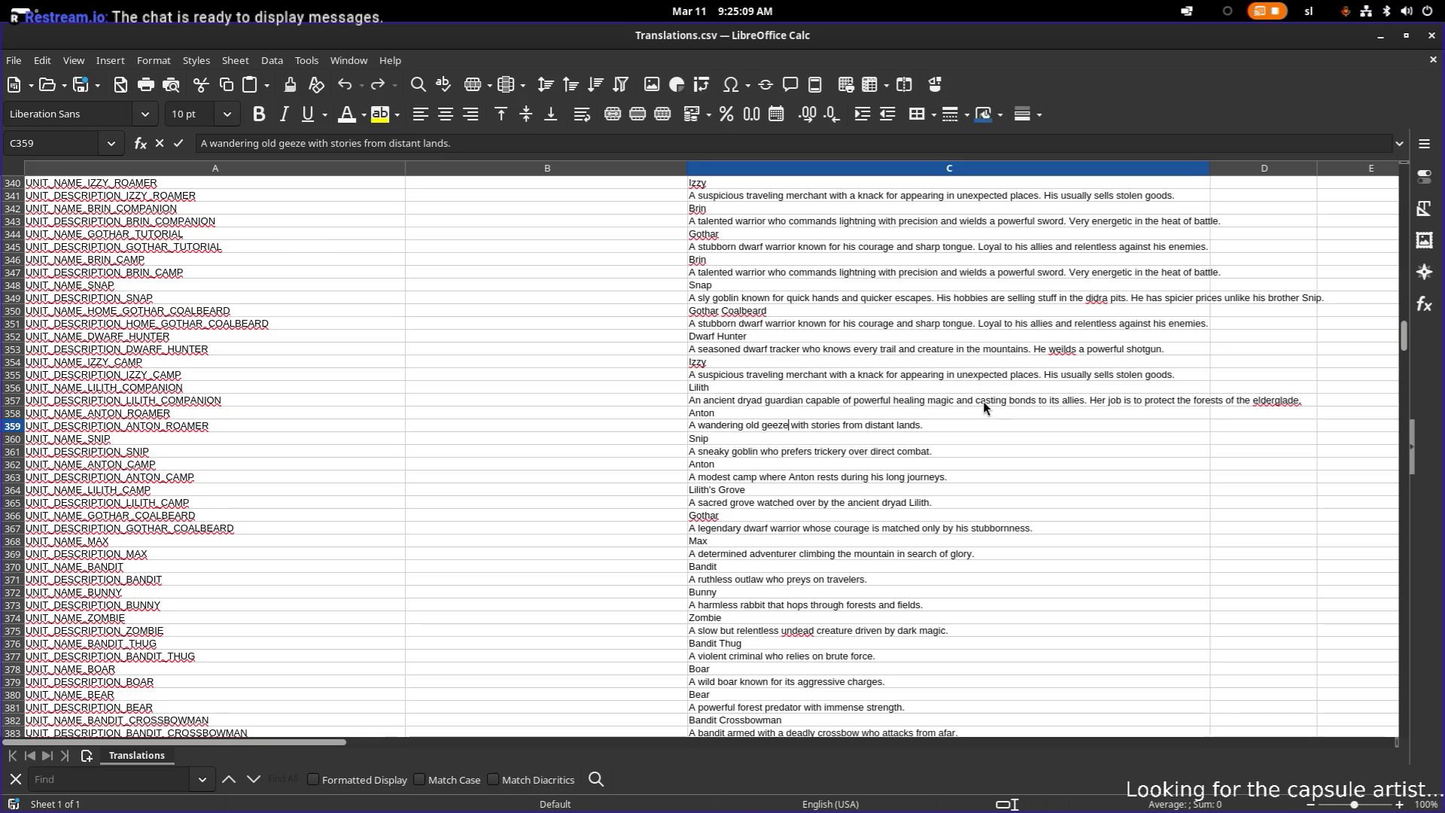
pyautogui.press('BackSpace')
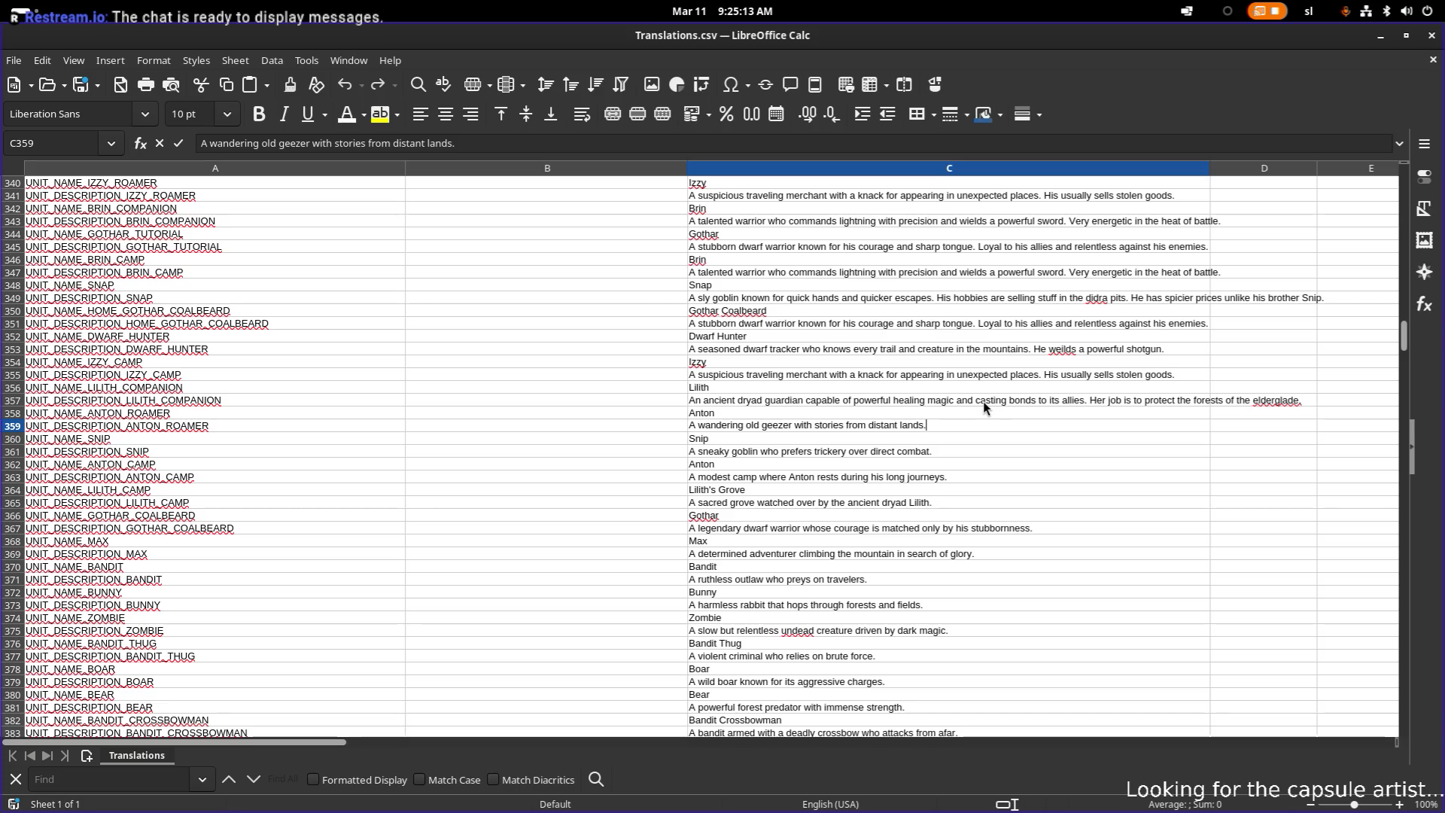
# - Append that he wants to earn money to buy his grandson Charlie an action figure
pyautogui.press('End')
pyautogui.write('H')
pyautogui.press('BackSpace')
pyautogui.press('BackSpace')
pyautogui.write('H')
pyautogui.press('BackSpace')
pyautogui.press('BackSpace')
pyautogui.press('BackSpace')
pyautogui.write('Hi')
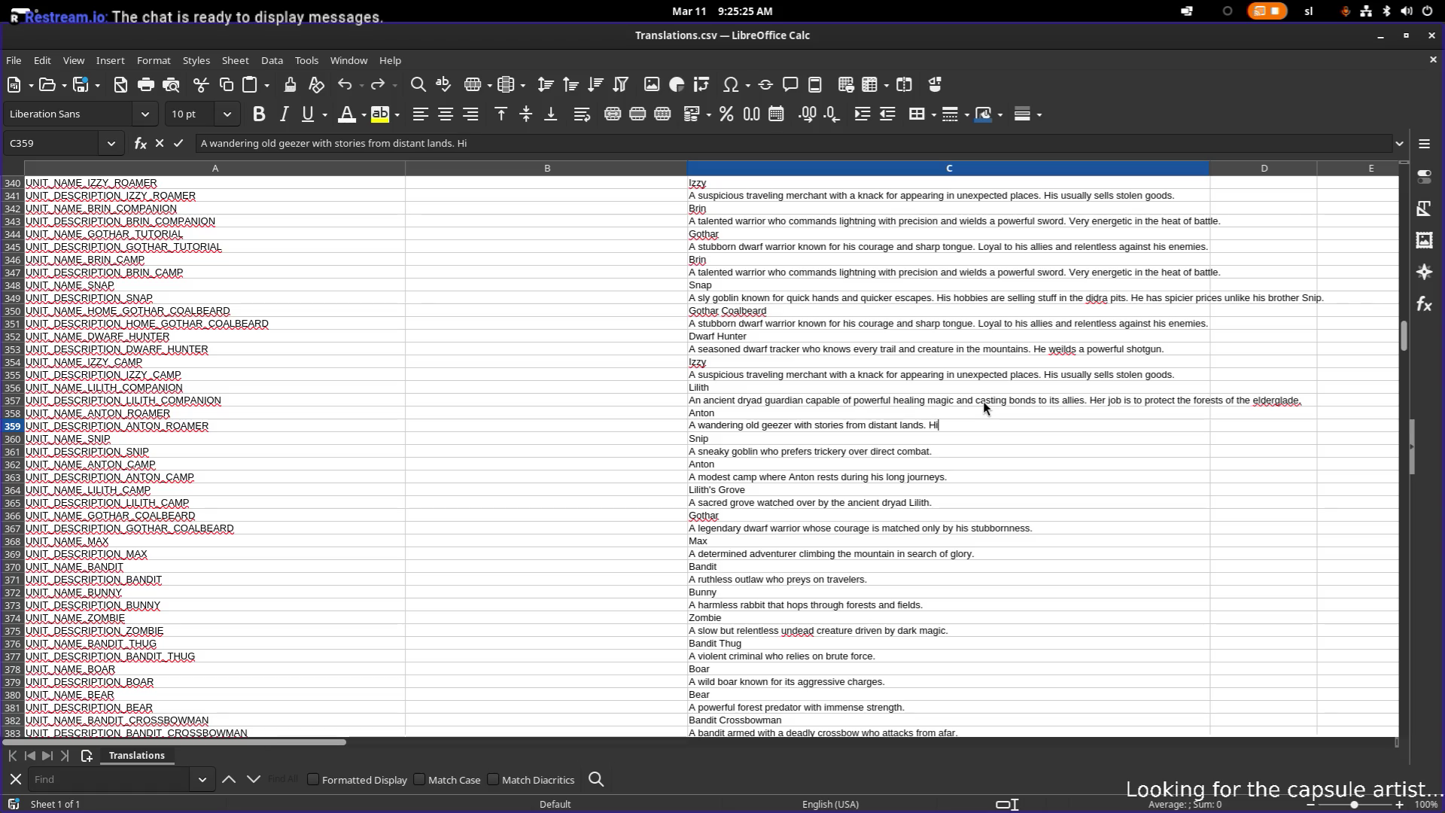
pyautogui.write('s hobbies')
pyautogui.write(' are tea')
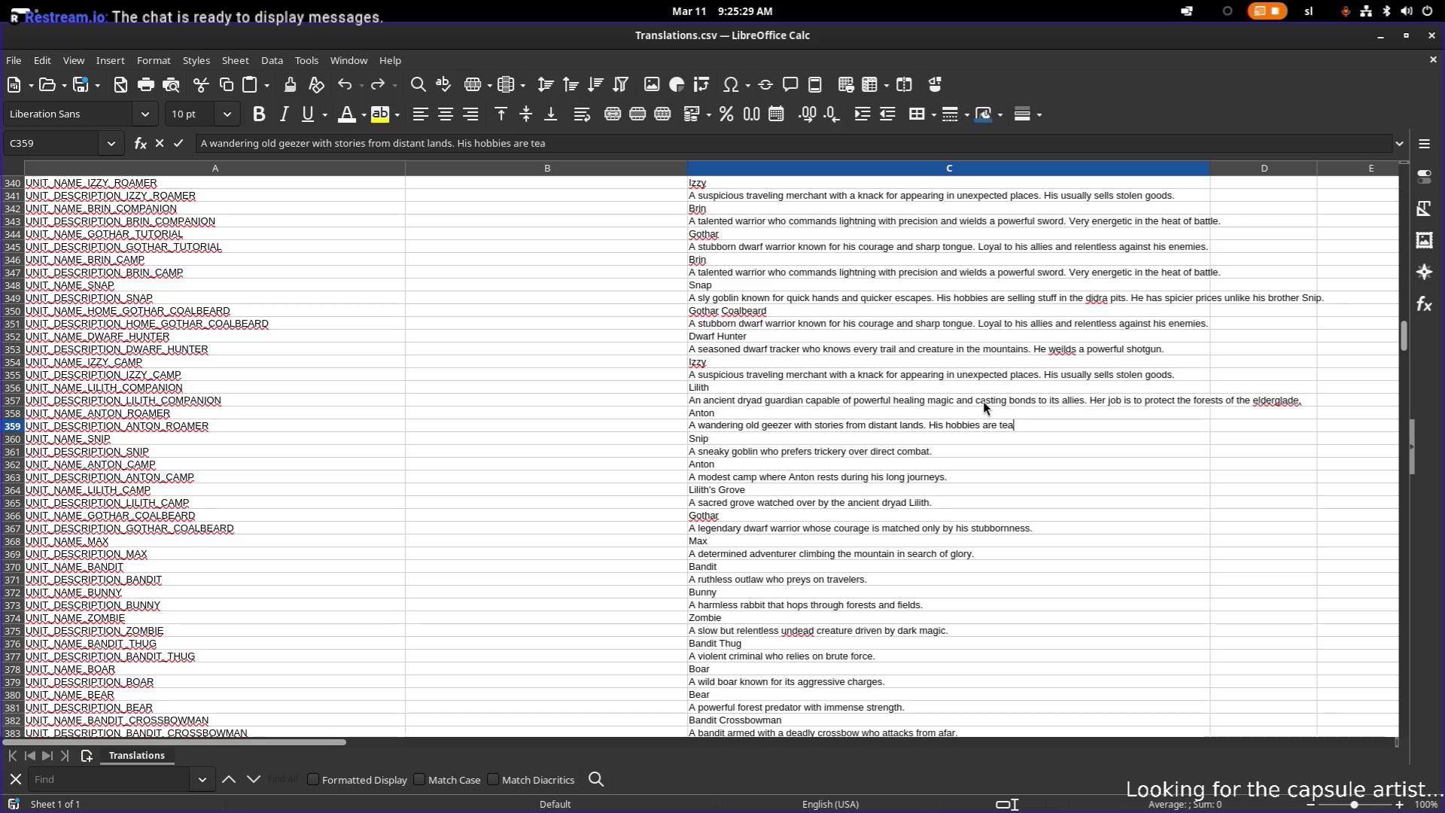
pyautogui.write('chi')
pyautogui.press('BackSpace')
pyautogui.press('BackSpace')
pyautogui.press('BackSpace')
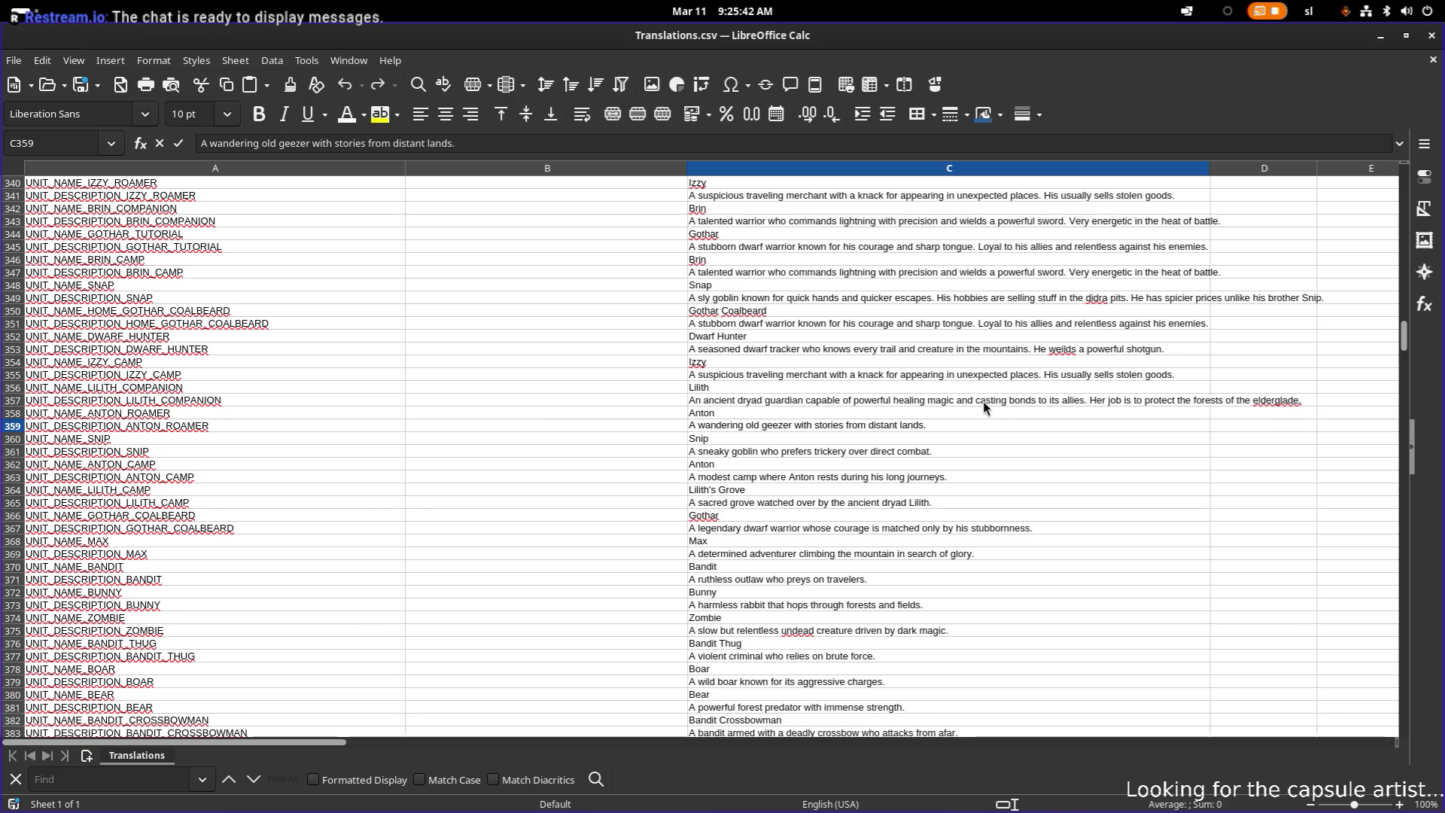
pyautogui.write('A retired martial ar')
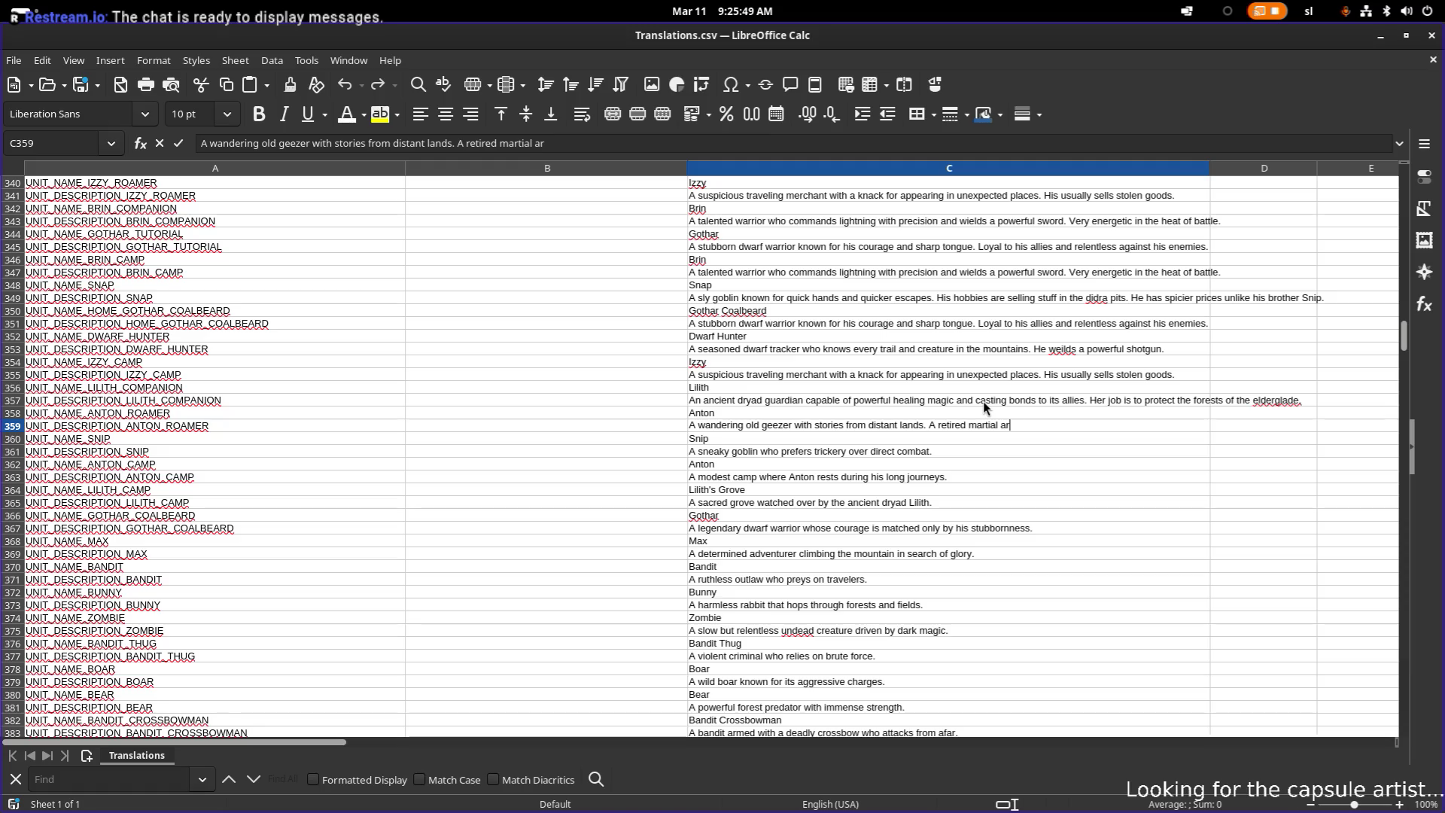
pyautogui.write('tist who lo')
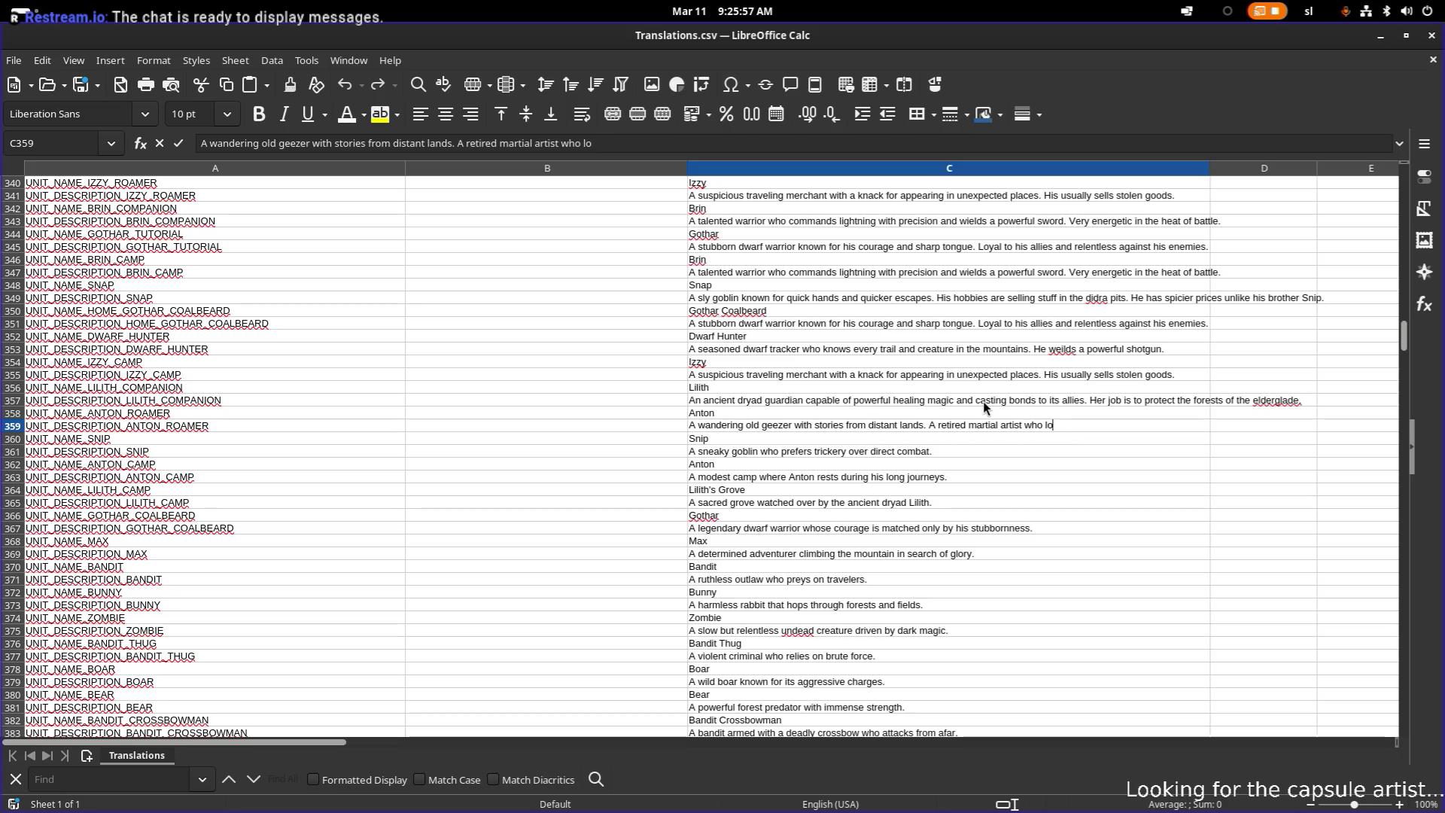
pyautogui.press('BackSpace')
pyautogui.press('BackSpace')
pyautogui.write('wants to')
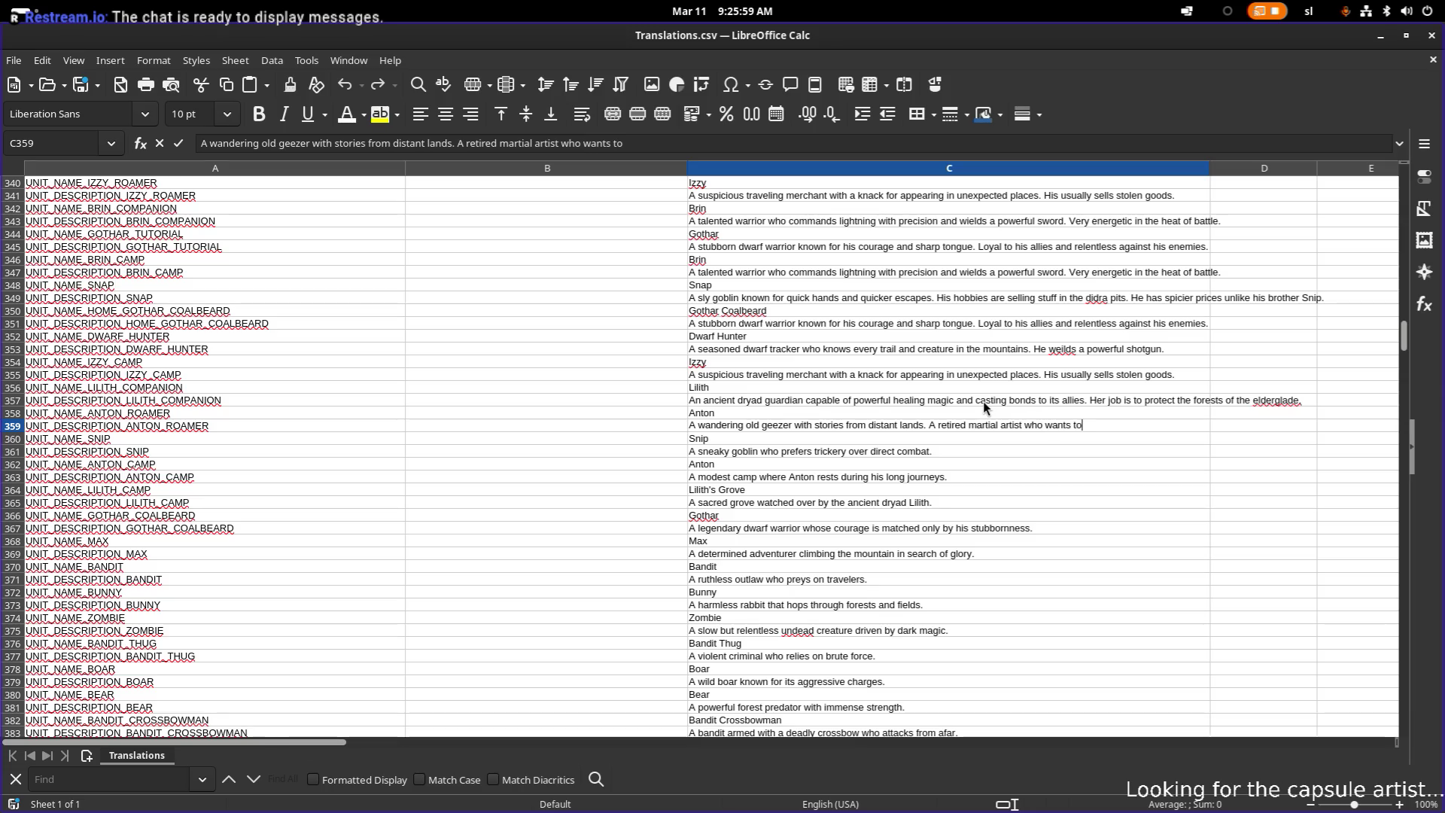
pyautogui.write(' earn enough m')
pyautogui.write('oney g')
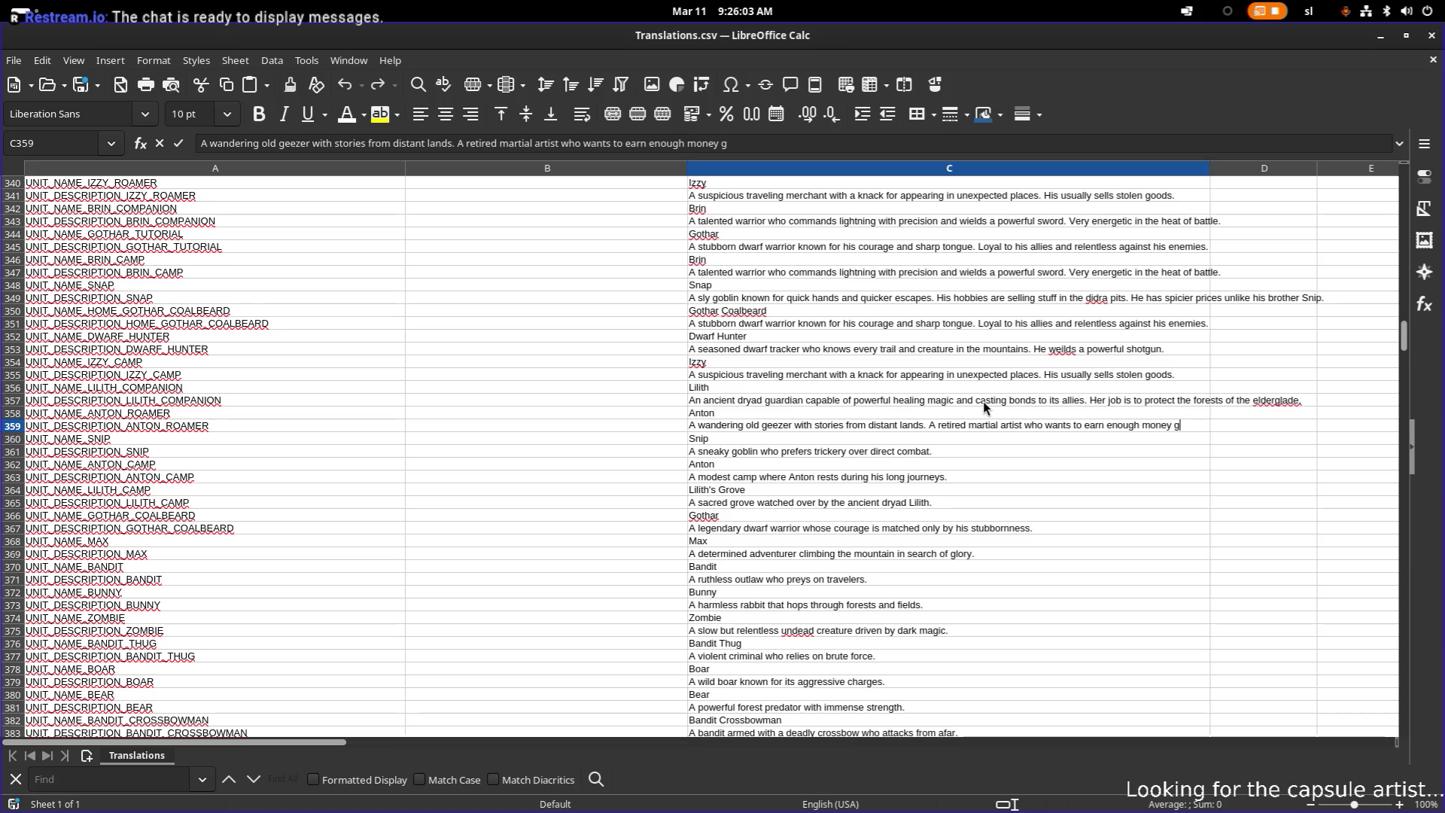
pyautogui.press('BackSpace')
pyautogui.write('to buy his gr')
pyautogui.write('andson')
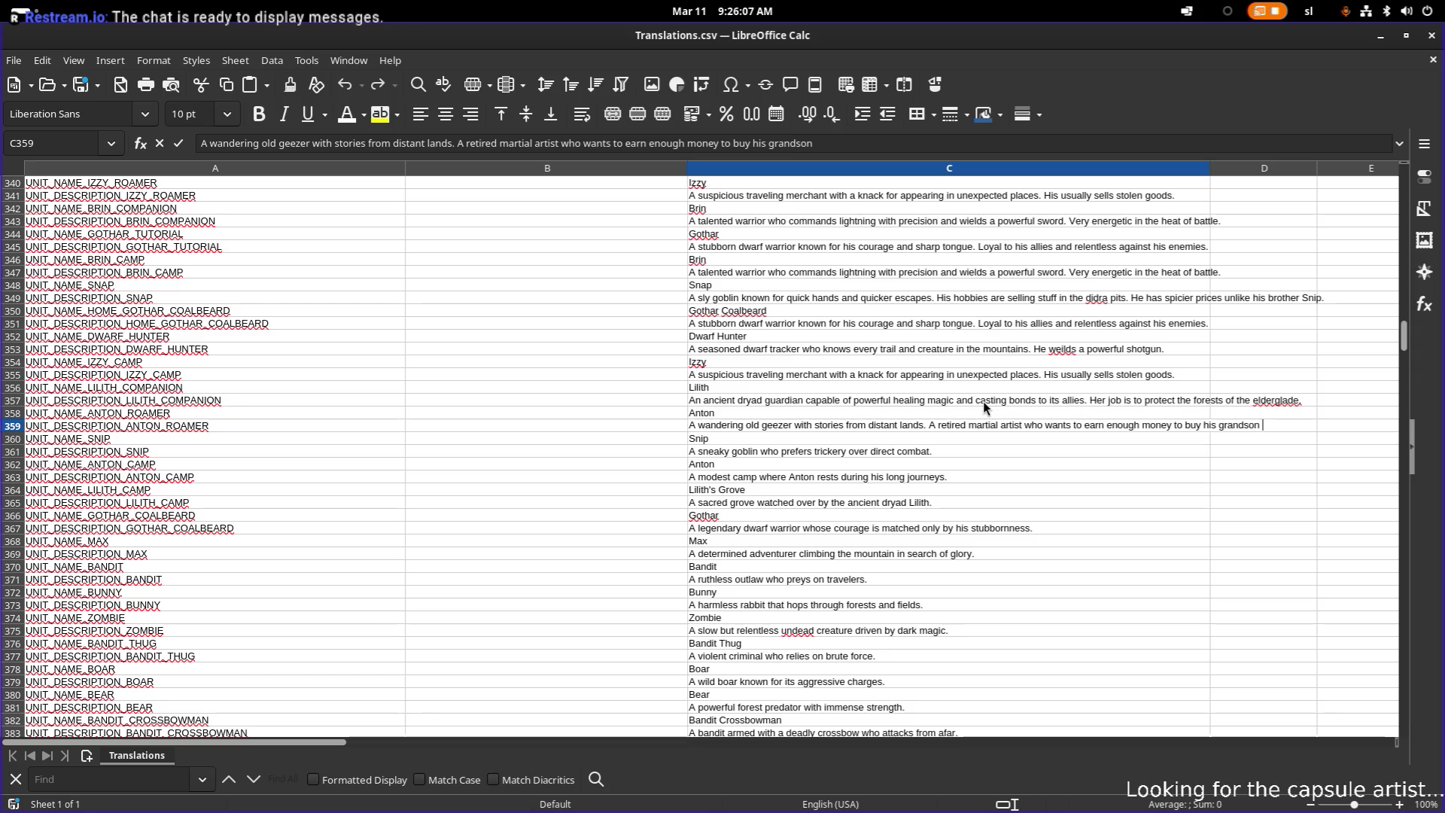
pyautogui.write(' a')
pyautogui.write(' Ch')
pyautogui.press('BackSpace')
pyautogui.press('BackSpace')
pyautogui.press('BackSpace')
pyautogui.write('Charlie')
pyautogui.write('tion')
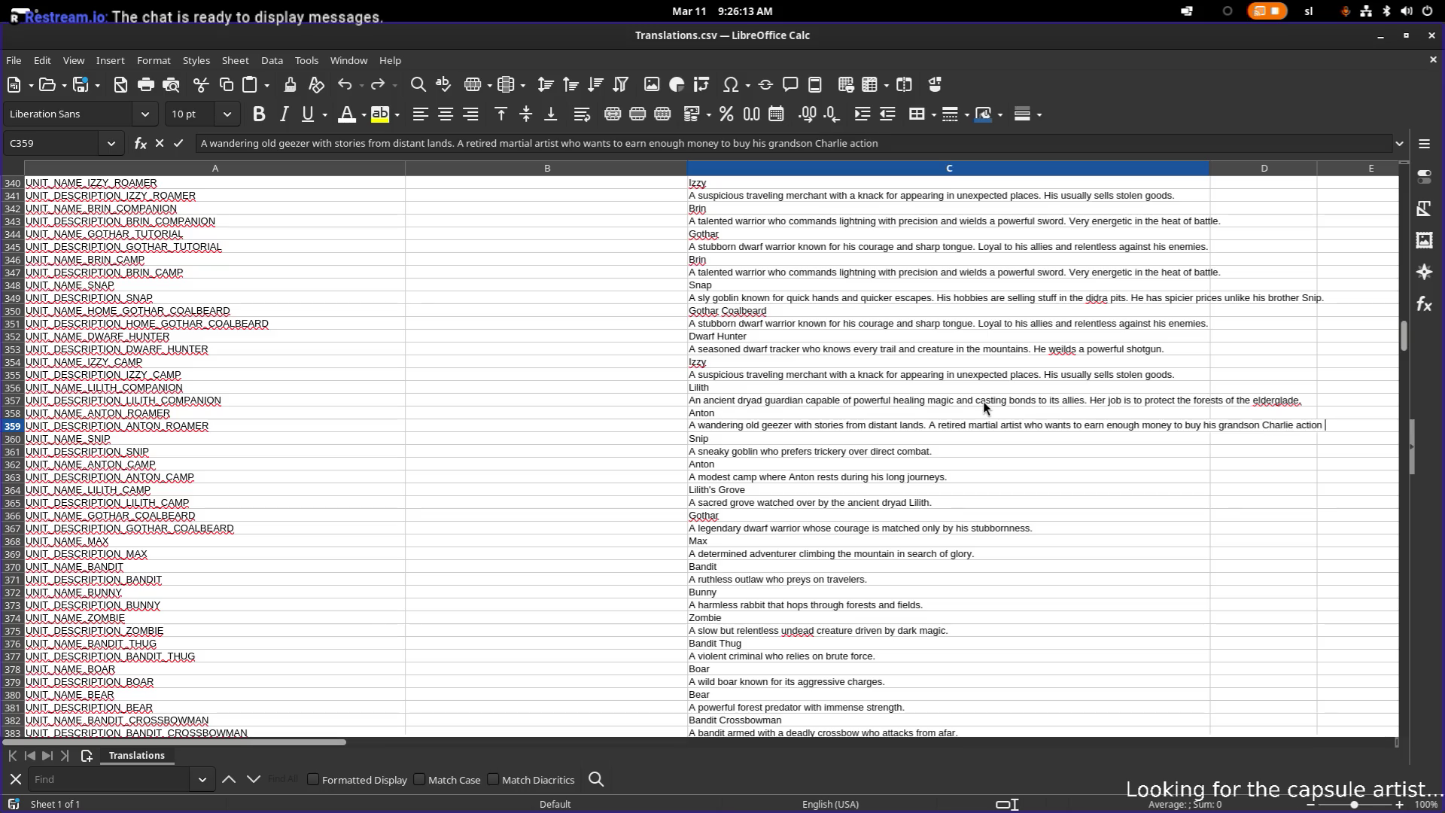
pyautogui.write('ige')
pyautogui.write('ure.')
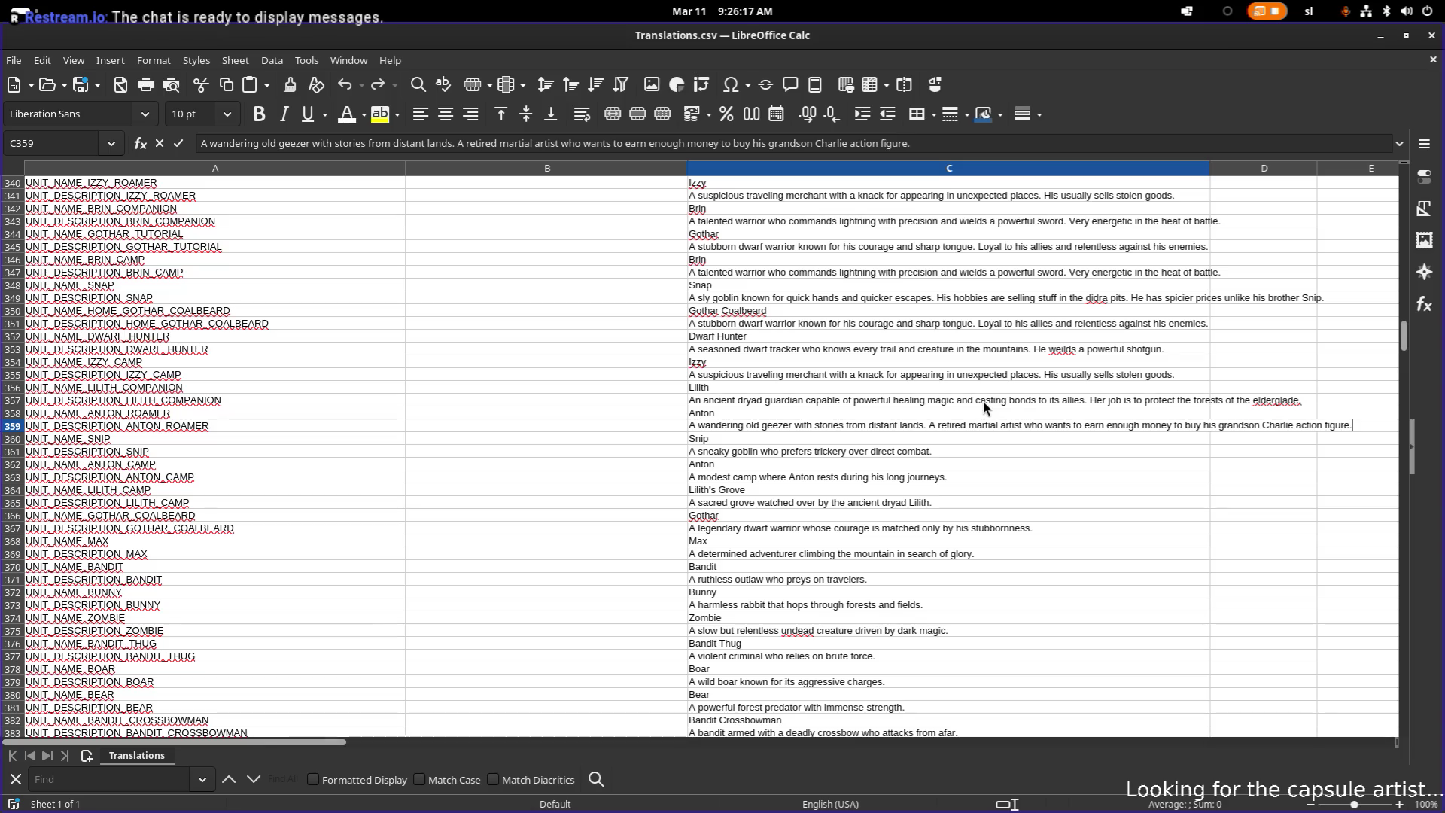
pyautogui.press('Return')
pyautogui.press('Down')
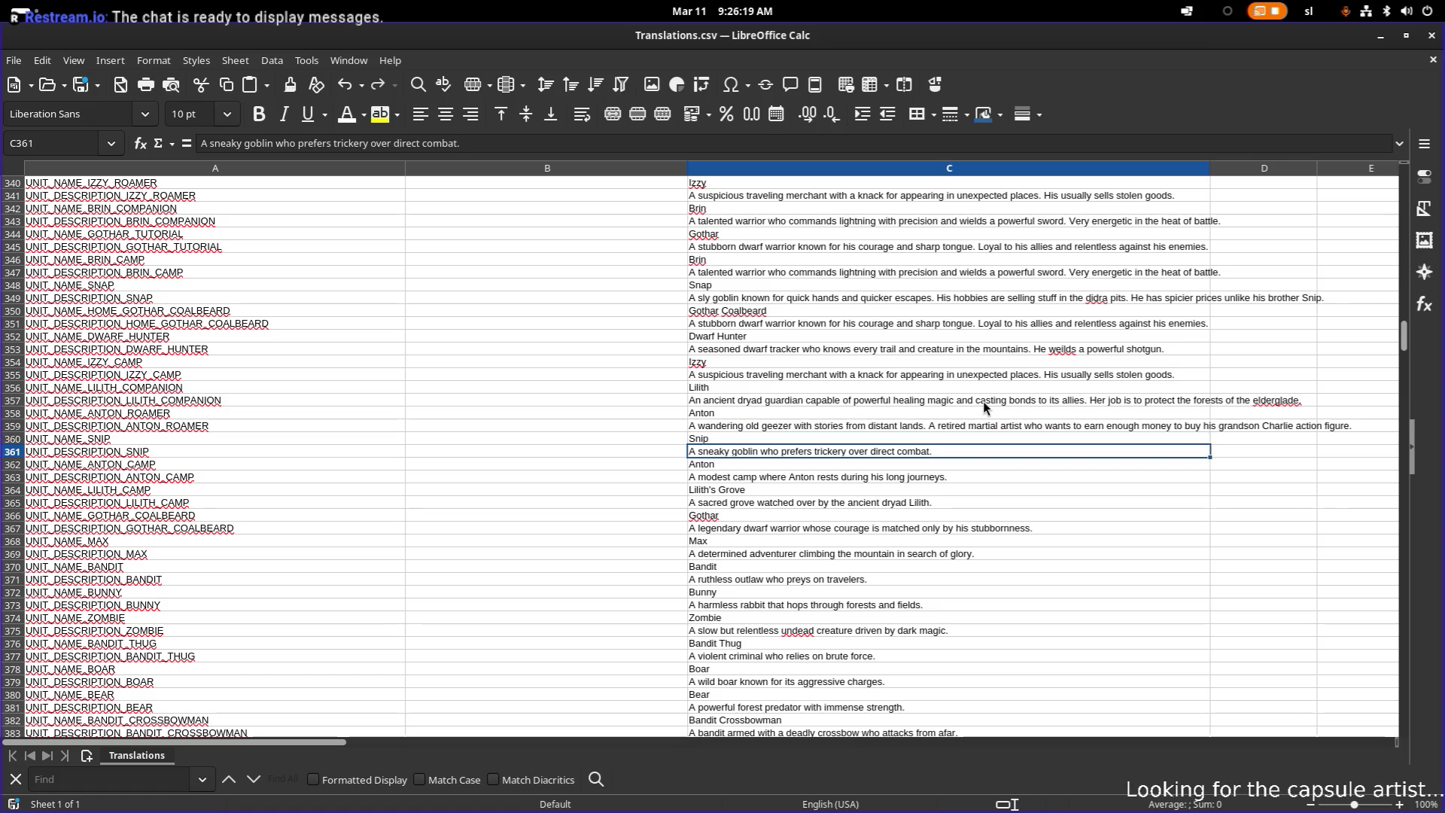
# - Open Snip's description with 'Snap's brother. Unlike Snap, he like to travel the overworld and sell his wares.'
pyautogui.press('F2')
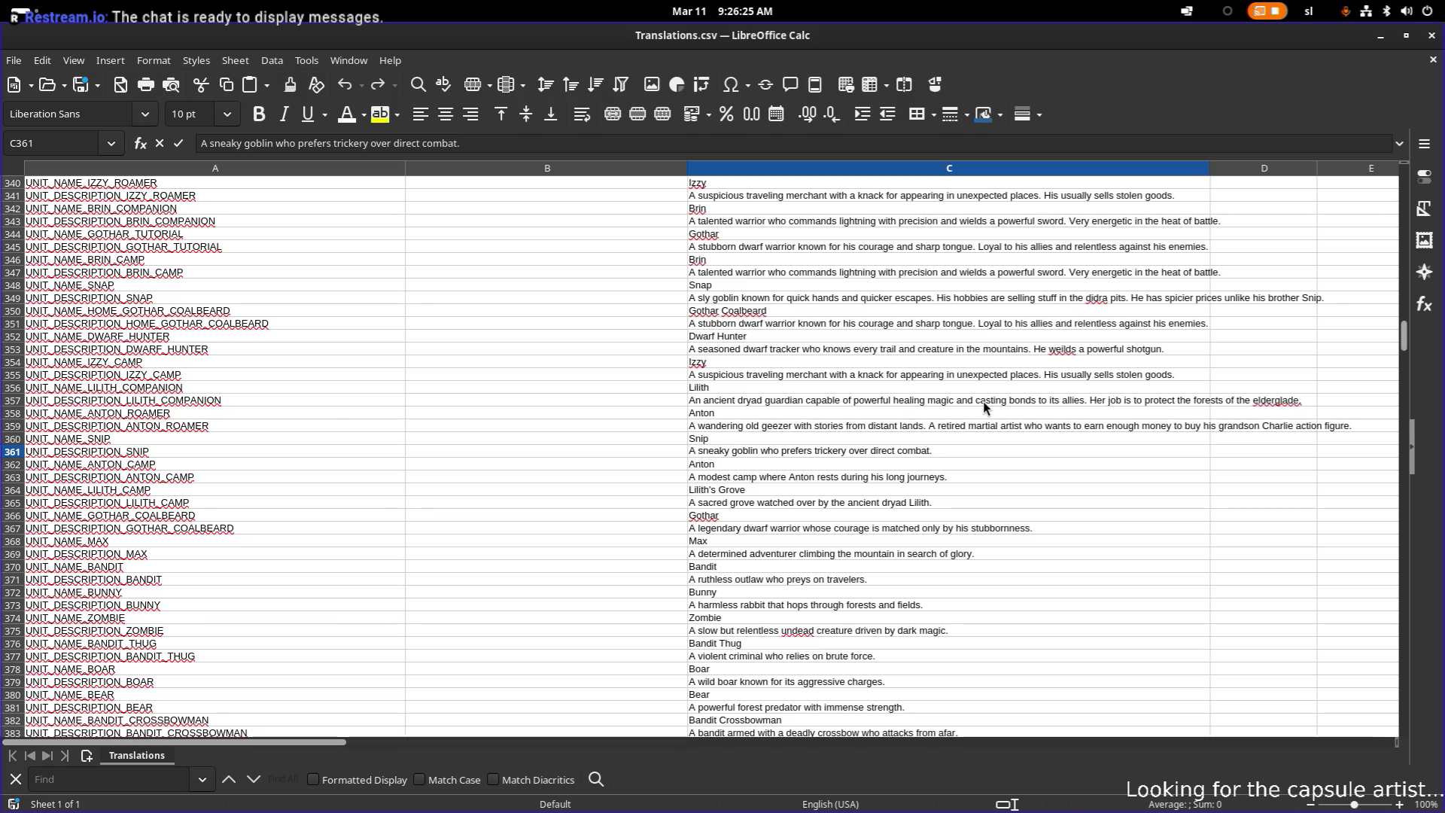
pyautogui.press('Home')
pyautogui.hotkey('ctrl', 'Right')
pyautogui.hotkey('ctrl', 'Right')
pyautogui.hotkey('ctrl', 'shift', 'Left')
pyautogui.press('Right')
pyautogui.press('Right')
pyautogui.press('Right')
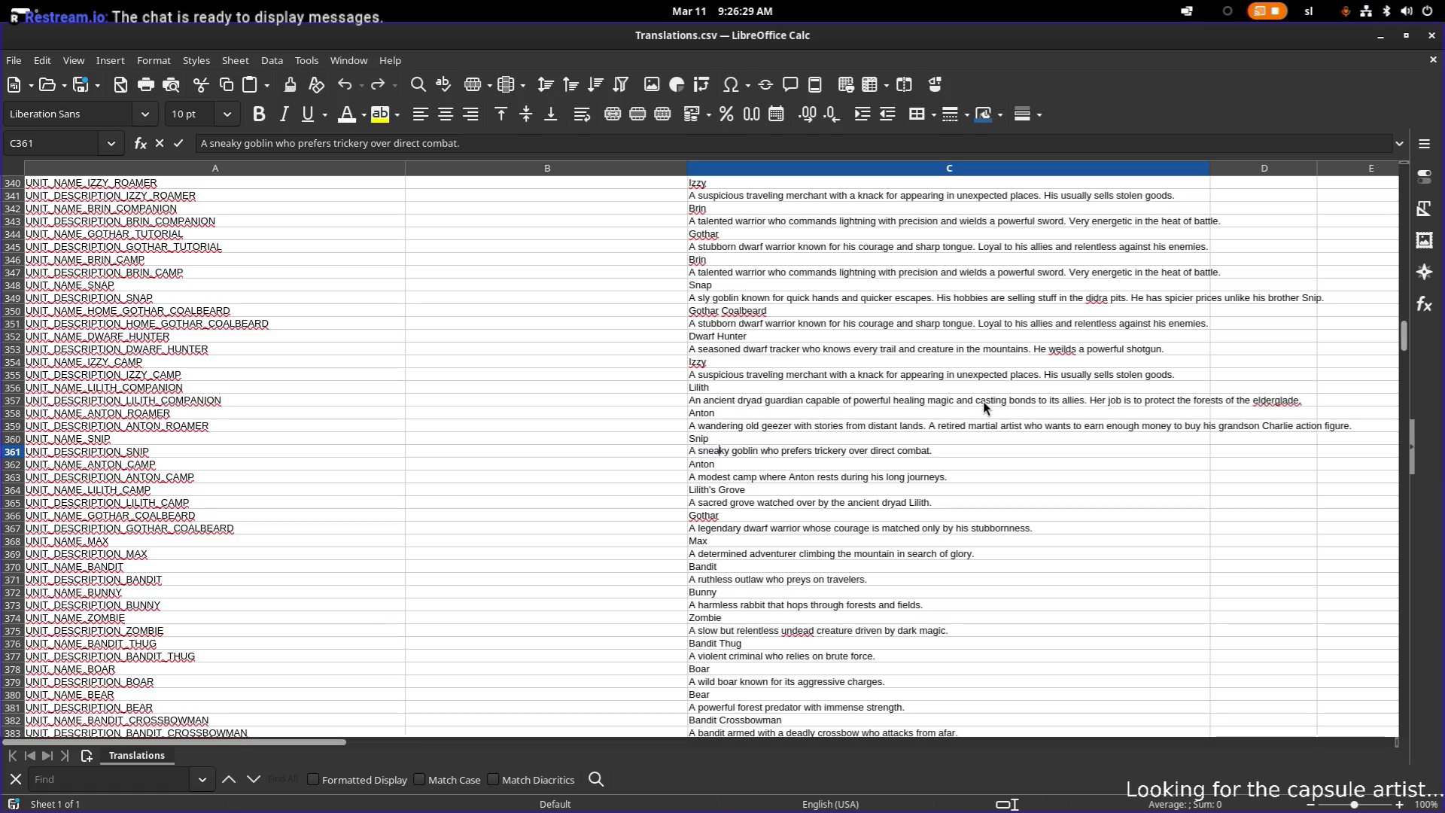
pyautogui.press('Right')
pyautogui.hotkey('shift', 'Home')
pyautogui.write('G')
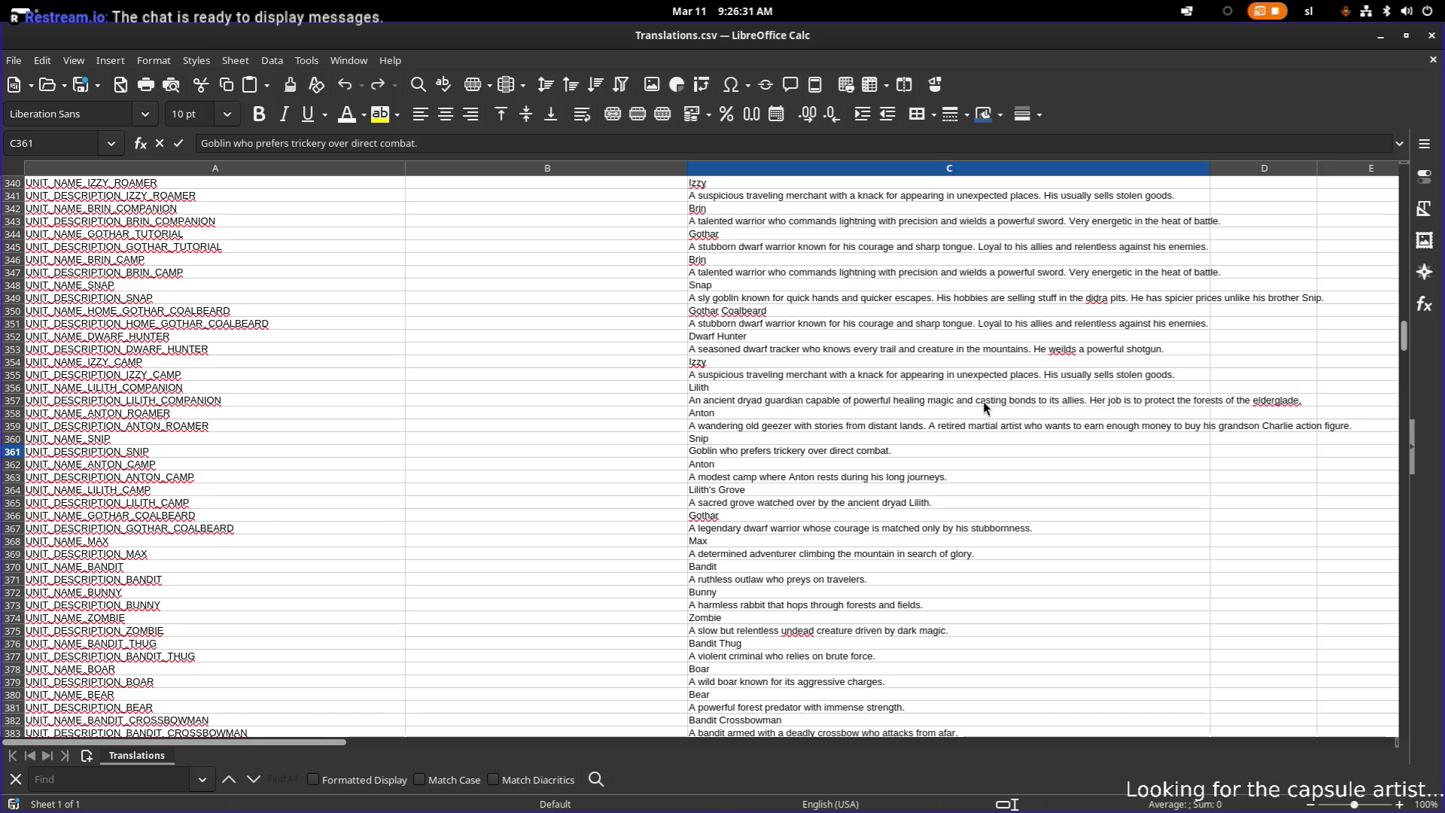
pyautogui.press('Home')
pyautogui.write('Snap ')
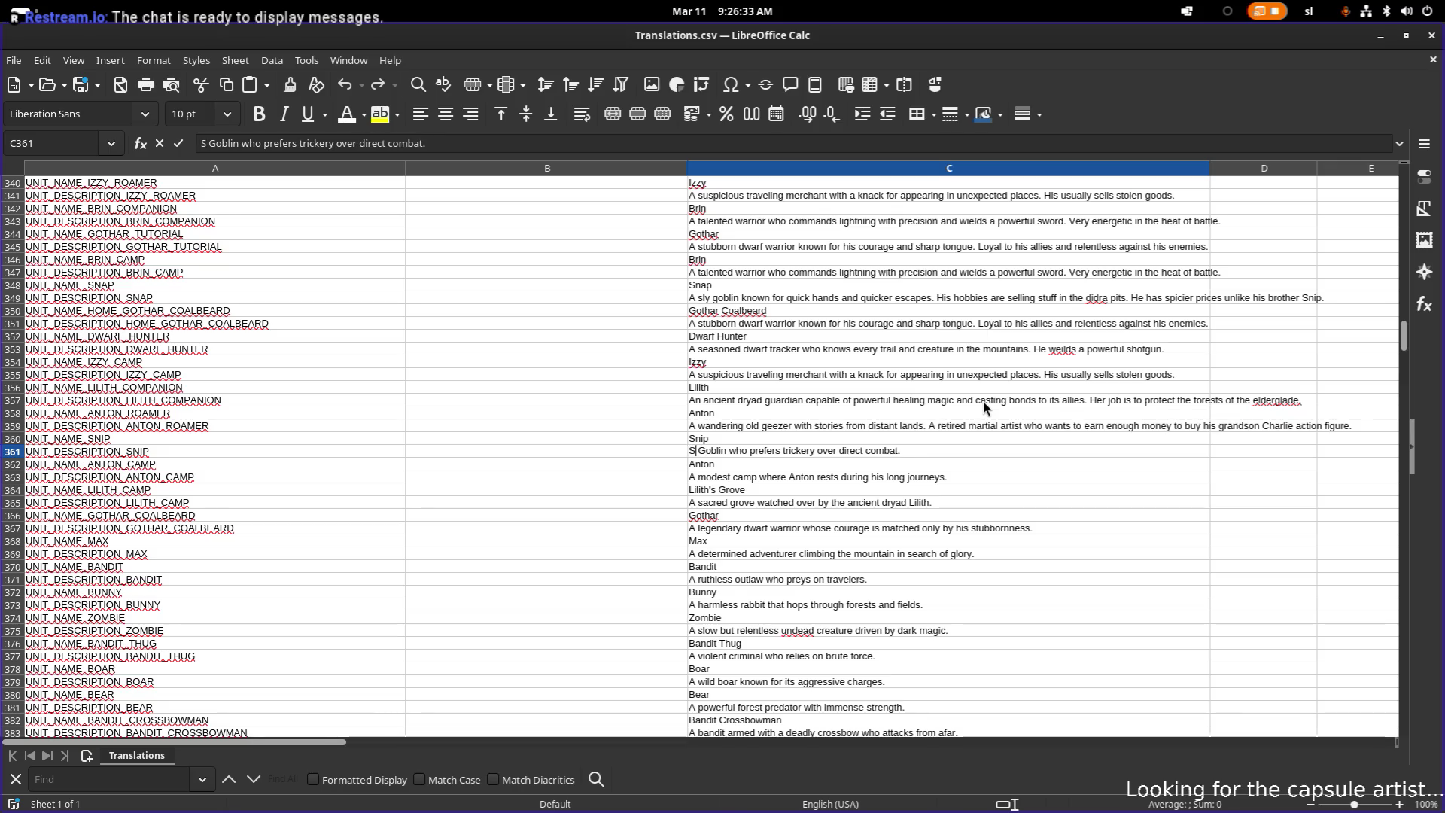
pyautogui.write("'s ")
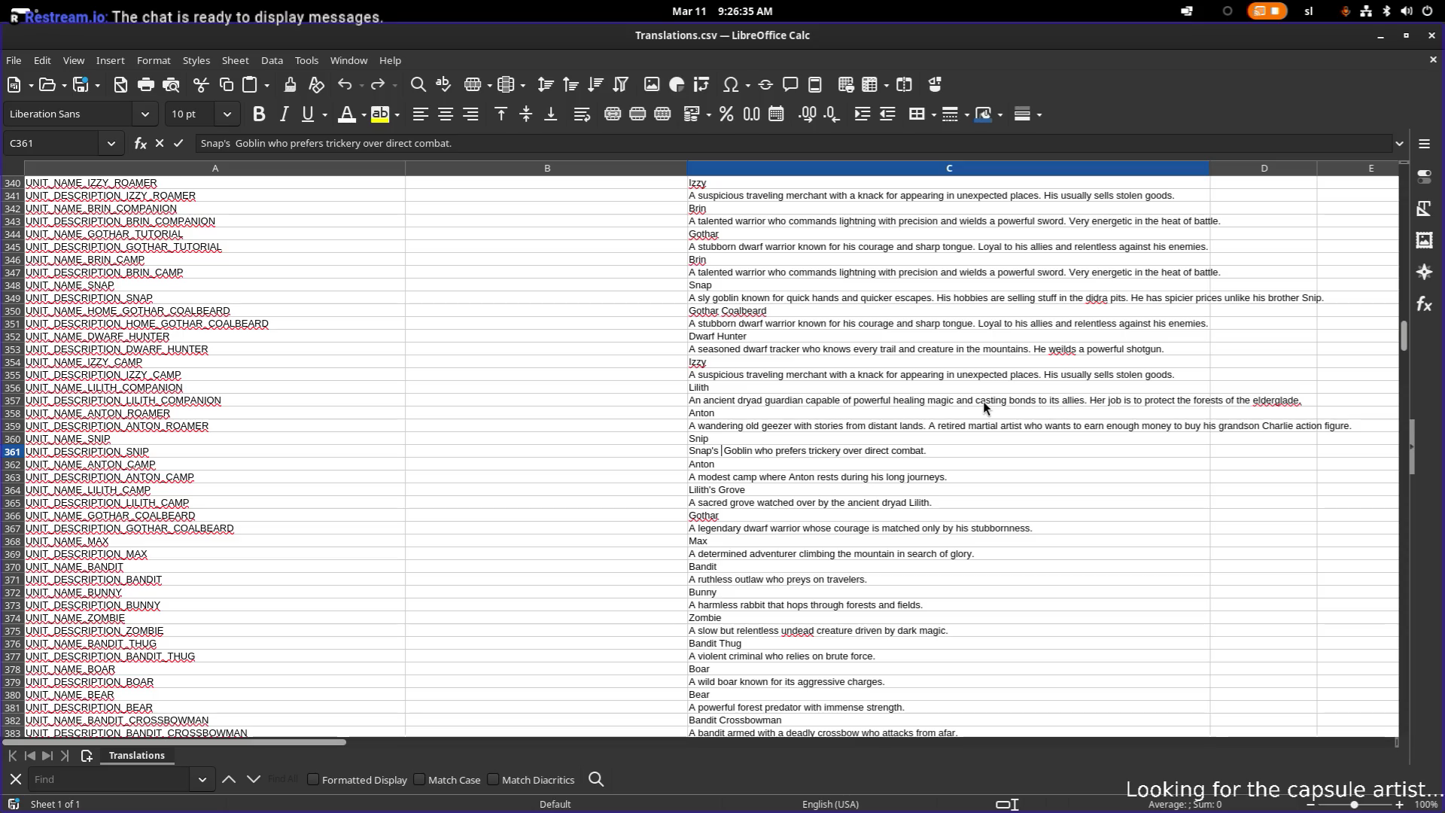
pyautogui.write('brother. ')
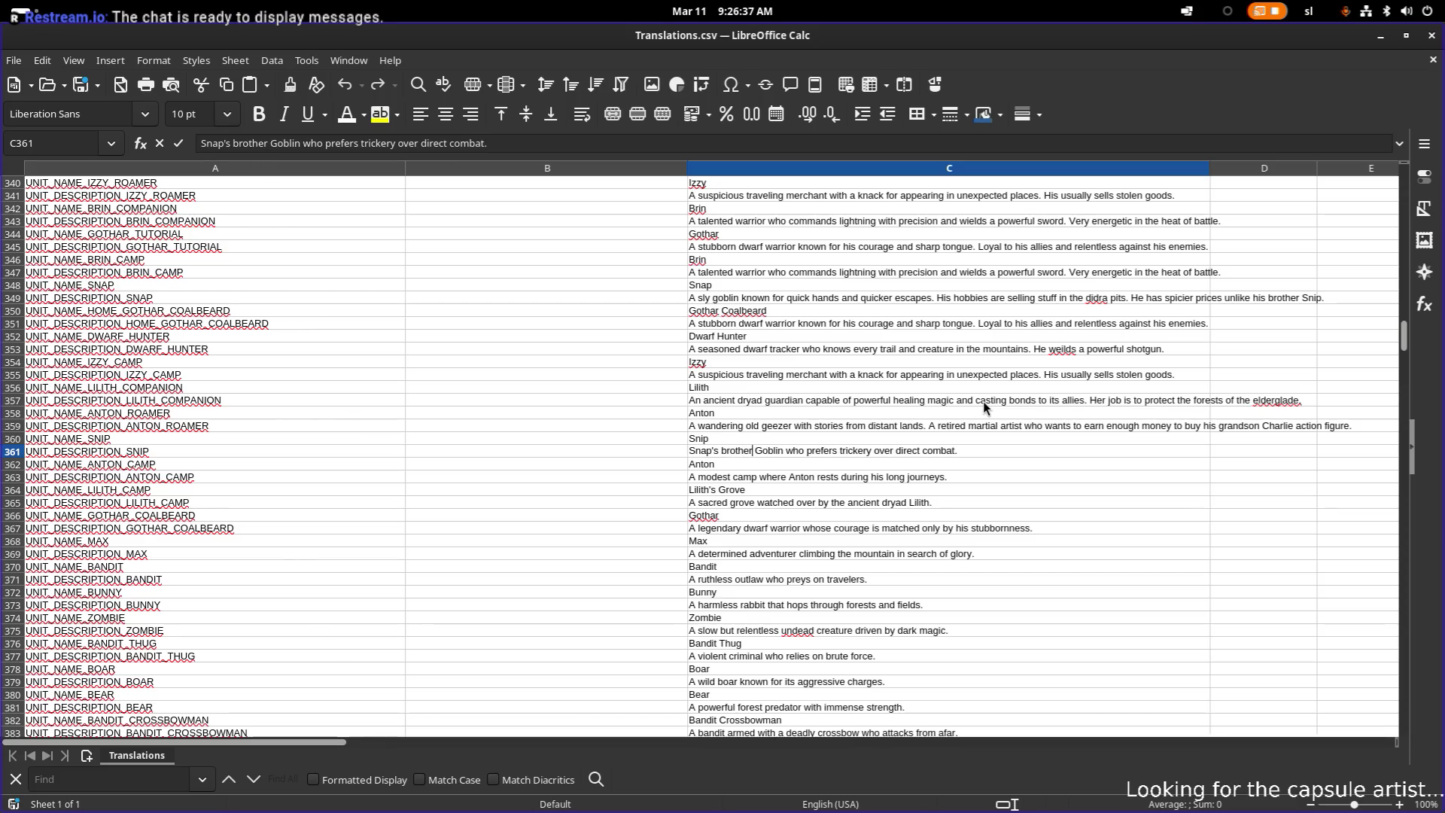
pyautogui.write('Unlike S')
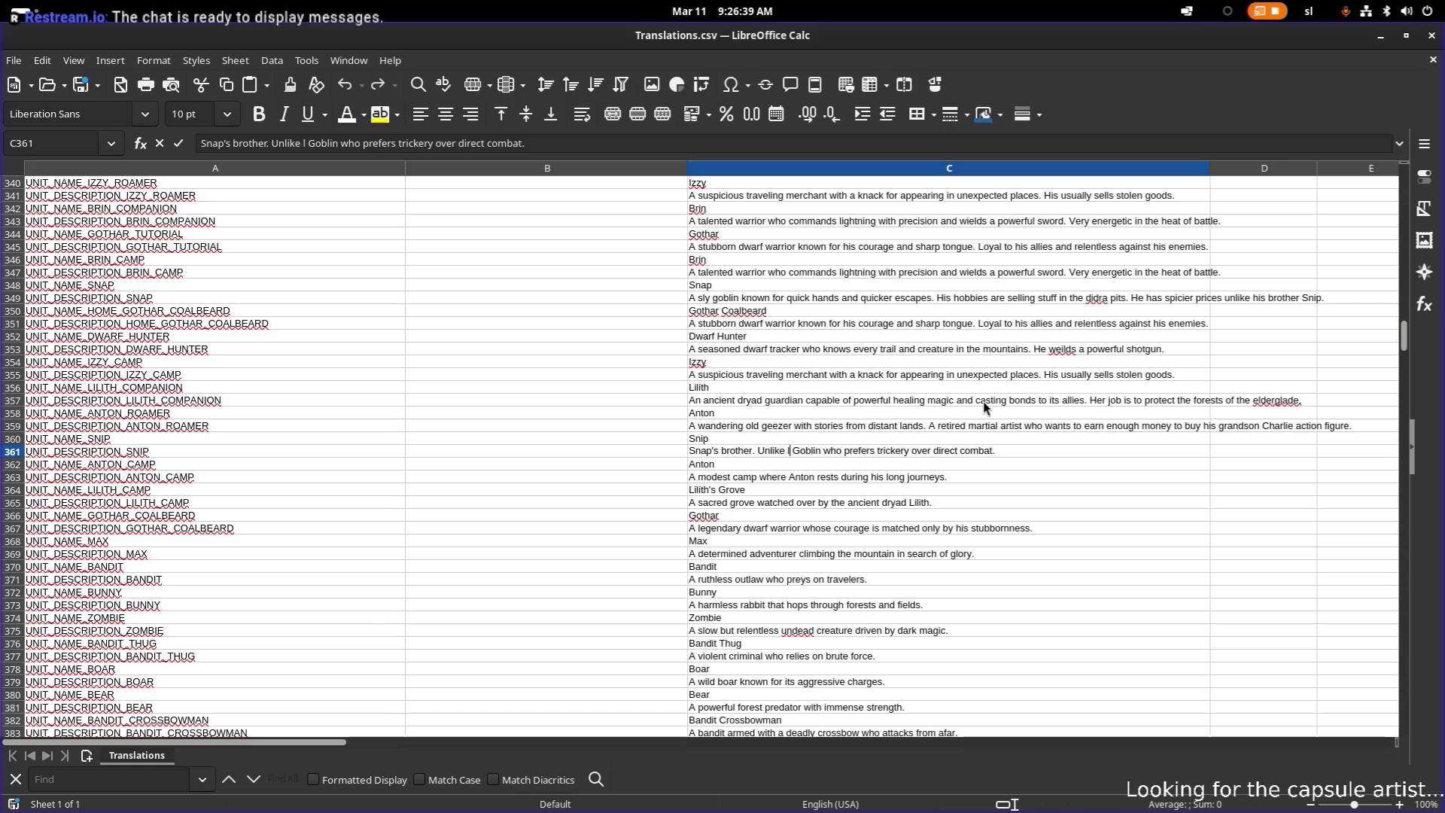
pyautogui.write('nap, e')
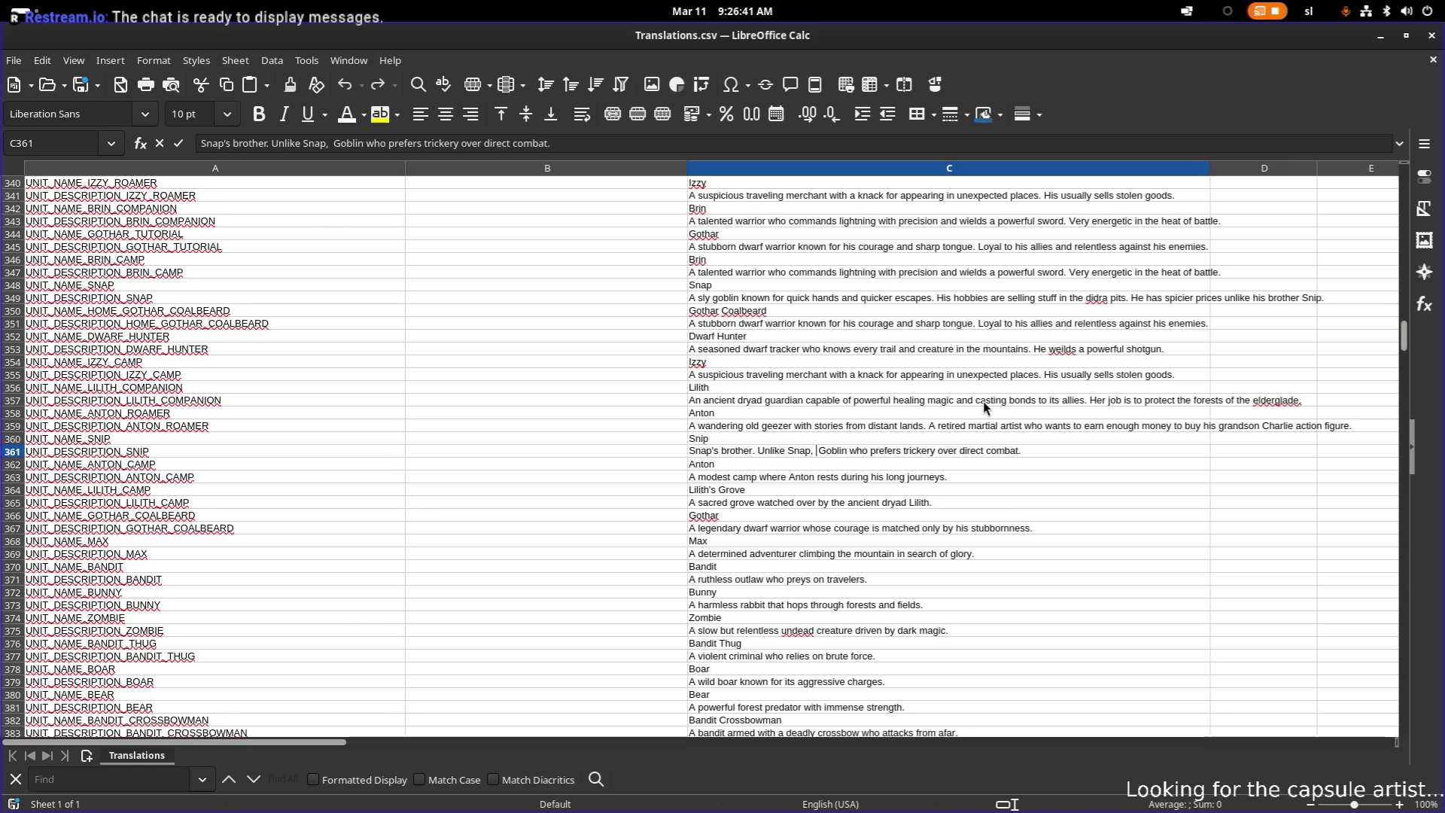
pyautogui.press('BackSpace')
pyautogui.press('BackSpace')
pyautogui.write('he like to')
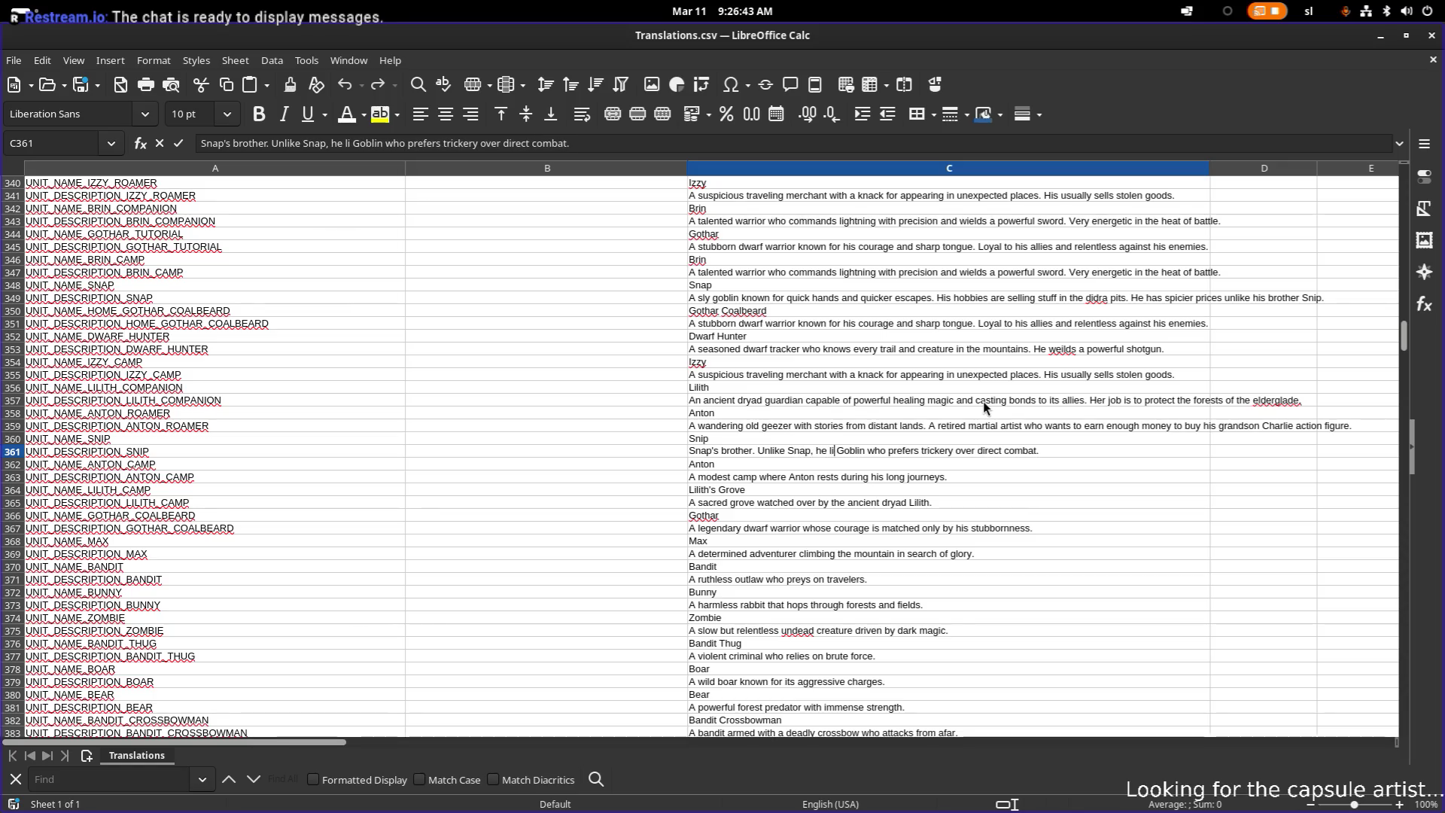
pyautogui.write(' travel the o')
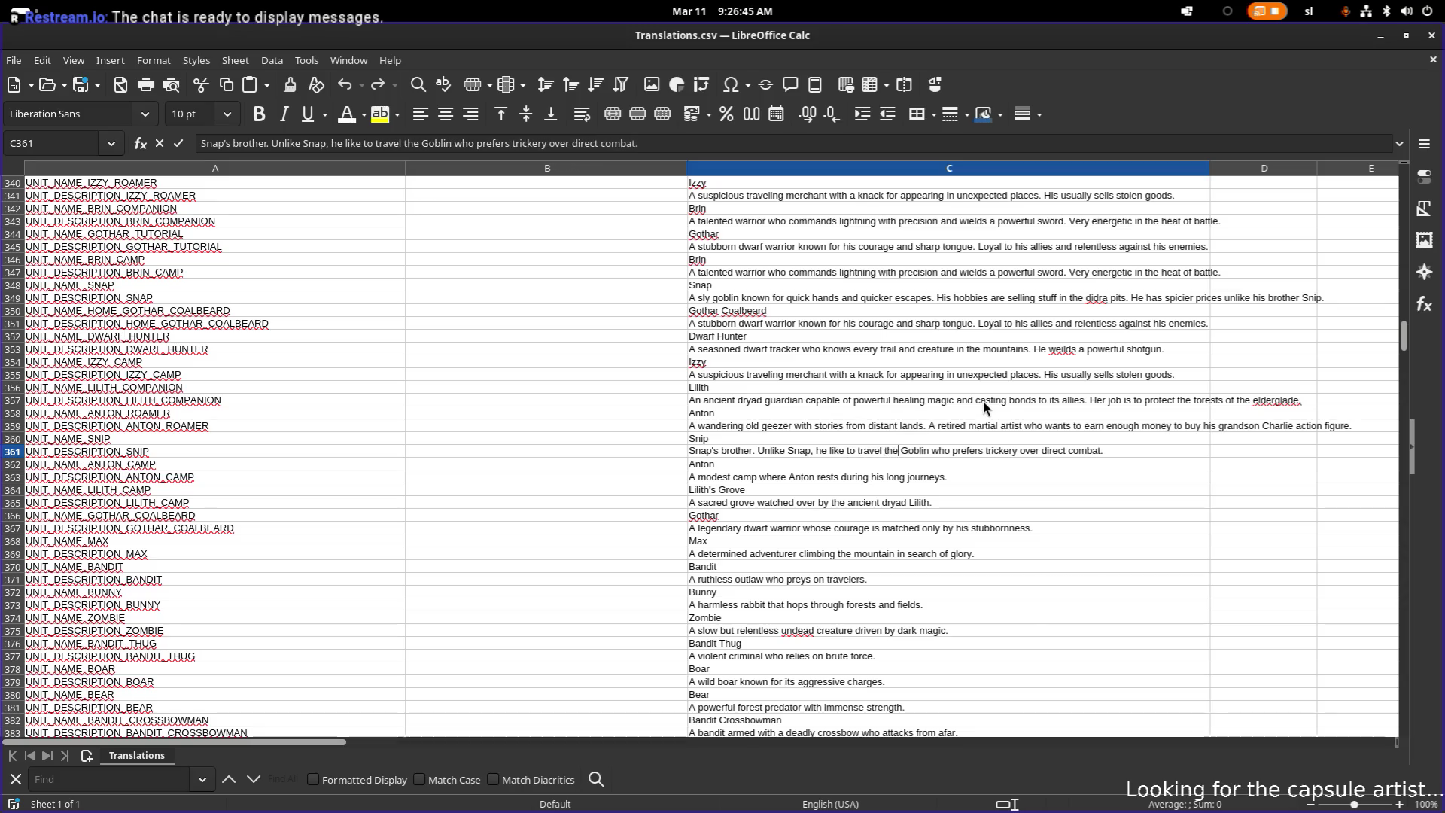
pyautogui.write('verwor')
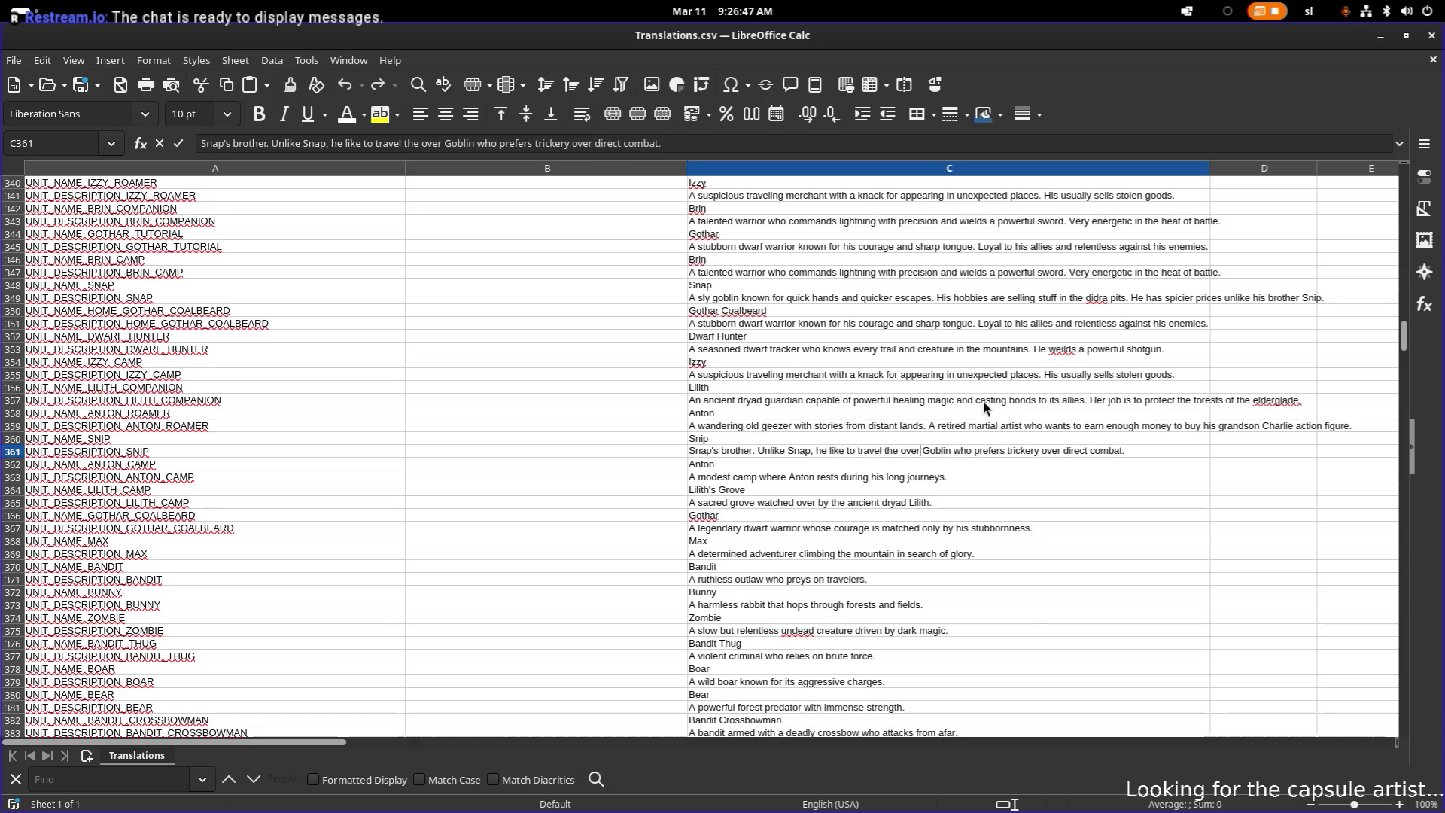
pyautogui.write('ld and sel')
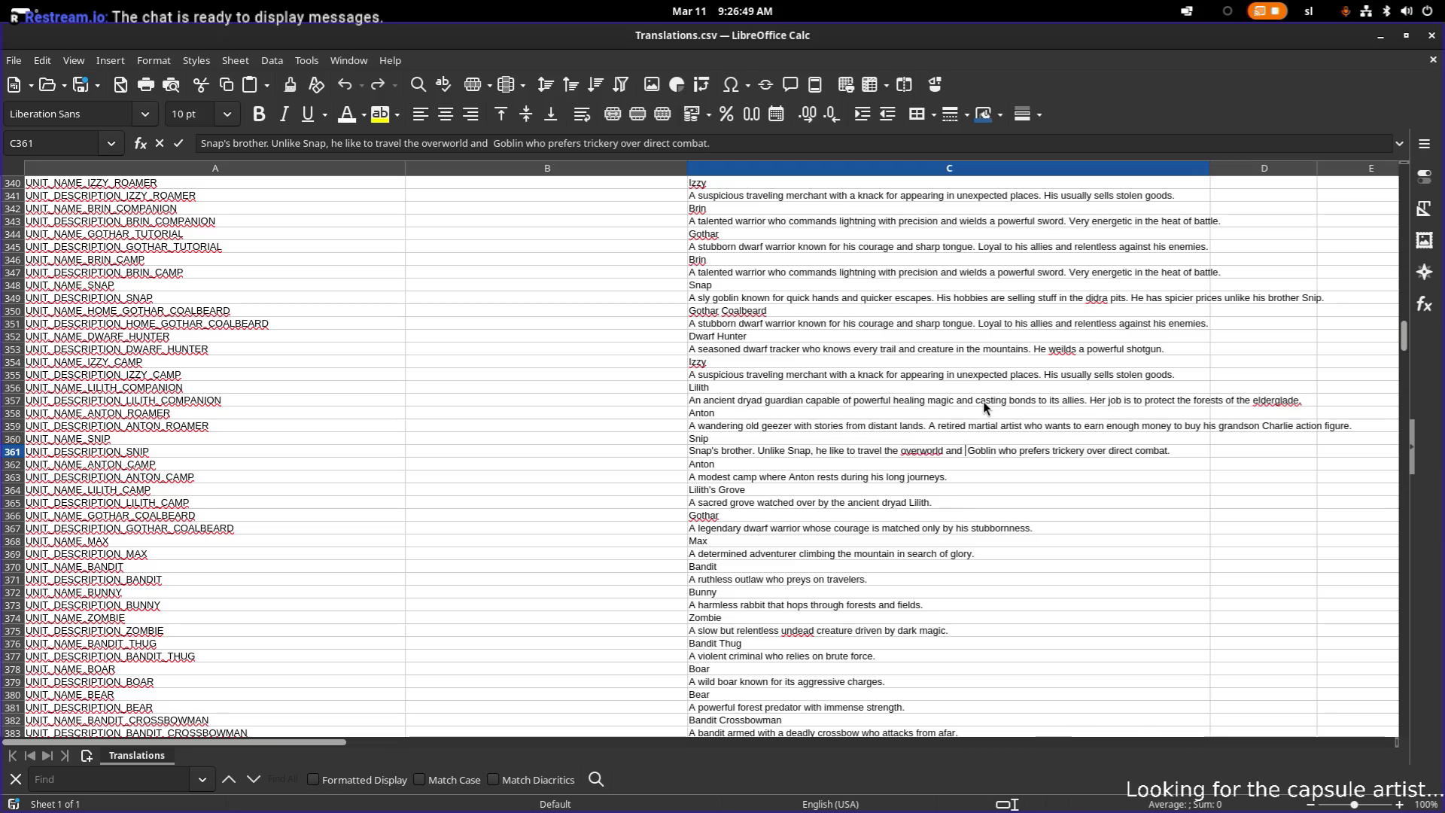
pyautogui.write('l his wares')
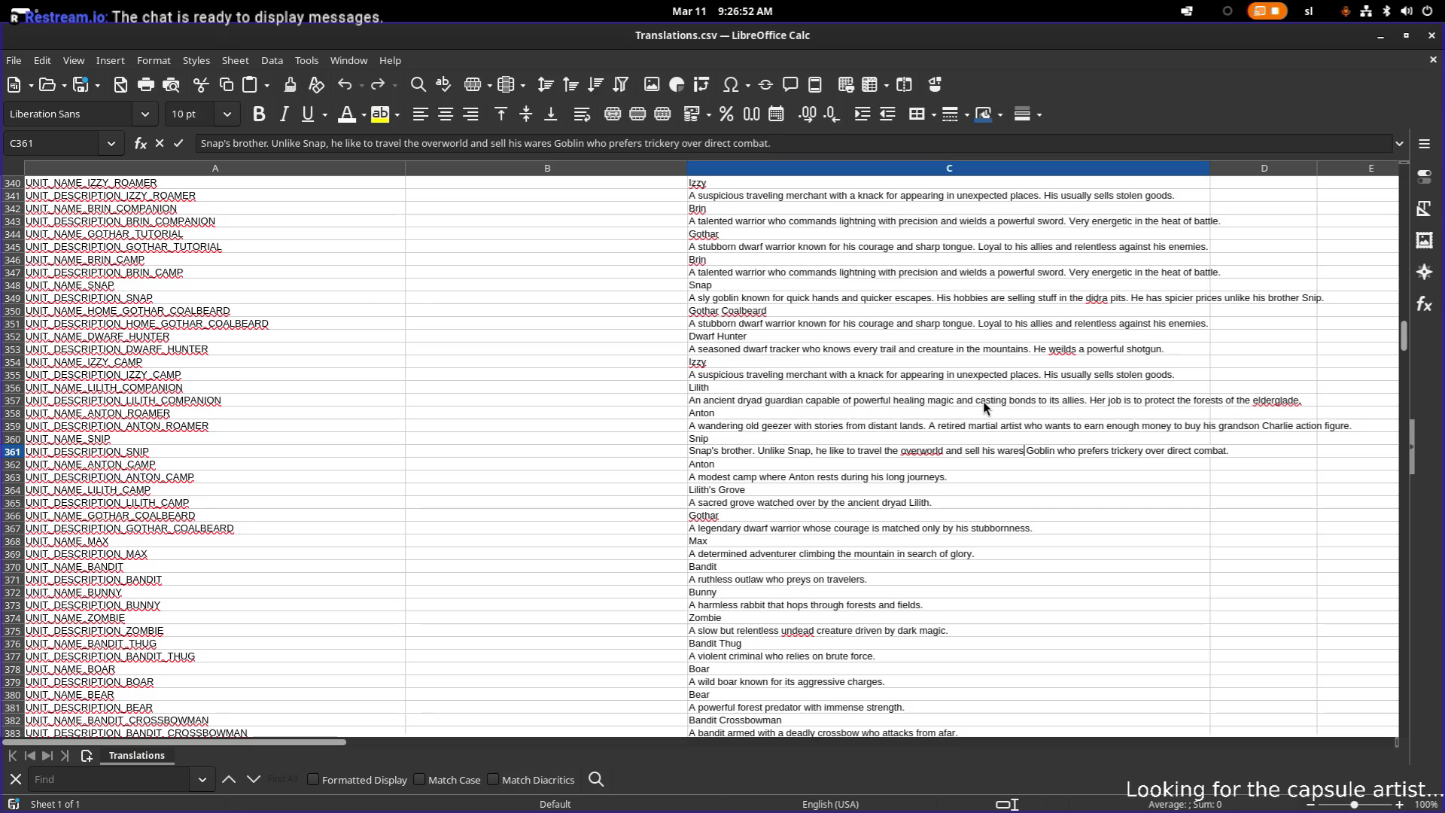
pyautogui.write('.')
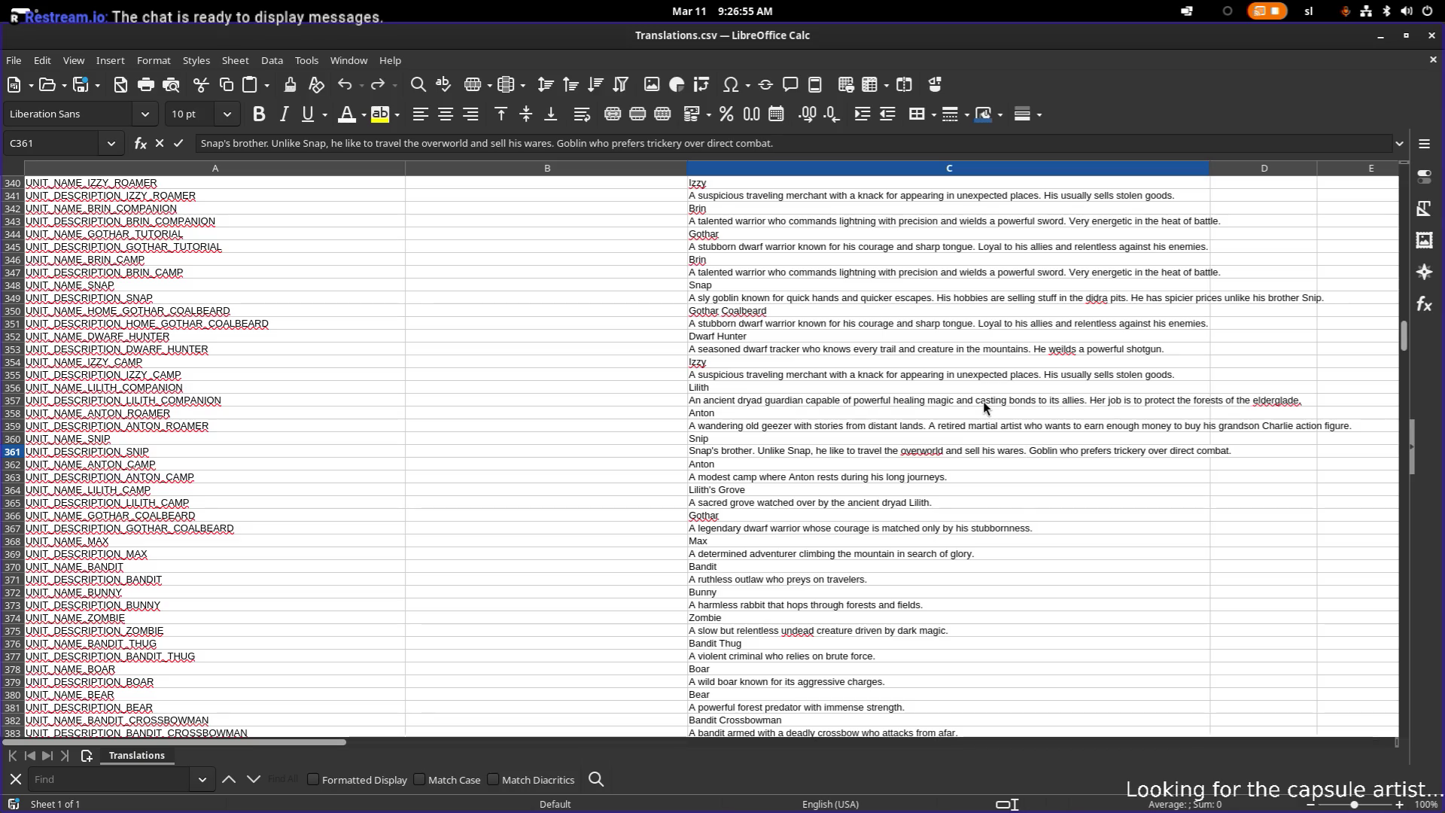
# - Replace the old goblin sentence with 'His prices are not as spicy as Snap's prices.'
pyautogui.hotkey('ctrl', 'Right')
pyautogui.hotkey('ctrl', 'Right')
pyautogui.hotkey('shift', 'End')
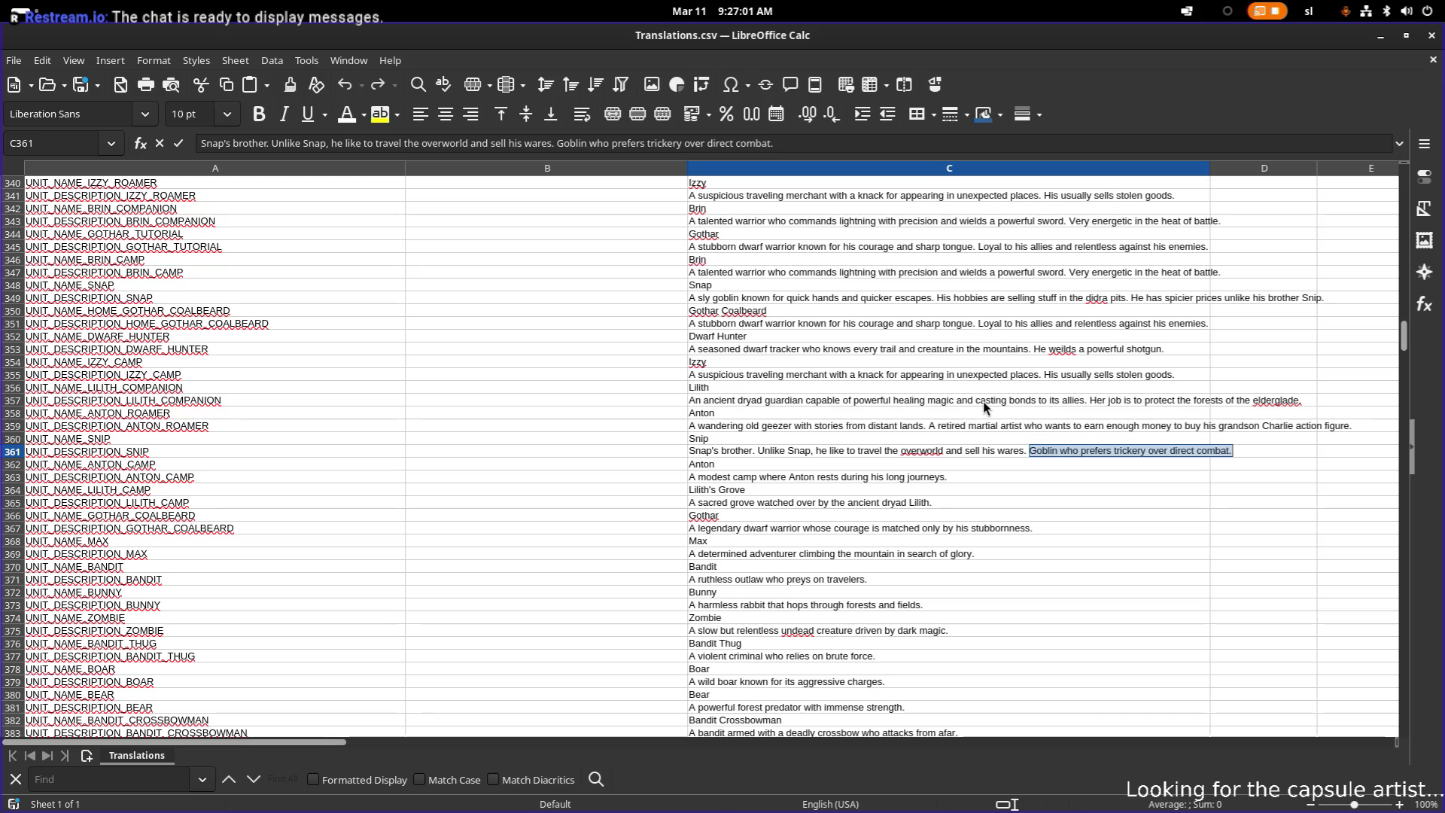
pyautogui.press('BackSpace')
pyautogui.write('His prices are')
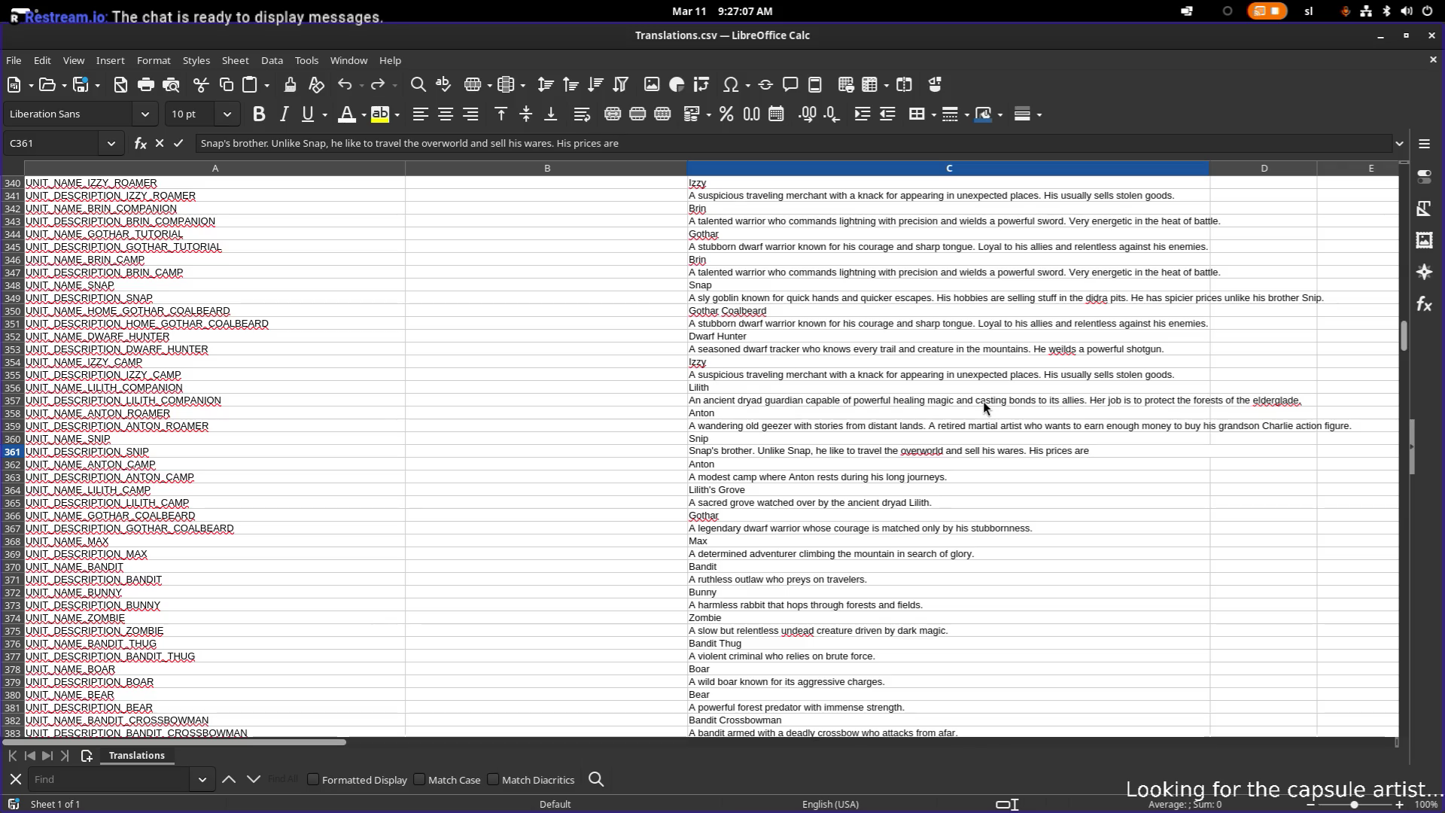
pyautogui.write(' not as spi')
pyautogui.write('cy')
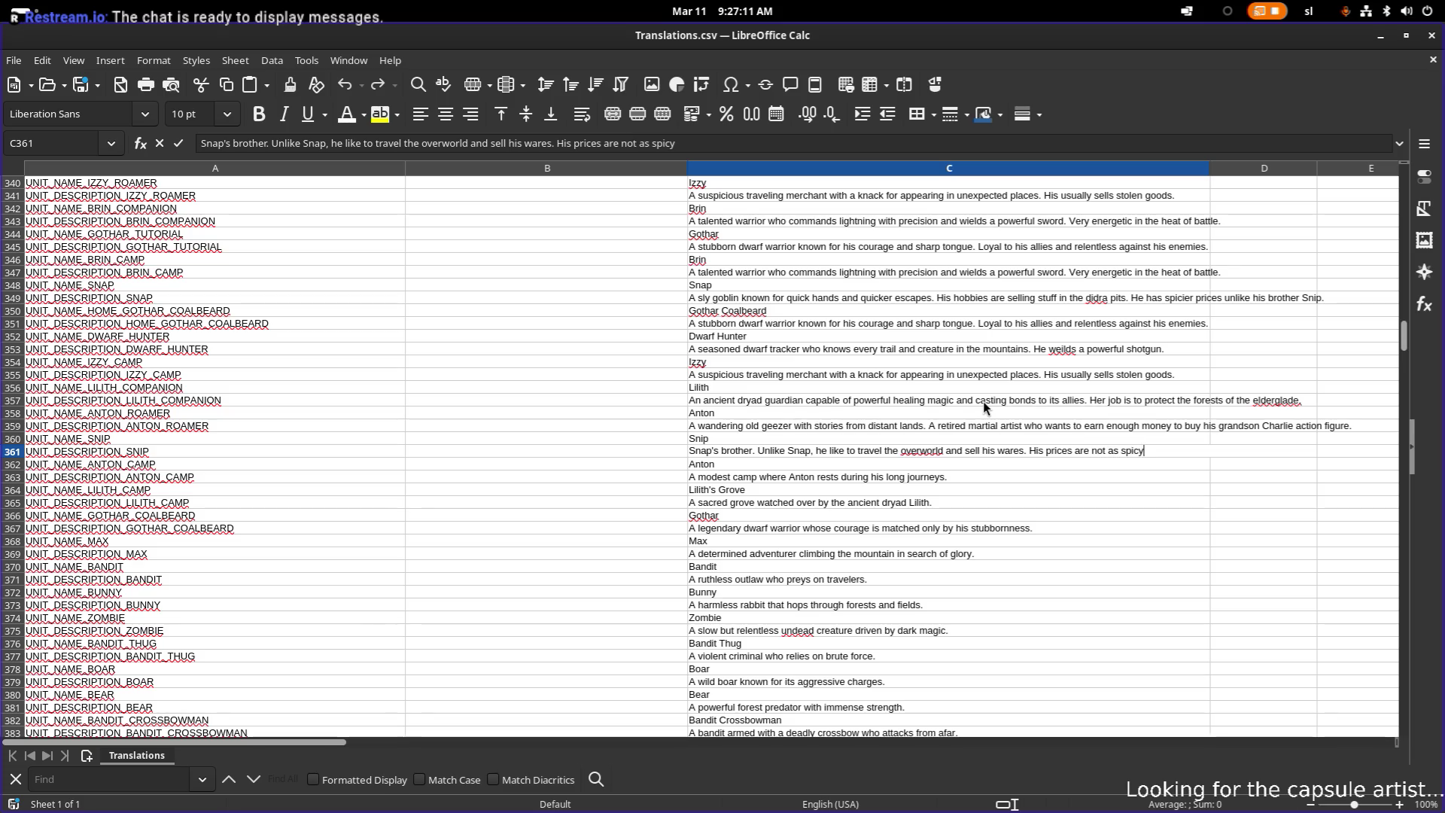
pyautogui.write(" as Snap's ")
pyautogui.write('prices')
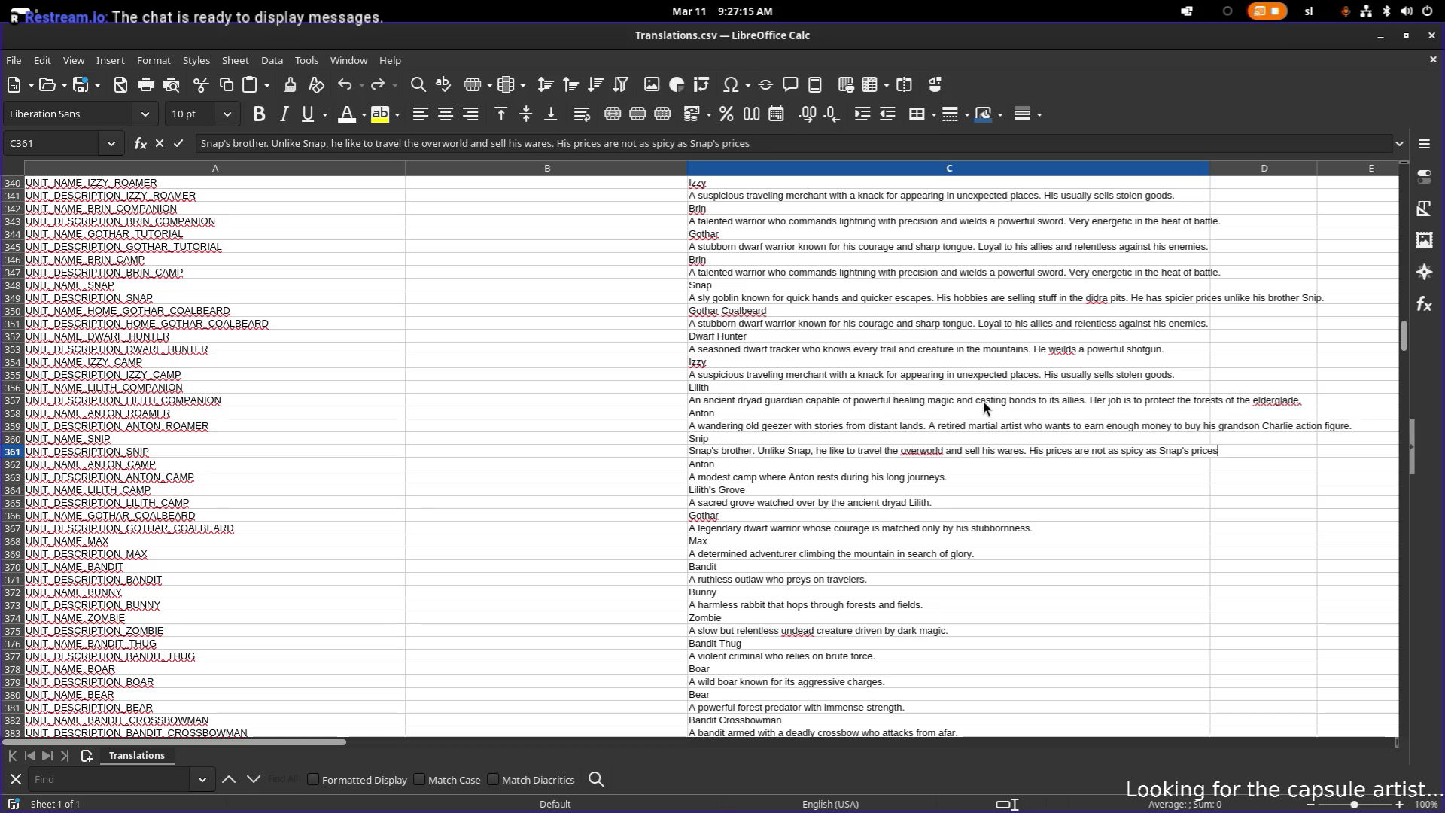
pyautogui.write('.')
pyautogui.press('Return')
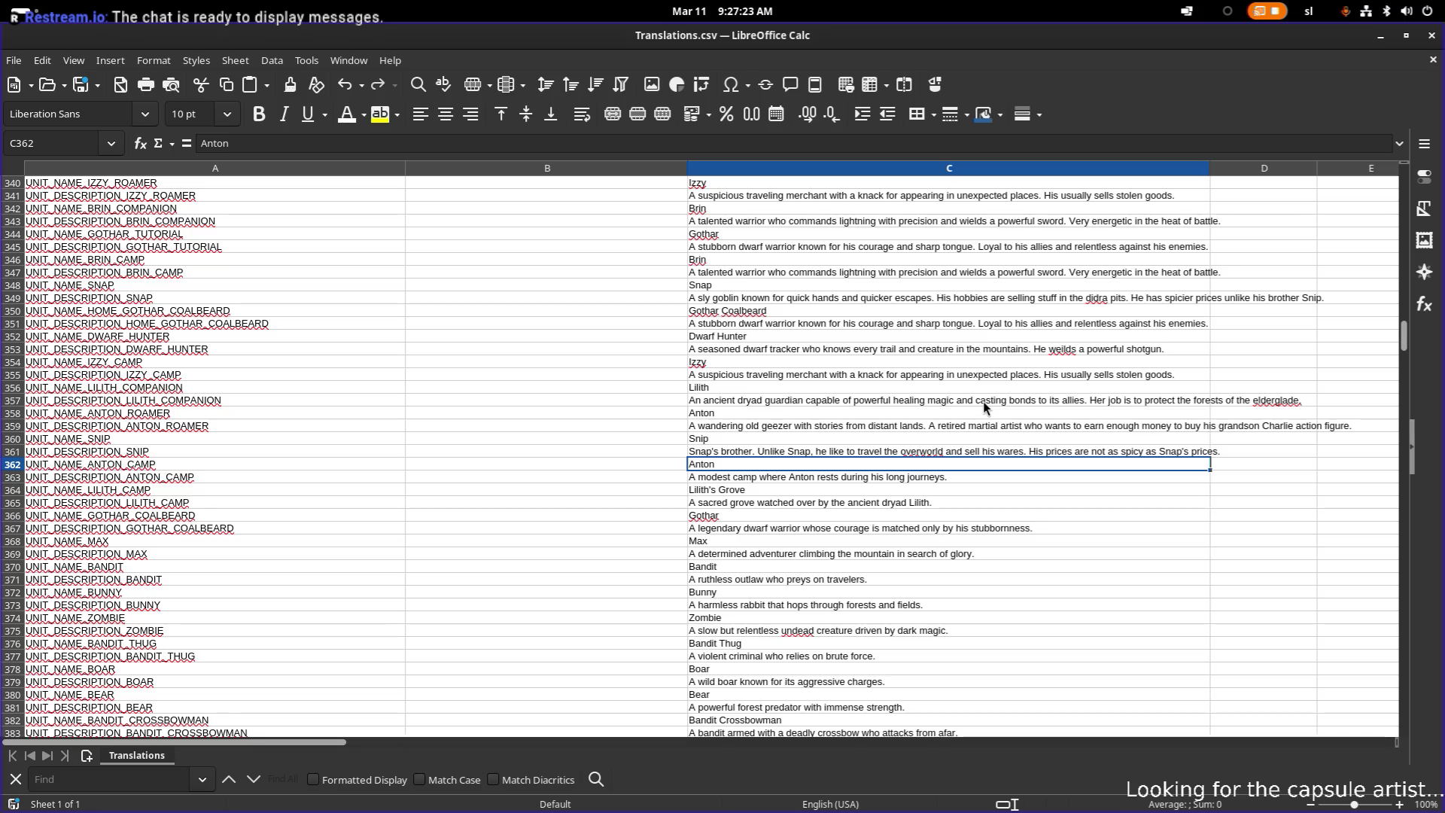
# - Copy Lilith's name (C356) into C364 and her dryad description (C357) into C365
pyautogui.click(775, 426)
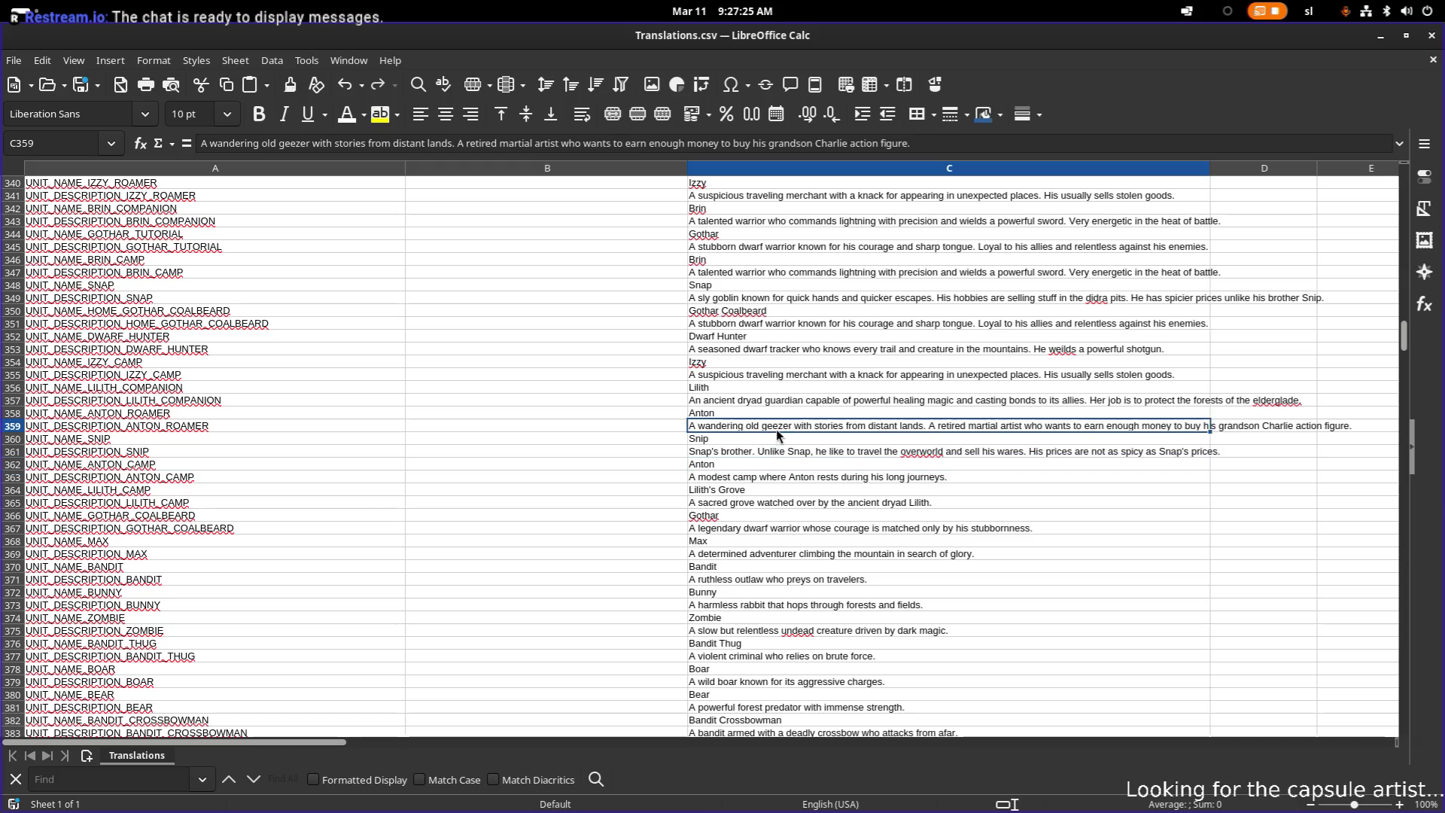
pyautogui.click(754, 388)
pyautogui.click(753, 401)
pyautogui.click(747, 390)
pyautogui.hotkey('ctrl', 'c')
pyautogui.click(760, 489)
pyautogui.hotkey('ctrl', 'v')
pyautogui.click(854, 351)
pyautogui.click(767, 396)
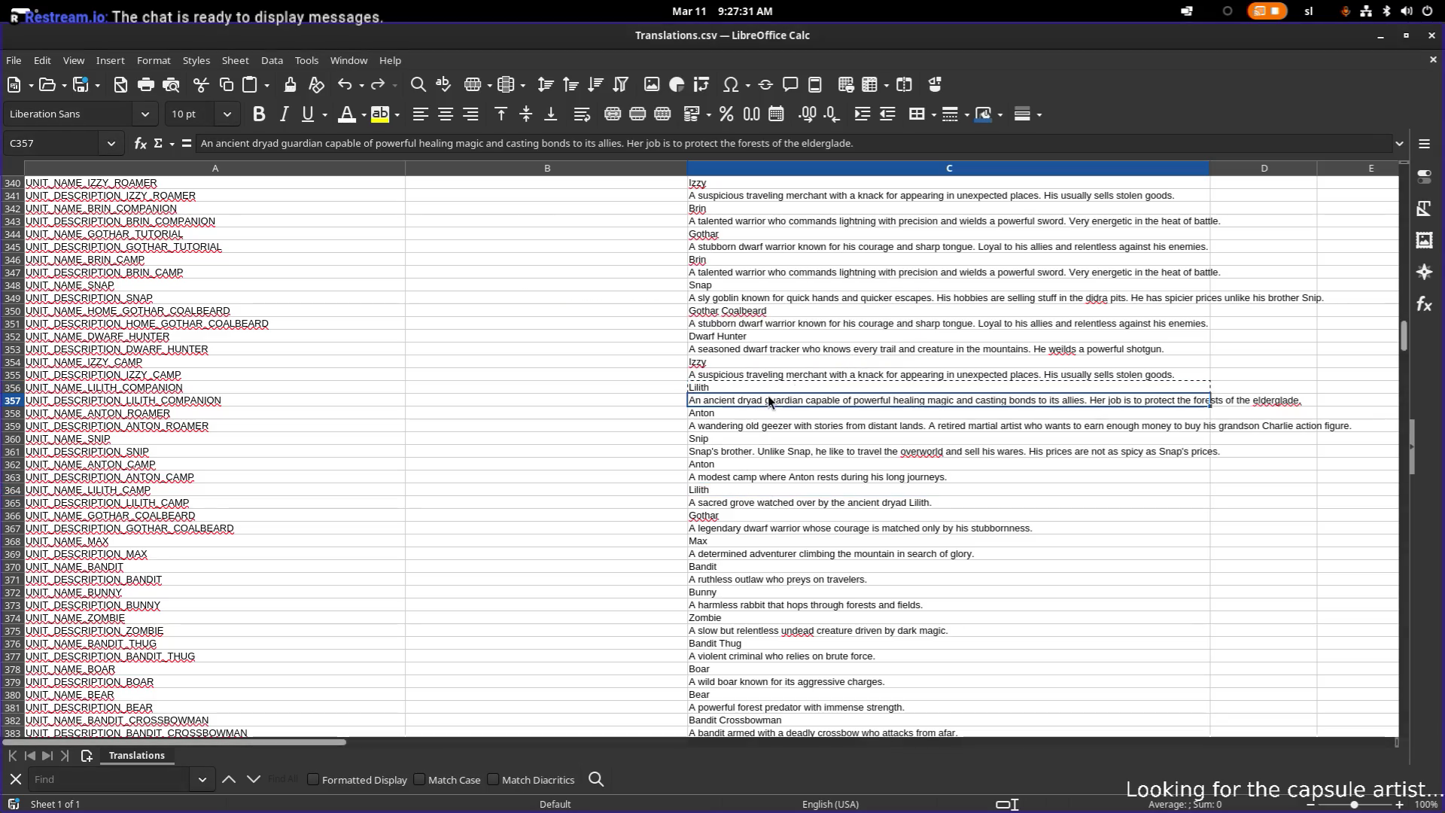
pyautogui.hotkey('ctrl', 'c')
pyautogui.click(750, 500)
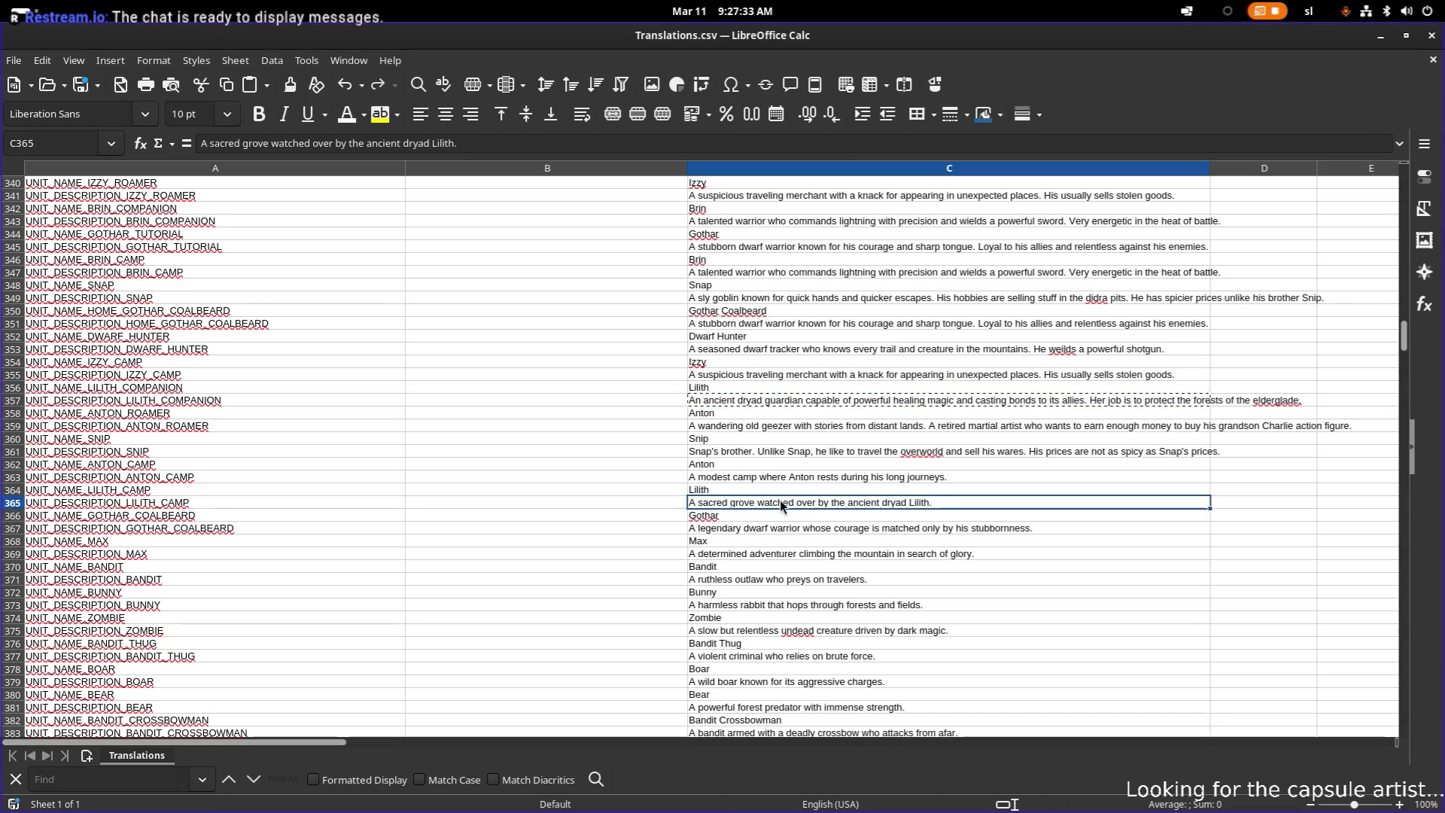
pyautogui.hotkey('ctrl', 'v')
pyautogui.click(854, 351)
# - Reopen the Lilith companion description in C357 and leave it unchanged
pyautogui.click(903, 477)
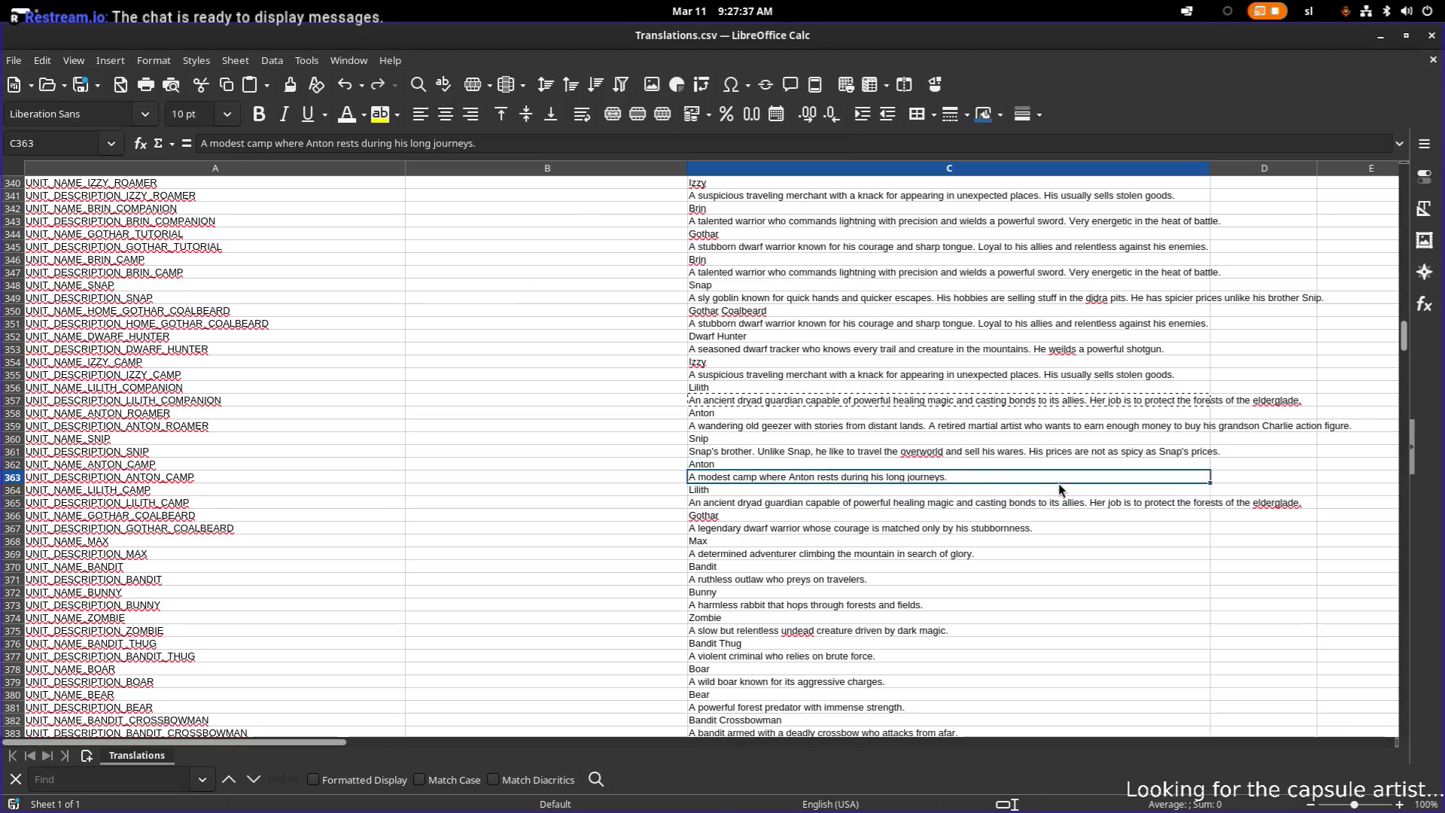
pyautogui.click(1261, 400)
pyautogui.click(992, 400)
pyautogui.doubleClick(992, 399)
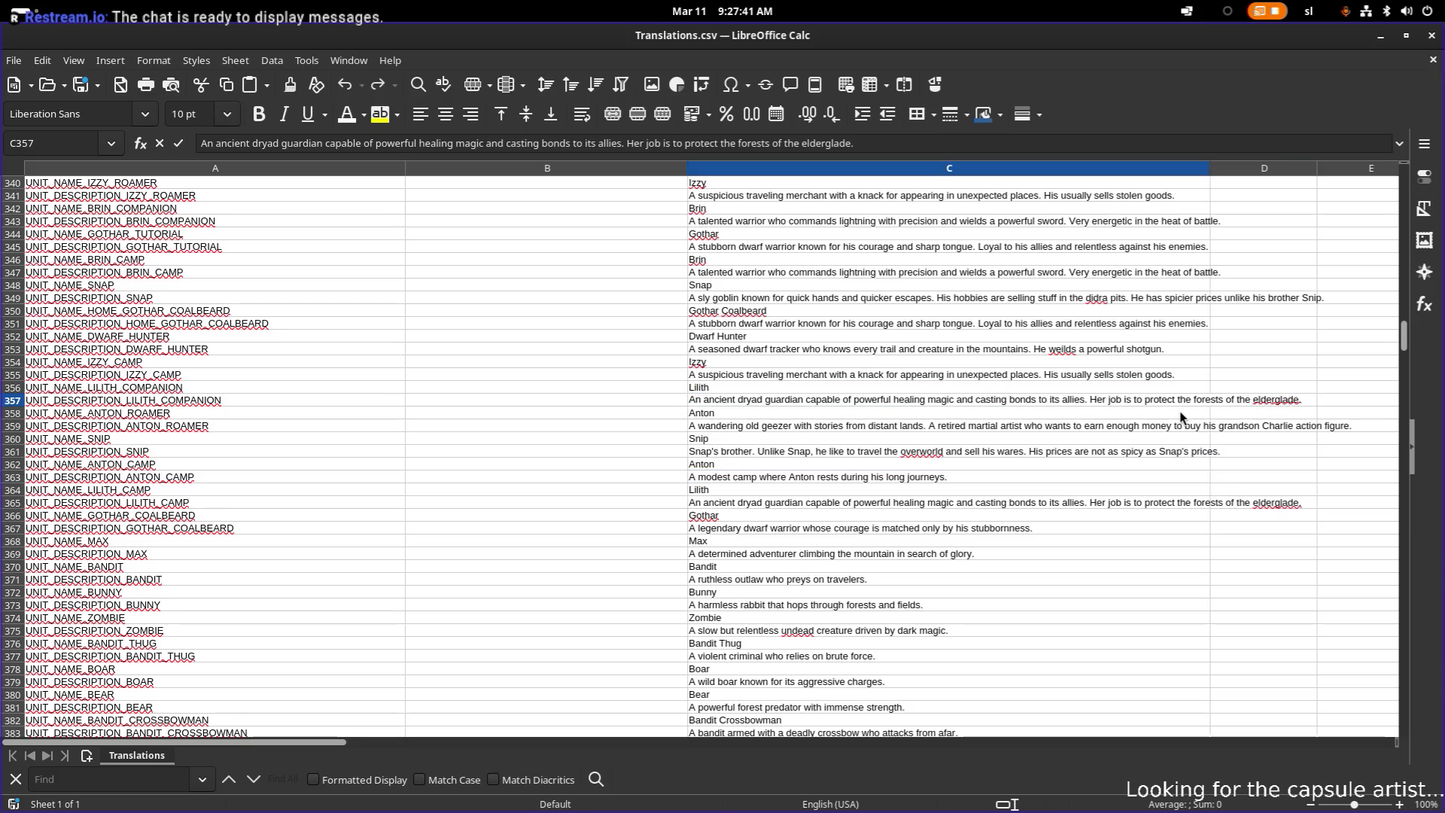
pyautogui.press('Return')
pyautogui.doubleClick(1137, 401)
pyautogui.press('Left')
pyautogui.press('Left')
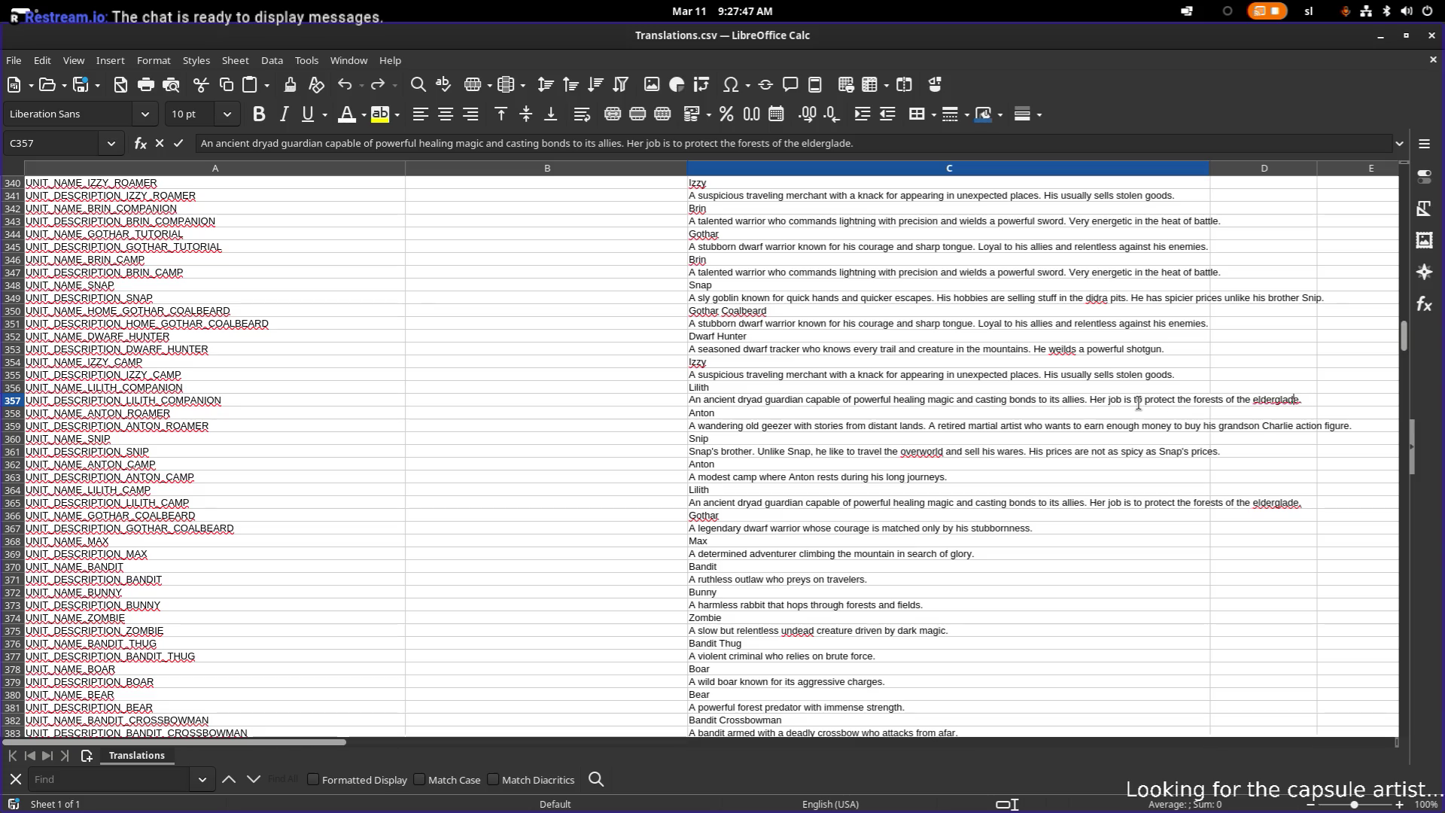
pyautogui.press('Return')
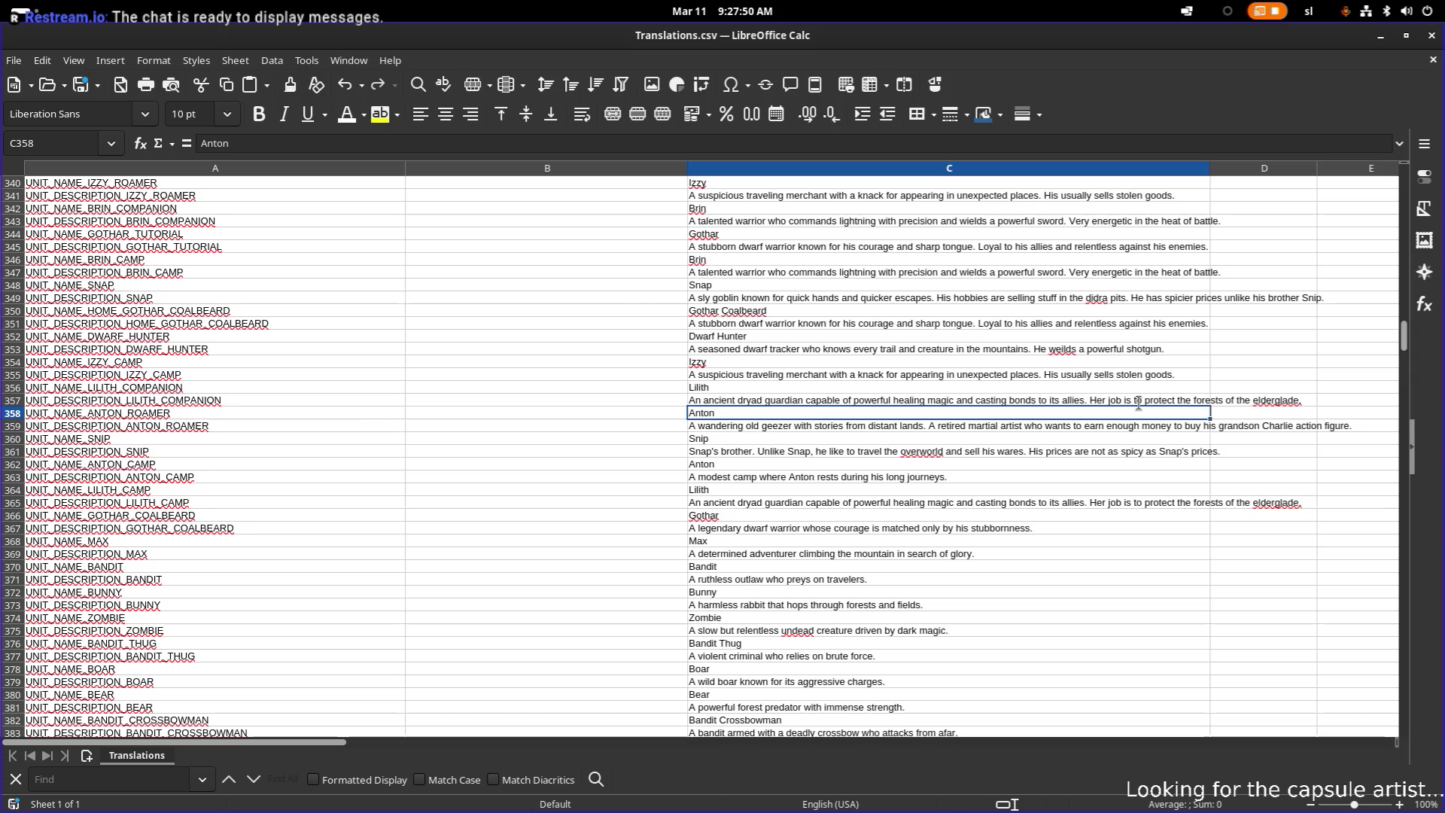
# - Select 'elderglade' in C357 and bring up its spelling suggestions
pyautogui.click(1138, 404)
pyautogui.doubleClick(1096, 400)
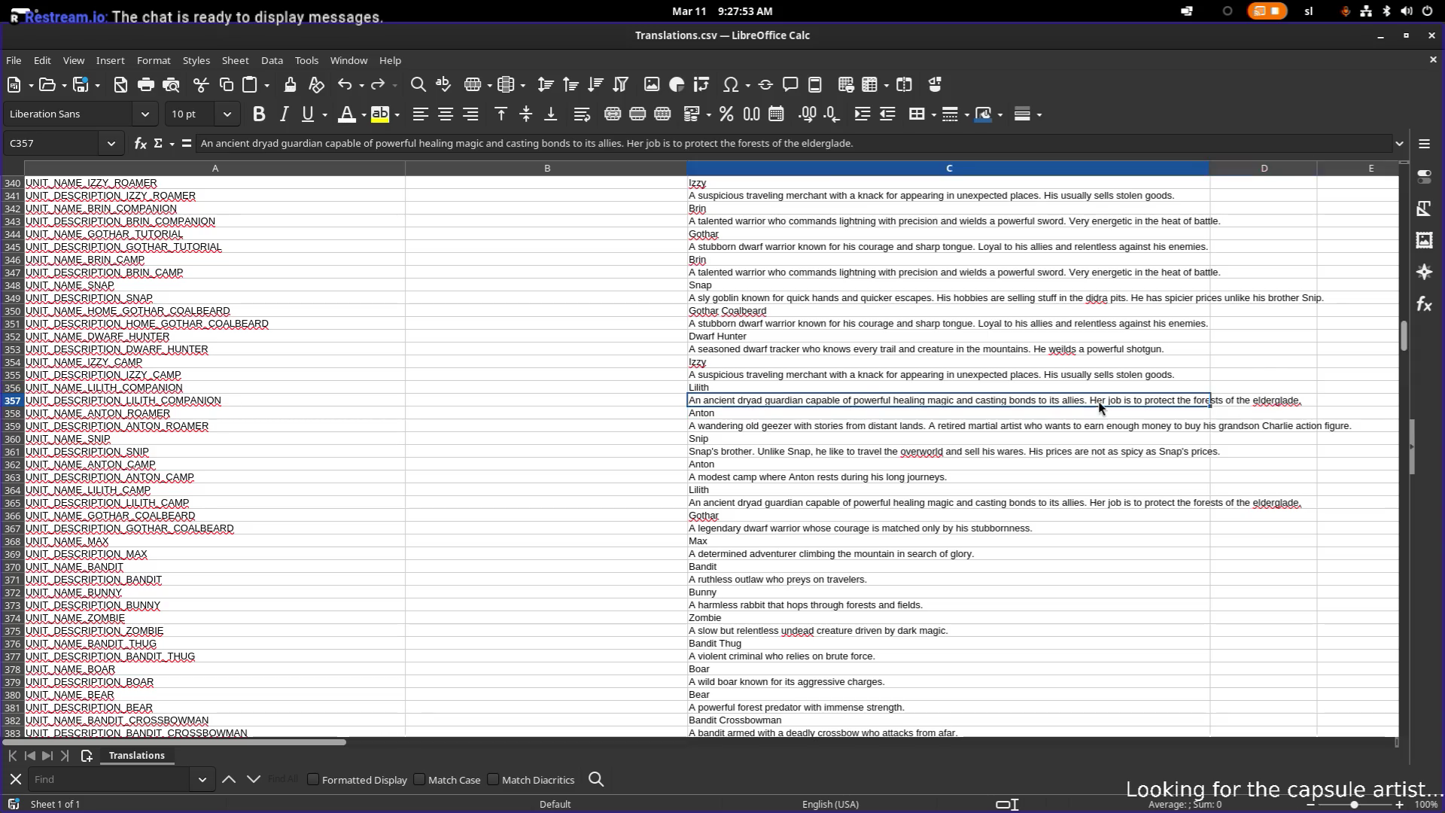
pyautogui.click(1275, 404)
pyautogui.doubleClick(1269, 400)
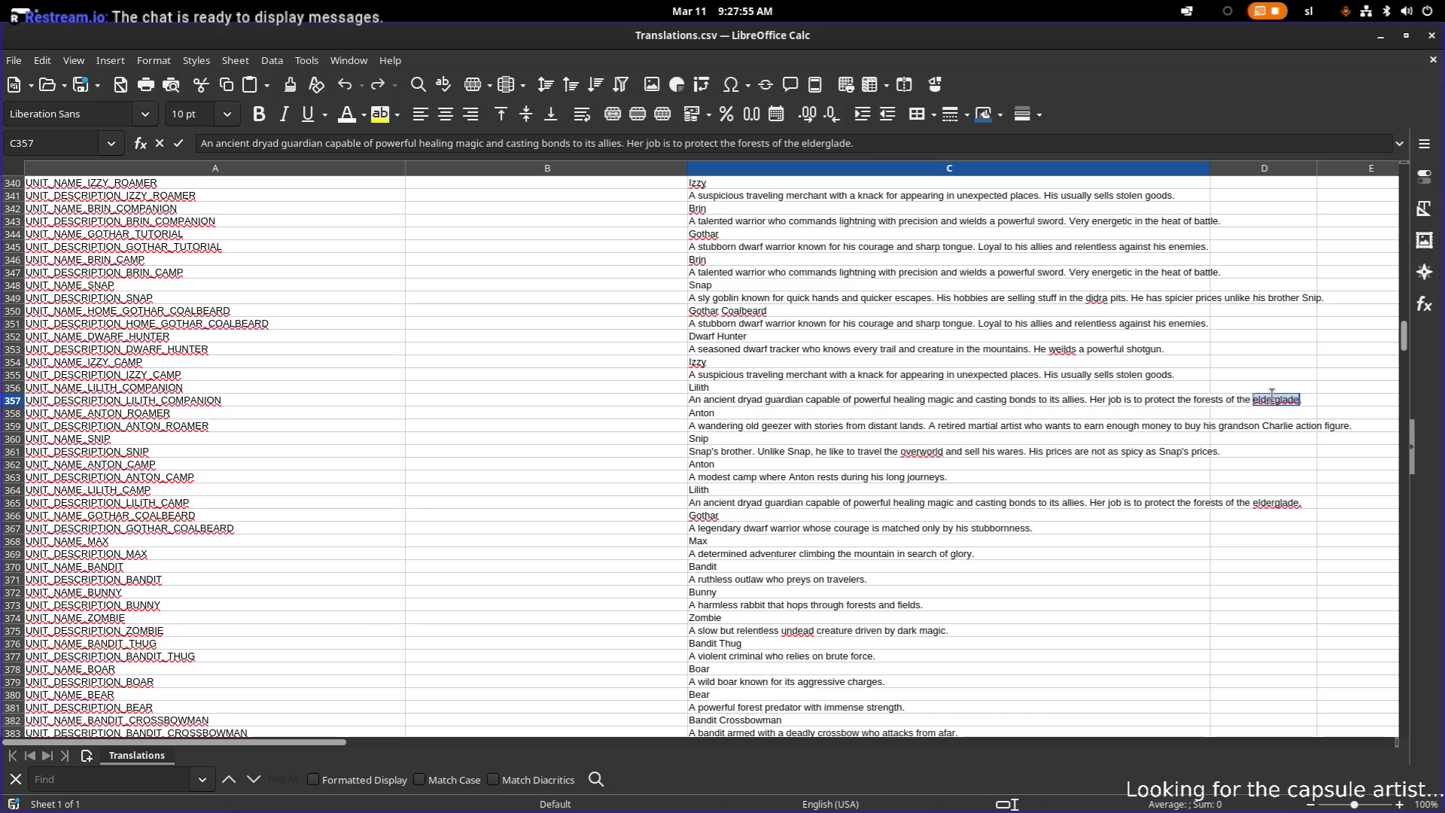
pyautogui.press('Left')
pyautogui.doubleClick(1307, 400)
pyautogui.press('Return')
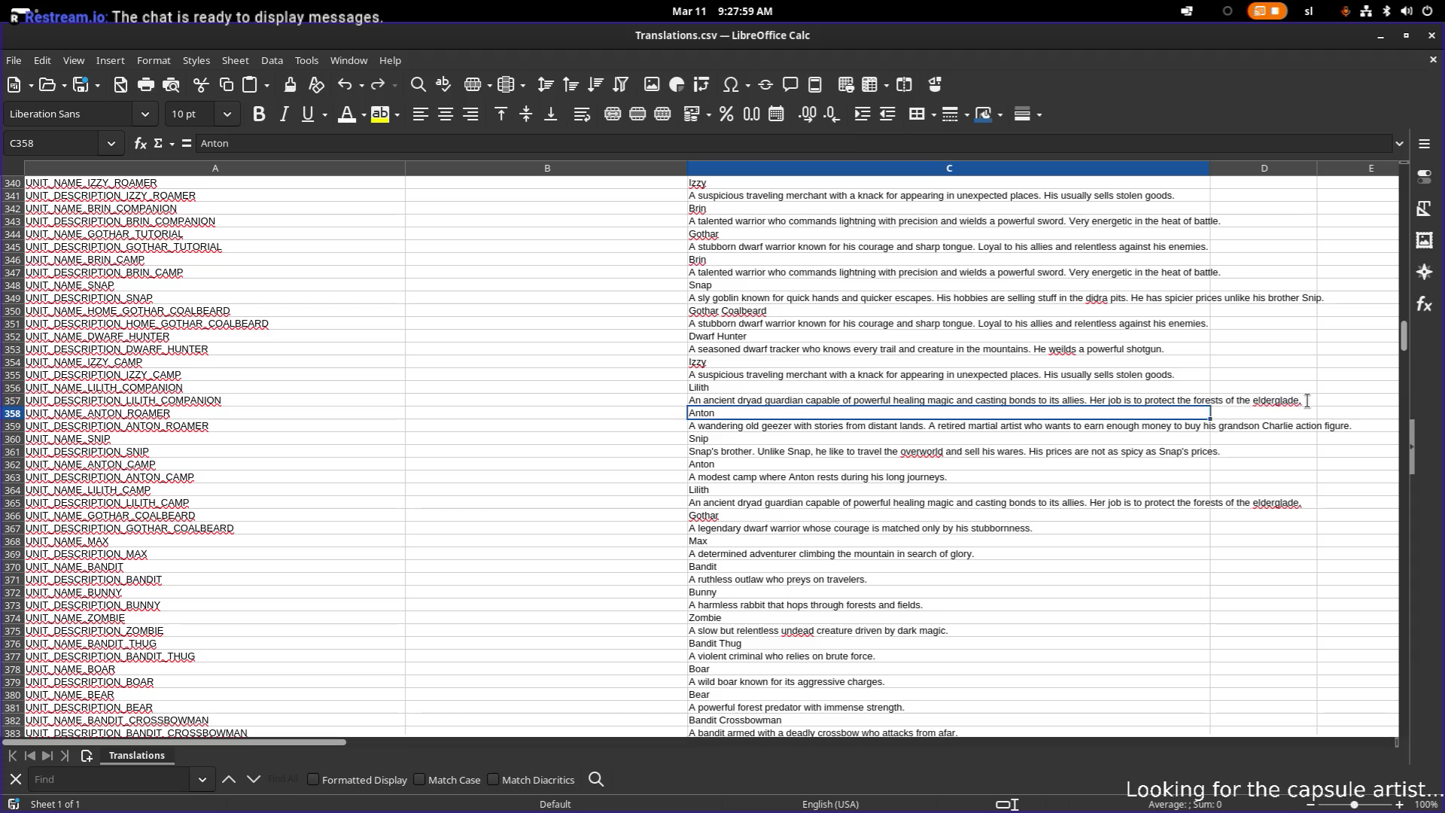
pyautogui.doubleClick(1182, 400)
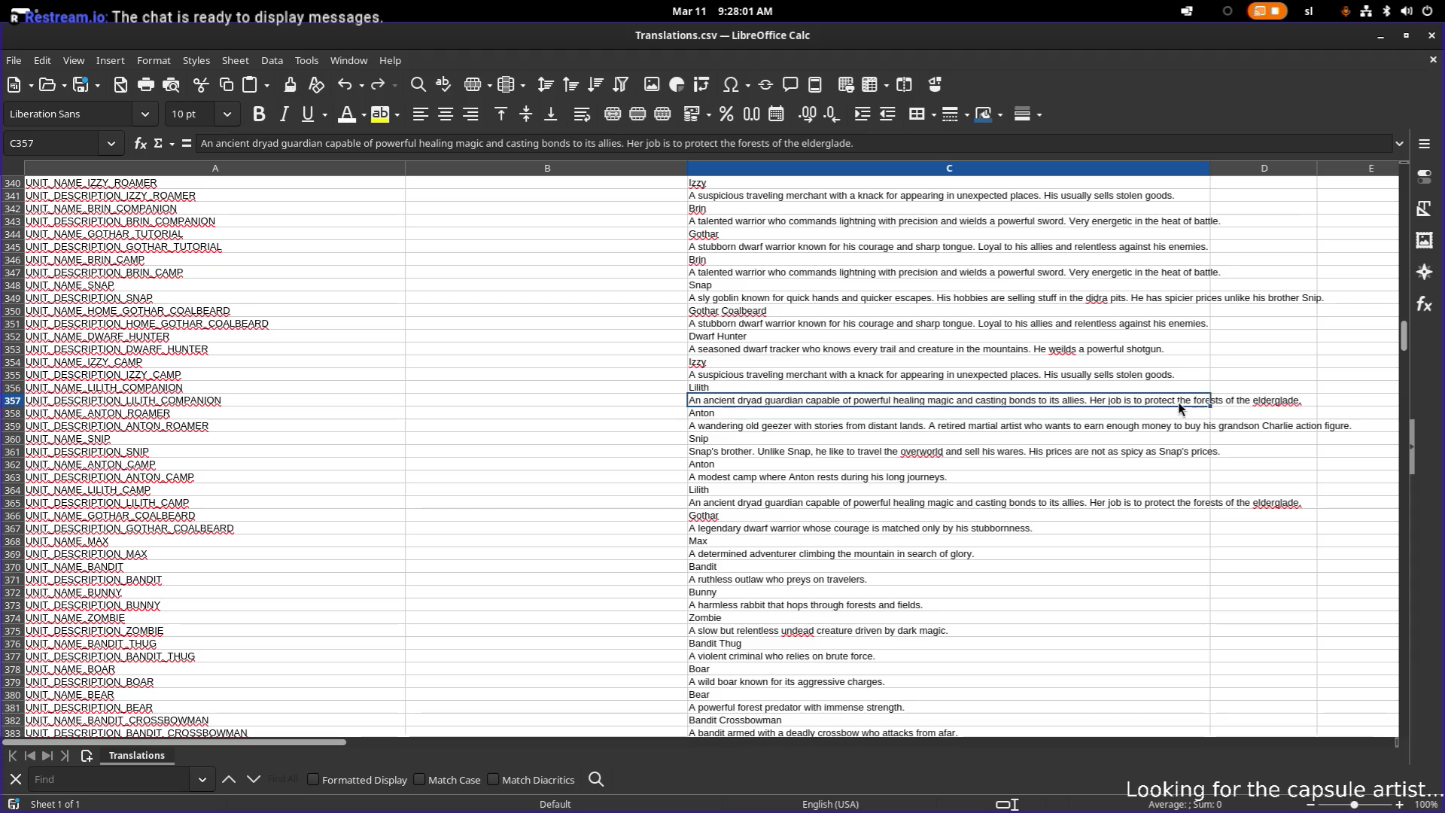
pyautogui.rightClick(1270, 400)
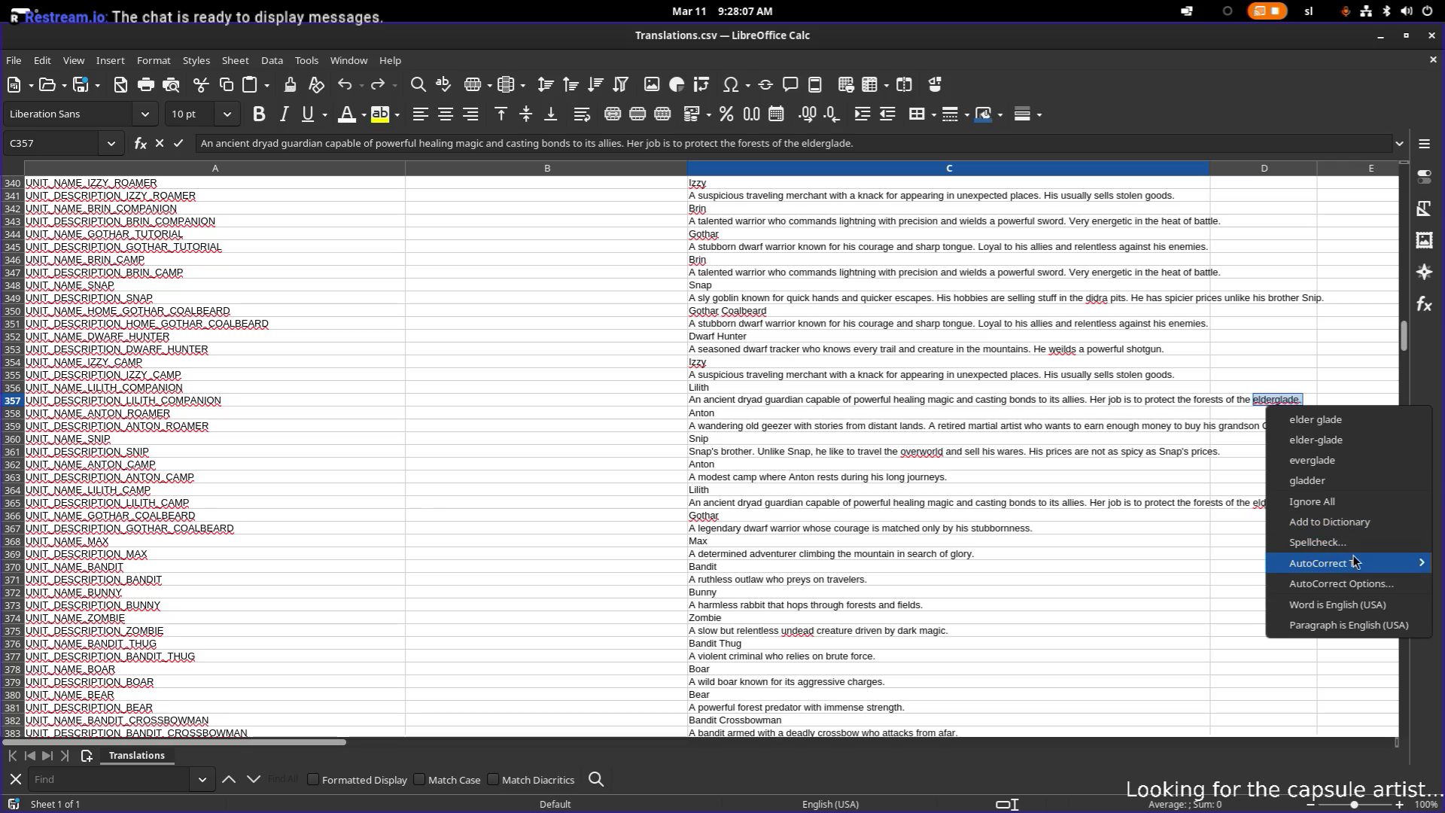
pyautogui.click(1355, 584)
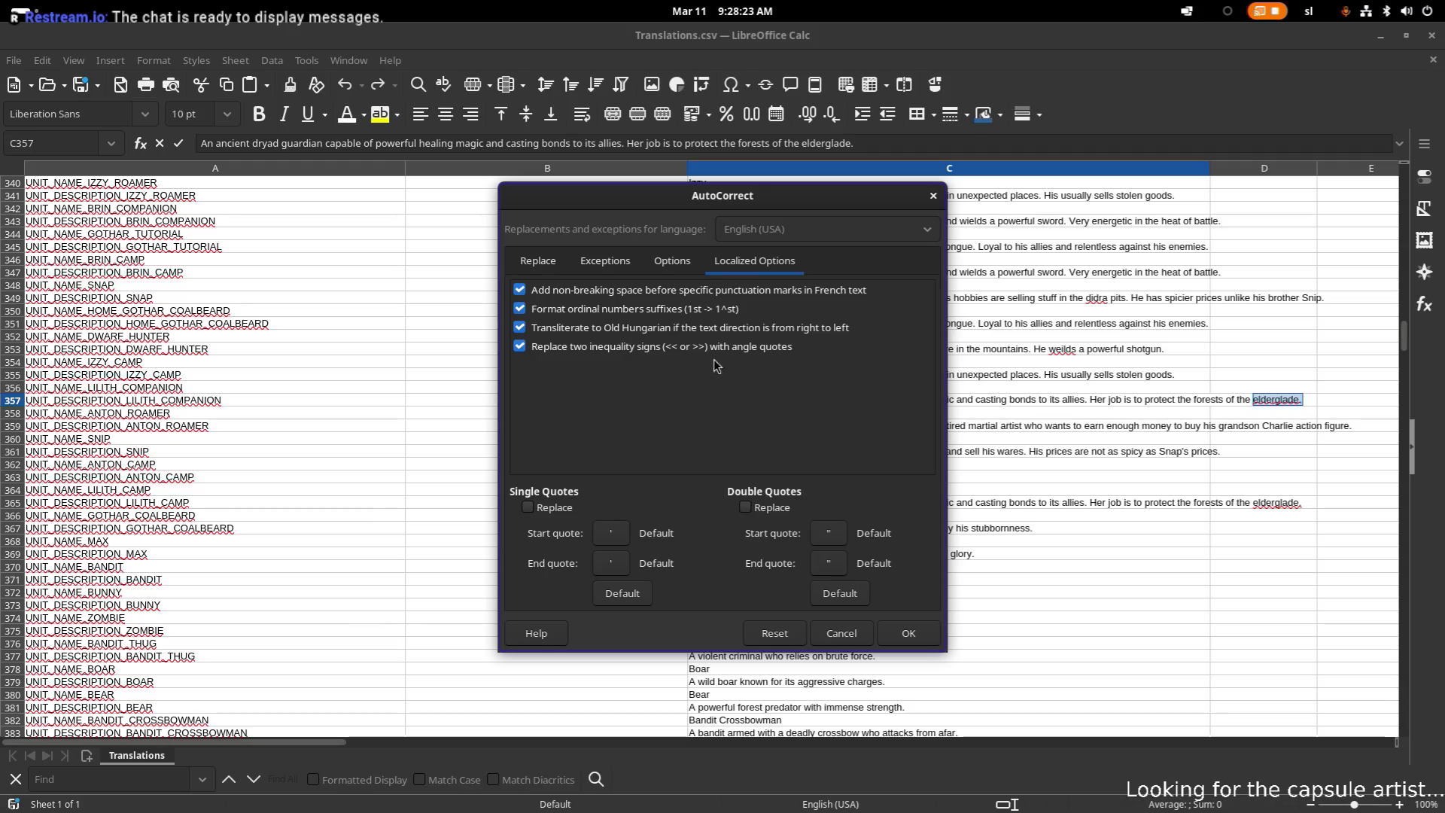
pyautogui.click(671, 265)
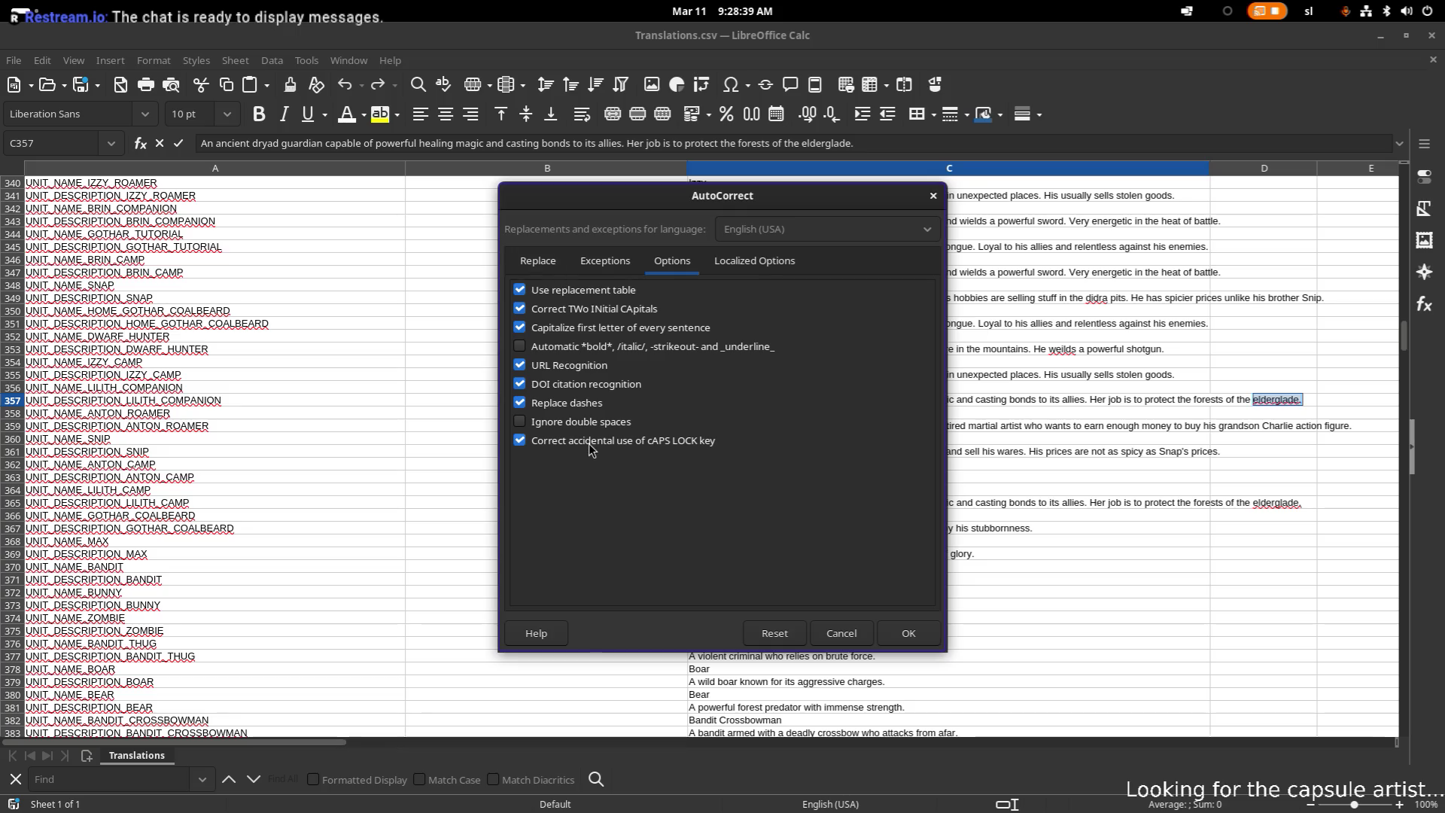
pyautogui.click(520, 441)
pyautogui.click(909, 633)
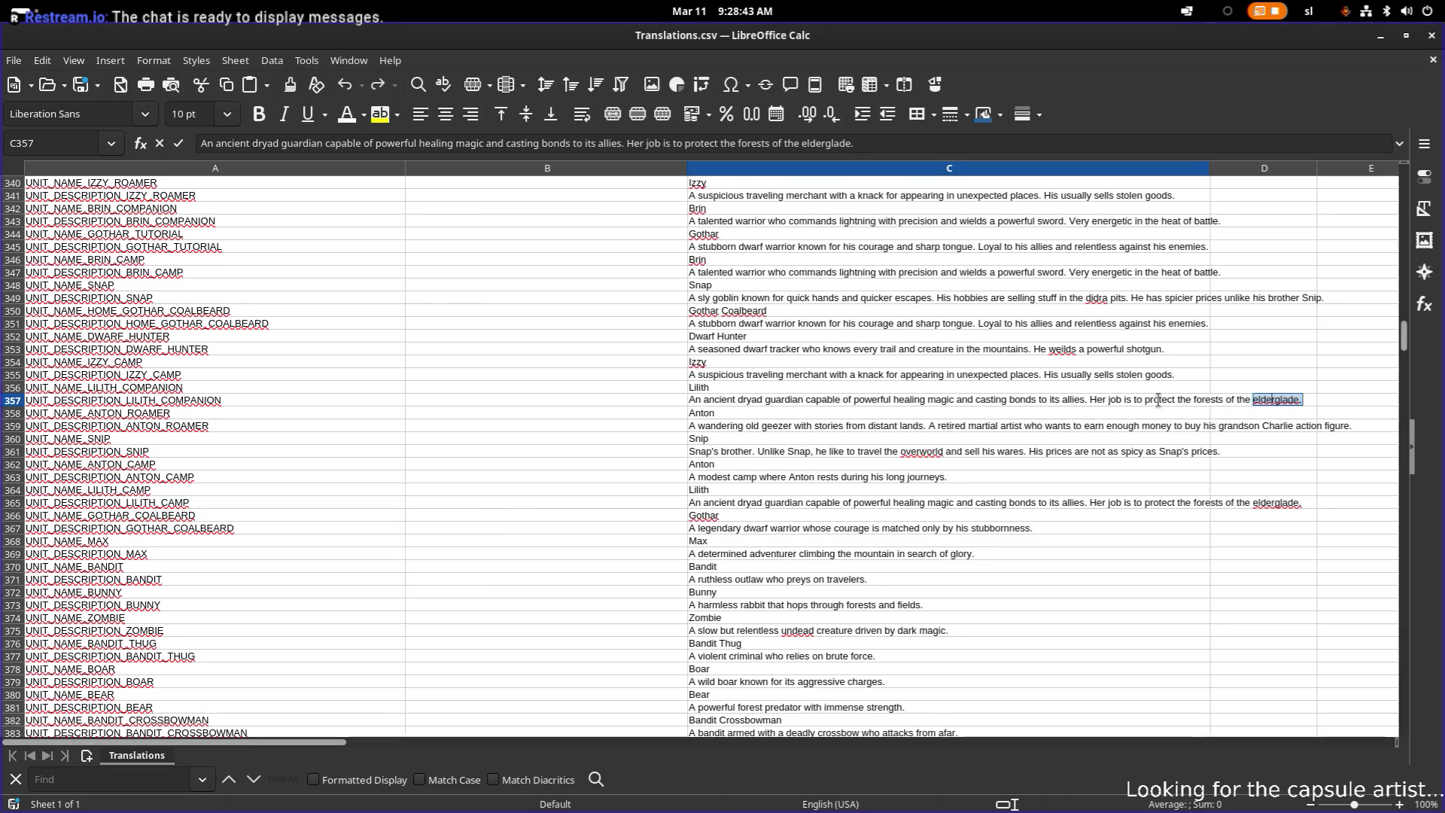
pyautogui.click(1262, 399)
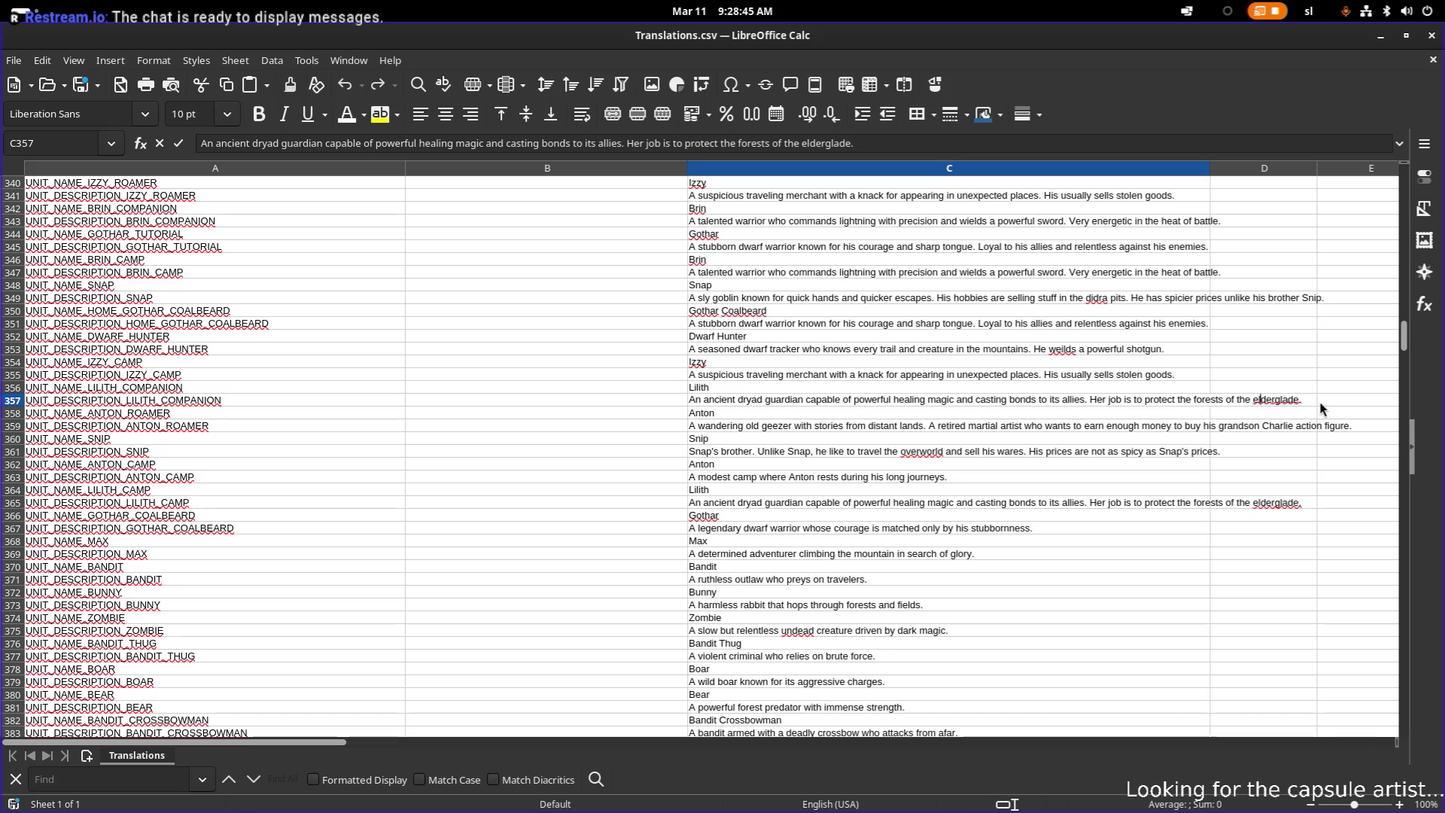
# - Capitalise 'Elderglade' in the current description and commit the edit
pyautogui.press('BackSpace')
pyautogui.write('E')
pyautogui.press('Return')
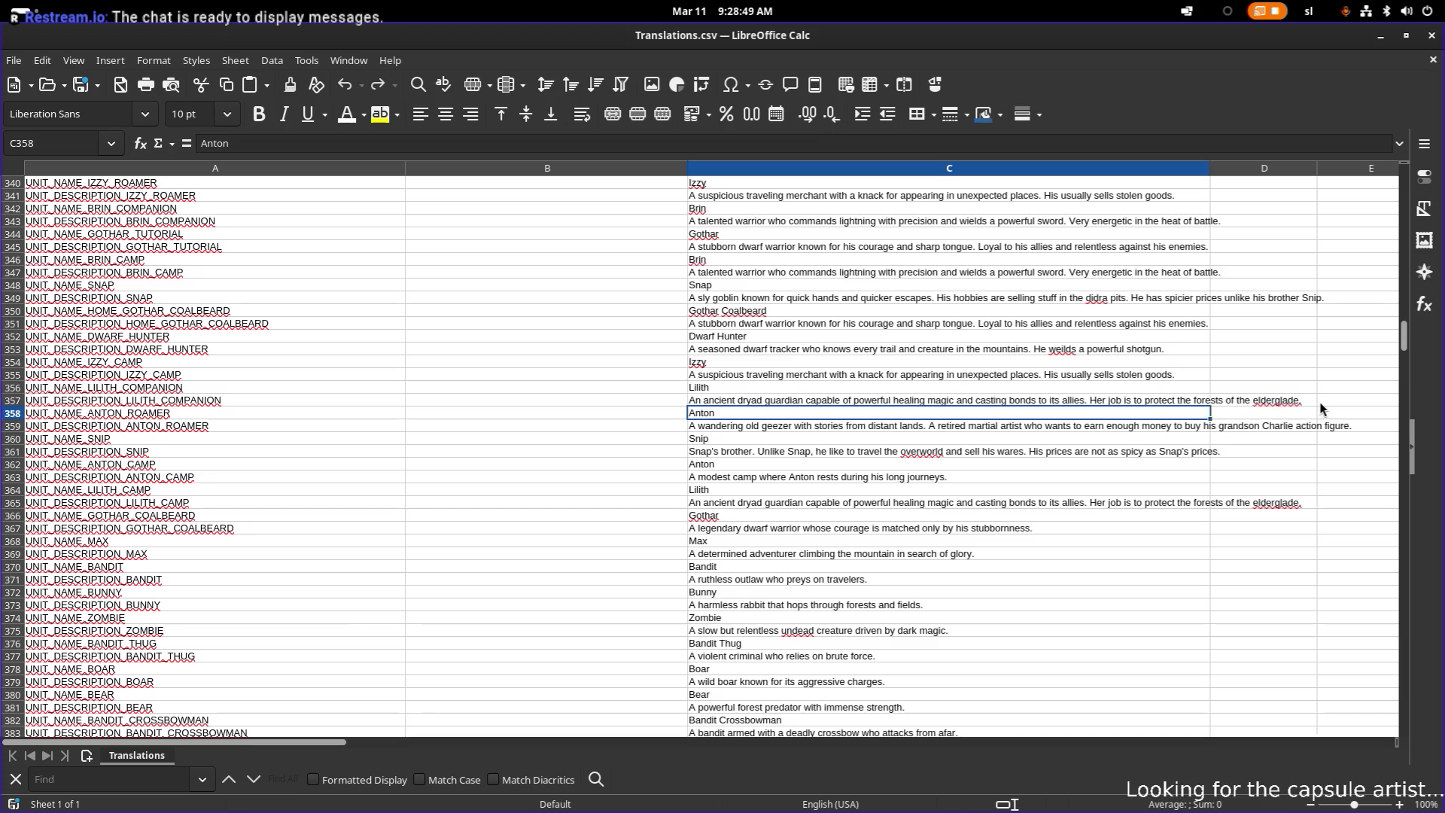
# - Copy the Lilith companion description, then move to the Gothar Coalbeard description
pyautogui.press('Up')
pyautogui.press('Down')
pyautogui.press('Down')
pyautogui.press('Down')
pyautogui.press('Up')
pyautogui.press('Up')
pyautogui.press('Up')
pyautogui.hotkey('ctrl', 'c')
pyautogui.press('Down')
pyautogui.press('Down')
pyautogui.press('Down')
pyautogui.press('Down')
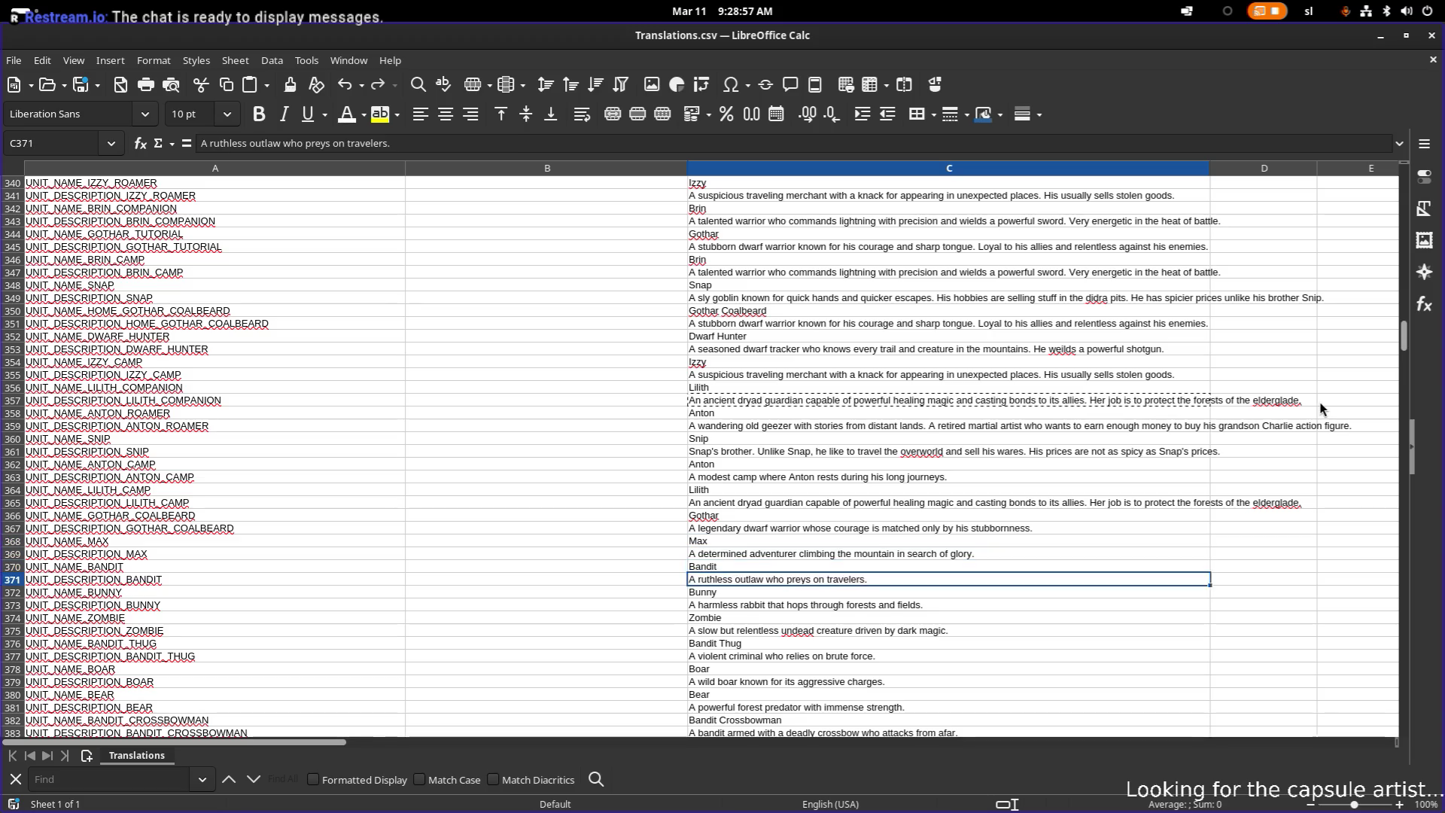
pyautogui.press('Up')
pyautogui.press('Up')
pyautogui.press('Up')
pyautogui.press('Down')
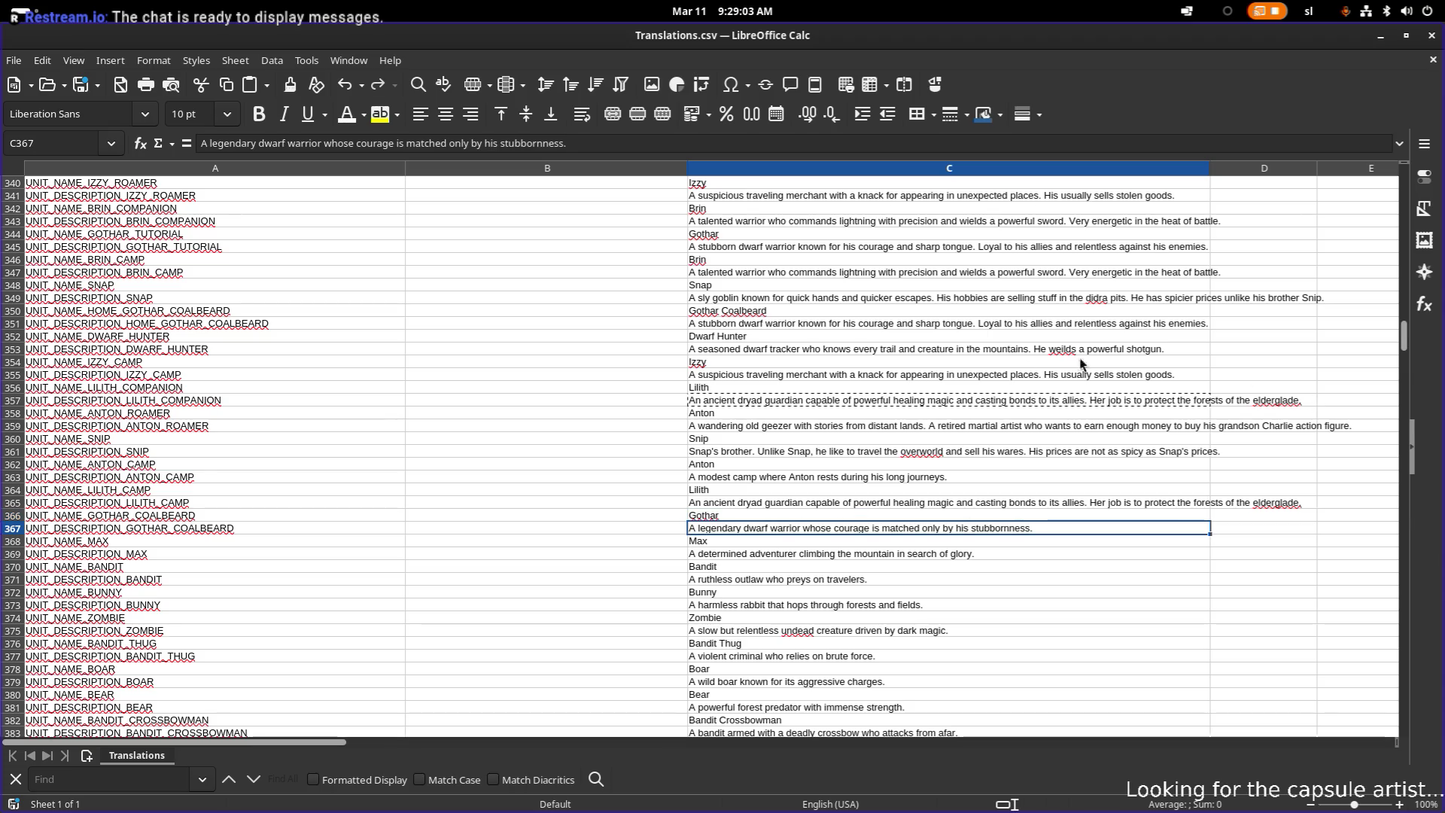
# - Overwrite C367's Gothar Coalbeard description with the stubborn dwarf warrior text from C351
pyautogui.click(813, 323)
pyautogui.hotkey('ctrl', 'c')
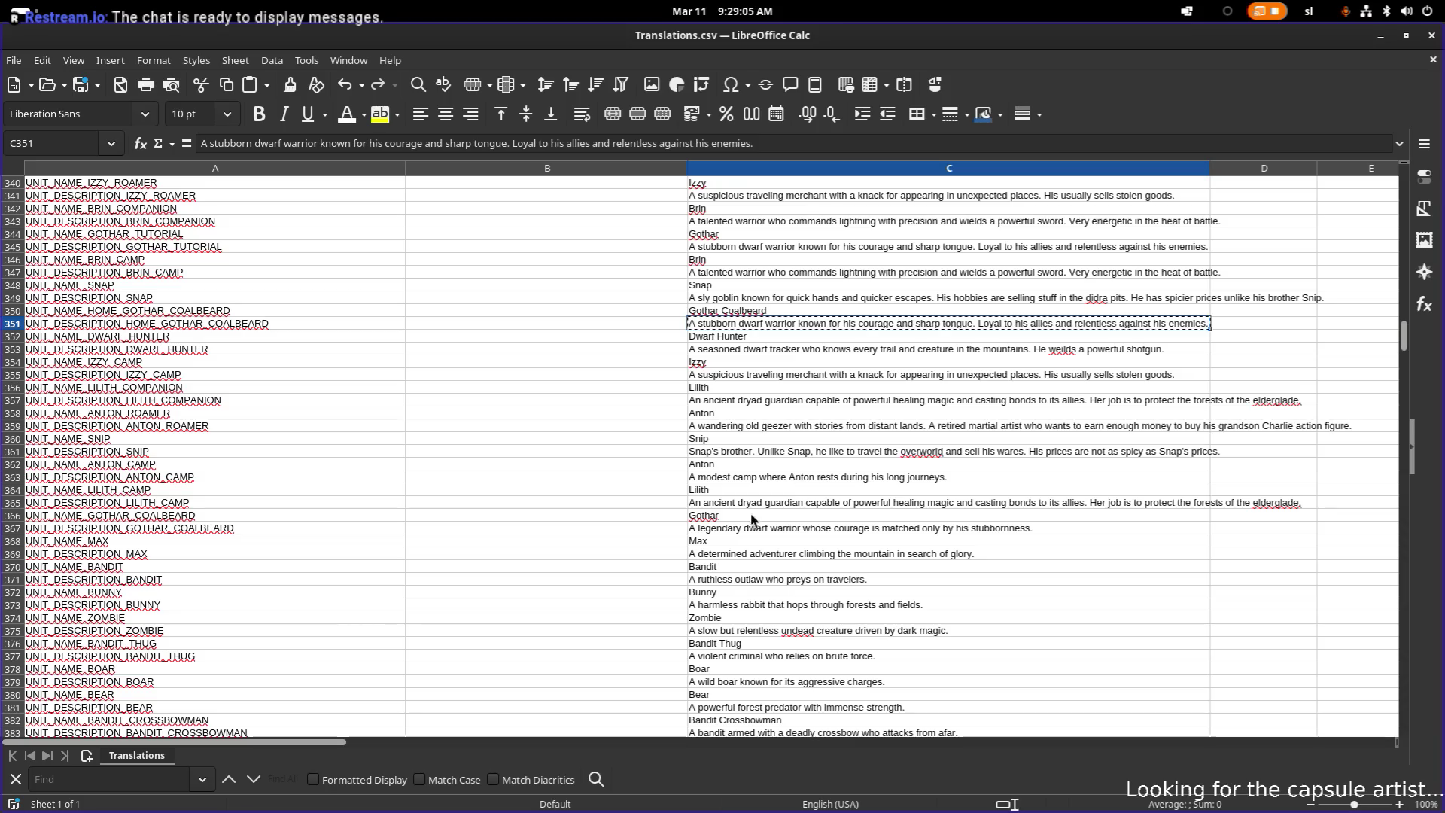
pyautogui.click(739, 532)
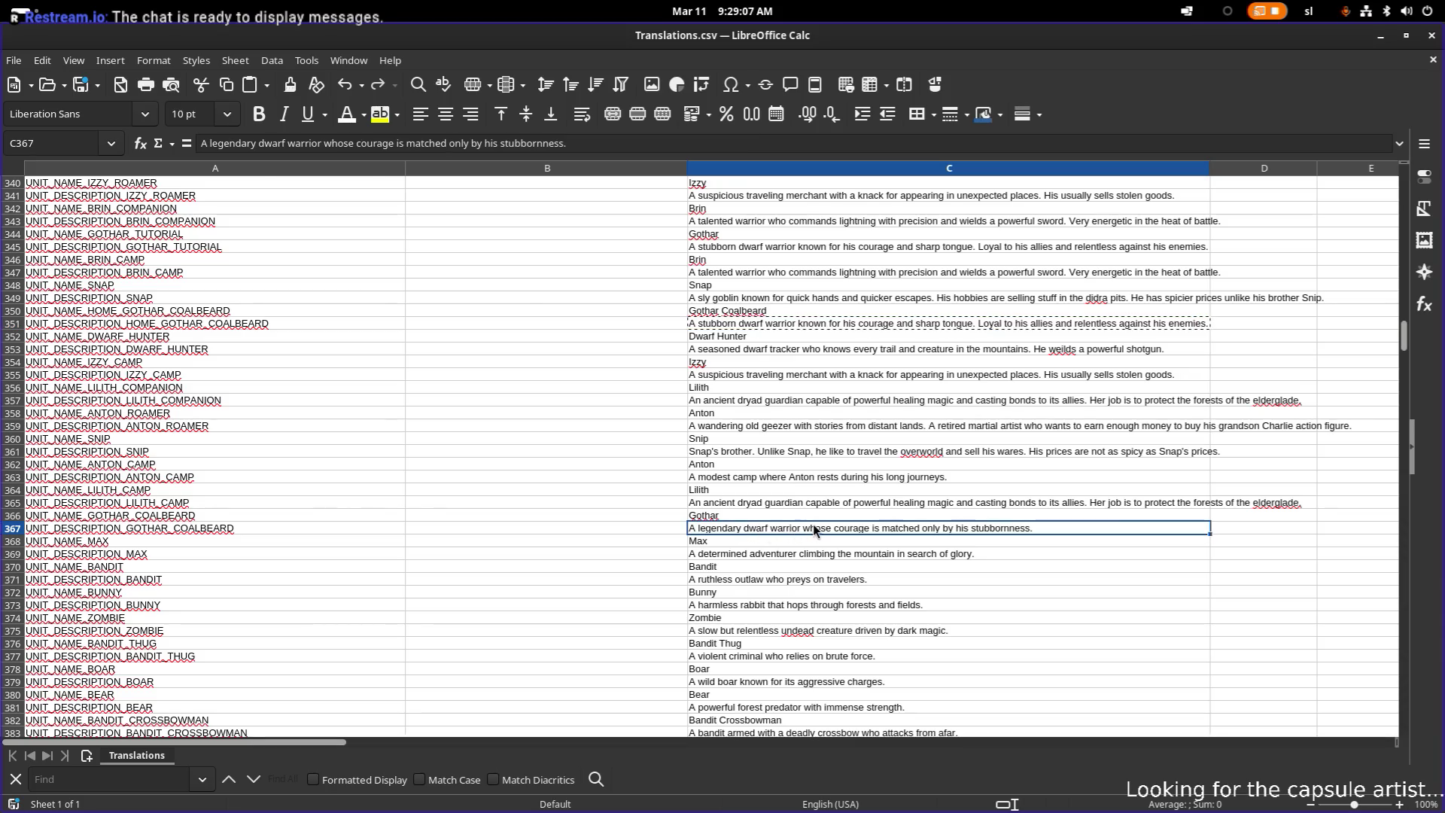
pyautogui.hotkey('ctrl', 'v')
pyautogui.click(843, 356)
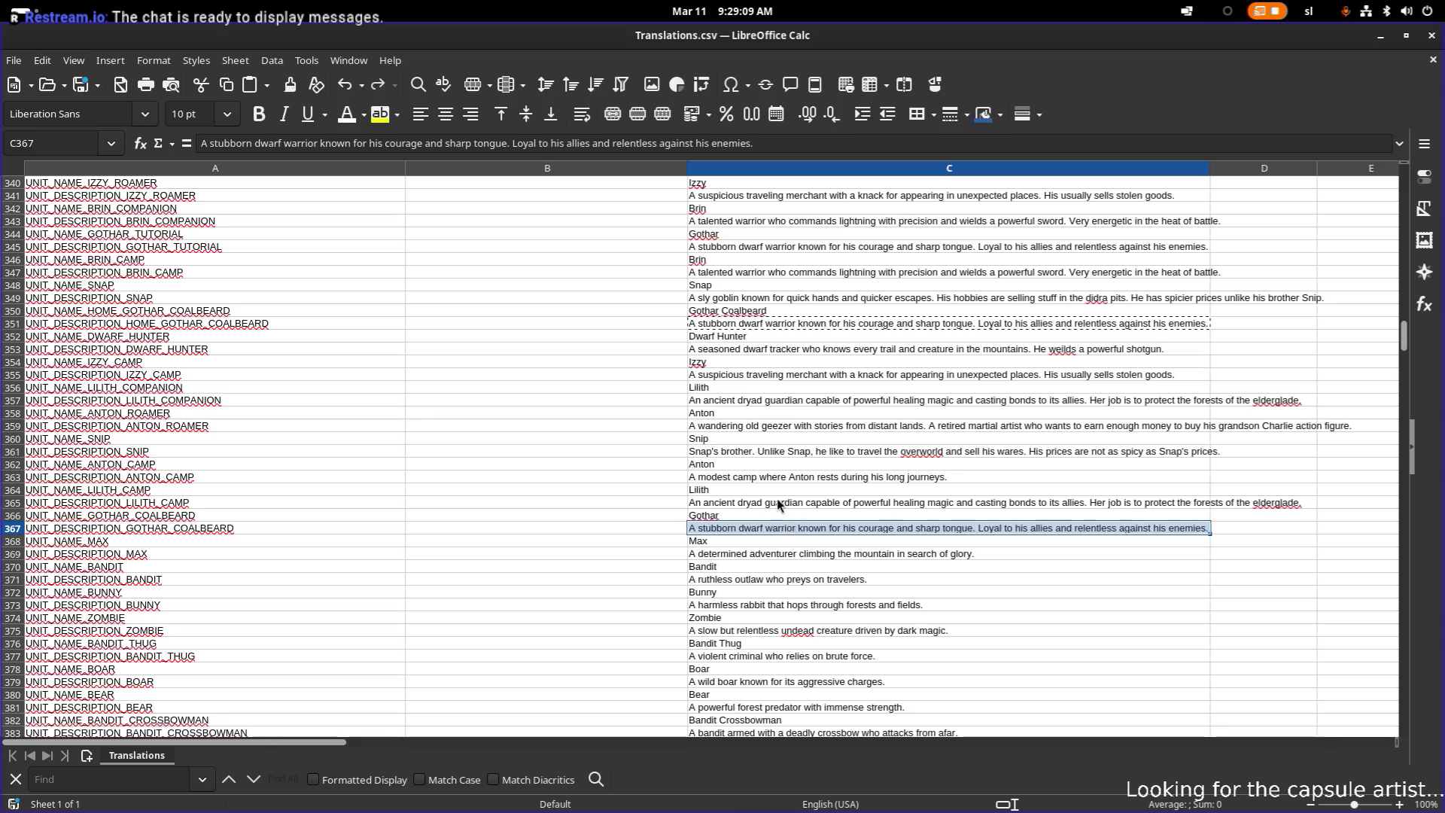
pyautogui.click(809, 553)
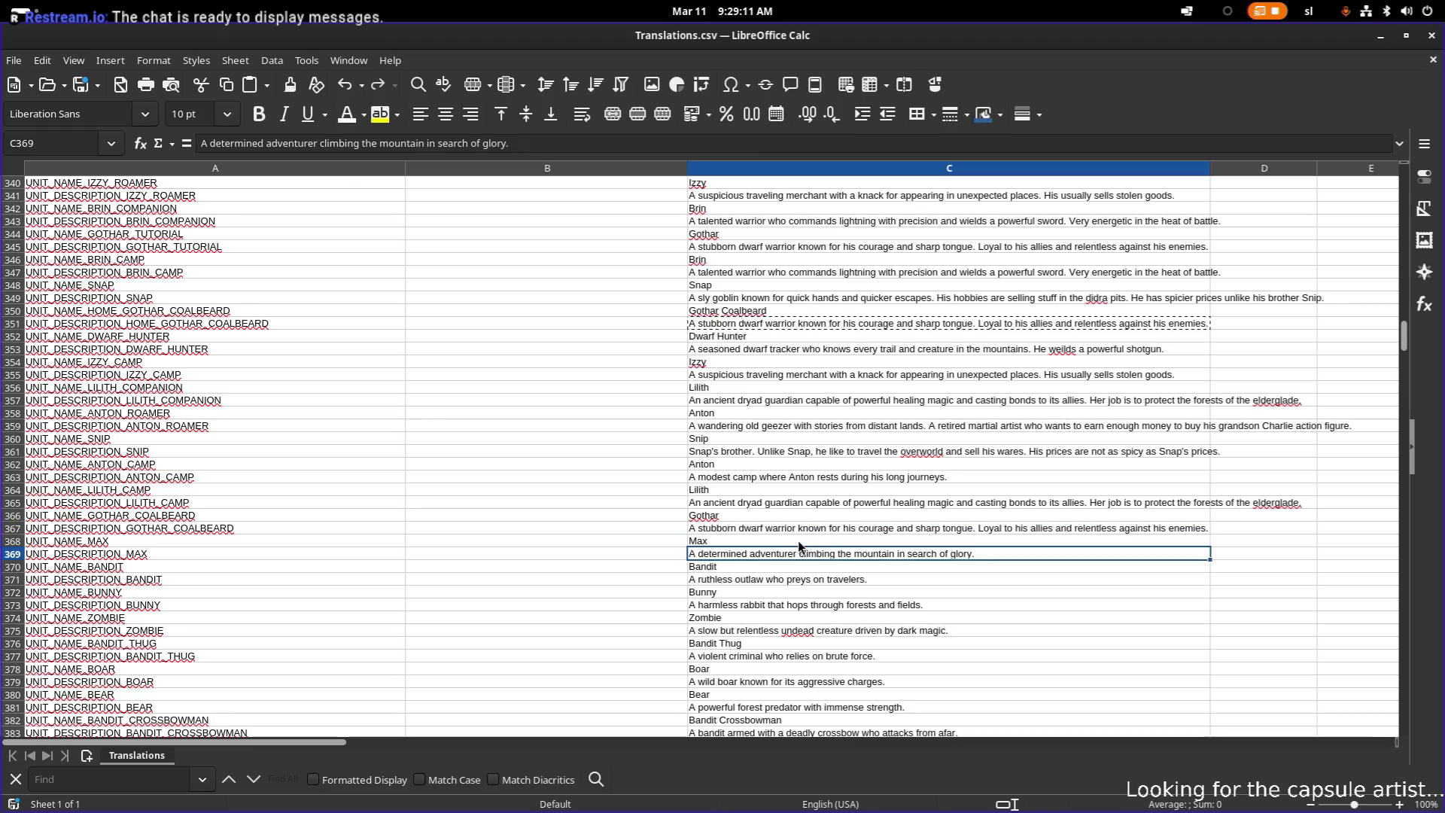
# - In C369, replace 'determined' with 'boy with amnesia.' so Max's description opens 'A boy with amnesia.'
pyautogui.click(829, 539)
pyautogui.scroll(-2, 828, 535)
pyautogui.doubleClick(796, 479)
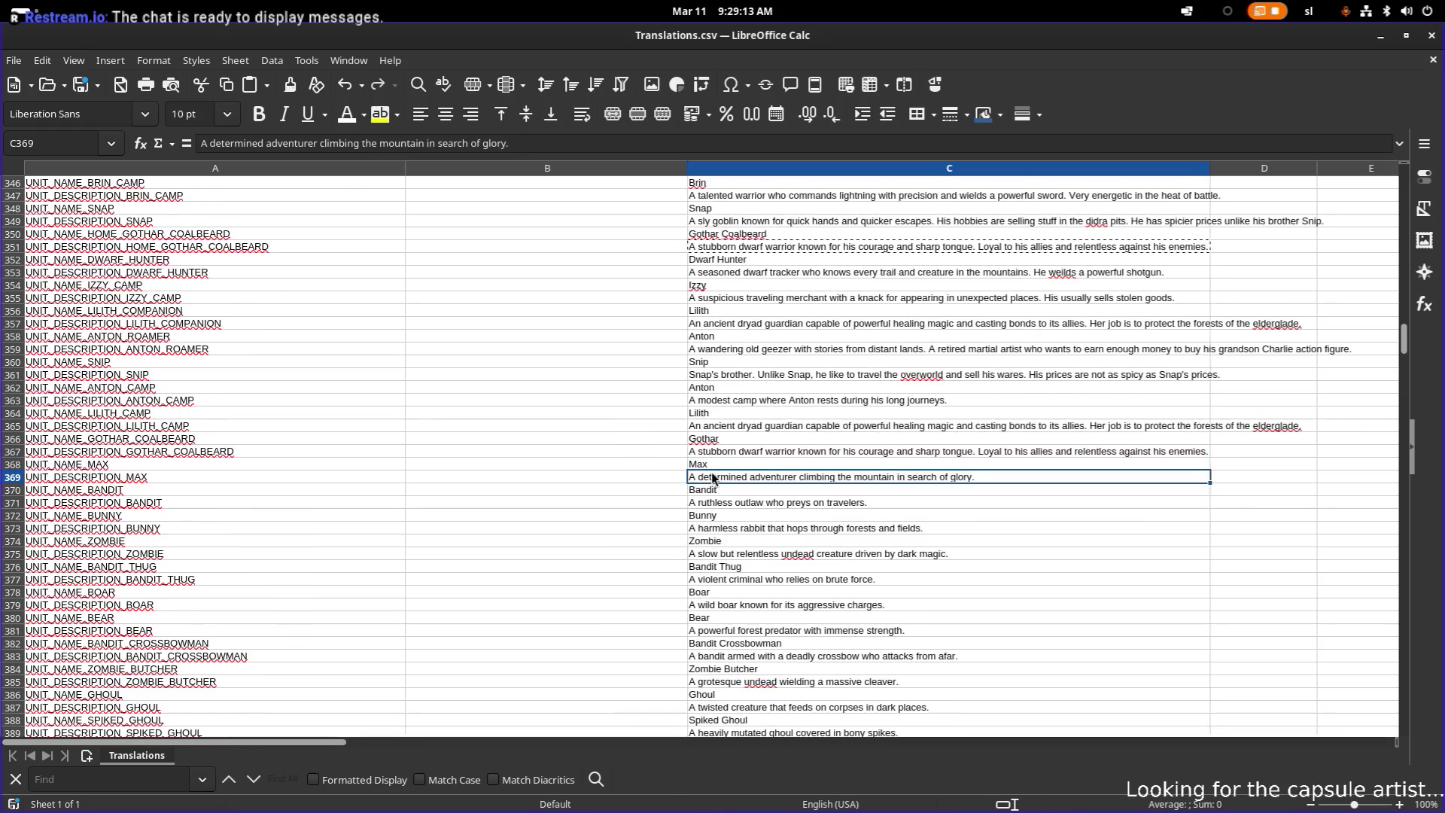
pyautogui.doubleClick(745, 477)
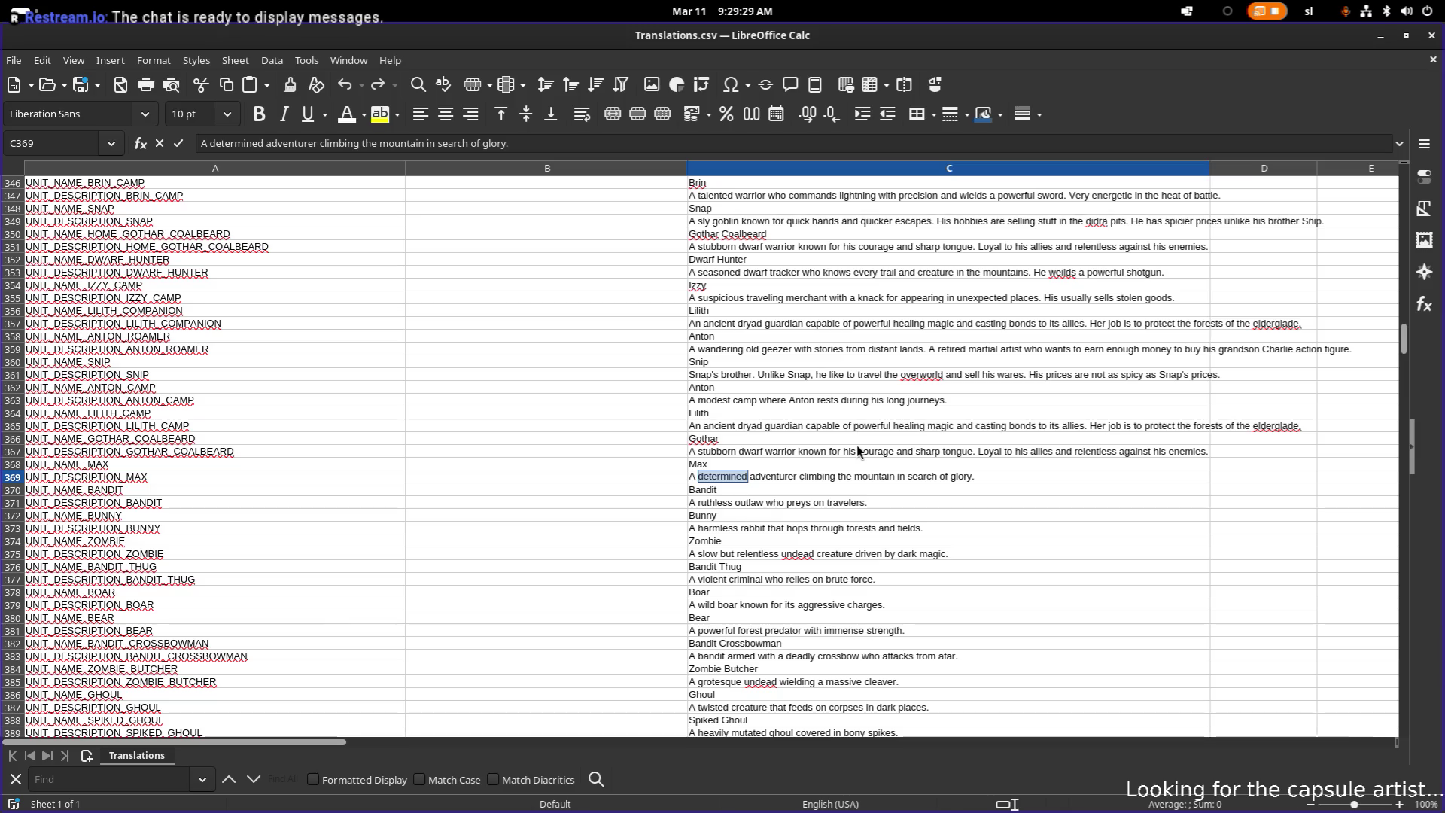
pyautogui.press('End')
pyautogui.hotkey('ctrl', 'Left')
pyautogui.hotkey('ctrl', 'Left')
pyautogui.hotkey('ctrl', 'Left')
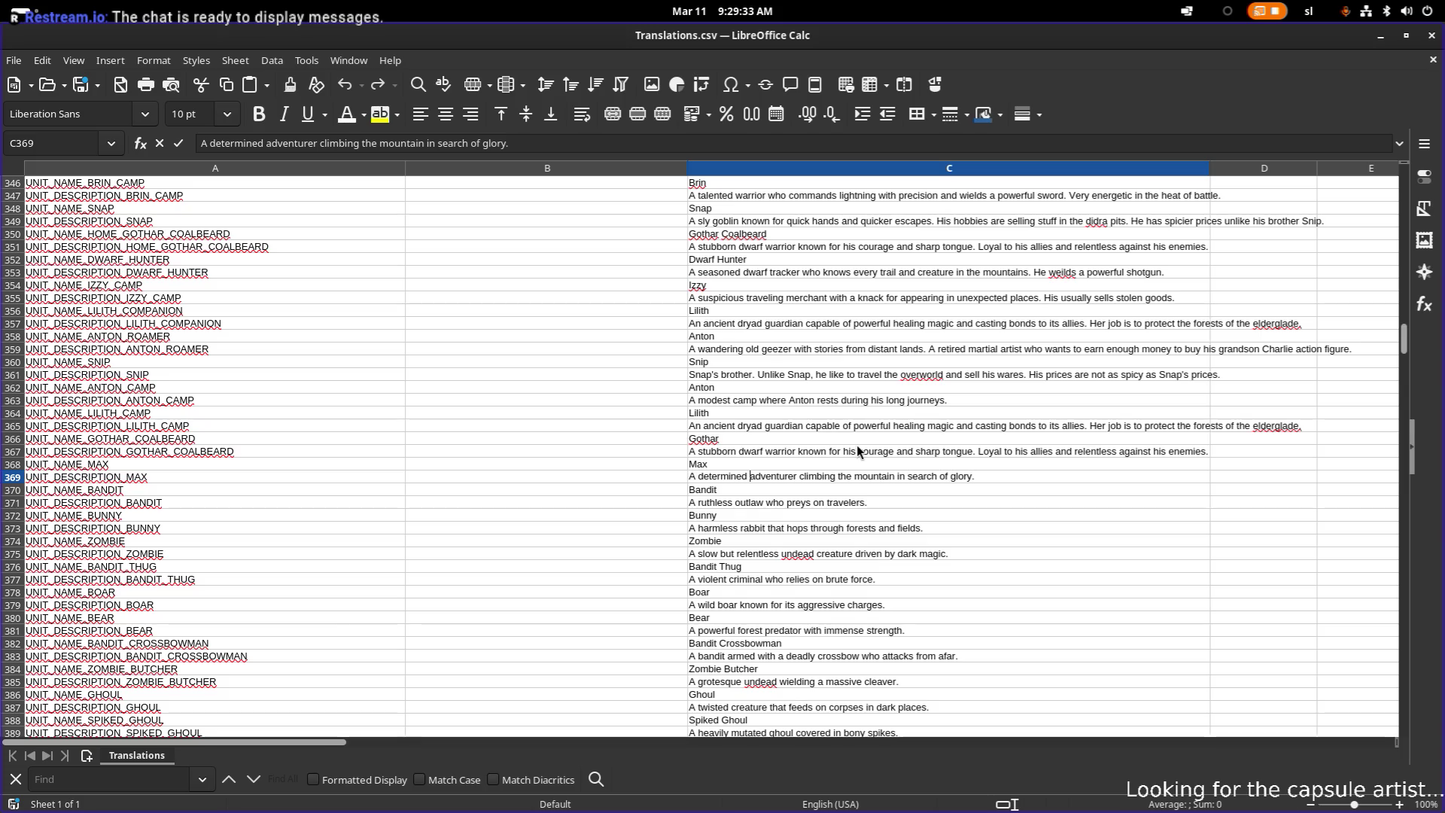
pyautogui.hotkey('ctrl', 'shift', 'Left')
pyautogui.press('BackSpace')
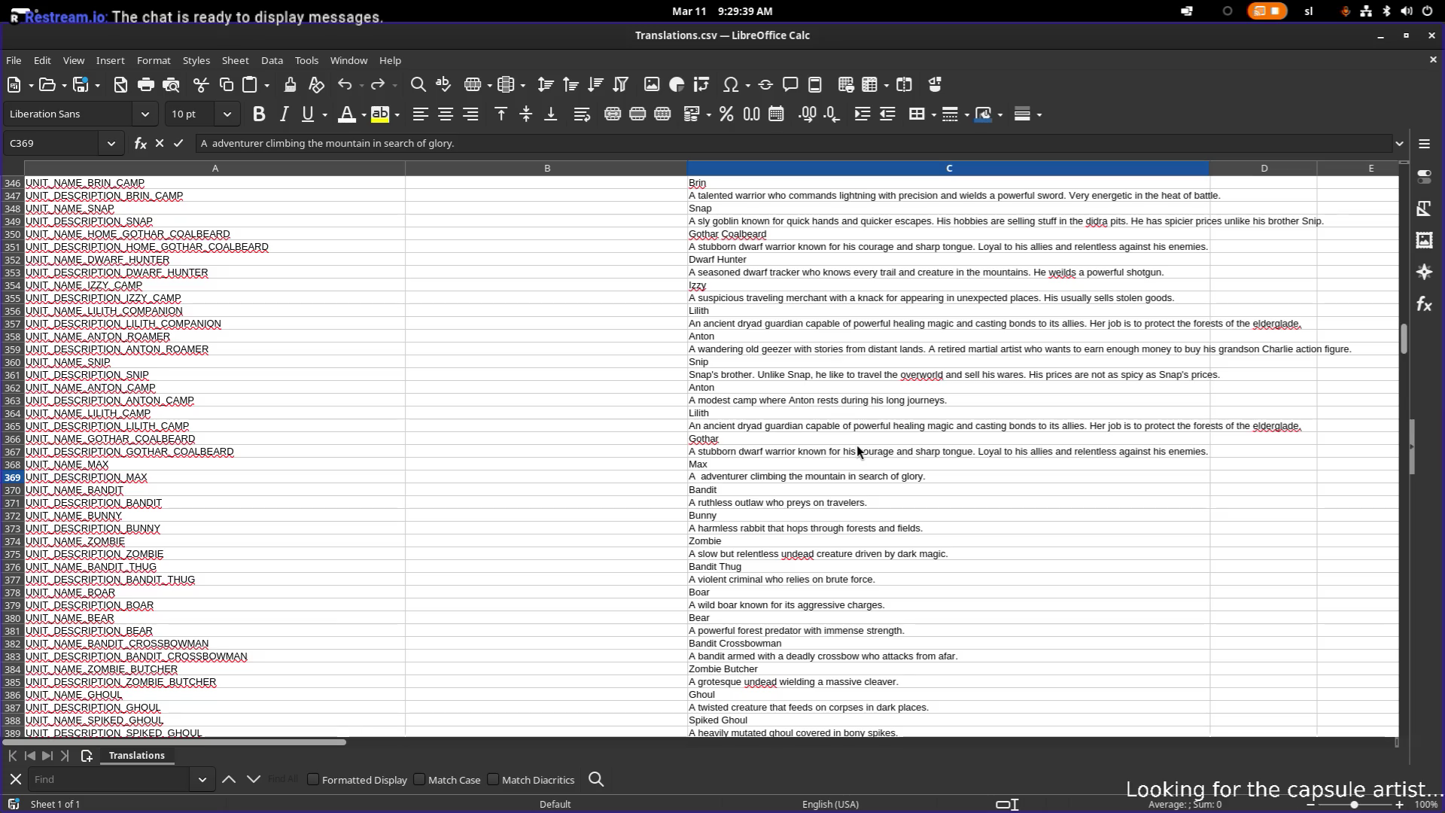
pyautogui.write('boy with ')
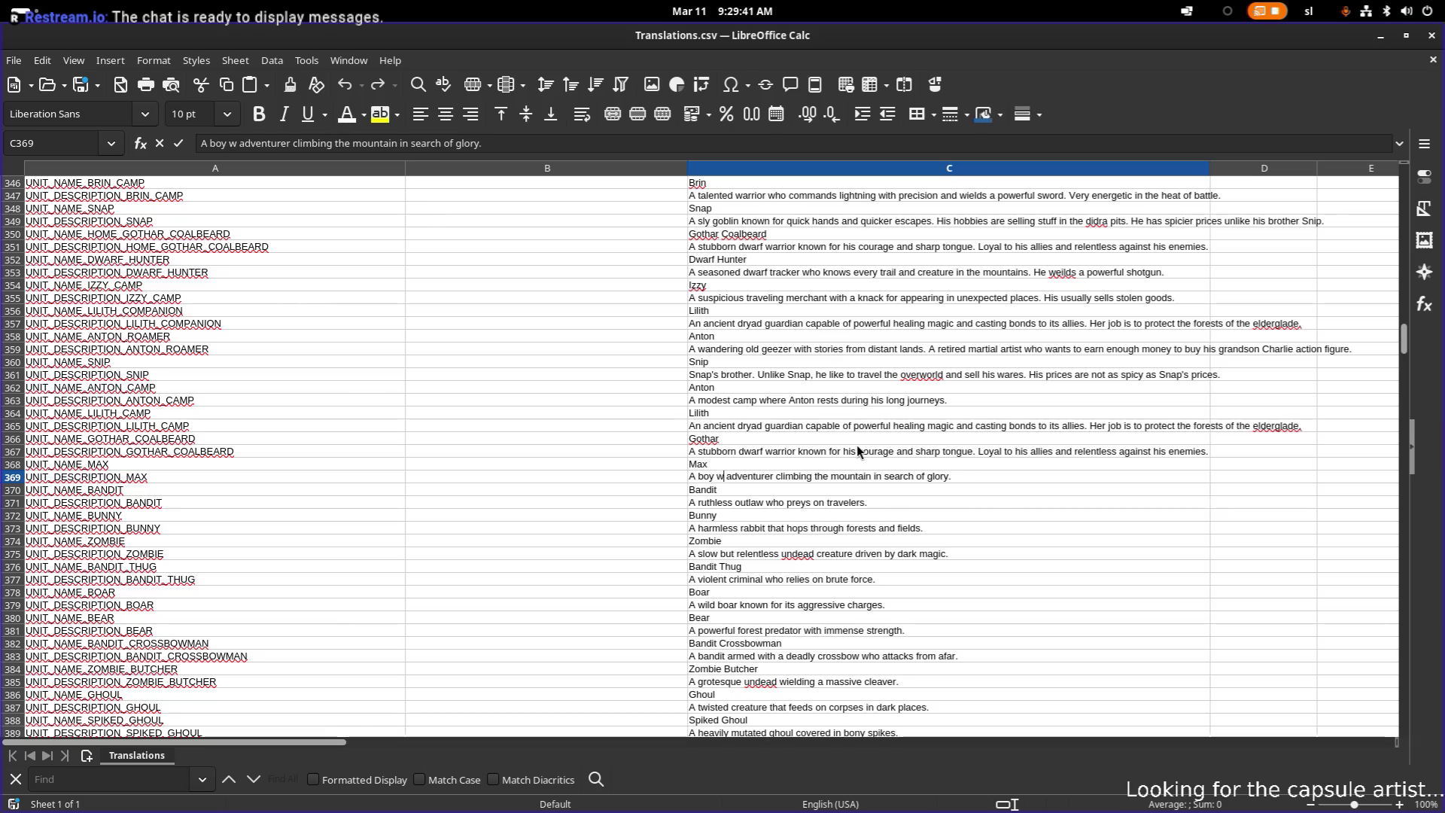
pyautogui.write('amnesia')
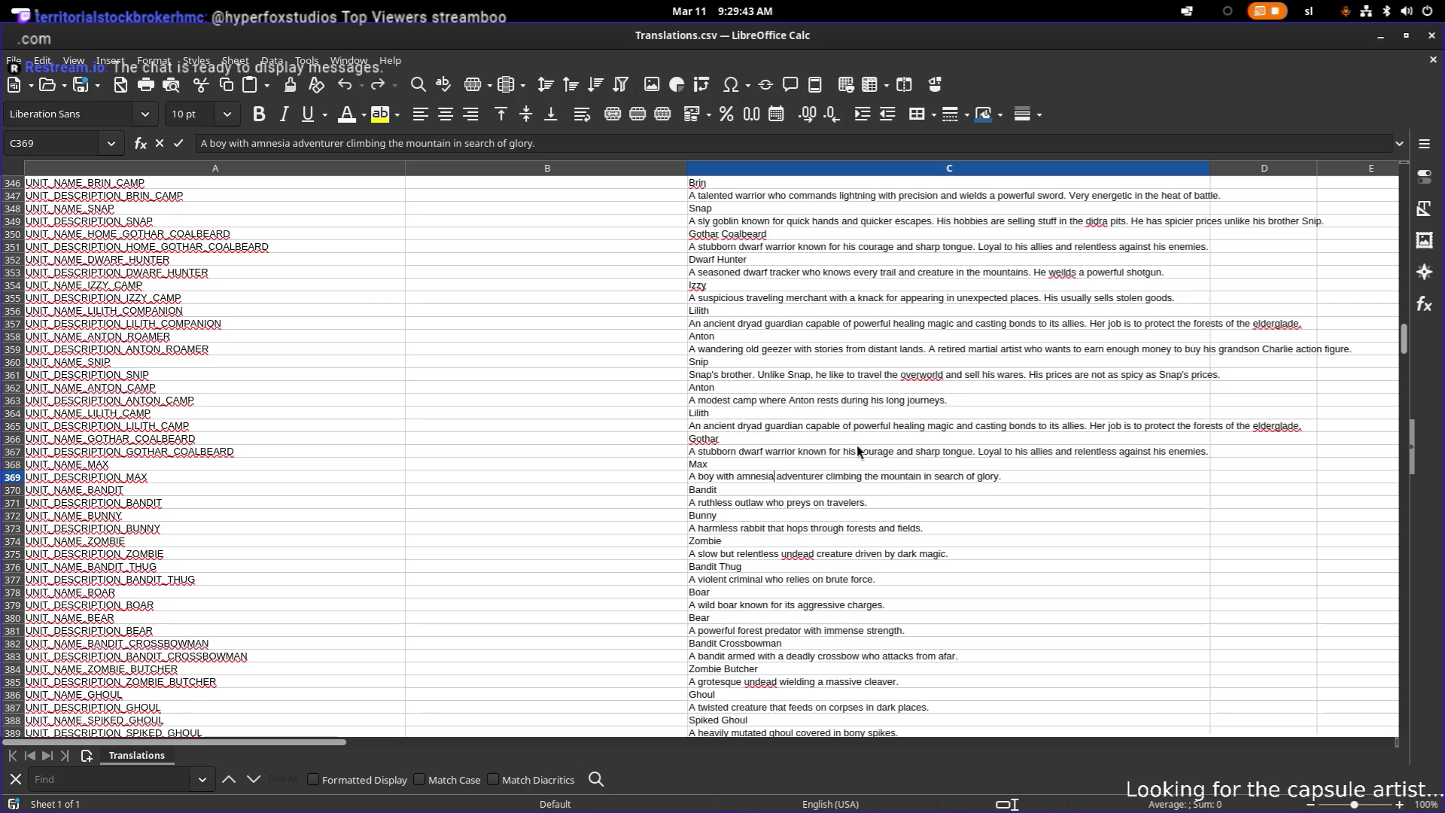
pyautogui.write('.')
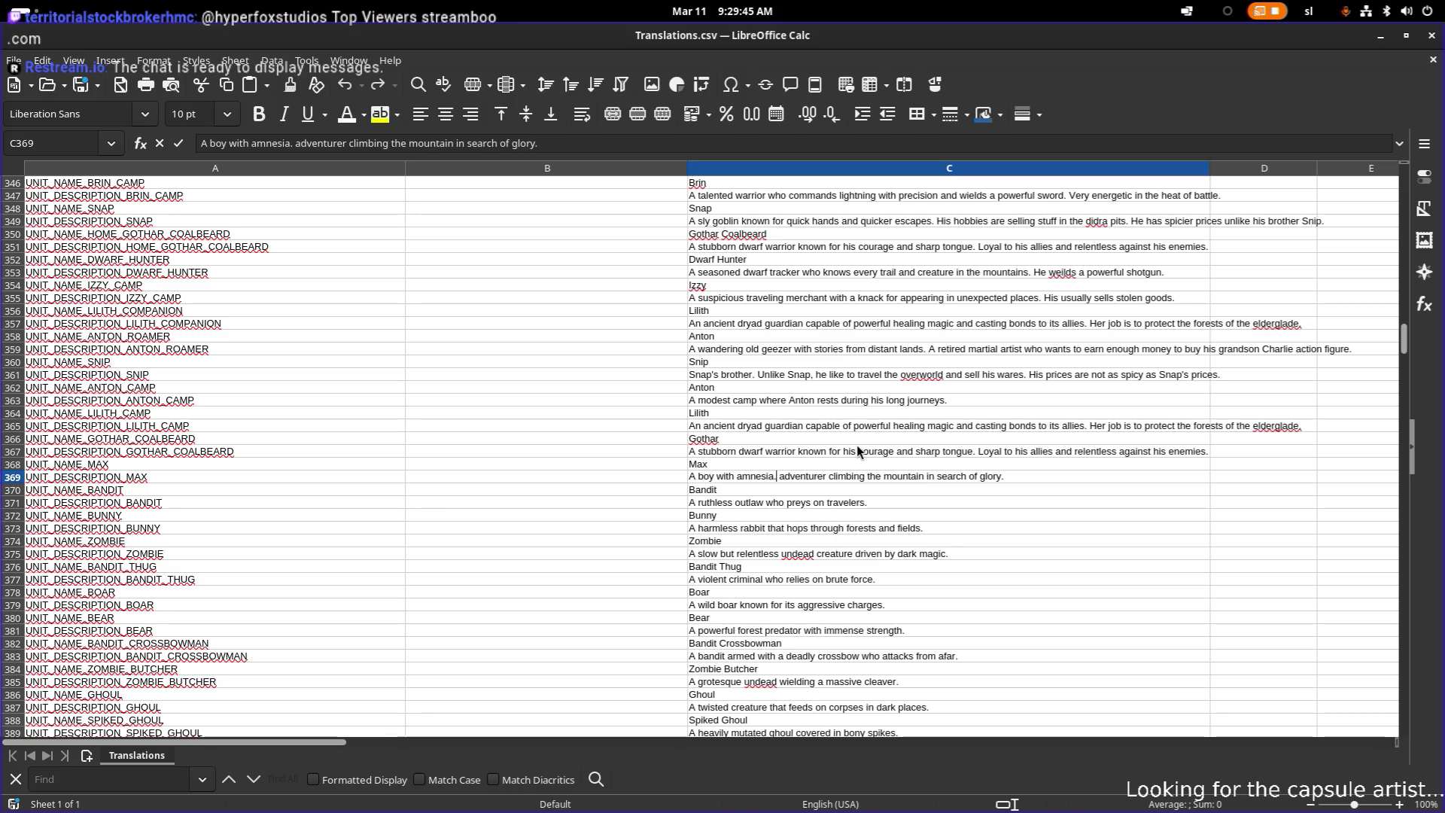
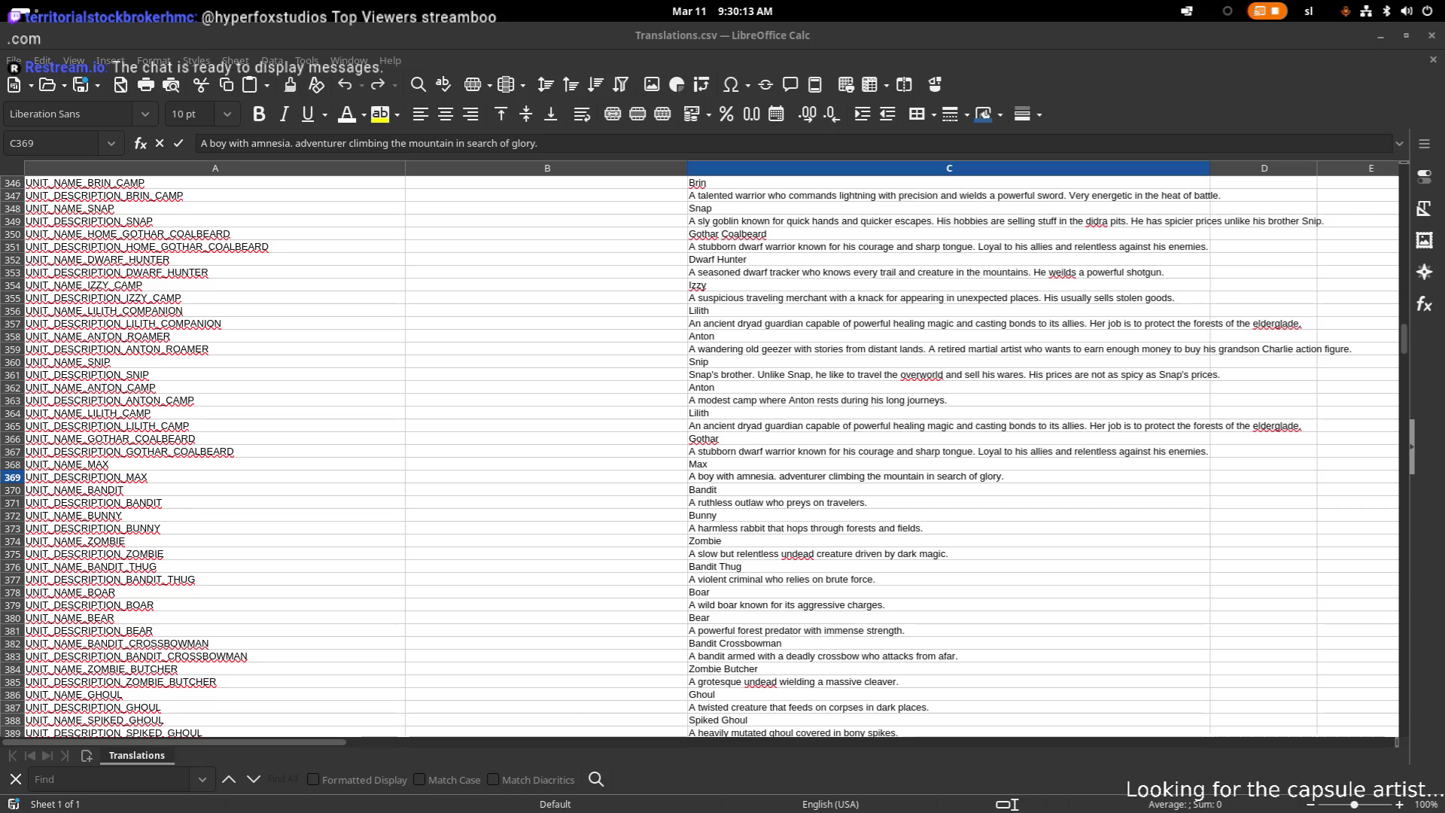
# - Look over the Lilith, Zombie and bunny entries in column C without changing them
pyautogui.click(969, 450)
pyautogui.click(1000, 414)
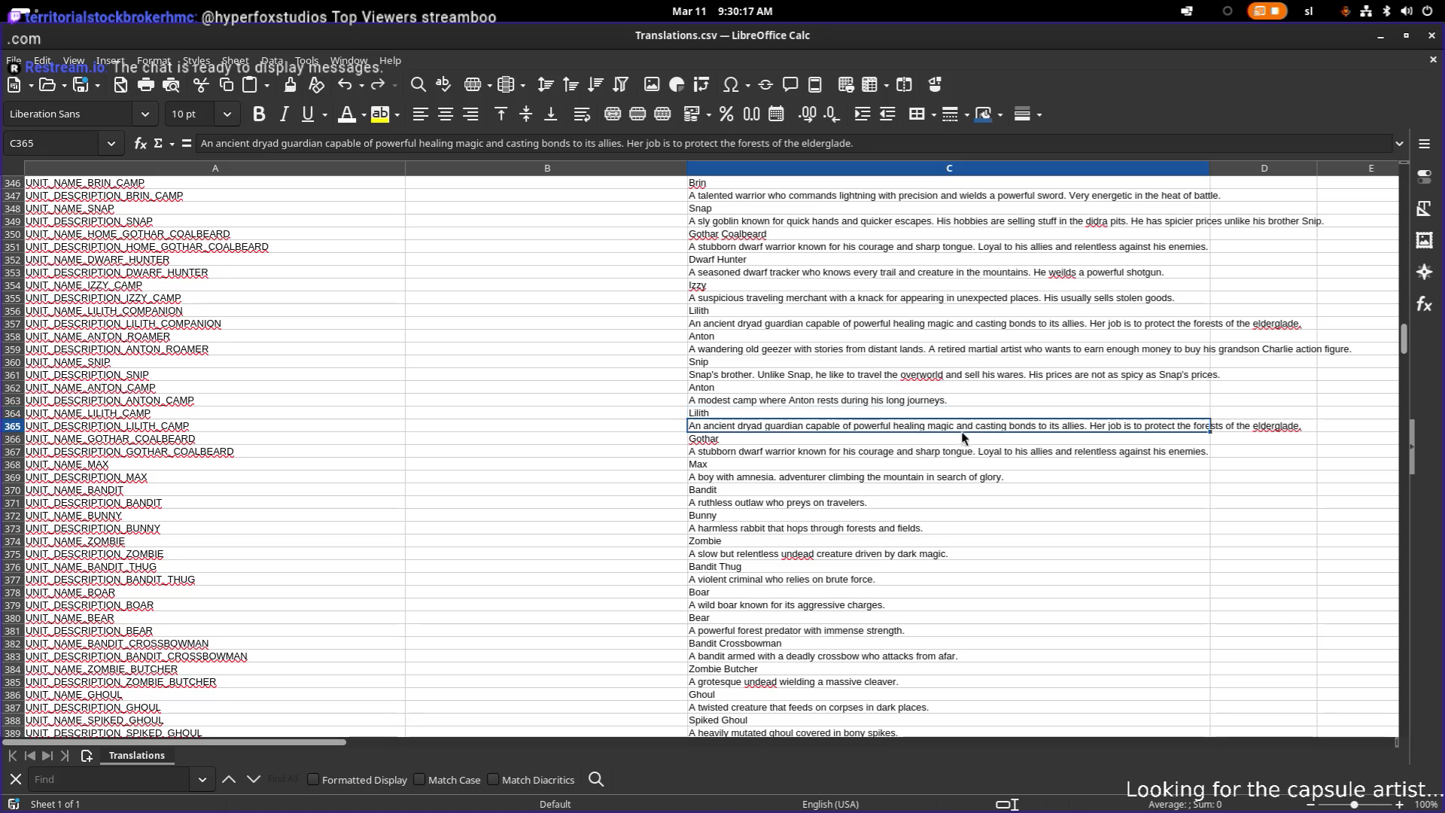
pyautogui.click(891, 491)
pyautogui.click(868, 537)
pyautogui.click(855, 531)
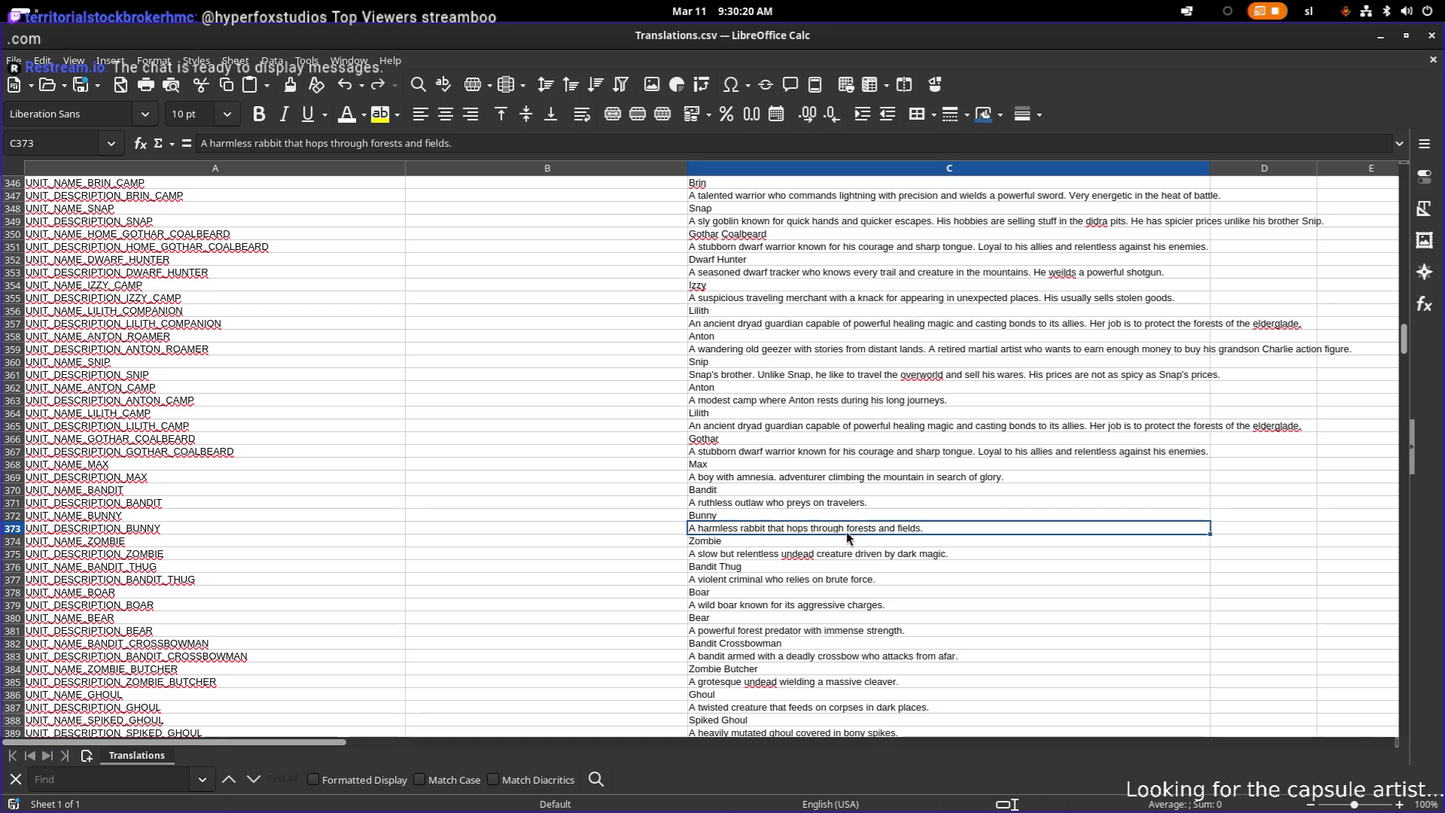
pyautogui.doubleClick(928, 528)
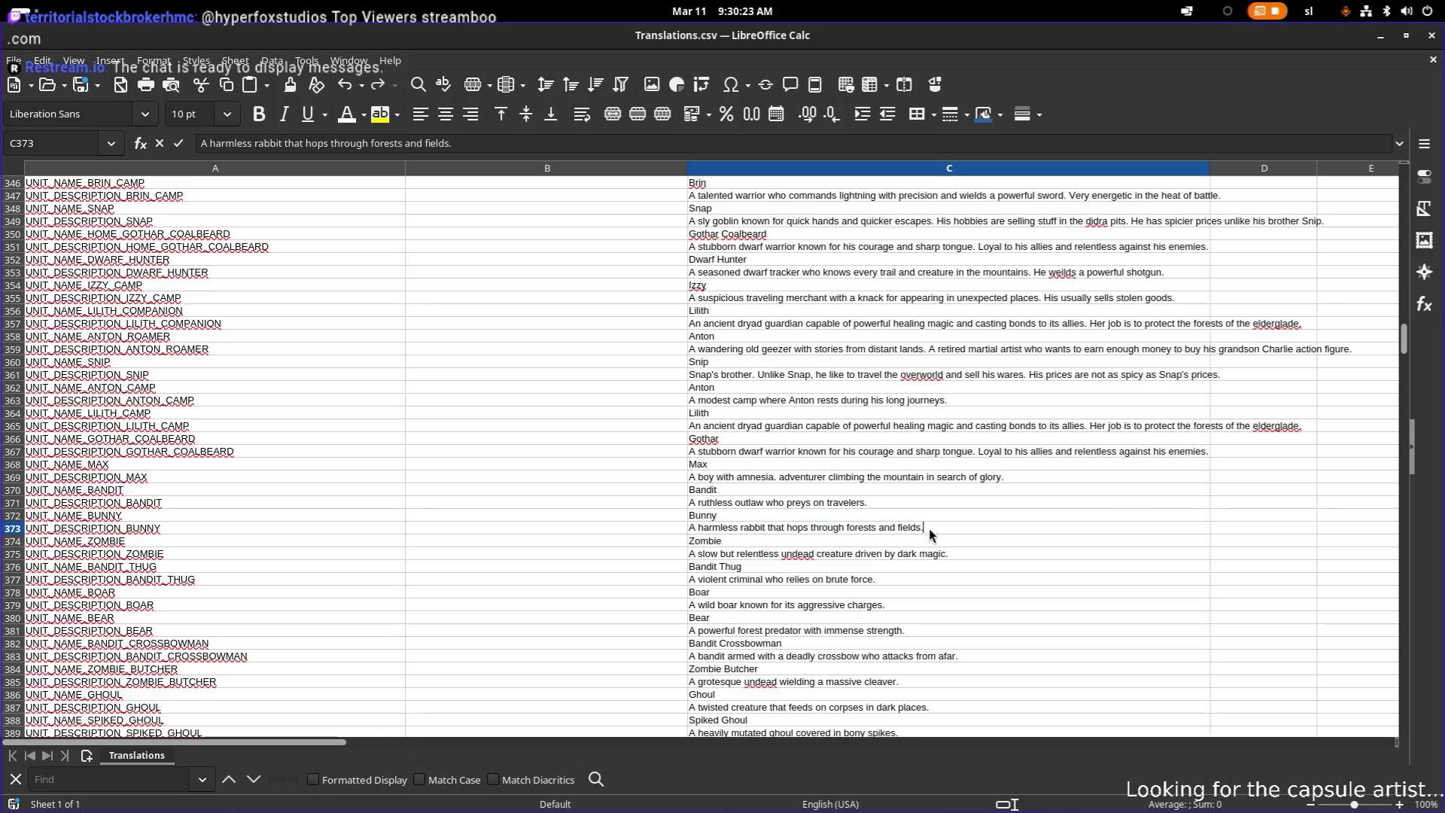
pyautogui.click(776, 556)
# - Change Max's description in C369 to 'A boy with amnesia. Destined to find his origin.'
pyautogui.click(761, 477)
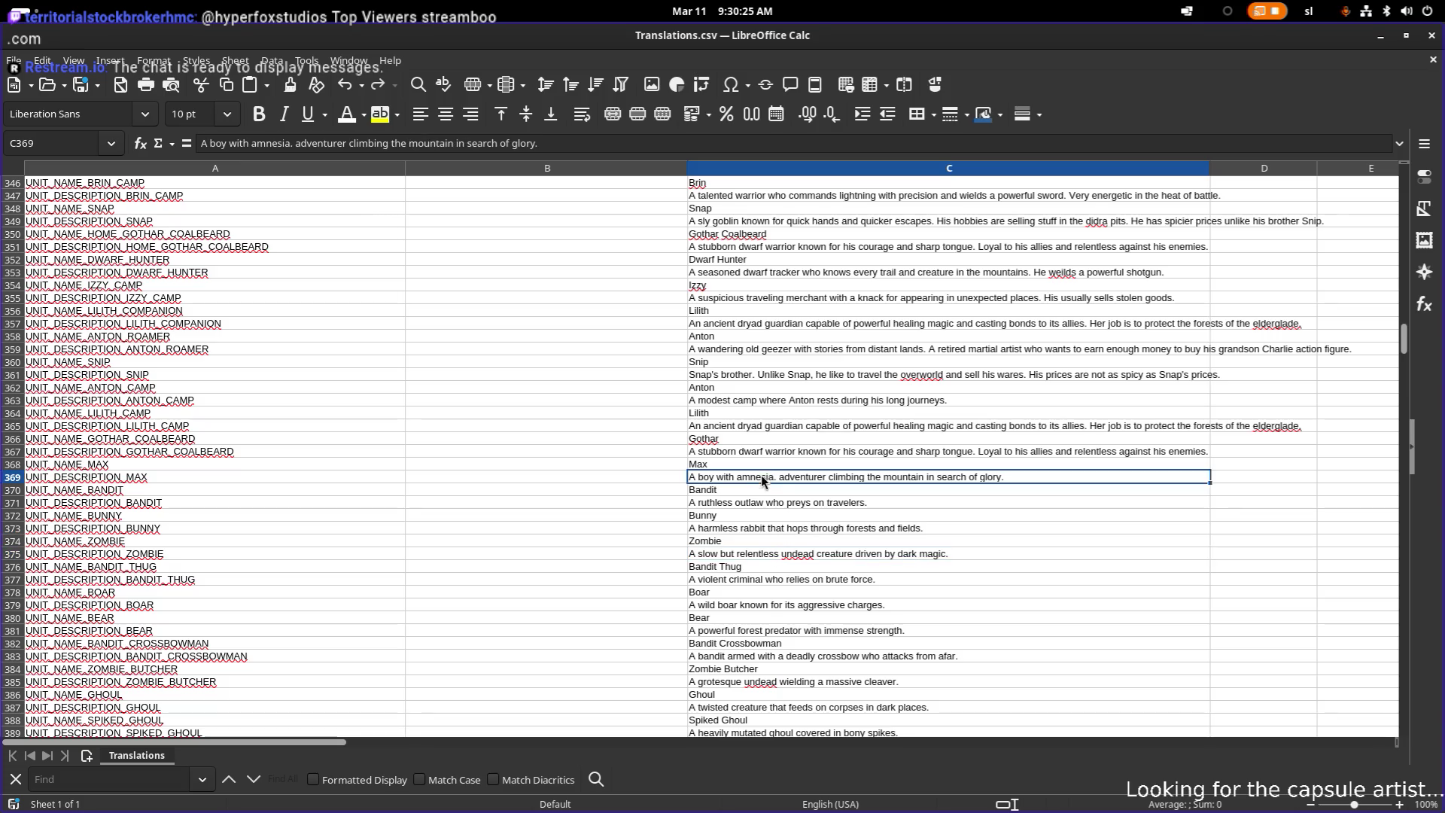
pyautogui.doubleClick(774, 478)
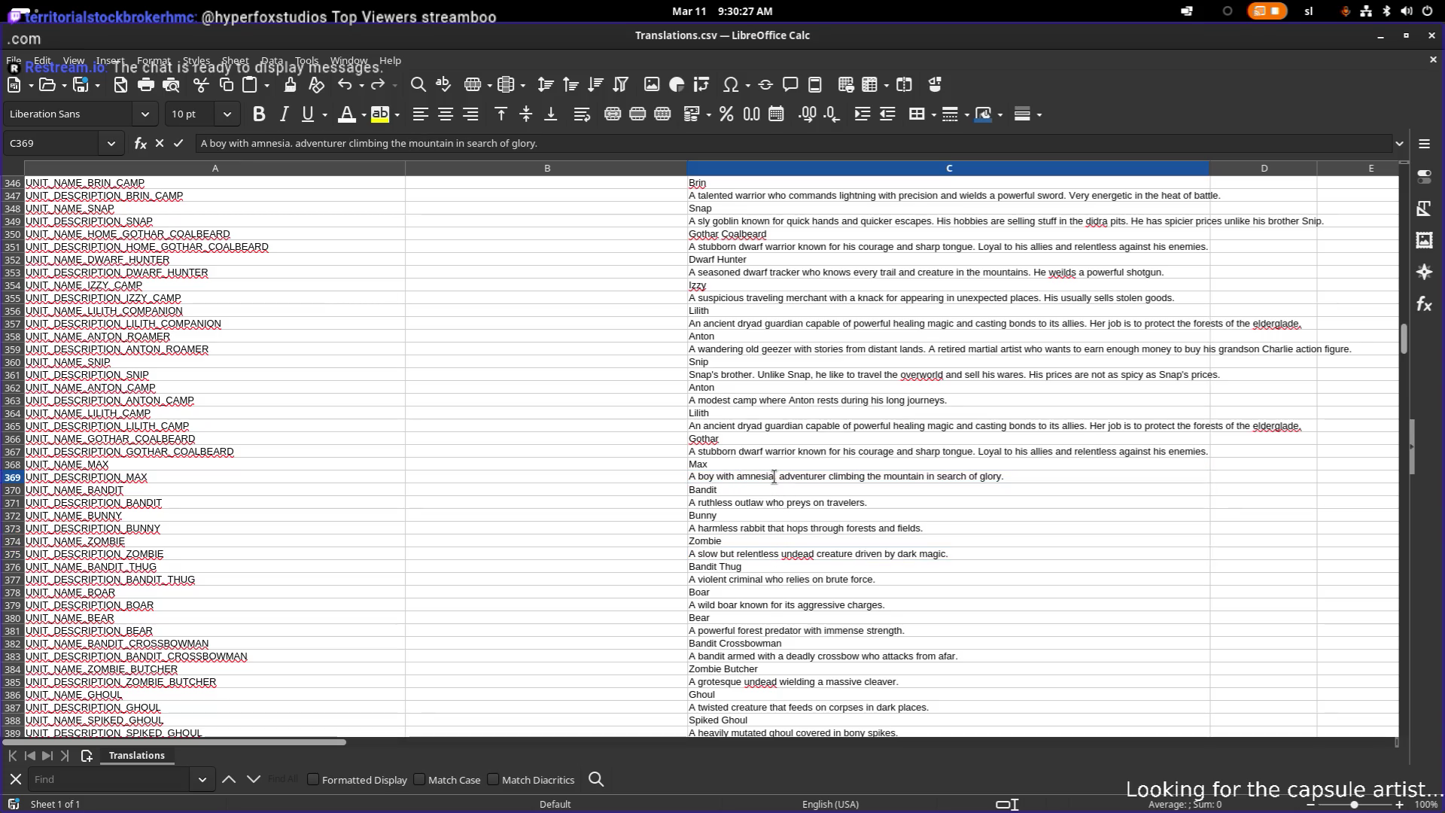
pyautogui.write('Destined ')
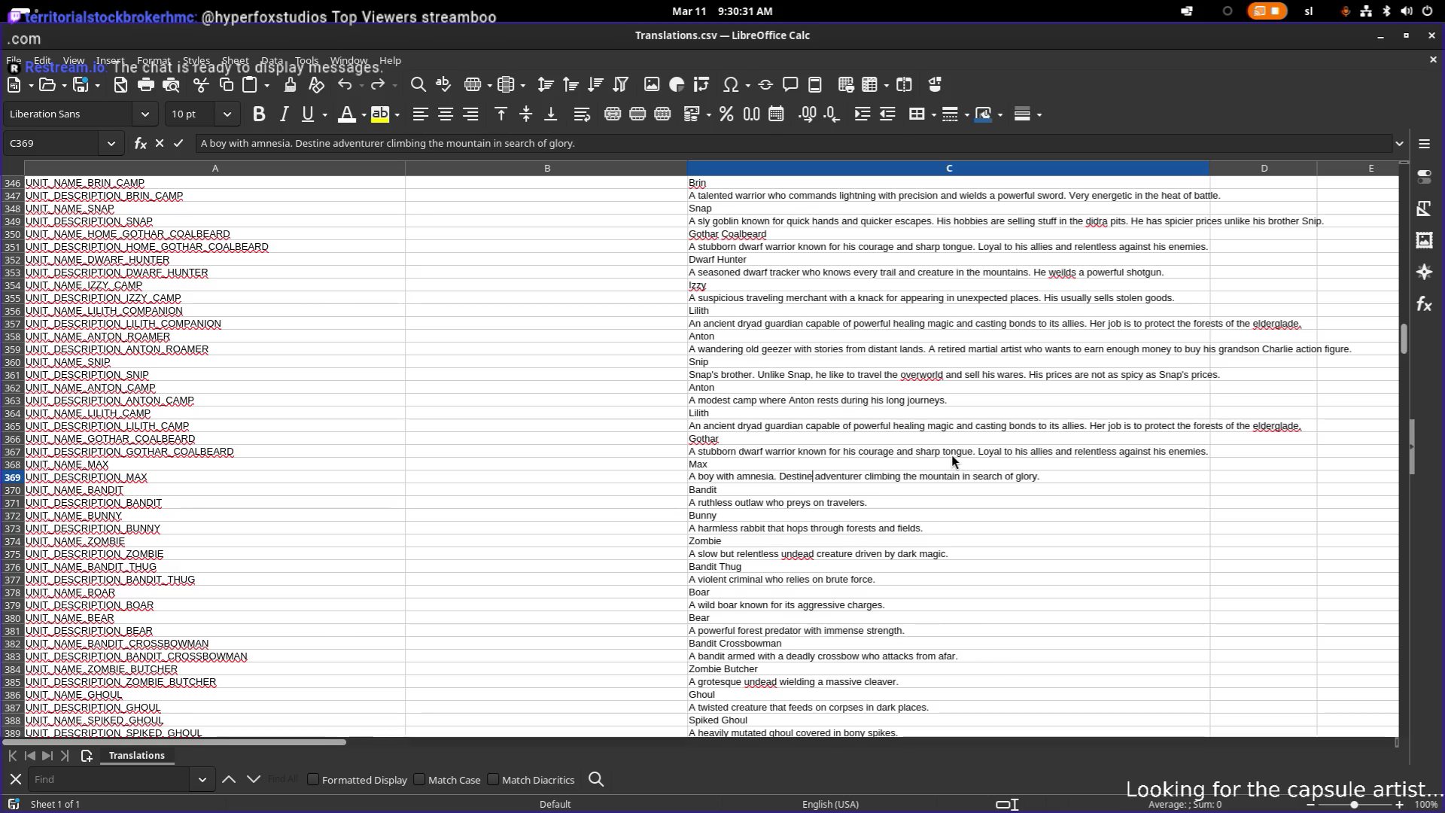
pyautogui.write('to find ')
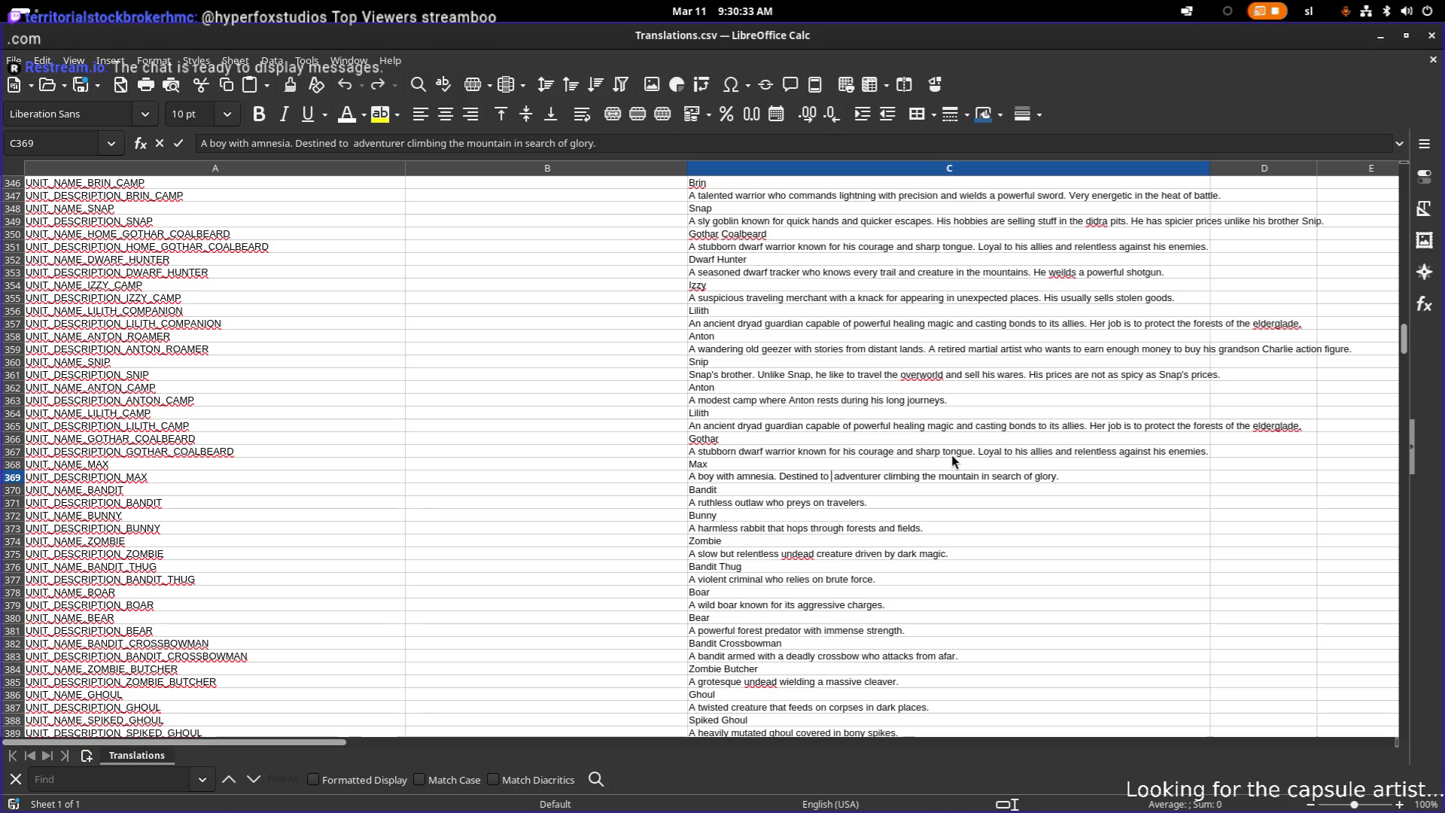
pyautogui.write('his origin')
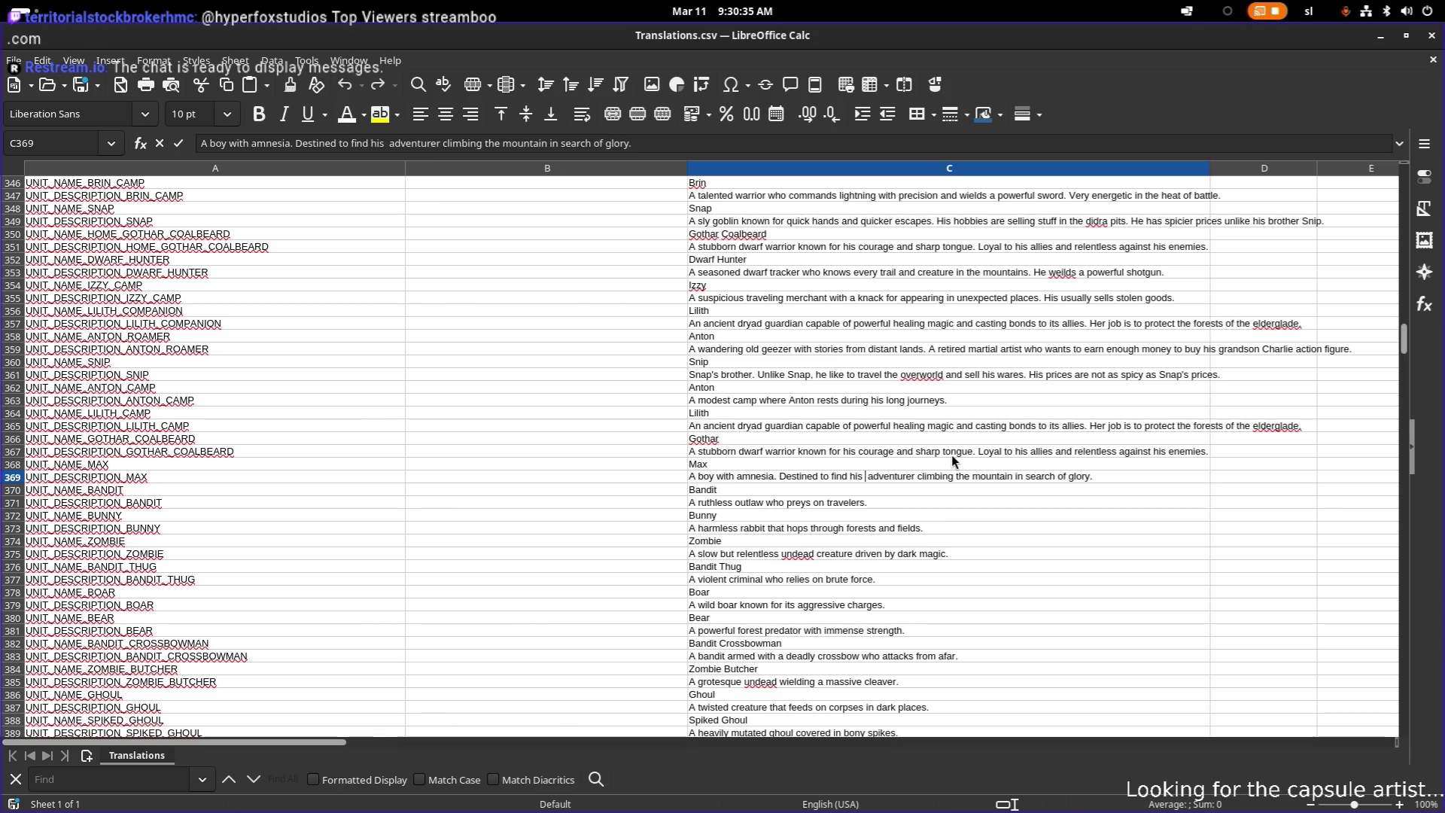
pyautogui.write('s')
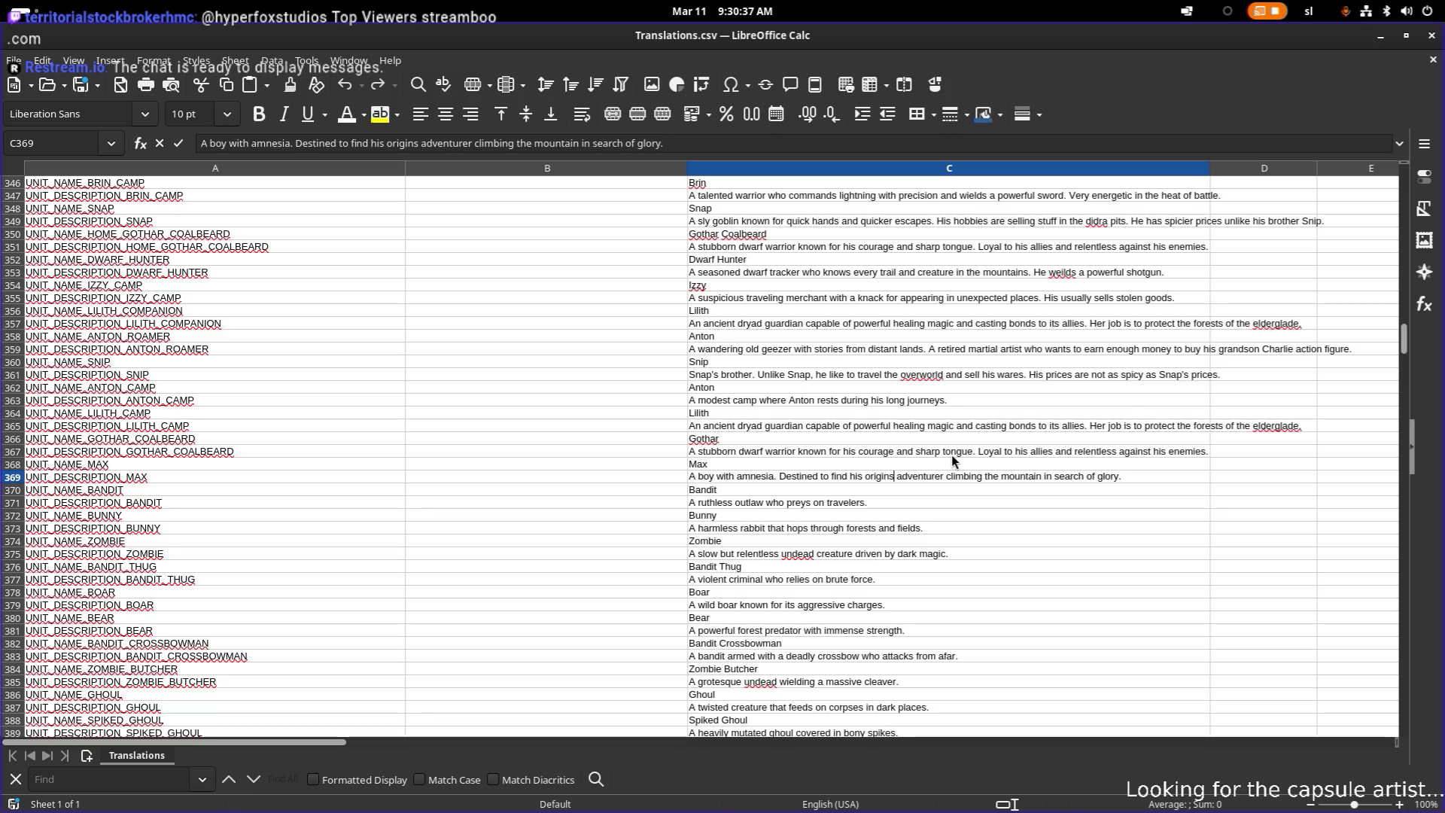
pyautogui.press('BackSpace')
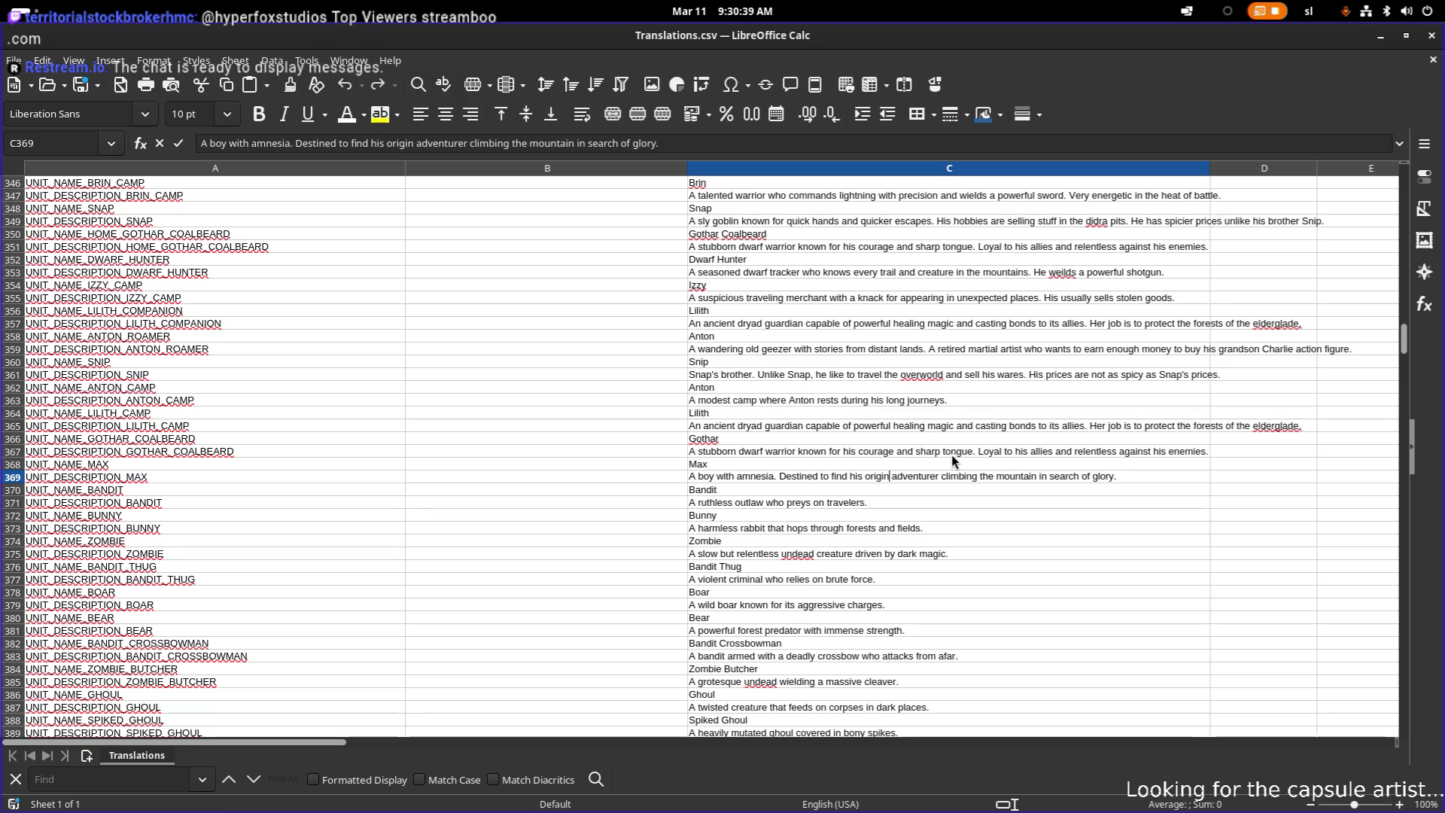
pyautogui.write('.')
pyautogui.hotkey('shift', 'End')
pyautogui.press('Delete')
pyautogui.press('Return')
pyautogui.press('Return')
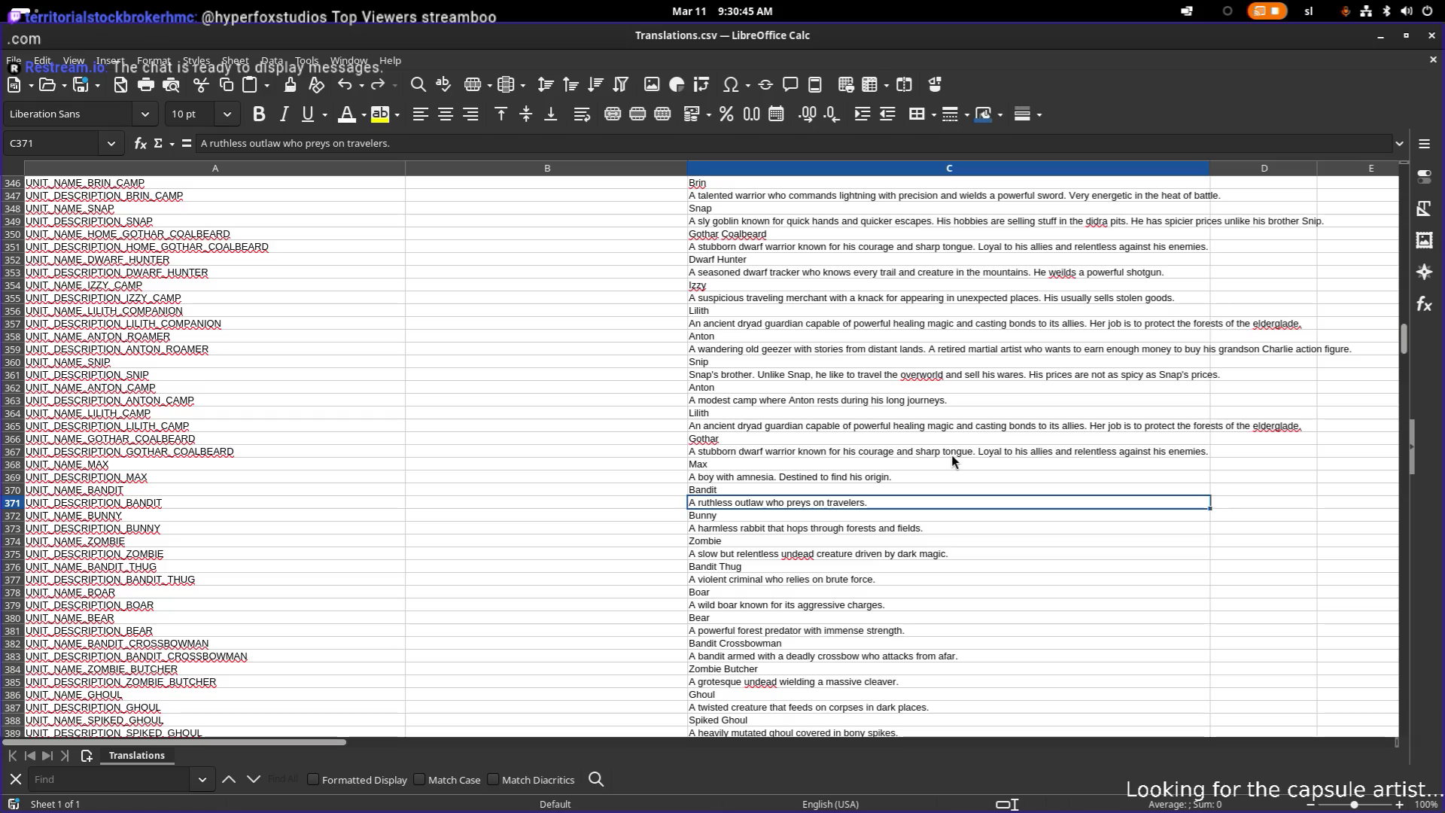
# - Append 'He uses powerful shield to blasts his foes away.' to the Bandit description in C371
pyautogui.press('F2')
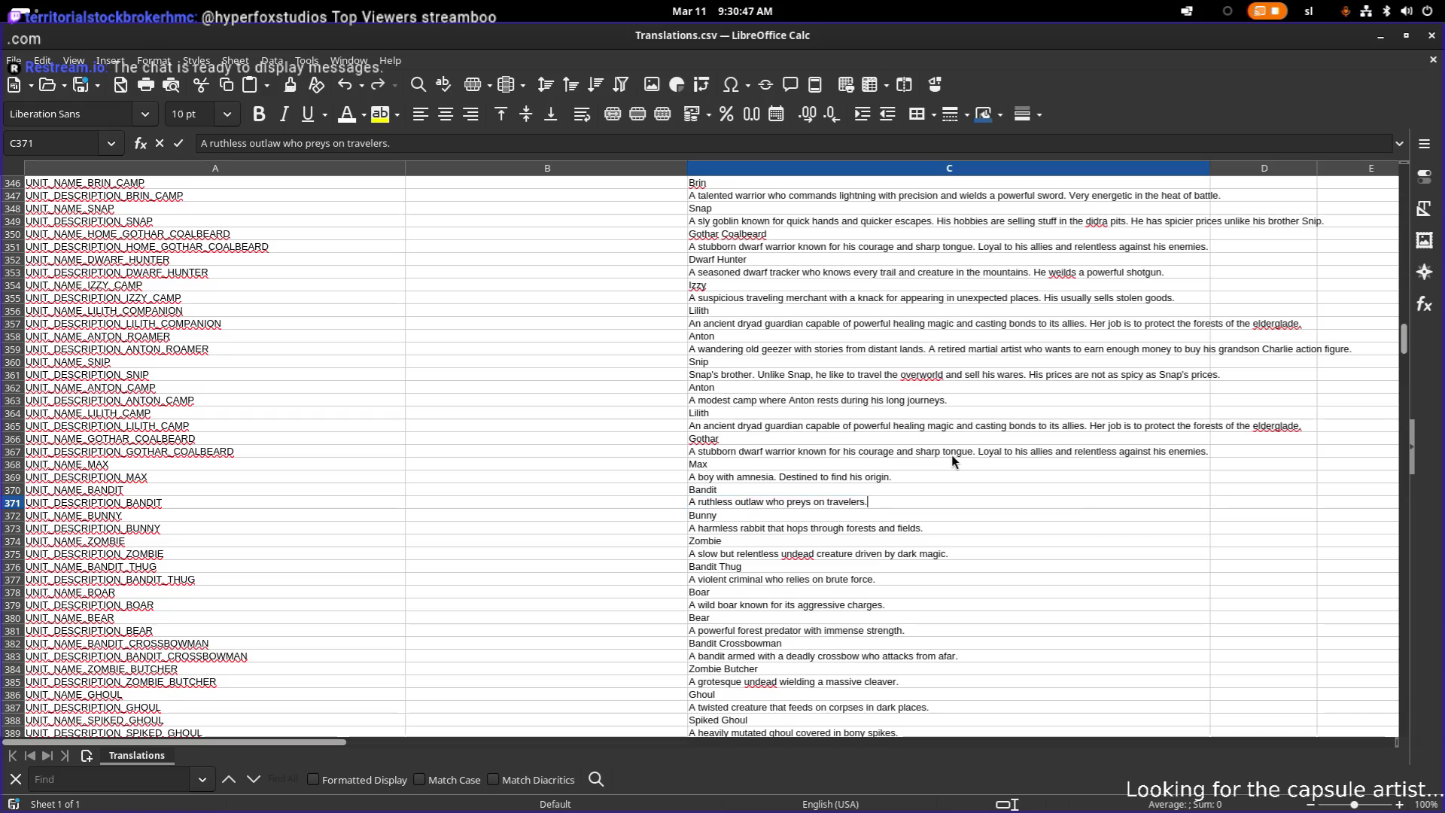
pyautogui.write(' H')
pyautogui.write('e uses powerful shield to blas')
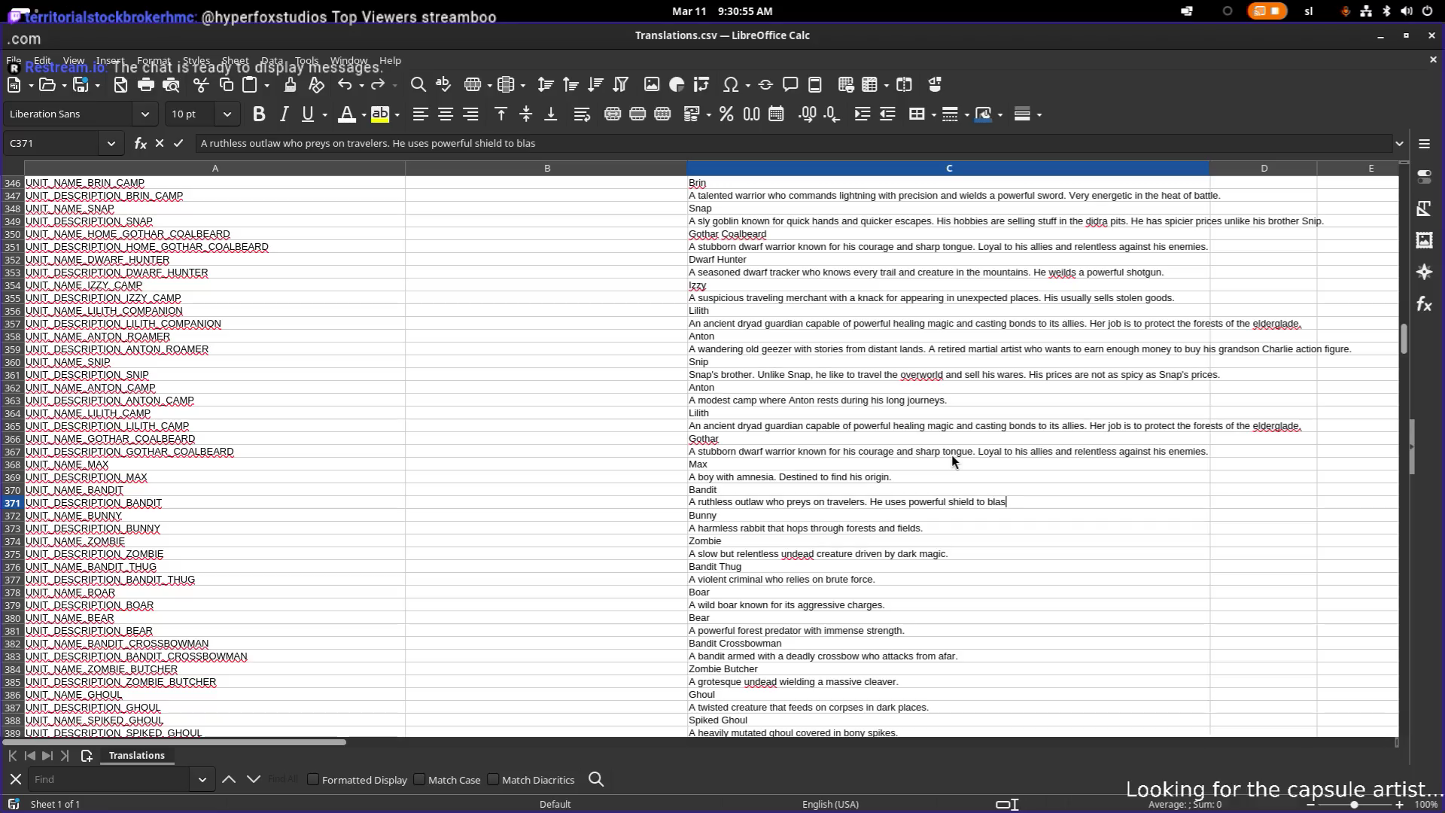
pyautogui.write('ts his foes ')
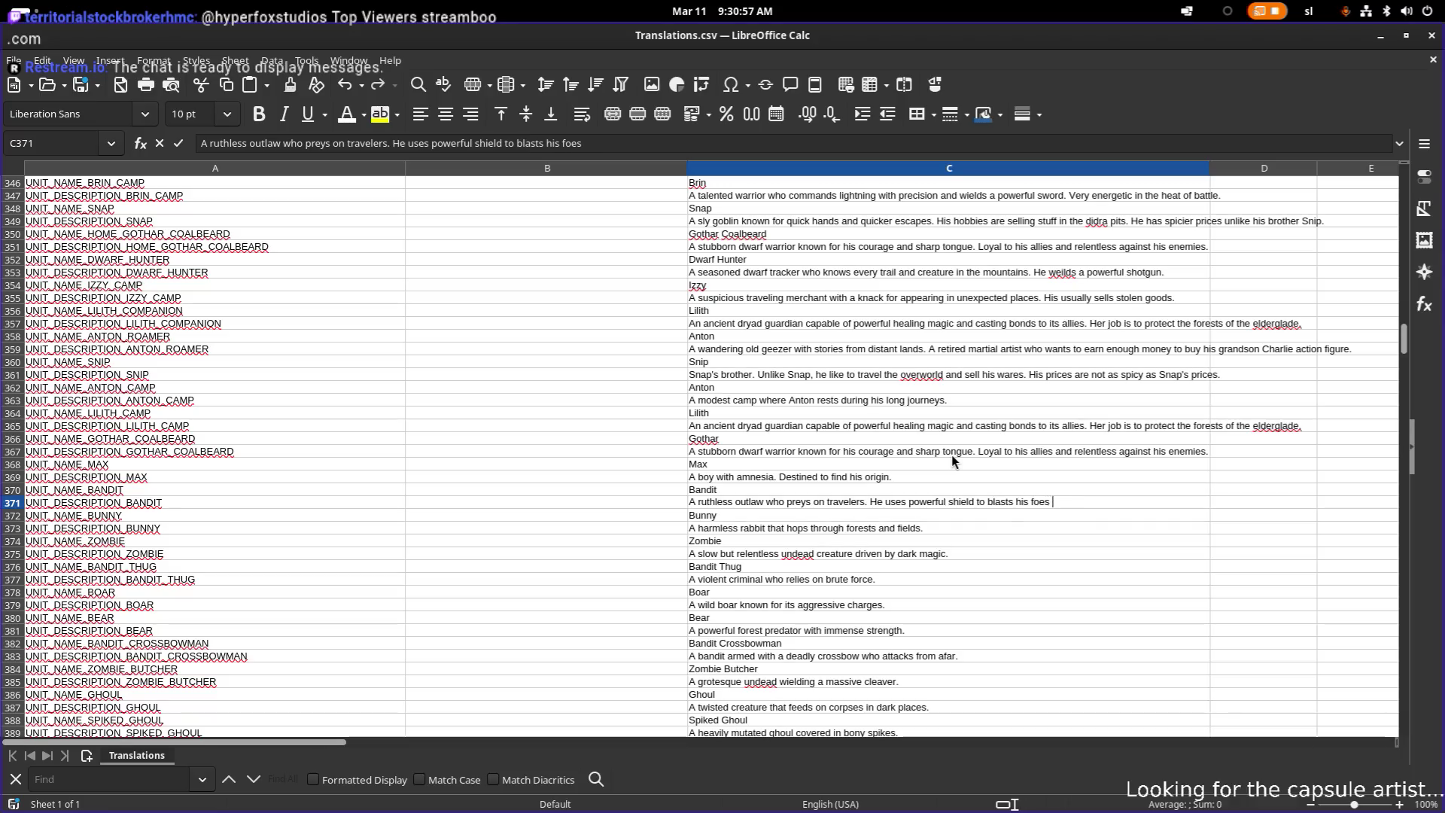
pyautogui.write('away and')
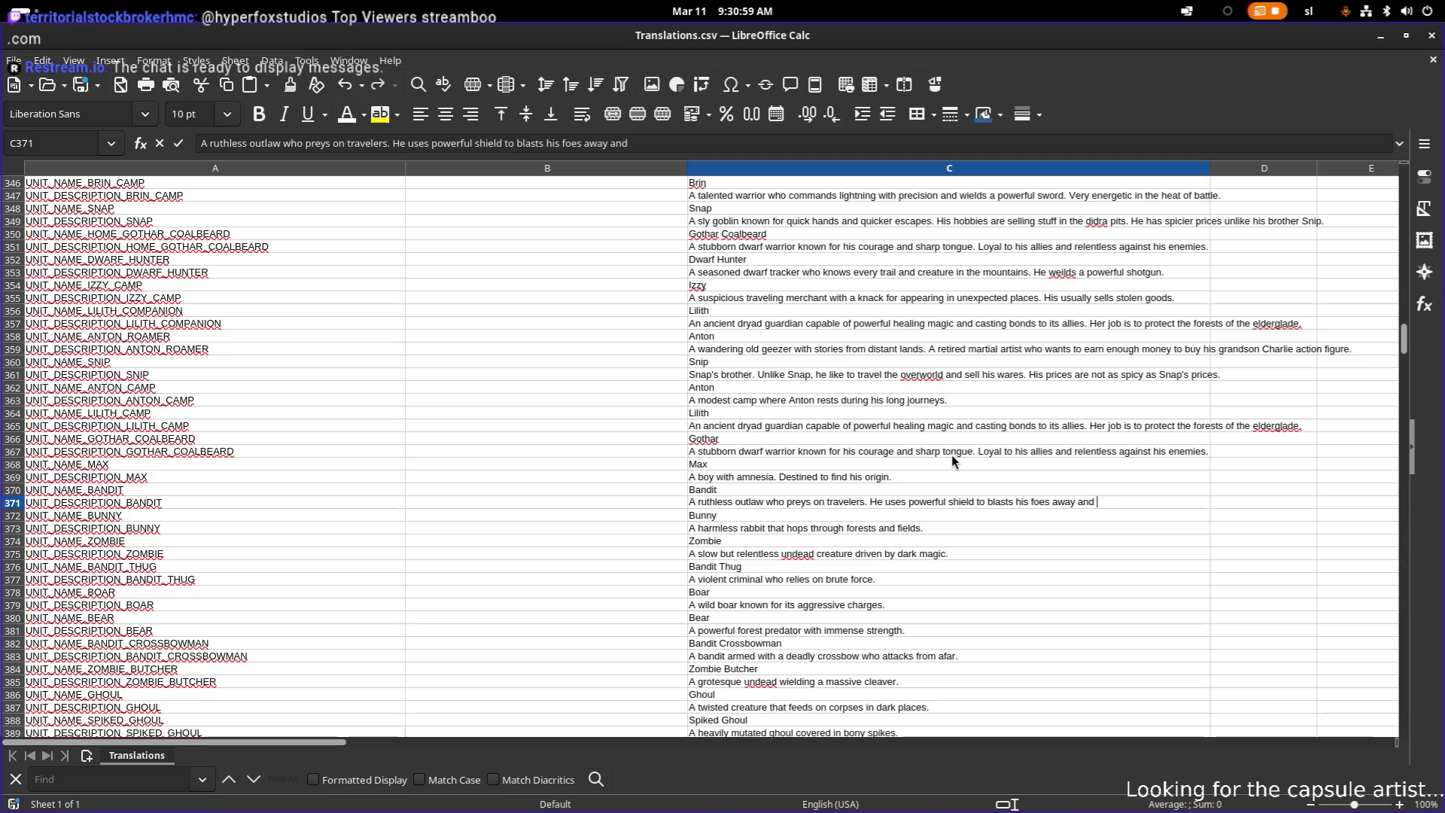
pyautogui.press('BackSpace')
pyautogui.press('BackSpace')
pyautogui.press('BackSpace')
pyautogui.write('.')
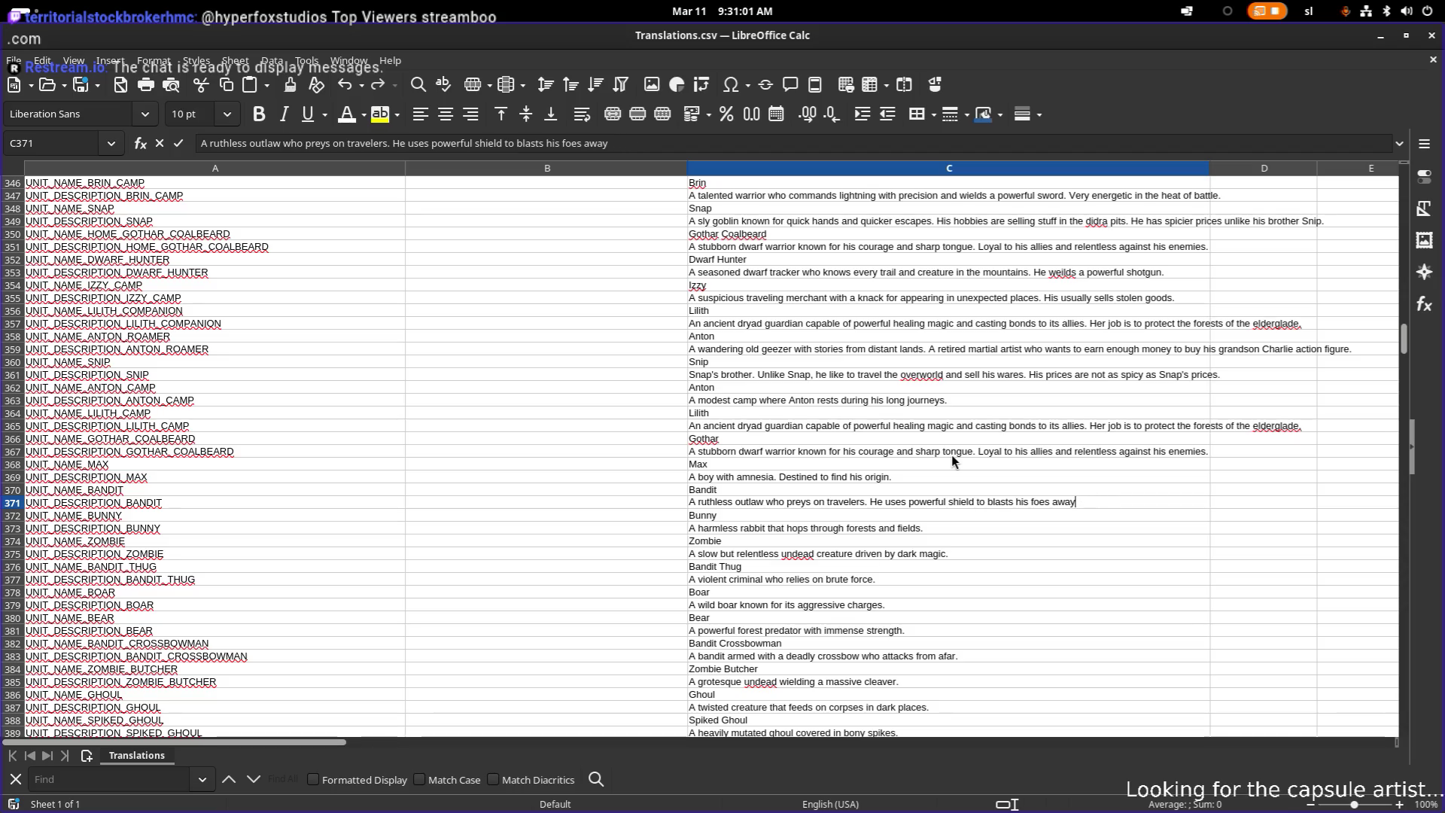
pyautogui.press('Return')
# - Check the bunny and zombie descriptions unchanged, stop on Bandit Thug, and switch to Godot
pyautogui.press('Down')
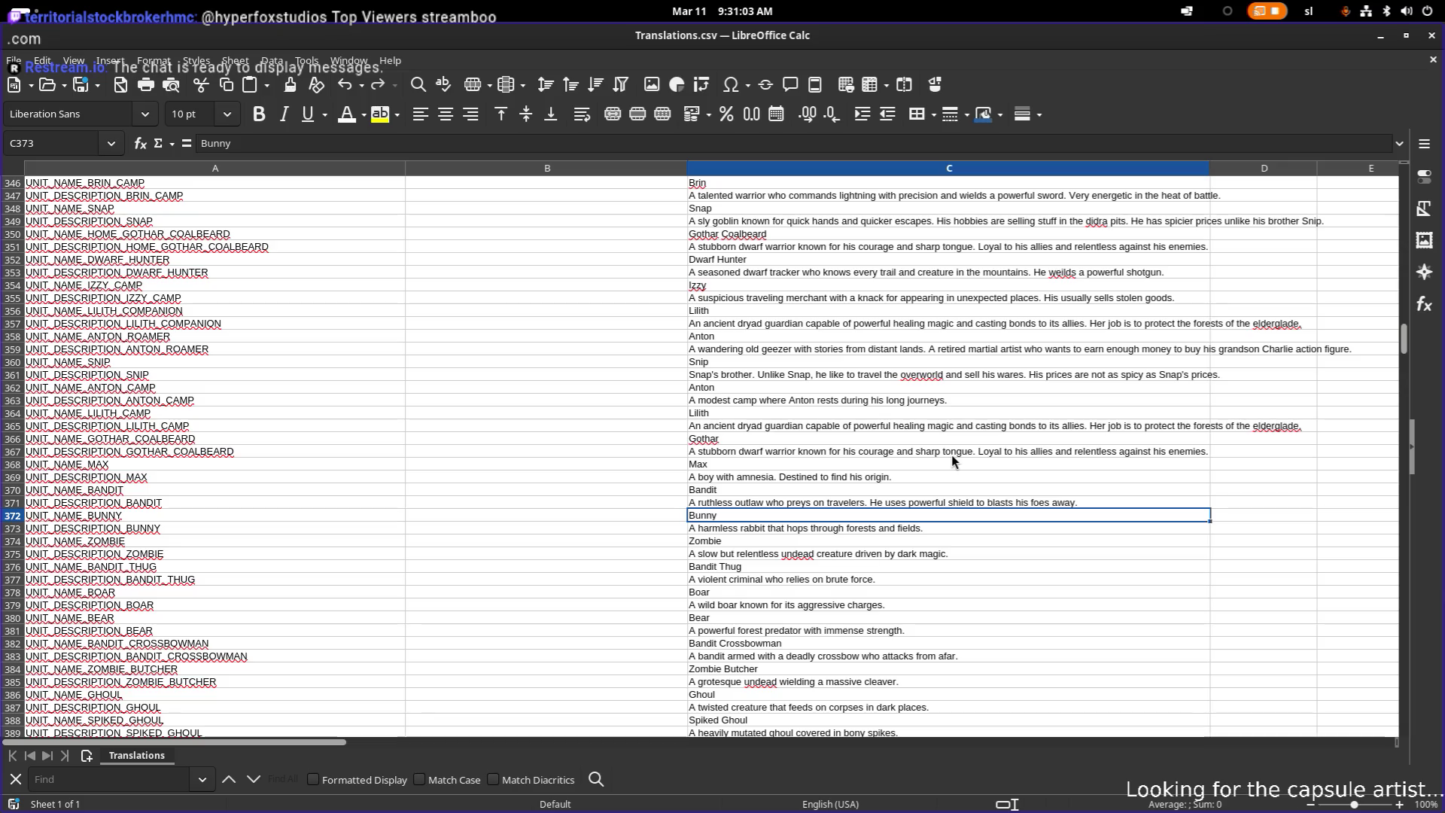
pyautogui.press('F2')
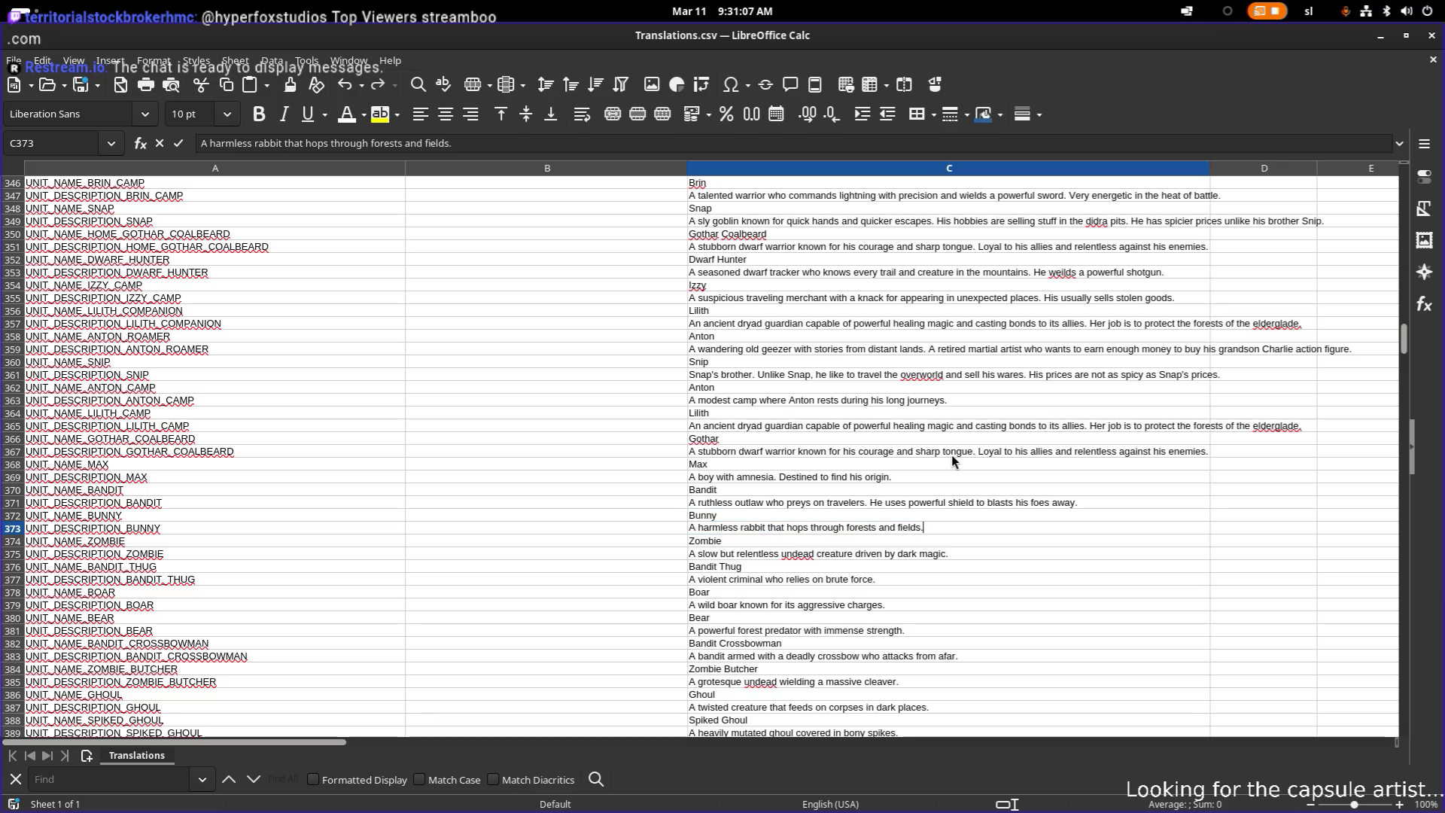
pyautogui.press('Return')
pyautogui.press('Down')
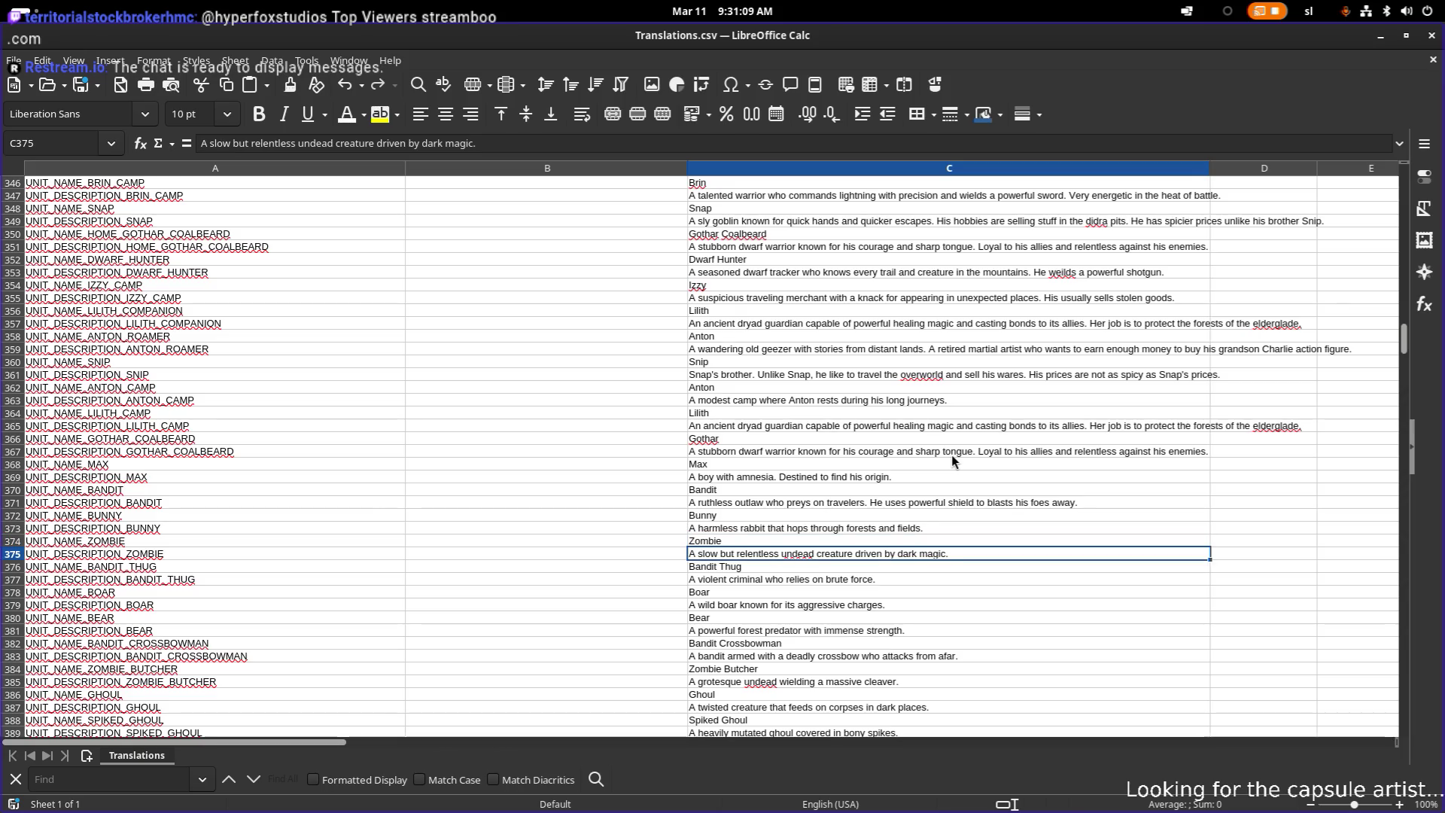
pyautogui.press('F2')
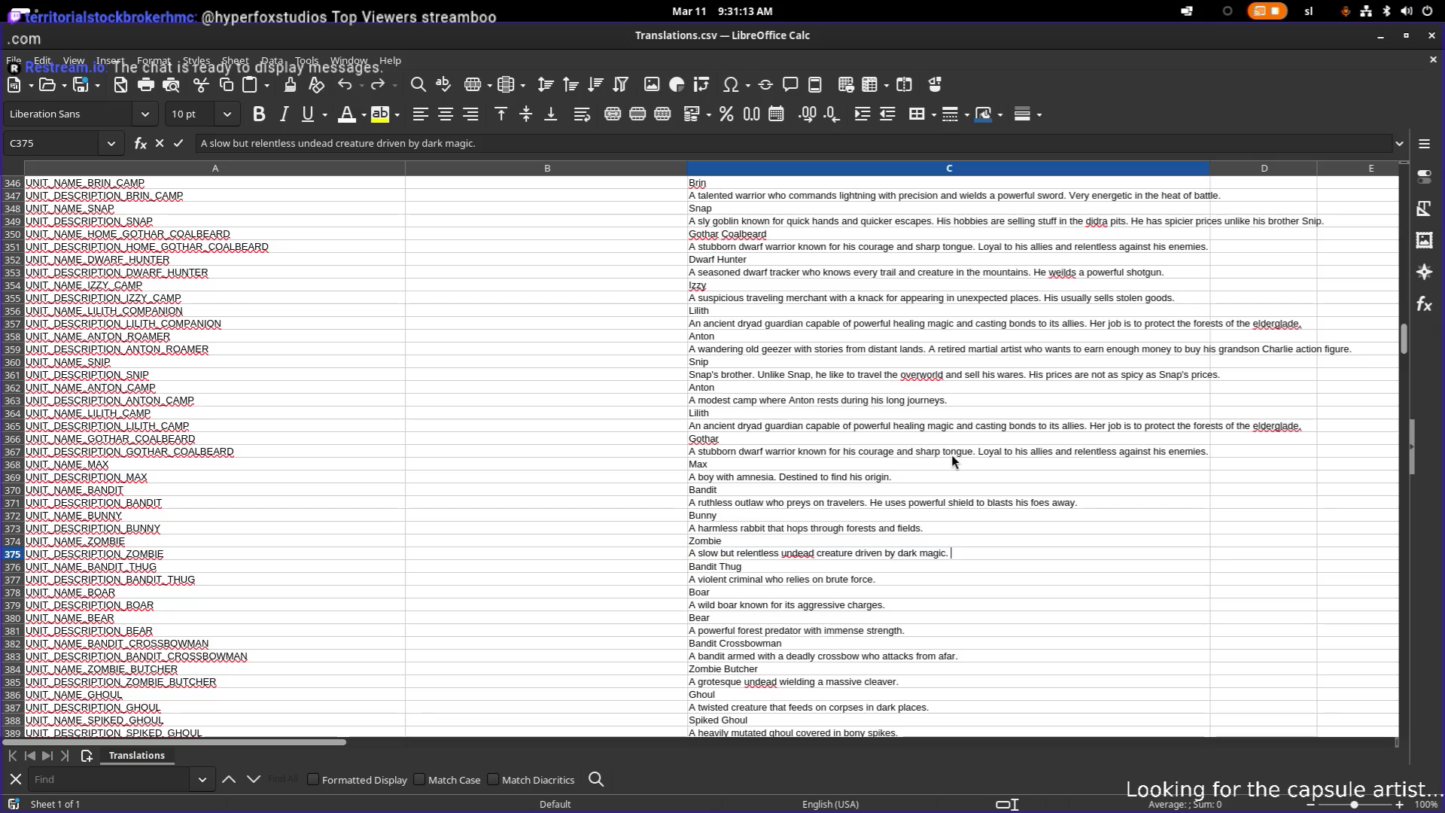
pyautogui.press('Return')
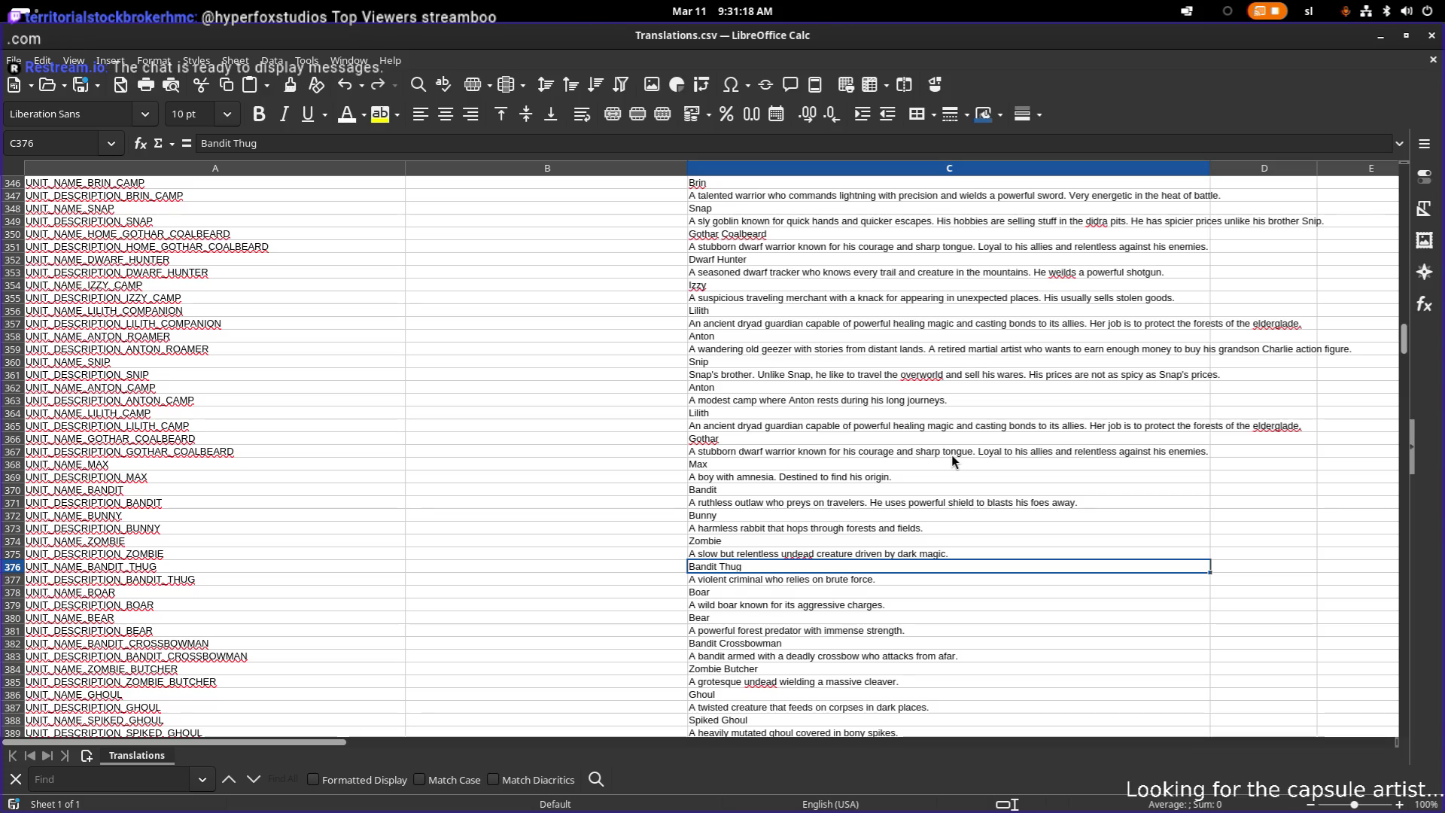
pyautogui.press('Down')
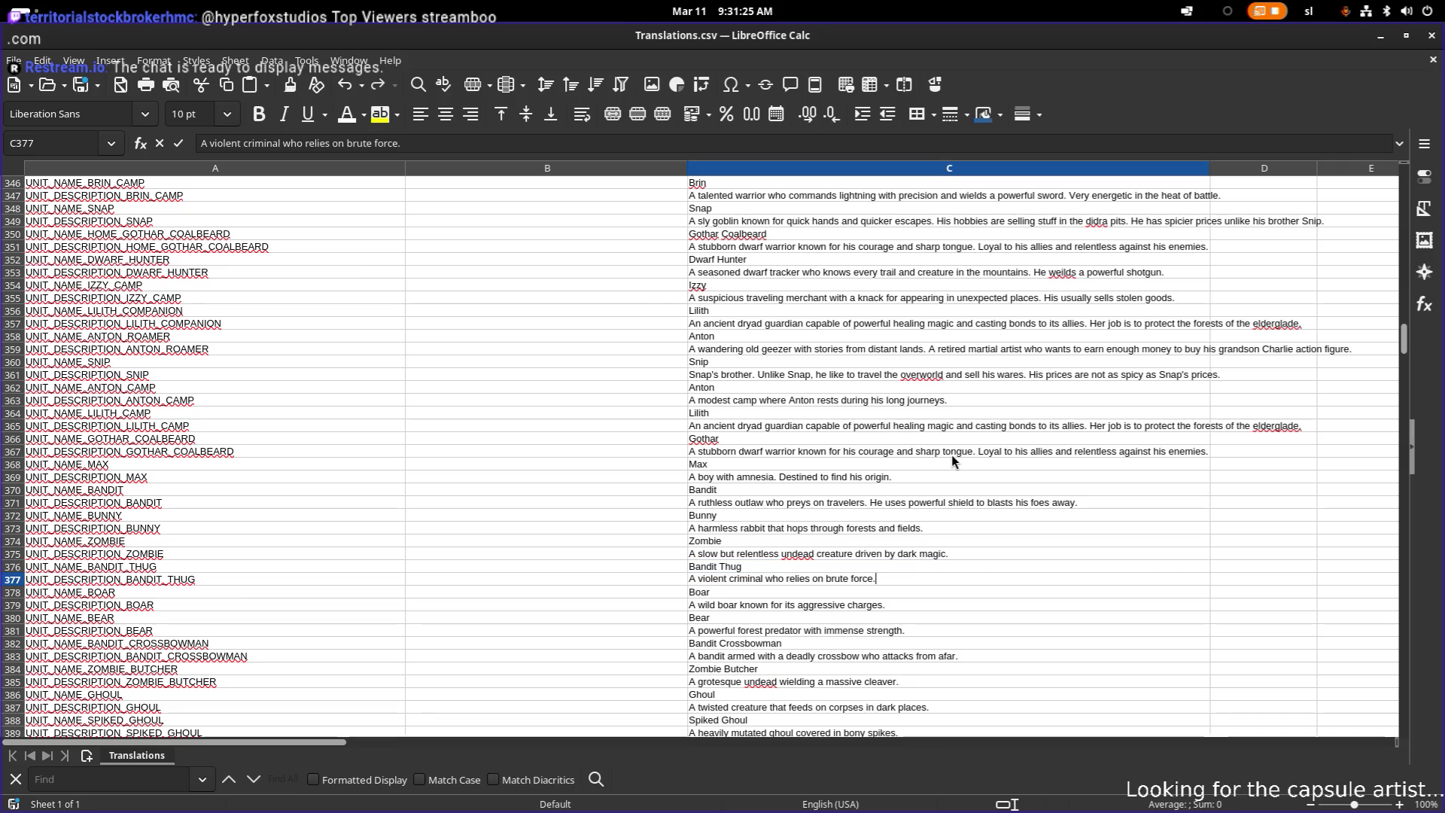
pyautogui.hotkey('alt', 'Tab')
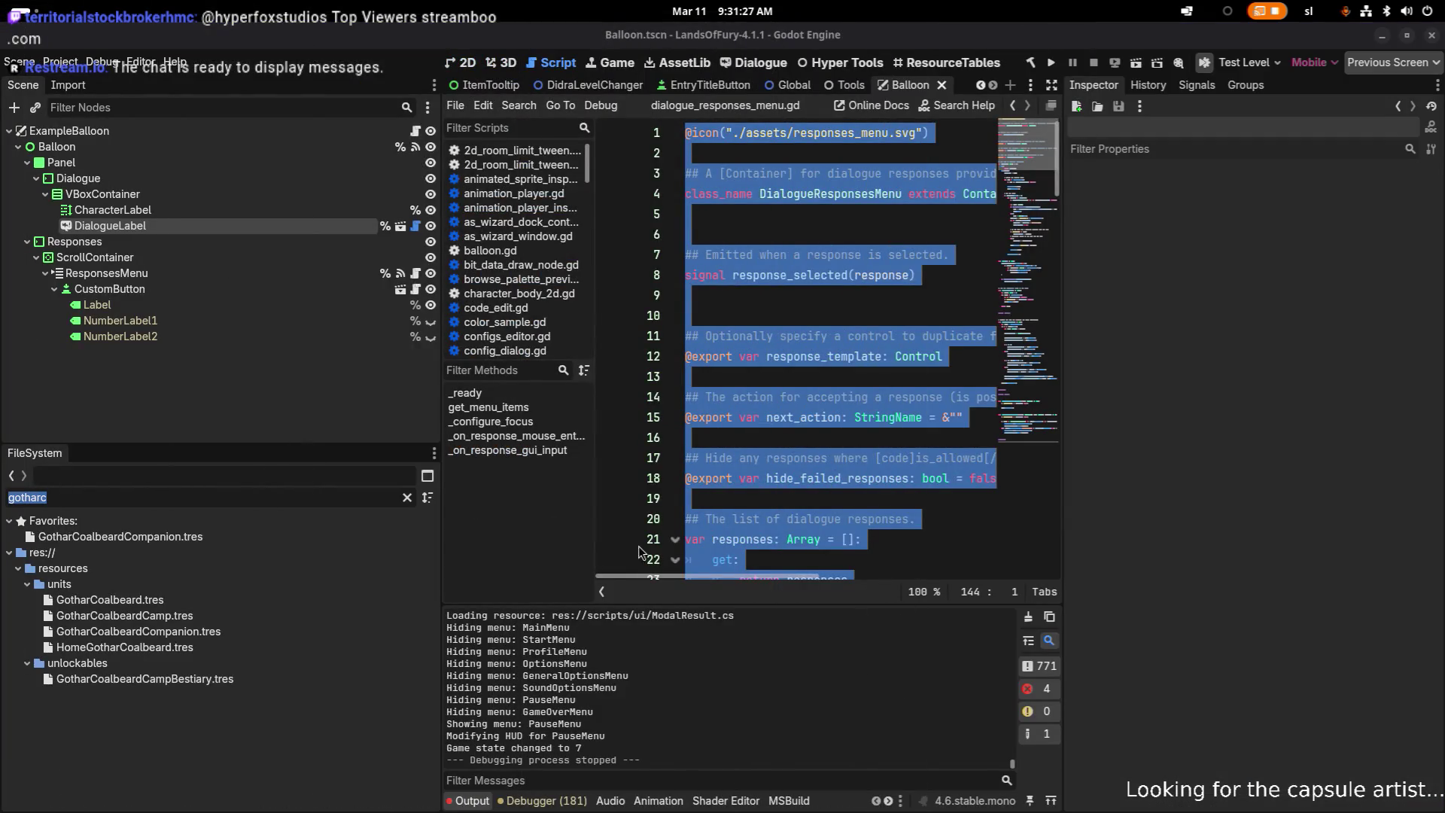
# - Filter Godot's FileSystem by 'thug' to list the Bandit Thug files, then return to Calc
pyautogui.write('thug')
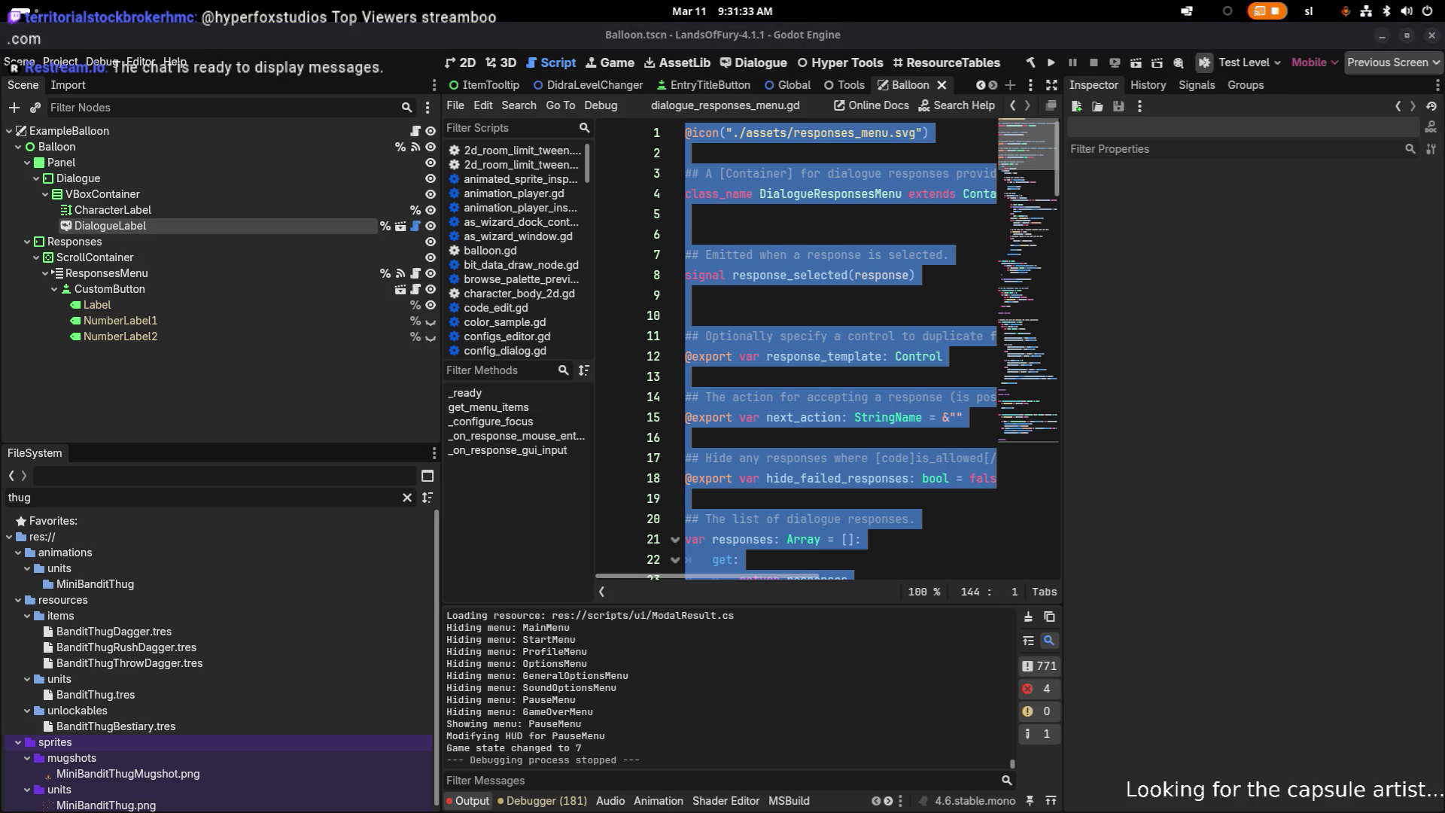
pyautogui.hotkey('alt', 'Tab')
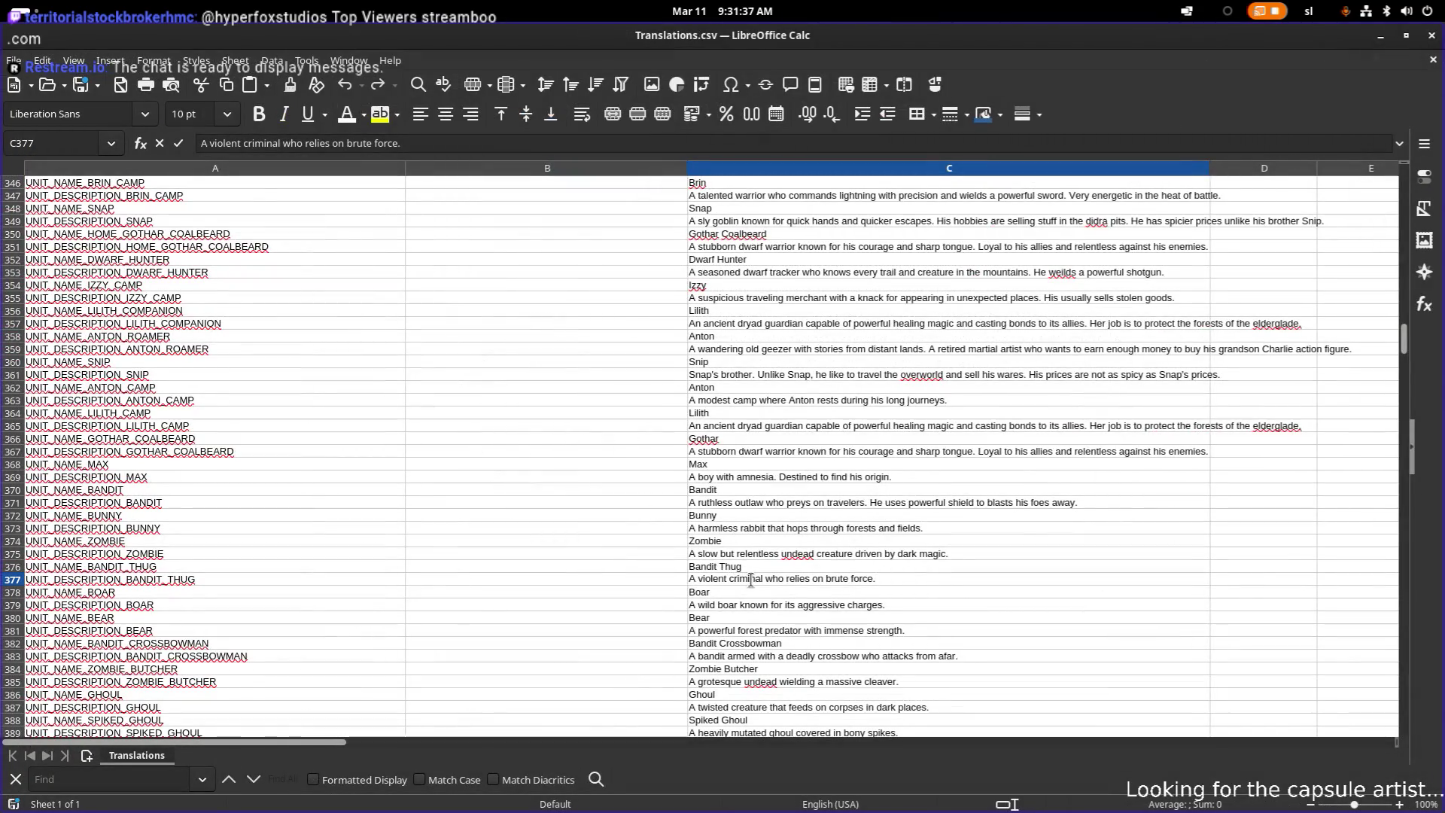
# - Insert assassin-like wording before 'criminal' in the Bandit Thug description
pyautogui.press('Left')
pyautogui.press('Left')
pyautogui.hotkey('ctrl', 'Left')
pyautogui.write('assas')
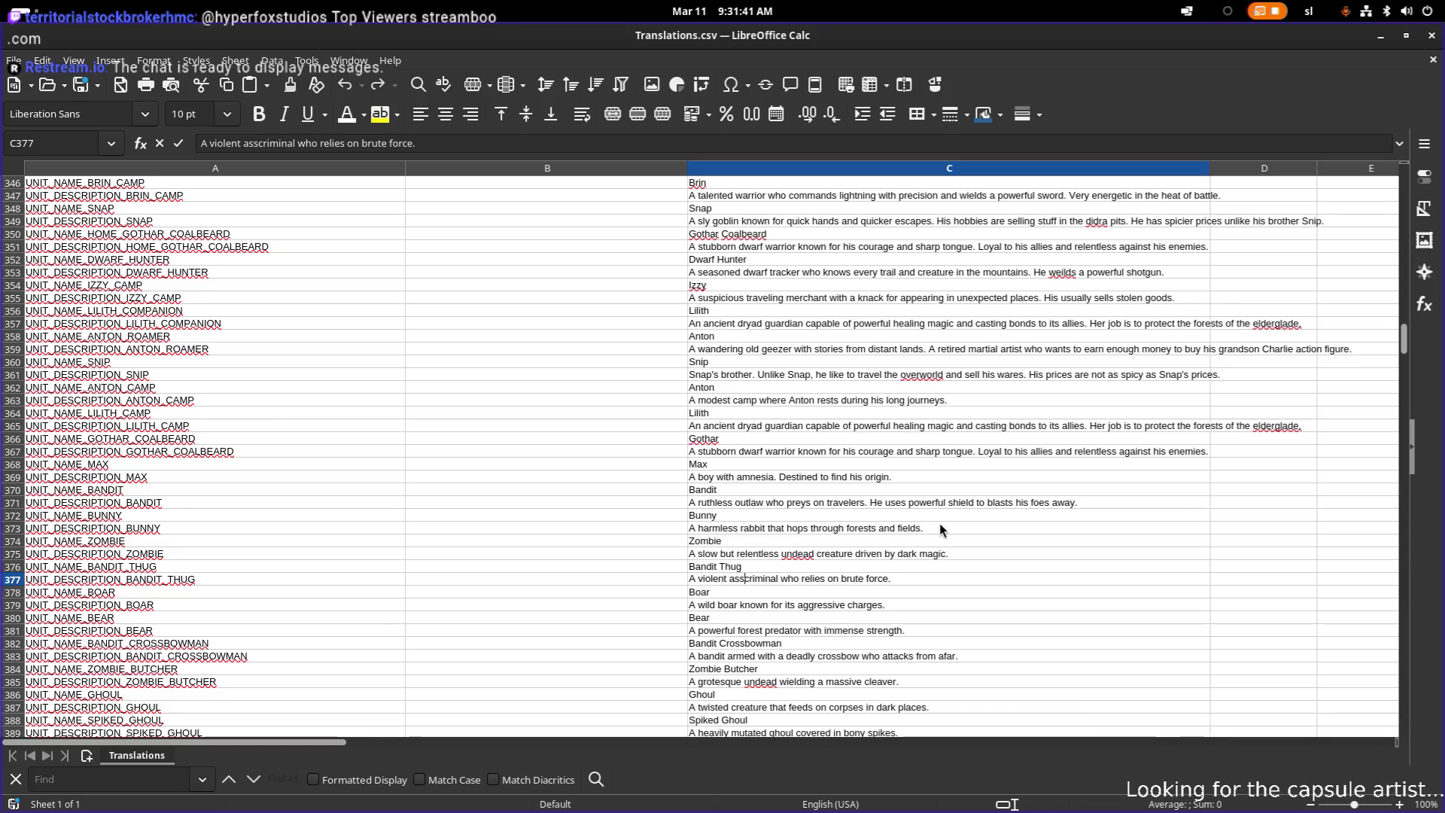
pyautogui.write('si')
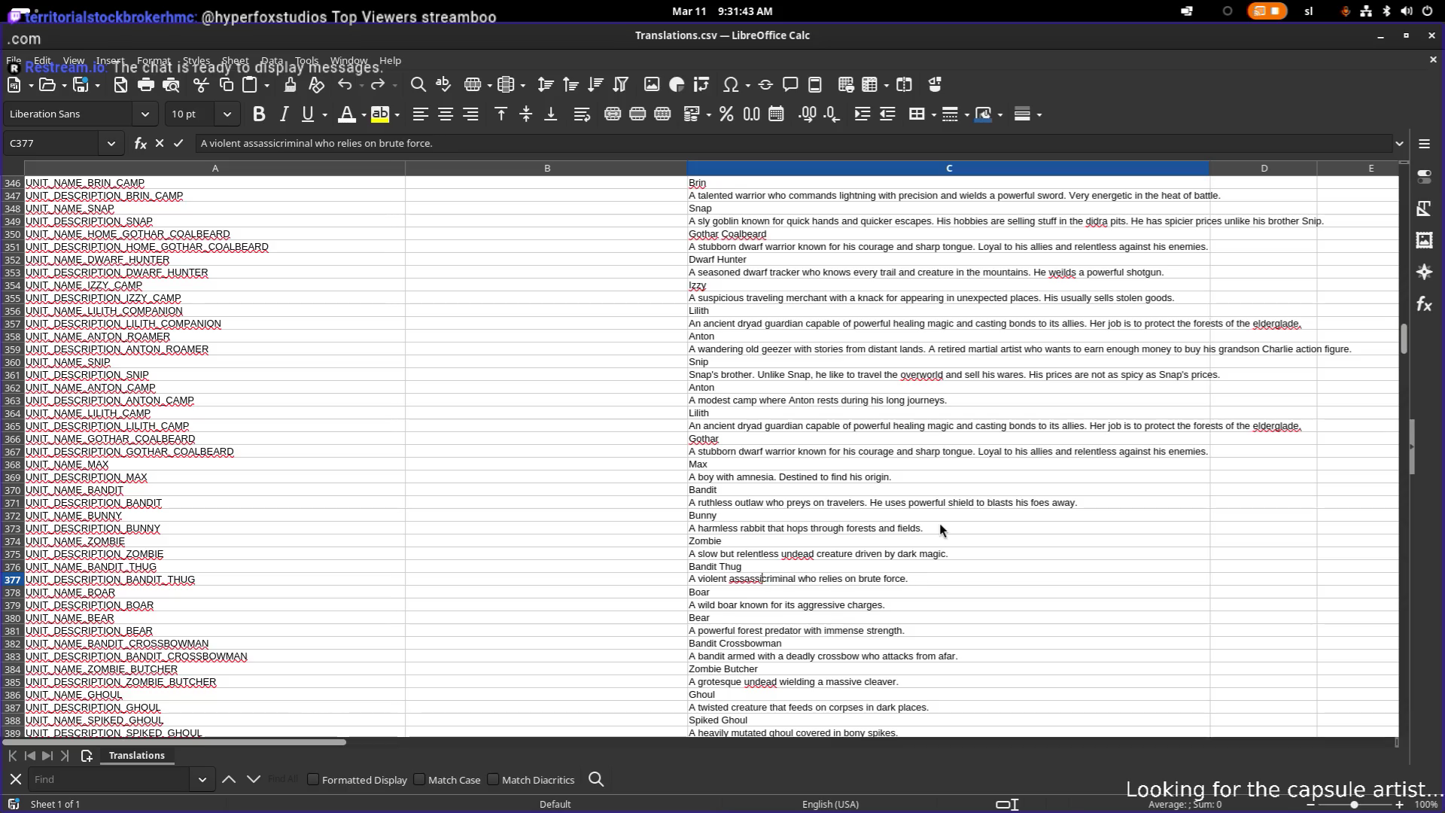
pyautogui.press('BackSpace')
pyautogui.write('n like')
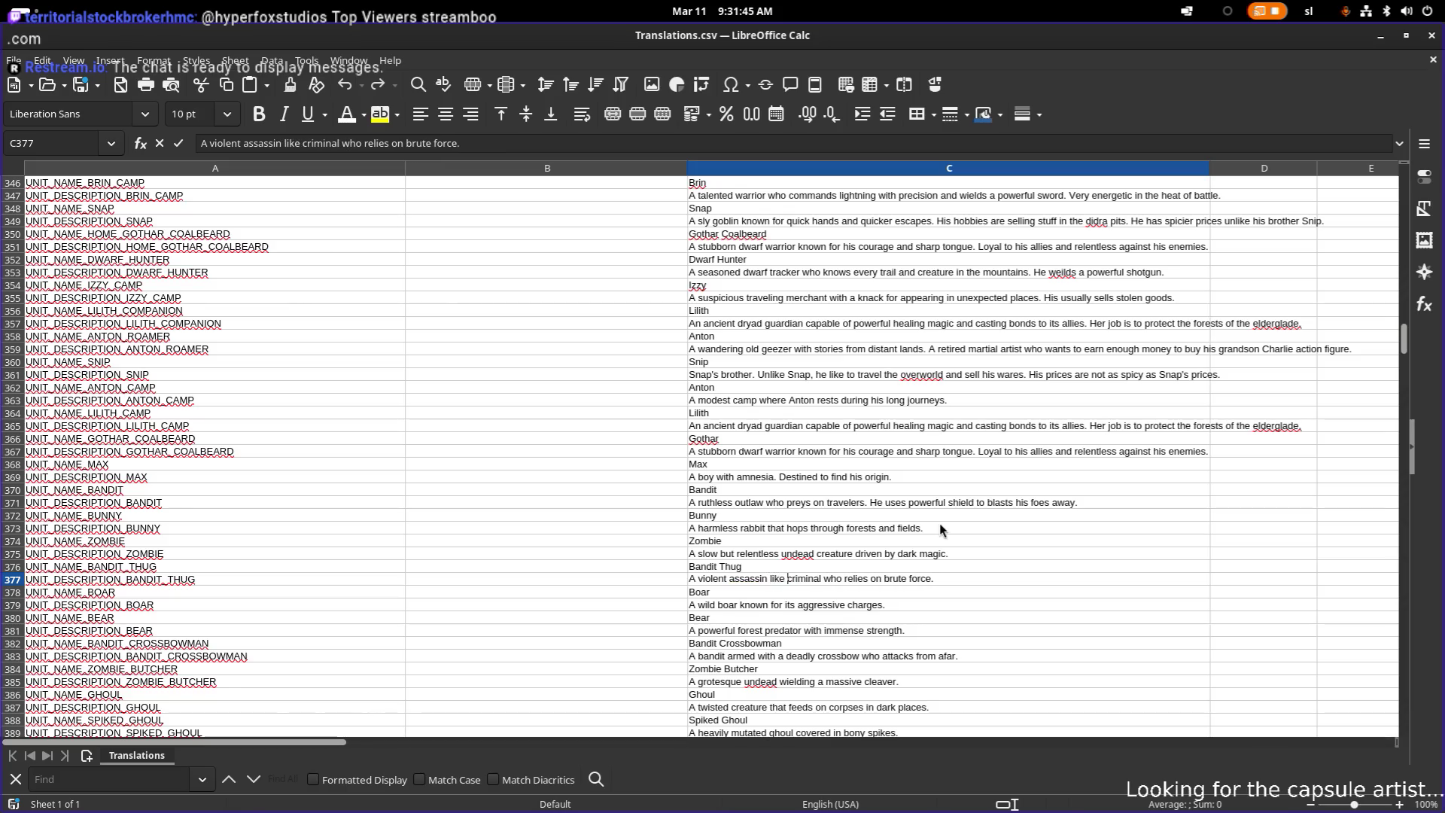
# - Replace 'brute force.' with 'charging in its prey. He also like to throw arrows at his foes.'
pyautogui.press('End')
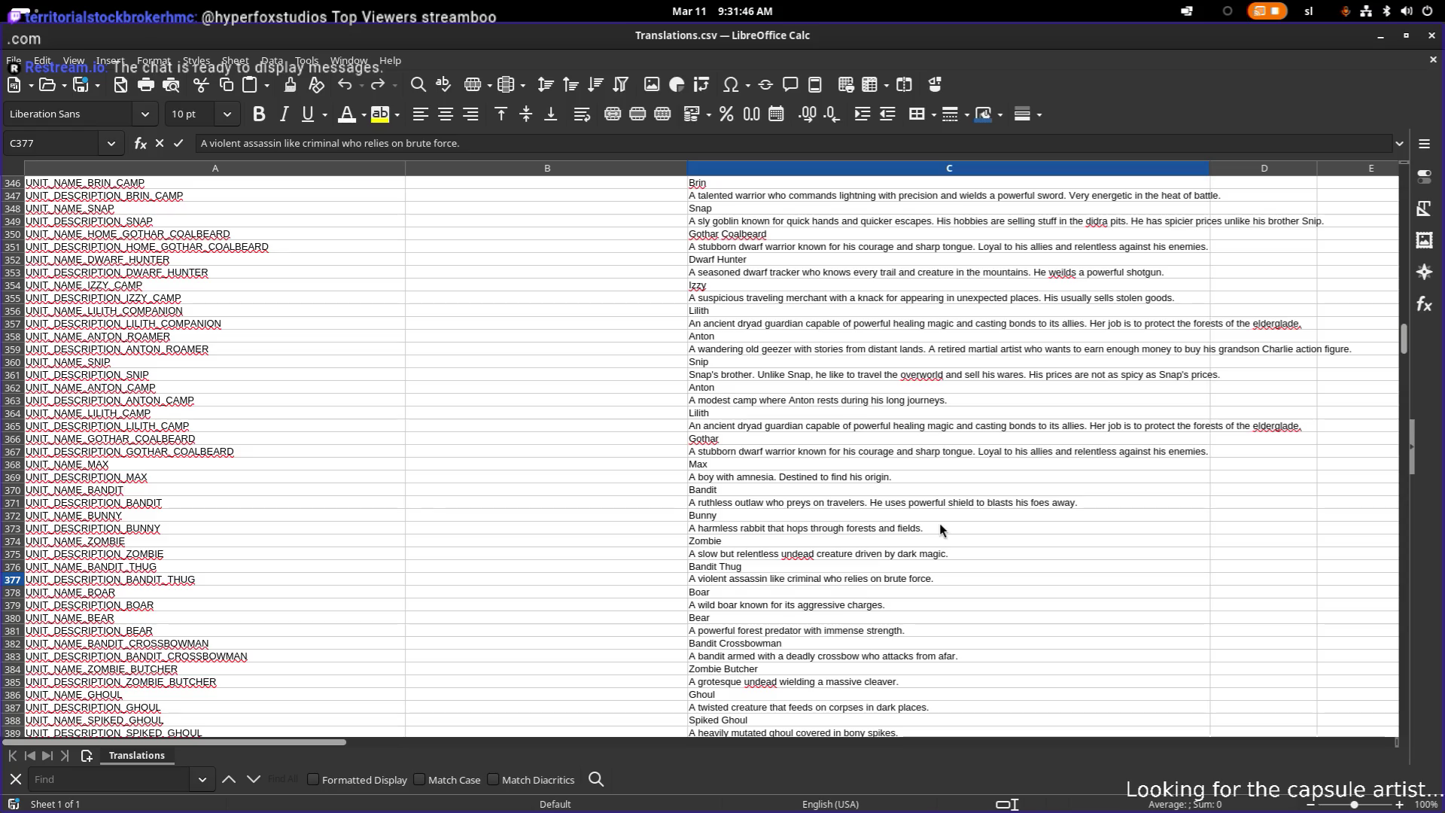
pyautogui.hotkey('ctrl', 'Left')
pyautogui.hotkey('ctrl', 'Left')
pyautogui.hotkey('ctrl', 'Left')
pyautogui.hotkey('shift', 'End')
pyautogui.write('charging in its pr')
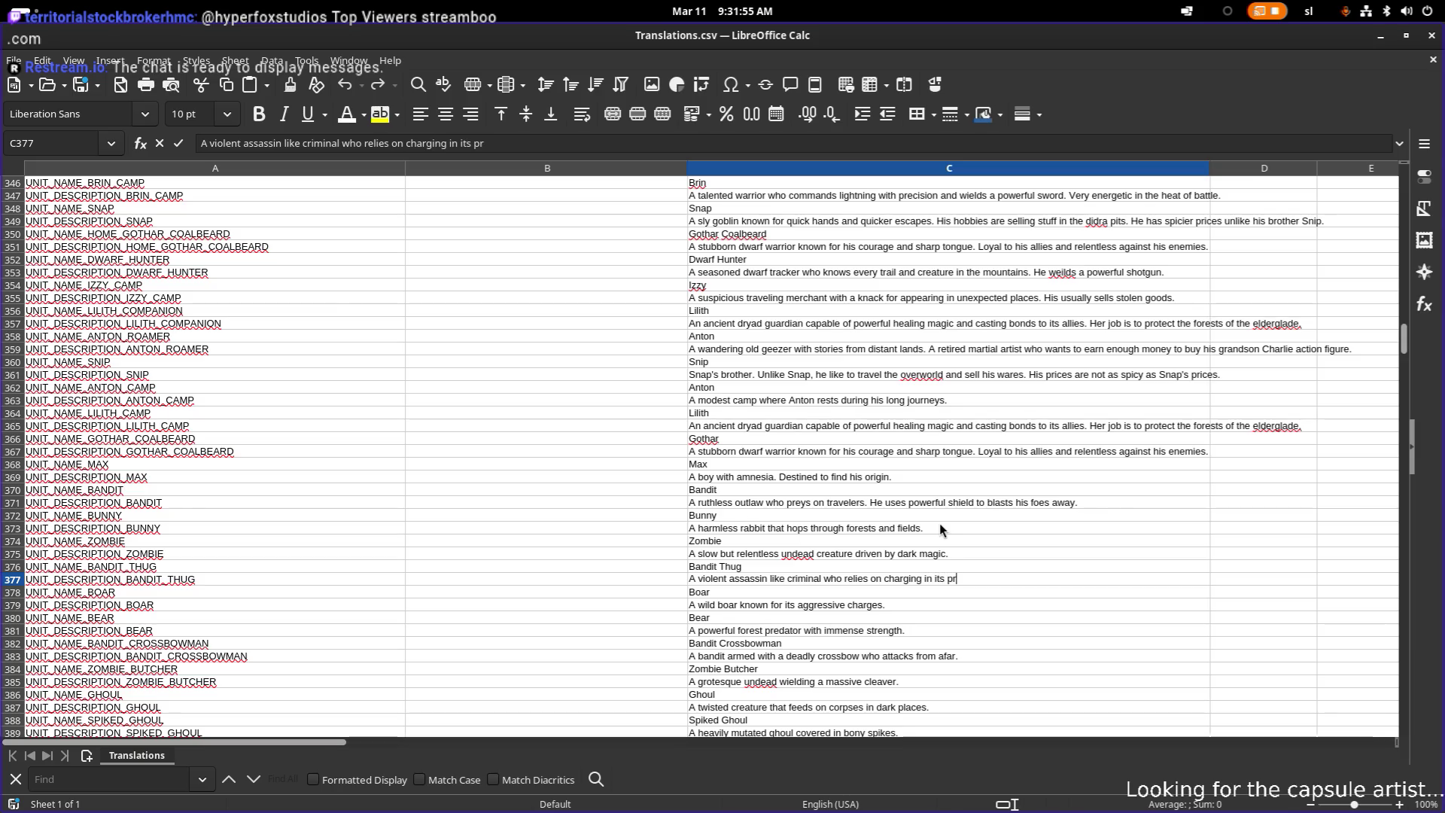
pyautogui.write('ey. ')
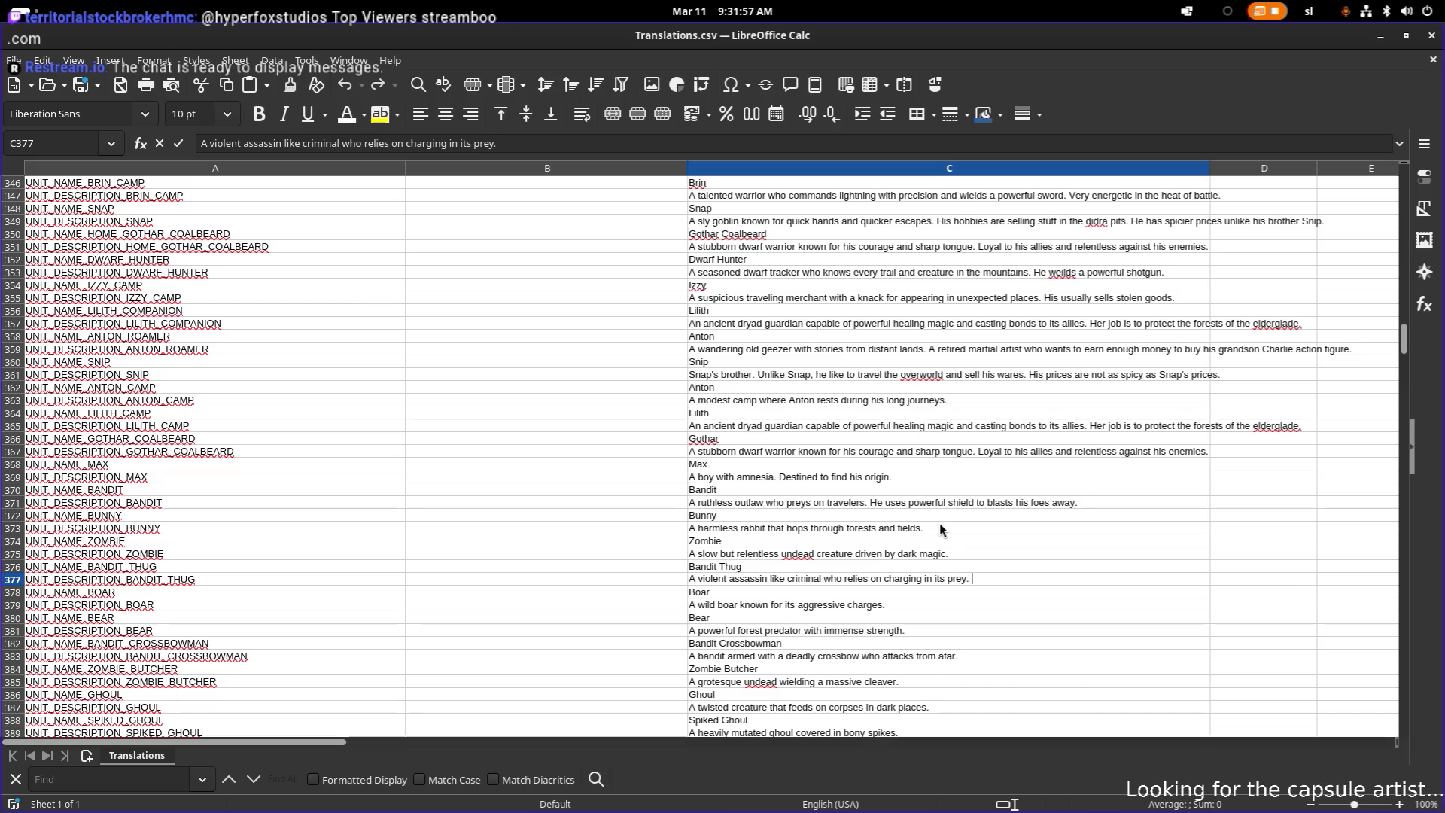
pyautogui.write('He also like to t')
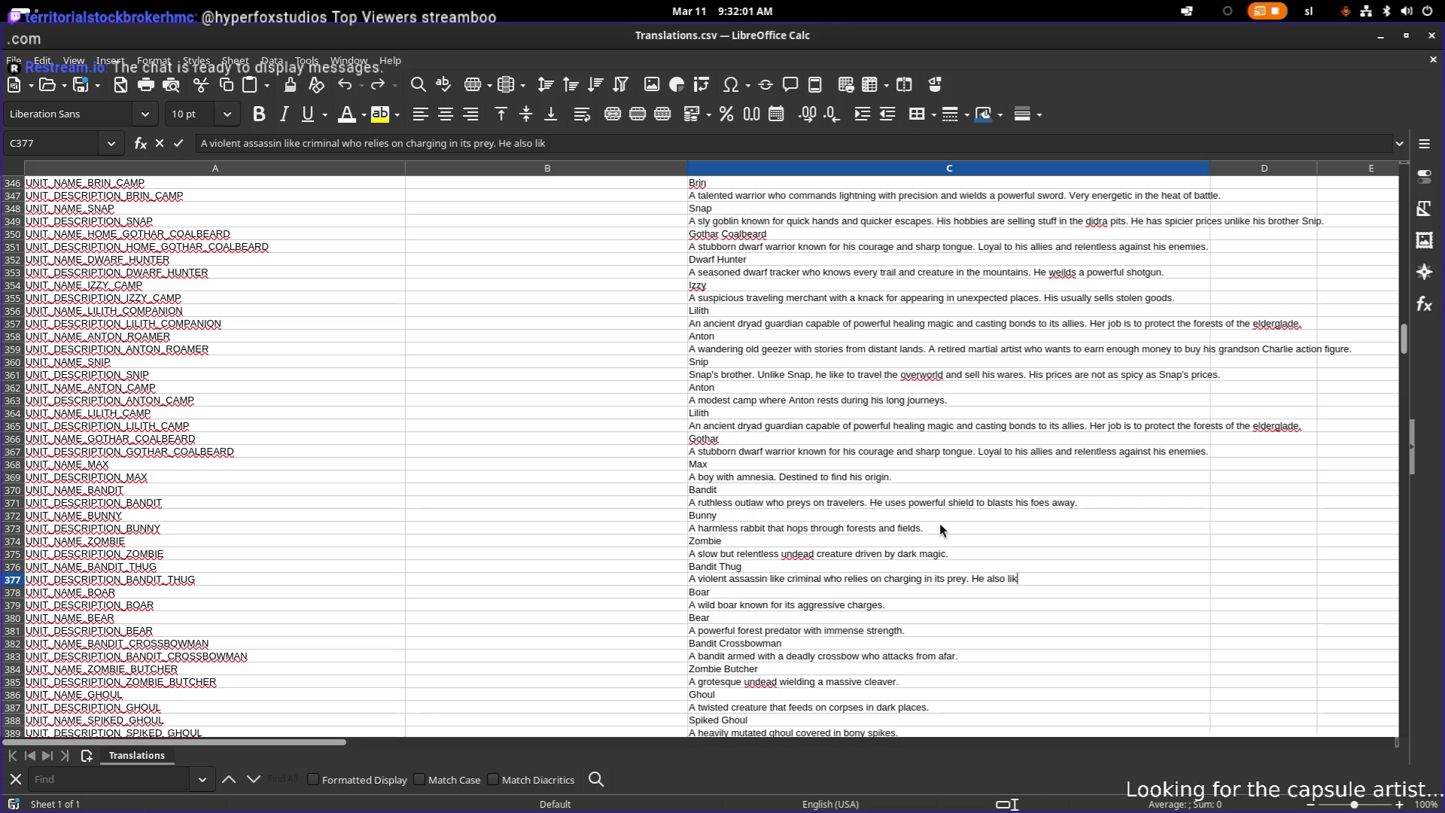
pyautogui.write('hrow')
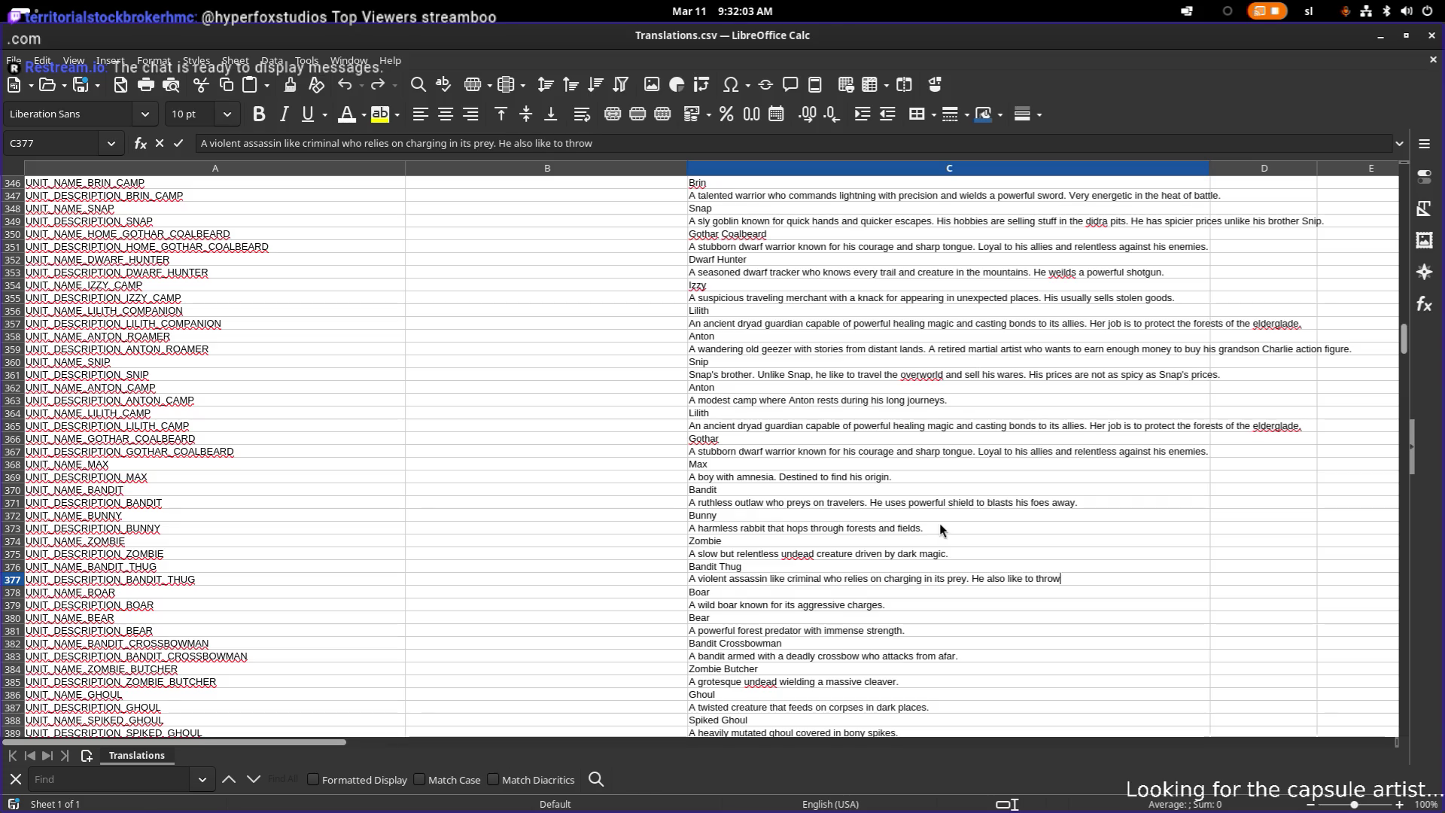
pyautogui.write(' arrows ')
pyautogui.write('at his')
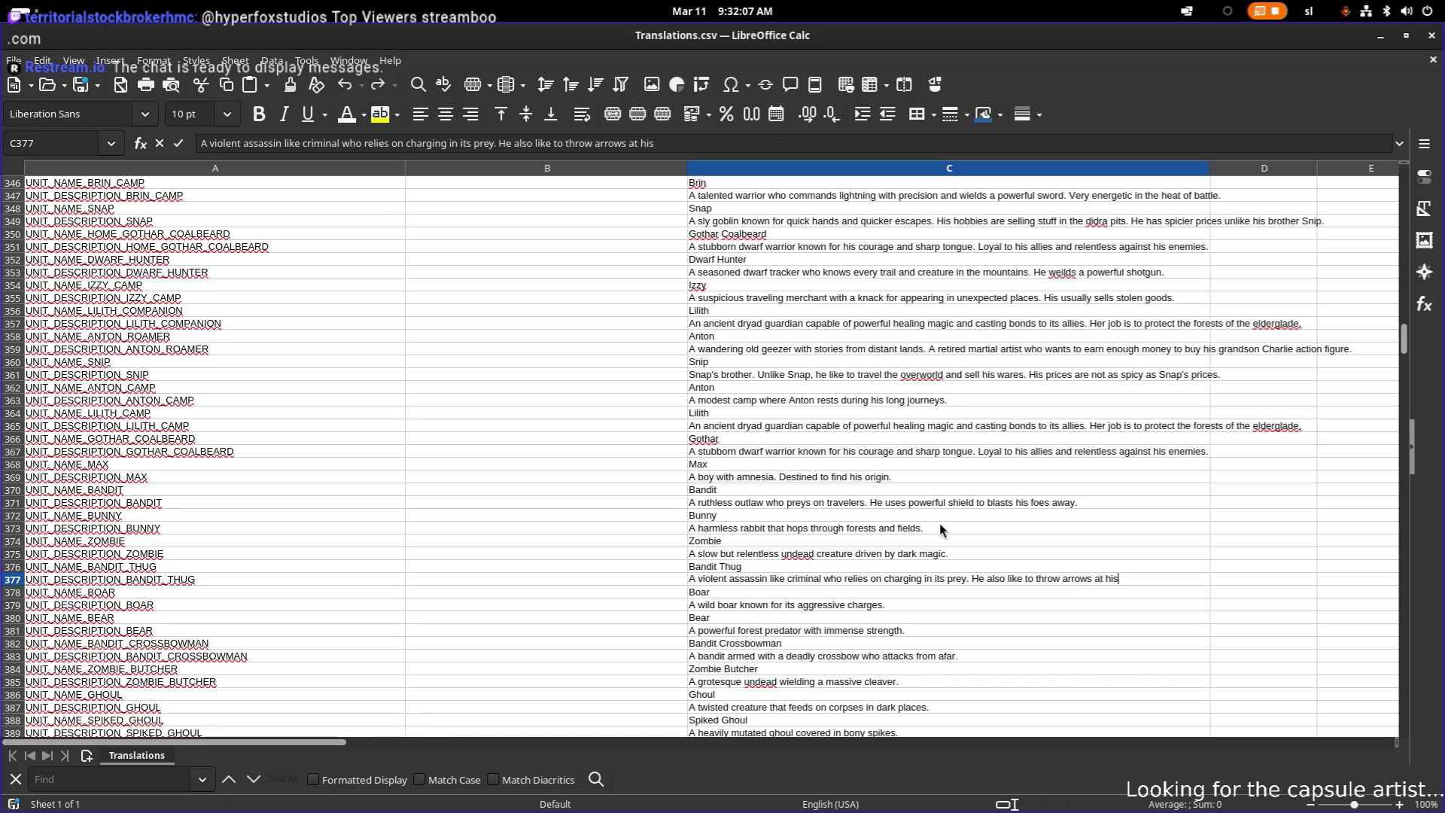
pyautogui.write(' foes.')
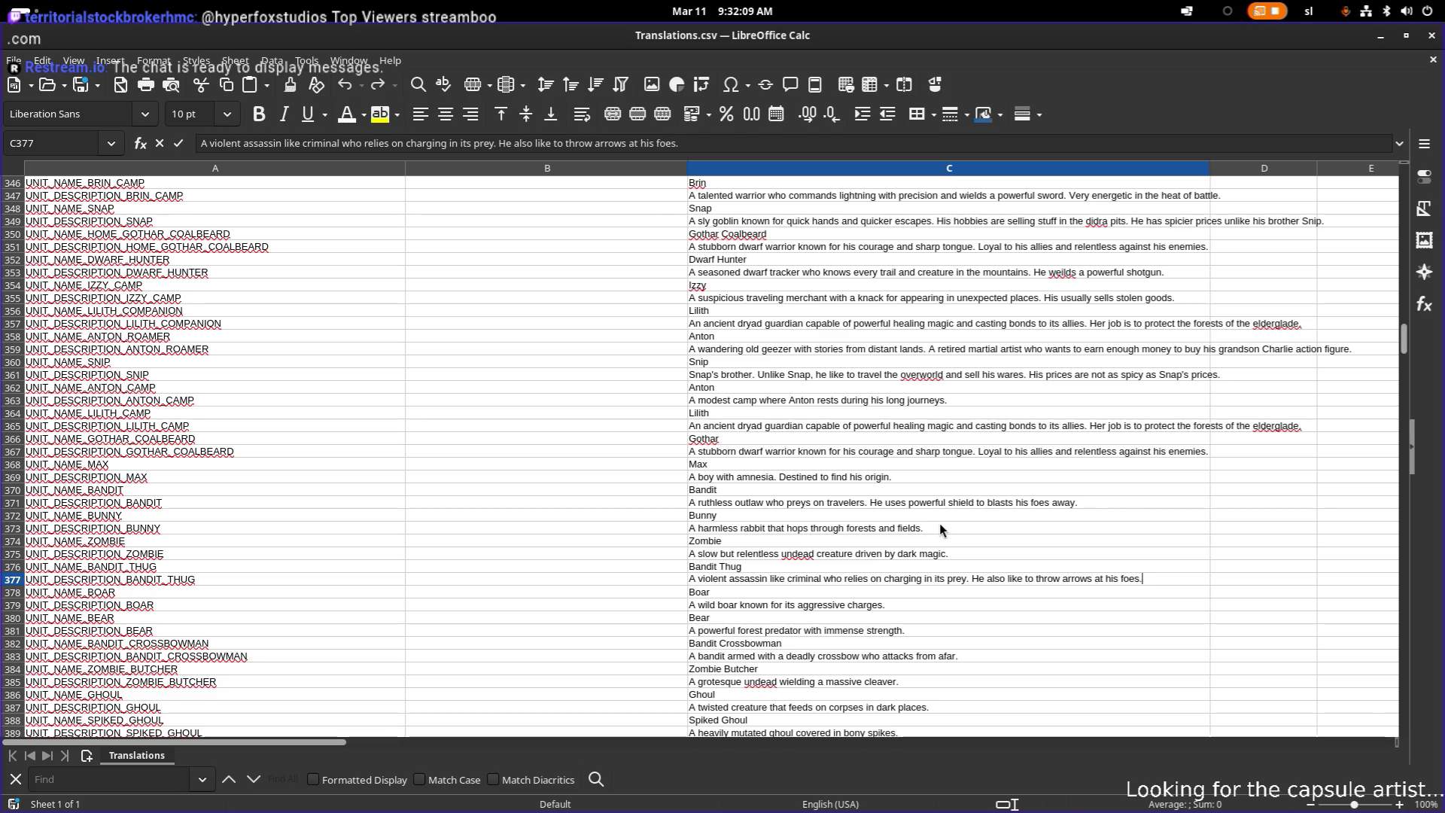
pyautogui.press('Return')
pyautogui.press('Down')
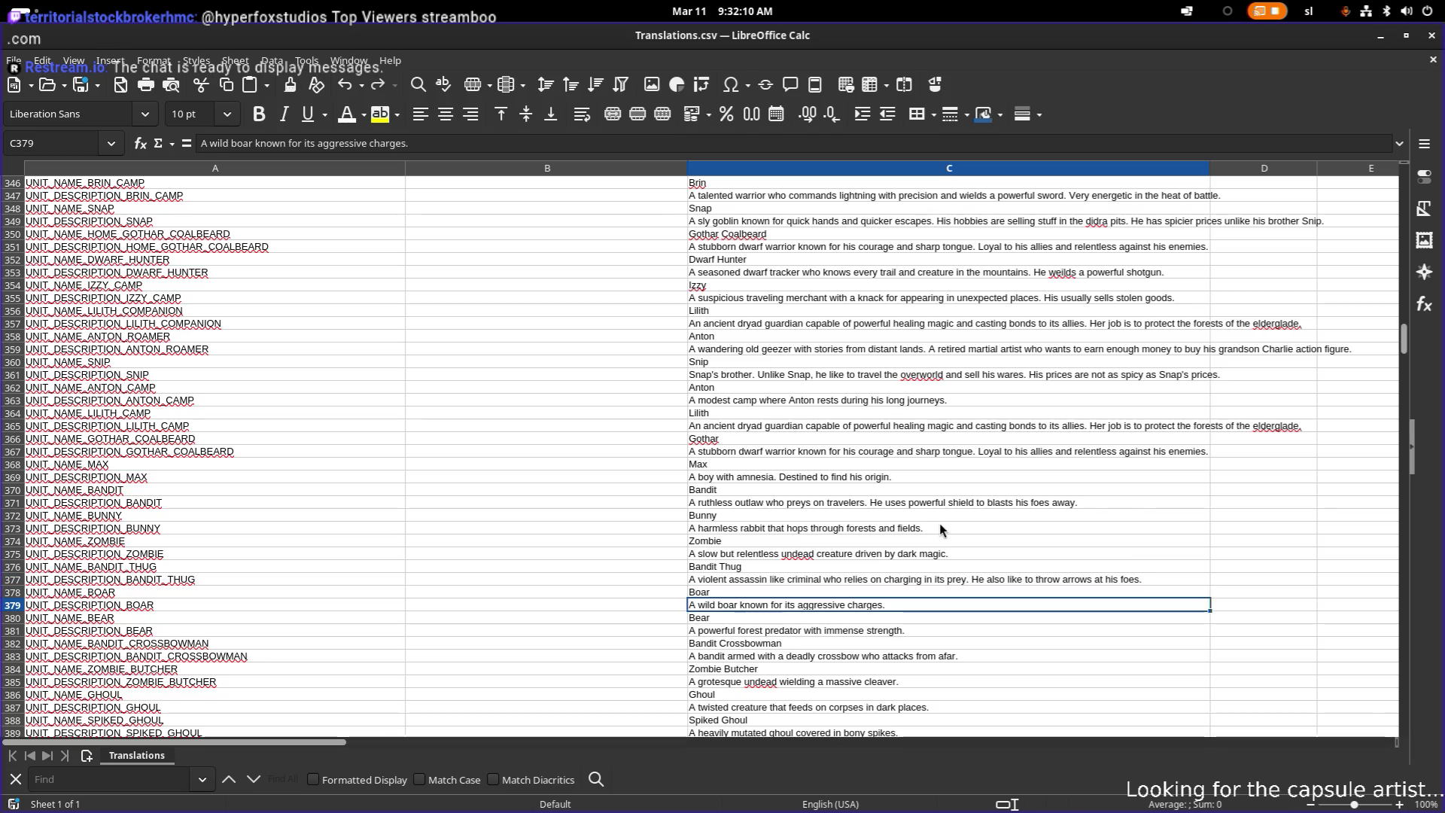
# - Append 'Friendly unless threatened' to the boar description in C379
pyautogui.press('F2')
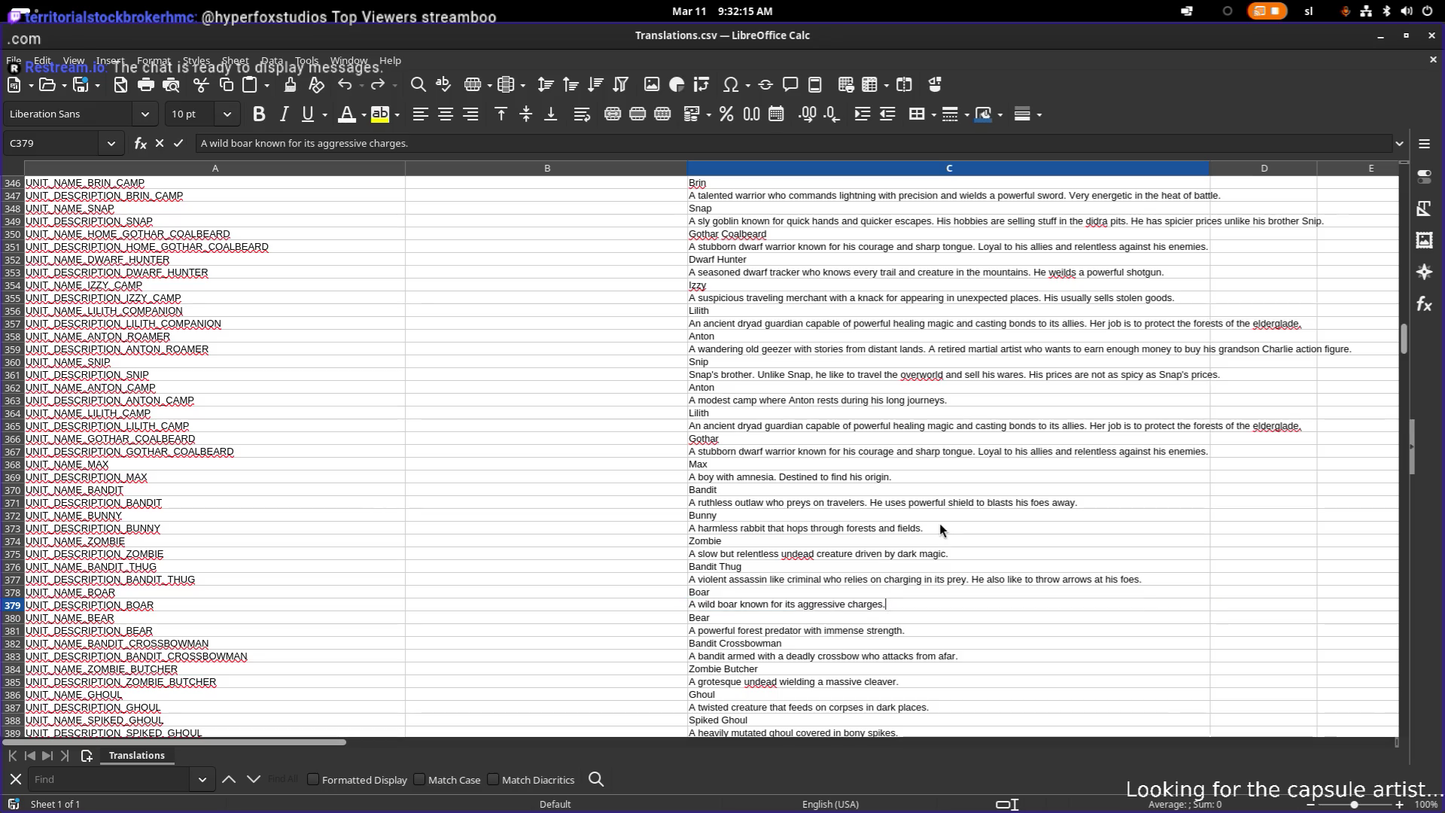
pyautogui.write(' C')
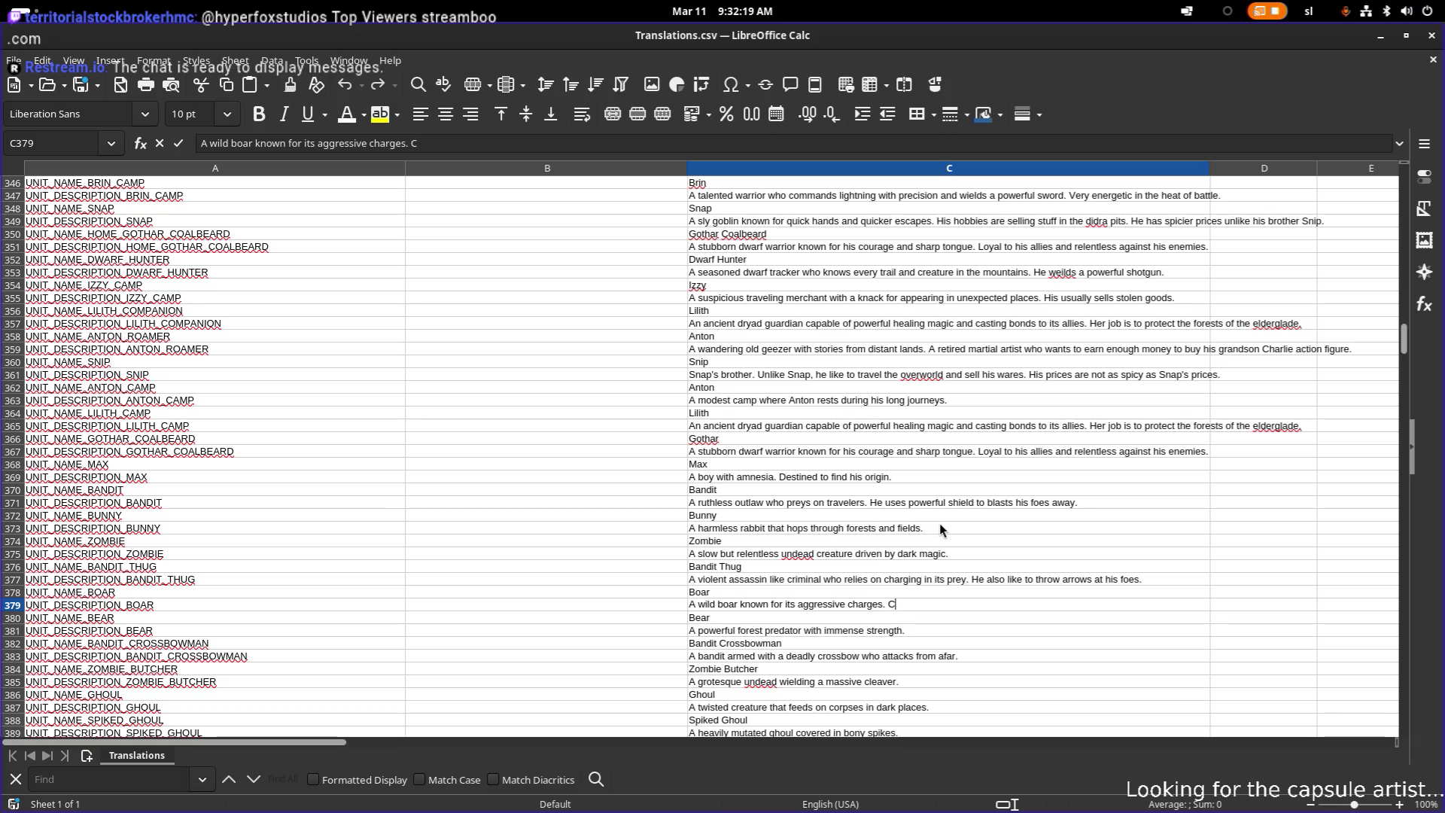
pyautogui.press('BackSpace')
pyautogui.write('Friendly unl')
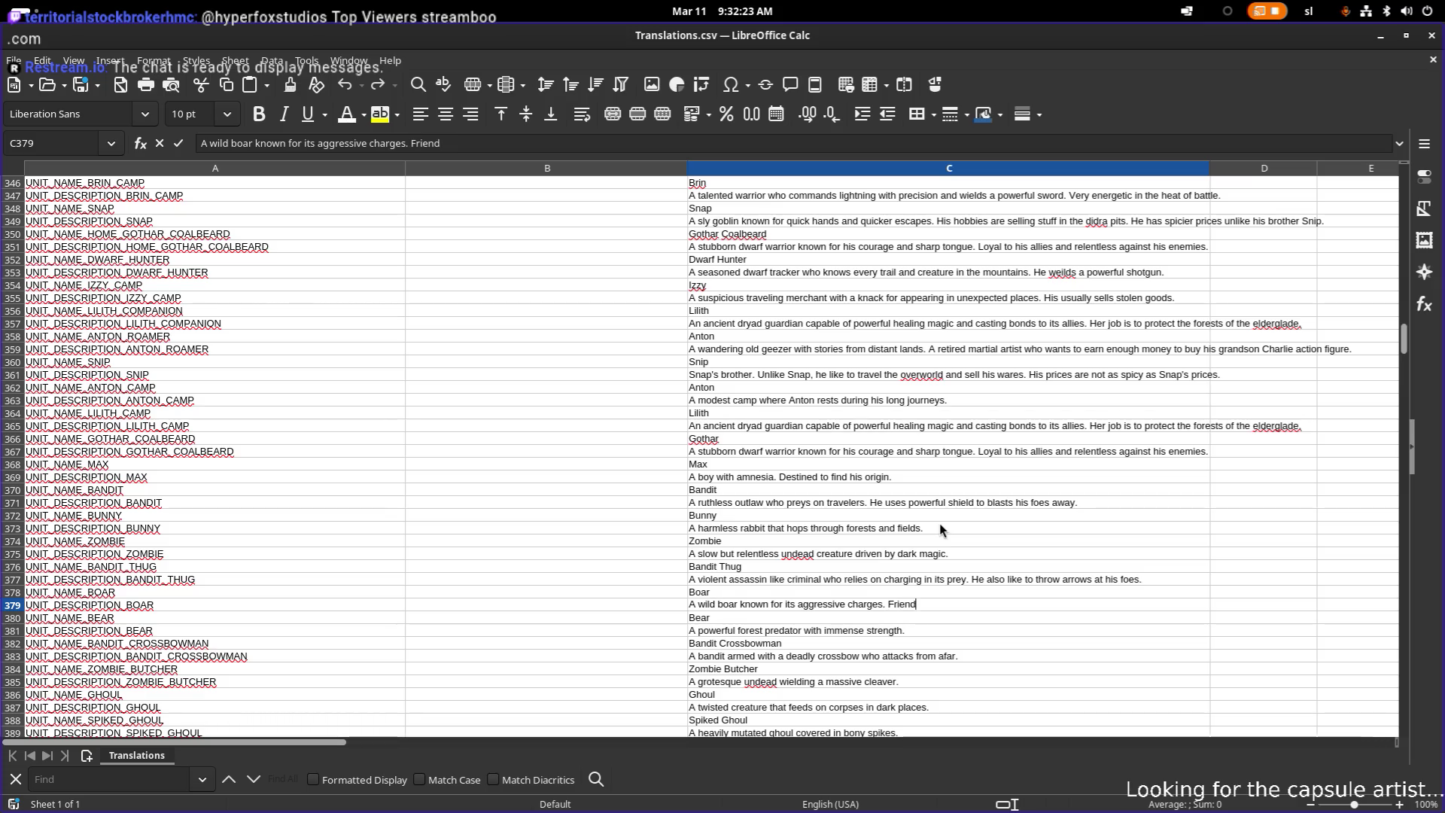
pyautogui.write('ess ')
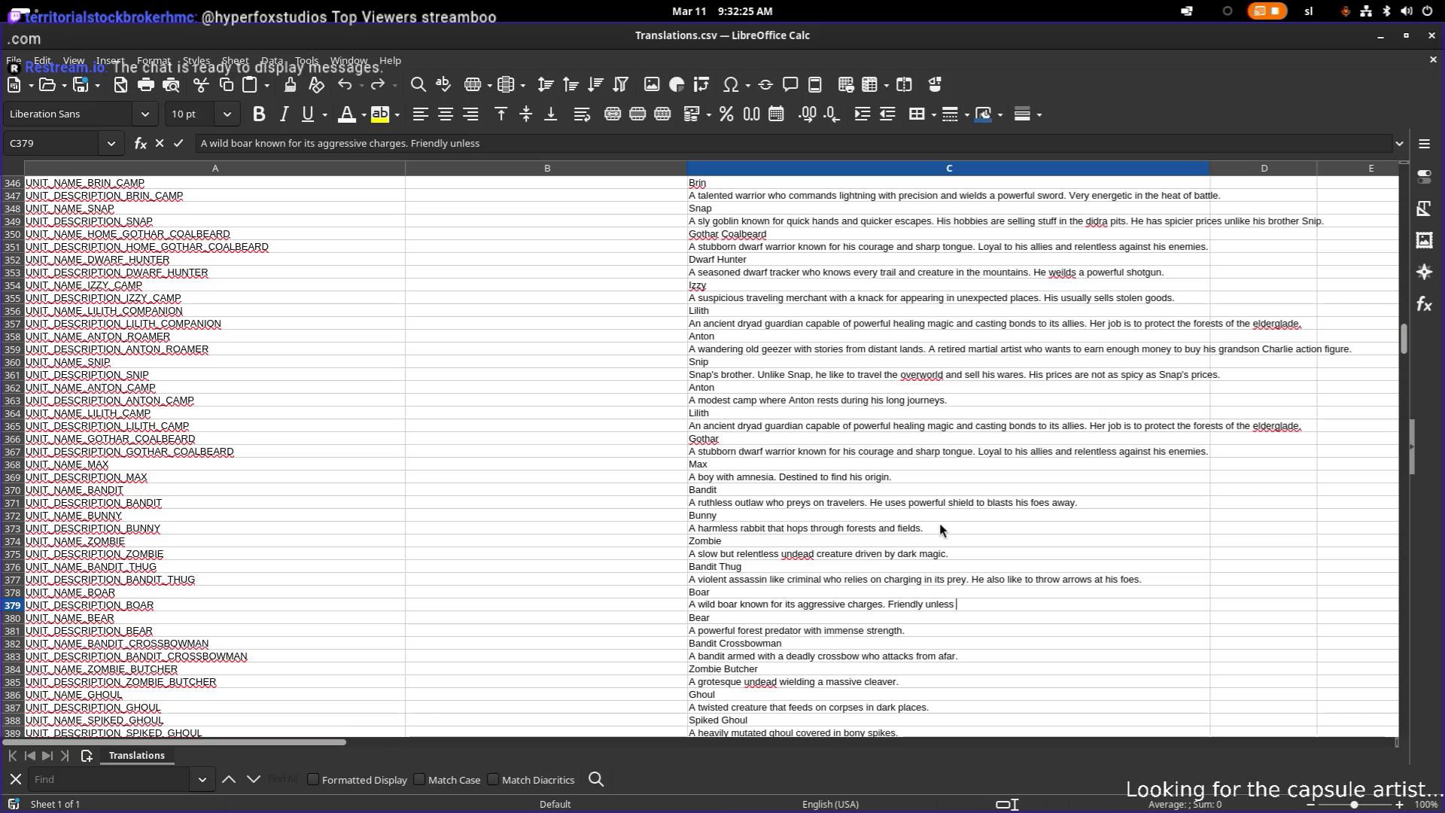
pyautogui.write('threant')
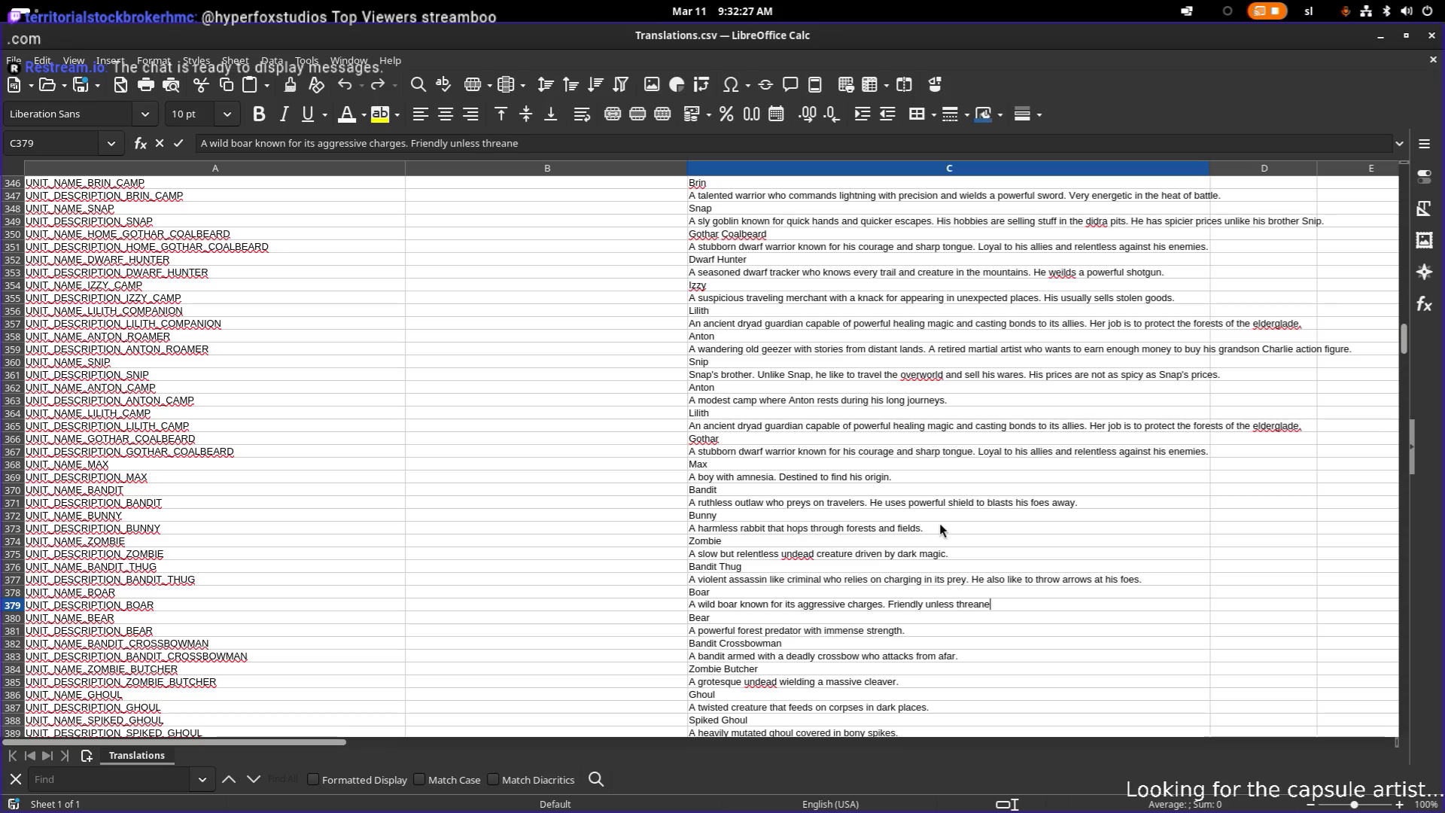
pyautogui.press('BackSpace')
pyautogui.press('BackSpace')
pyautogui.write('the')
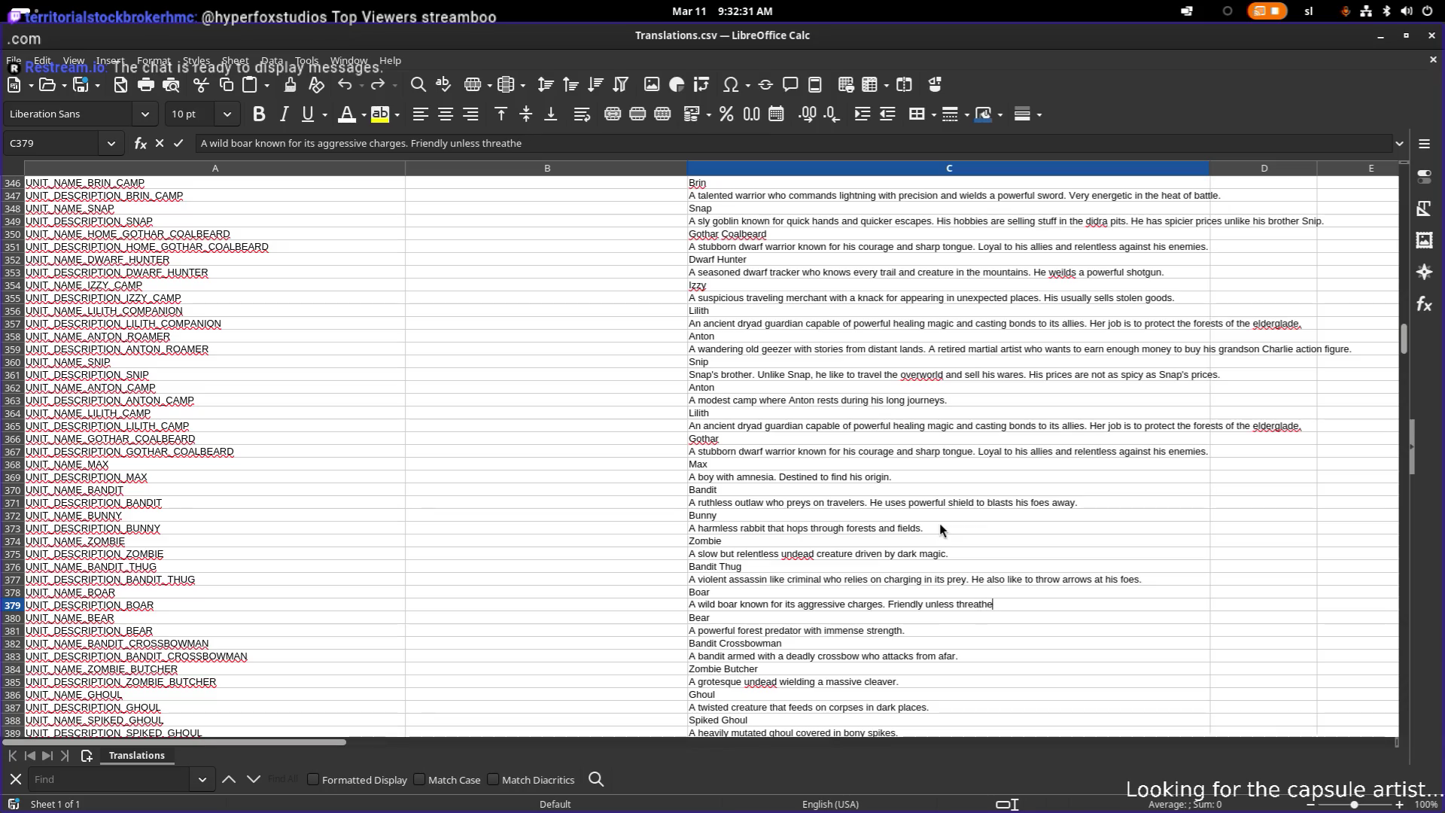
pyautogui.press('BackSpace')
pyautogui.write('ened')
pyautogui.rightClick(981, 606)
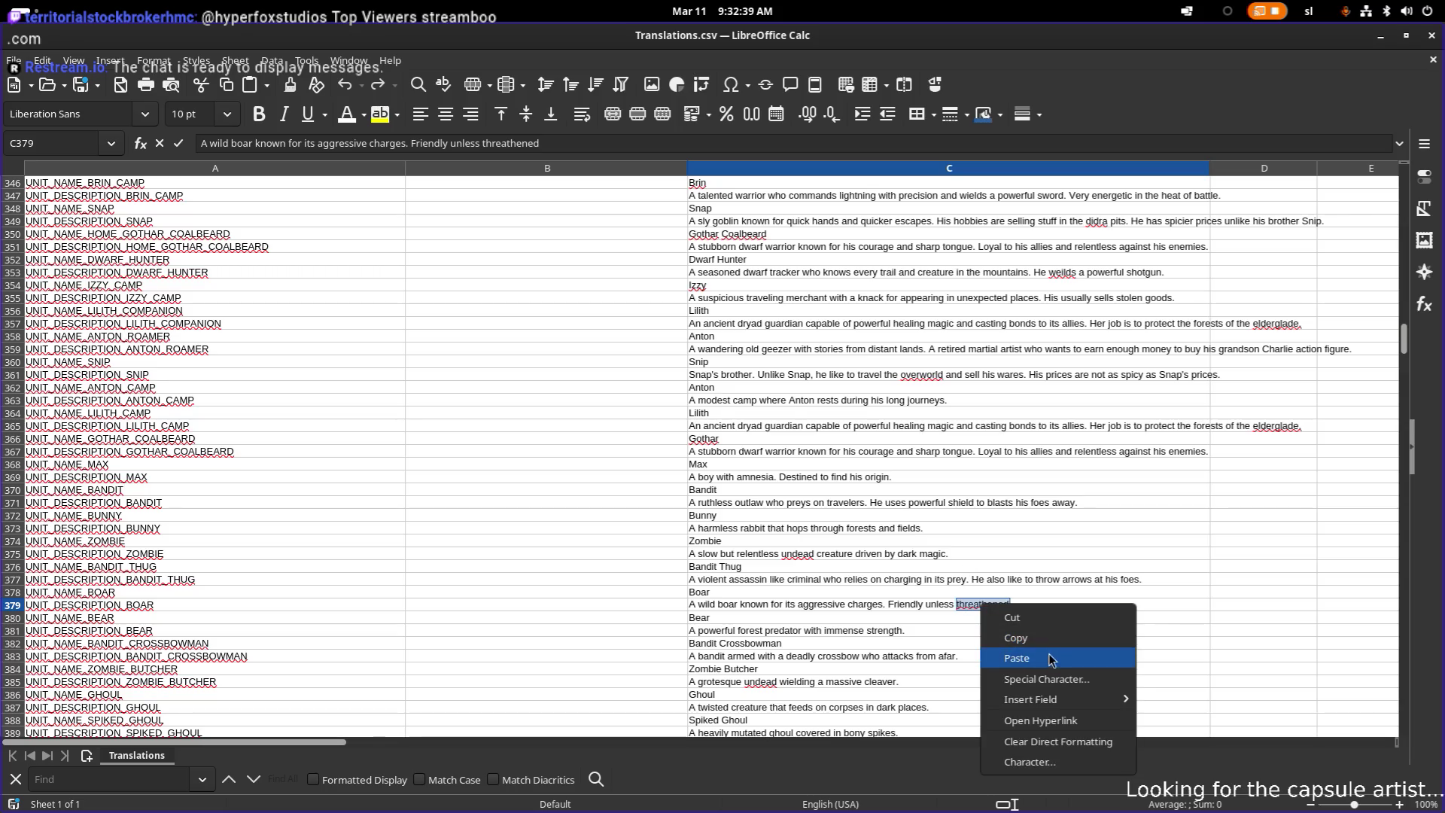
pyautogui.click(939, 578)
pyautogui.click(969, 604)
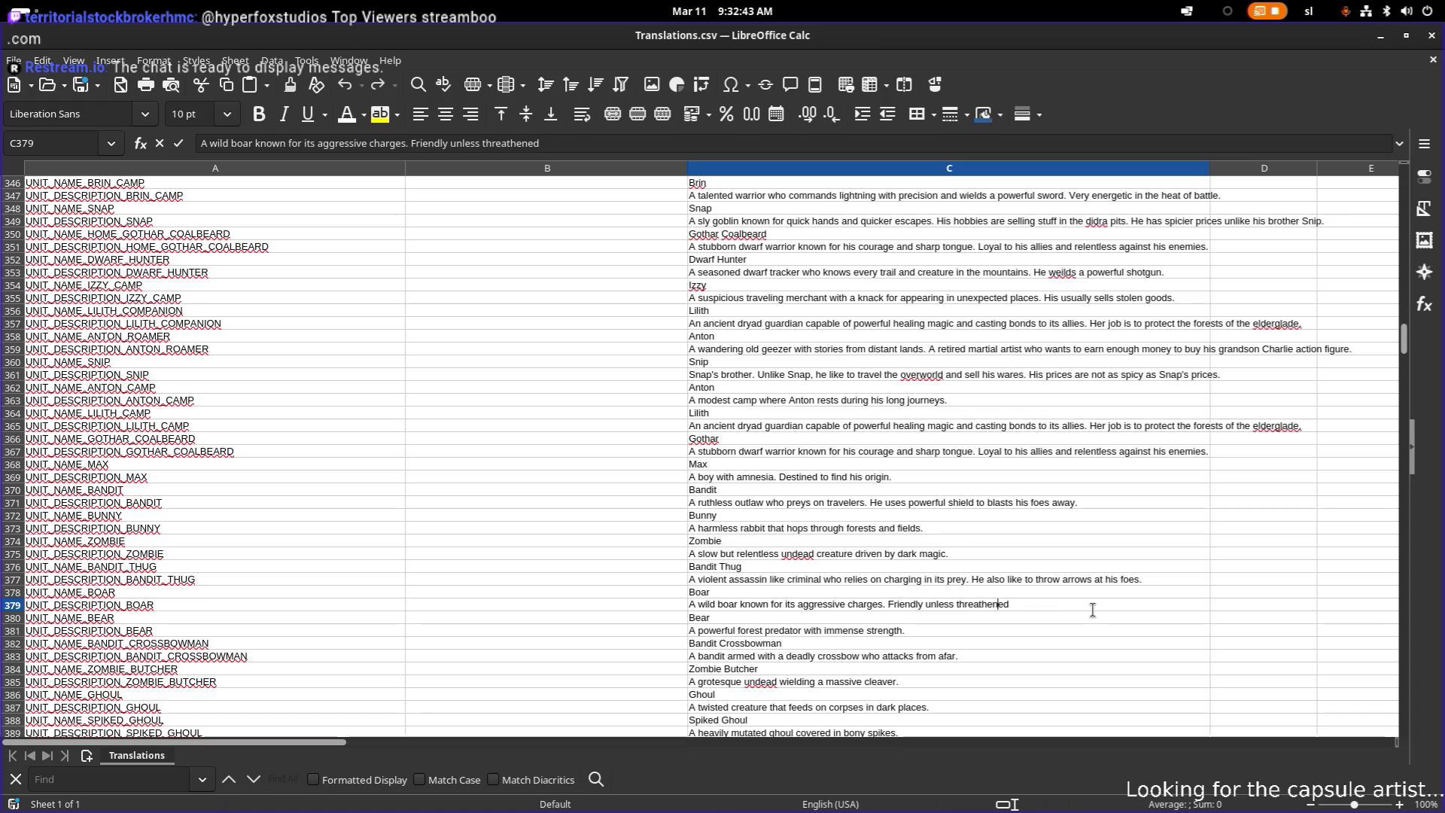
pyautogui.press('Left')
pyautogui.write('e')
pyautogui.press('Return')
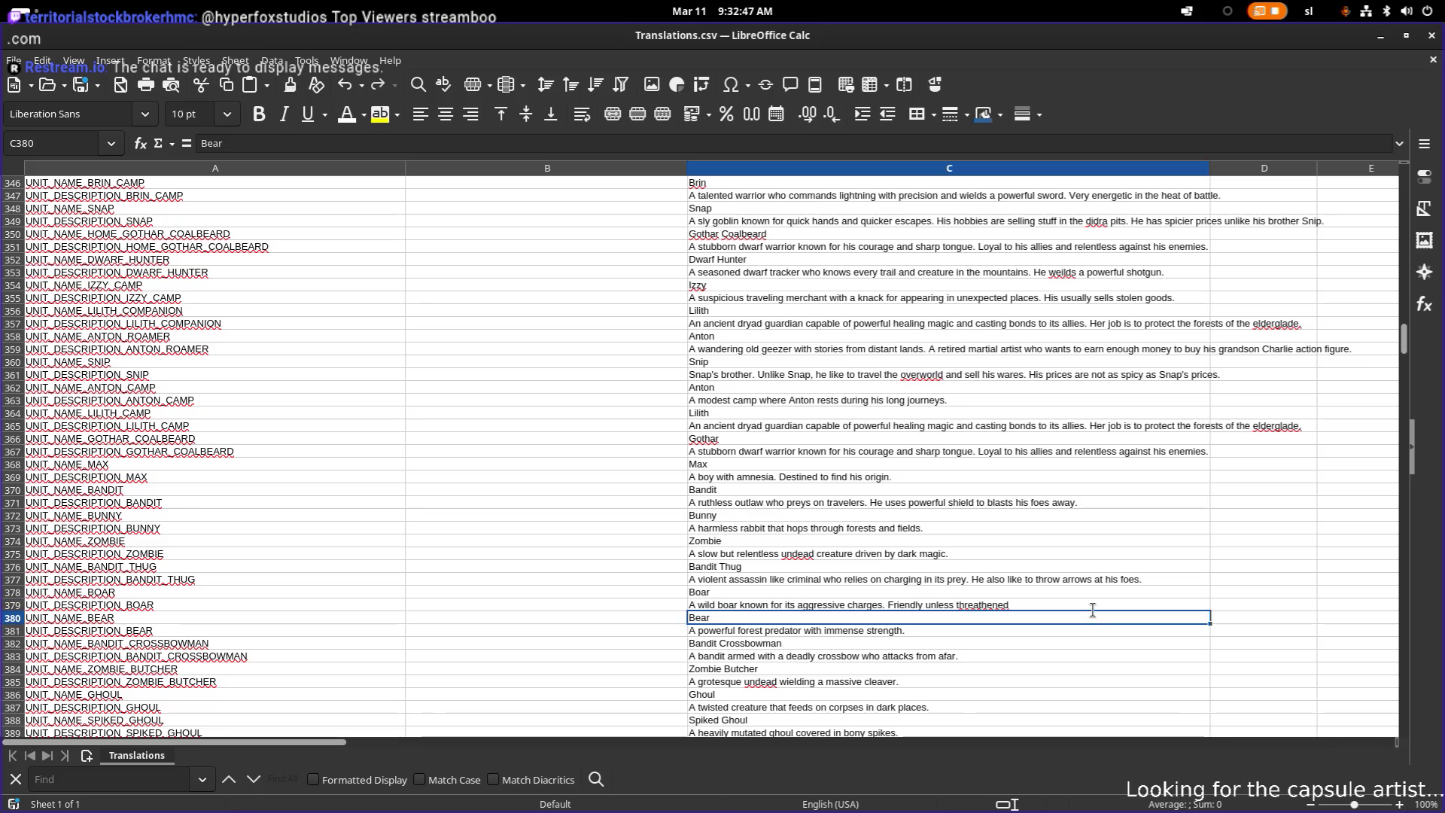
# - Correct the misspelled 'threatened' by pasting it as unformatted text
pyautogui.doubleClick(987, 604)
pyautogui.doubleClick(987, 604)
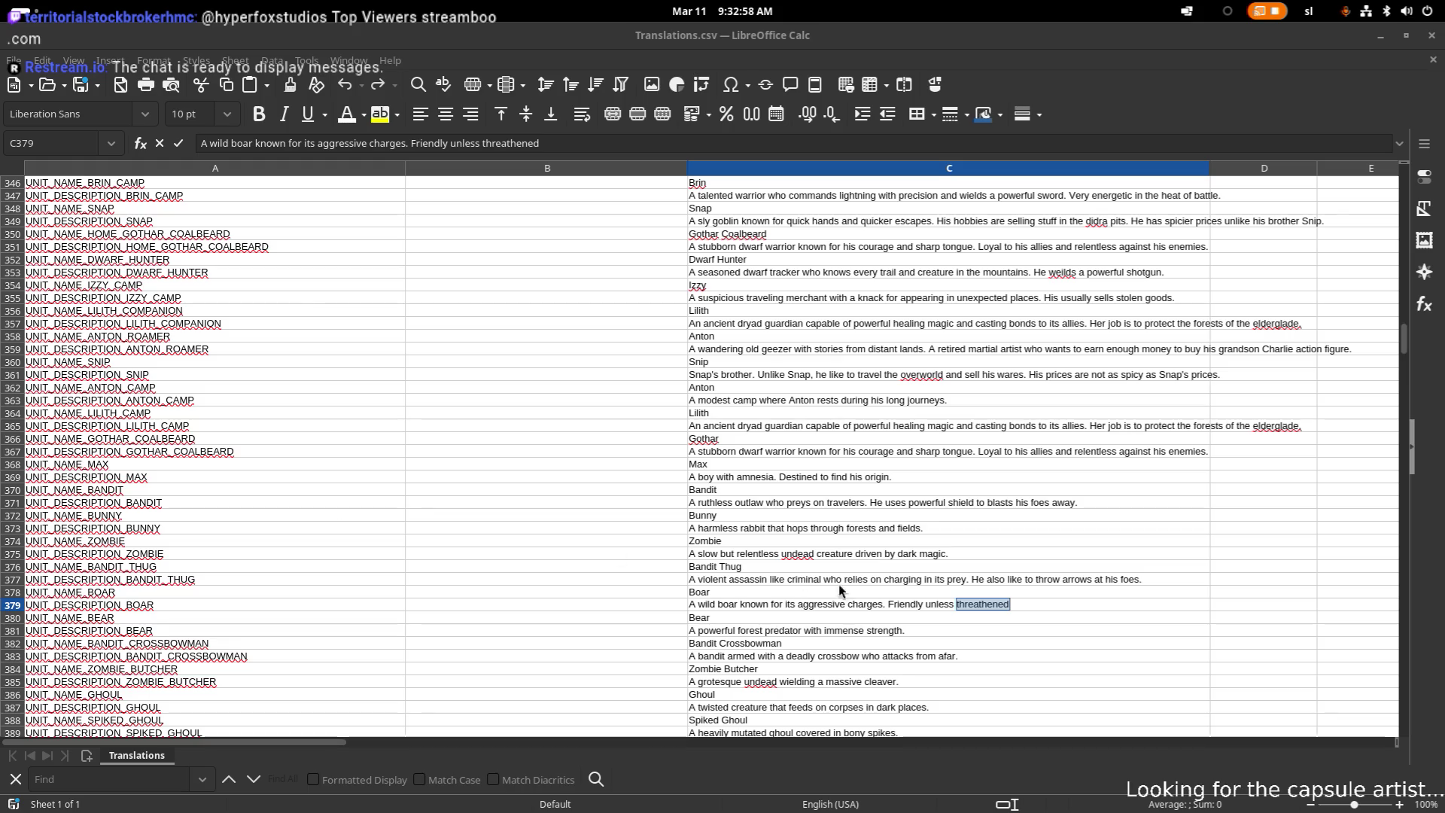
pyautogui.click(982, 604)
pyautogui.doubleClick(987, 603)
pyautogui.write('threatened')
pyautogui.hotkey('ctrl', 'z')
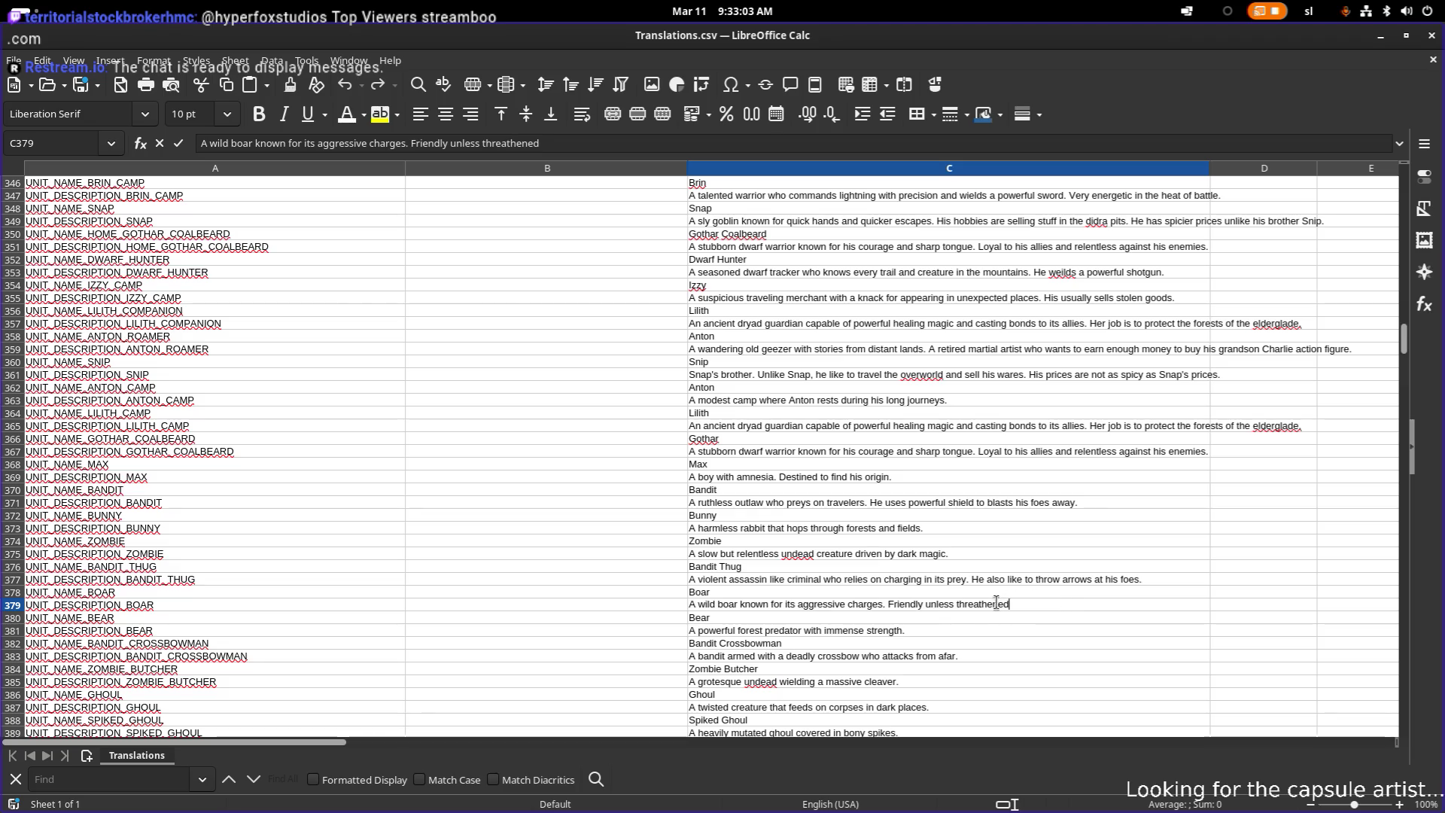
pyautogui.doubleClick(988, 605)
pyautogui.hotkey('ctrl', 'shift', 'v')
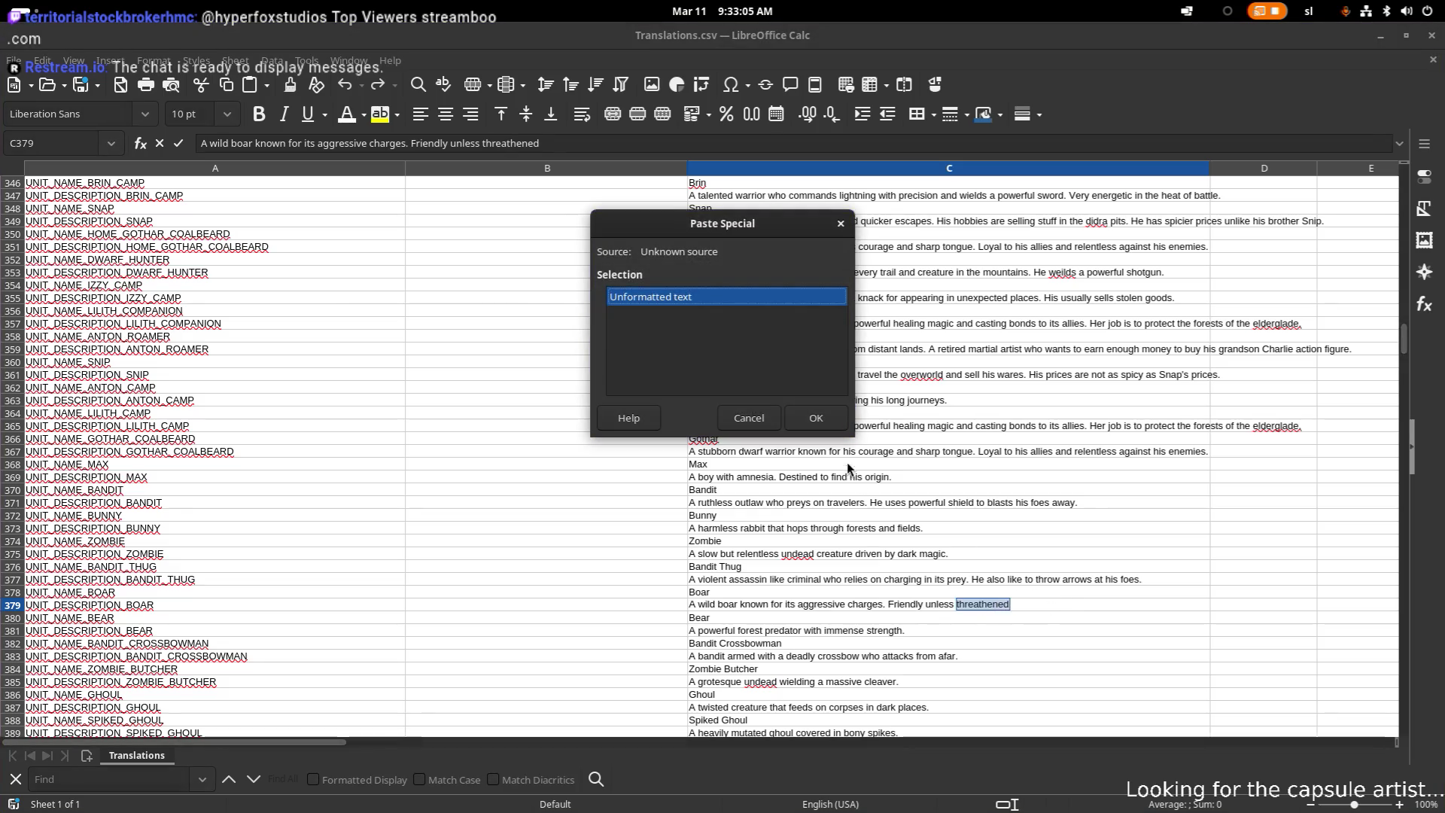
pyautogui.press('Return')
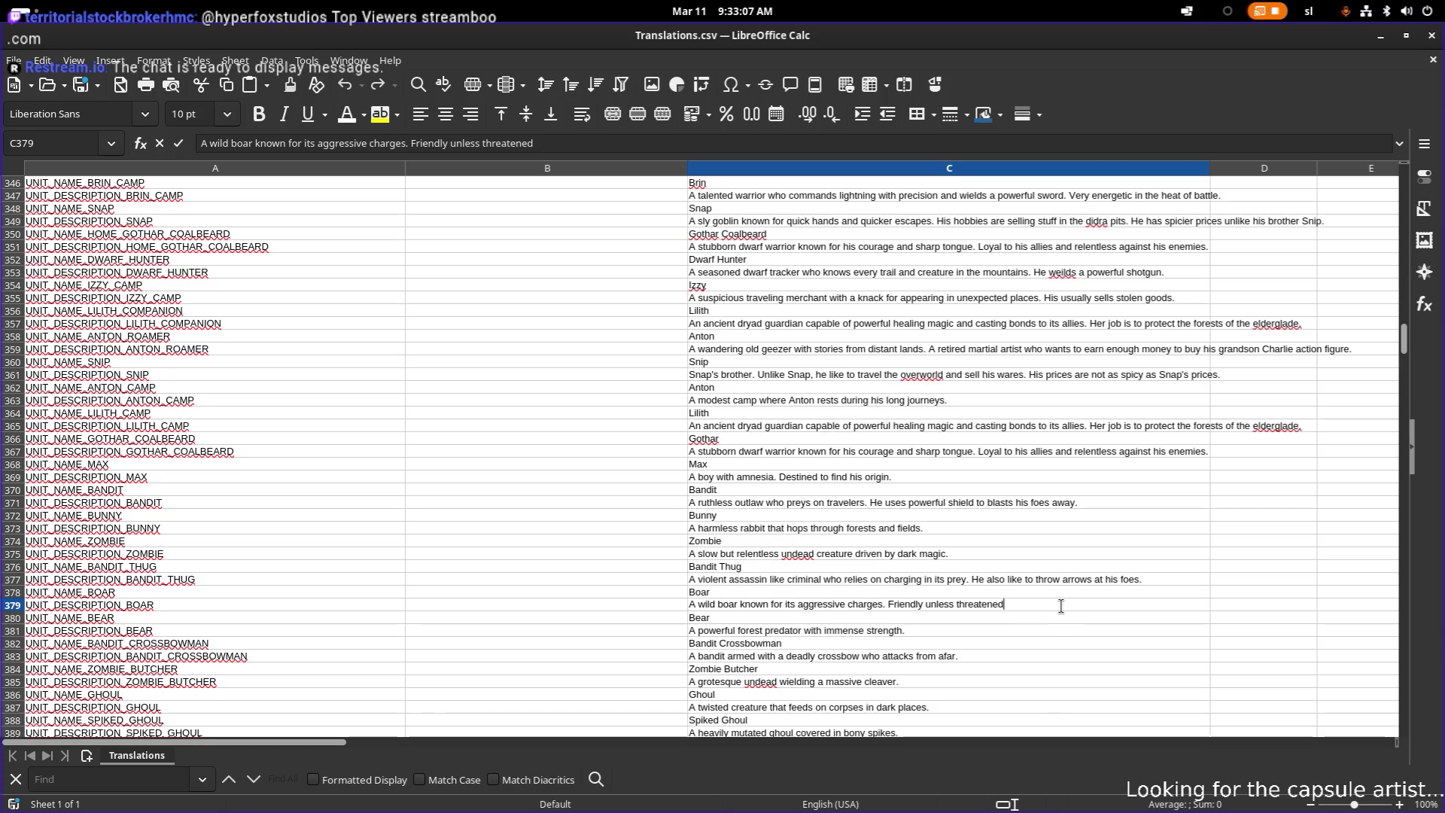
pyautogui.click(1020, 617)
# - Finish the boar description with 'A good source of meat'
pyautogui.doubleClick(1013, 606)
pyautogui.write('. A good')
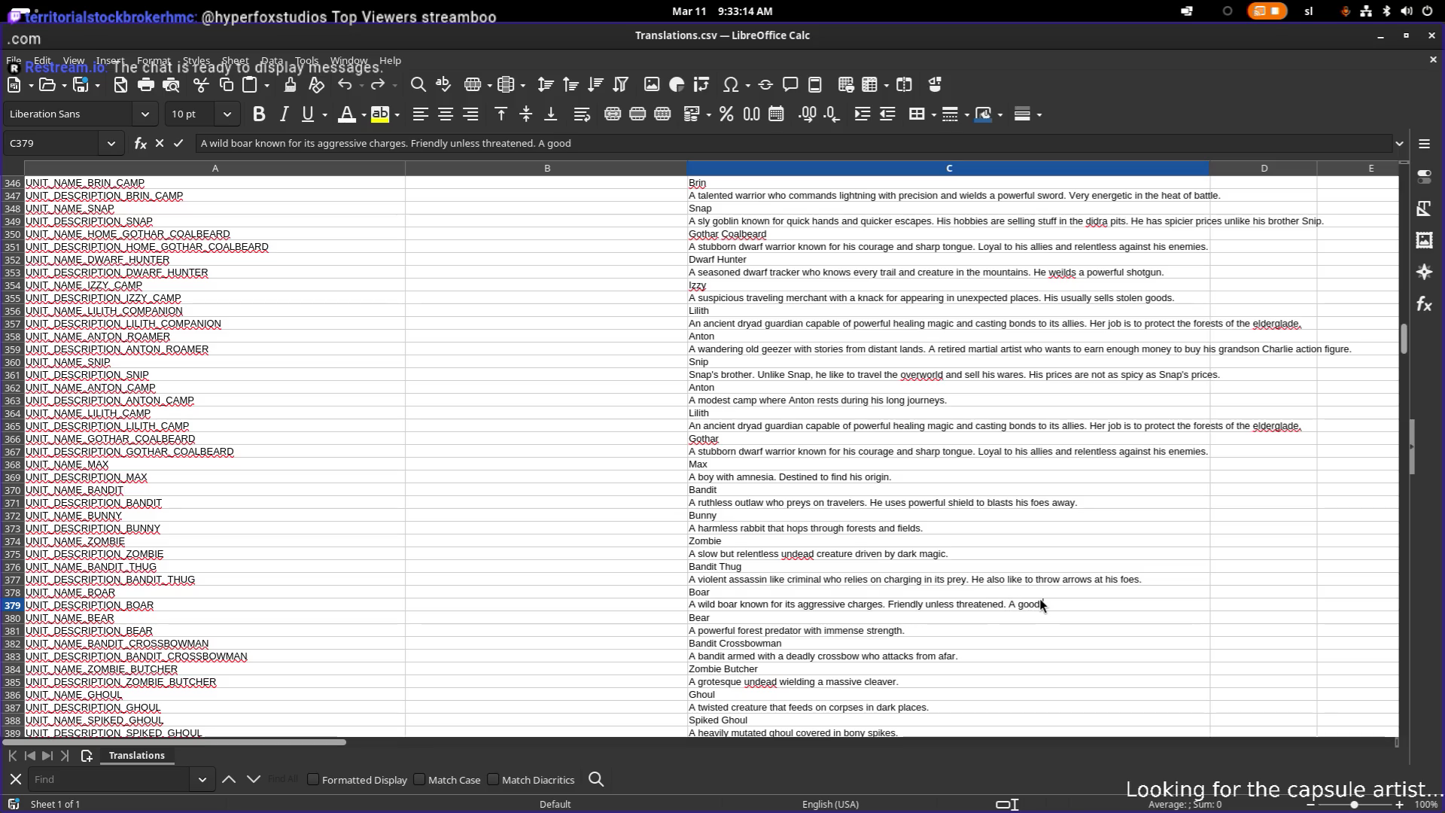
pyautogui.write('source')
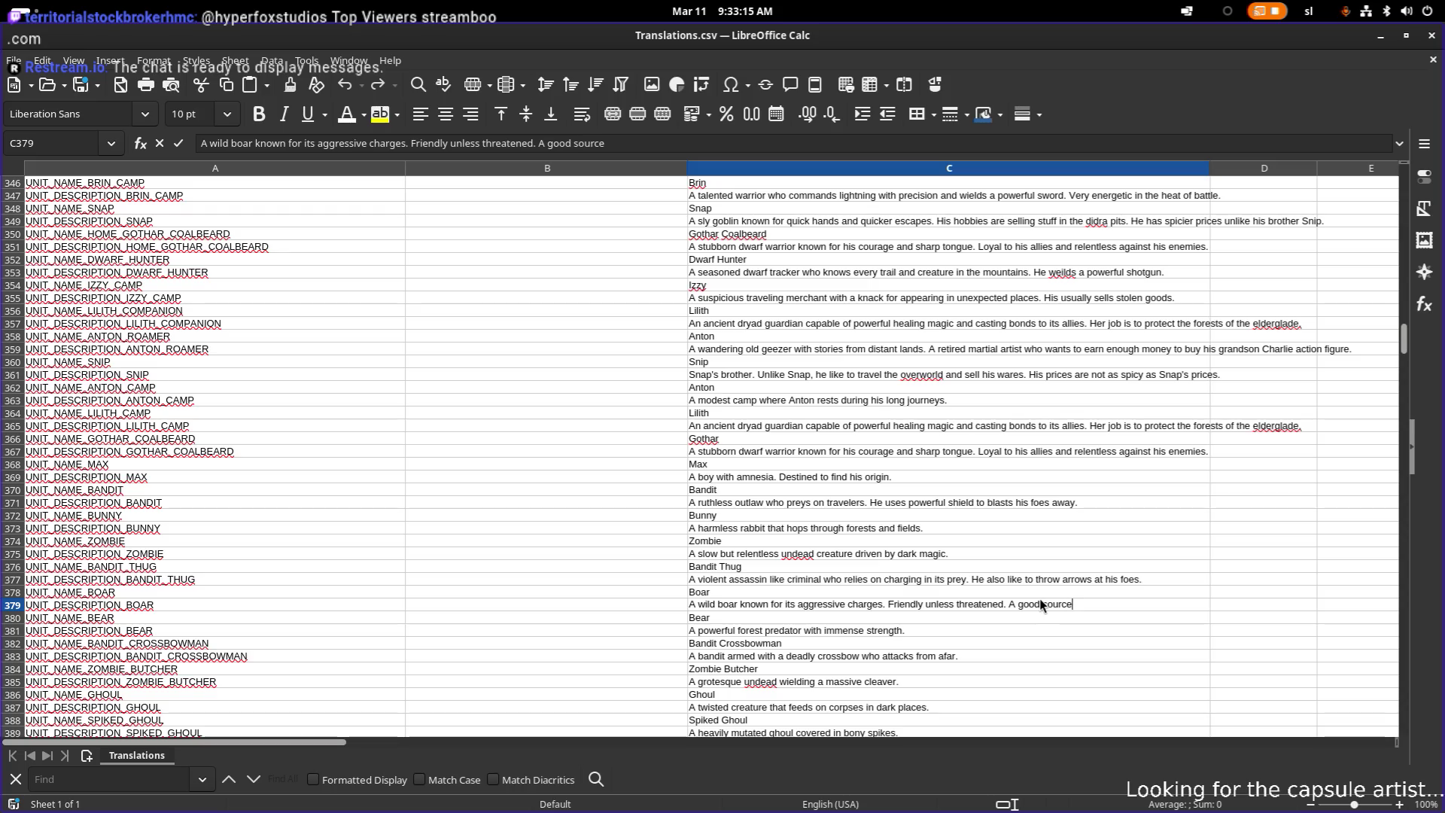
pyautogui.write(' of meat')
pyautogui.press('Return')
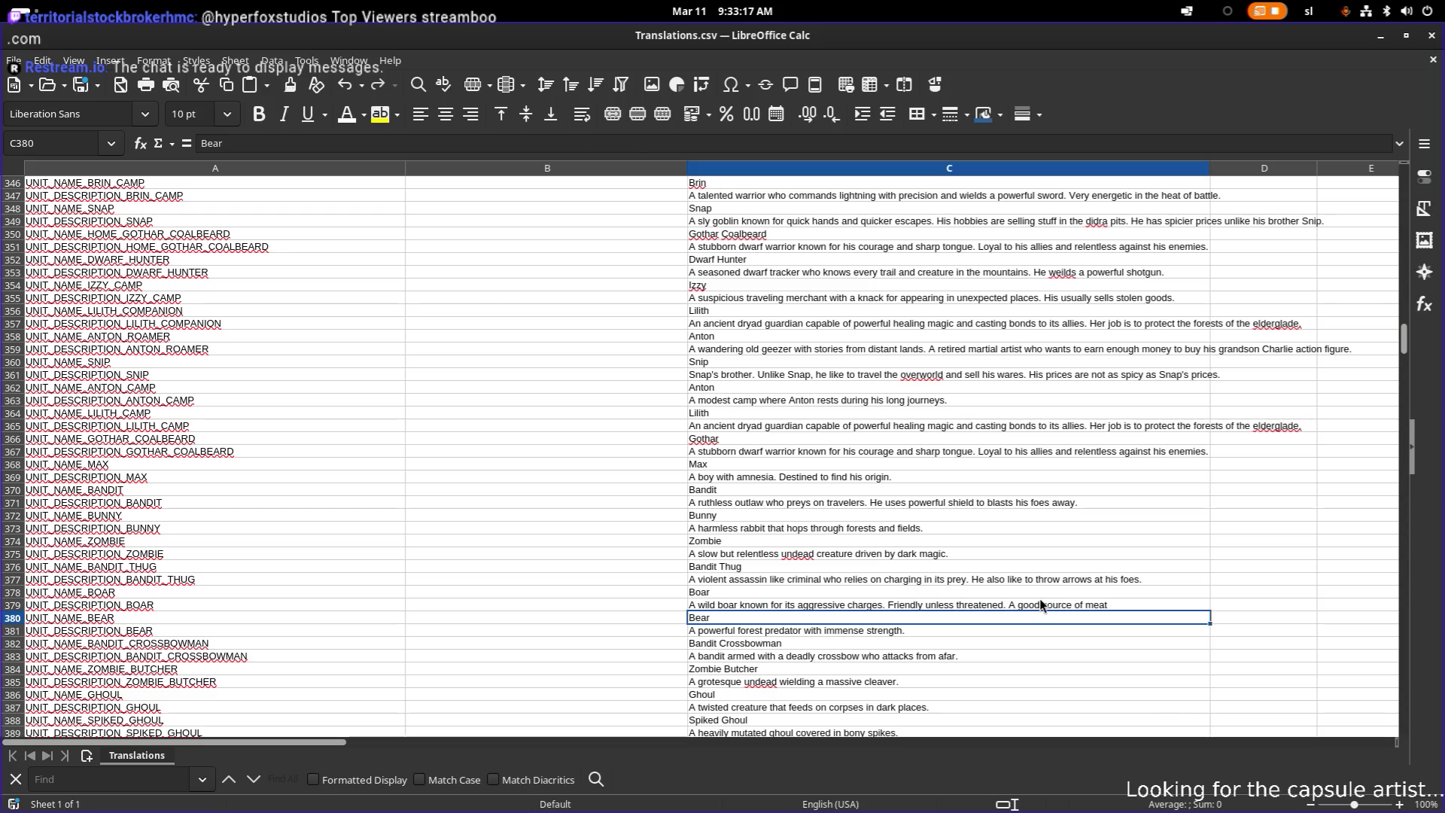
# - Append 'It has a lot of health, and deals a lot of damage' plus the running advice to C381
pyautogui.press('Down')
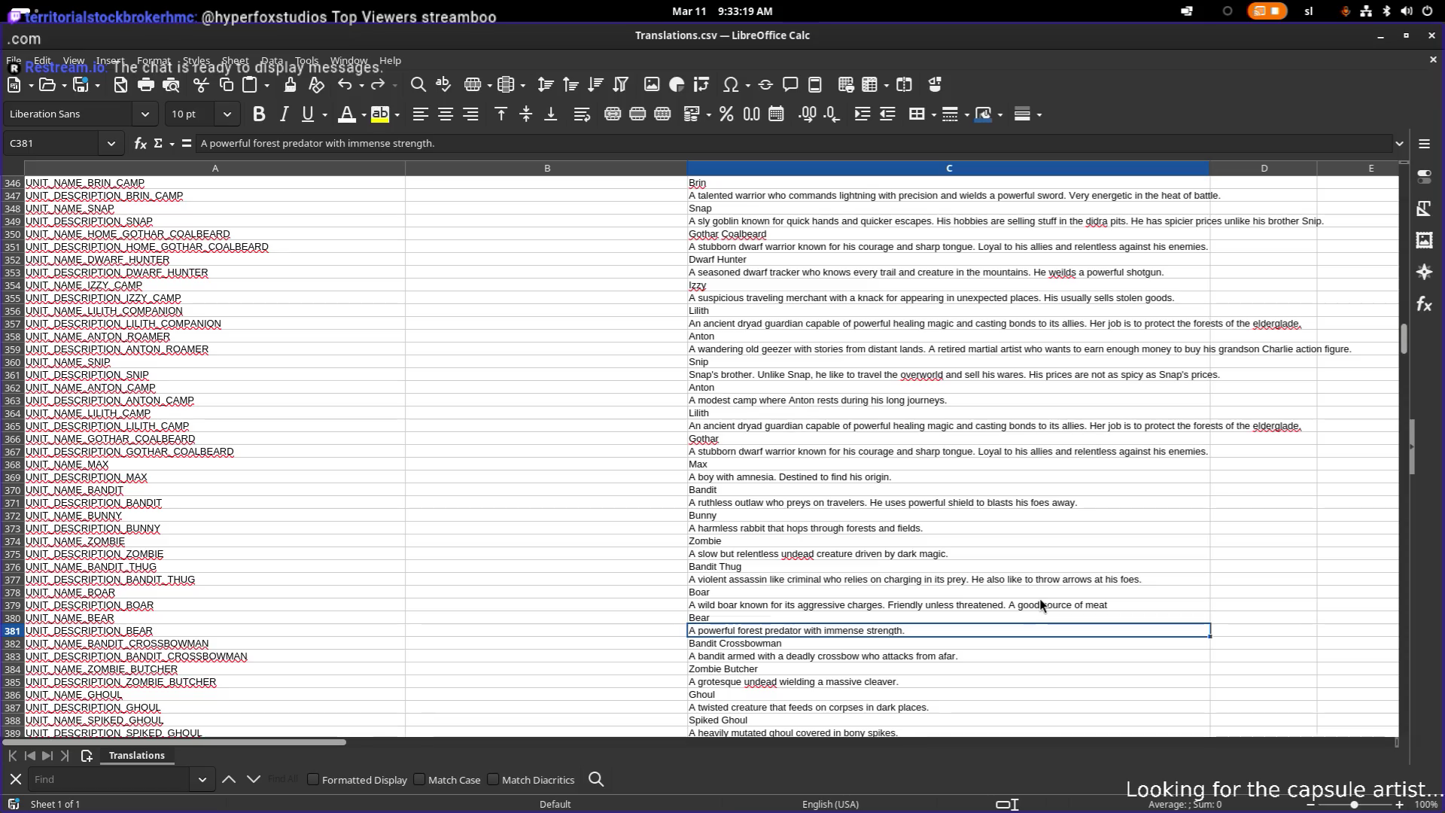
pyautogui.press('F2')
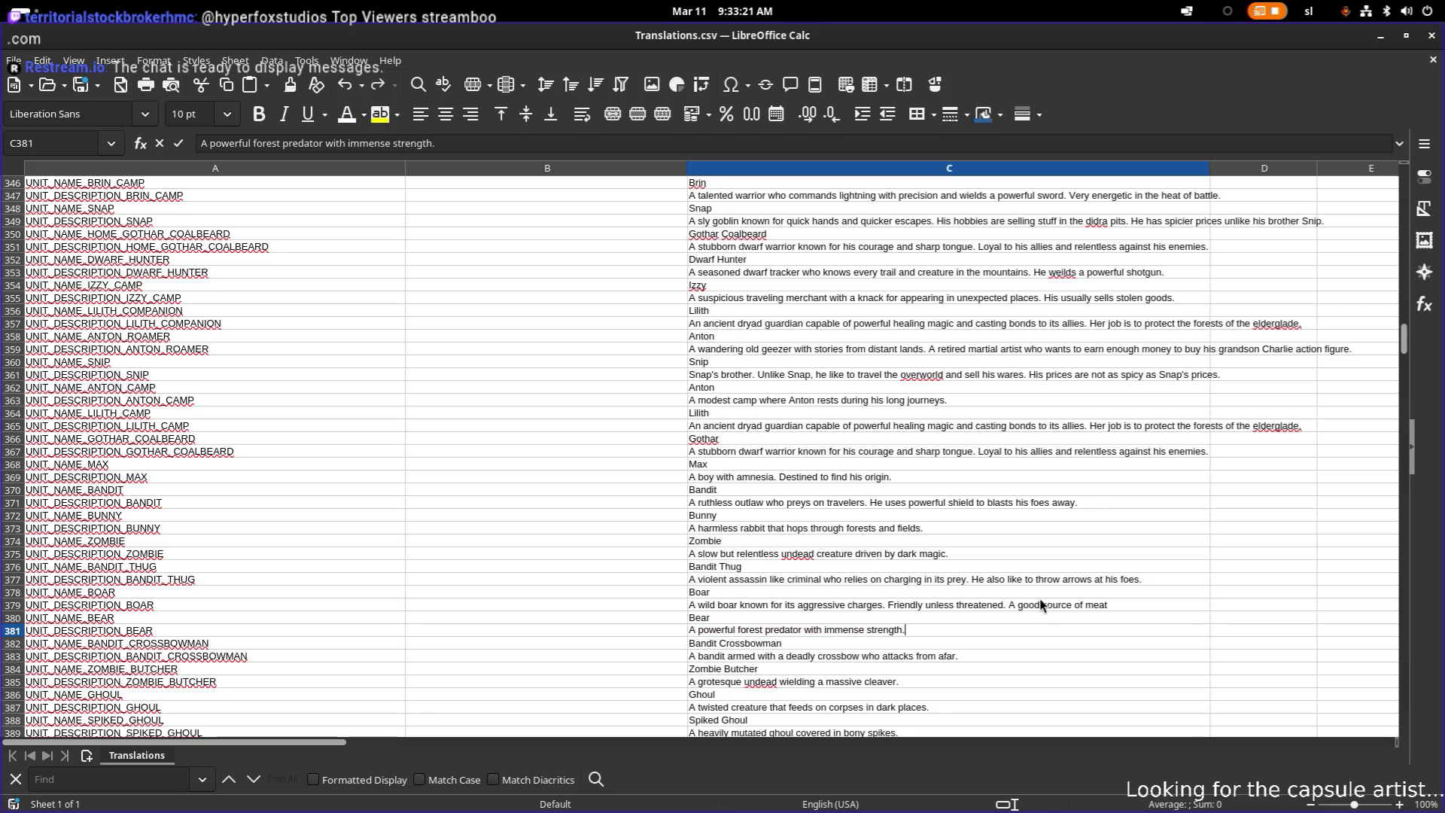
pyautogui.write('It has a lo')
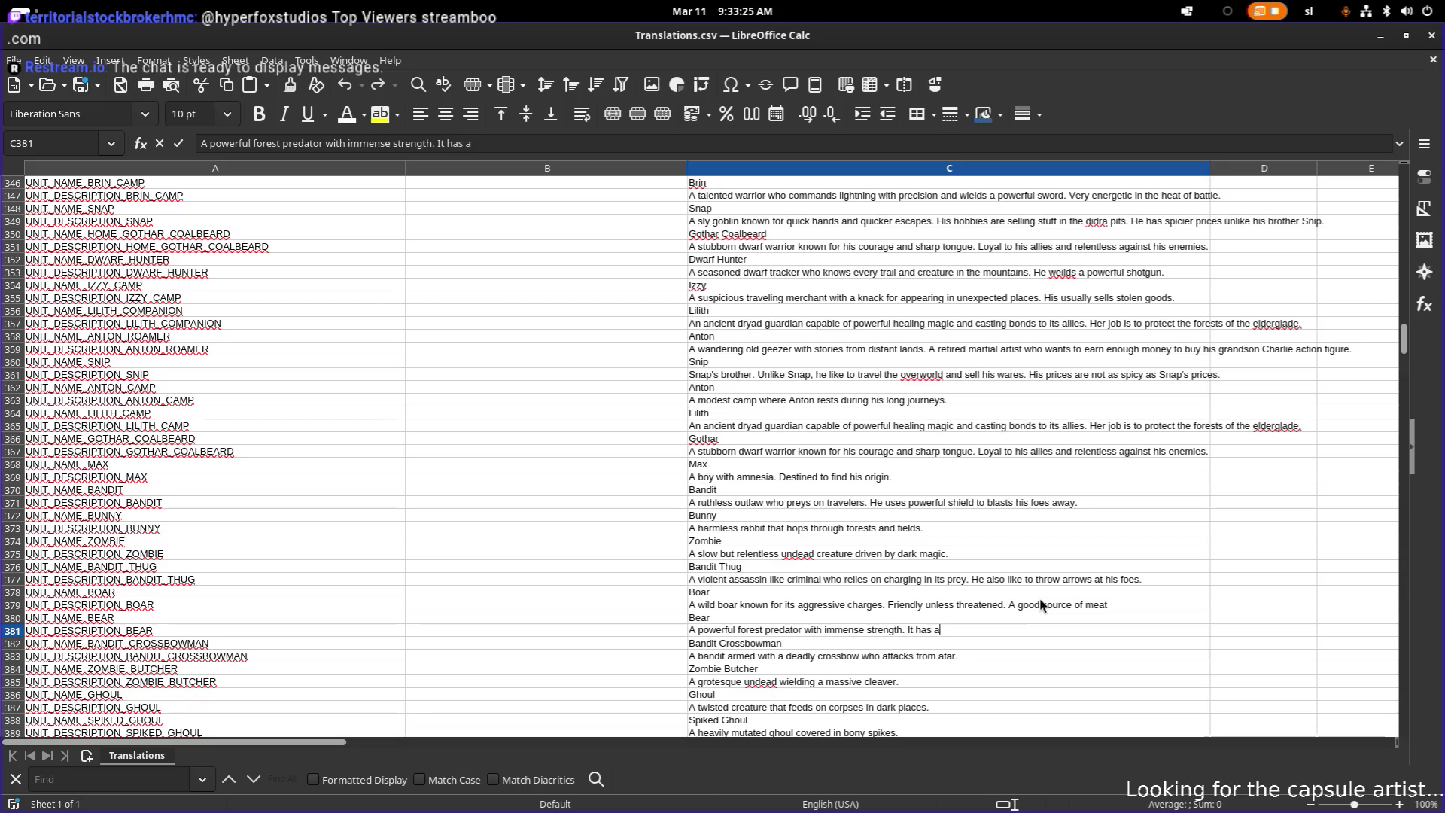
pyautogui.write('t of ')
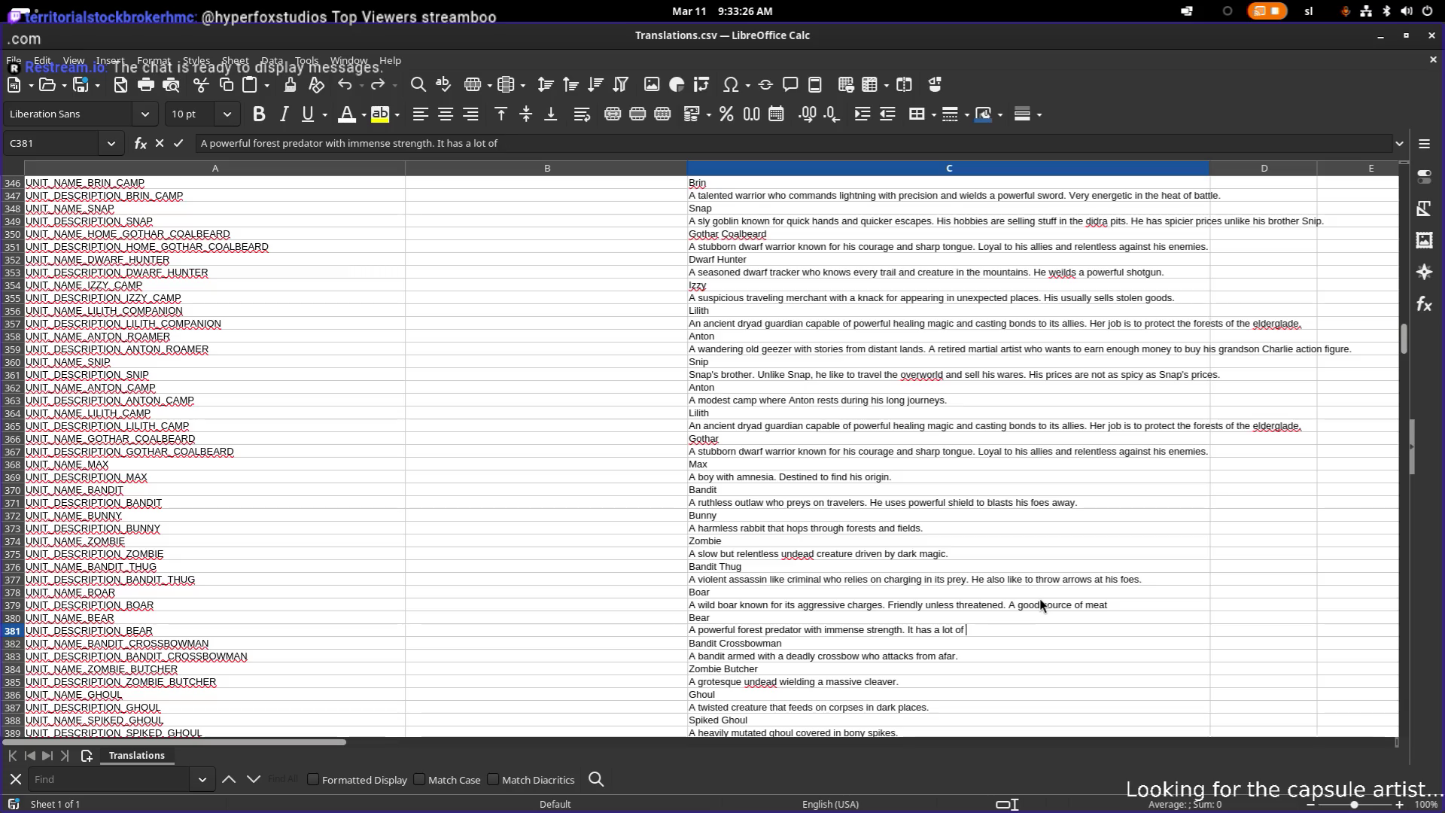
pyautogui.write('health')
pyautogui.write(', ')
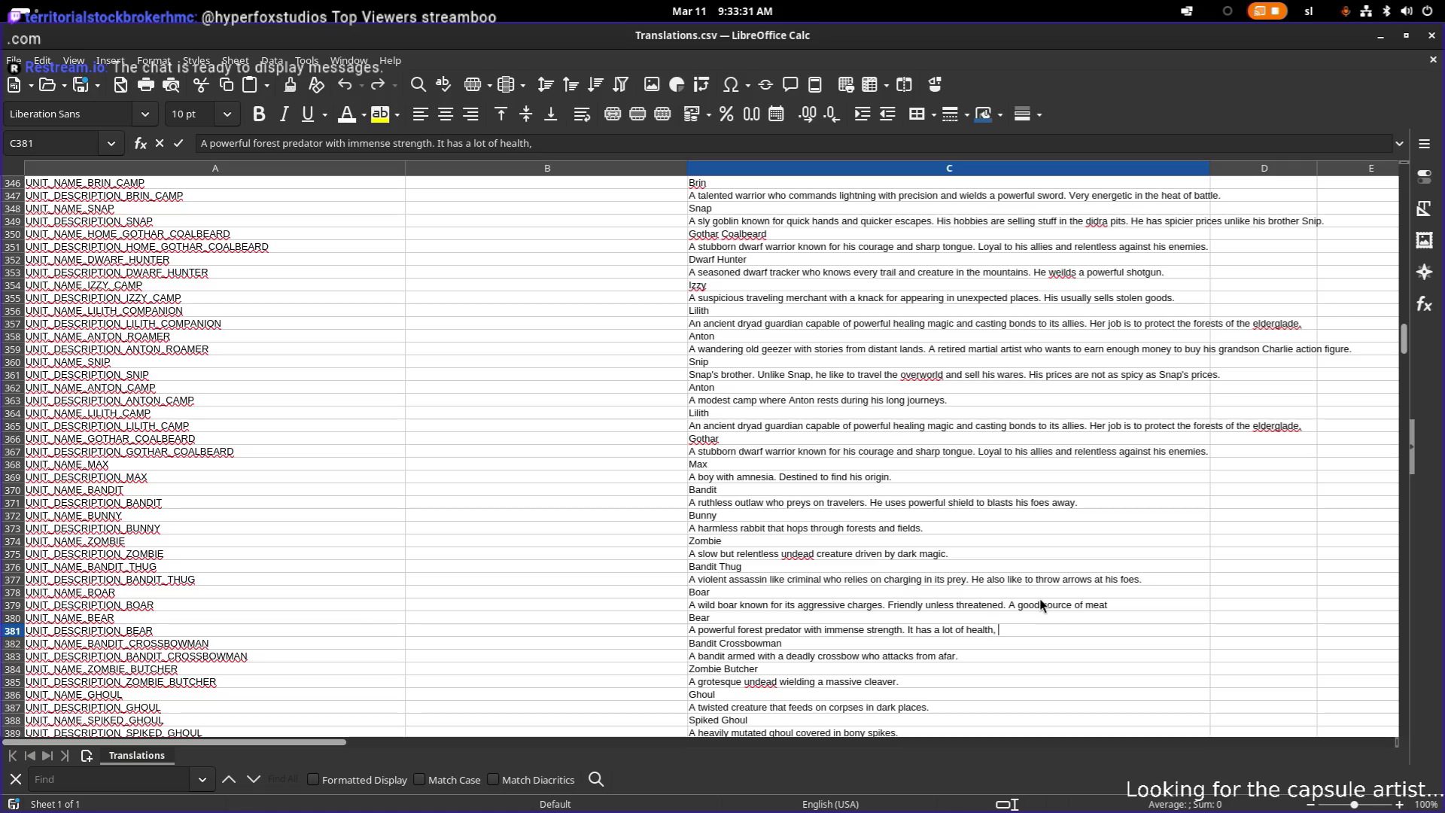
pyautogui.press('BackSpace')
pyautogui.press('BackSpace')
pyautogui.write(' and deal')
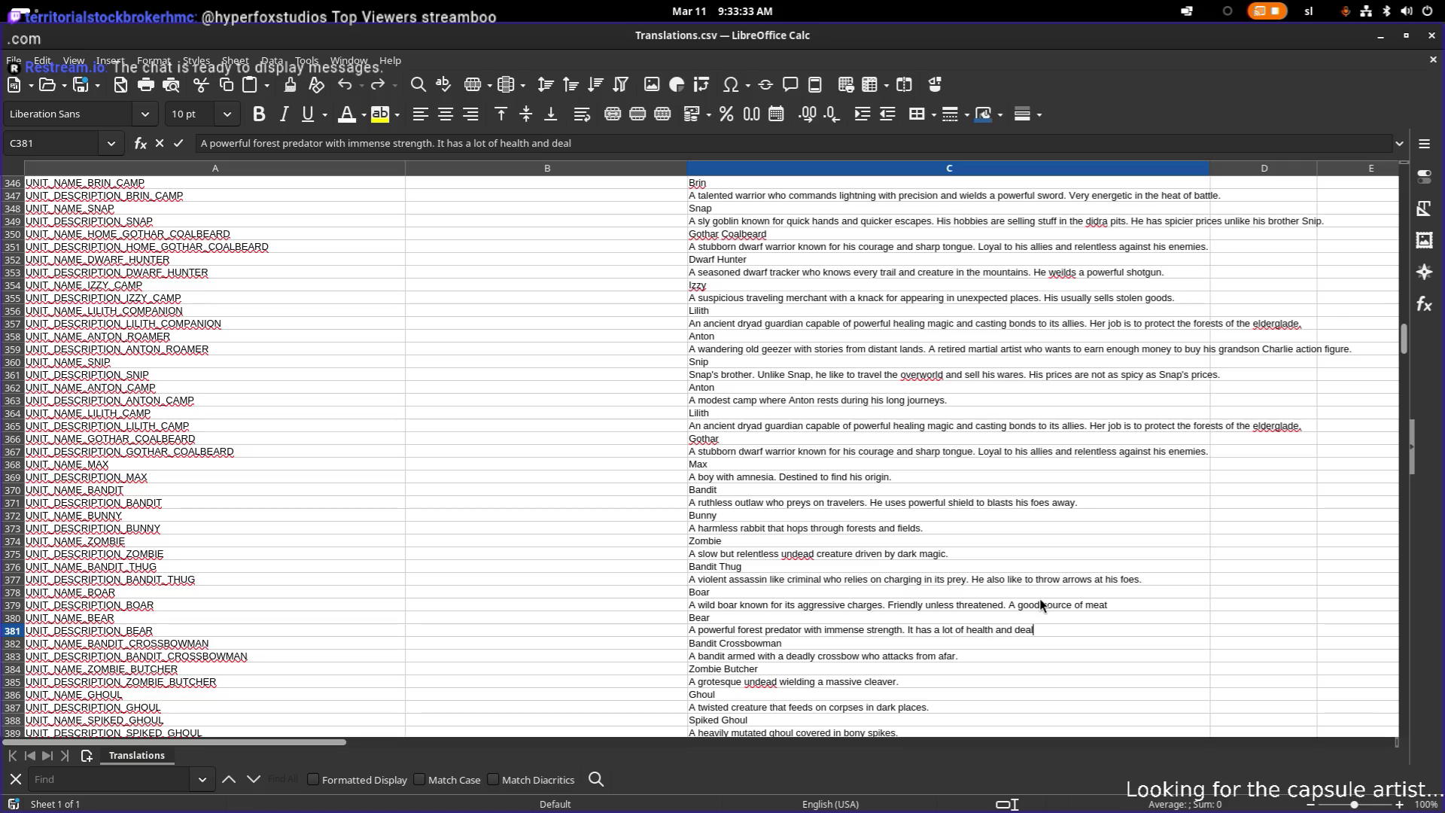
pyautogui.write('s a lot of damage')
pyautogui.write('. Y')
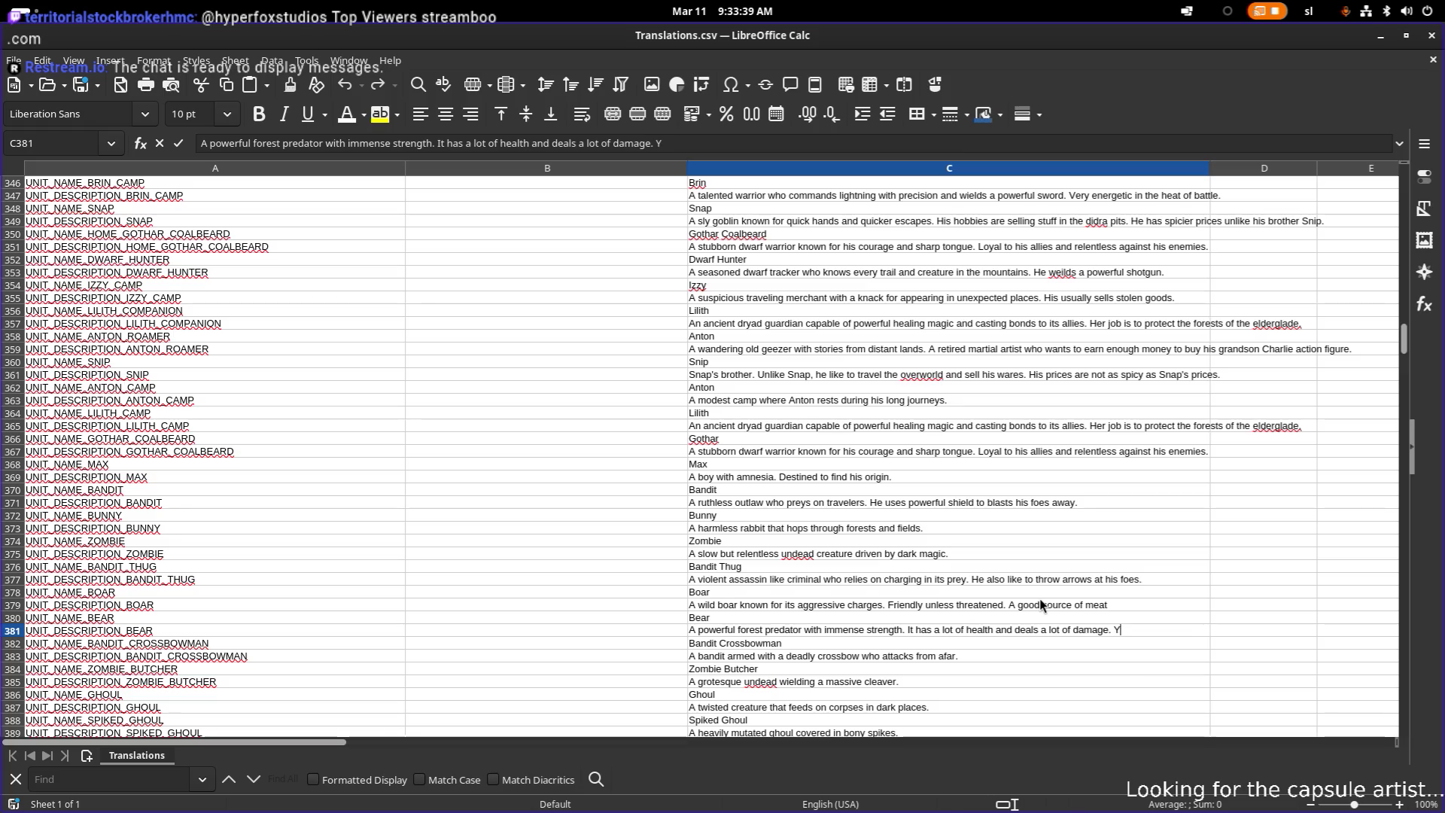
pyautogui.press('BackSpace')
pyautogui.press('BackSpace')
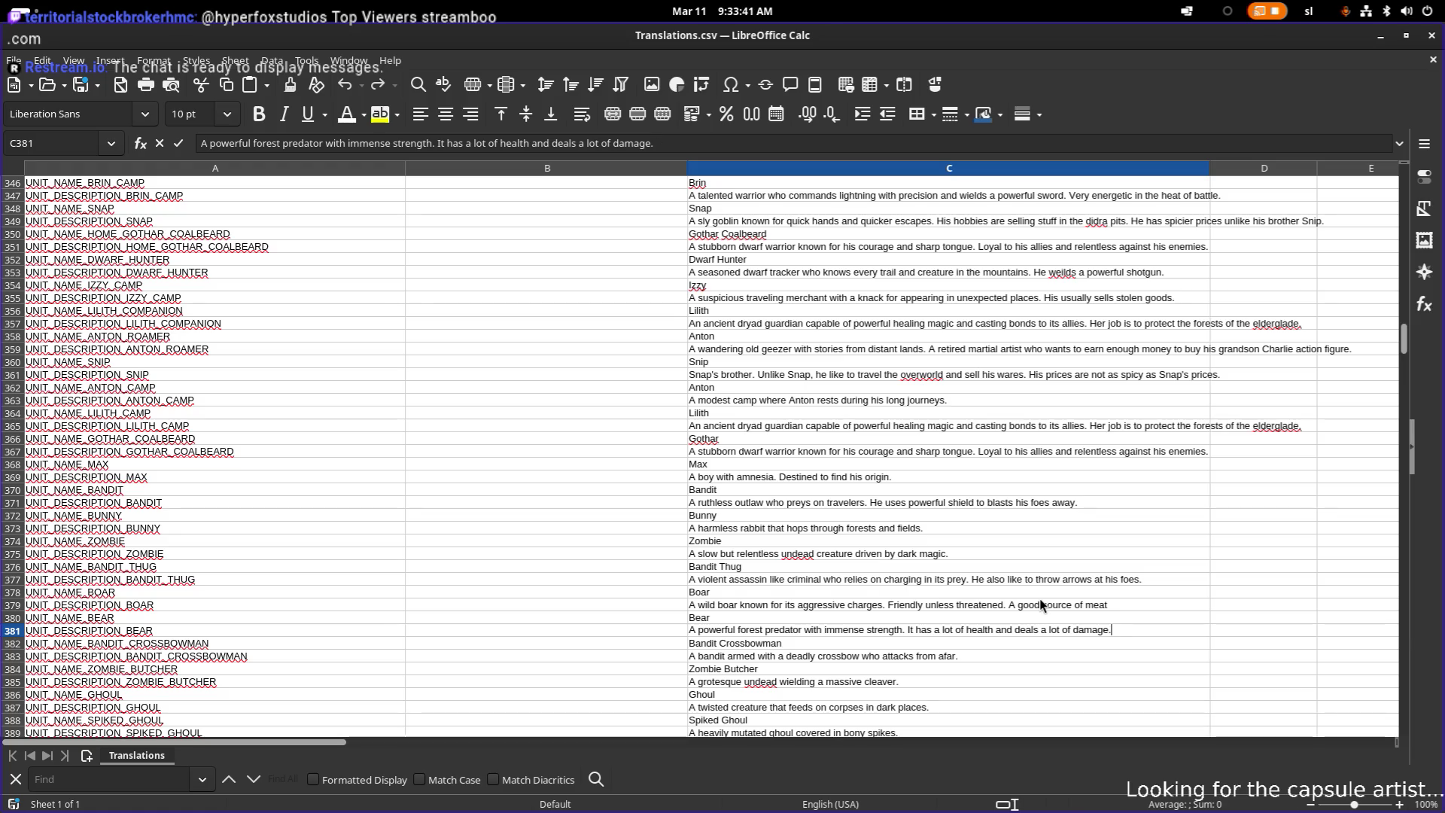
pyautogui.write(' It')
pyautogui.write("'s wise torune")
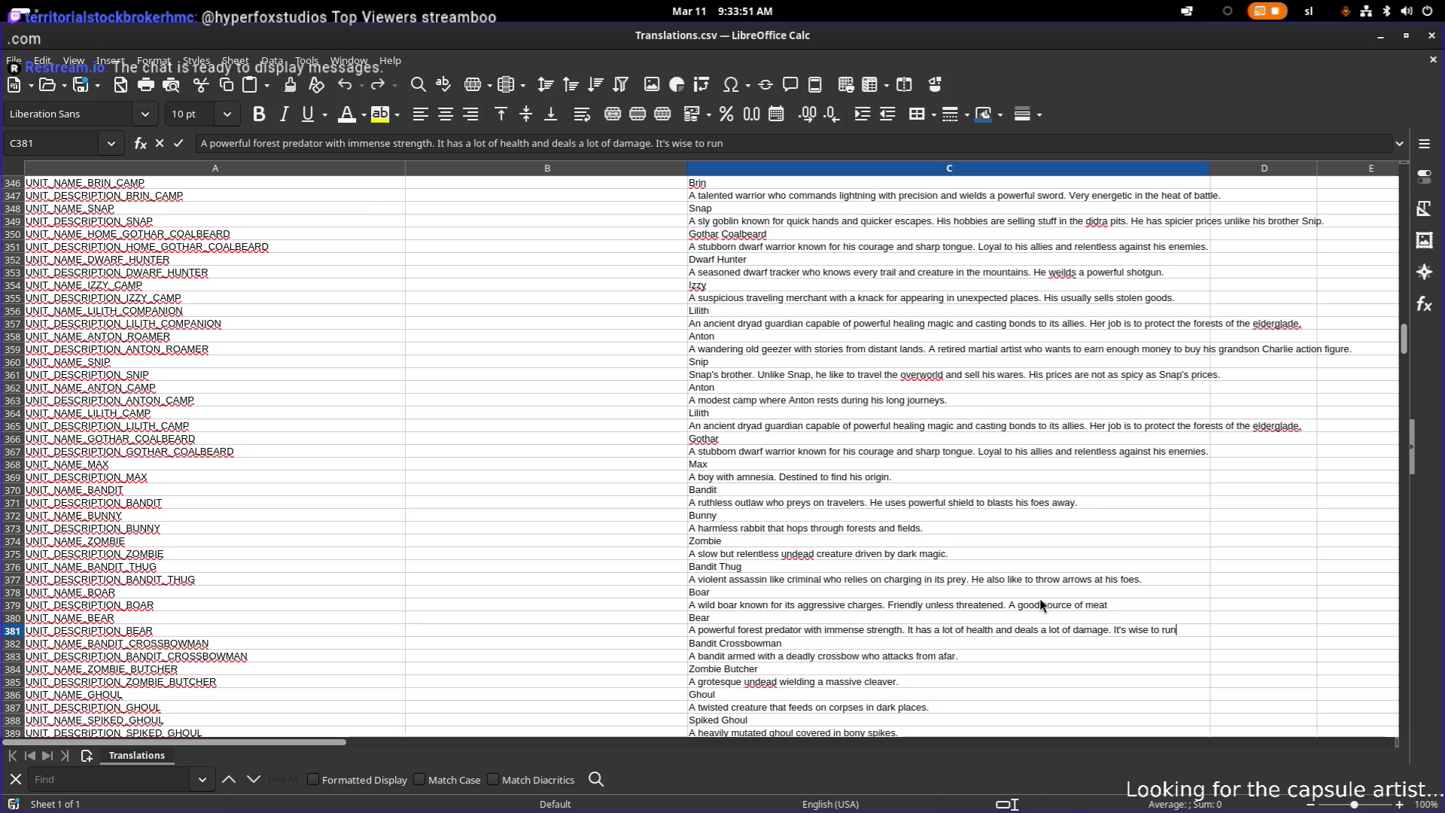
pyautogui.write(' when e')
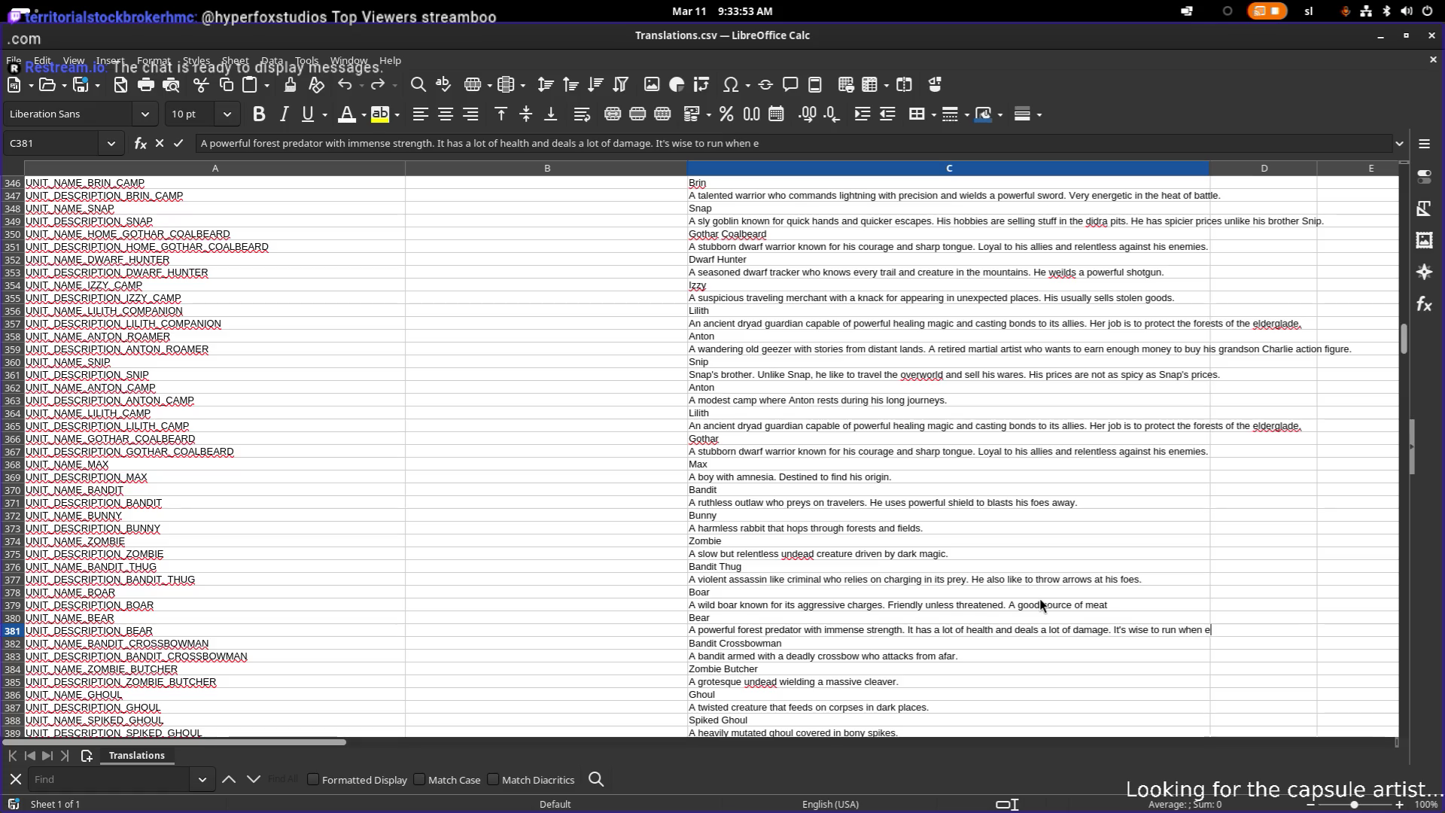
pyautogui.write('ncounterd by')
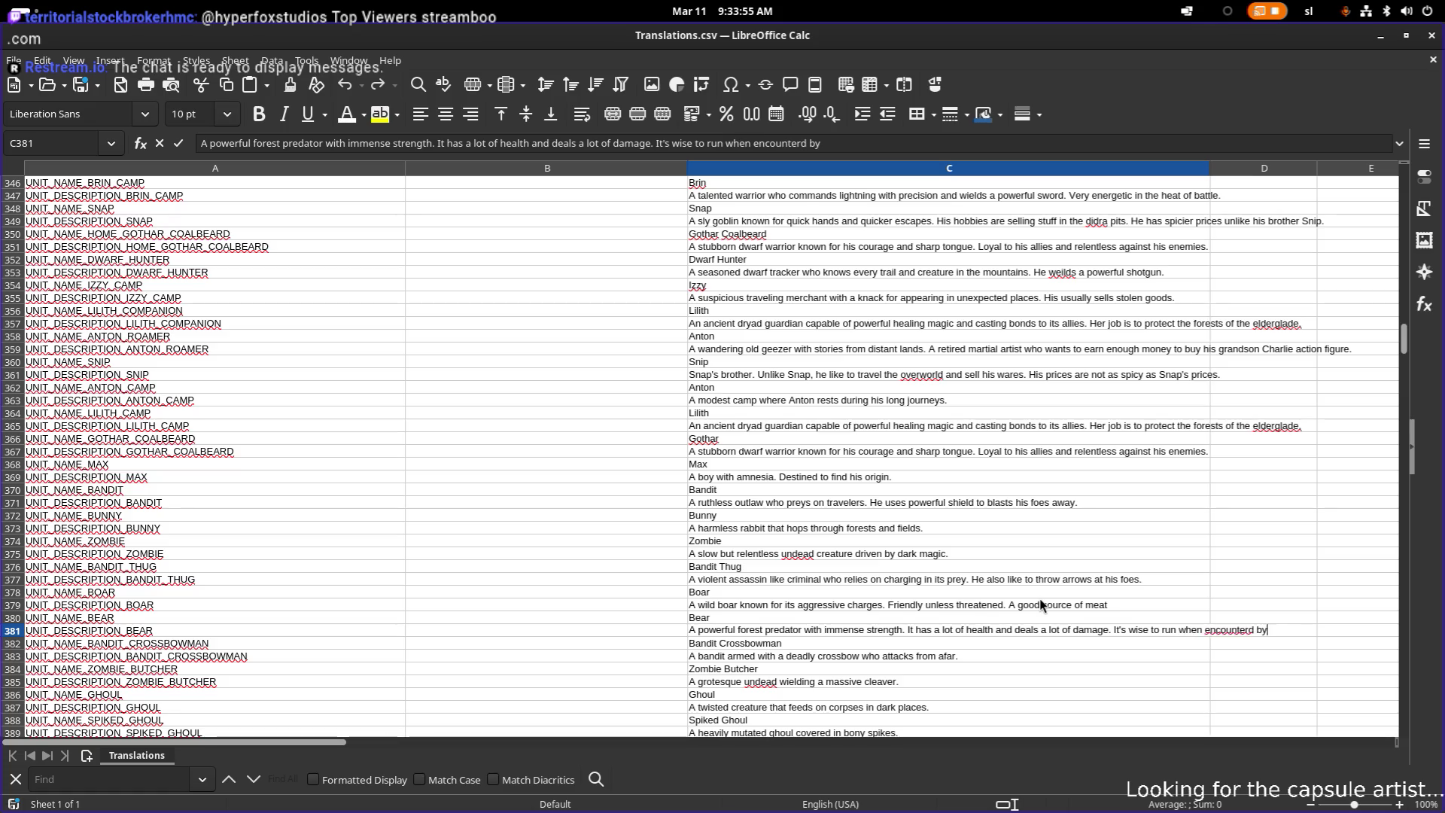
pyautogui.write(' one.')
pyautogui.press('Return')
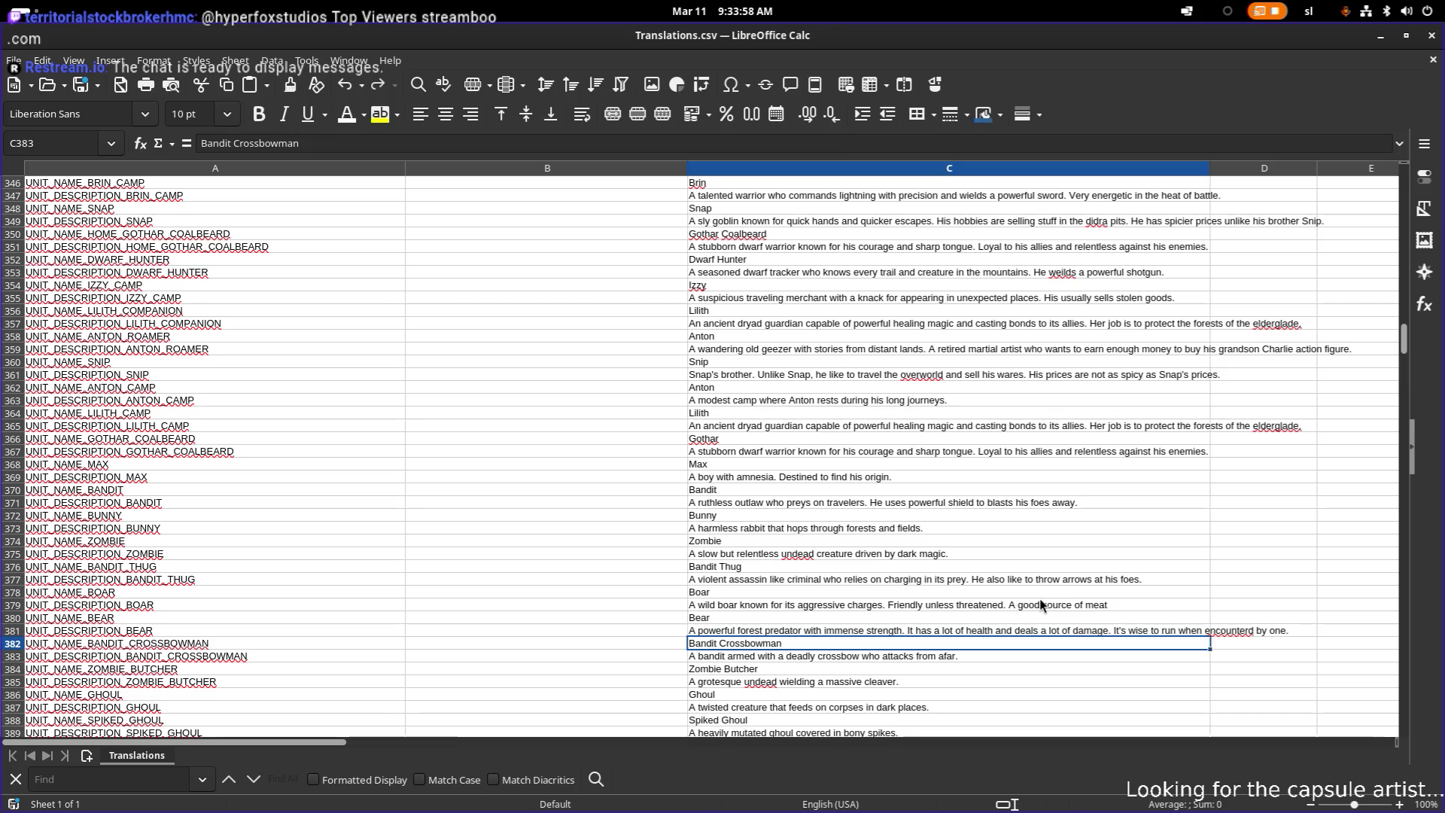
# - Append 'He likes to change his position between shots.' to the Bandit Crossbowman description in C383
pyautogui.press('F2')
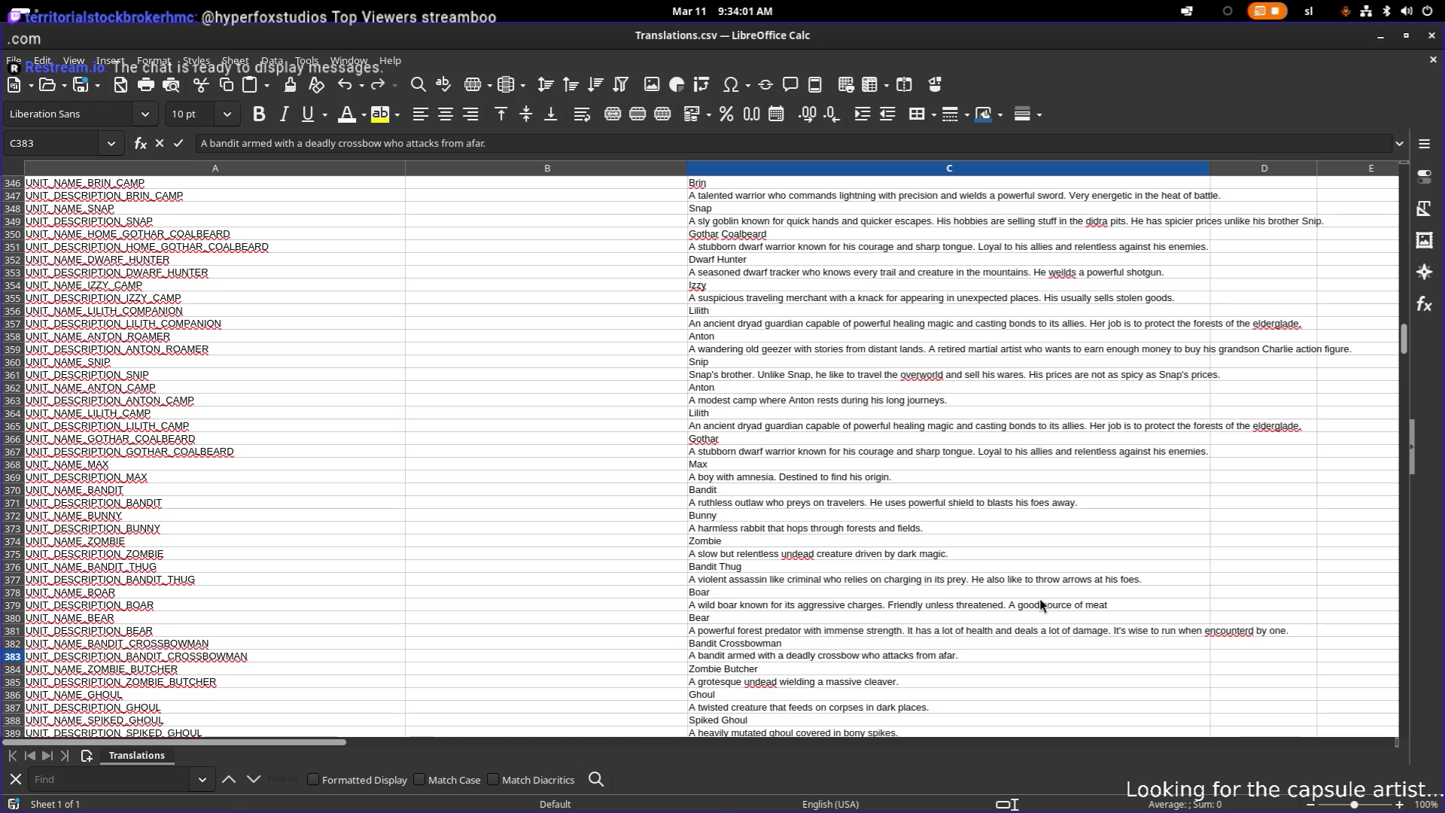
pyautogui.write('He changes hi')
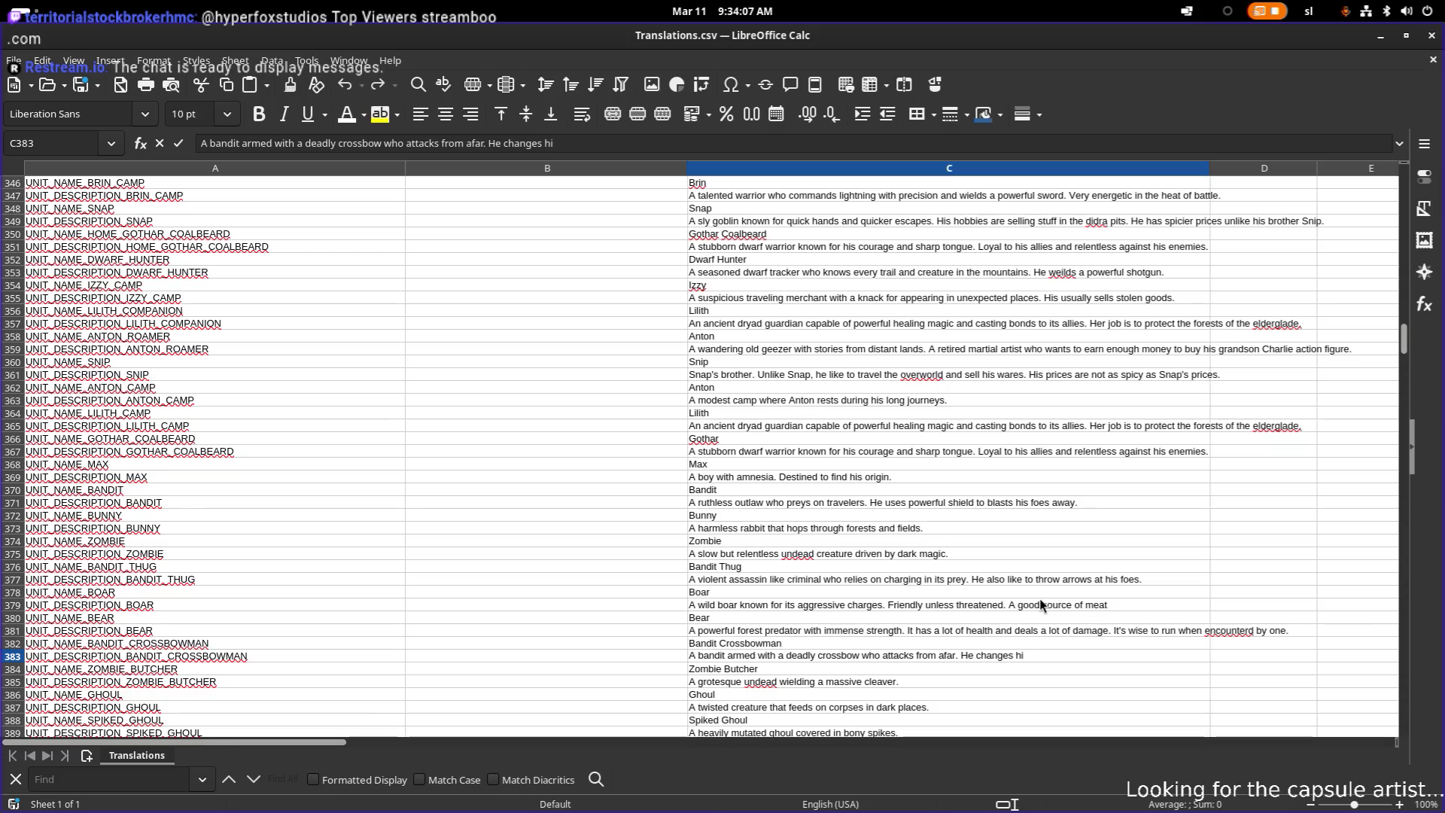
pyautogui.write('s positio')
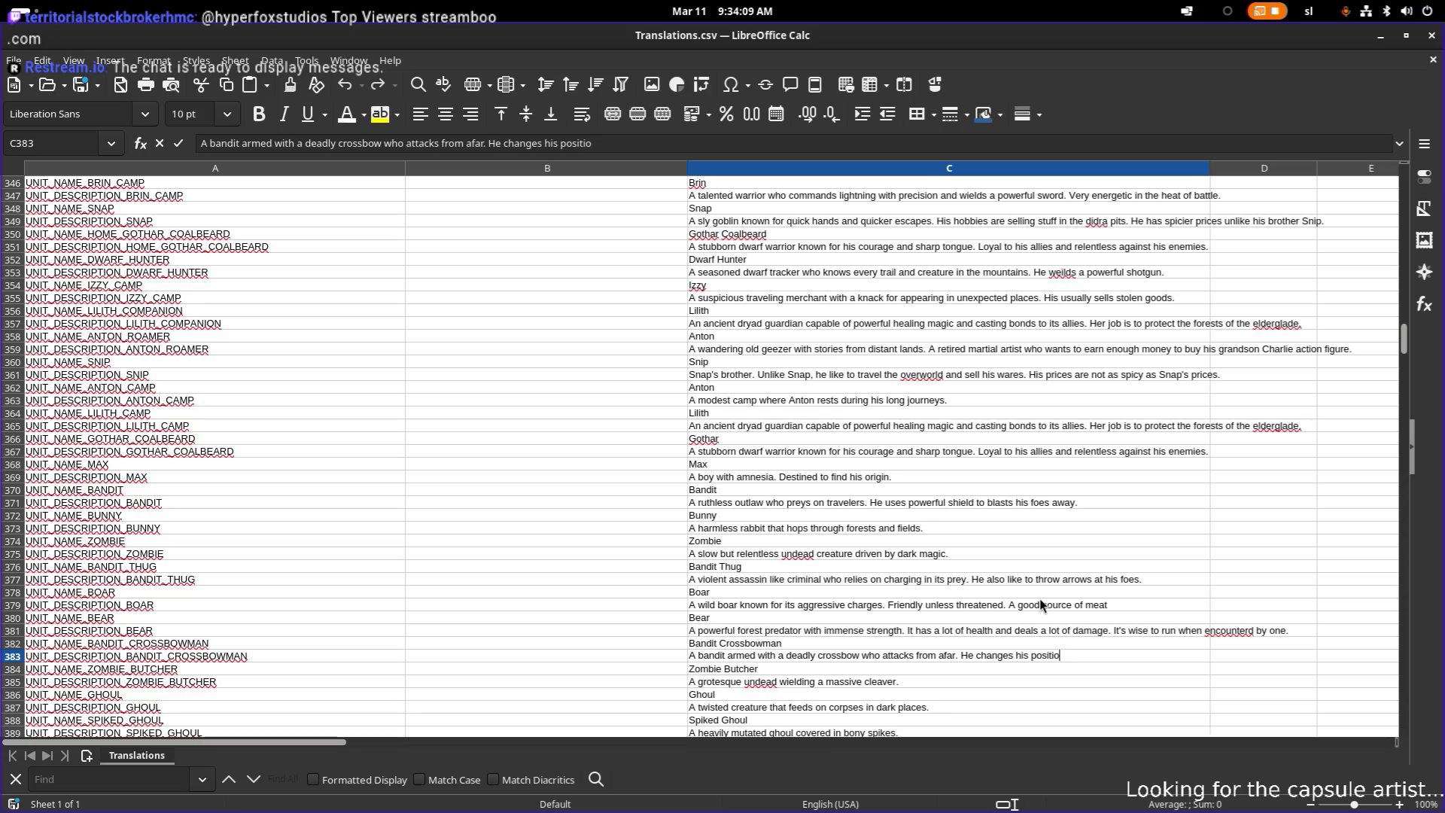
pyautogui.press('BackSpace')
pyautogui.press('BackSpace')
pyautogui.press('BackSpace')
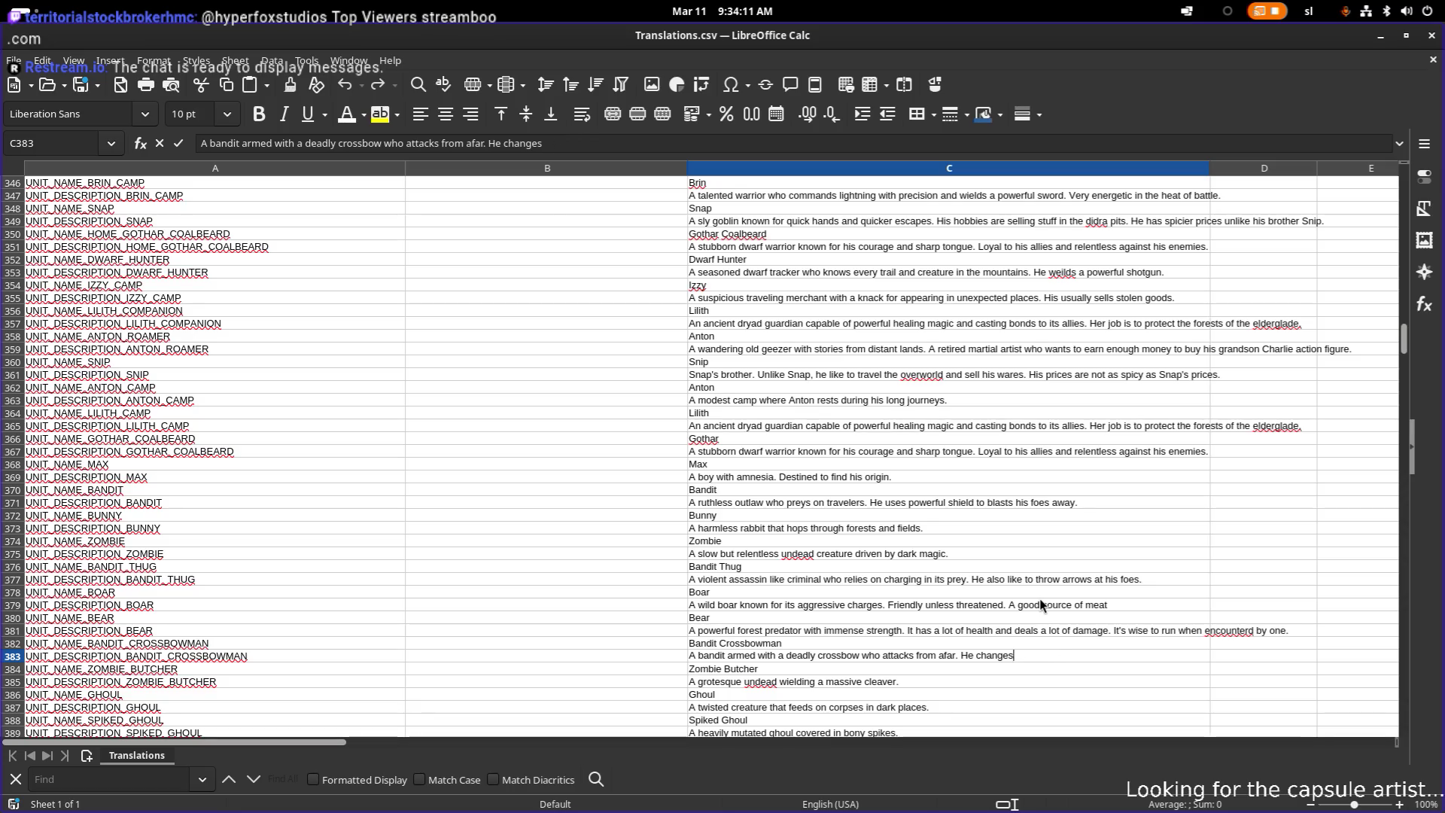
pyautogui.write('likes to ch')
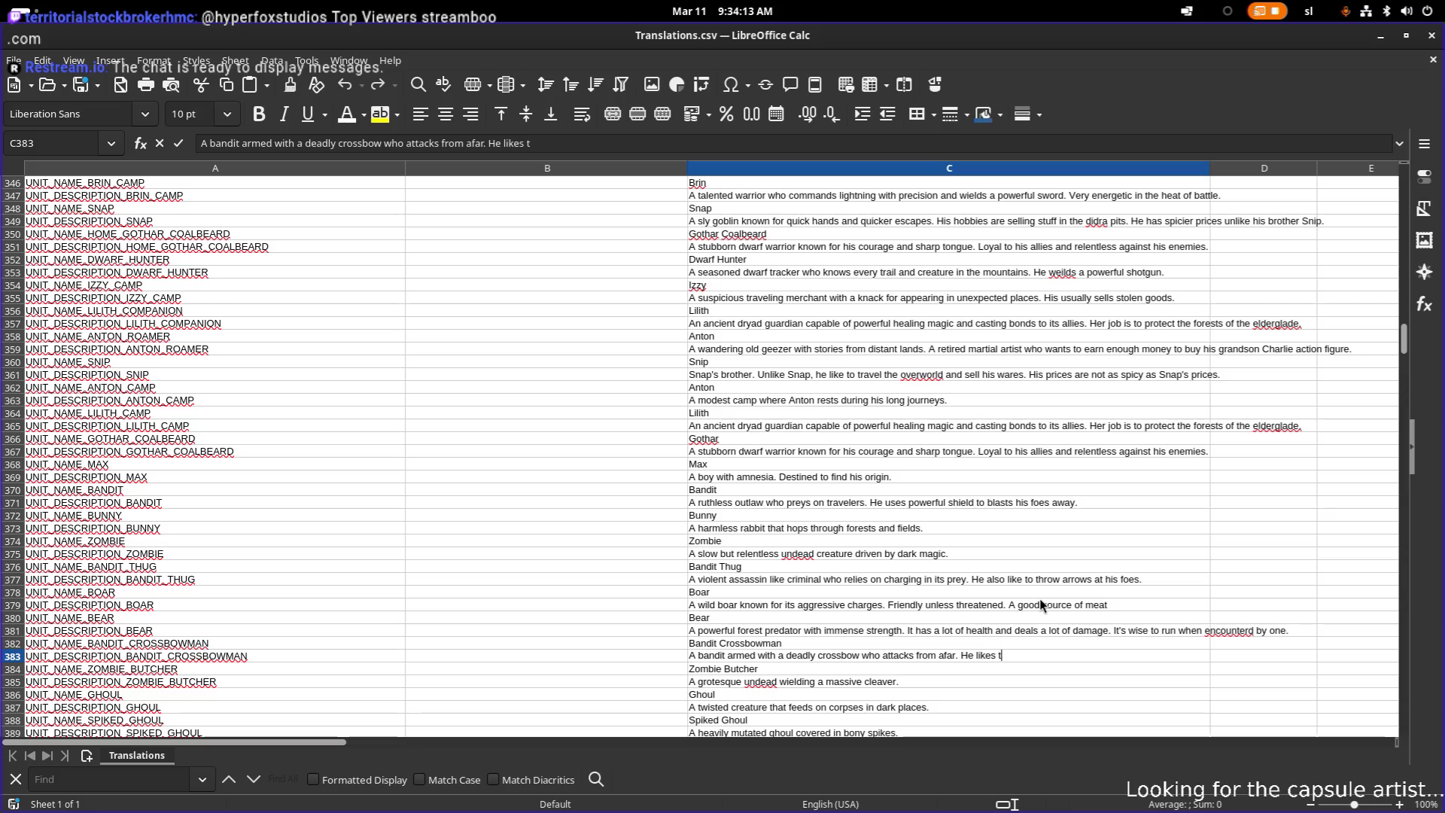
pyautogui.write('ange his ')
pyautogui.write('posi')
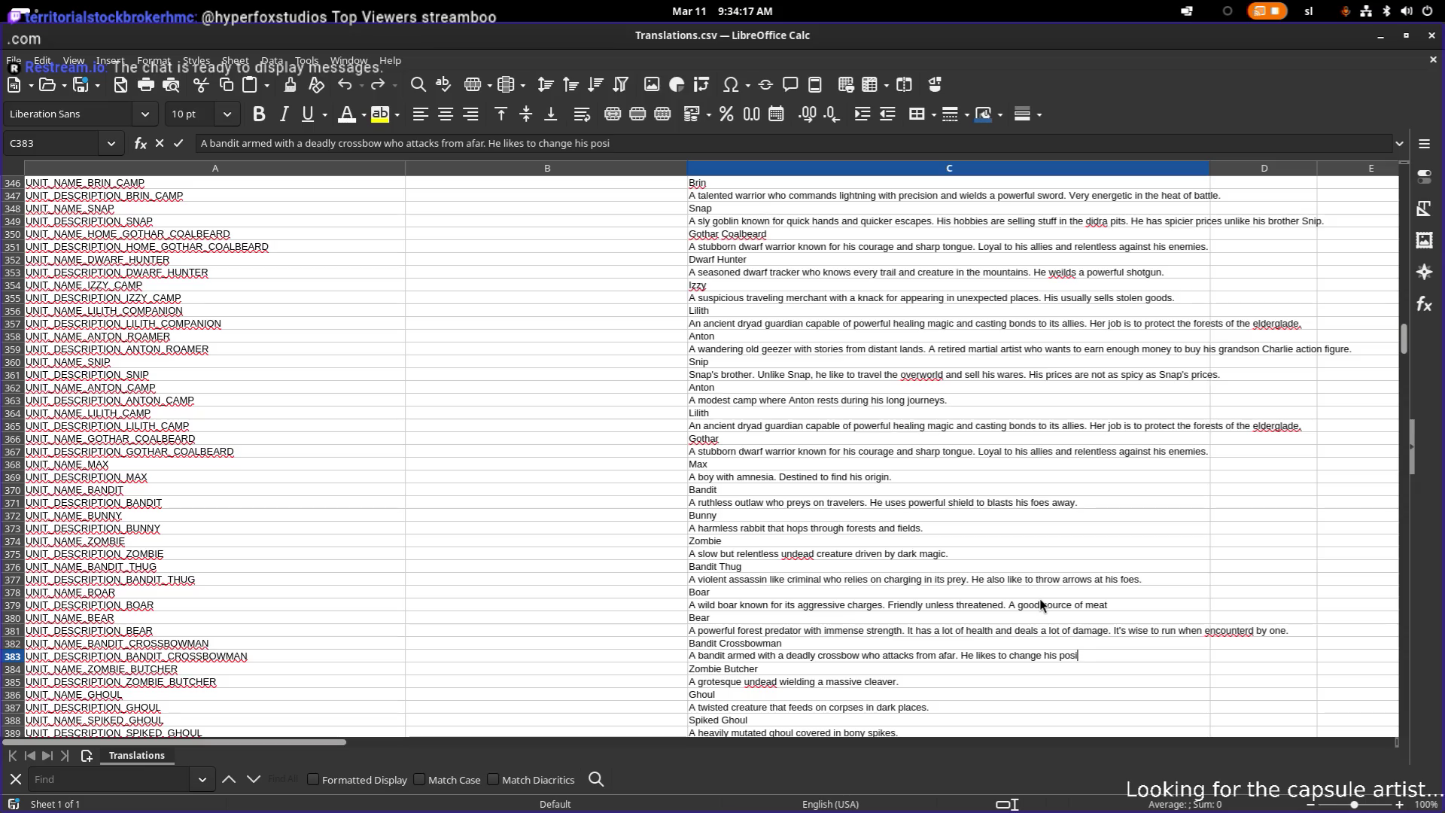
pyautogui.write('tion between ')
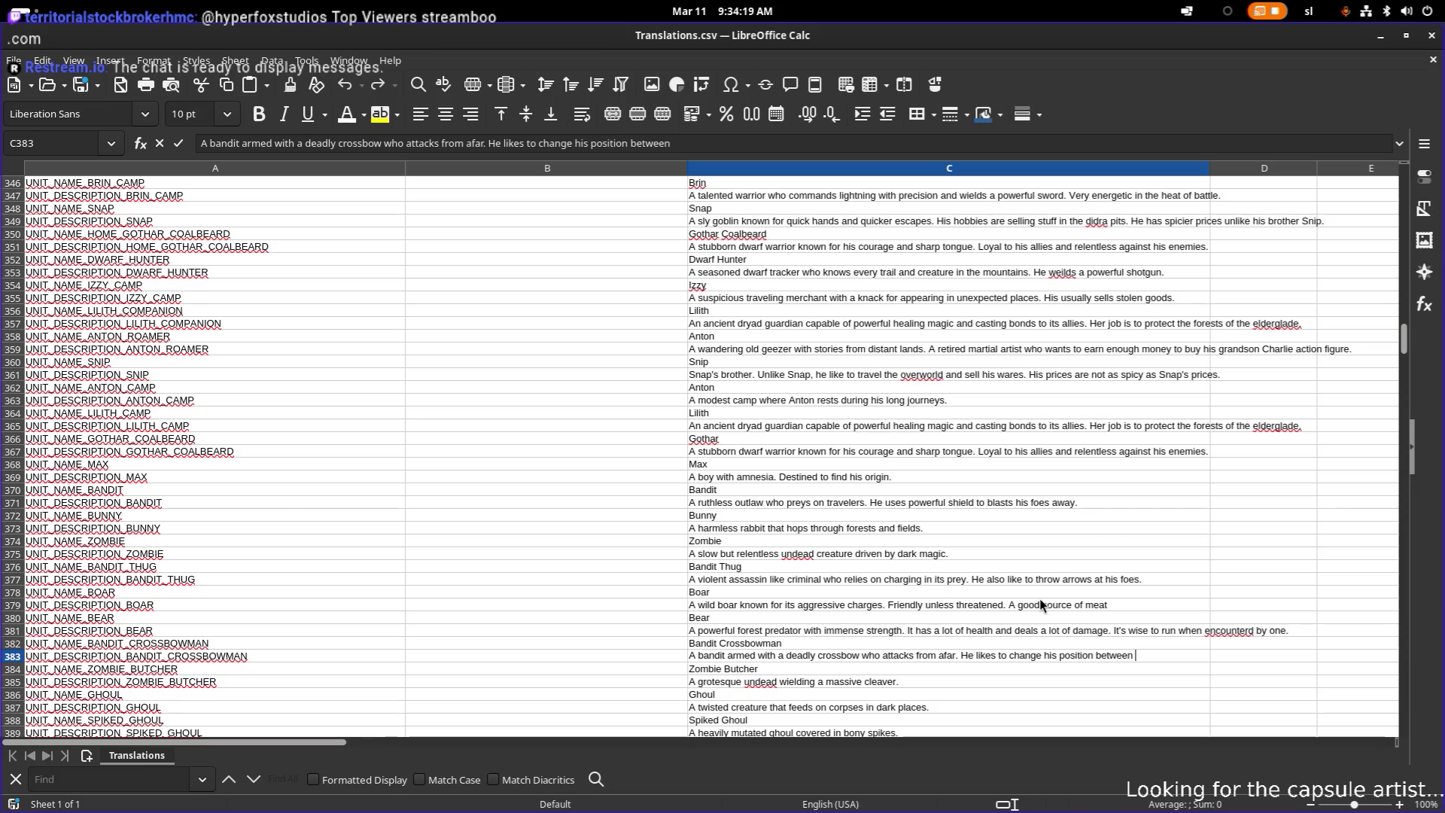
pyautogui.write('shots.')
pyautogui.press('Return')
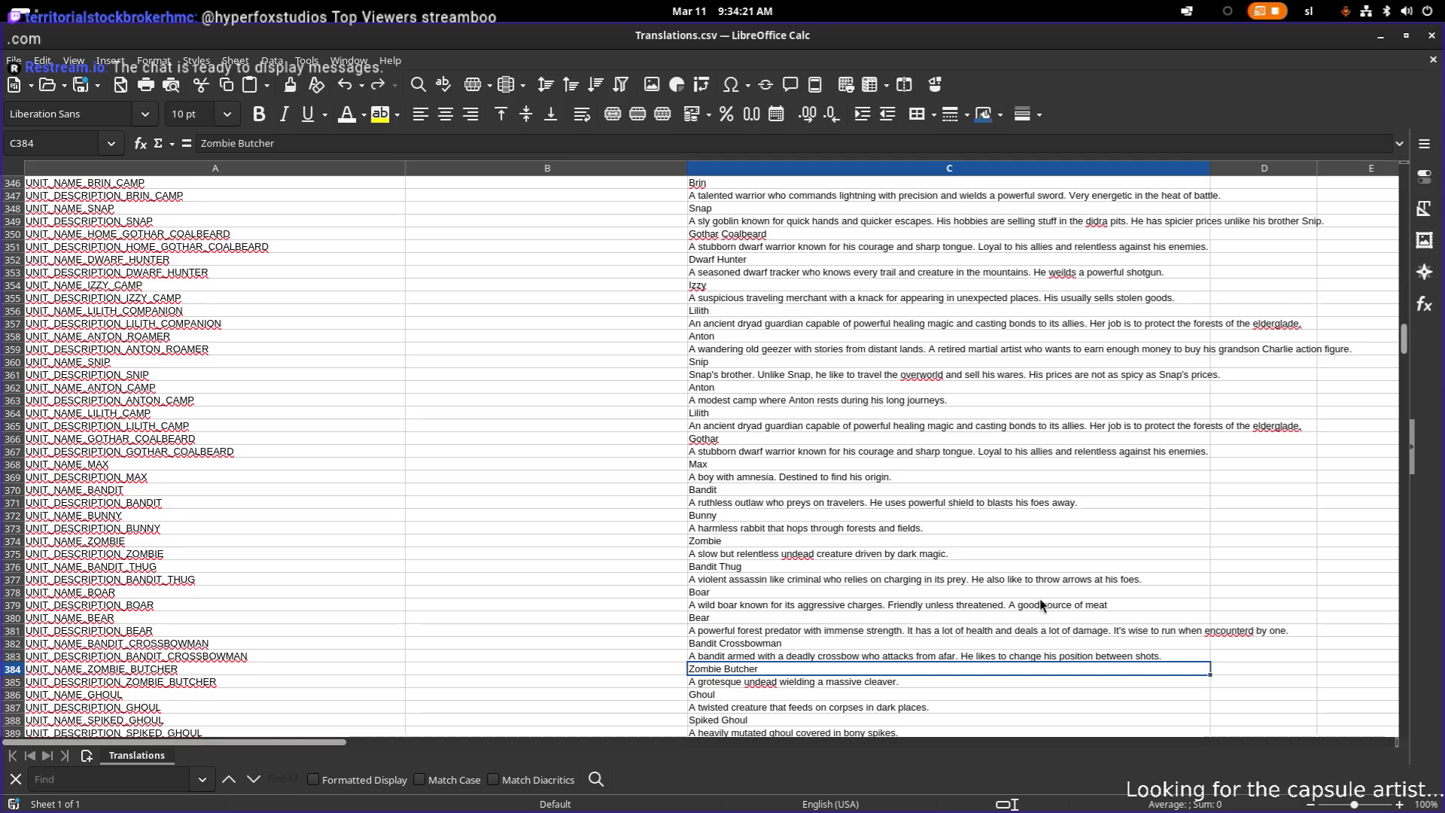
# - Rewrite the Ghoul description: drop 'in dark places', add 'is fast and' and 'when low on health - to regain its own.'
pyautogui.press('Down')
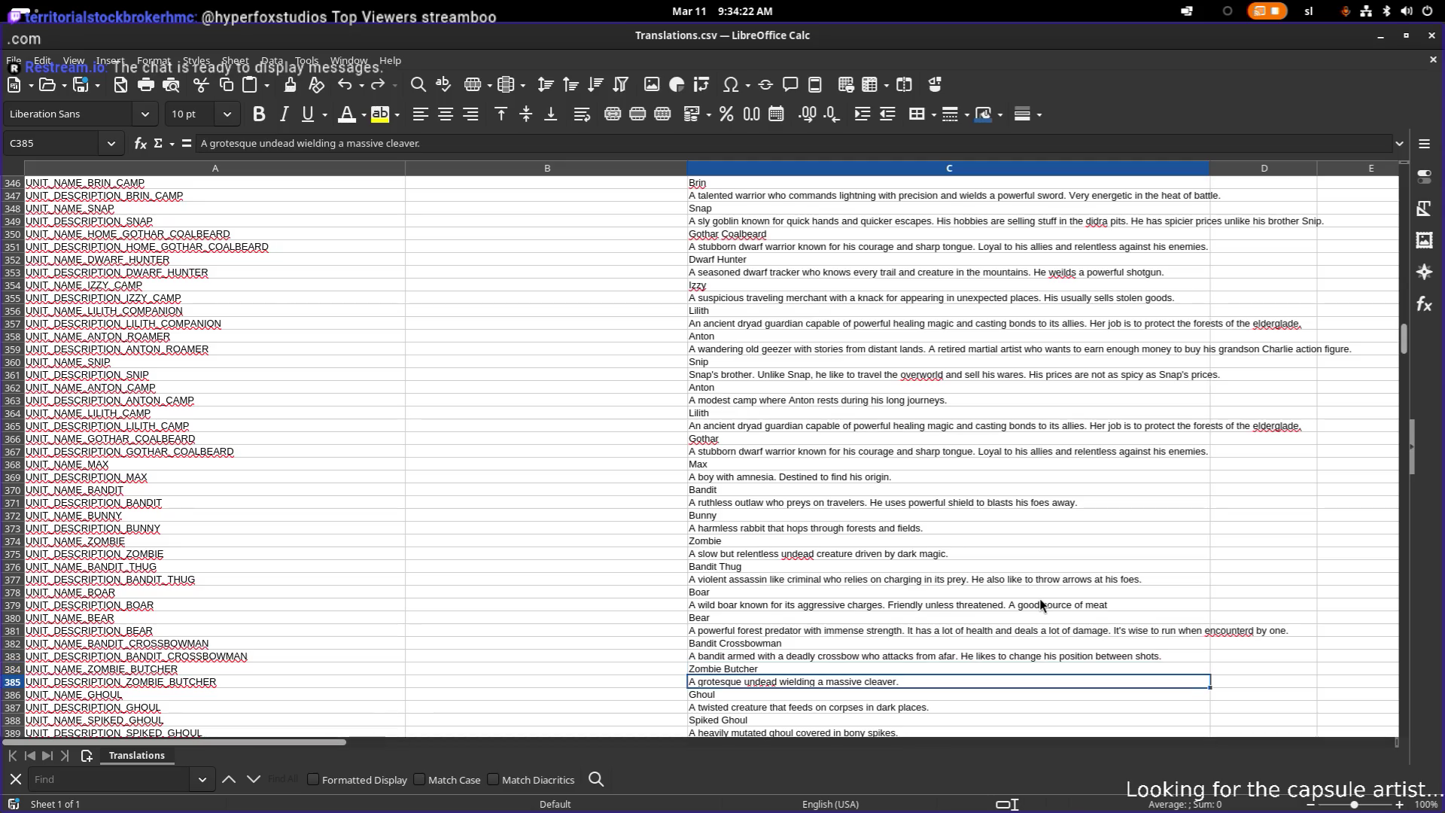
pyautogui.press('Down')
pyautogui.press('Down')
pyautogui.press('Down')
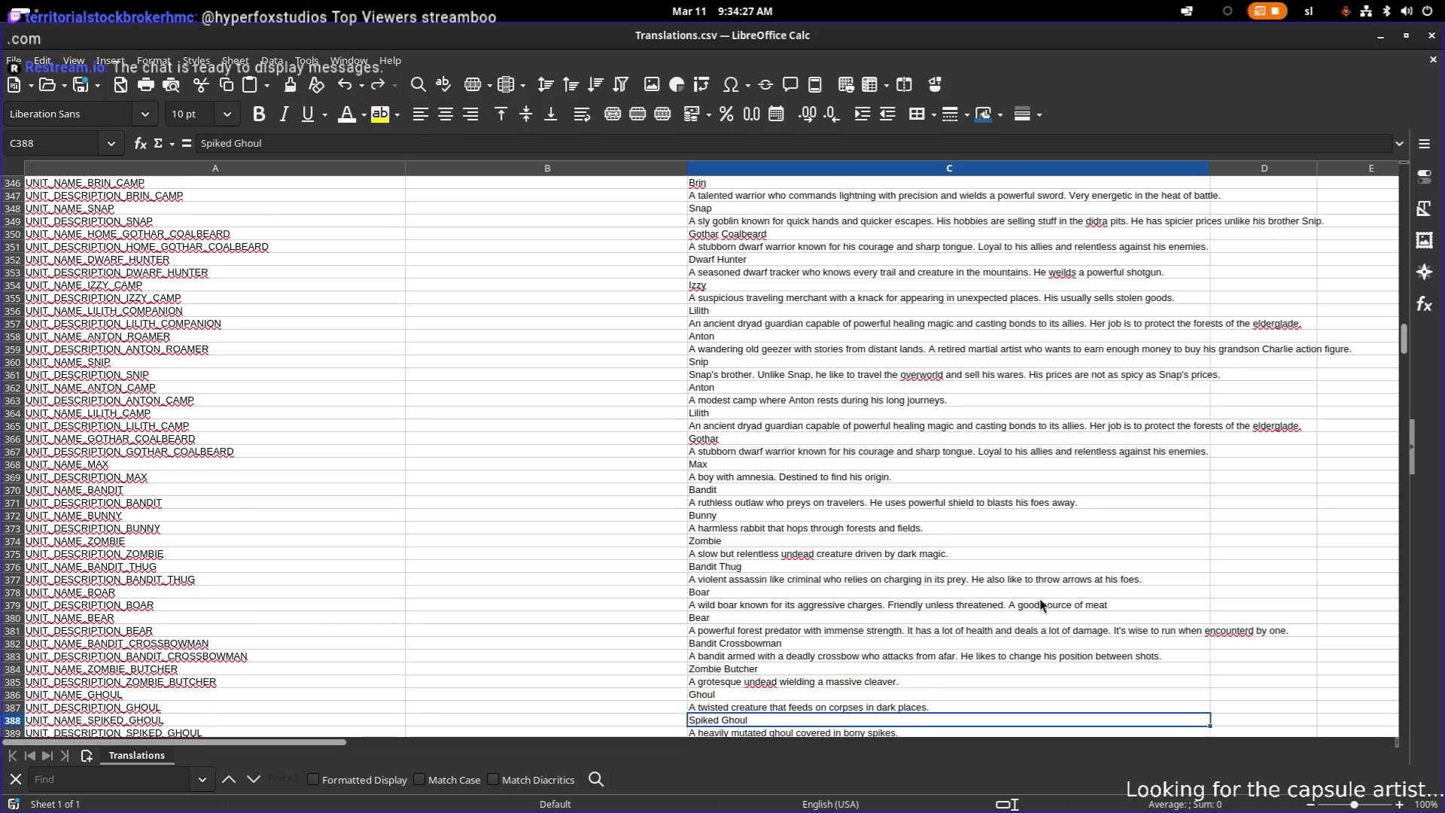
pyautogui.press('Up')
pyautogui.press('Up')
pyautogui.press('Up')
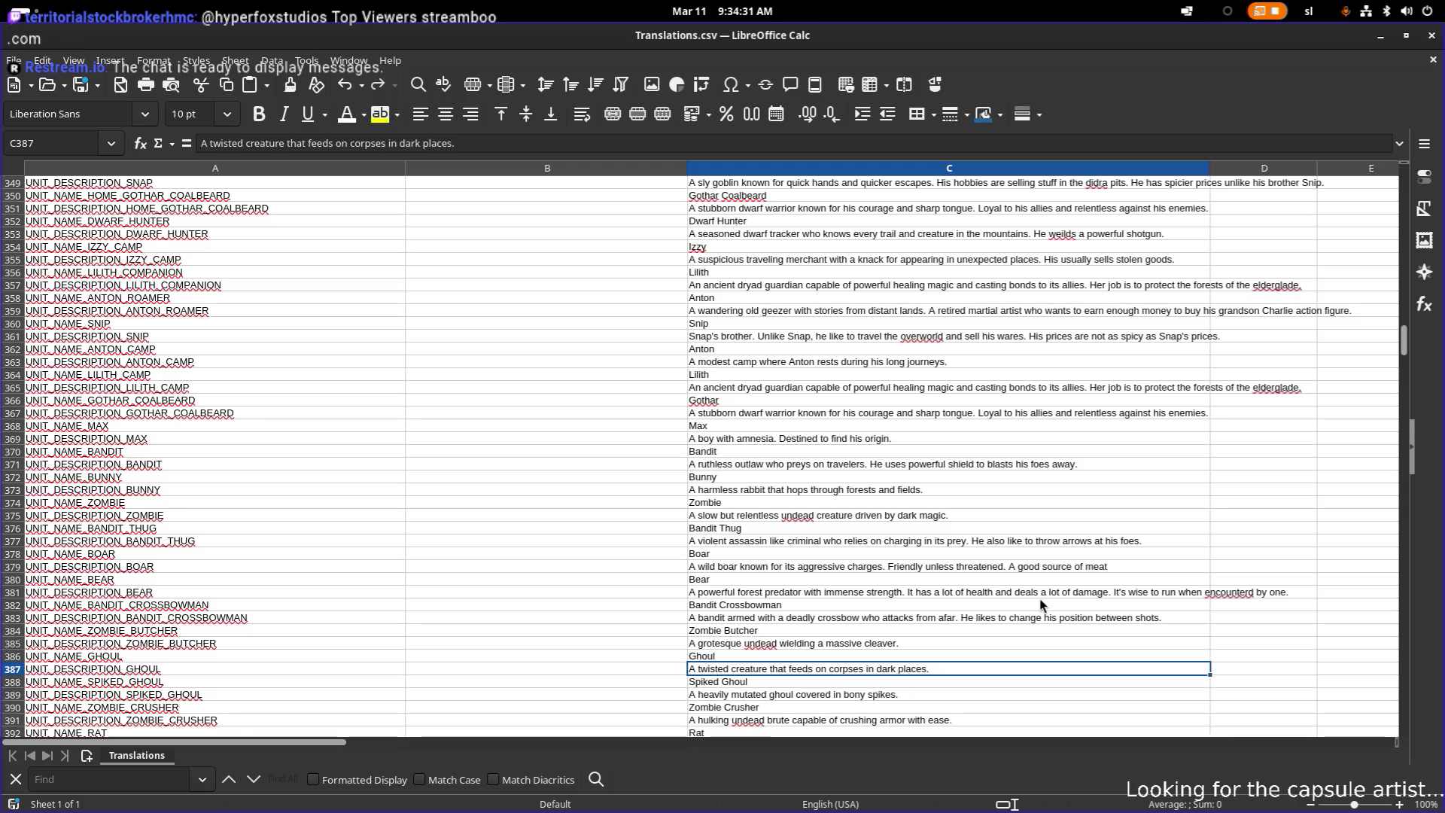
pyautogui.press('F2')
pyautogui.press('Left')
pyautogui.press('Left')
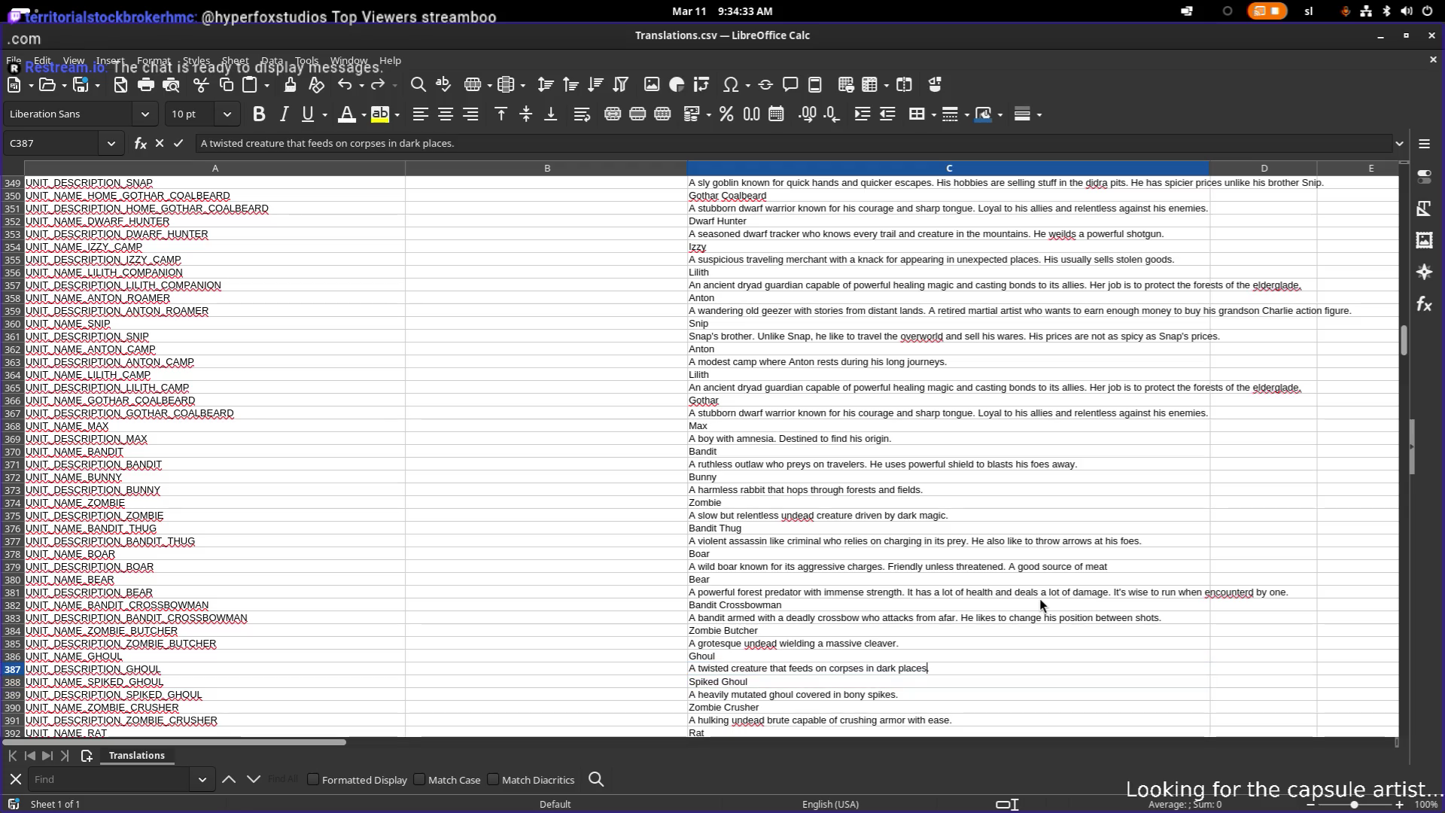
pyautogui.hotkey('ctrl', 'Left')
pyautogui.hotkey('ctrl', 'Left')
pyautogui.hotkey('ctrl', 'Left')
pyautogui.hotkey('ctrl', 'shift', 'Right')
pyautogui.hotkey('ctrl', 'shift', 'Right')
pyautogui.hotkey('ctrl', 'shift', 'Right')
pyautogui.press('BackSpace')
pyautogui.press('BackSpace')
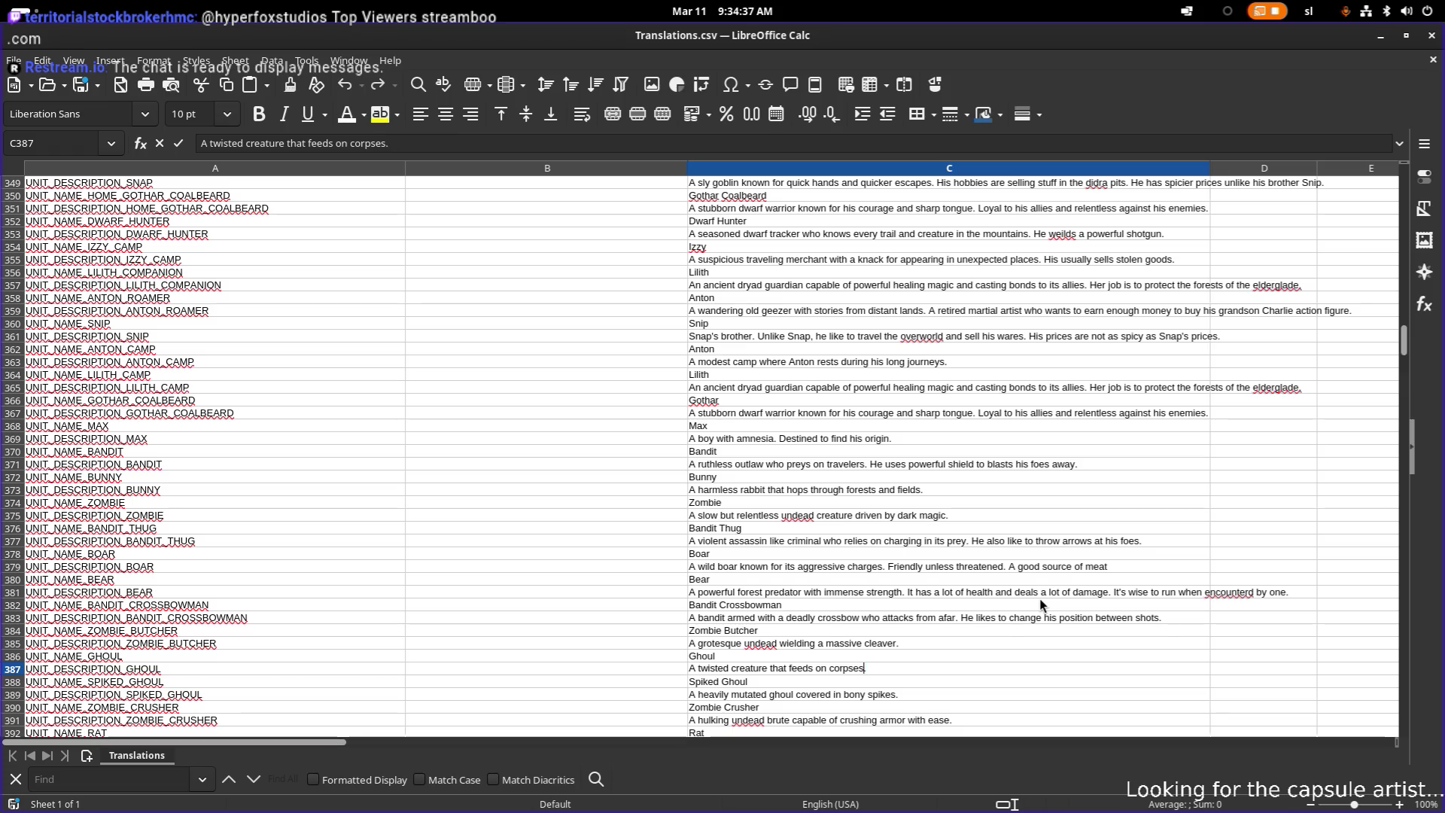
pyautogui.hotkey('ctrl', 'Left')
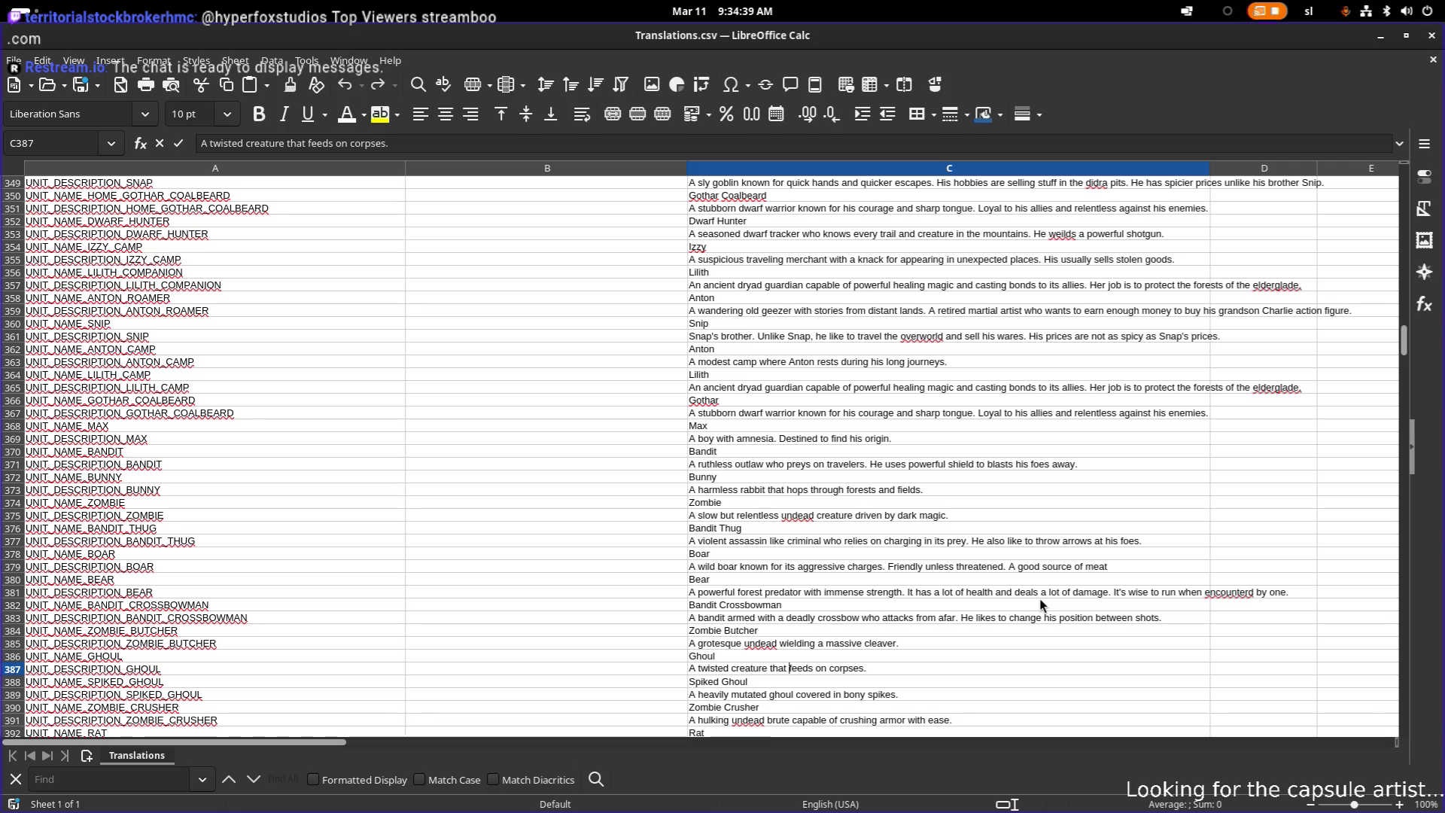
pyautogui.write('is fast a')
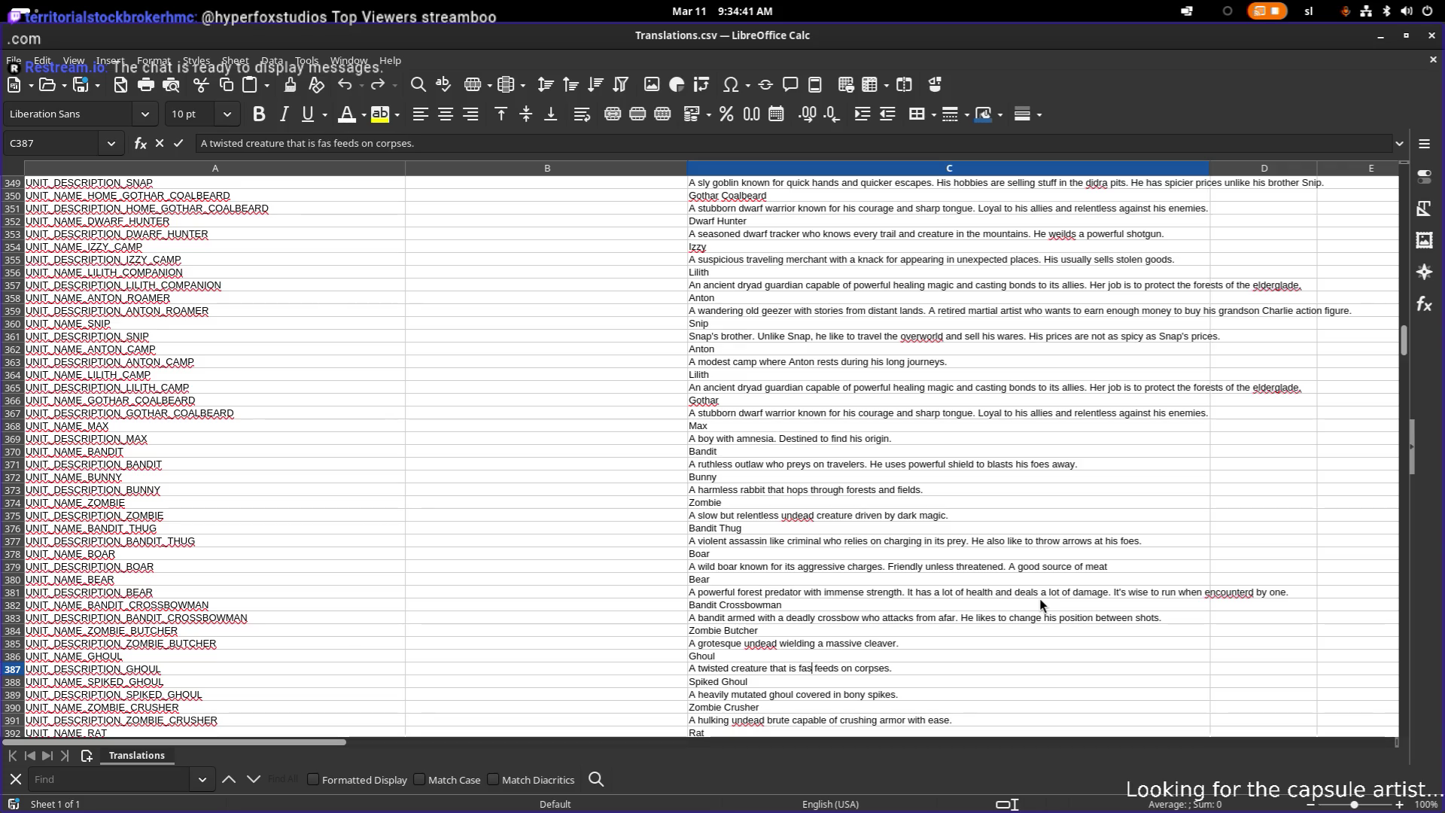
pyautogui.write('nd')
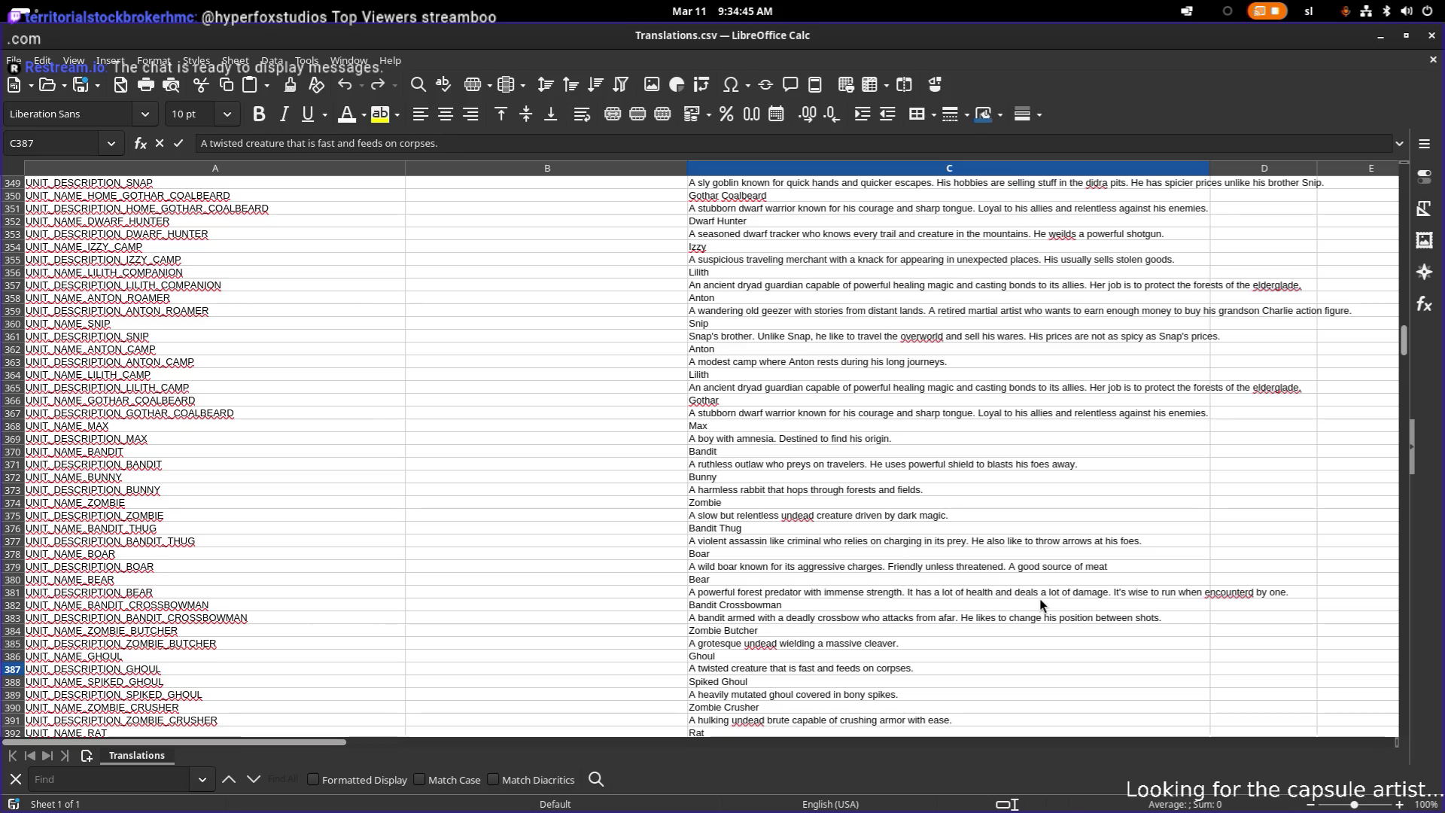
pyautogui.press('BackSpace')
pyautogui.write('when low on health')
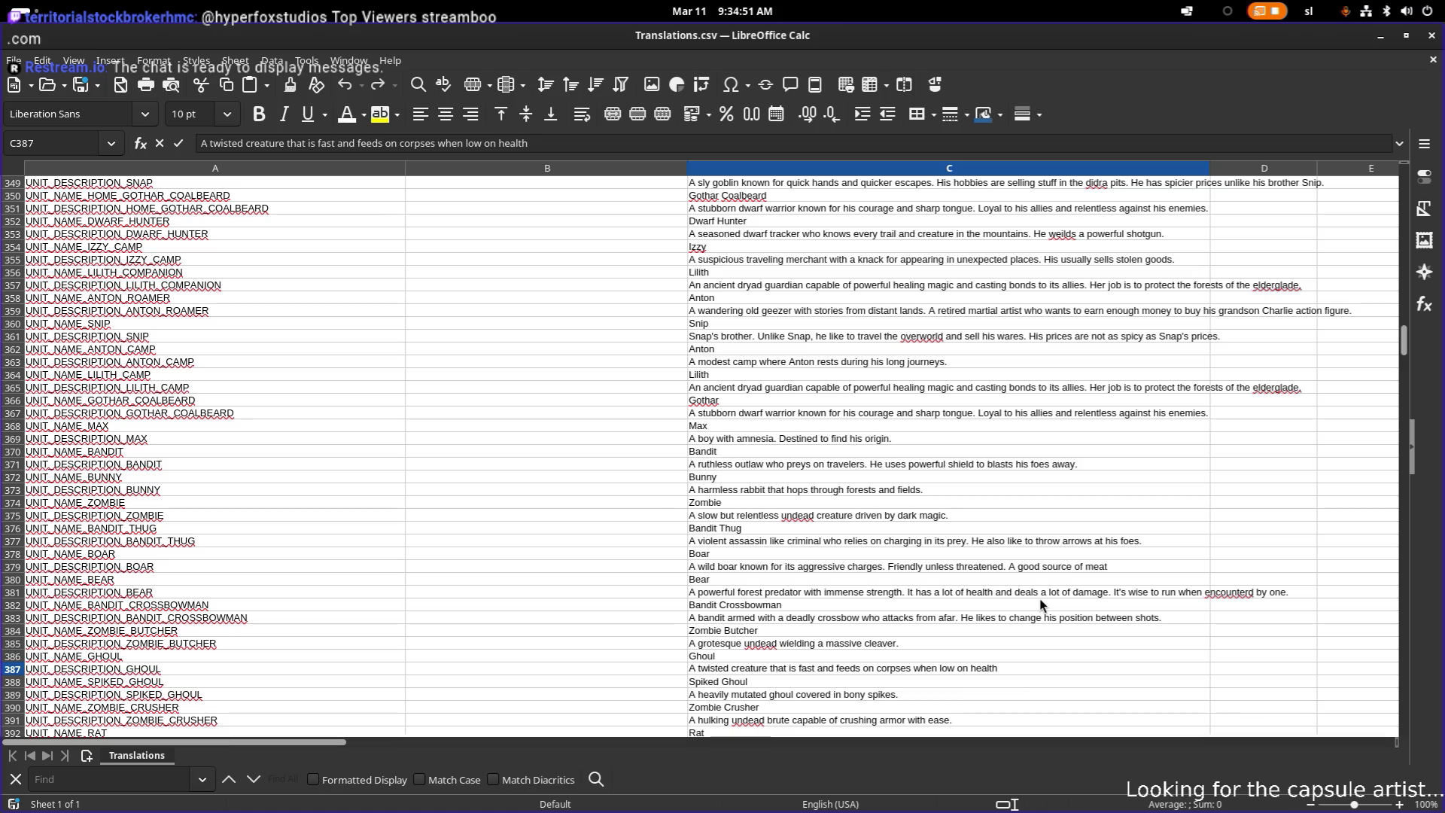
pyautogui.write('- to regain its o')
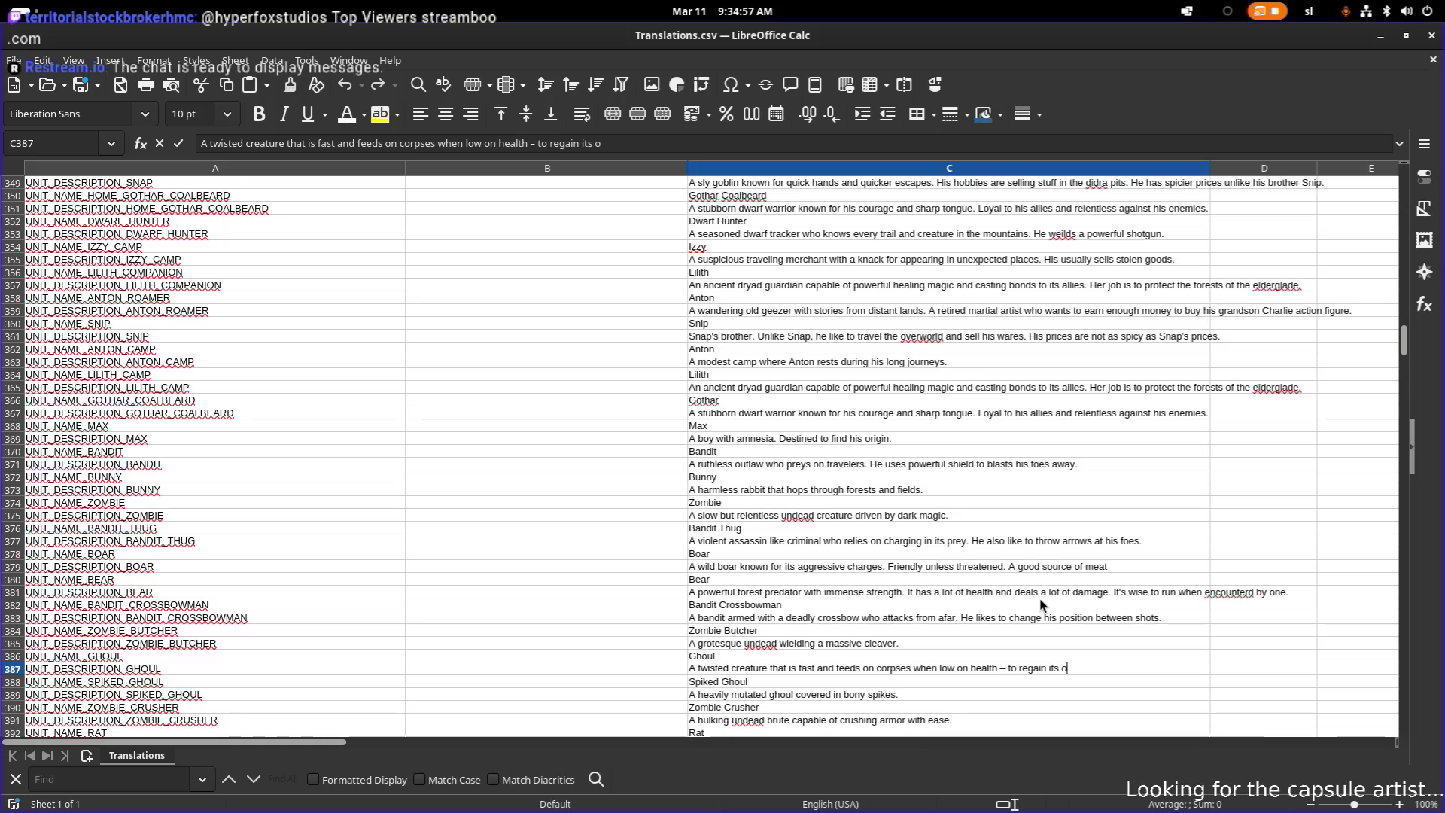
pyautogui.write('wn.')
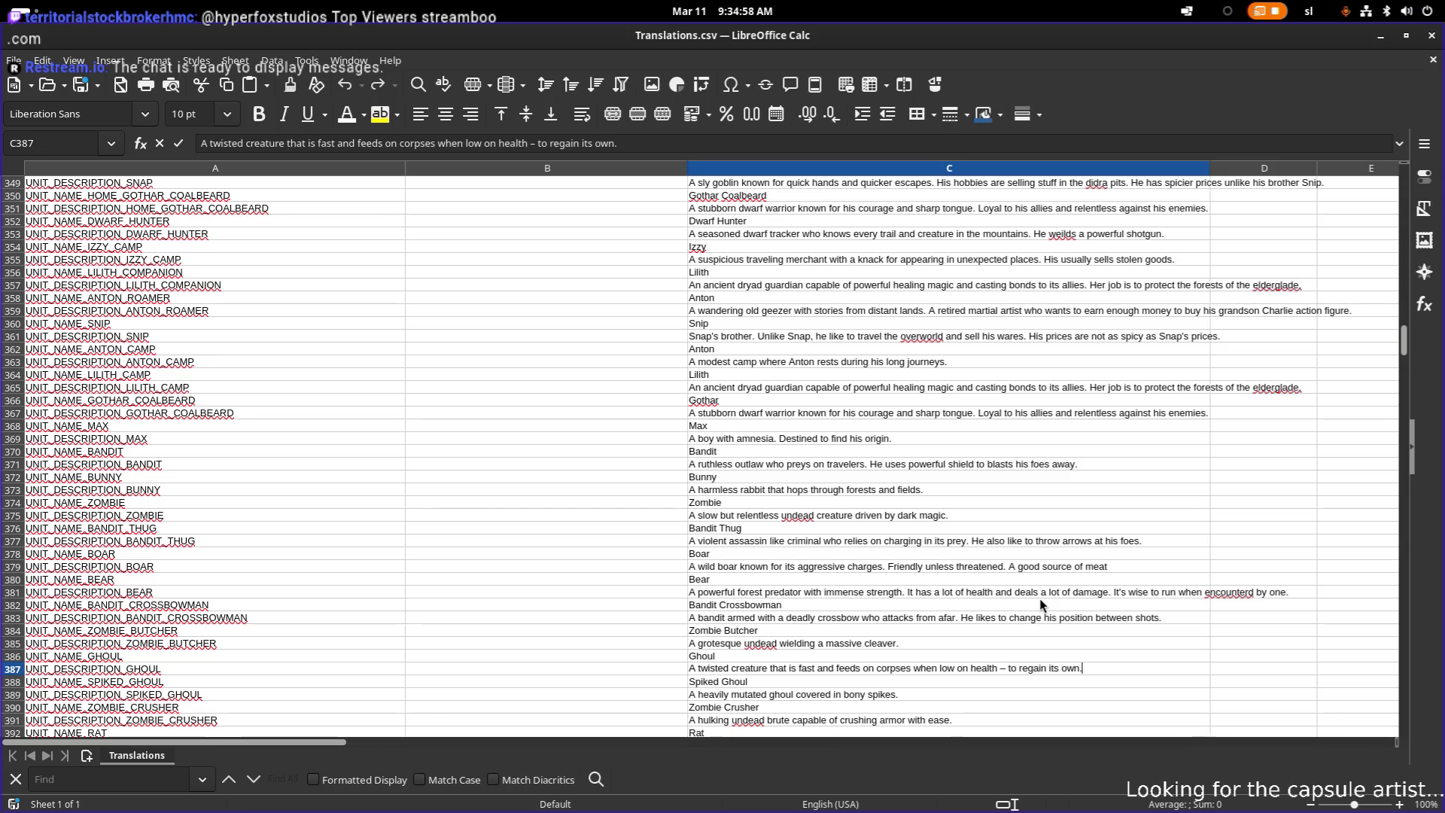
pyautogui.press('Return')
pyautogui.press('Return')
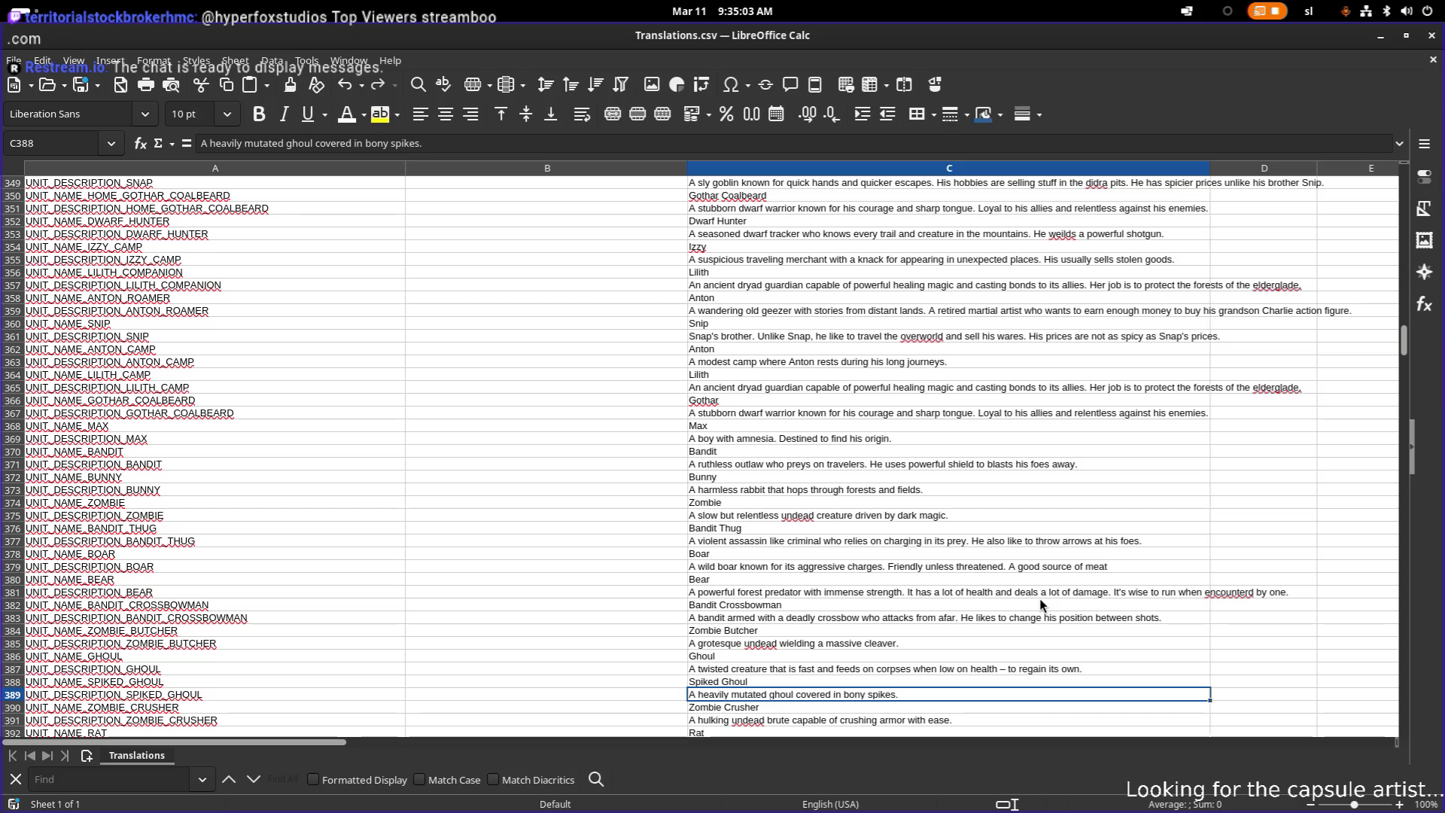
# - Review the Ghoul and Spiked Ghoul cells C387 and C388, then switch to Godot
pyautogui.press('Up')
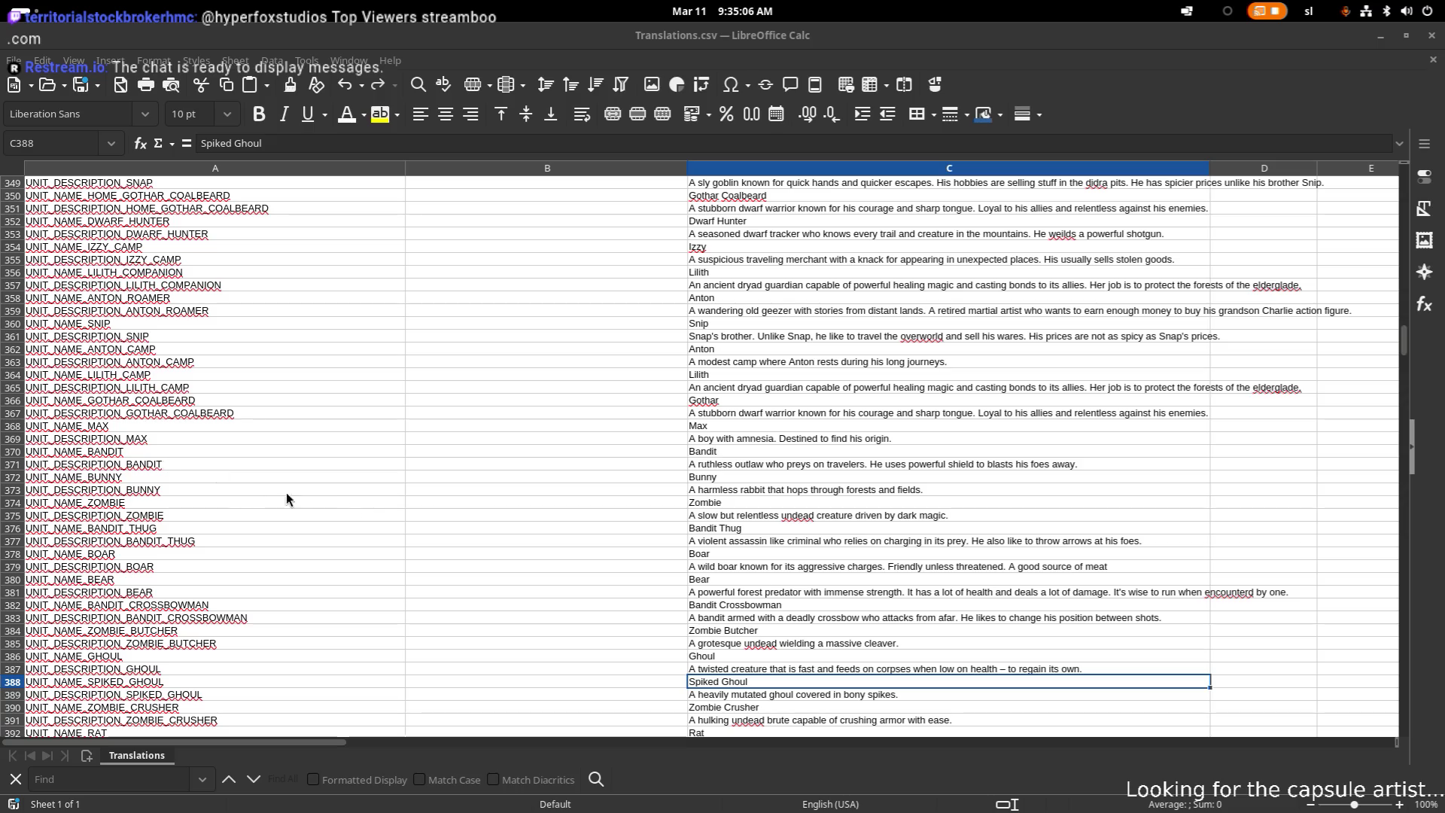
pyautogui.click(801, 668)
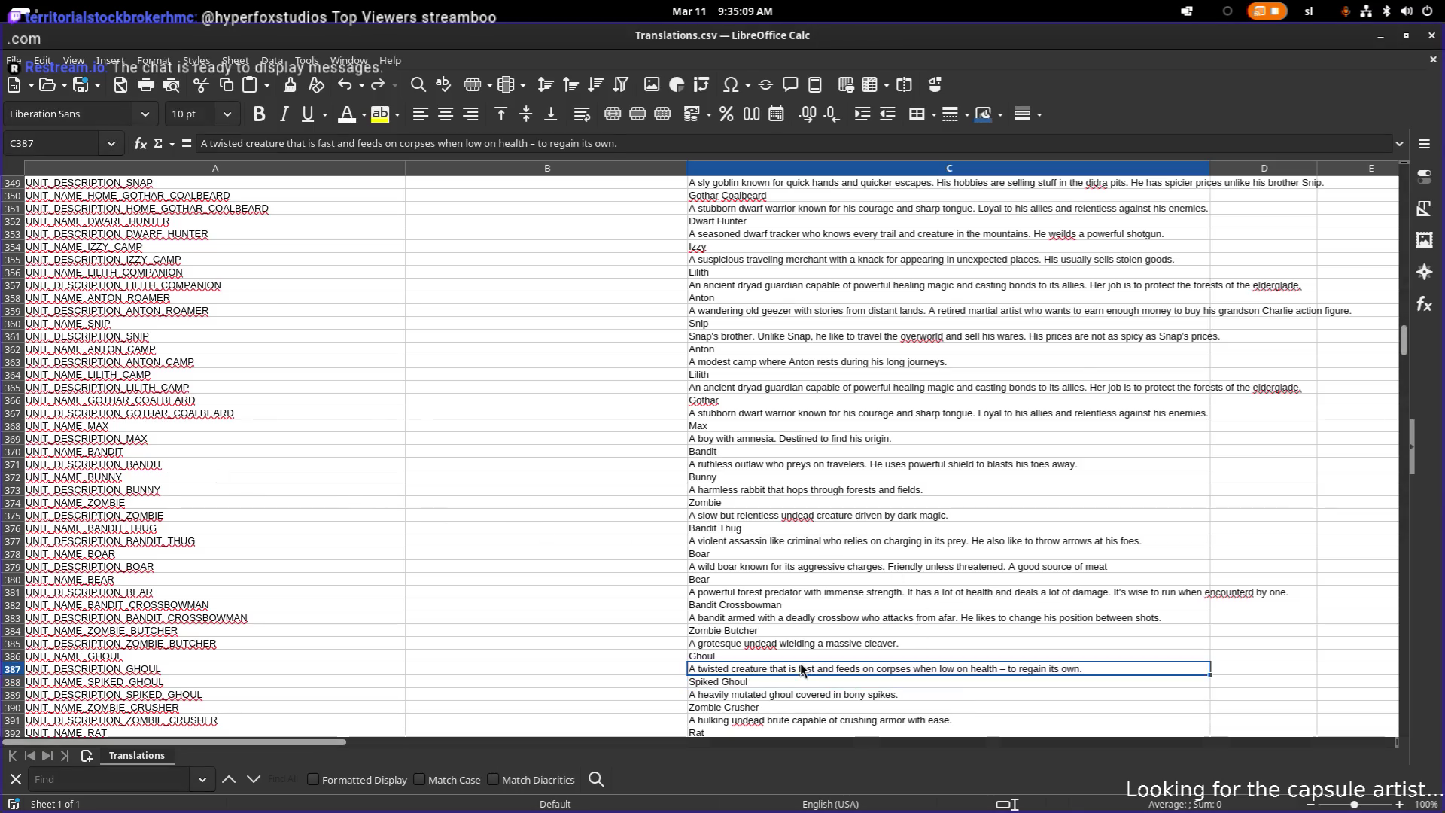
pyautogui.scroll(-2, 801, 664)
pyautogui.click(789, 605)
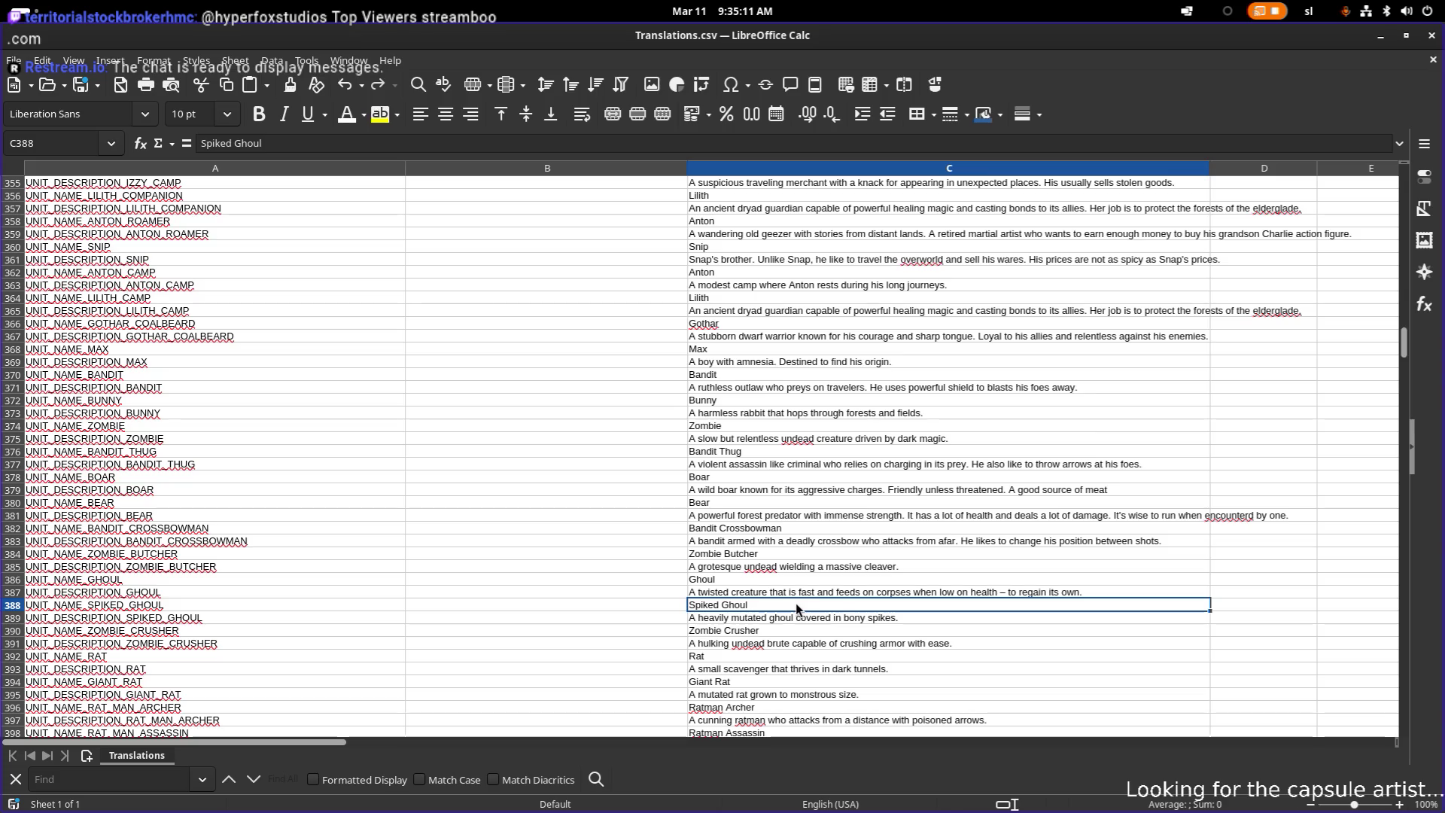
pyautogui.hotkey('alt', 'Tab')
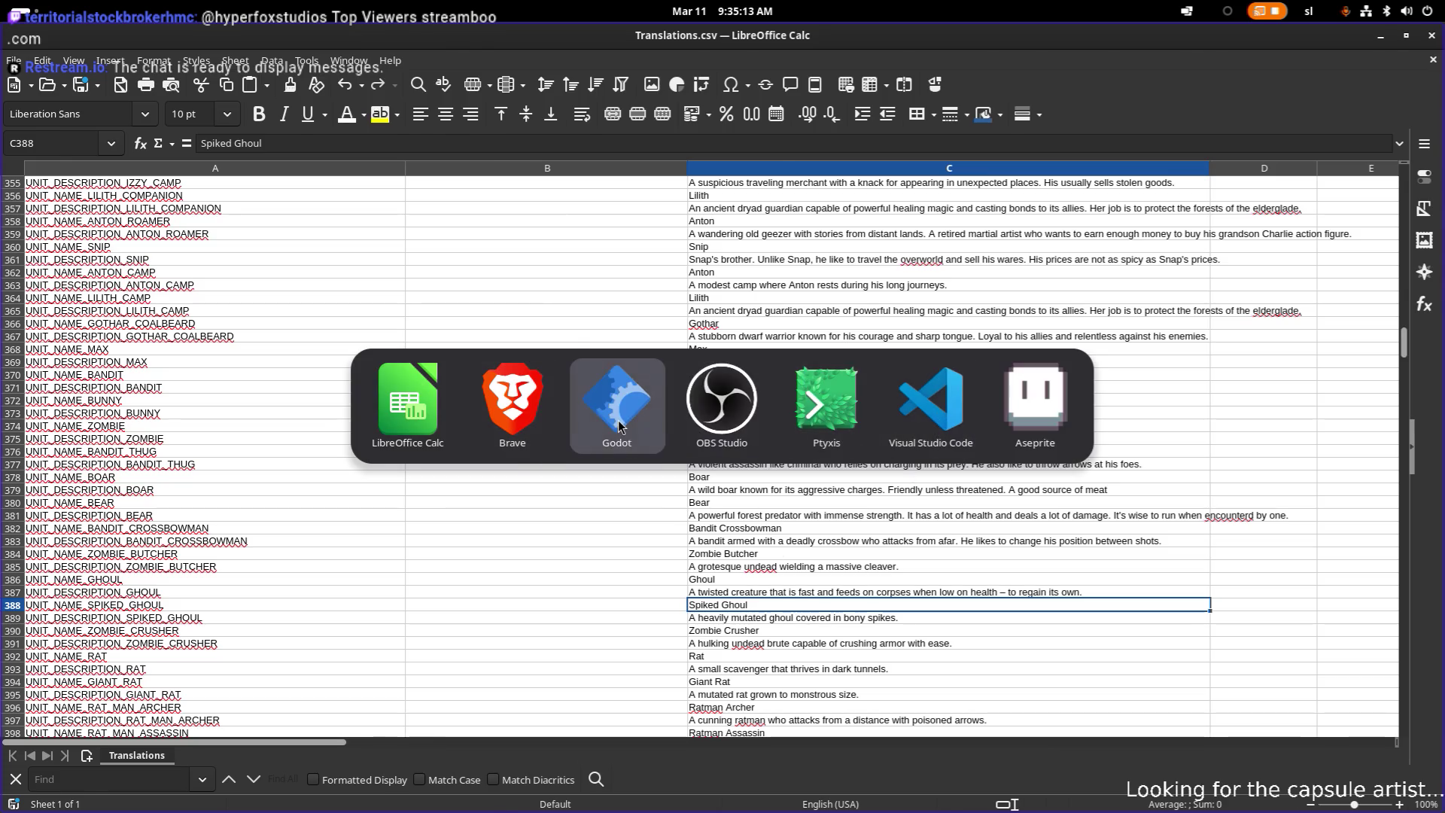
pyautogui.click(617, 422)
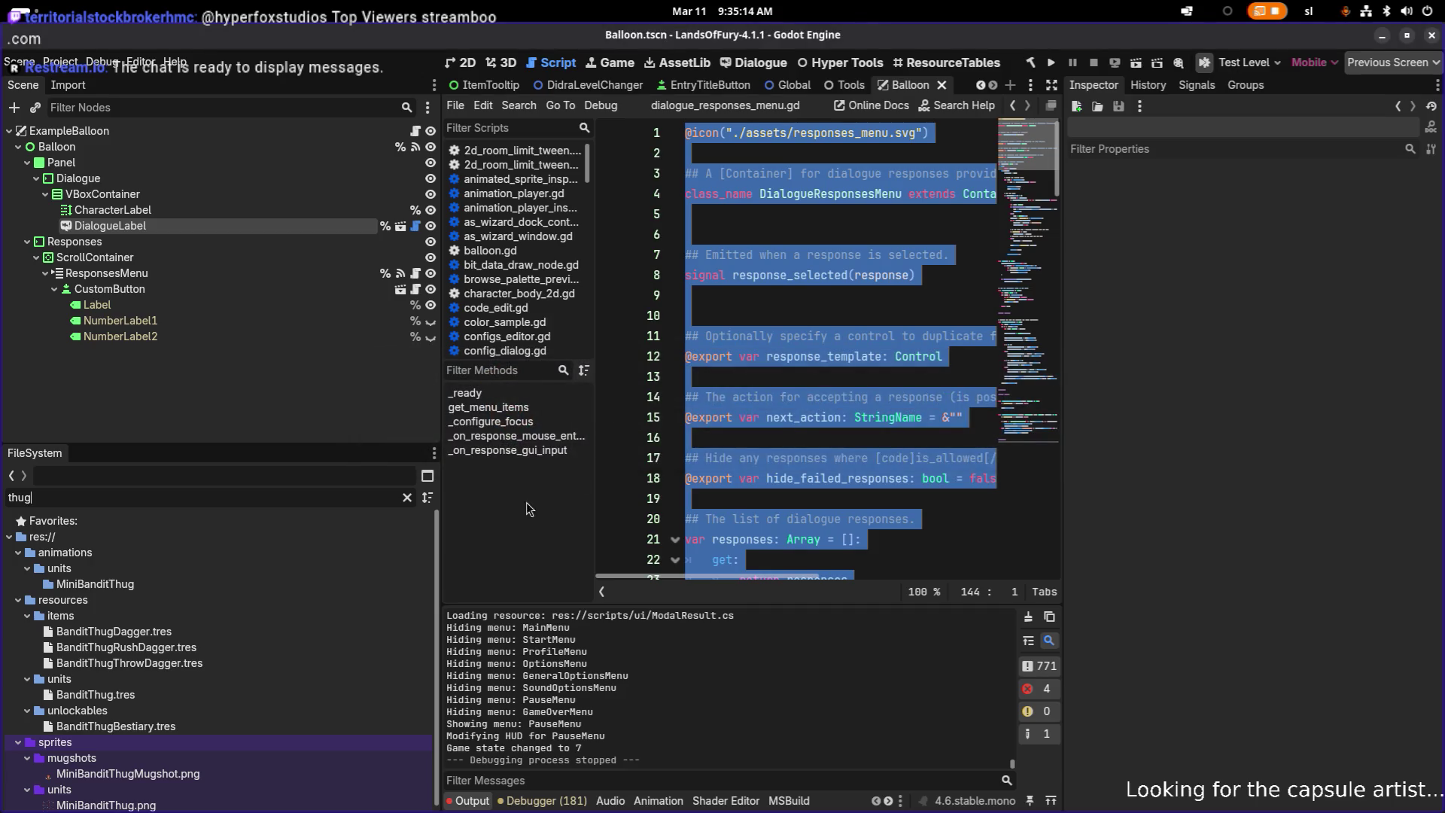
# - Filter the FileSystem to 'ghoul' and select Ghoul.tres for the Inspector
pyautogui.doubleClick(317, 496)
pyautogui.write('ghoul')
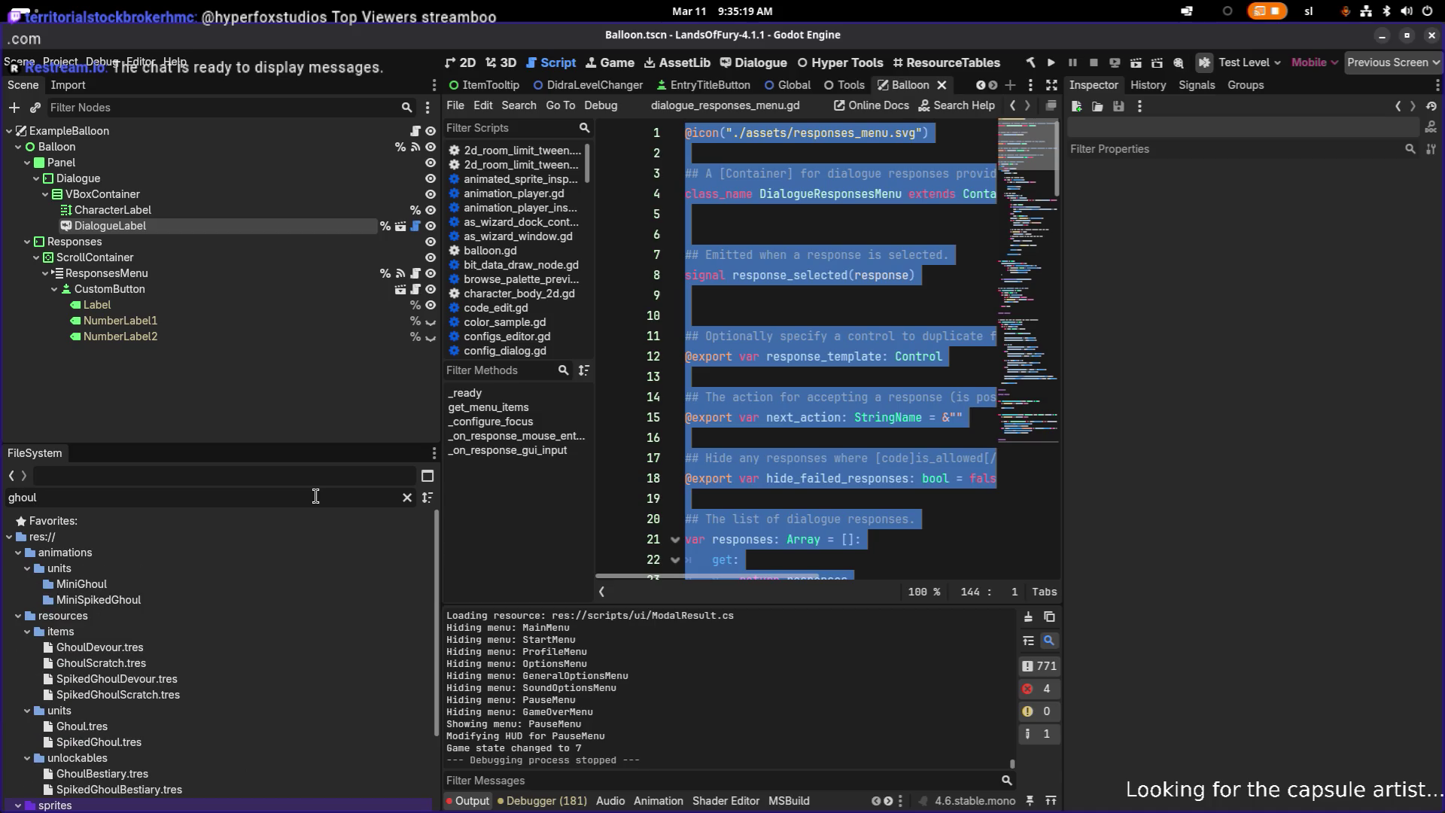
pyautogui.click(195, 729)
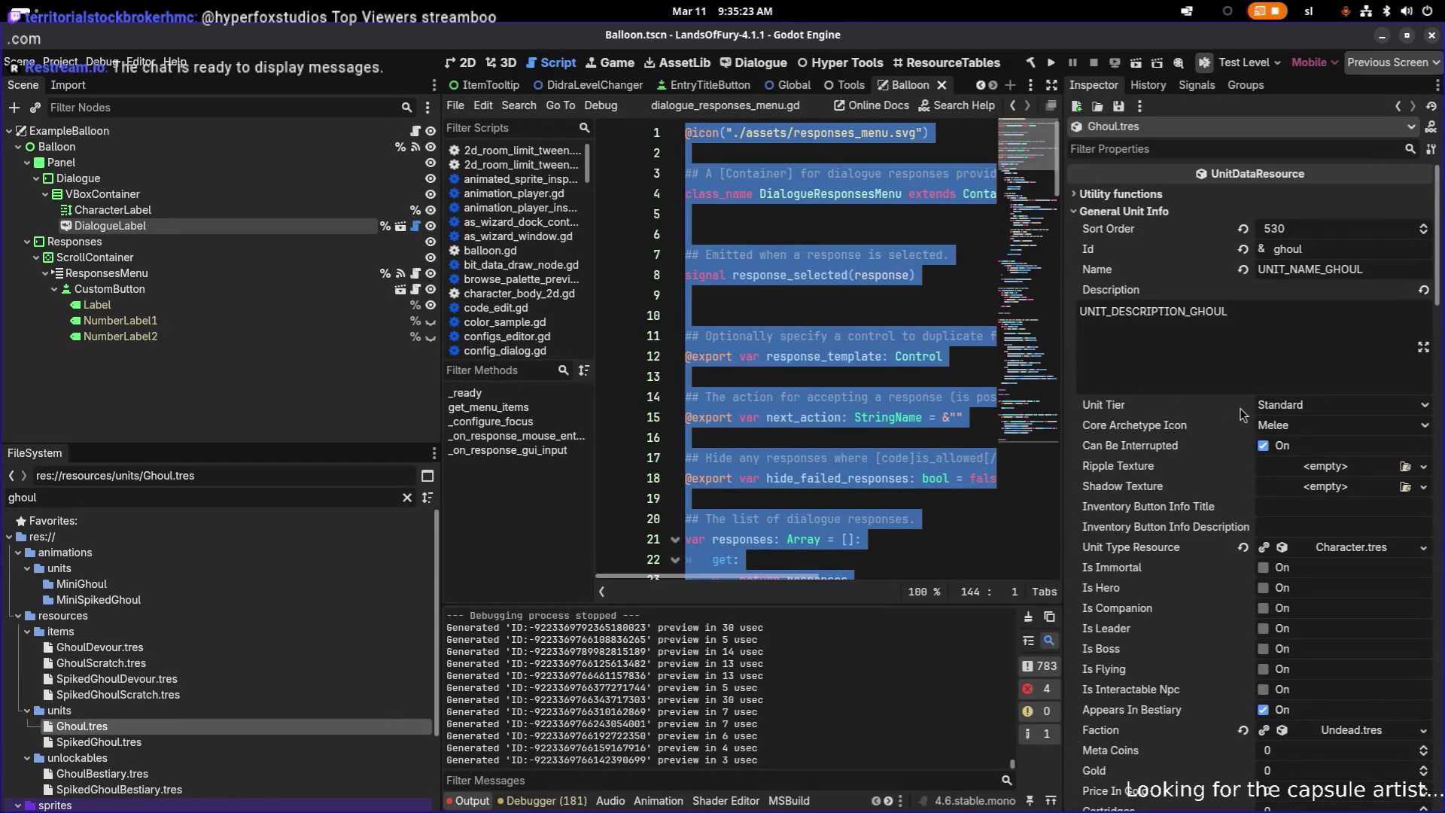
pyautogui.scroll(-10, 1271, 375)
pyautogui.scroll(5, 1271, 376)
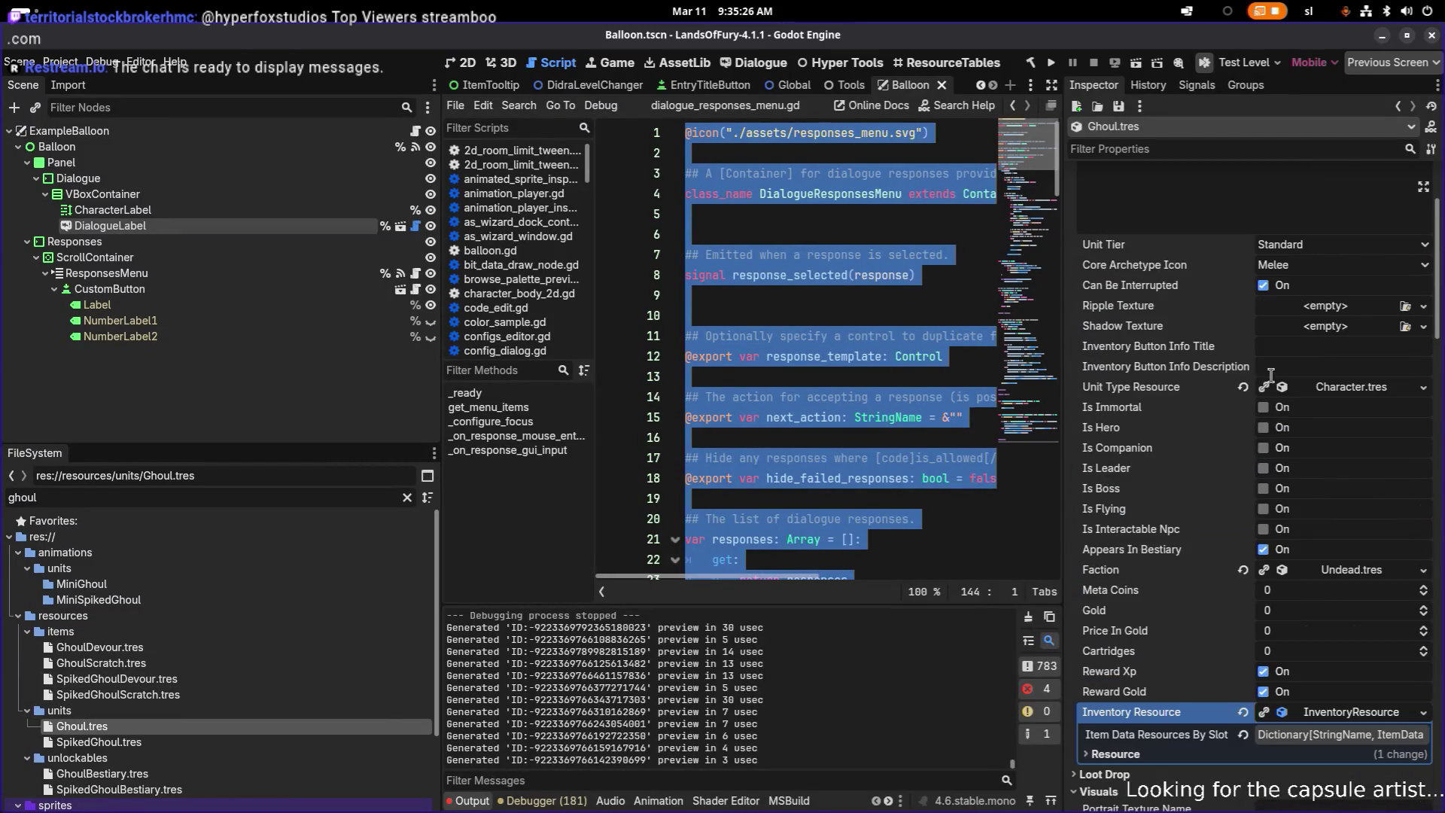
# - Expand Ghoul's inventory slots to page 2 showing GhoulDevour and SoulDrain, then select SpikedGhoul.tres
pyautogui.click(1319, 736)
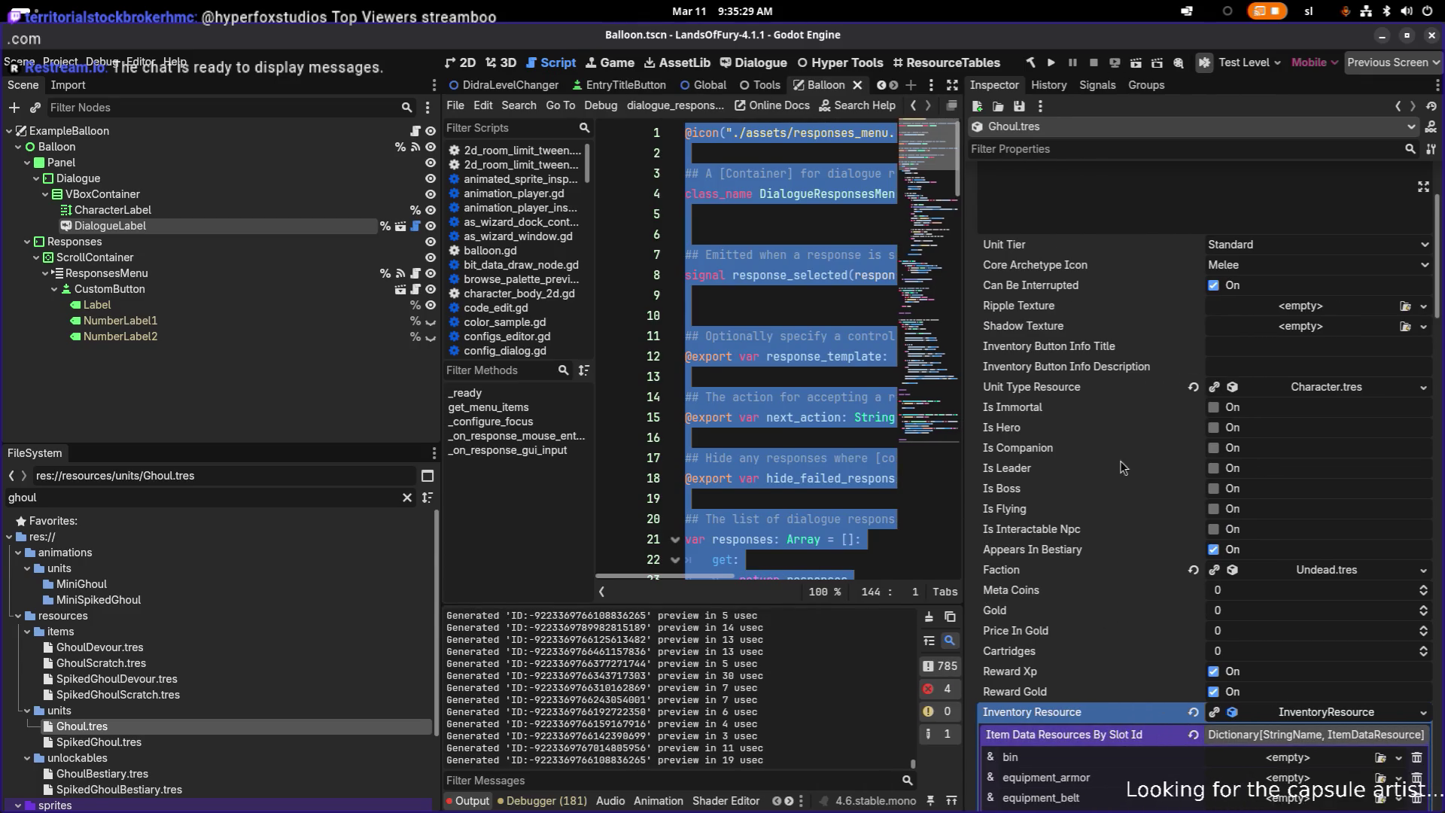
pyautogui.scroll(-4, 1120, 463)
pyautogui.scroll(-3, 1251, 610)
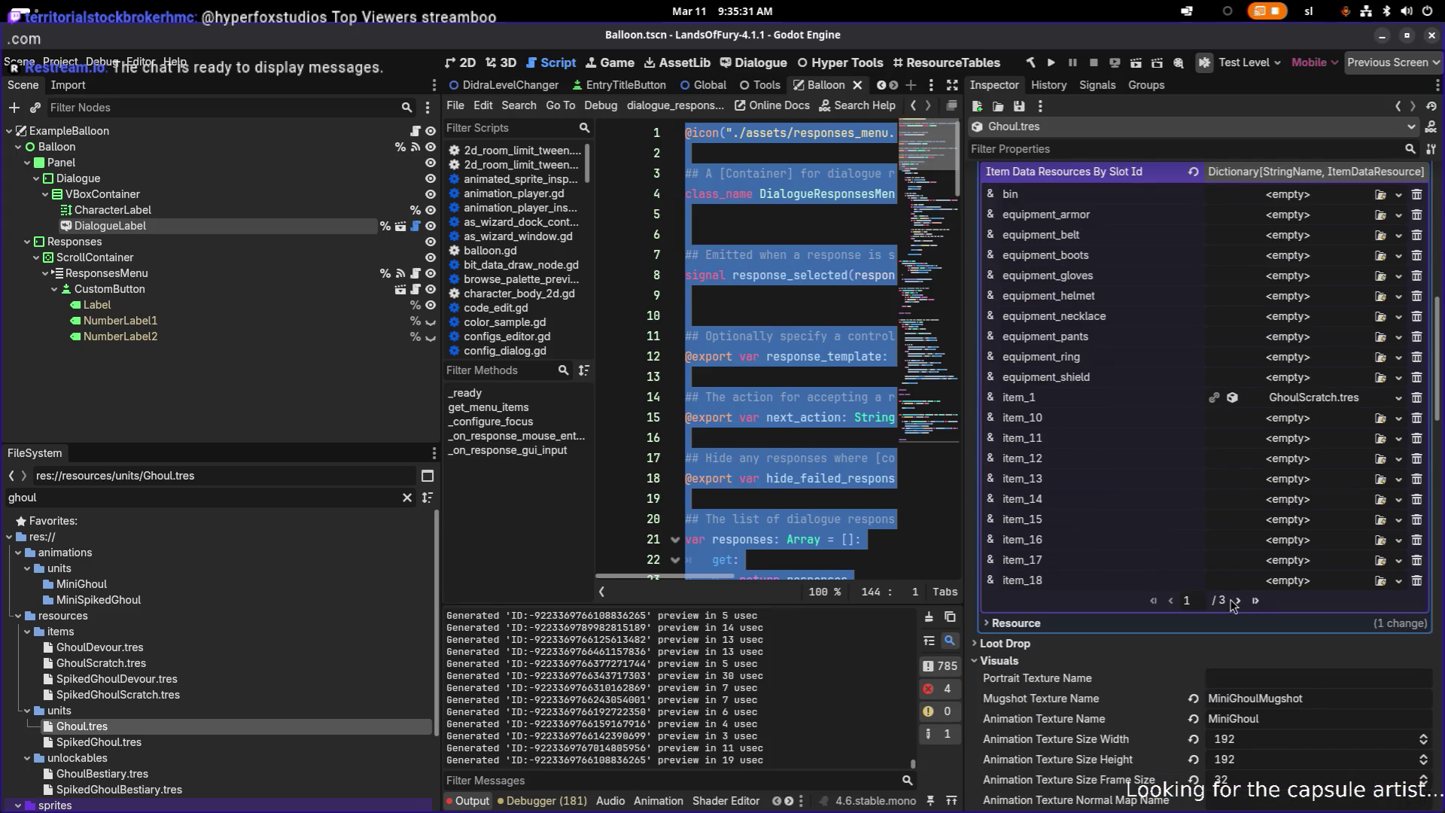
pyautogui.click(1237, 600)
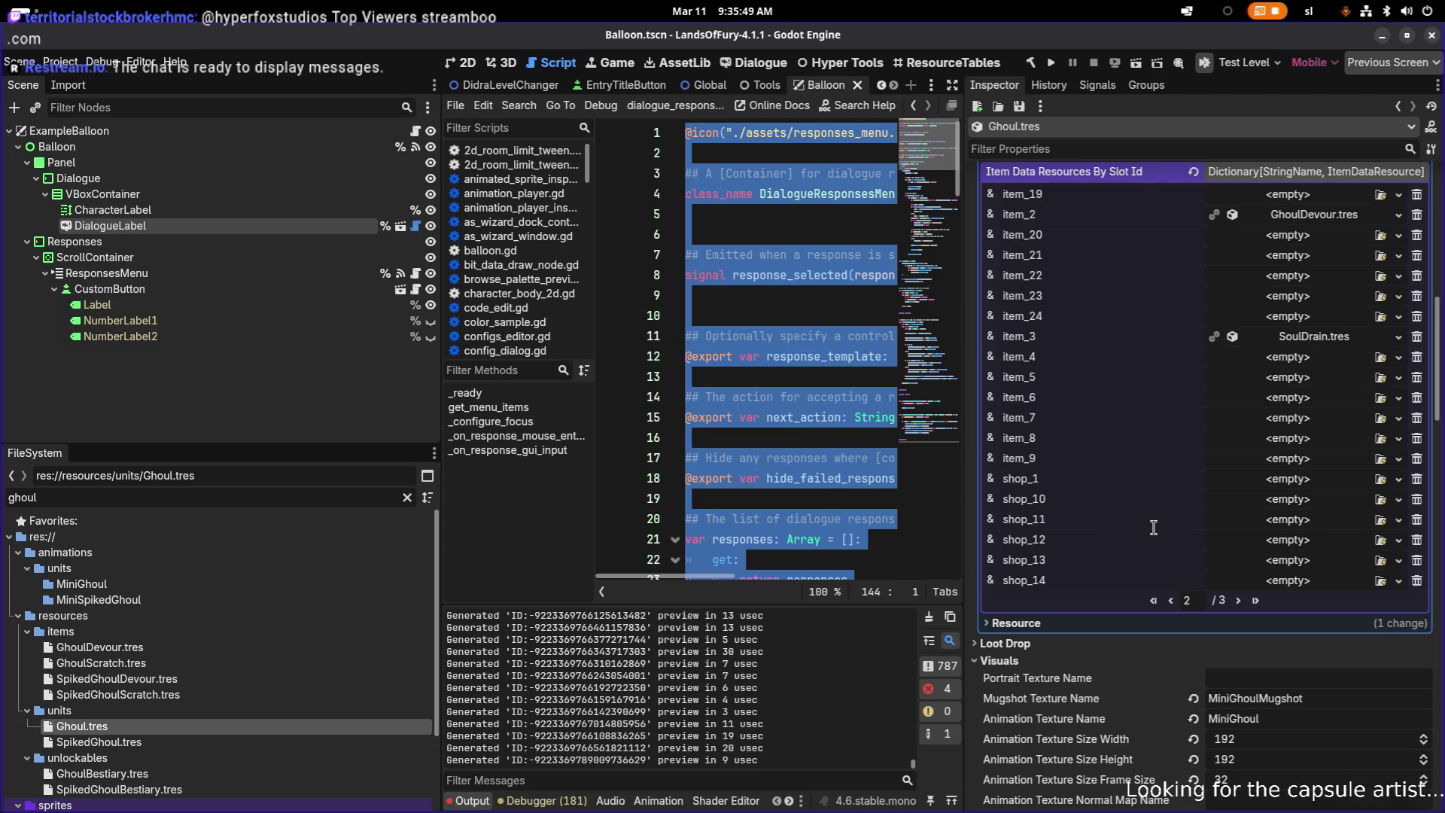
pyautogui.click(289, 741)
# - Expand SpikedGhoulScratch's effects down to the DealDamage General Item Effect Info
pyautogui.scroll(-5, 1181, 564)
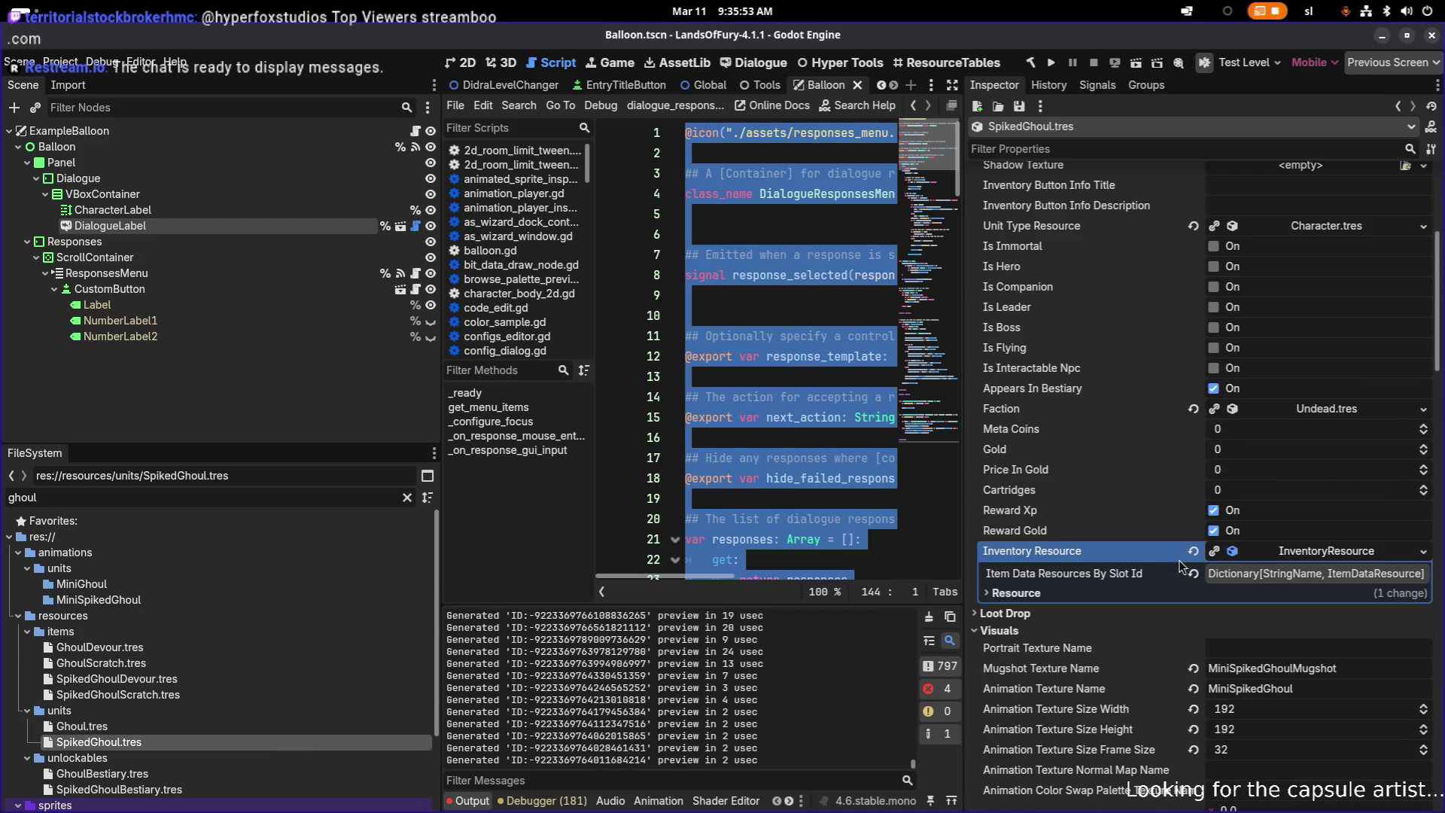
pyautogui.click(1245, 578)
pyautogui.scroll(-3, 1271, 610)
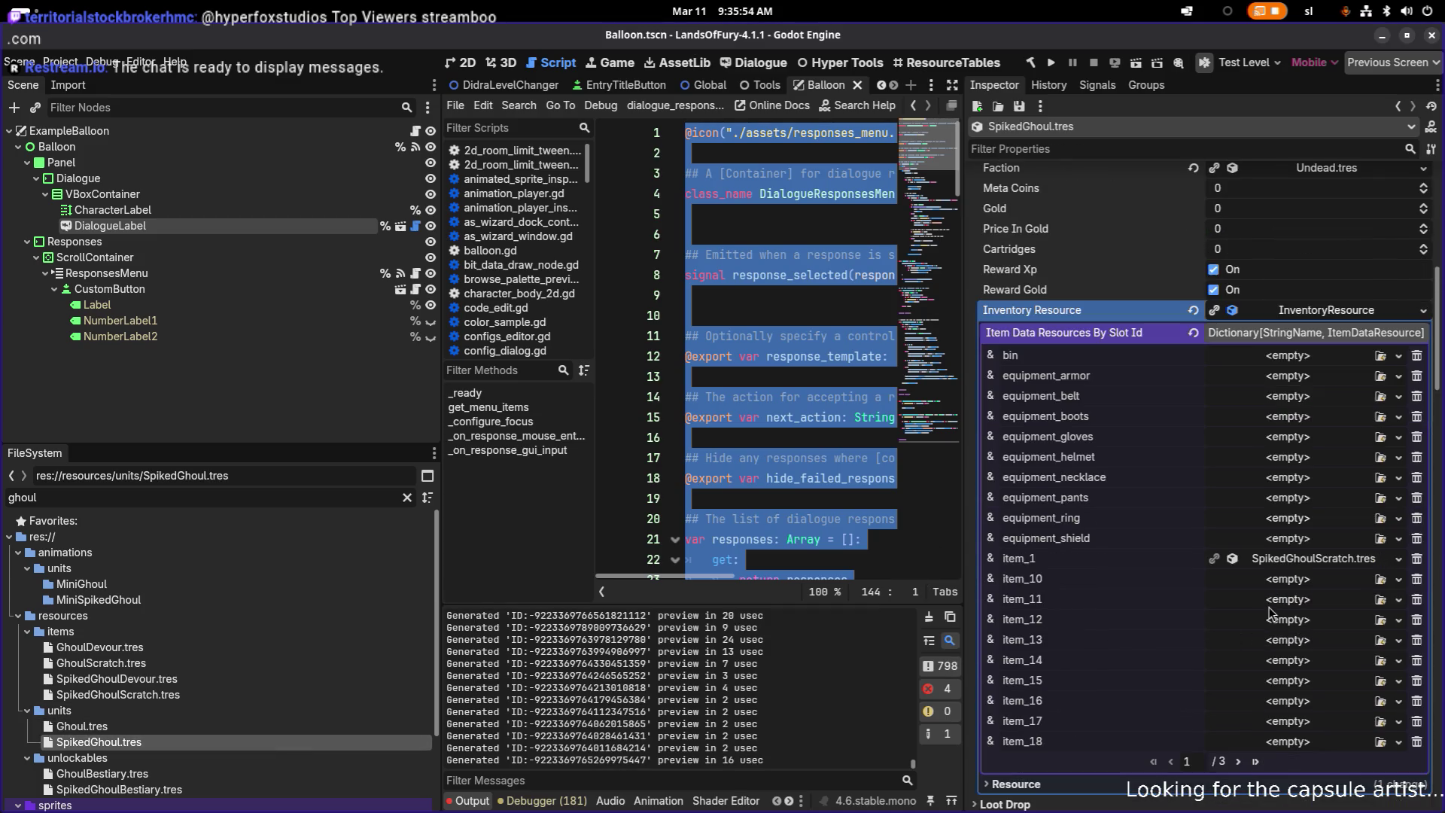
pyautogui.click(1317, 569)
pyautogui.scroll(-4, 1318, 570)
pyautogui.scroll(-5, 1277, 692)
pyautogui.scroll(-5, 1278, 694)
pyautogui.click(1325, 738)
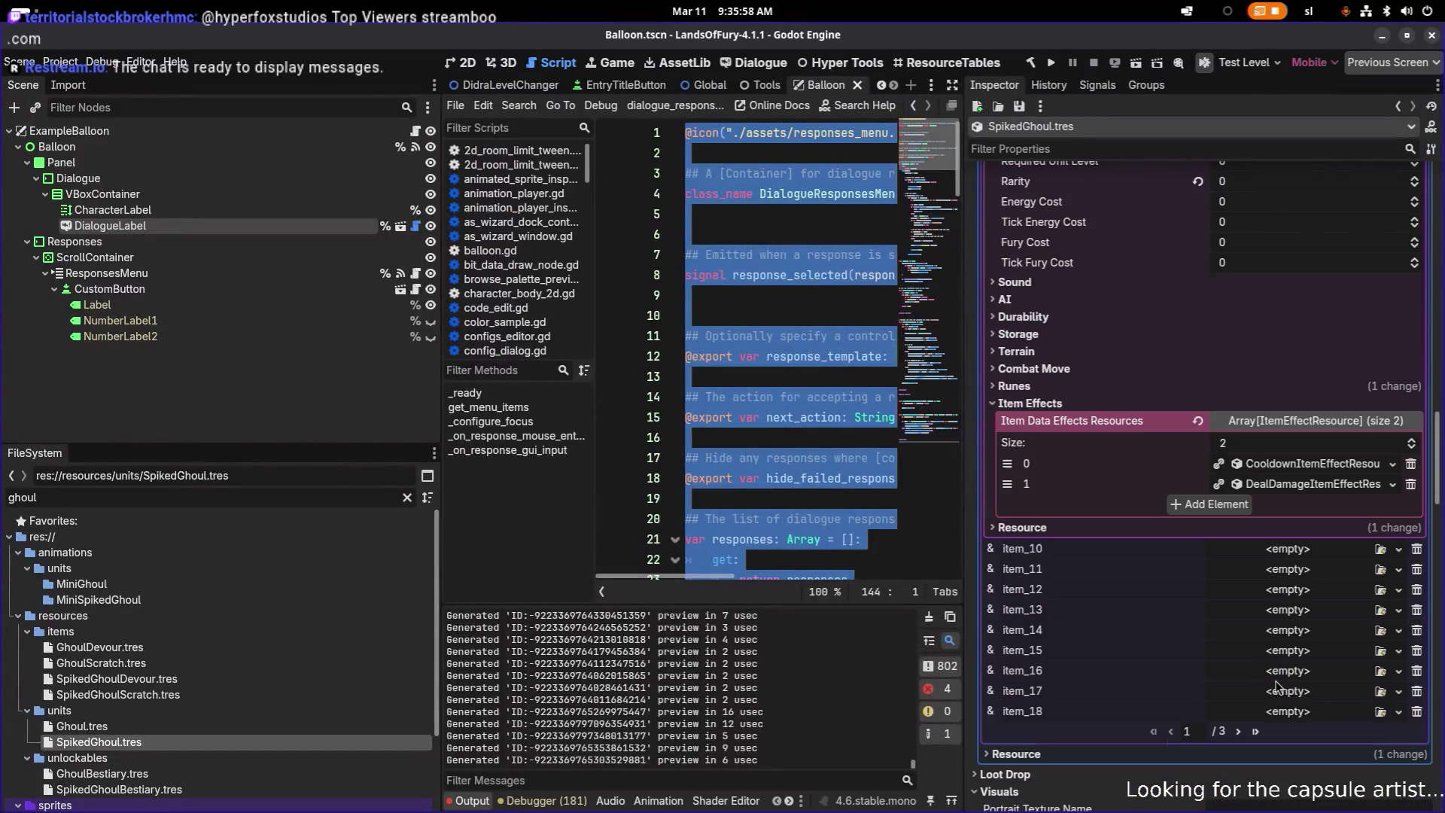
pyautogui.click(1332, 485)
pyautogui.click(1194, 544)
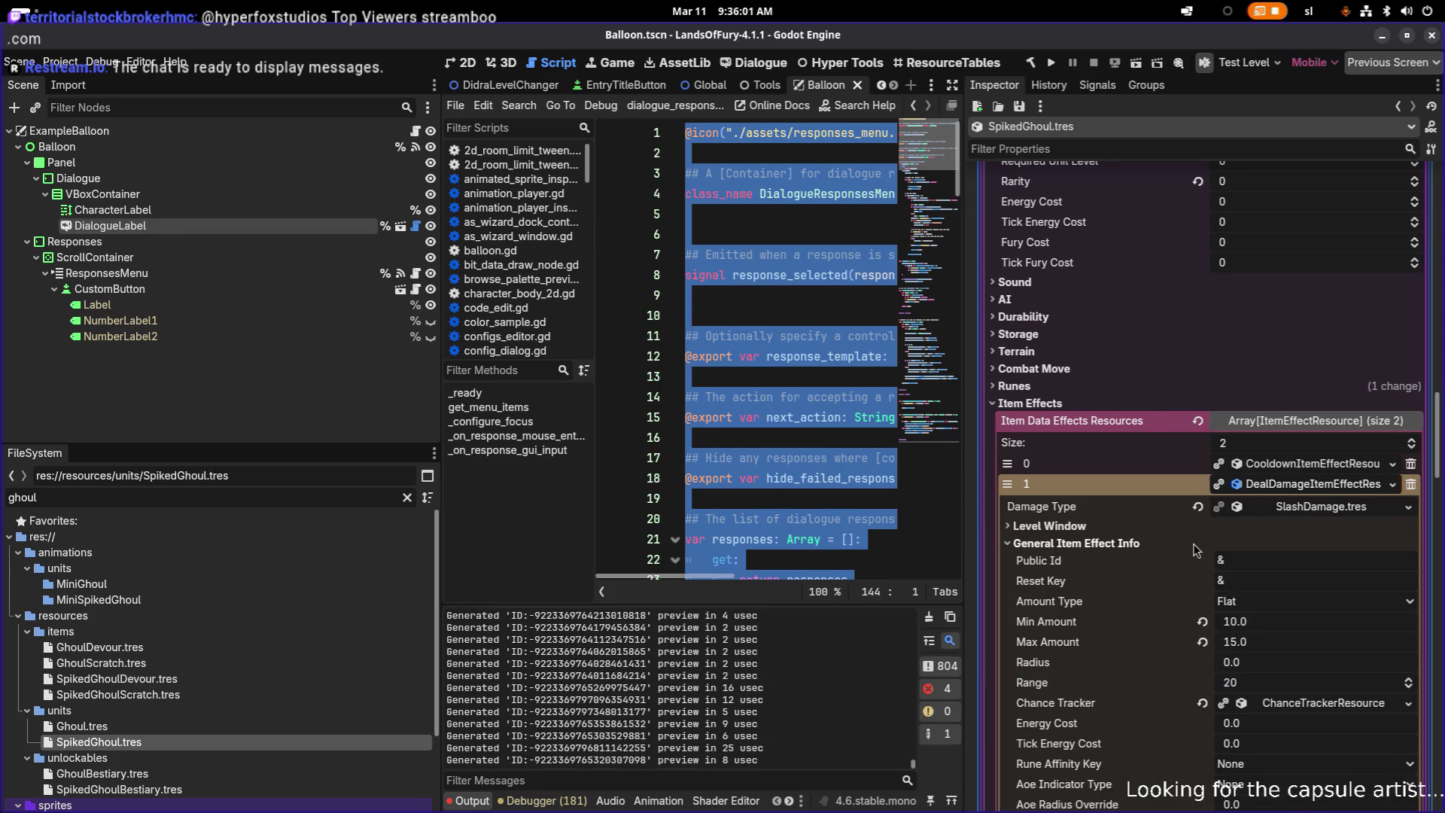
# - Show the GhoulScratch DealDamage amounts in Ghoul.tres, then reselect SpikedGhoul.tres
pyautogui.click(357, 727)
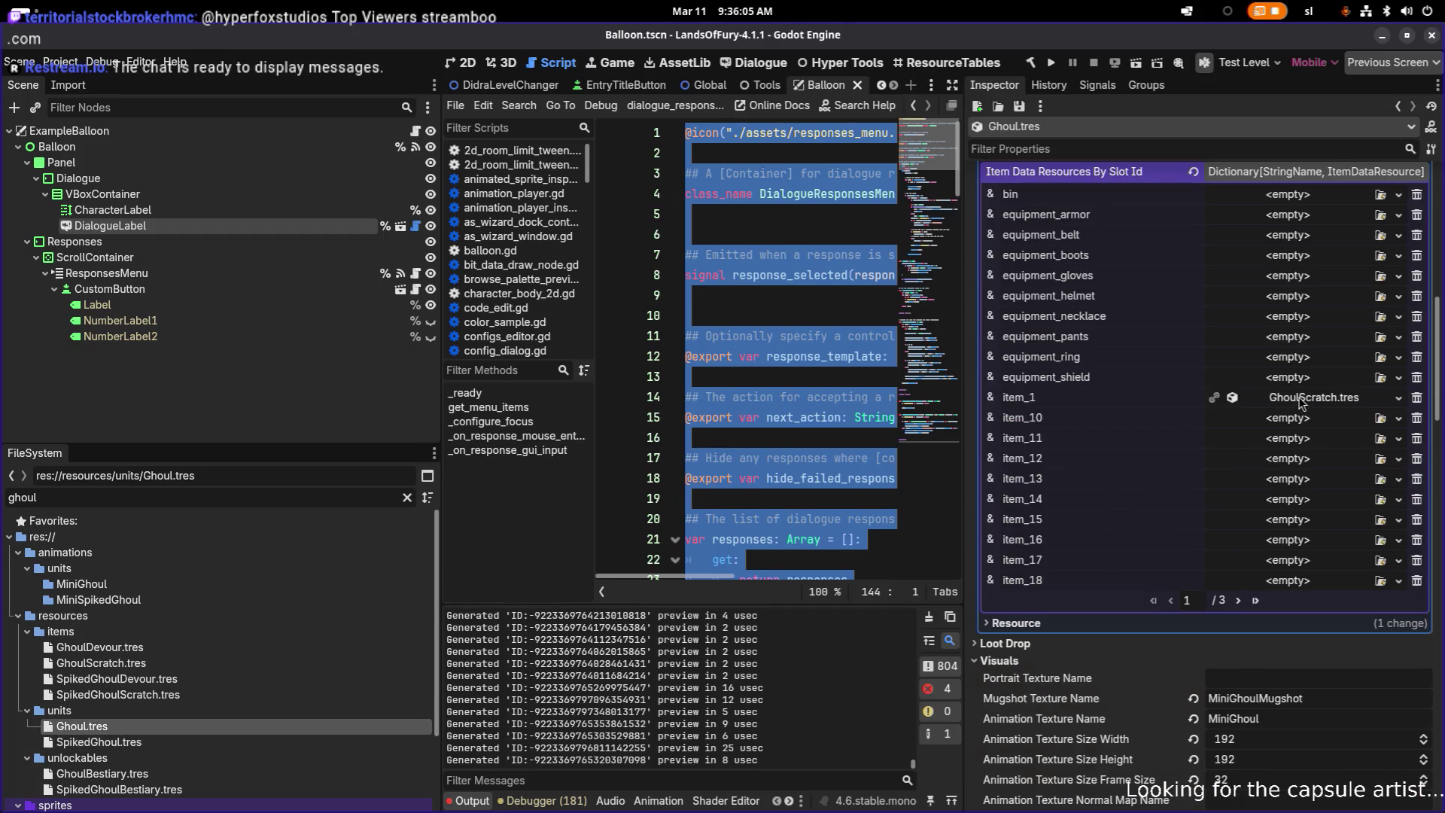
pyautogui.click(1302, 410)
pyautogui.scroll(-15, 1283, 436)
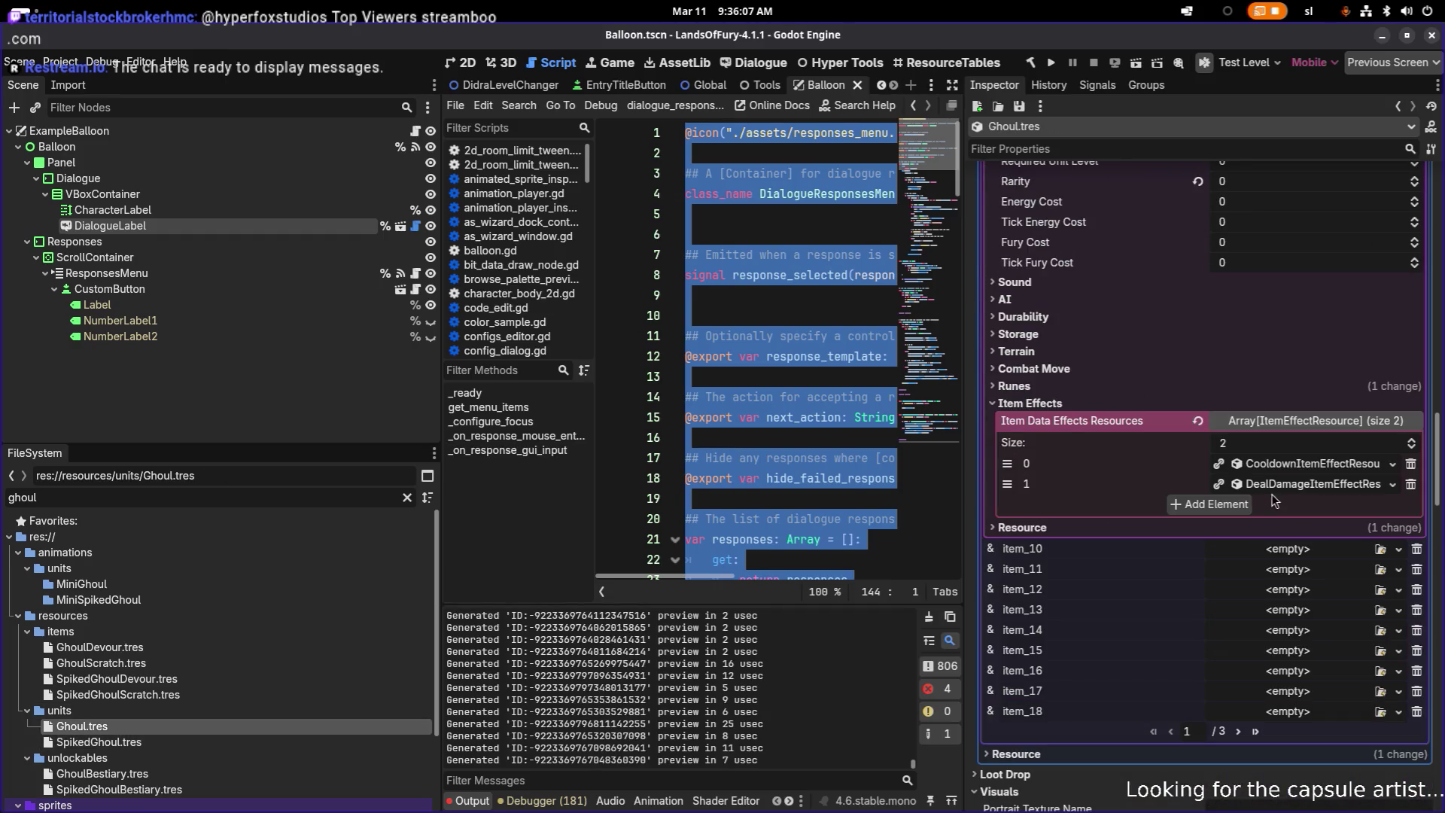
pyautogui.click(1289, 484)
pyautogui.click(1184, 544)
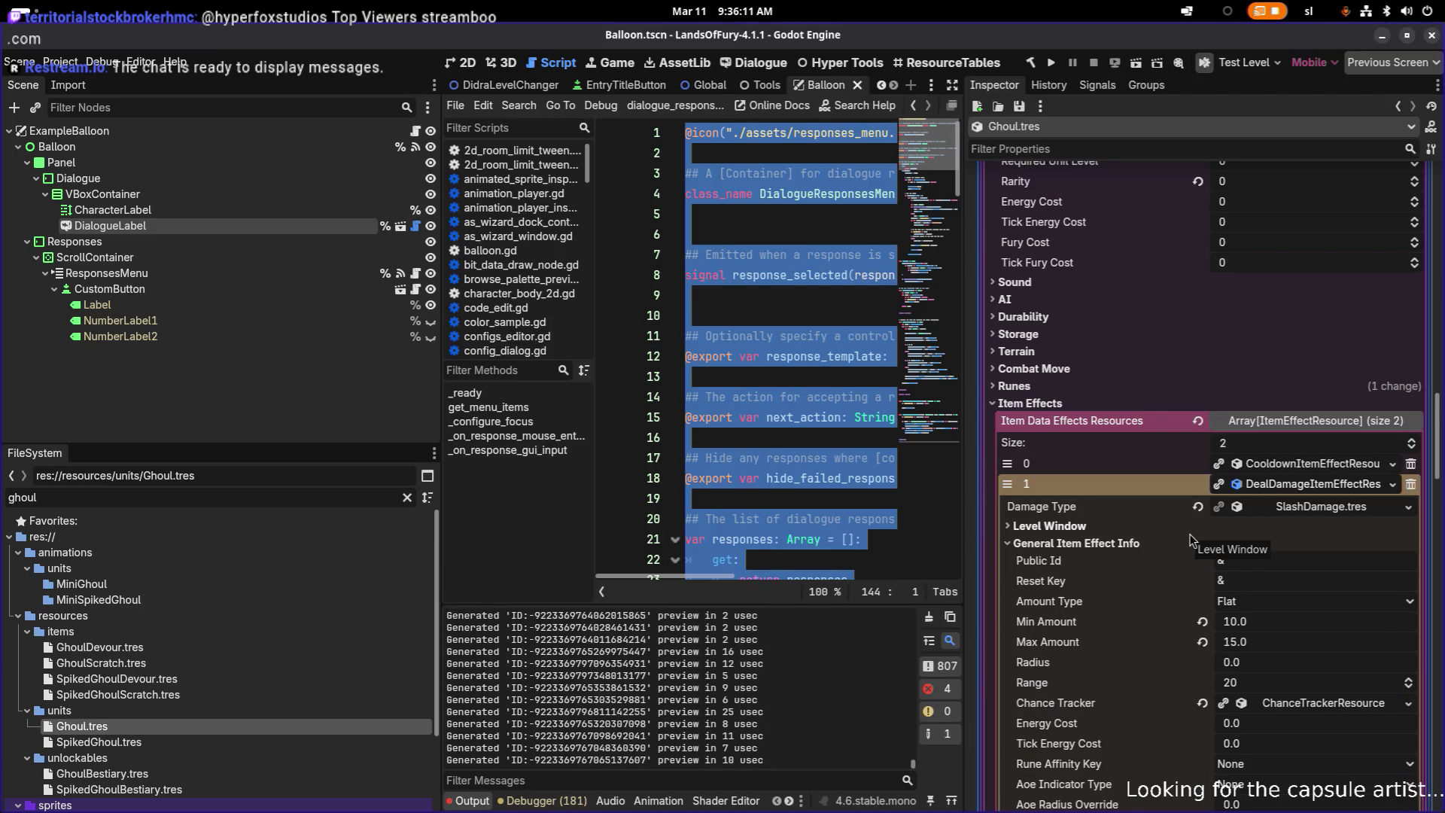
pyautogui.scroll(-4, 1186, 542)
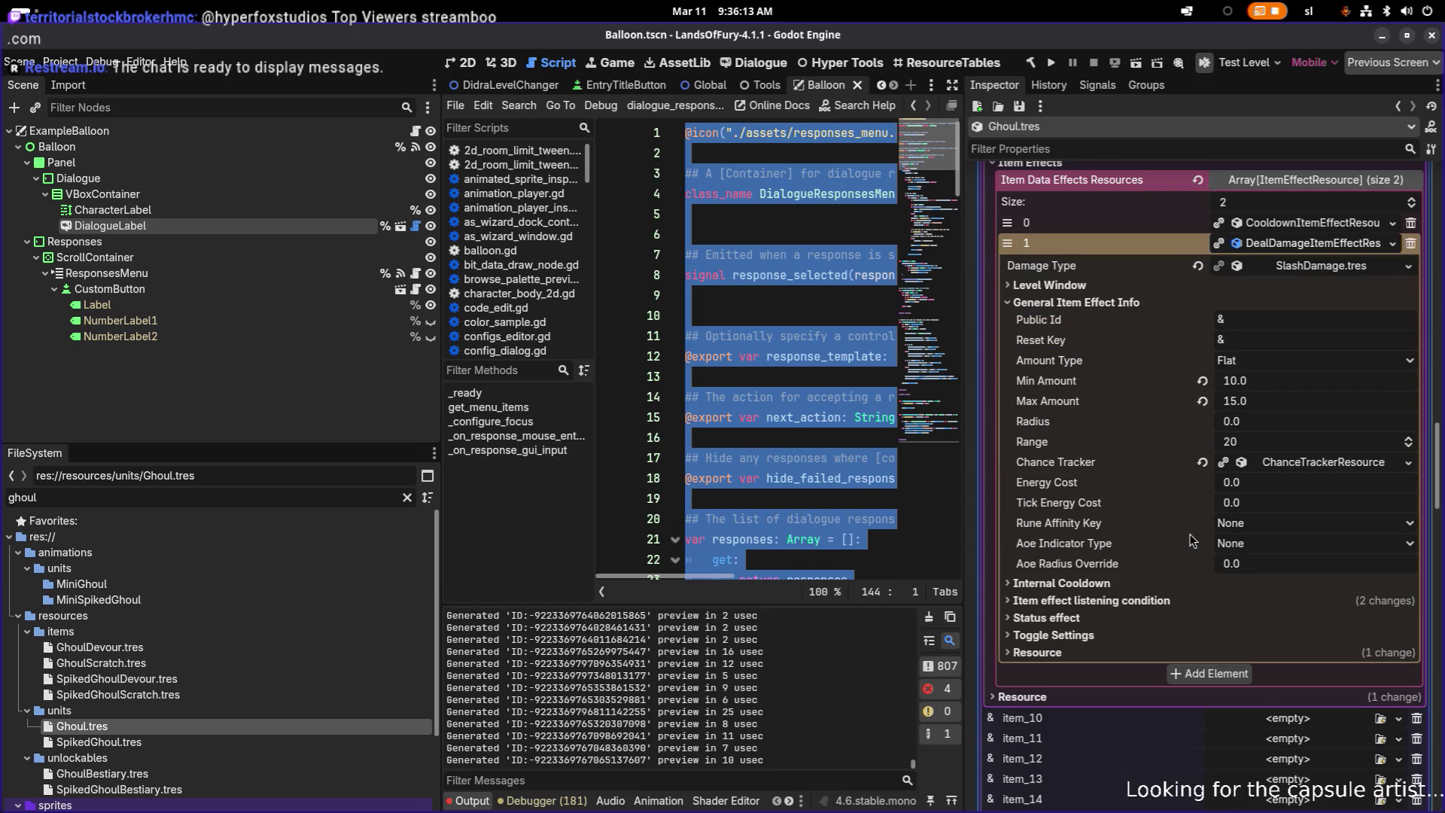
pyautogui.scroll(1, 1191, 540)
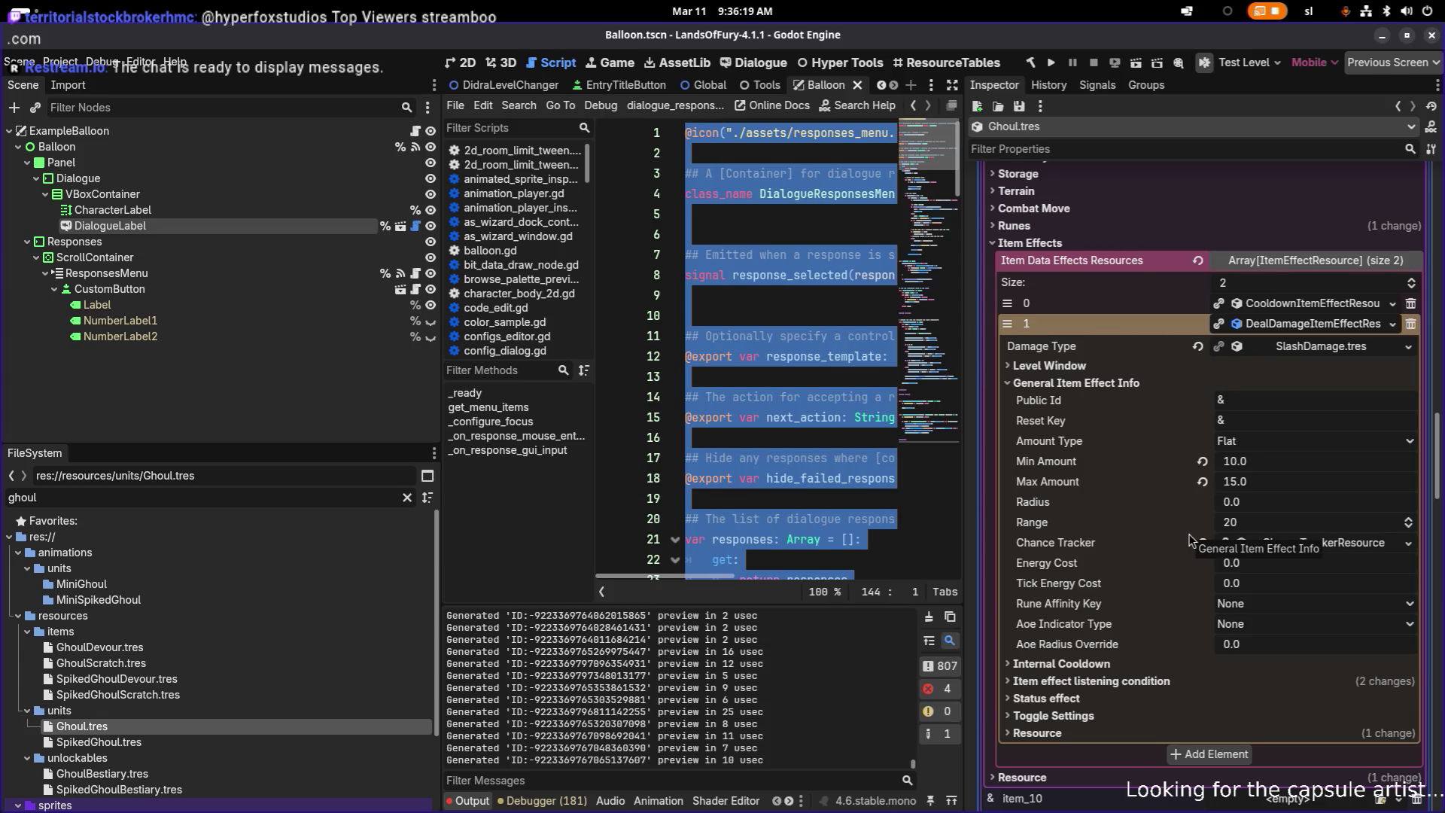
pyautogui.scroll(3, 1189, 539)
pyautogui.scroll(-2, 1190, 539)
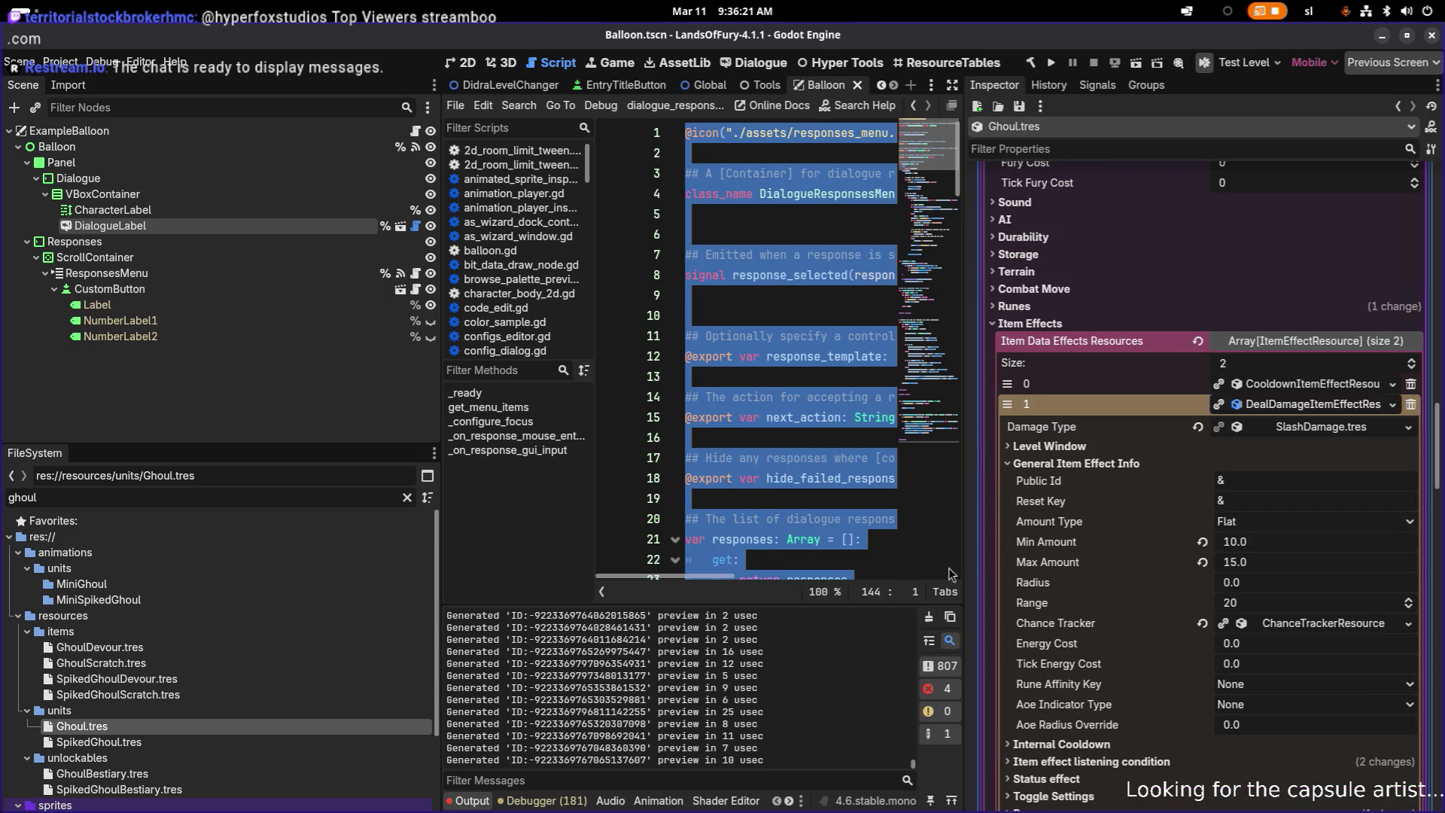
pyautogui.click(403, 743)
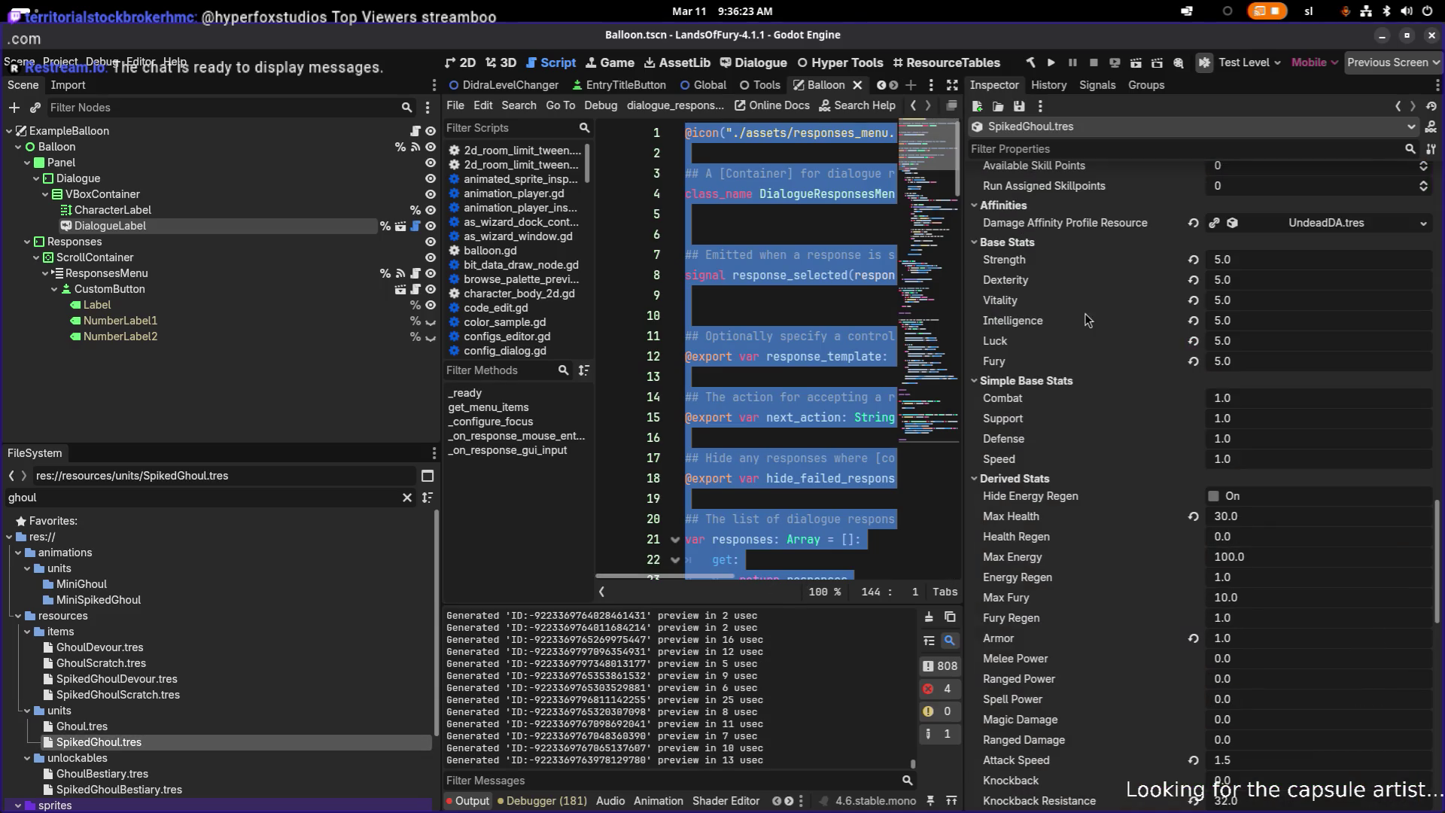
# - Filter the Inspector to 'health' and compare Ghoul (35.0) and Spiked Ghoul (30.0) Max Health
pyautogui.click(1159, 151)
pyautogui.write('health')
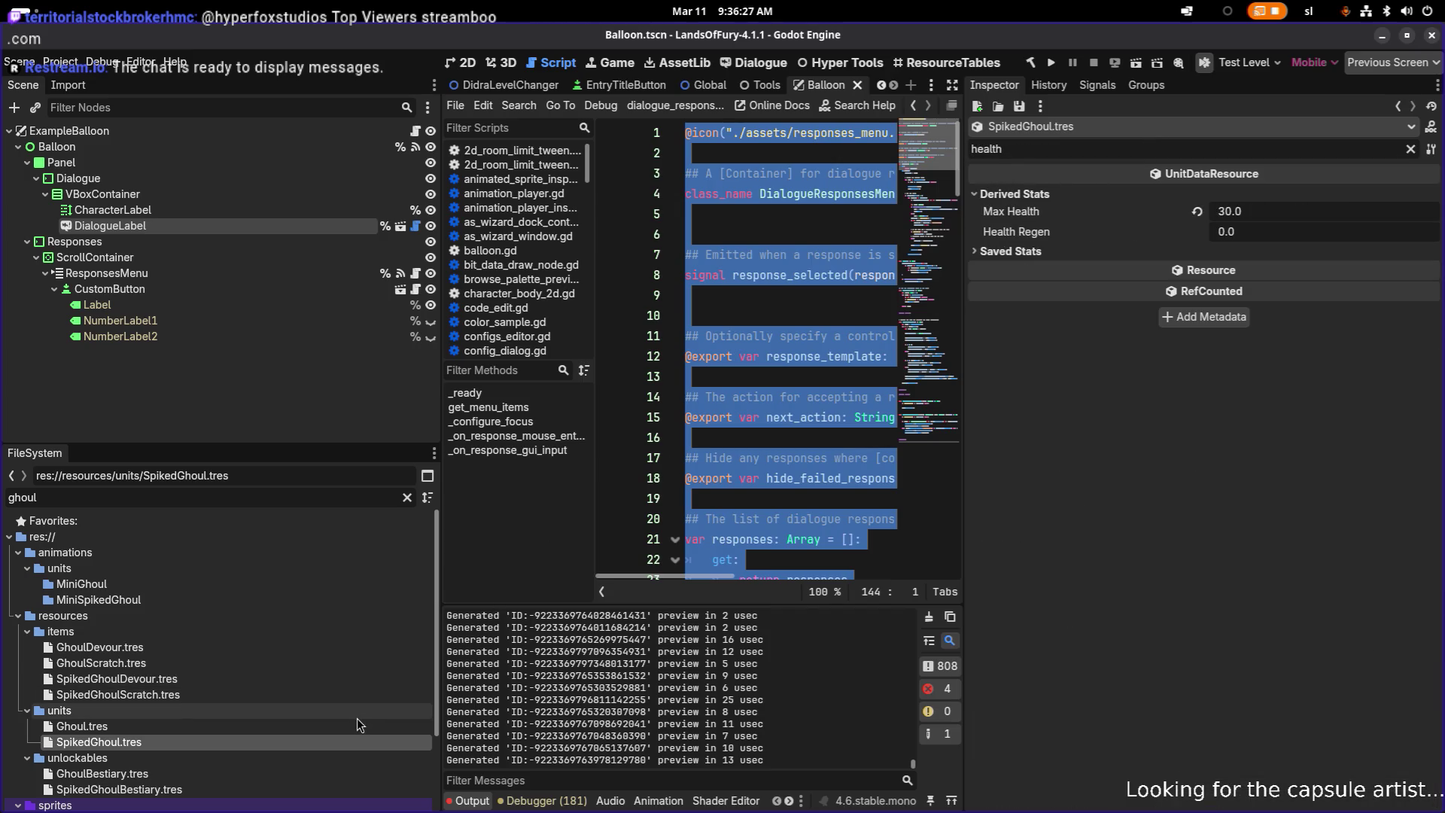
pyautogui.click(355, 724)
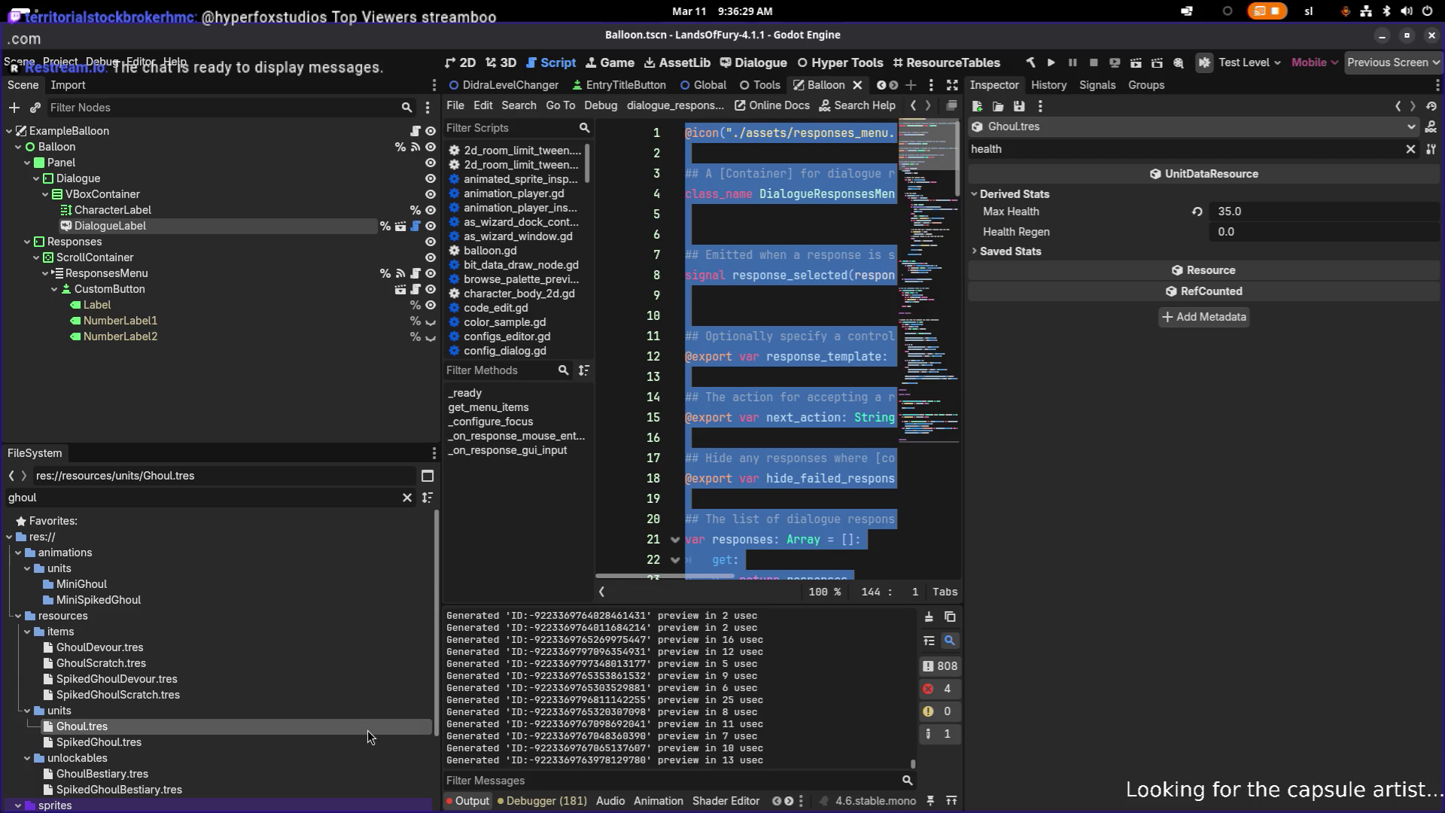
pyautogui.click(359, 742)
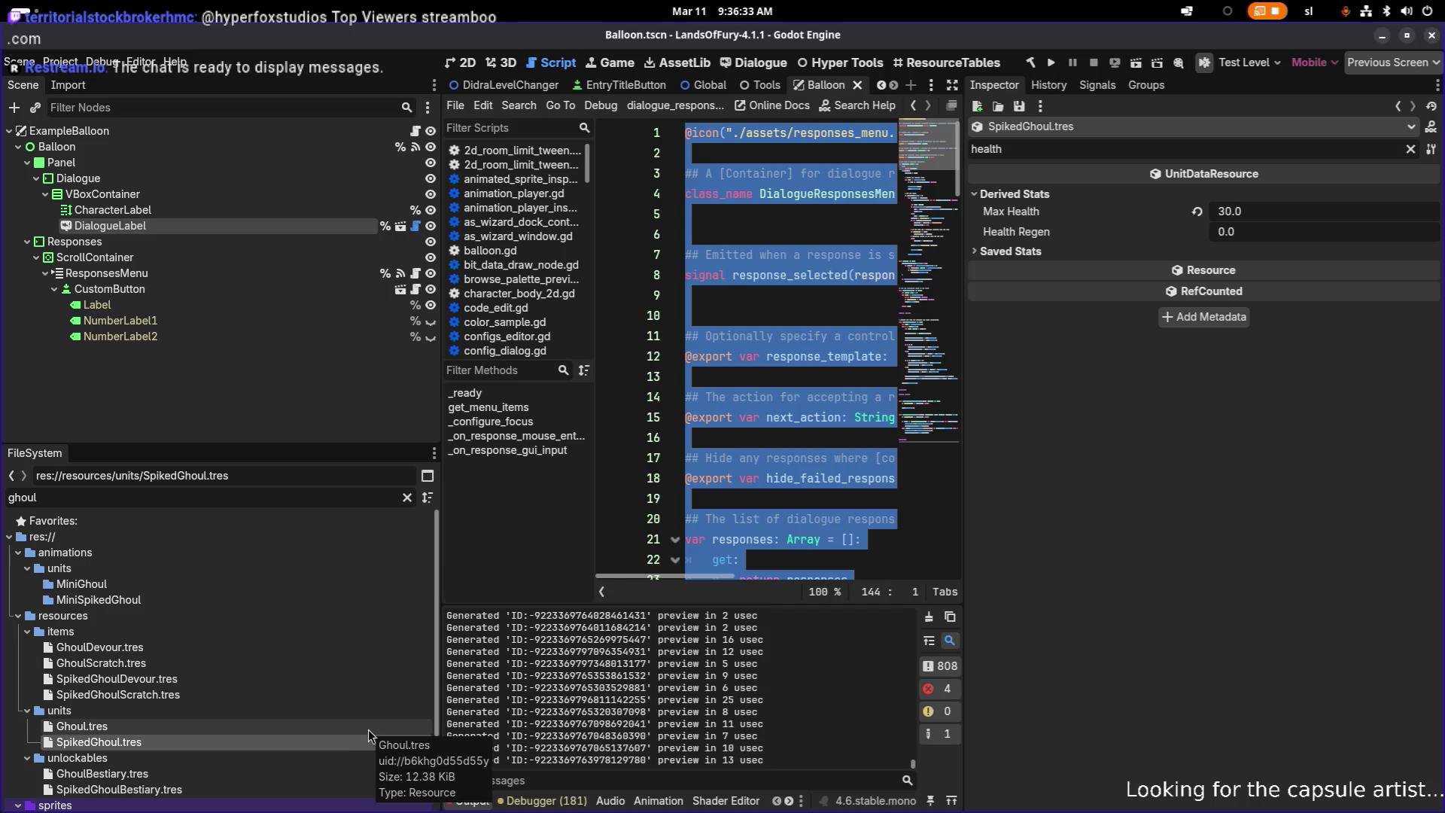
pyautogui.click(368, 730)
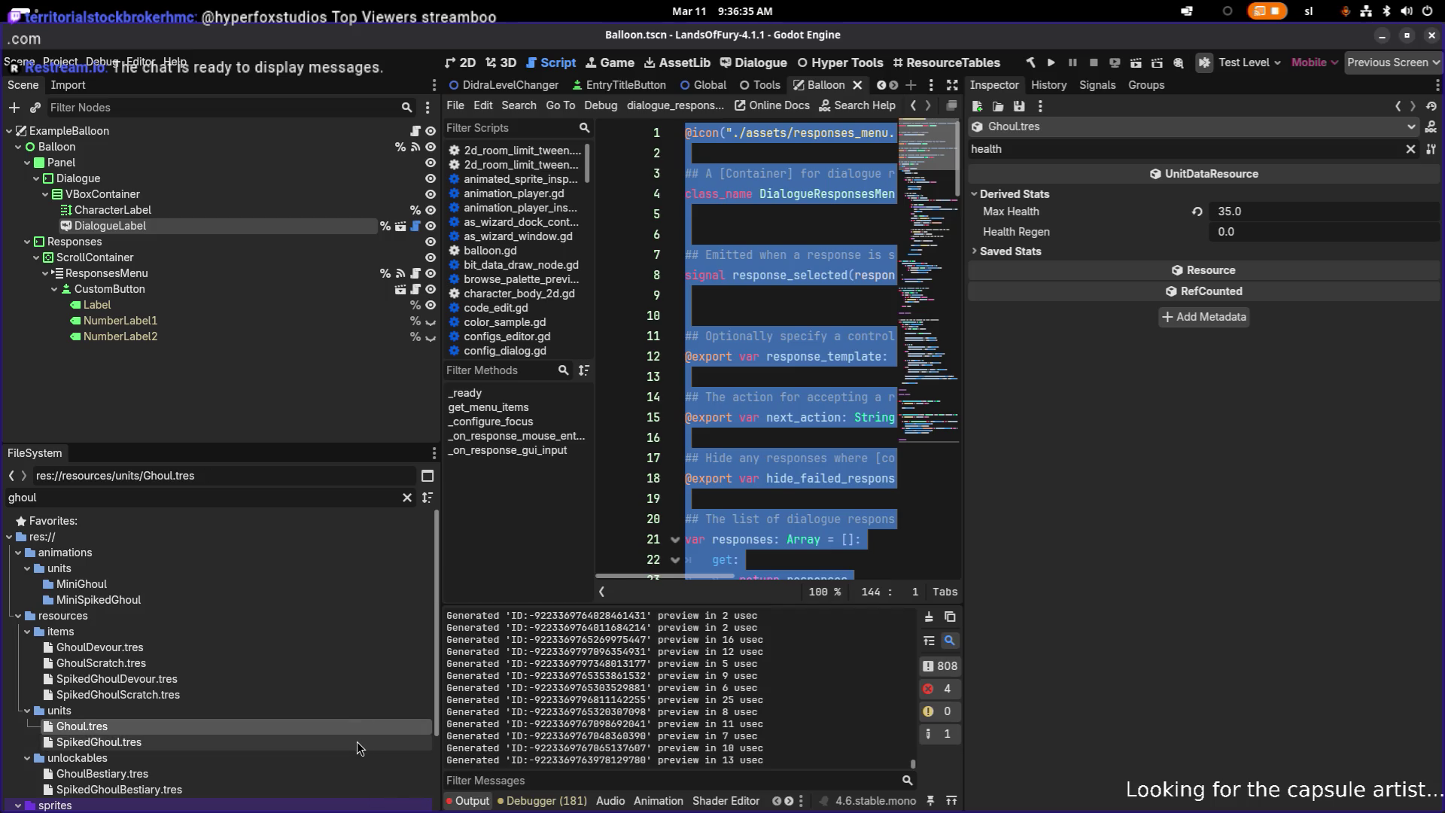
pyautogui.click(357, 742)
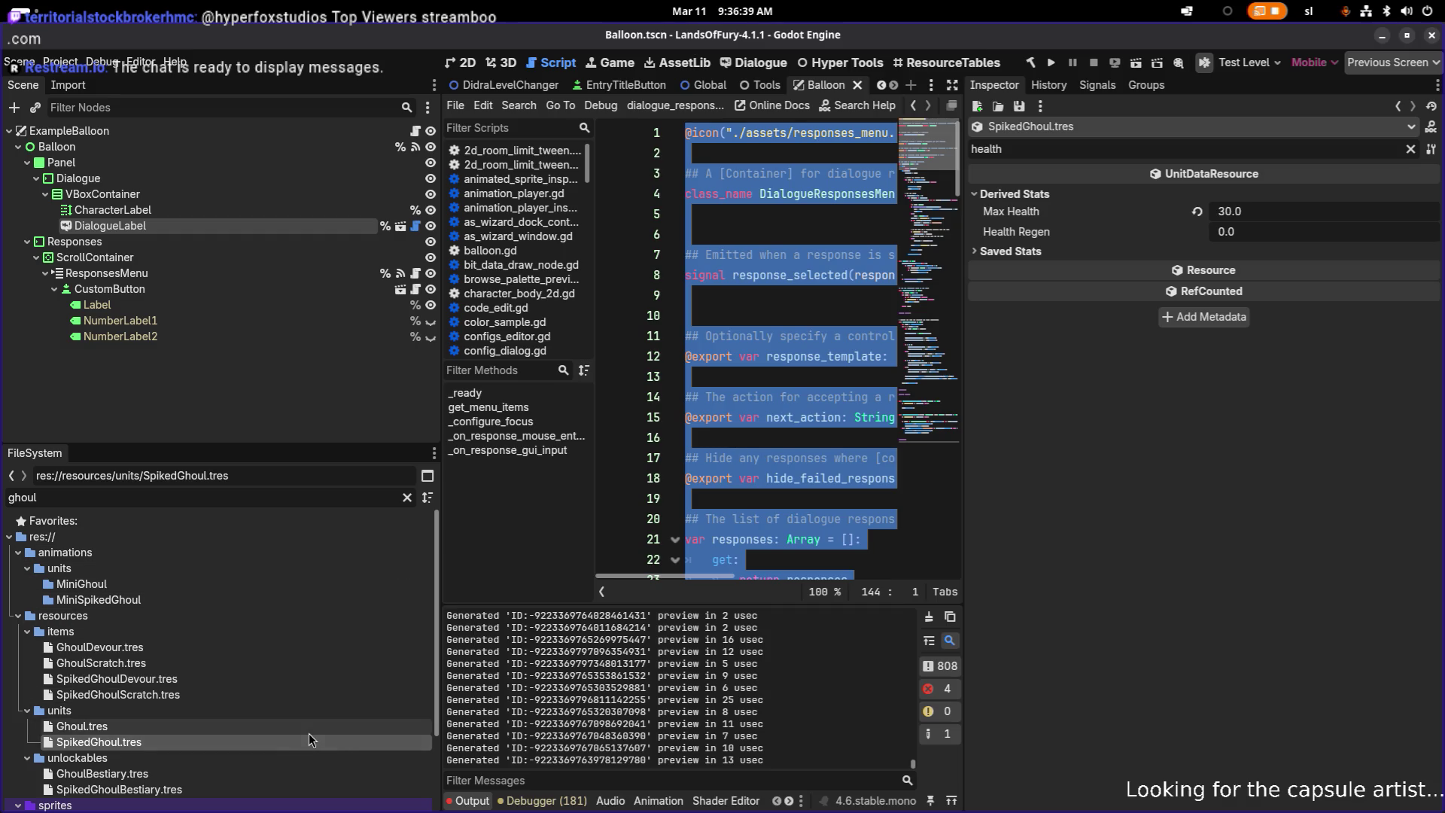
# - Clear the property filter and page through the Spiked Ghoul's inventory slots
pyautogui.click(1411, 149)
pyautogui.scroll(-10, 1291, 399)
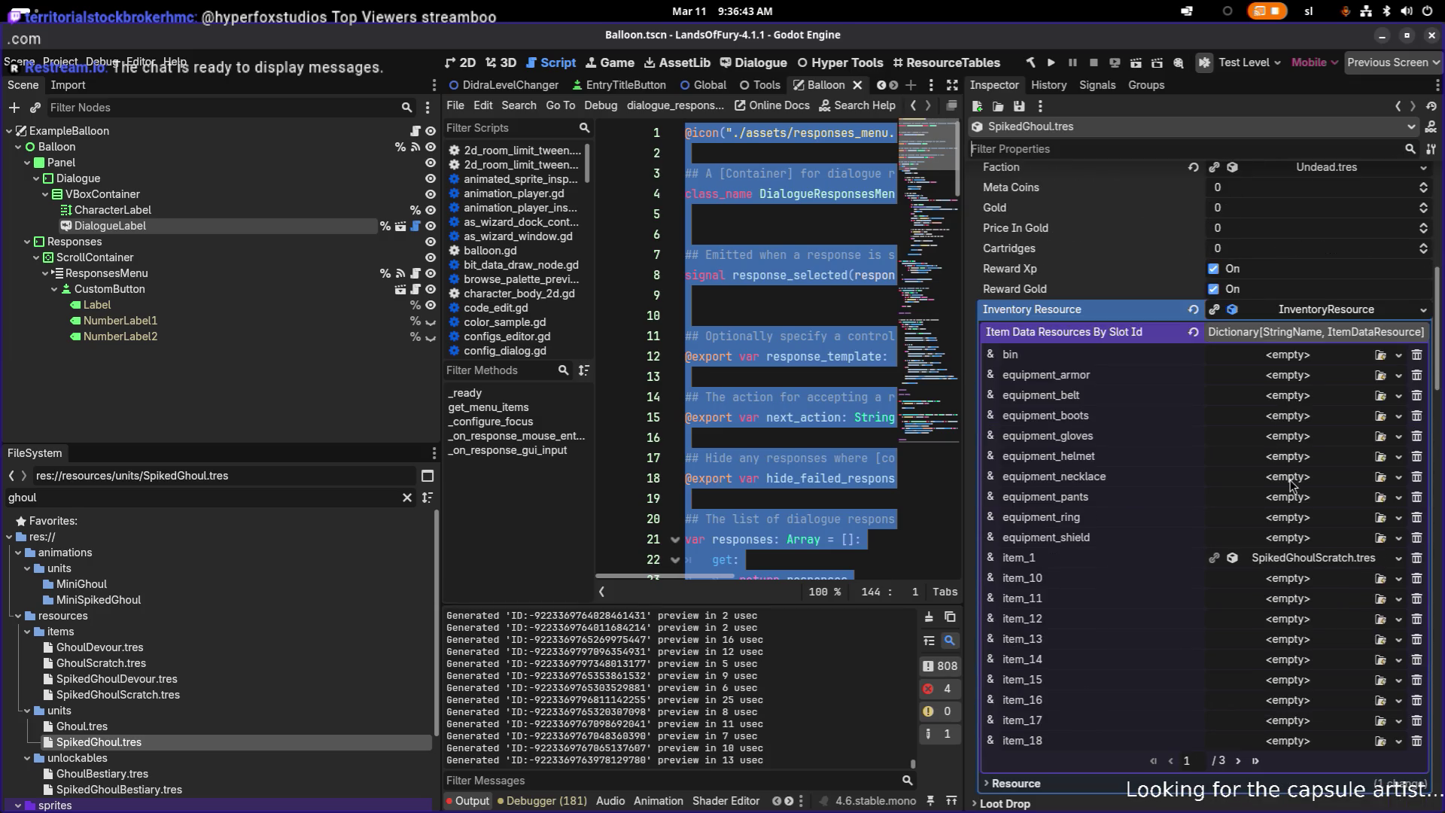
pyautogui.click(1239, 761)
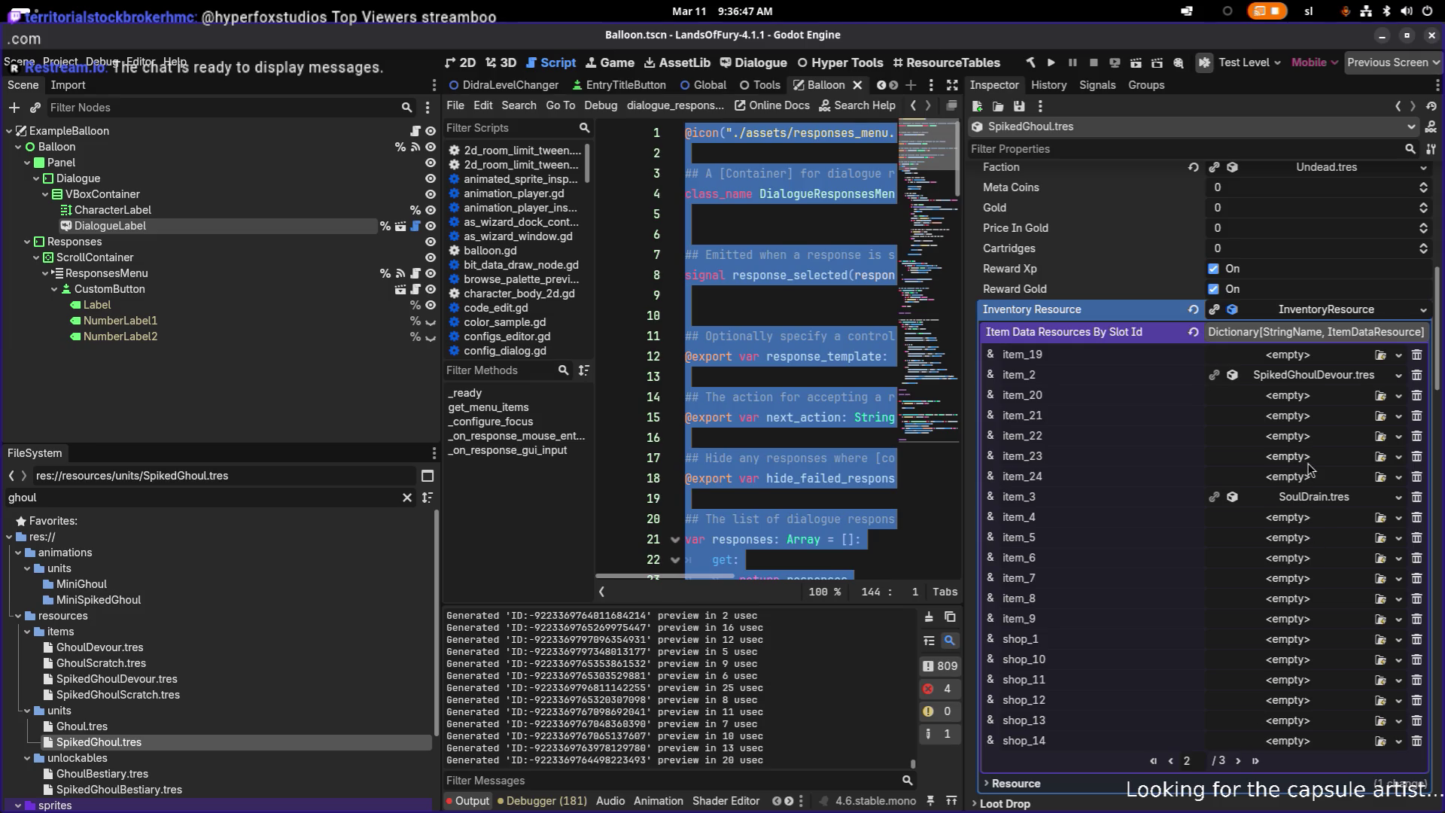
# - Go to the item_2 page and expand the SpikedGhoulDevour.tres item
pyautogui.click(1238, 761)
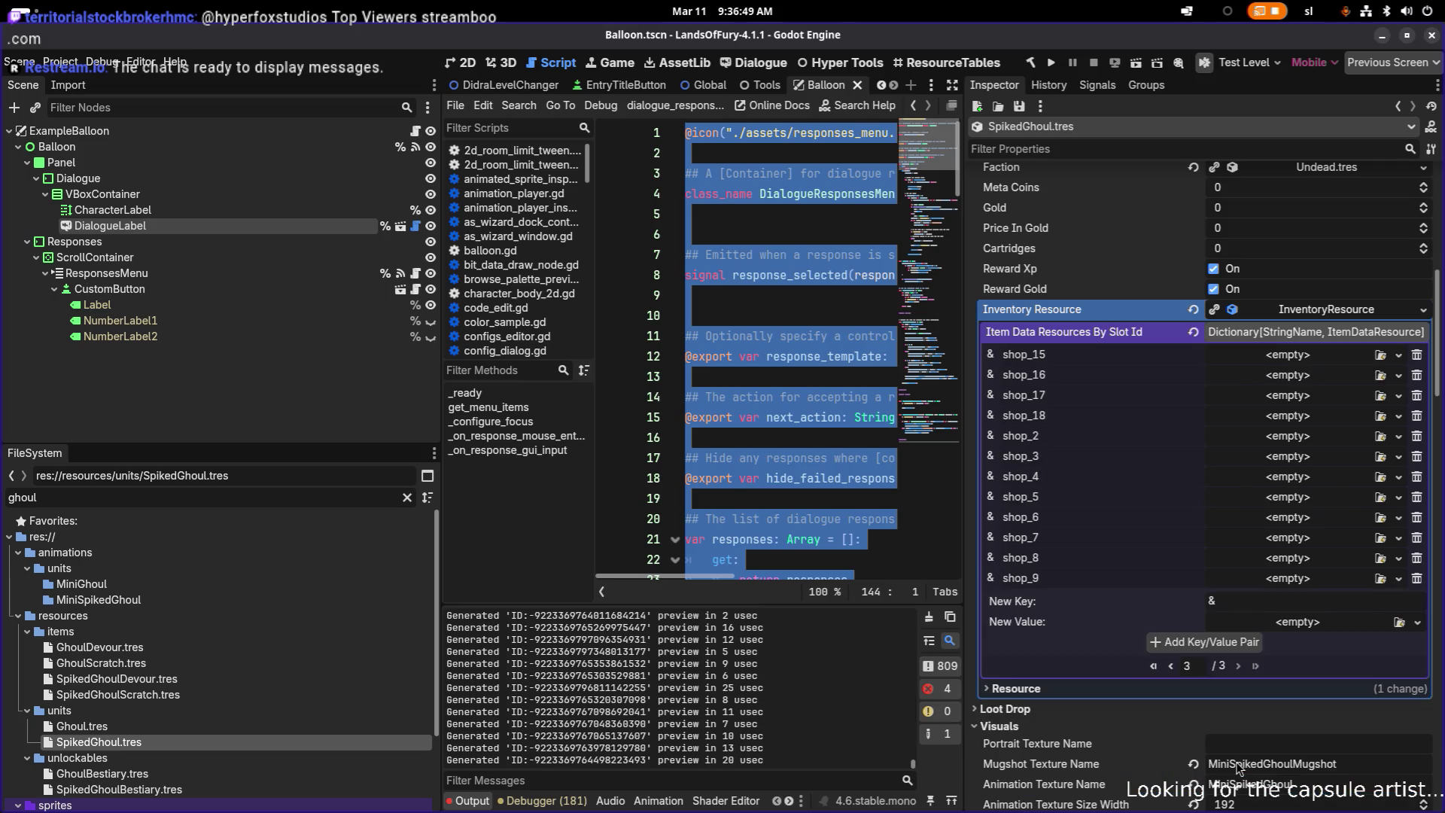
pyautogui.click(1171, 666)
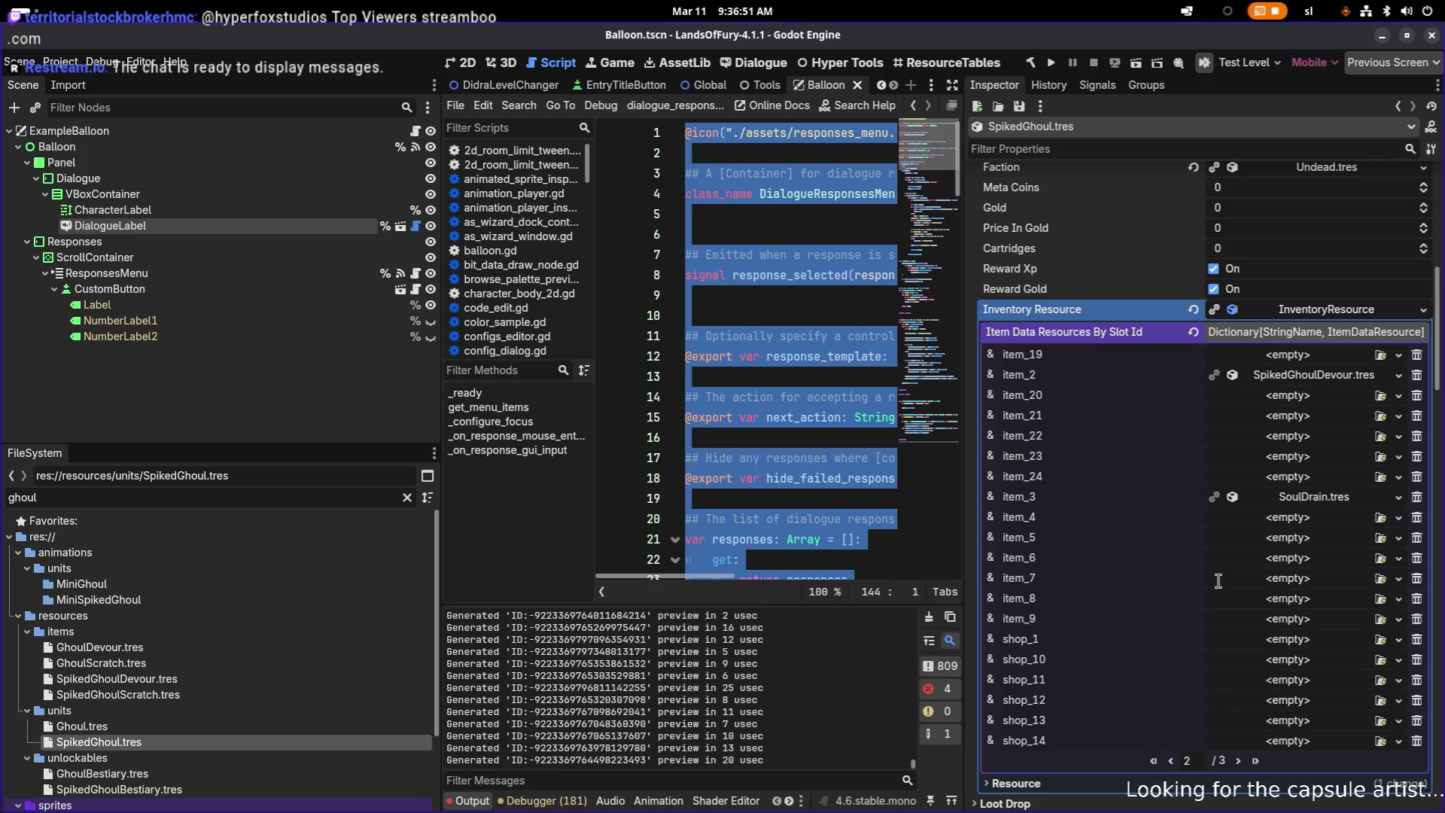
pyautogui.click(1319, 499)
pyautogui.click(1318, 497)
pyautogui.click(1316, 377)
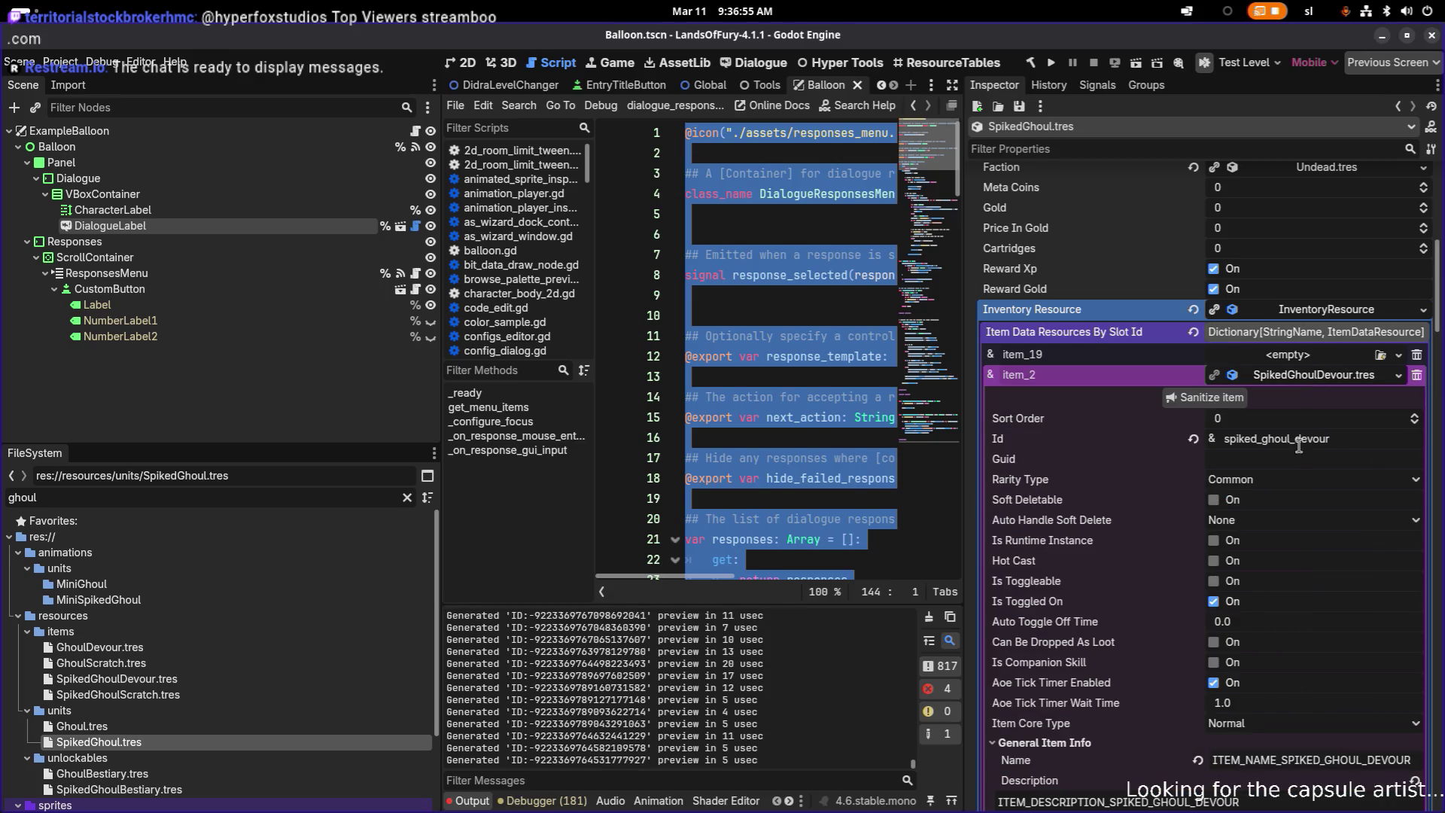
pyautogui.scroll(-5, 1302, 444)
pyautogui.scroll(-10, 1298, 453)
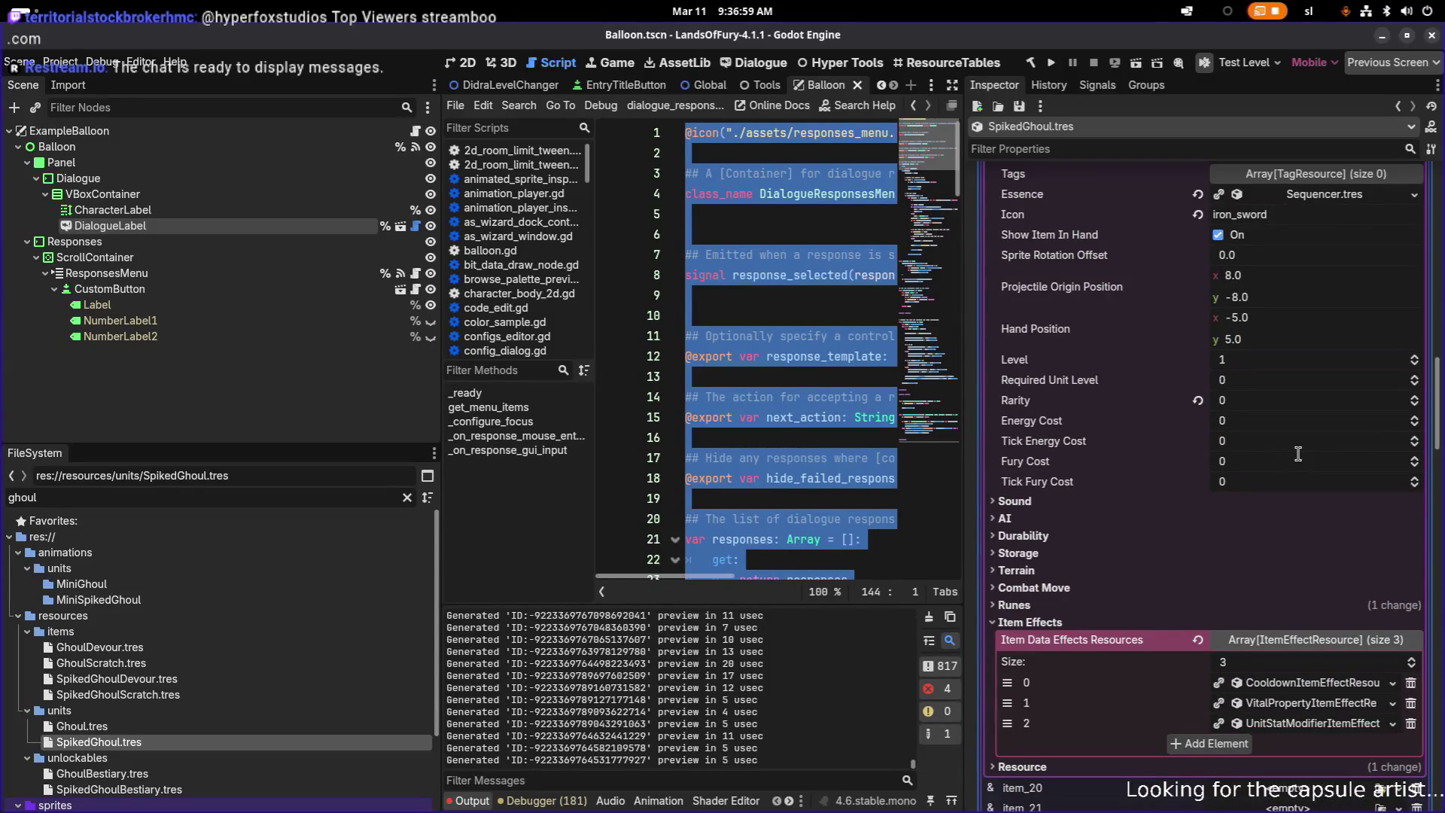
pyautogui.scroll(3, 1298, 454)
pyautogui.scroll(-8, 1298, 453)
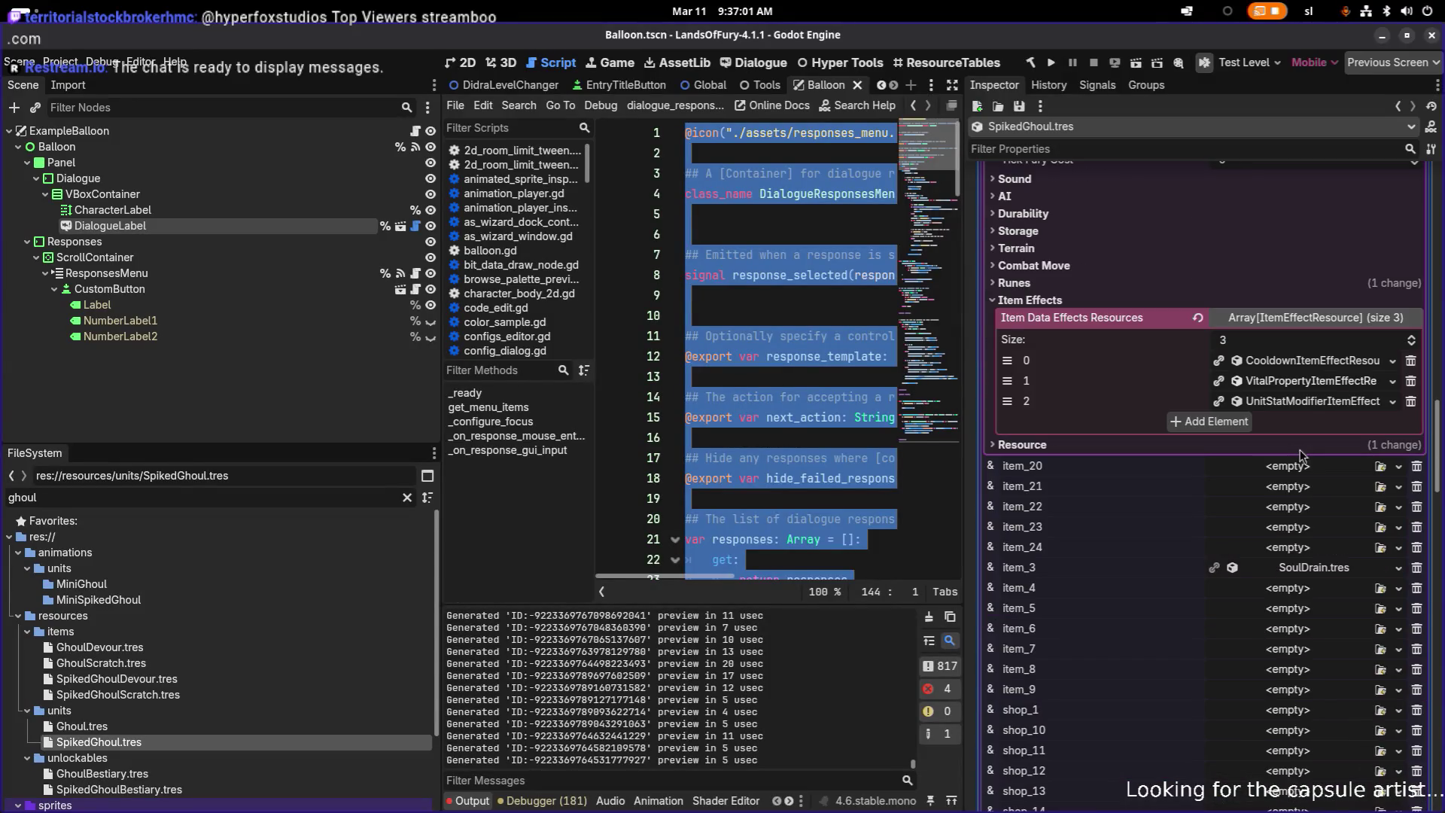
# - Show the movement speed modifier effect's trigger conditions and general info amounts
pyautogui.click(1322, 385)
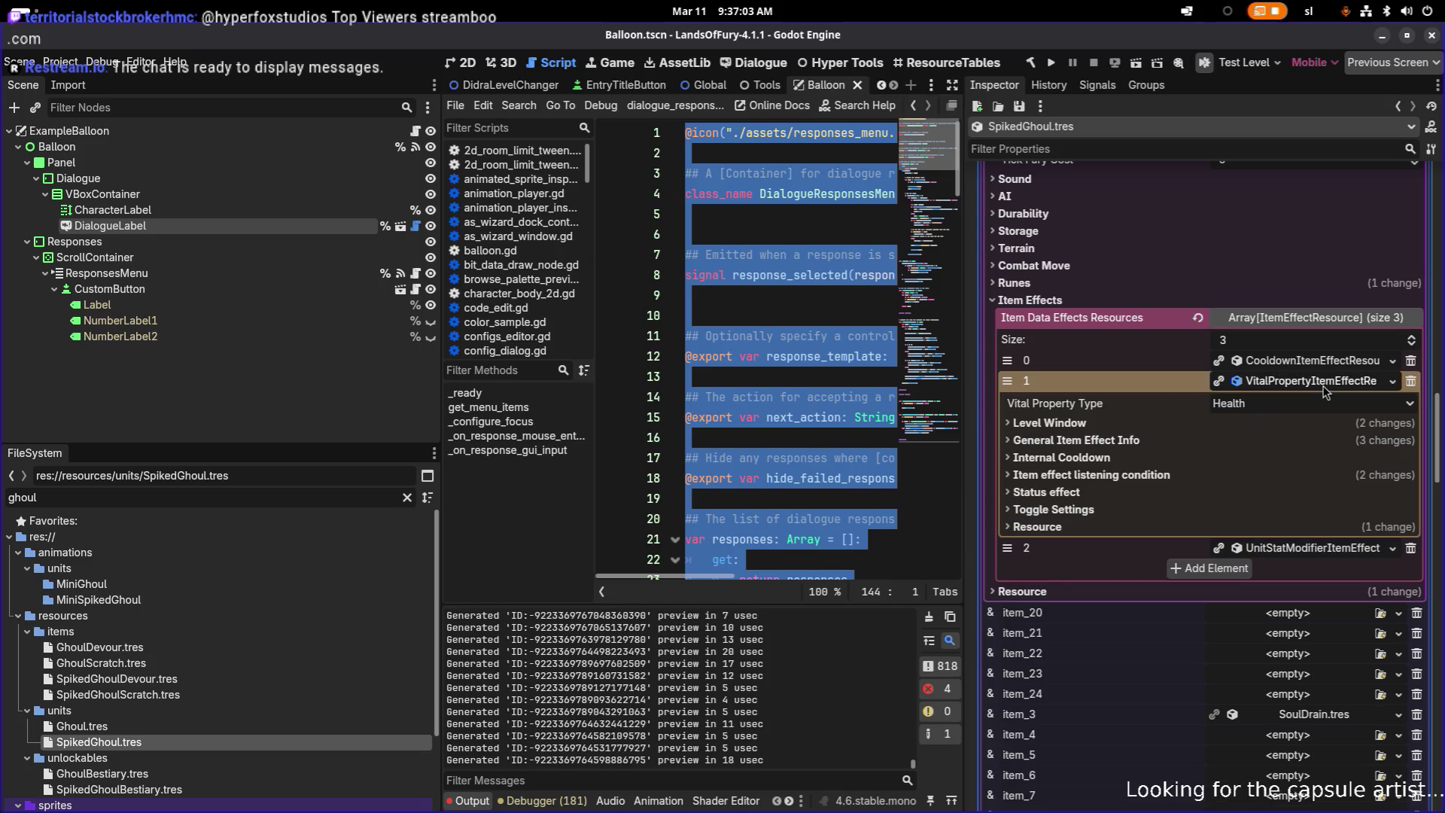
pyautogui.click(1271, 443)
pyautogui.click(1271, 442)
pyautogui.click(1293, 382)
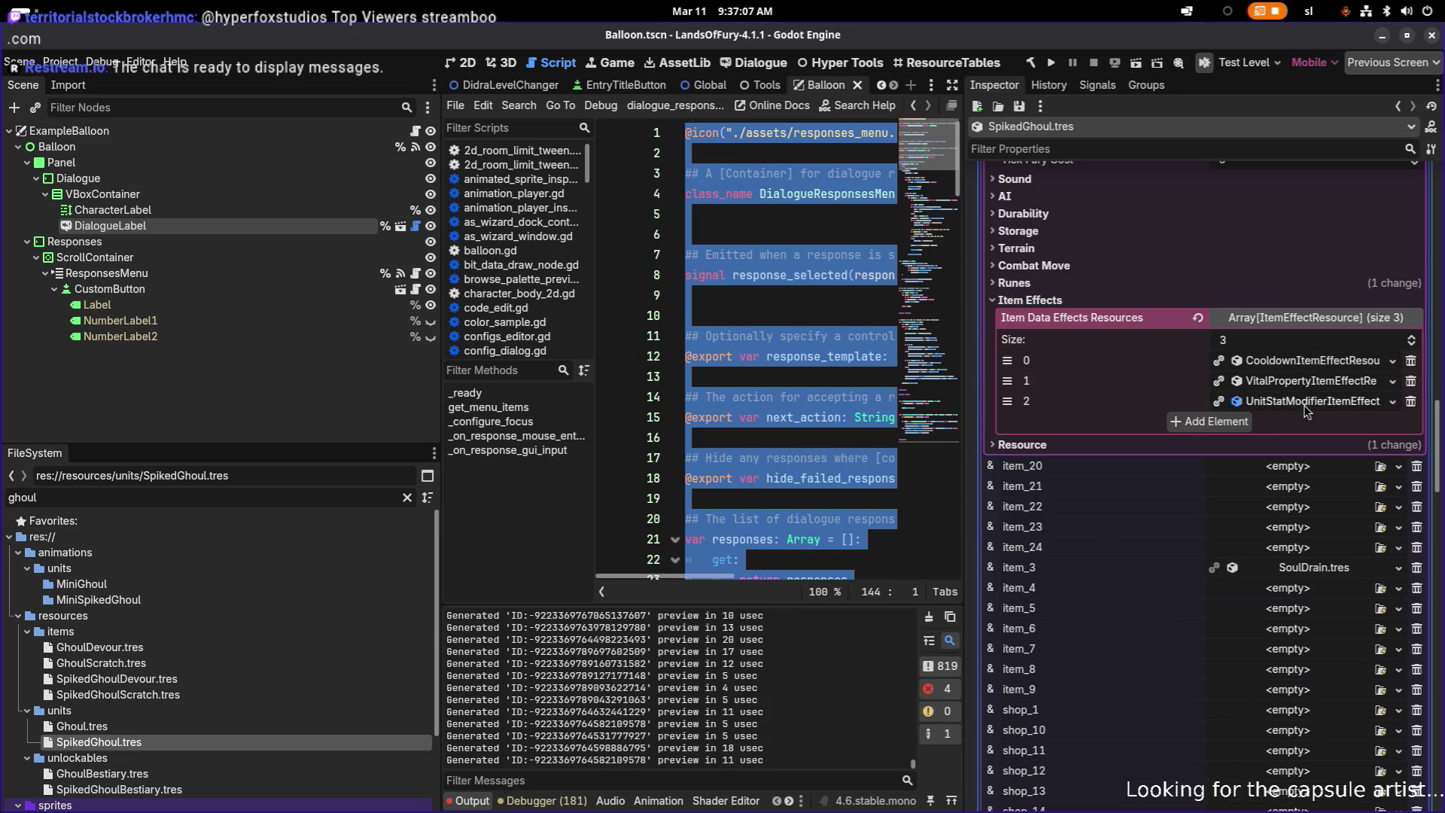
pyautogui.click(1308, 404)
pyautogui.click(1242, 538)
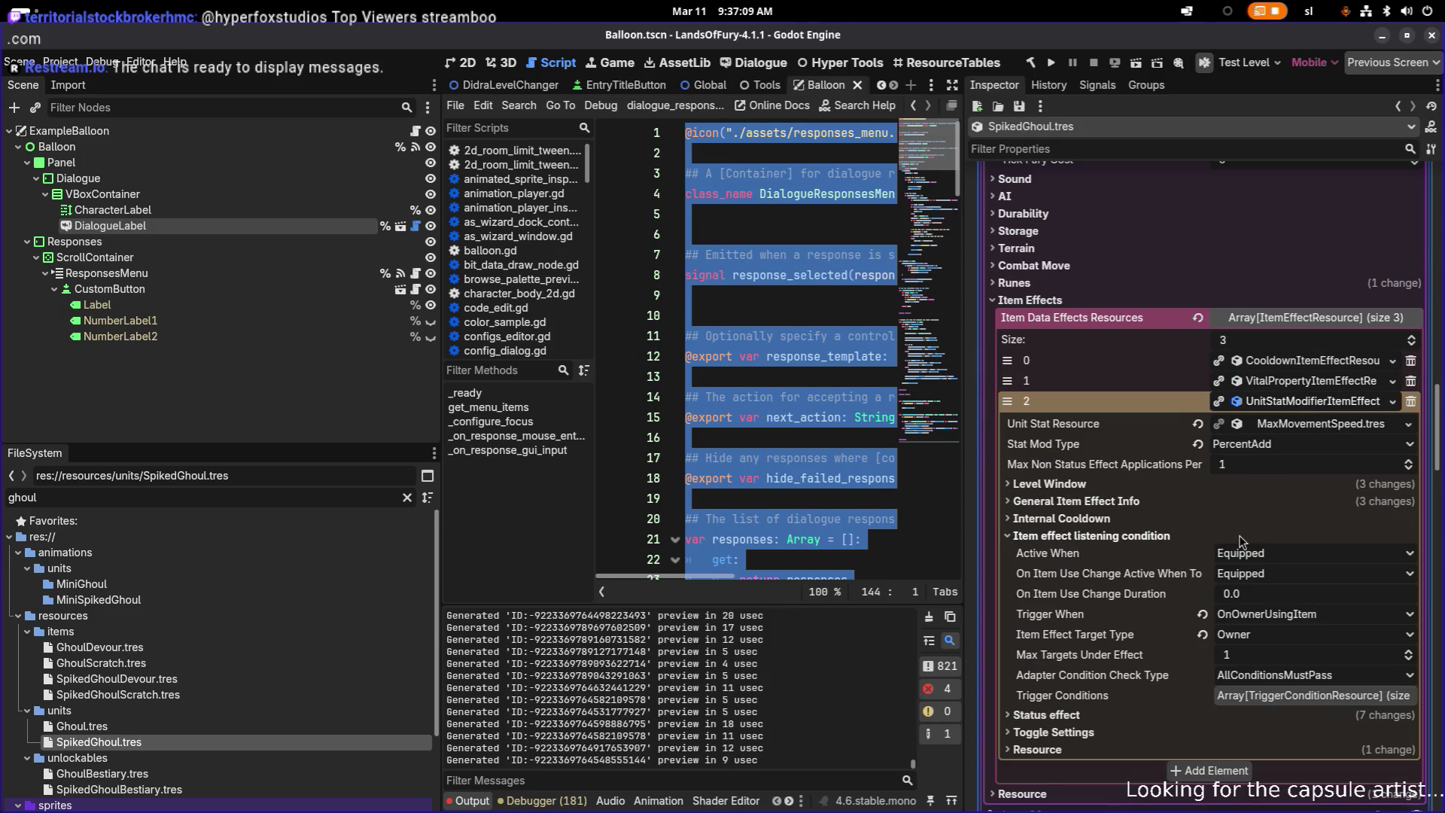
pyautogui.click(1198, 499)
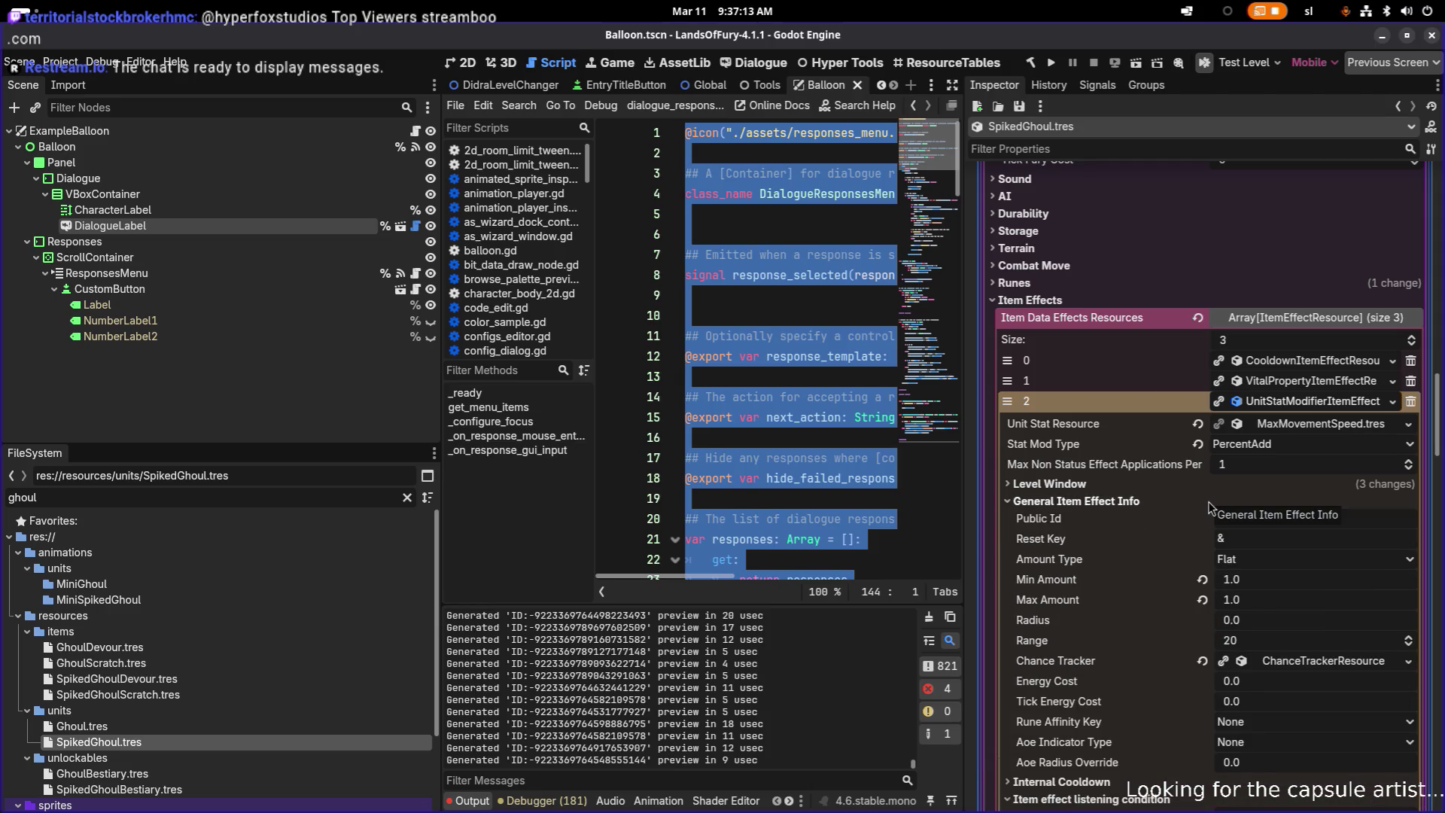
# - Re-expand the devour item's health effect to review its general info and amounts
pyautogui.scroll(15, 1234, 557)
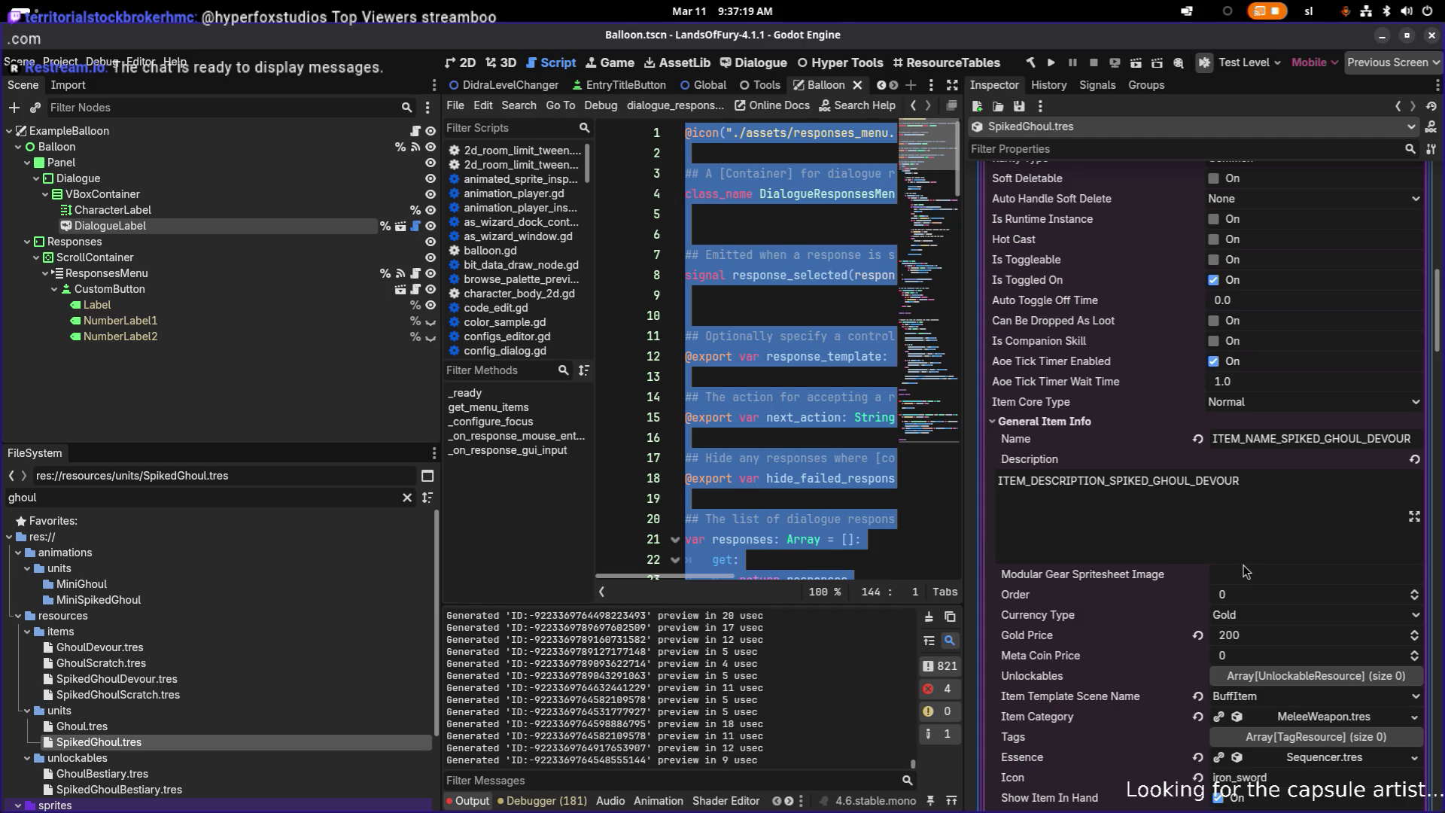
pyautogui.scroll(5, 1244, 571)
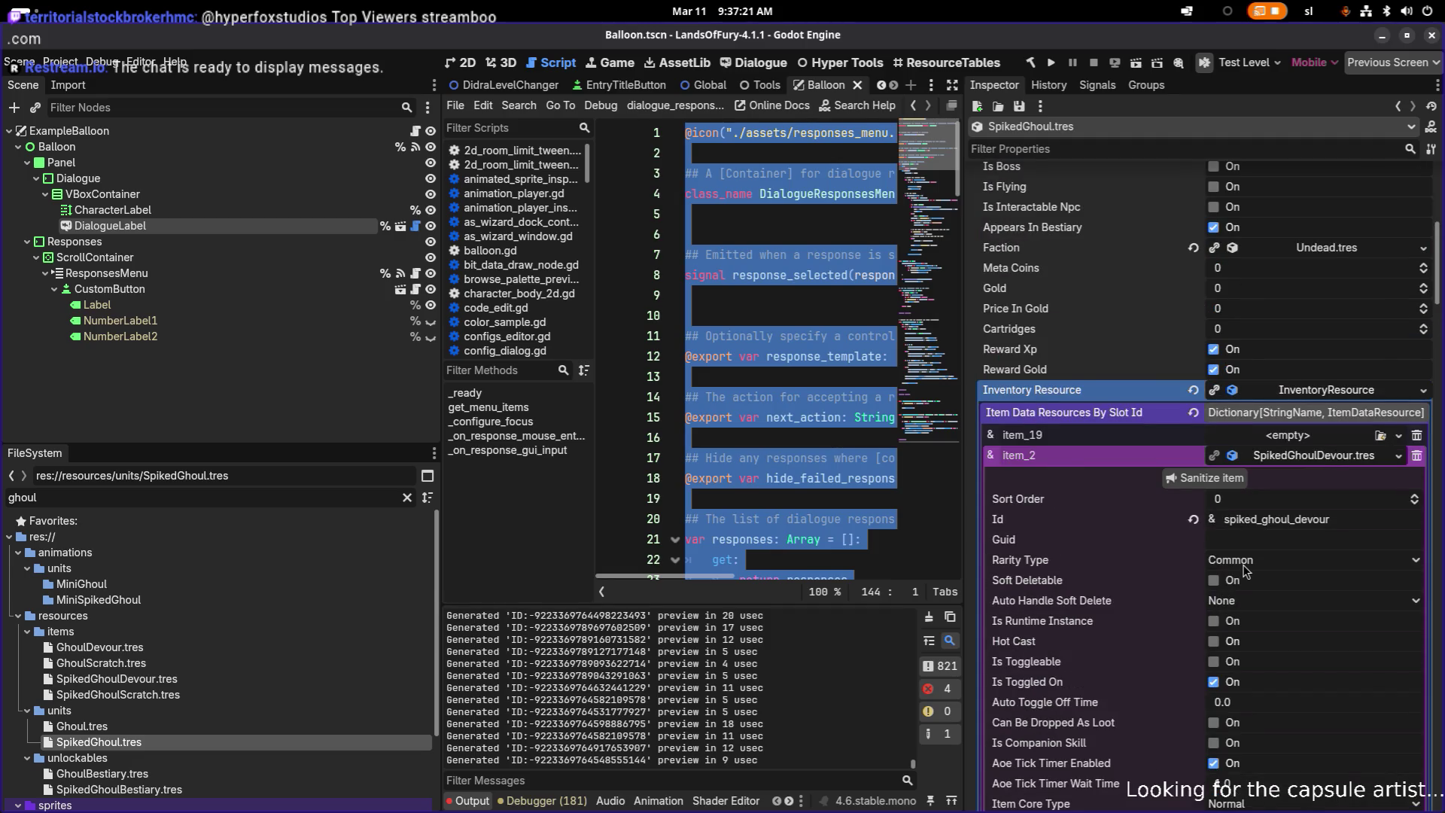
pyautogui.scroll(-20, 1244, 571)
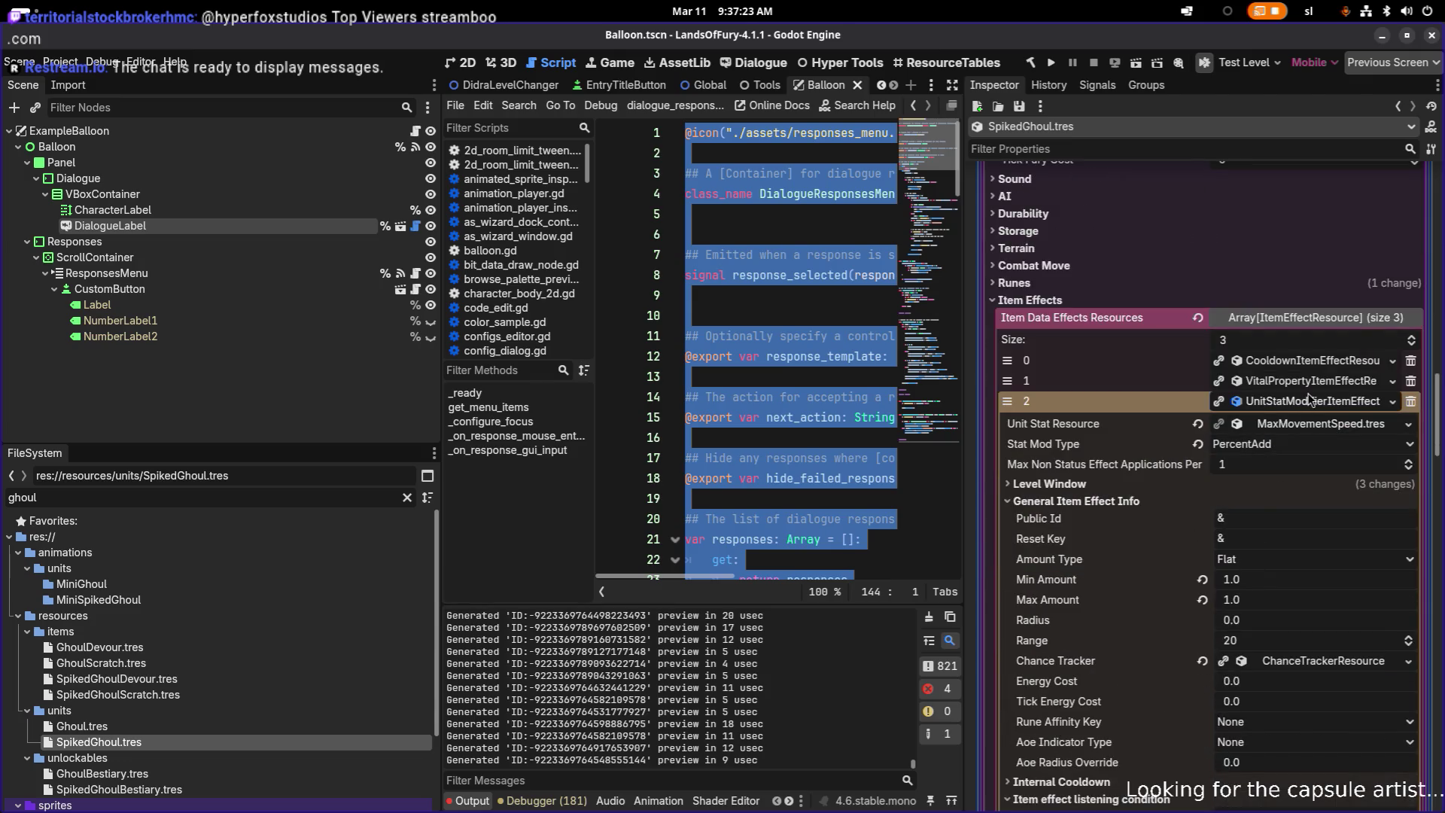
pyautogui.click(1311, 382)
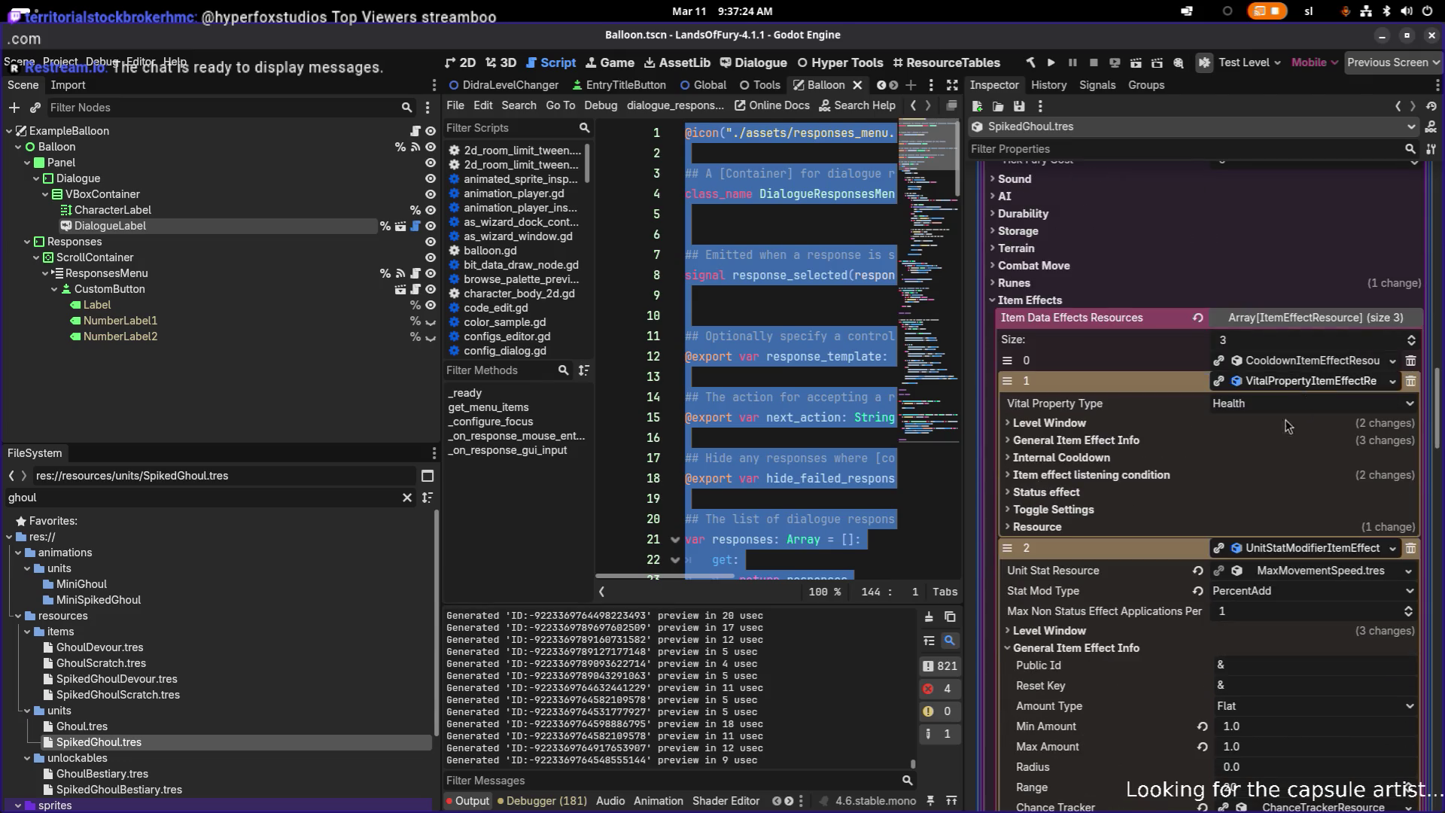
pyautogui.click(1121, 458)
pyautogui.click(1122, 458)
pyautogui.click(1122, 441)
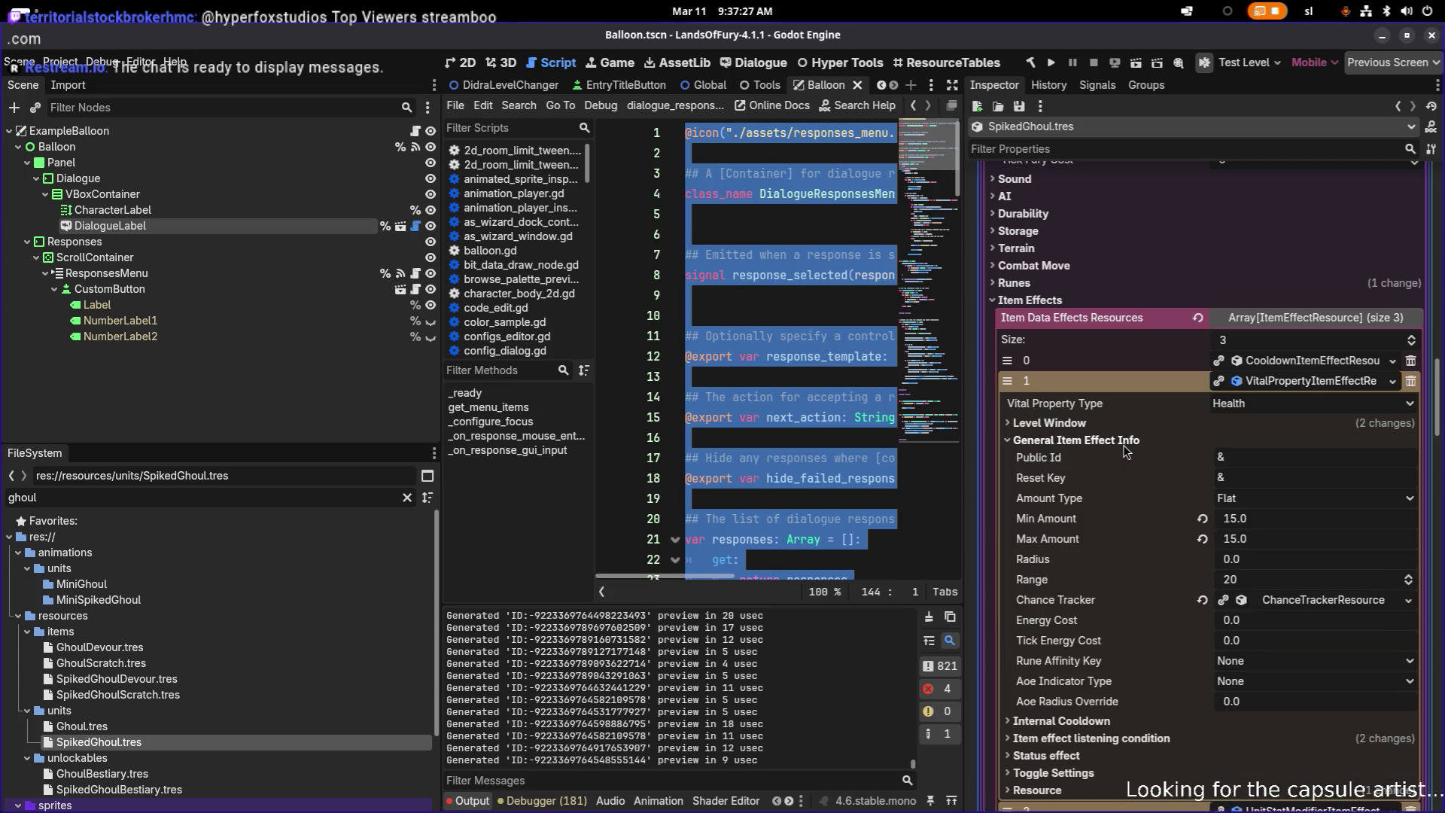
pyautogui.scroll(-8, 1283, 525)
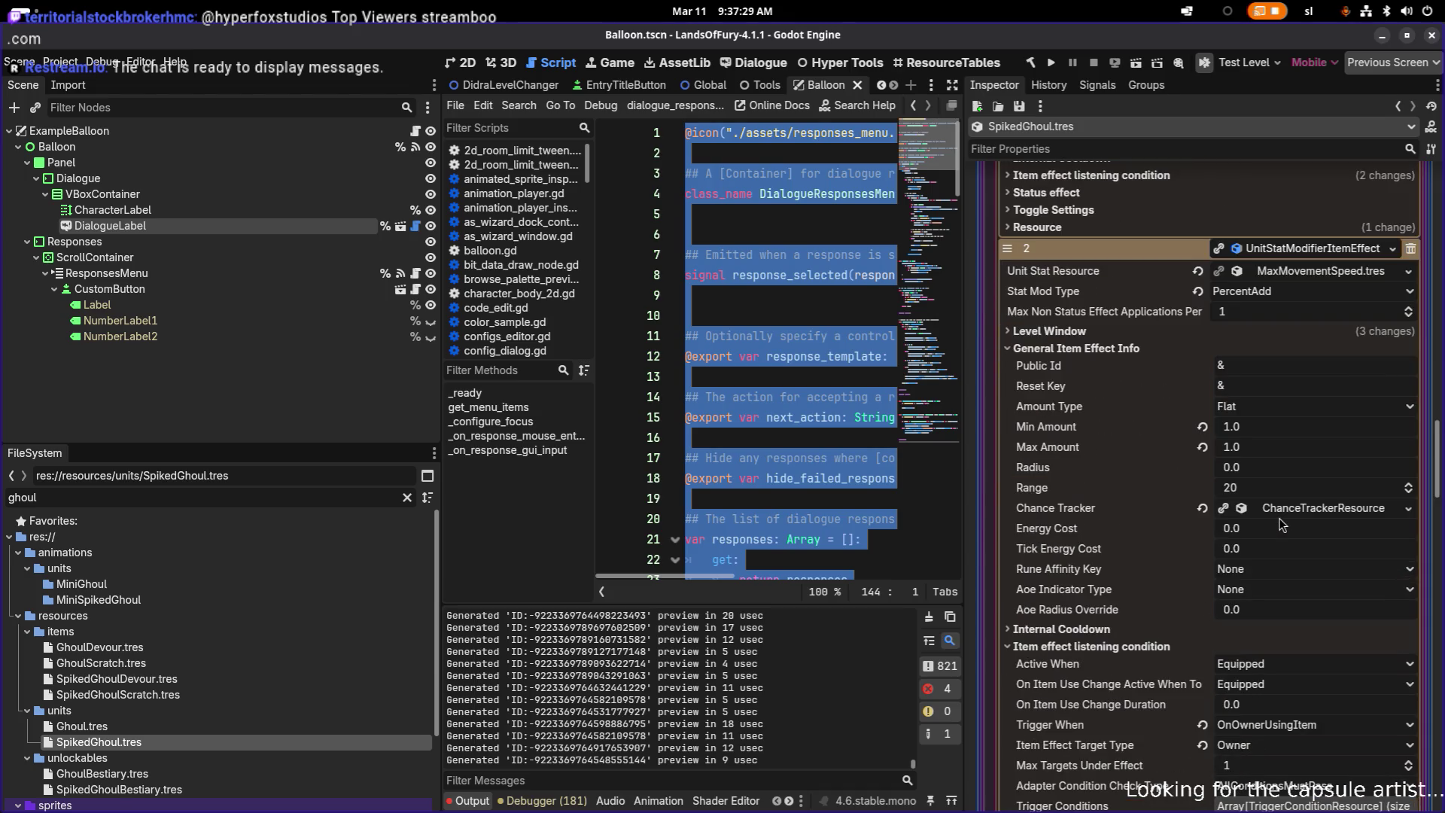
pyautogui.scroll(-5, 1283, 525)
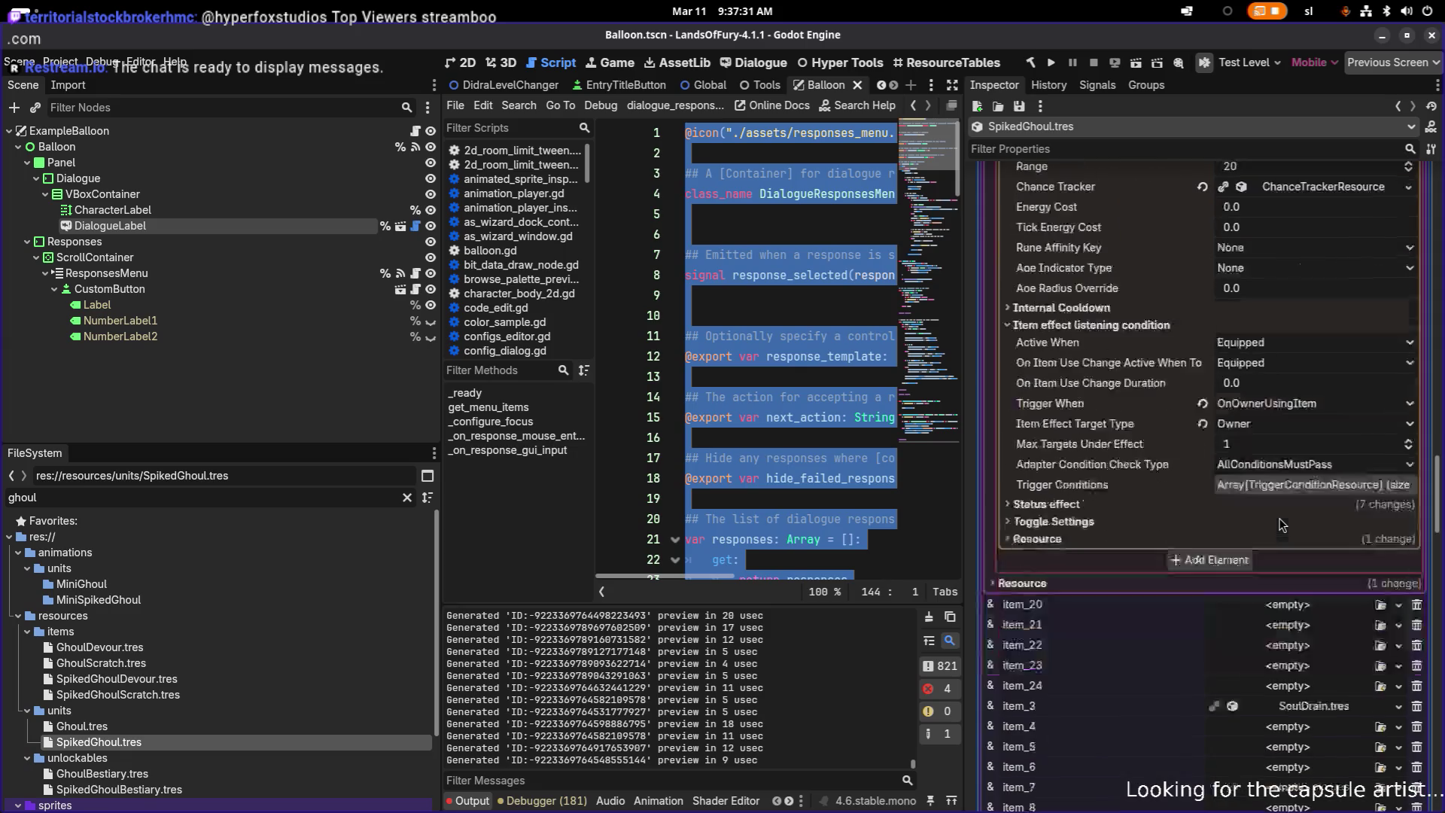
pyautogui.scroll(2, 1269, 512)
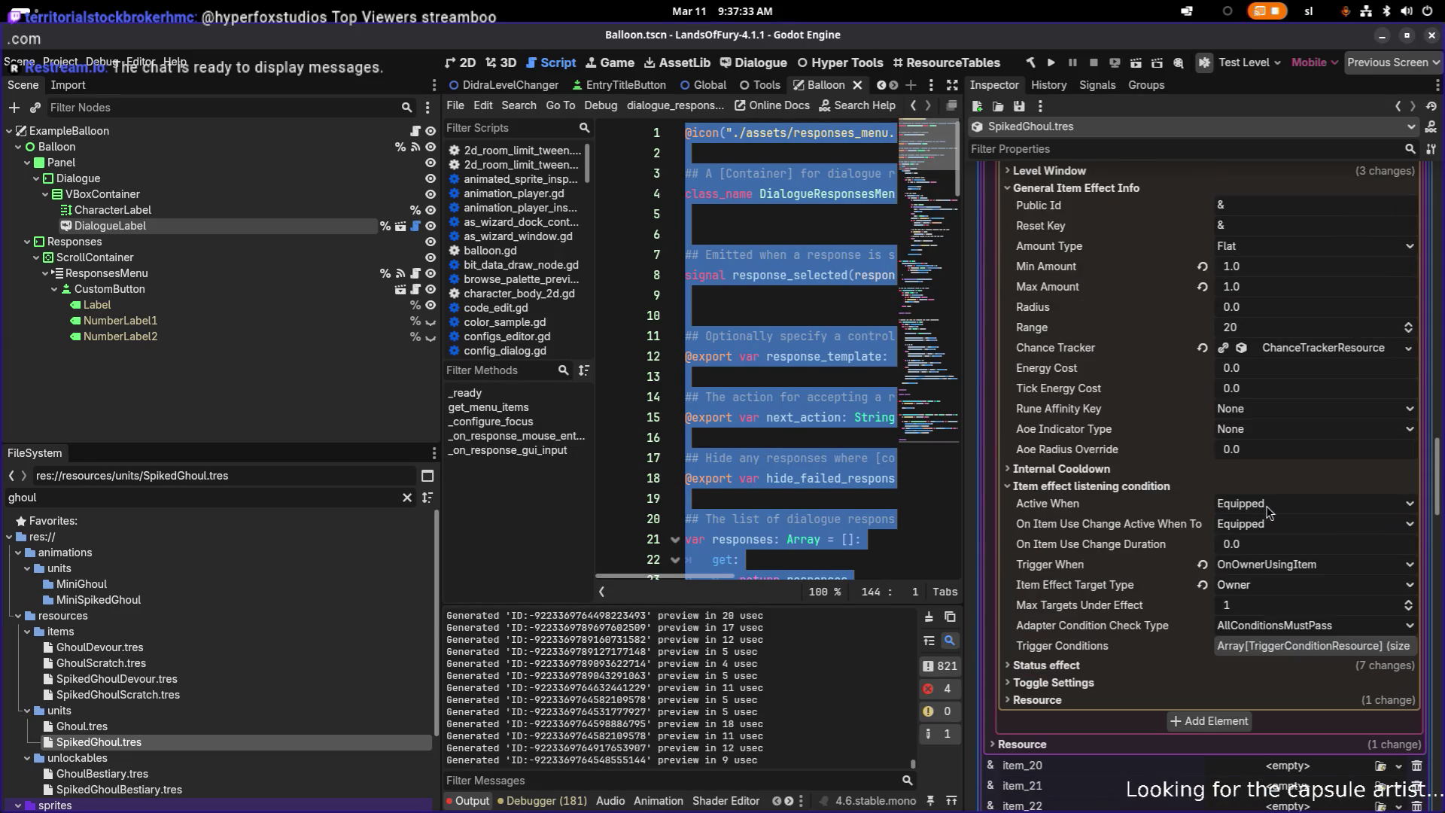
# - Open Ghoul.tres and show its GhoulDevour health effect's general info and amounts
pyautogui.click(396, 712)
pyautogui.click(387, 729)
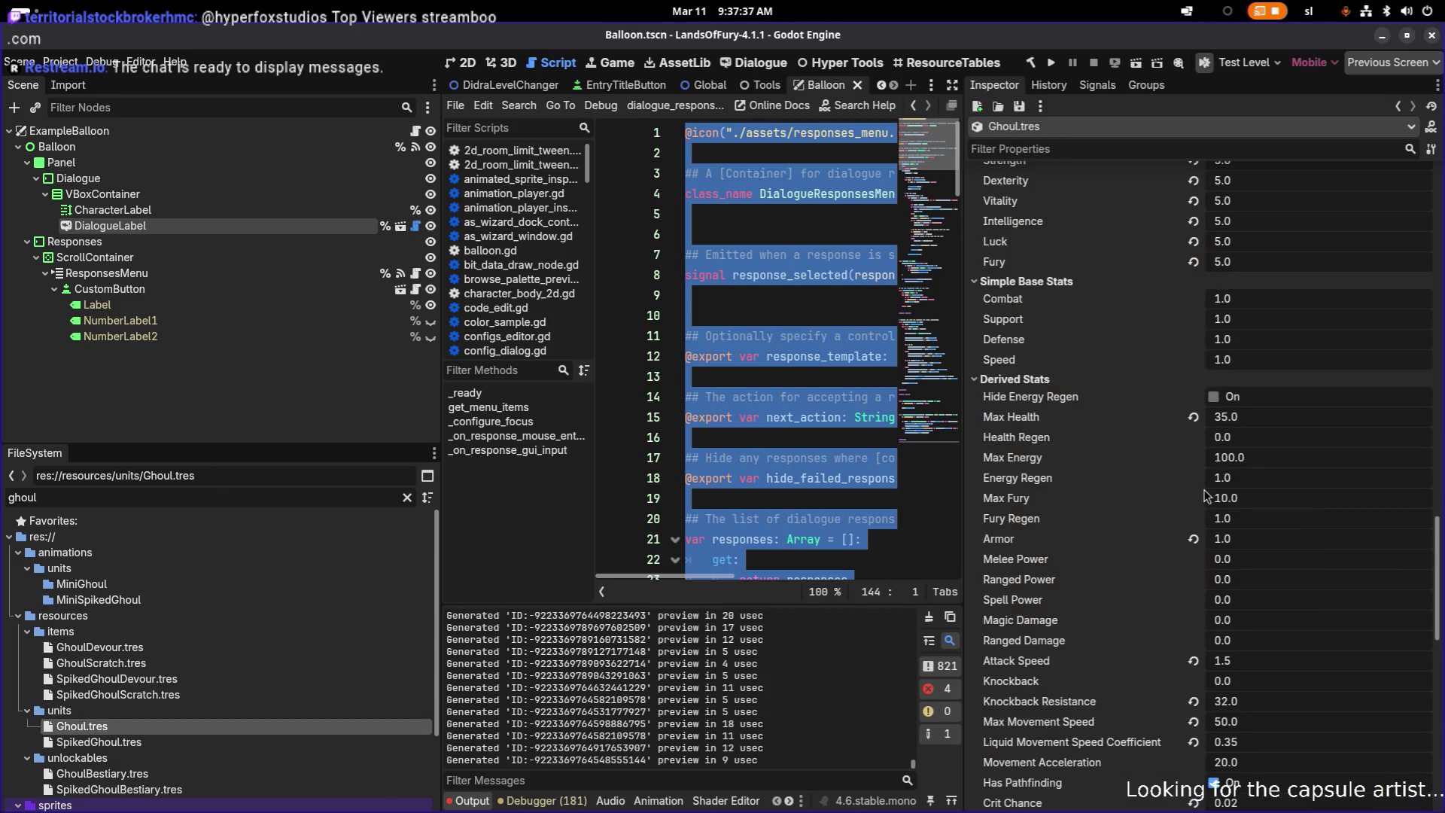
pyautogui.scroll(4, 1204, 495)
pyautogui.scroll(1, 1204, 494)
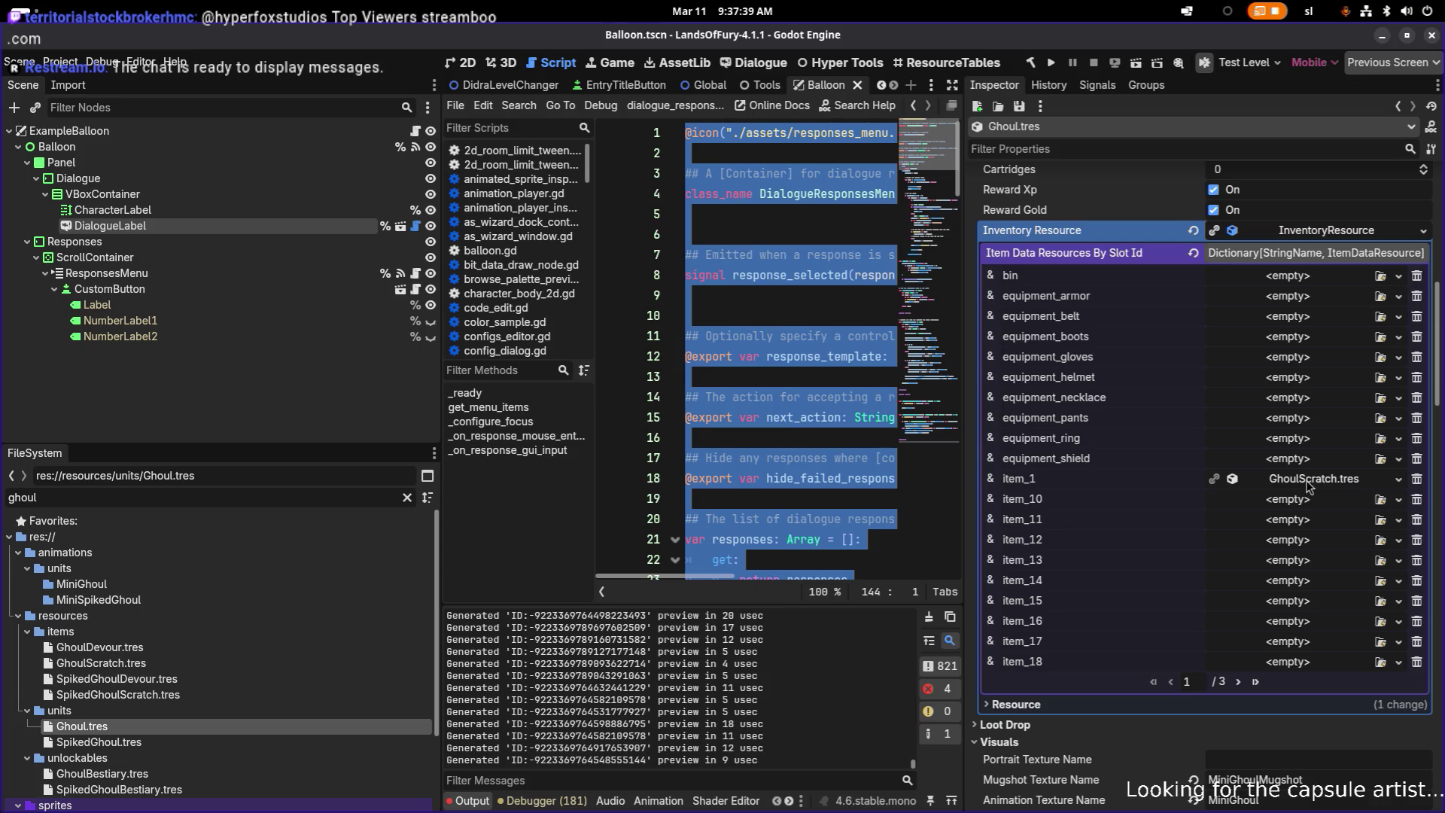
pyautogui.click(1238, 683)
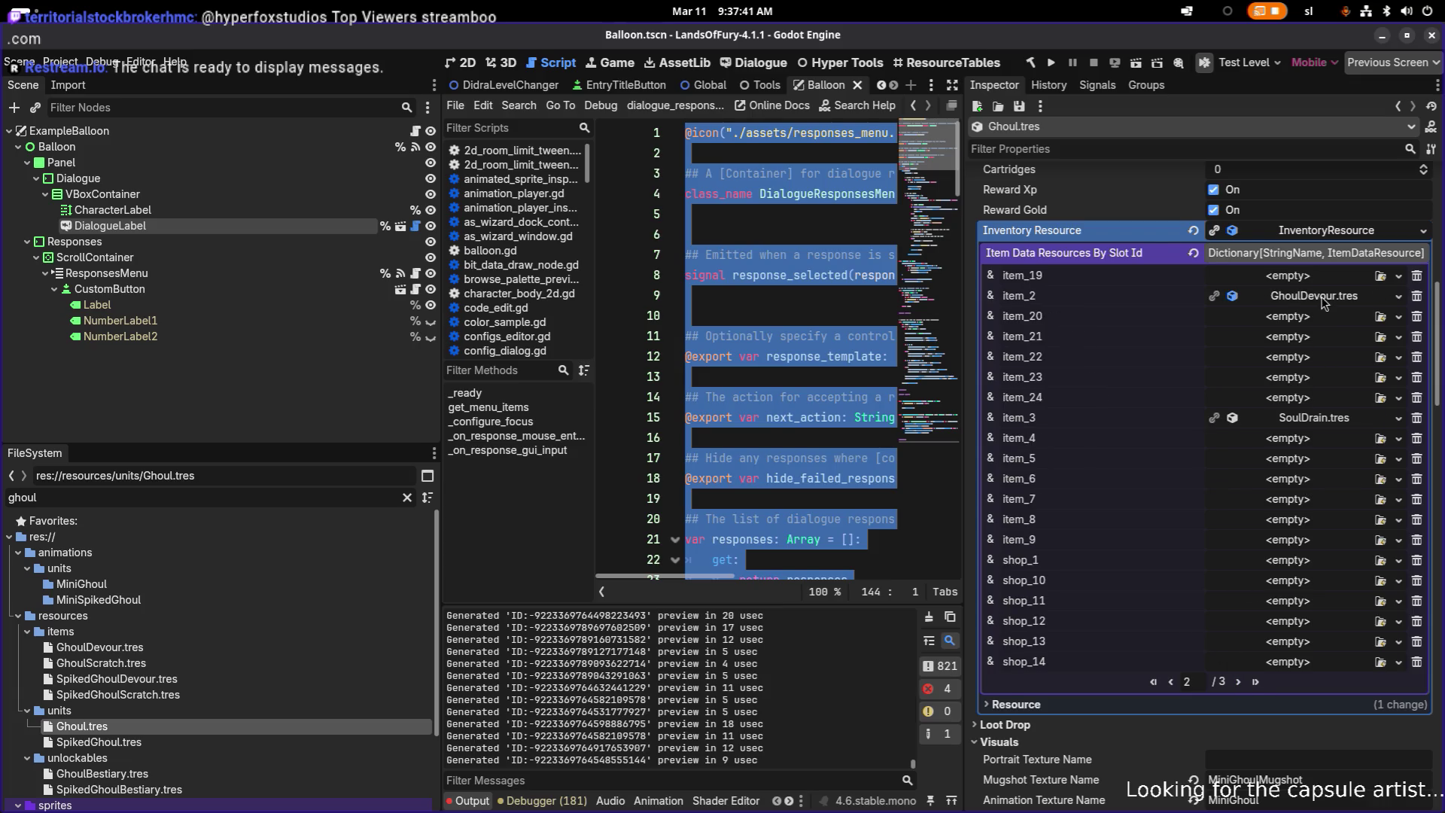
pyautogui.click(1325, 308)
pyautogui.scroll(-5, 1275, 410)
pyautogui.scroll(-6, 1274, 410)
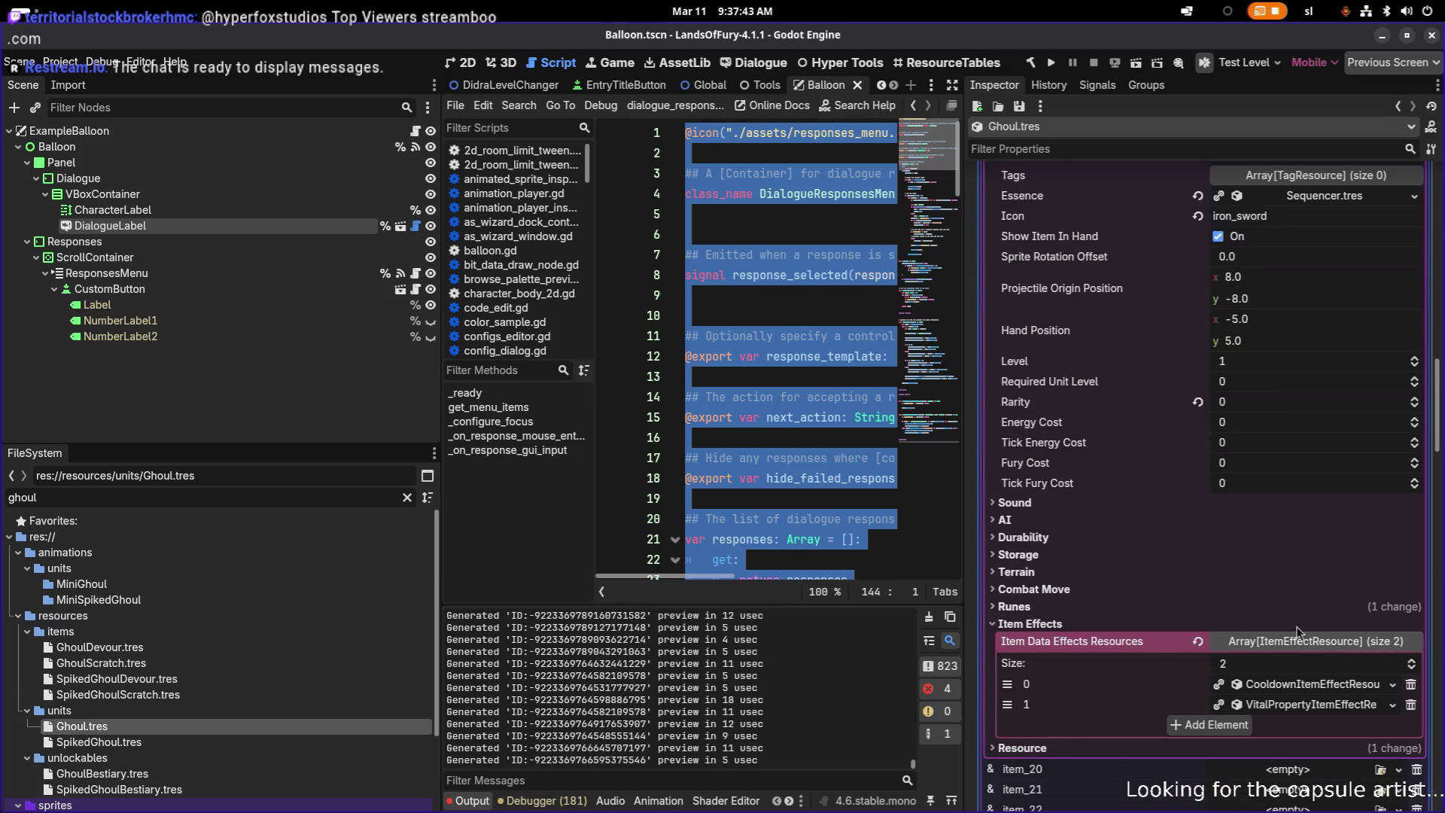
pyautogui.click(1304, 704)
pyautogui.scroll(-2, 1293, 607)
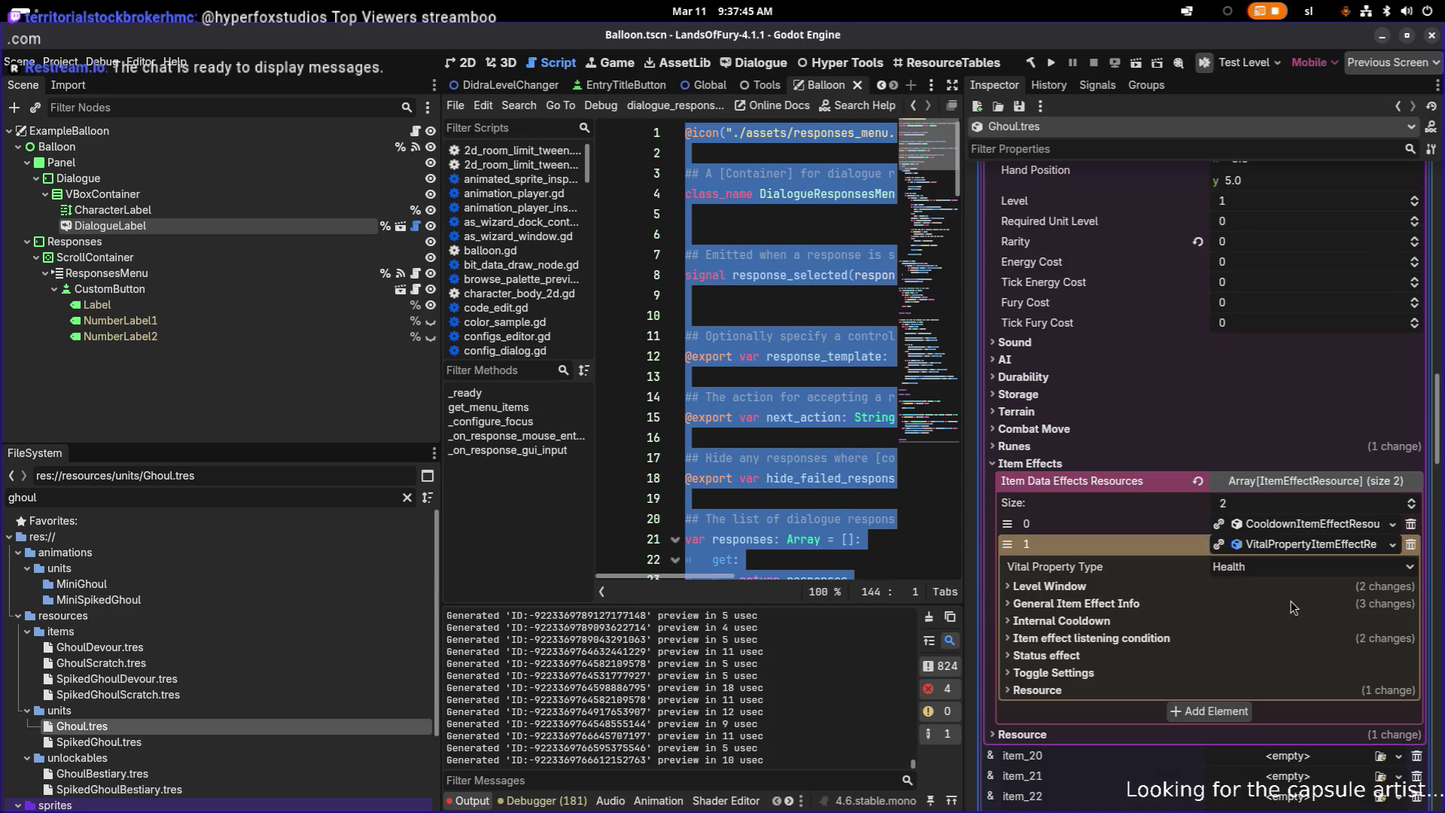
pyautogui.click(1159, 604)
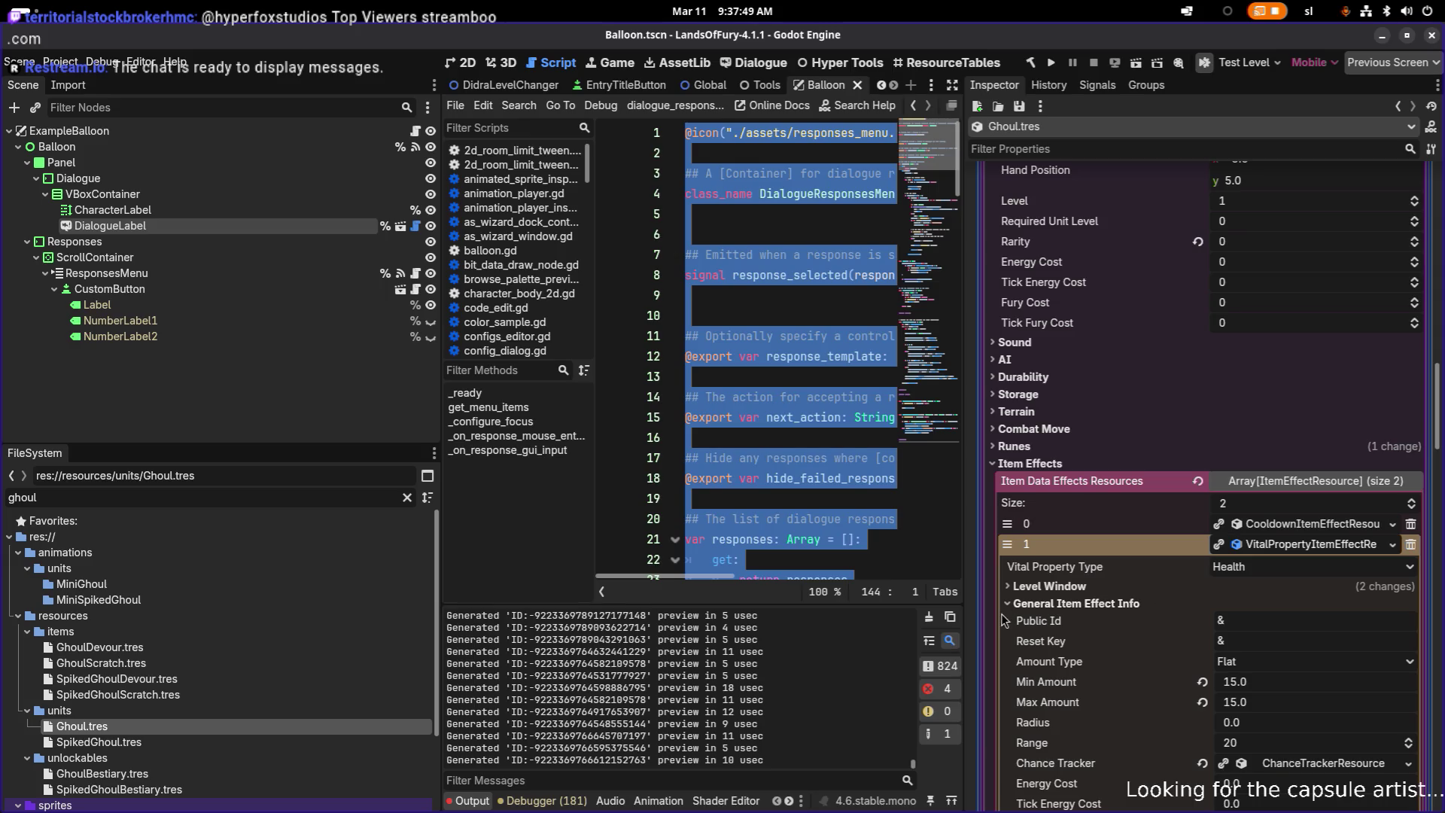
# - Open SpikedGhoul.tres and inspect its devour item's movement speed modifier effect
pyautogui.click(336, 739)
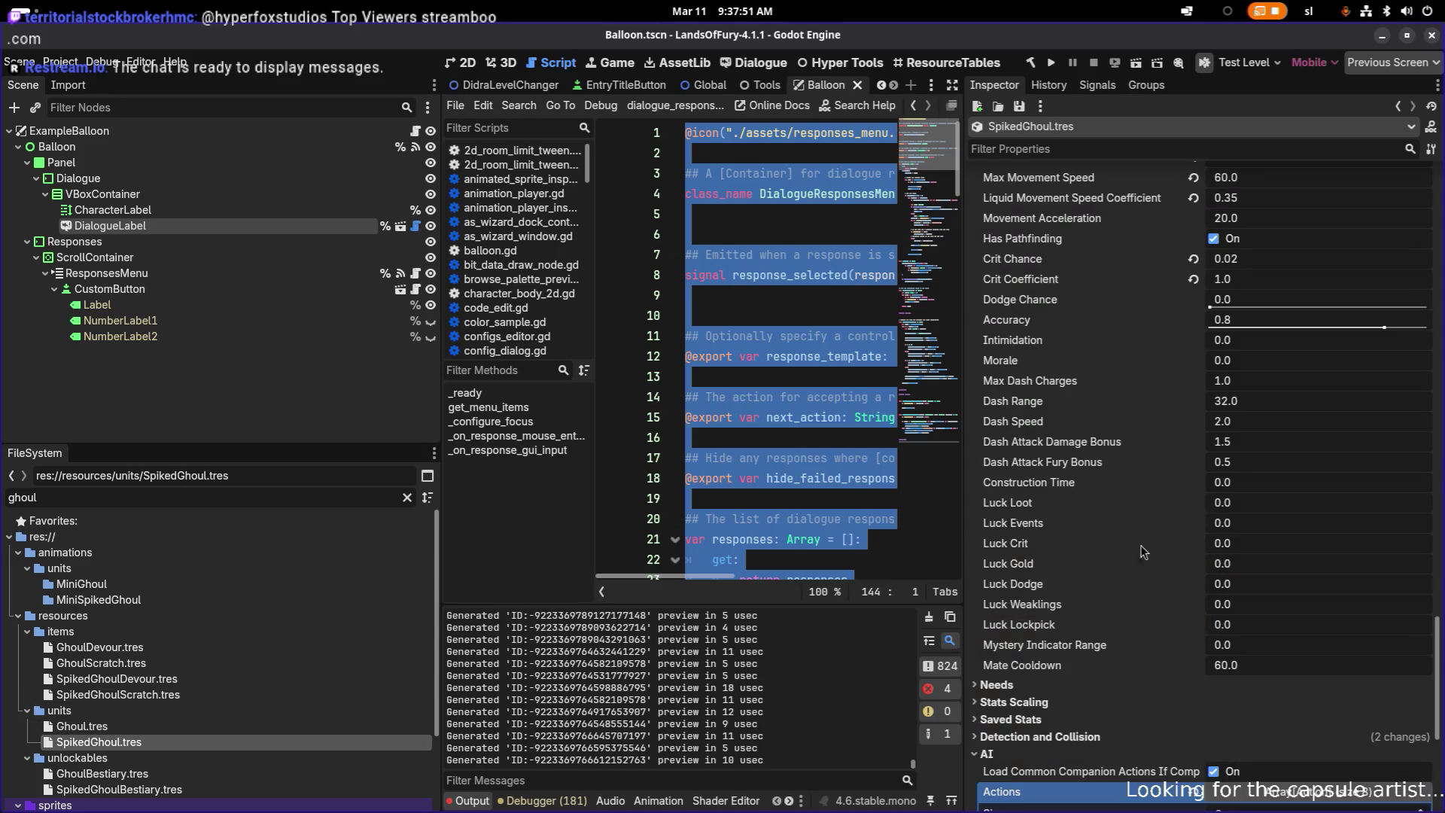
pyautogui.scroll(-5, 1221, 535)
pyautogui.scroll(15, 1253, 497)
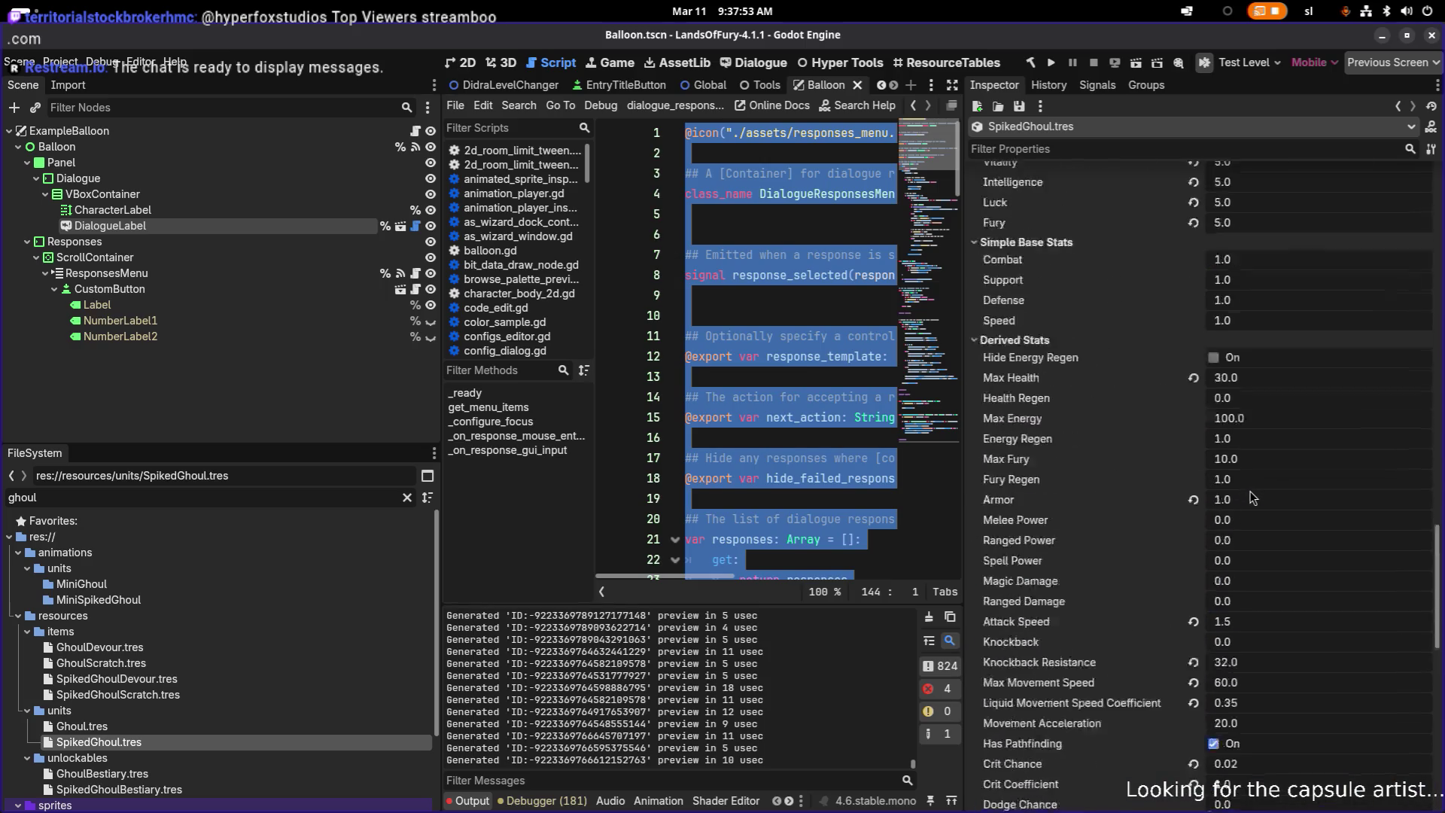
pyautogui.scroll(8, 1253, 496)
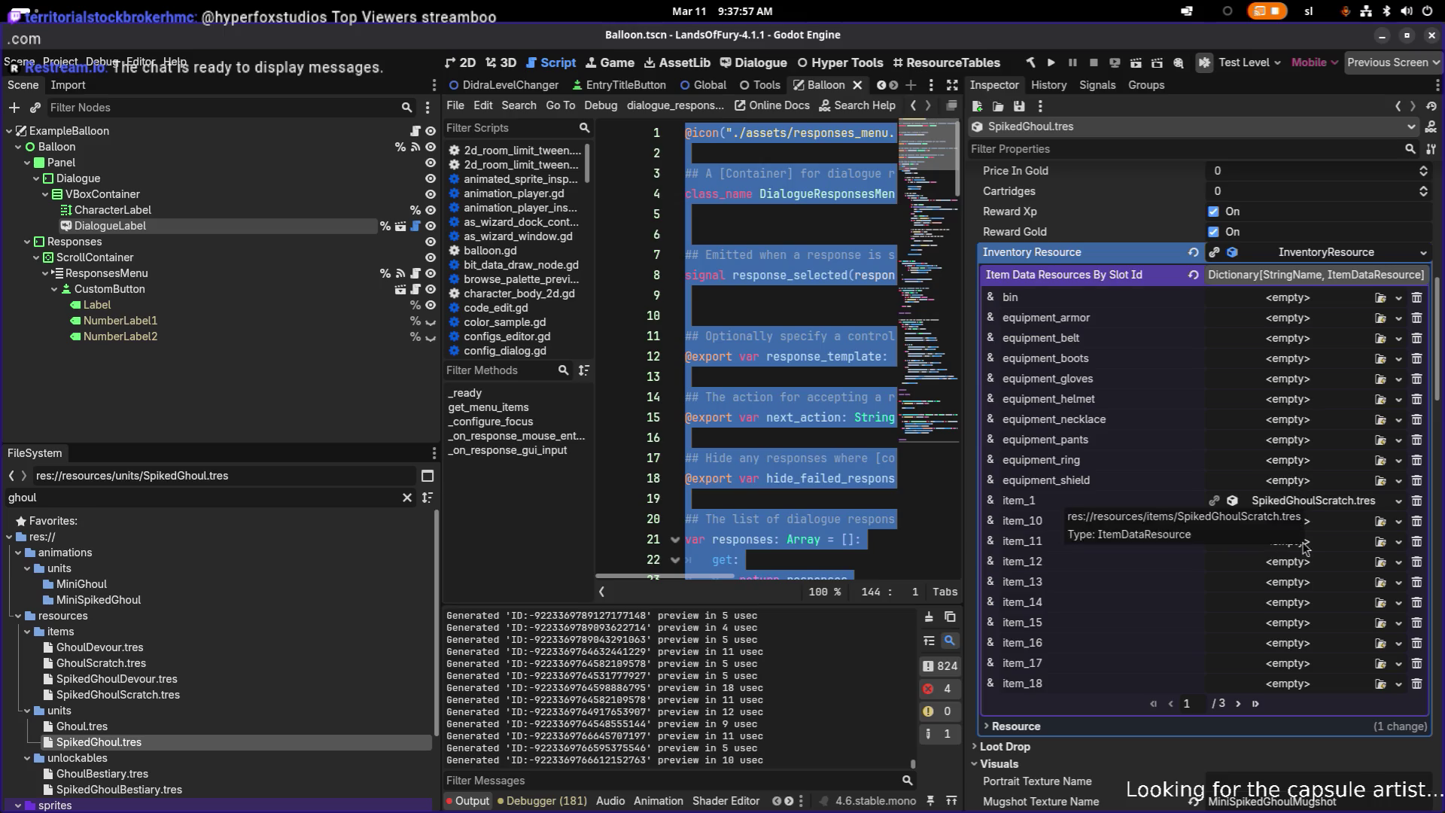
pyautogui.click(1239, 704)
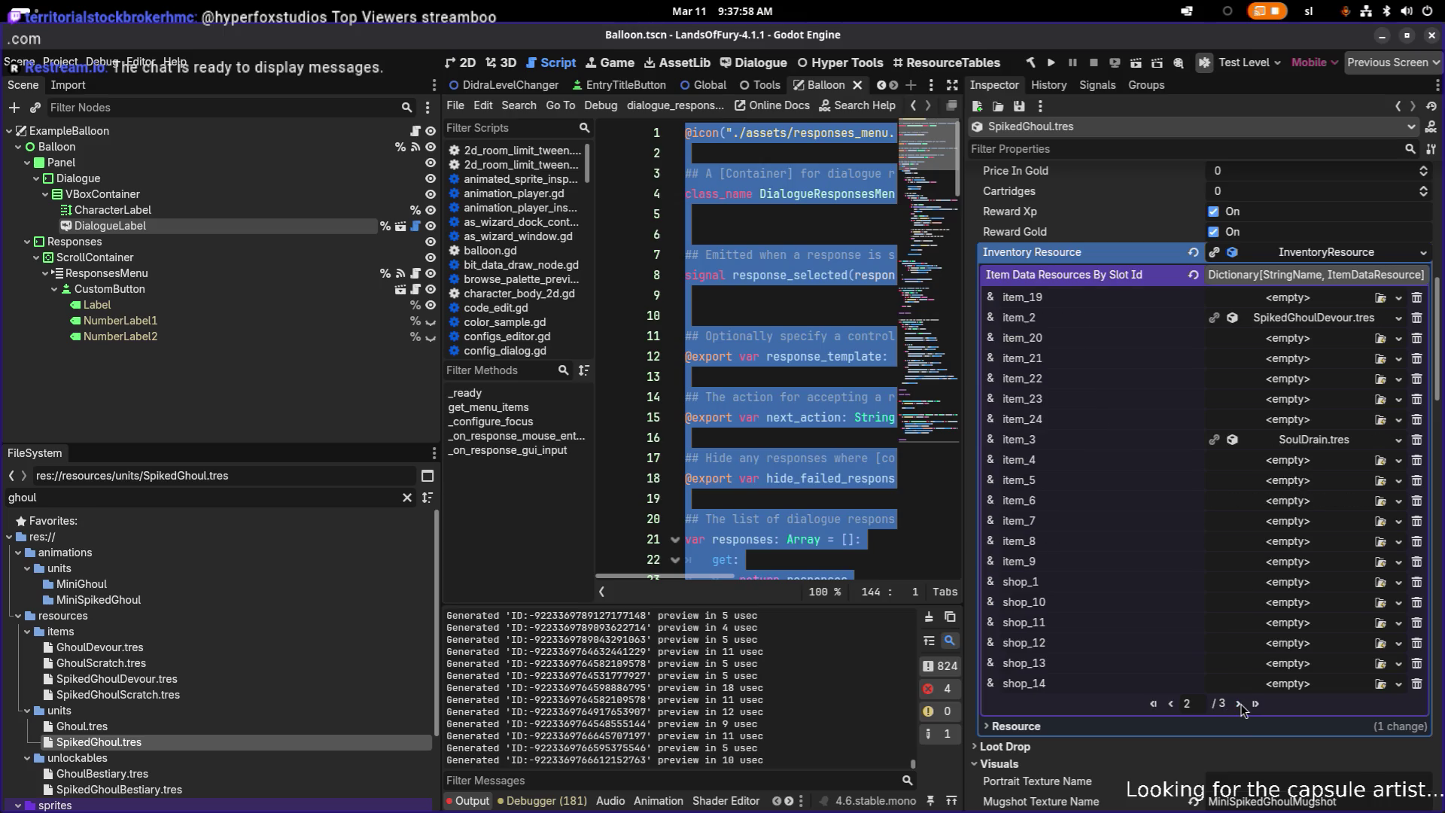
pyautogui.click(1318, 319)
pyautogui.scroll(-10, 1317, 452)
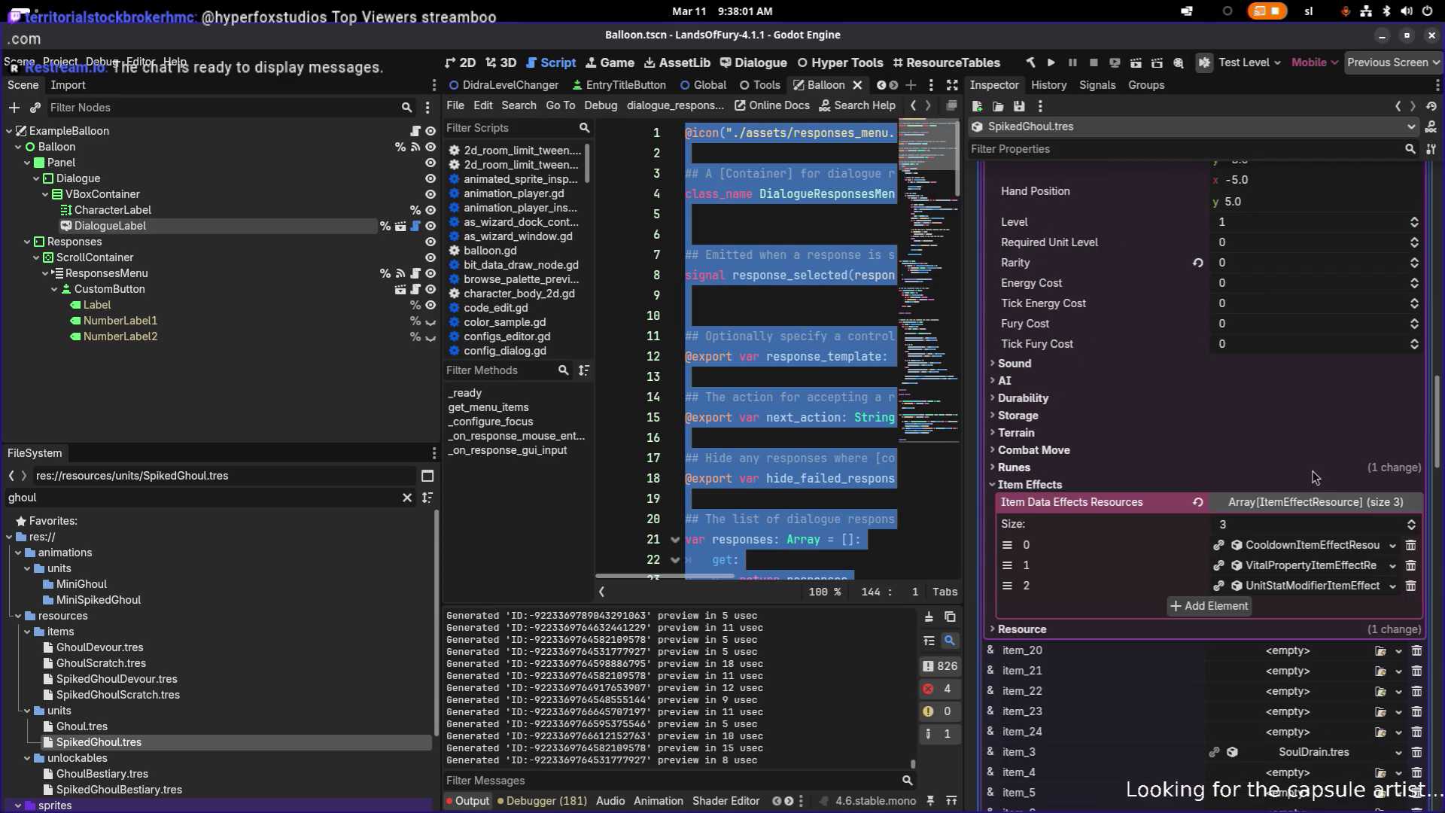
pyautogui.click(1313, 586)
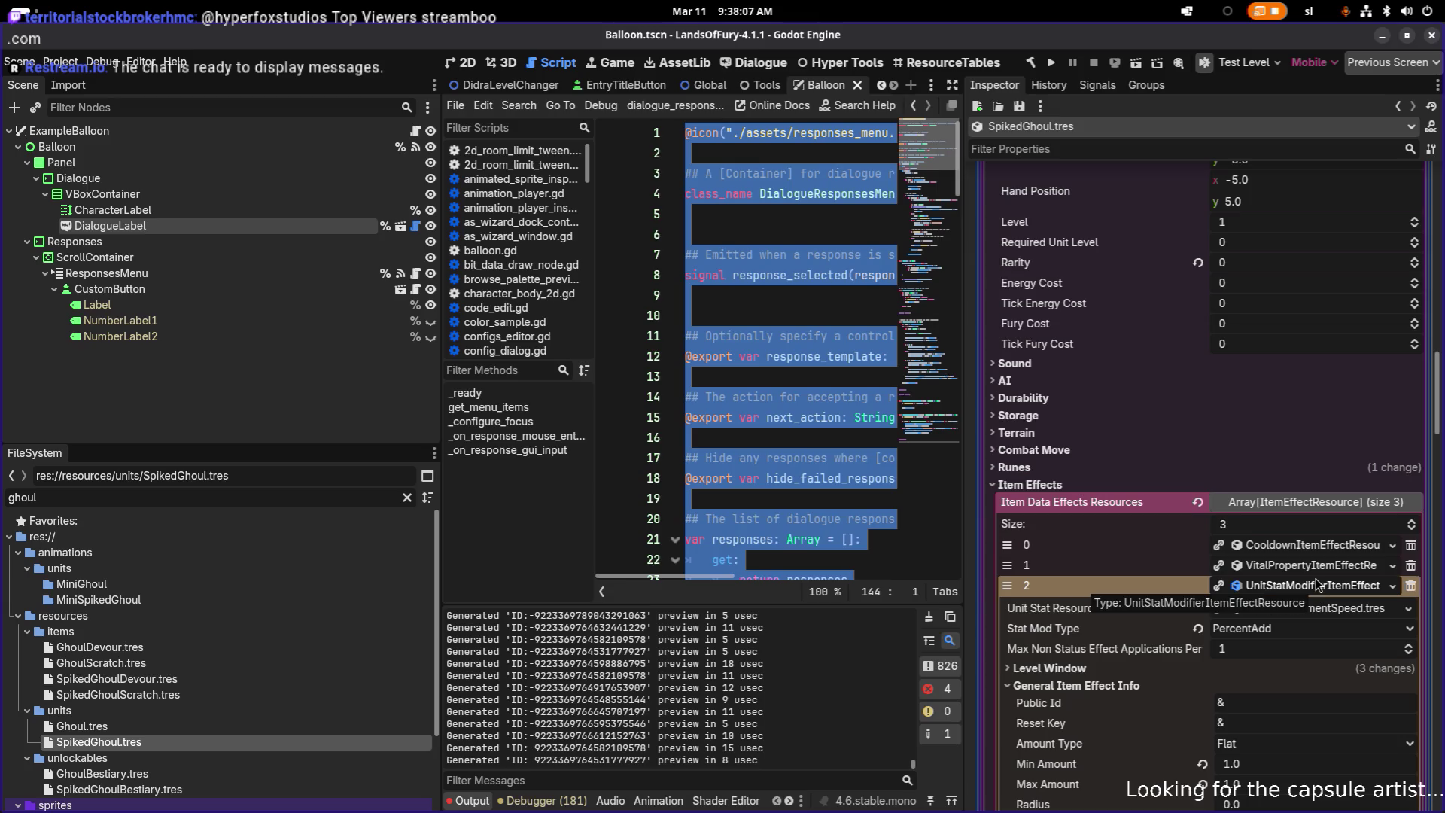
pyautogui.scroll(-3, 1319, 585)
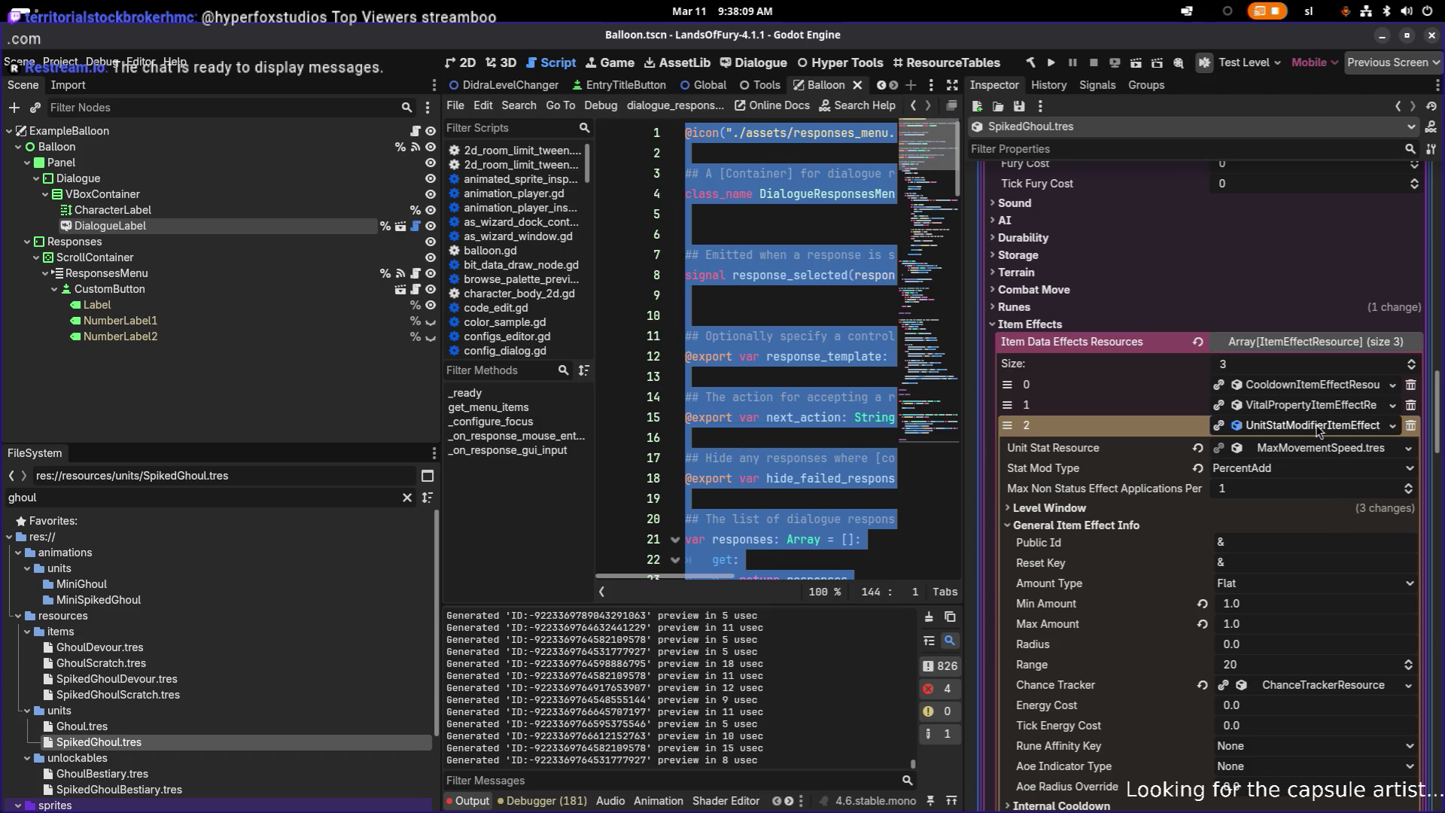
pyautogui.click(1197, 513)
pyautogui.click(1195, 512)
pyautogui.hotkey('alt', 'Tab')
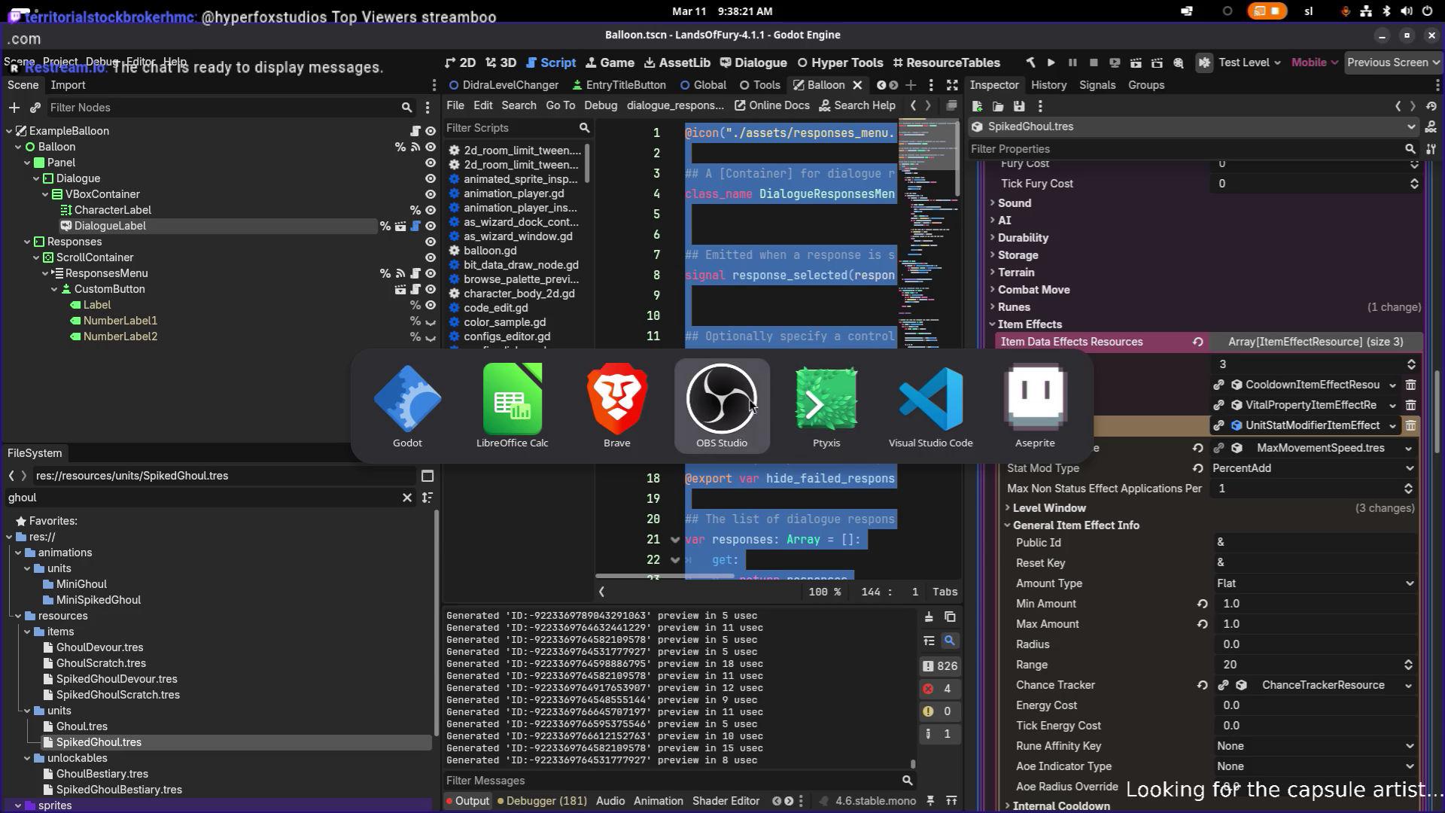
pyautogui.click(519, 411)
# - Extend the Spiked Ghoul description in C389: feeding heals him and makes him faster
pyautogui.doubleClick(798, 619)
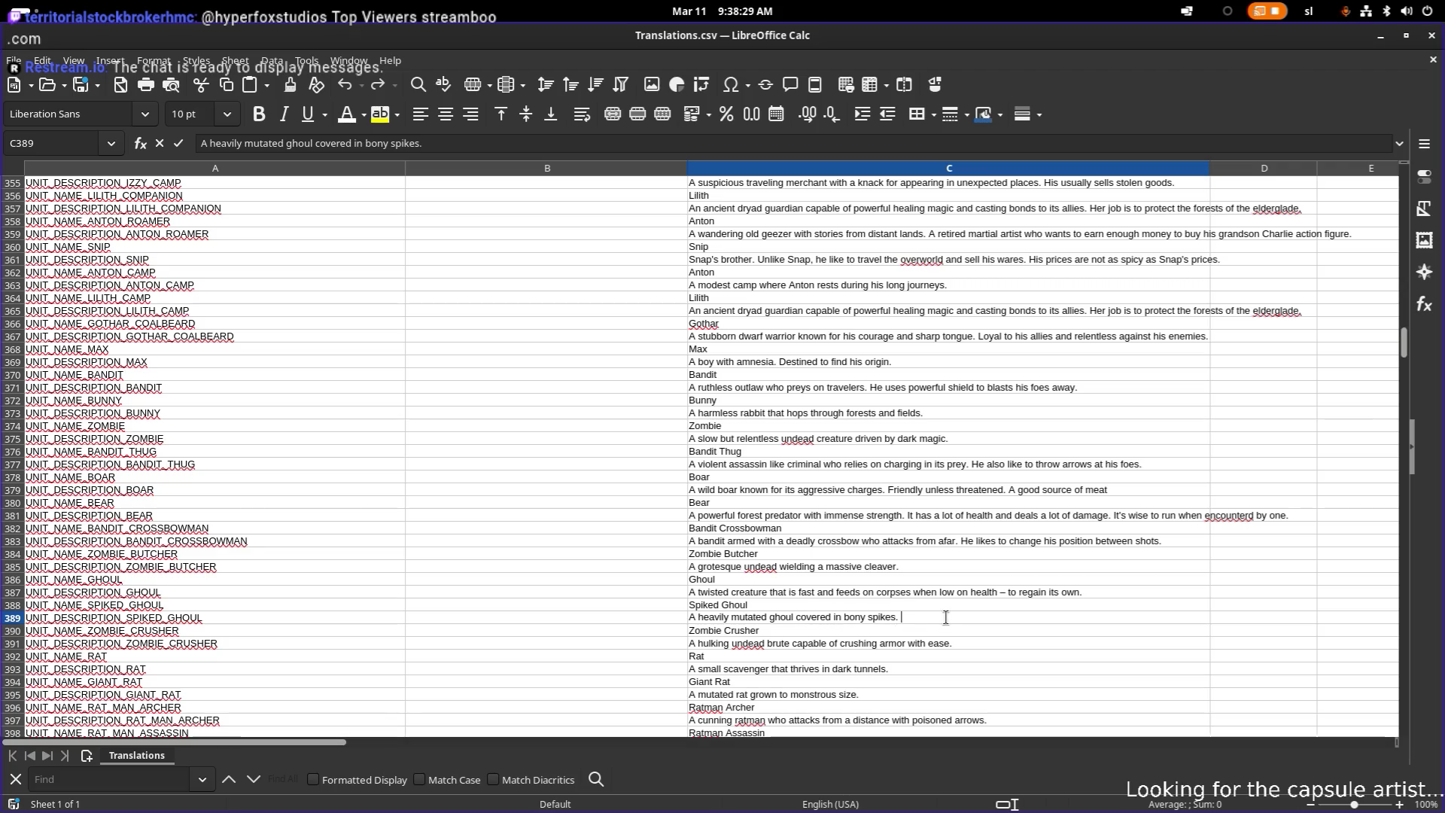
pyautogui.write('When')
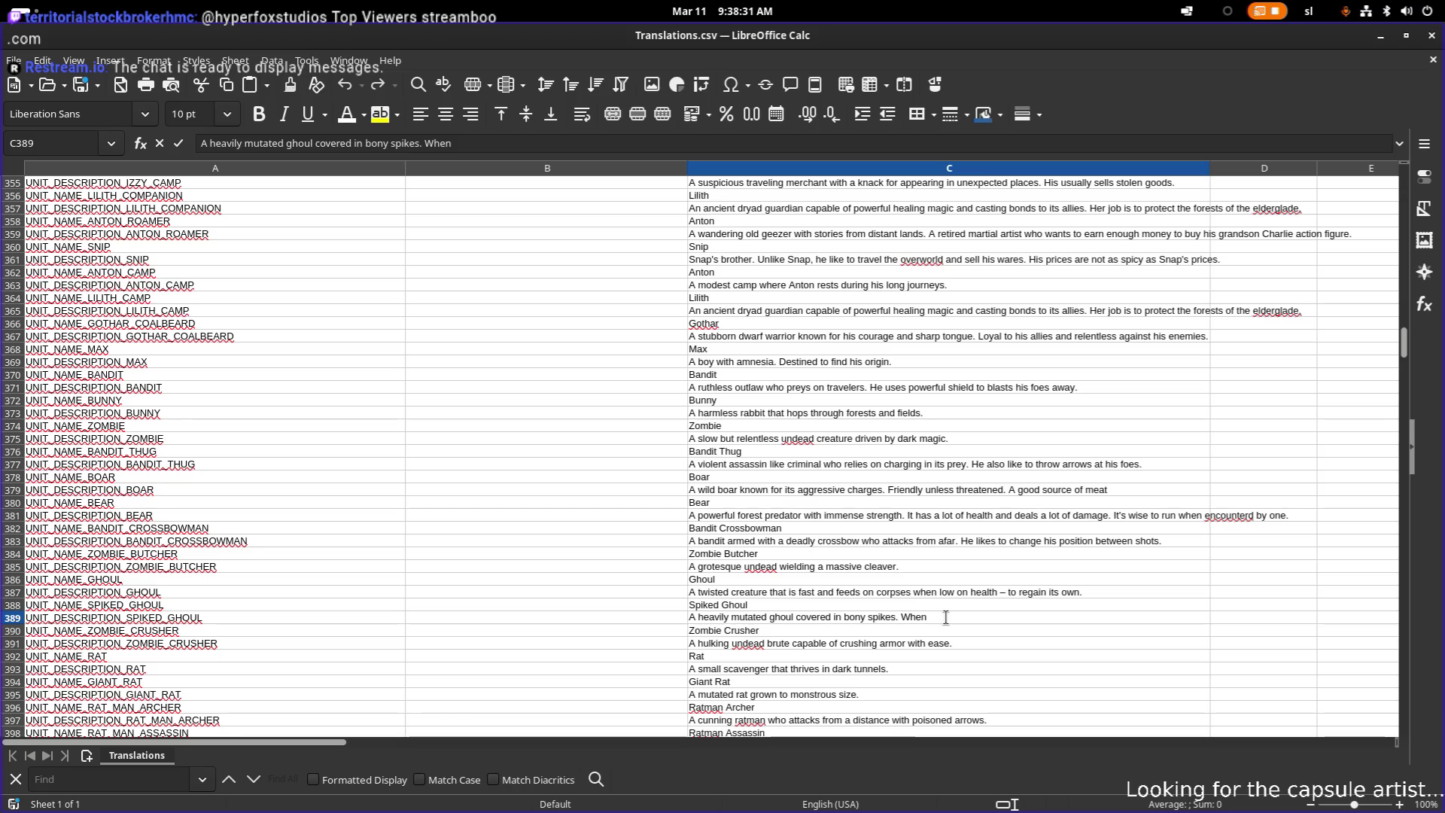
pyautogui.write(' feeding ')
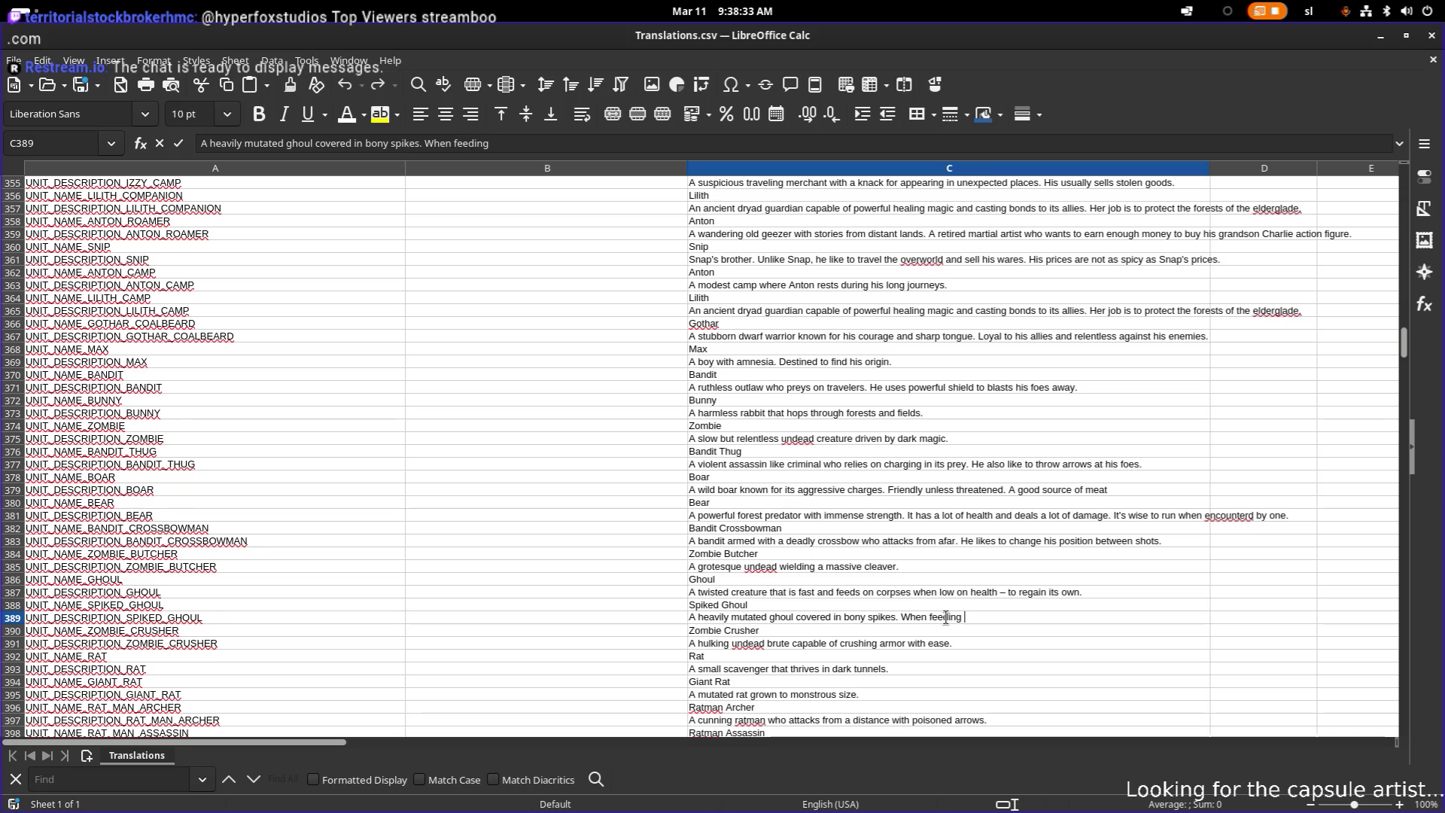
pyautogui.write('on a ')
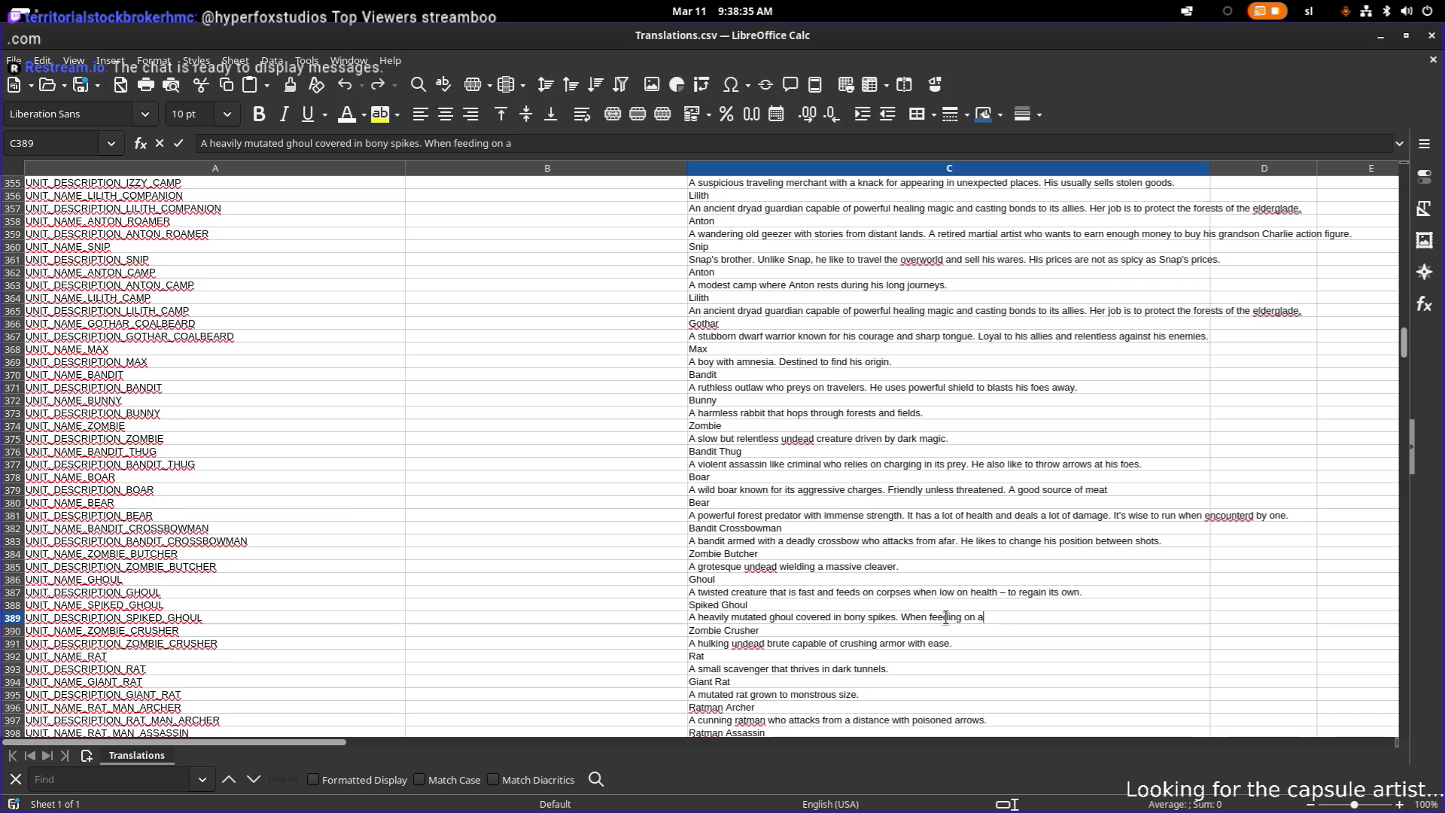
pyautogui.write('corps')
pyautogui.write('e, not on')
pyautogui.write(' ly that he ')
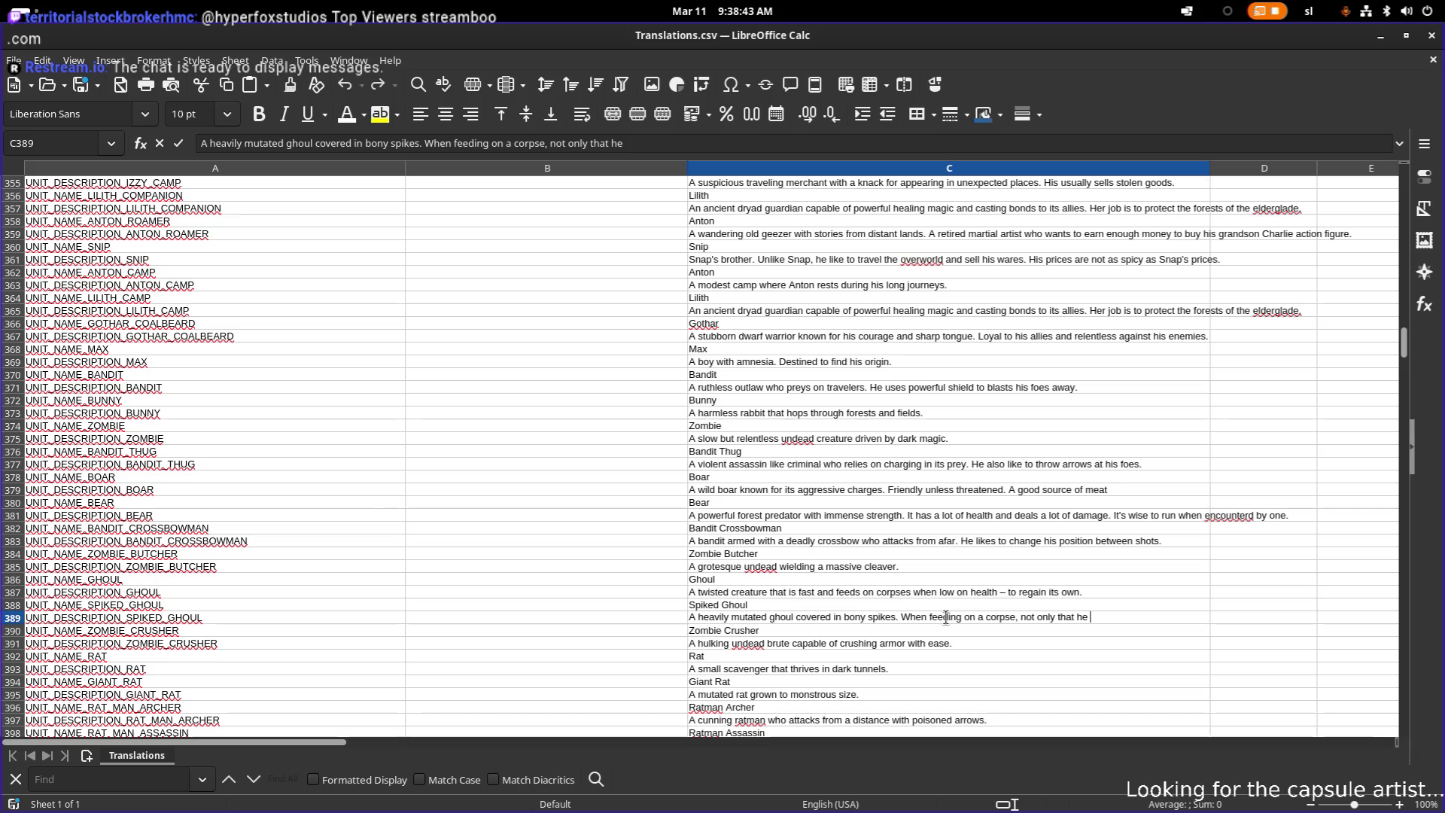
pyautogui.write('regains health')
pyautogui.write(', he')
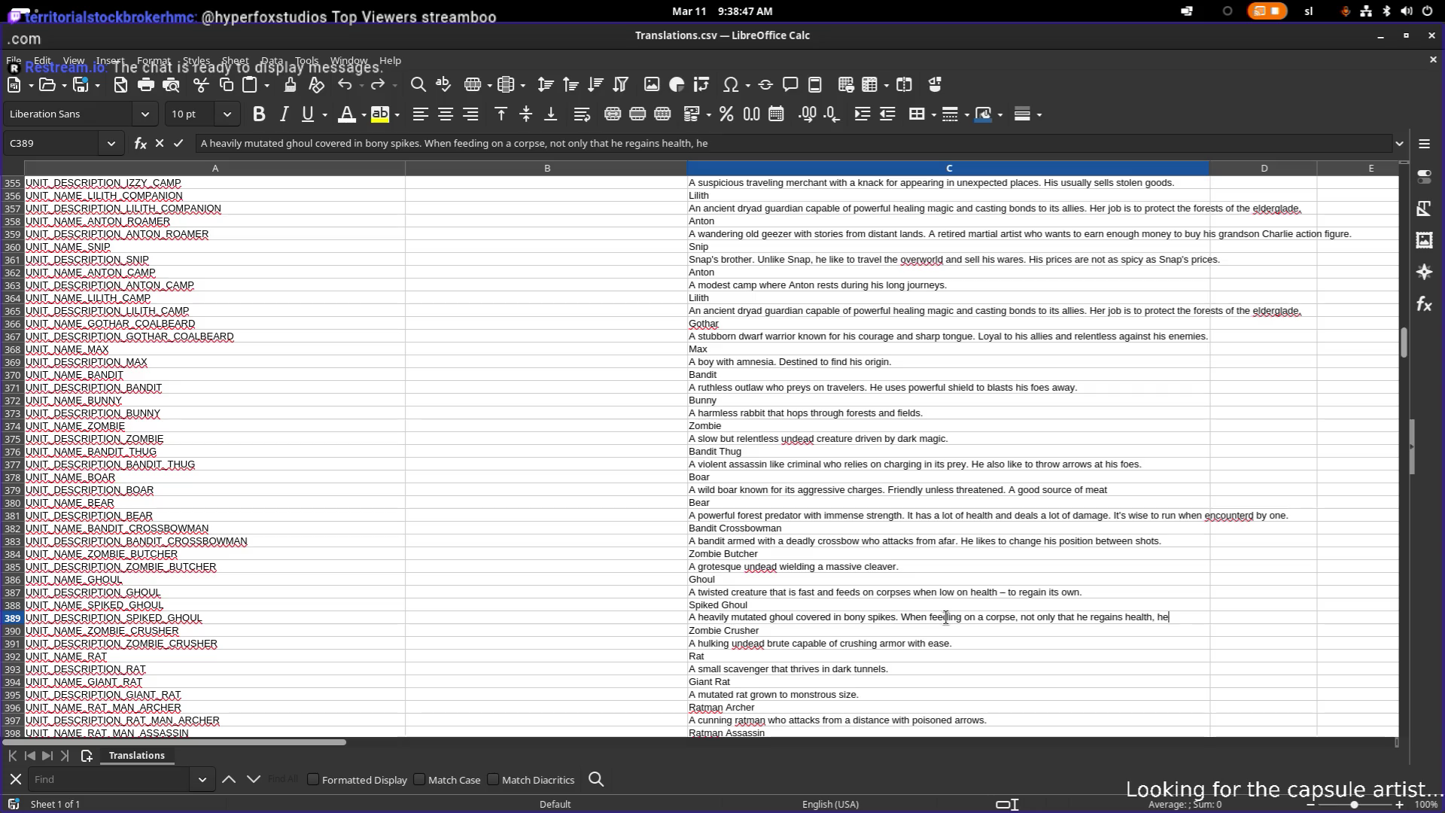
pyautogui.write(' bocecomes faster.')
pyautogui.press('Return')
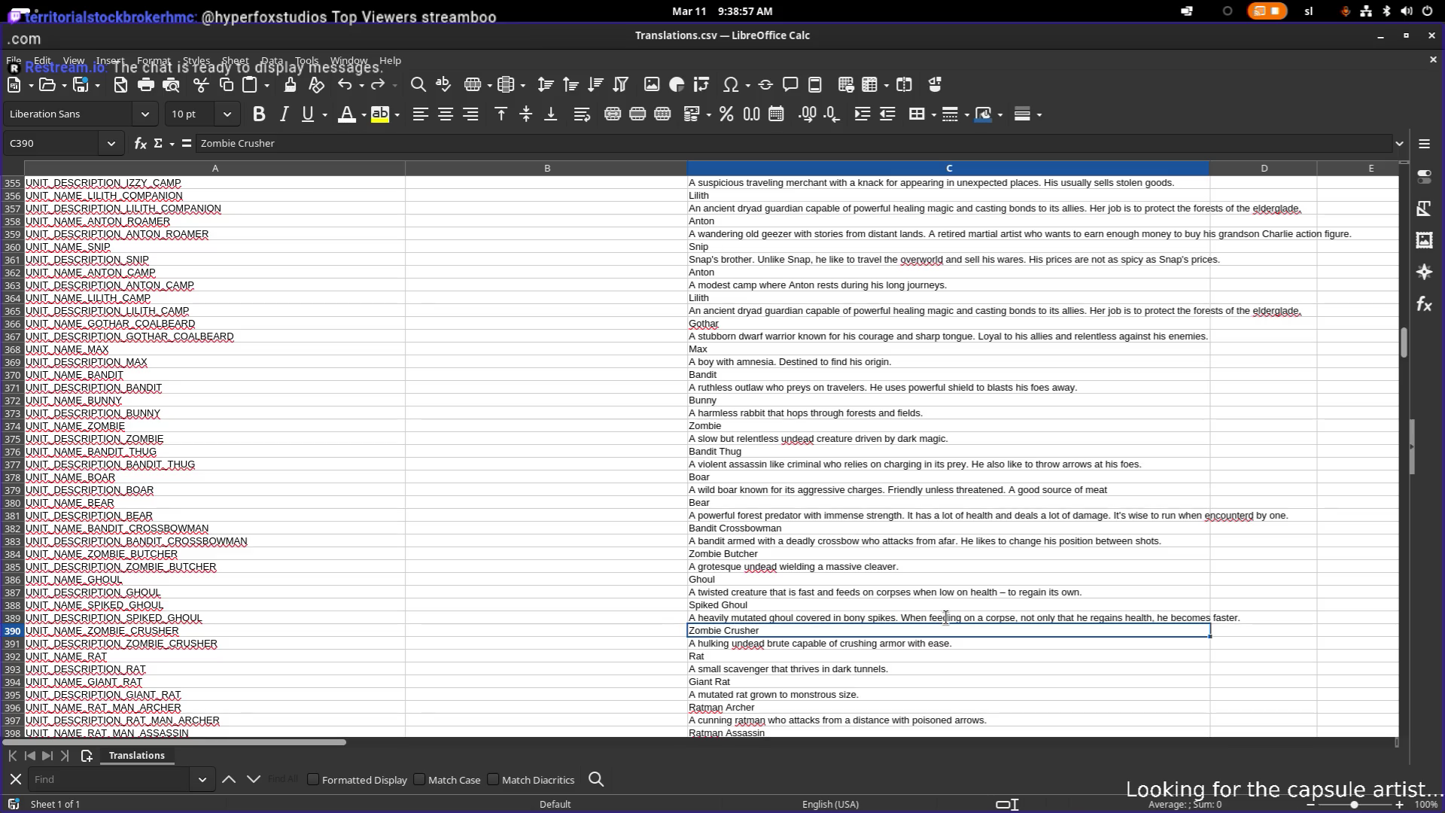
# - Change the Zombie Crusher description in C391 to crush 'anything' instead of 'armor'
pyautogui.press('Down')
pyautogui.press('F2')
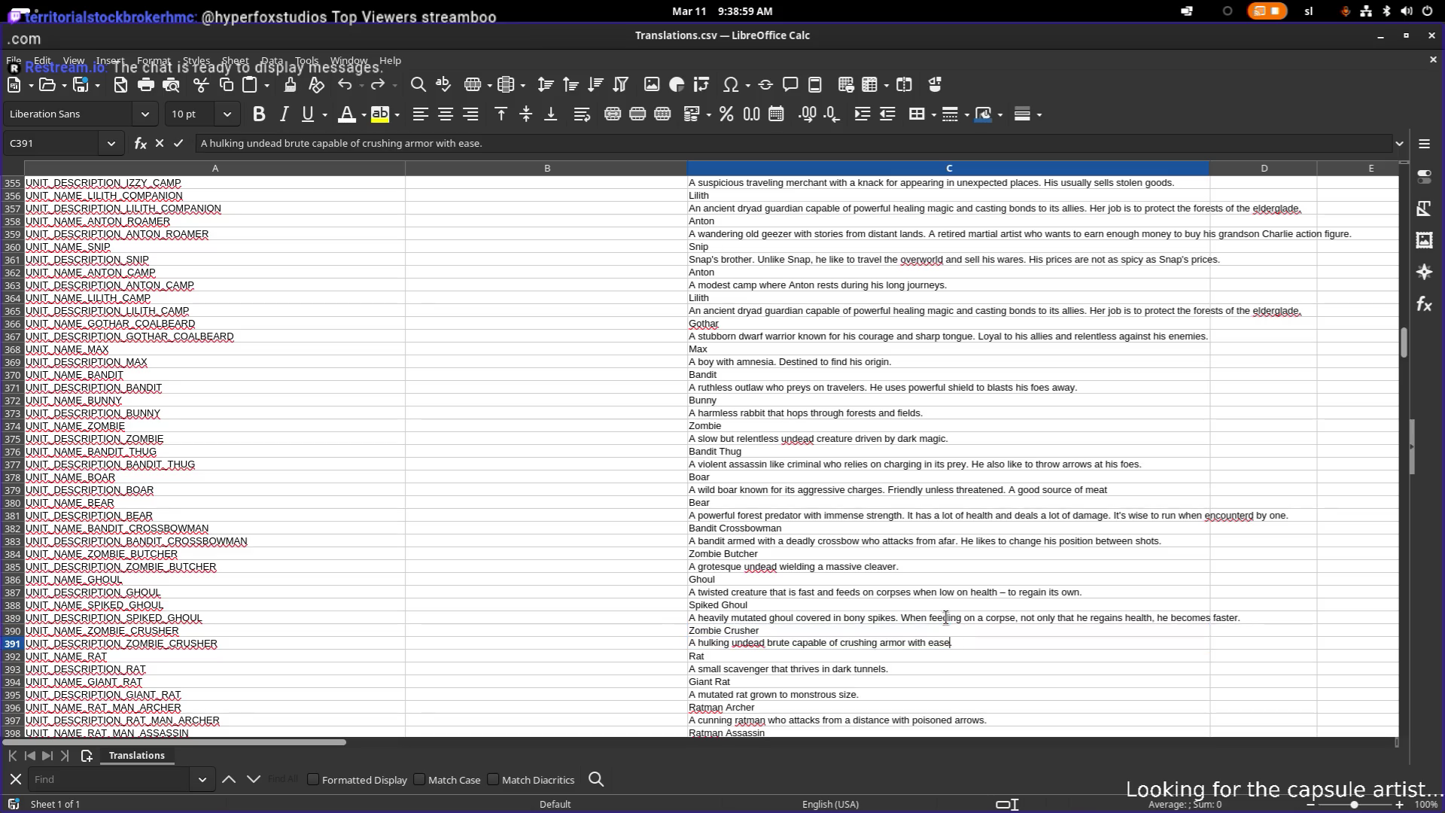
pyautogui.press('Left')
pyautogui.write('nything')
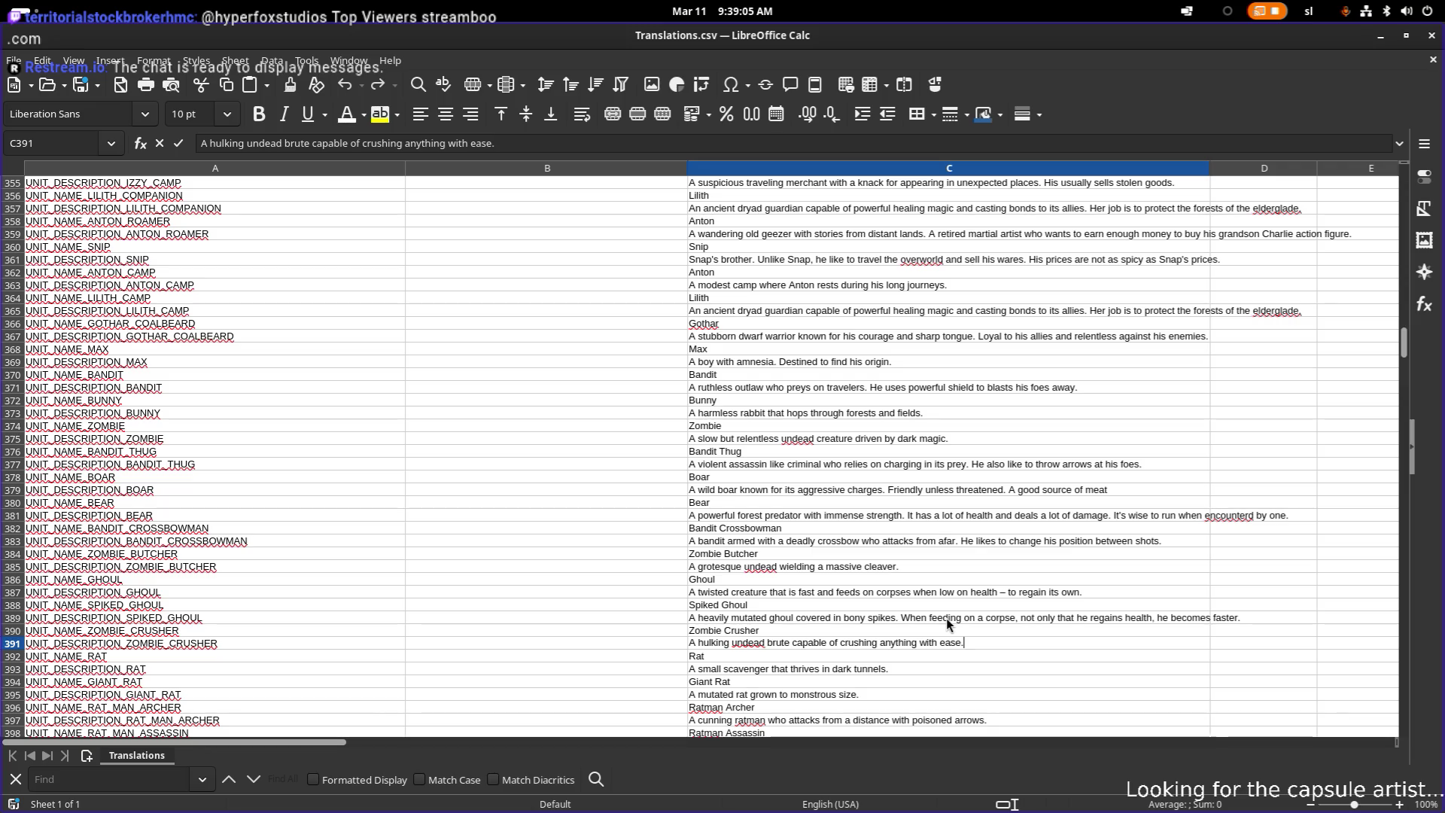
pyautogui.press('Return')
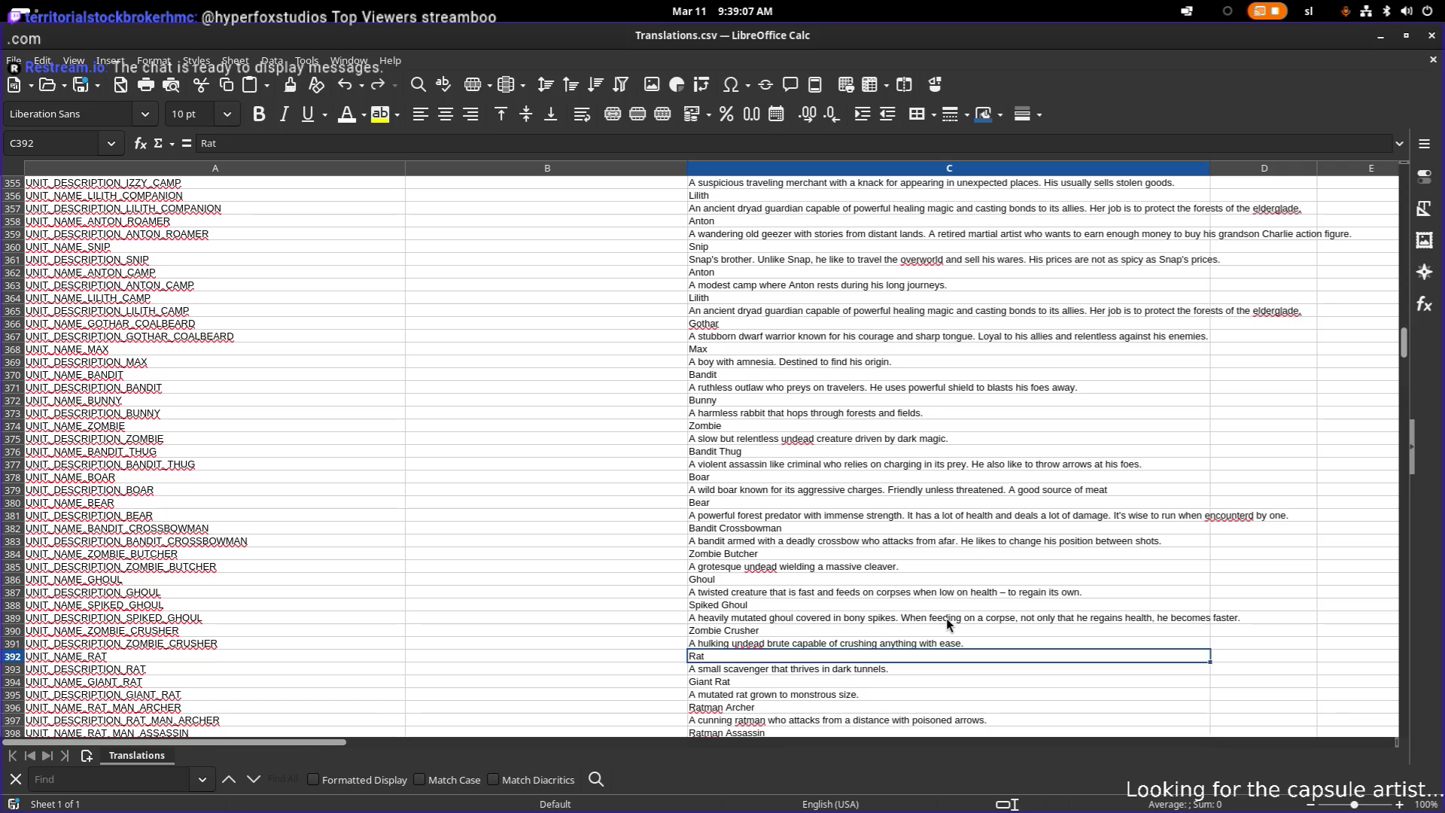
# - Append 'It looks harmless, but is dangerous when acompanied by allies' to the Rat description in C393
pyautogui.press('F2')
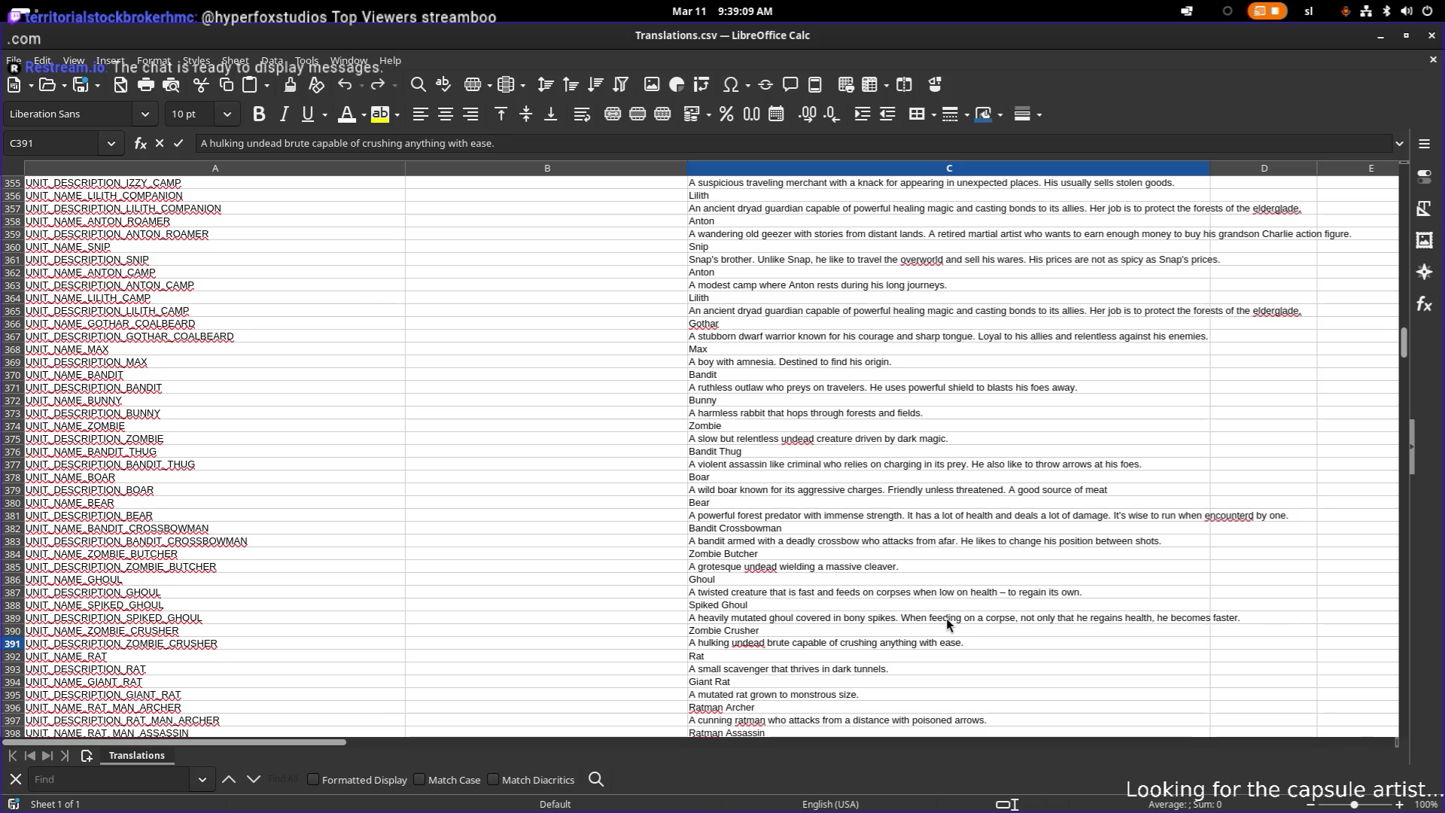
pyautogui.press('Return')
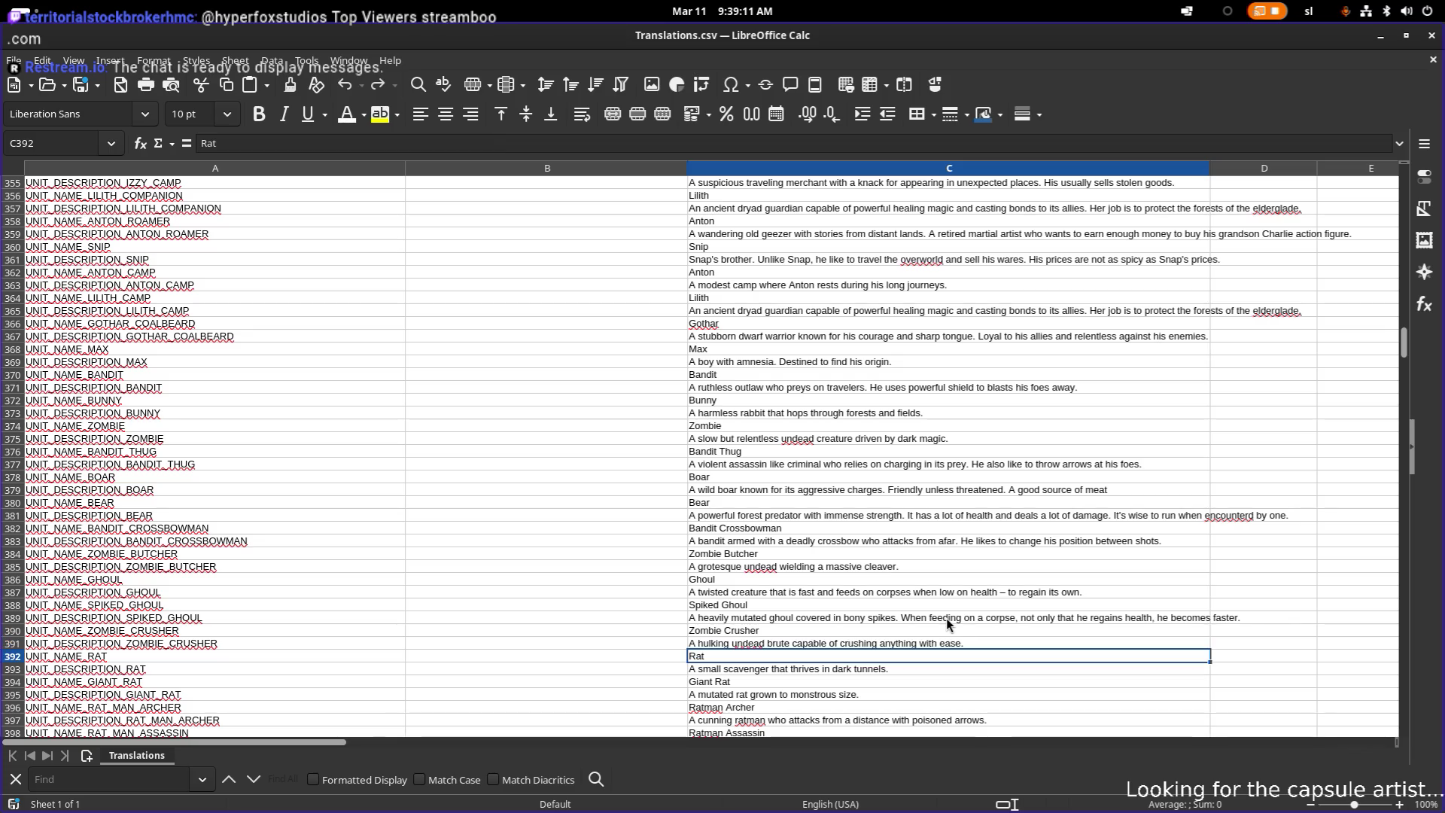
pyautogui.press('Down')
pyautogui.press('Down')
pyautogui.press('Down')
pyautogui.press('Up')
pyautogui.press('Up')
pyautogui.press('F2')
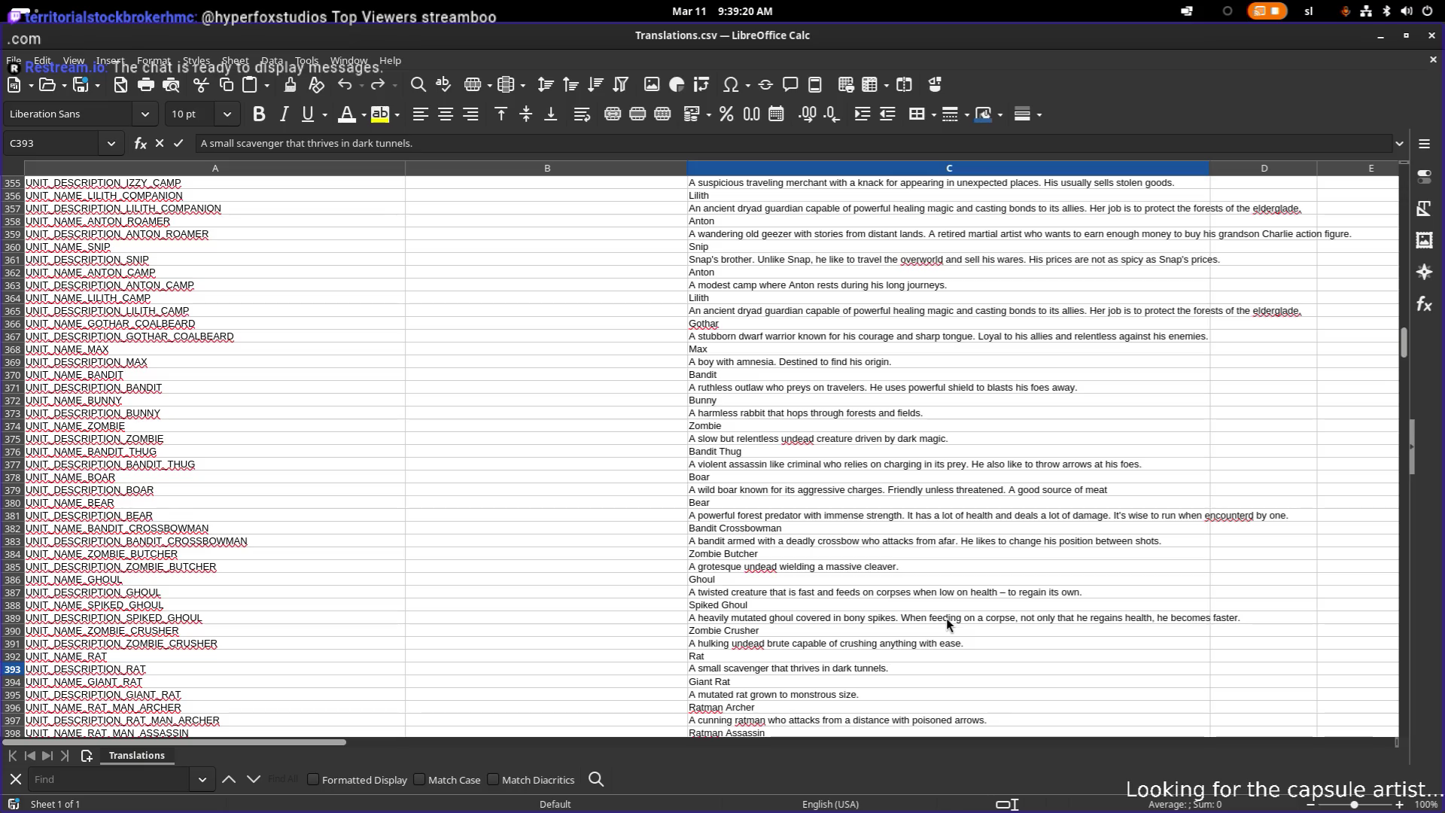
pyautogui.write("It's")
pyautogui.press('BackSpace')
pyautogui.press('BackSpace')
pyautogui.press('BackSpace')
pyautogui.write('t lo')
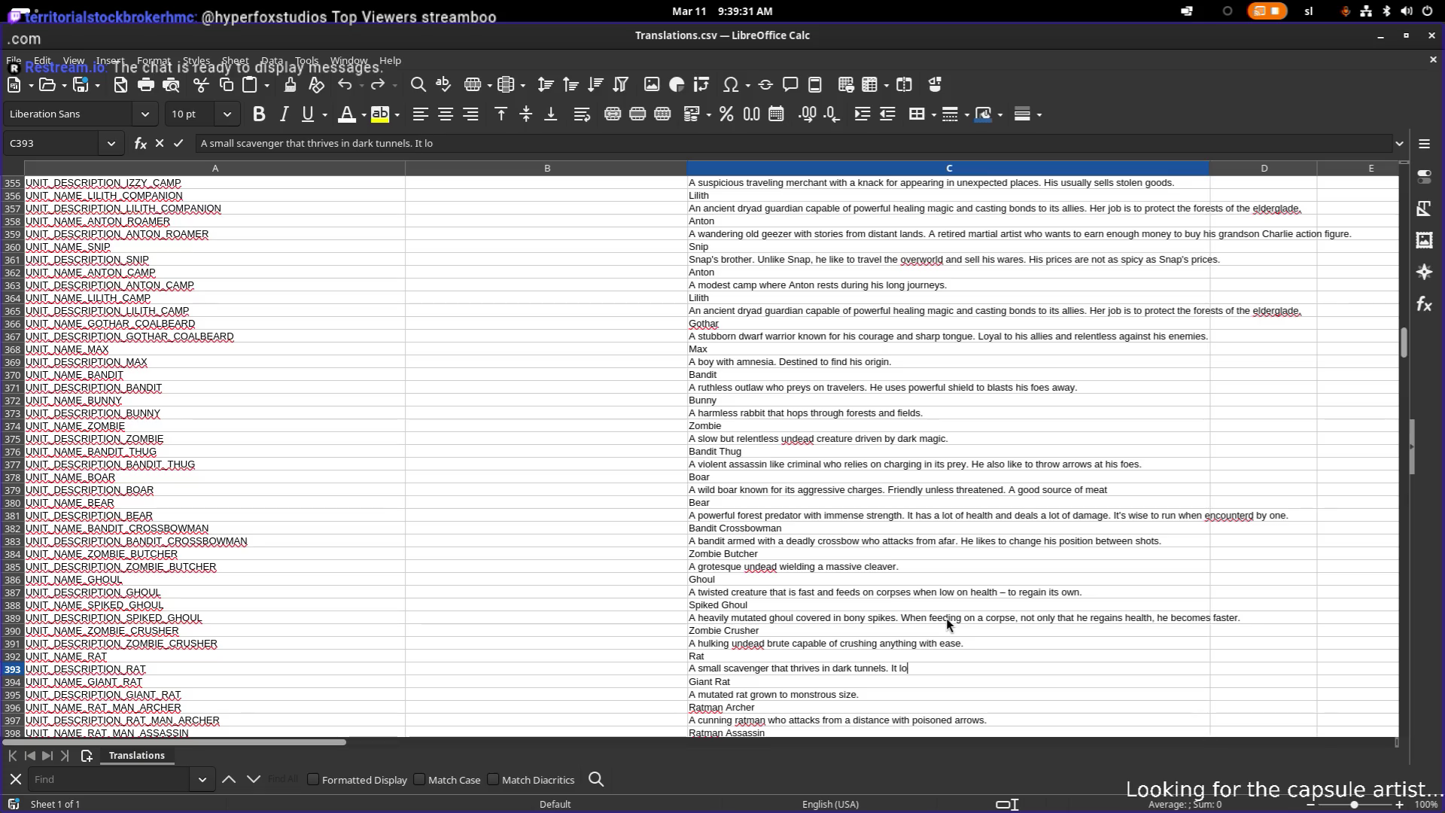
pyautogui.write('oks harmless')
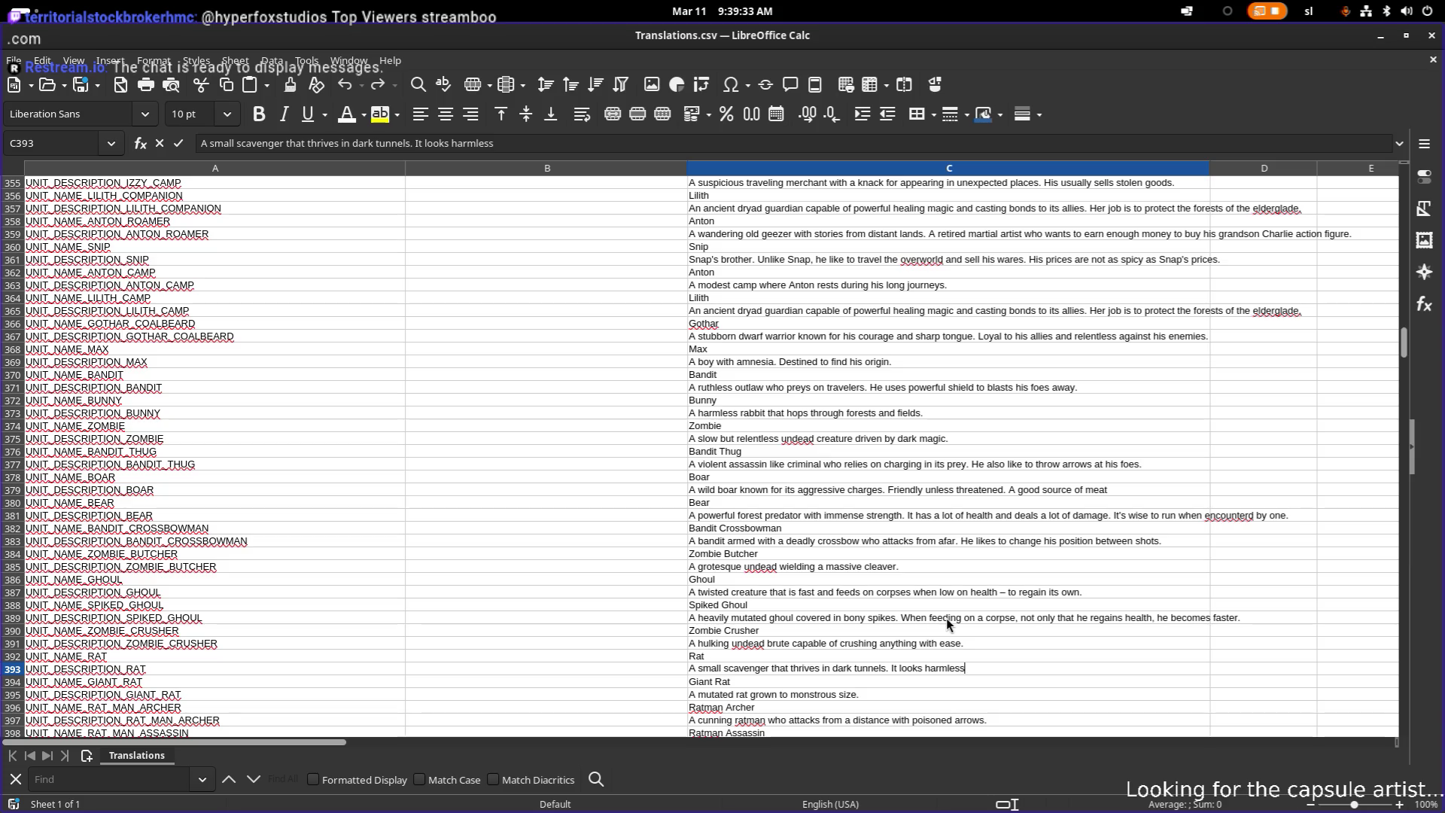
pyautogui.write(', but is ')
pyautogui.write('dange')
pyautogui.write('rous when ')
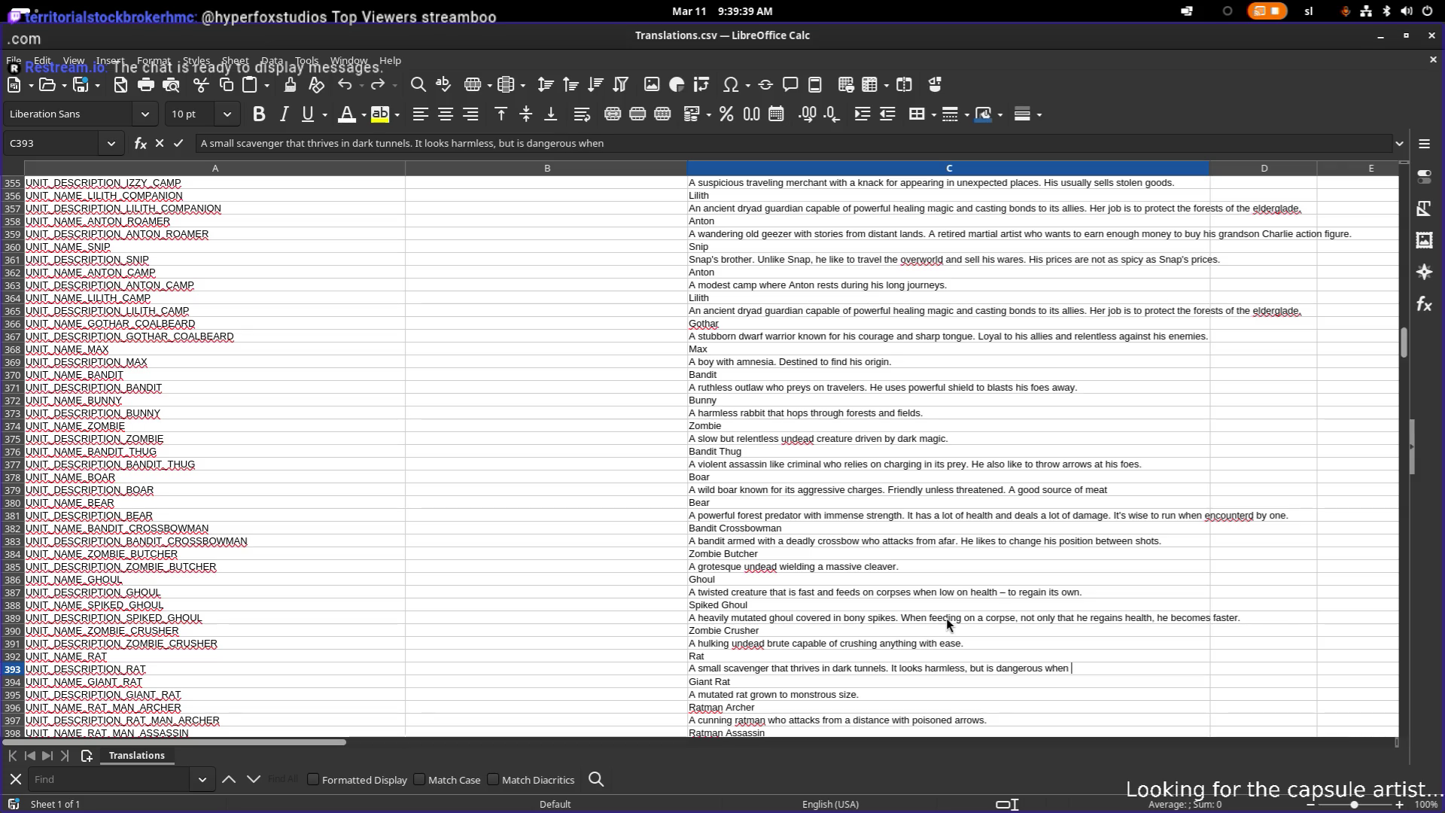
pyautogui.write('acompa')
pyautogui.write('nied b')
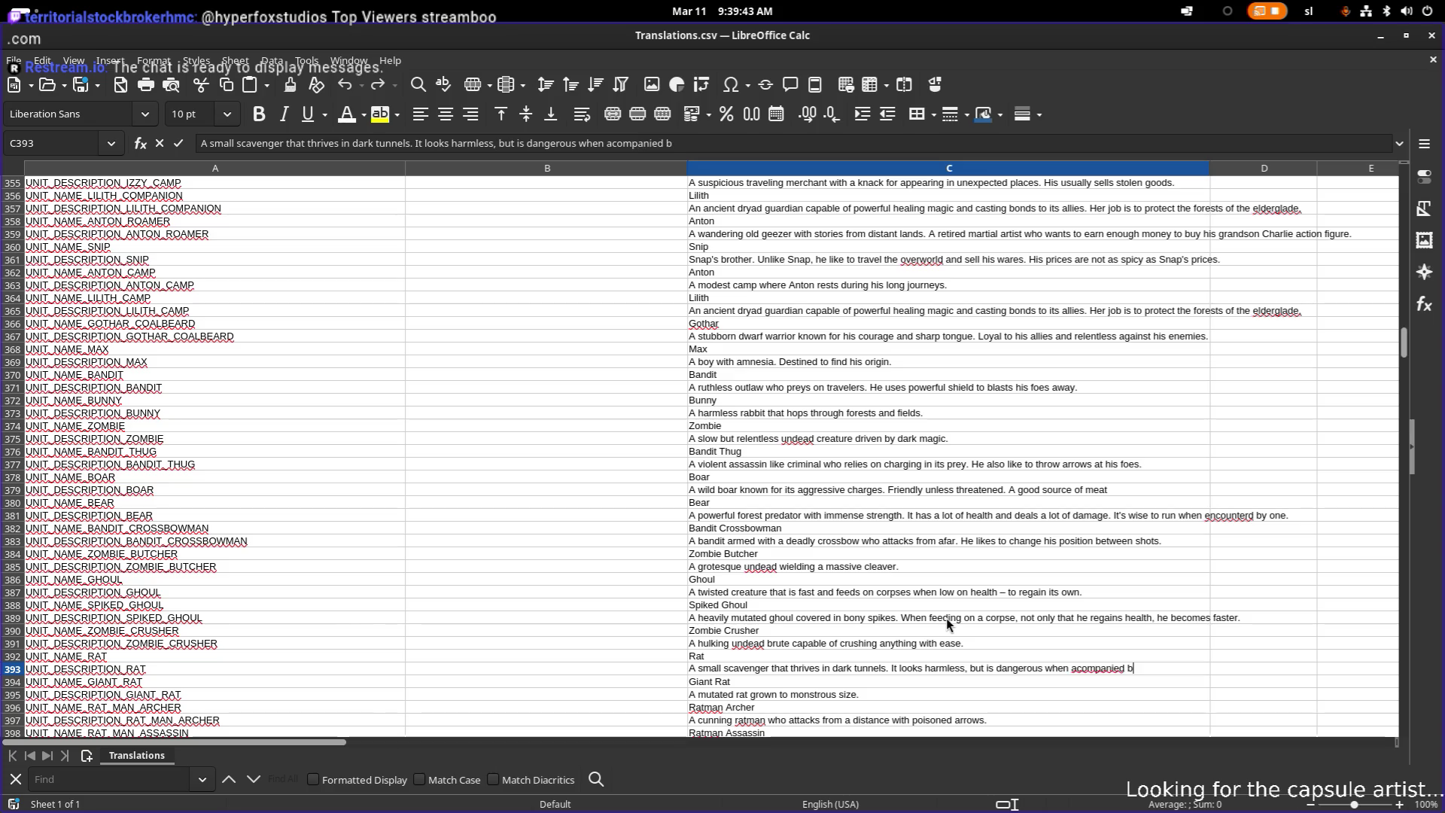
pyautogui.write('y allies')
# - Correct the misspelling 'acompanied' to 'accompanied' in the Rat description
pyautogui.hotkey('ctrl', 'Left')
pyautogui.hotkey('ctrl', 'Left')
pyautogui.hotkey('ctrl', 'Left')
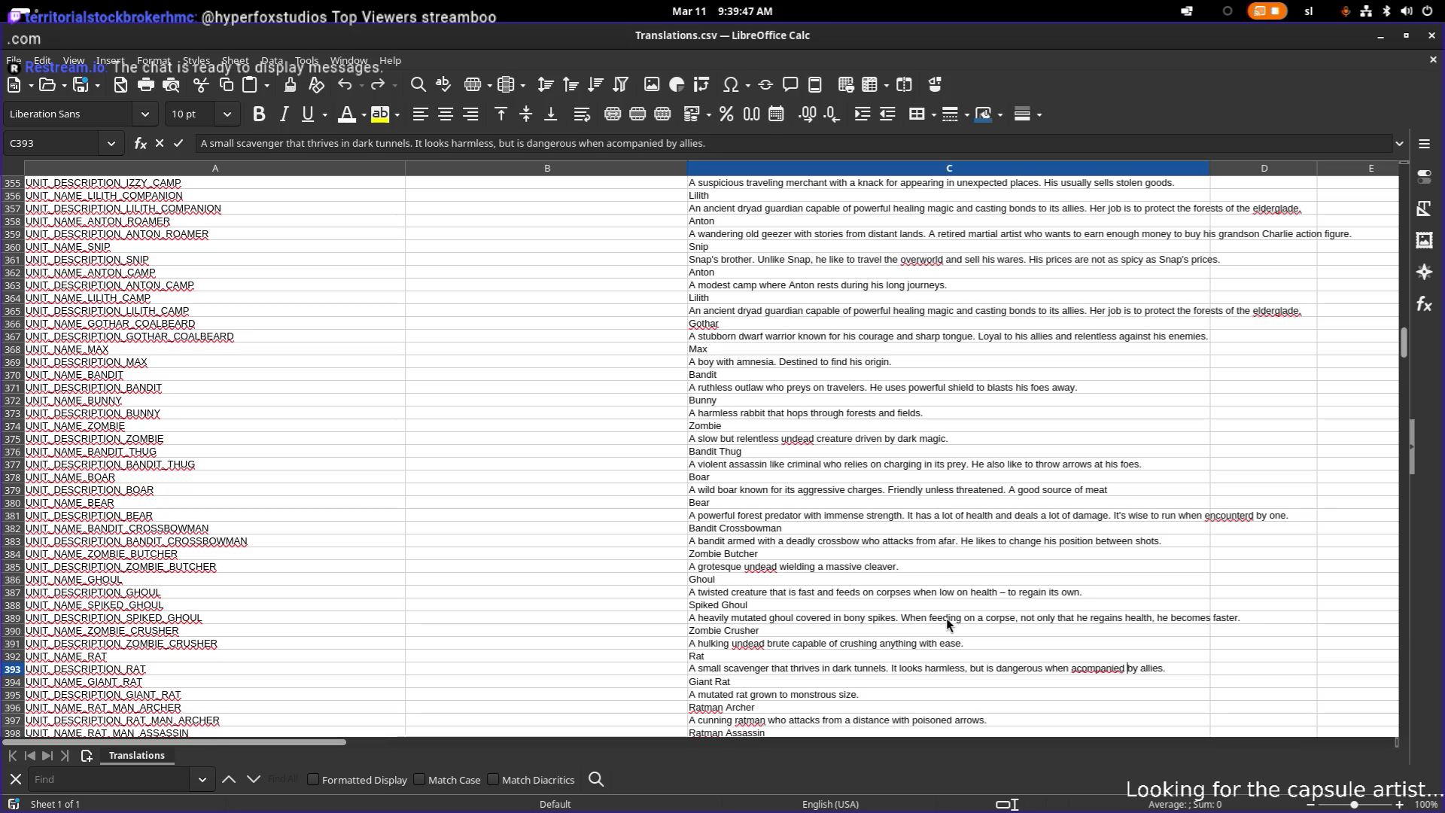
pyautogui.click(1089, 666)
pyautogui.rightClick(1093, 666)
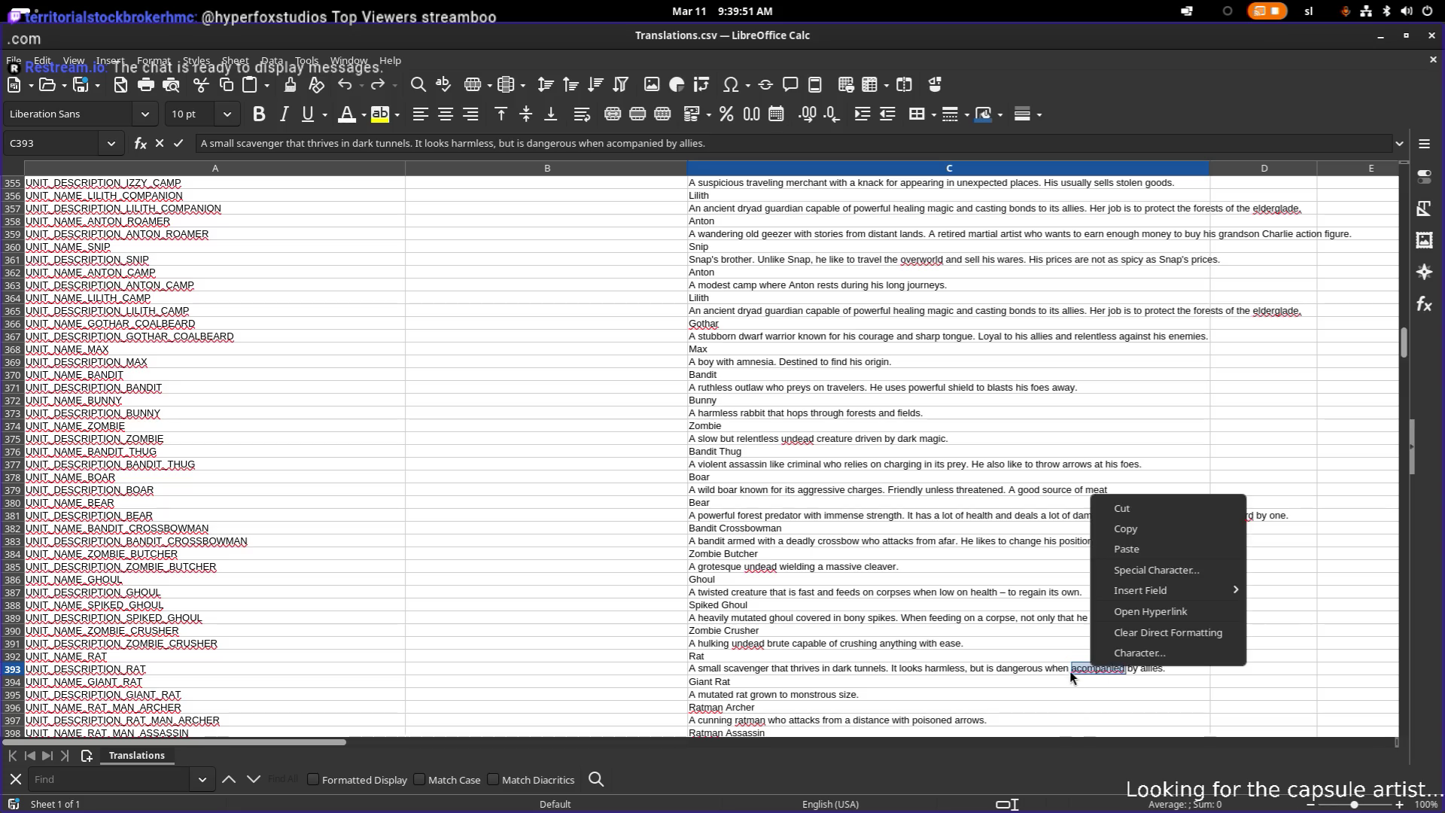
pyautogui.press('Escape')
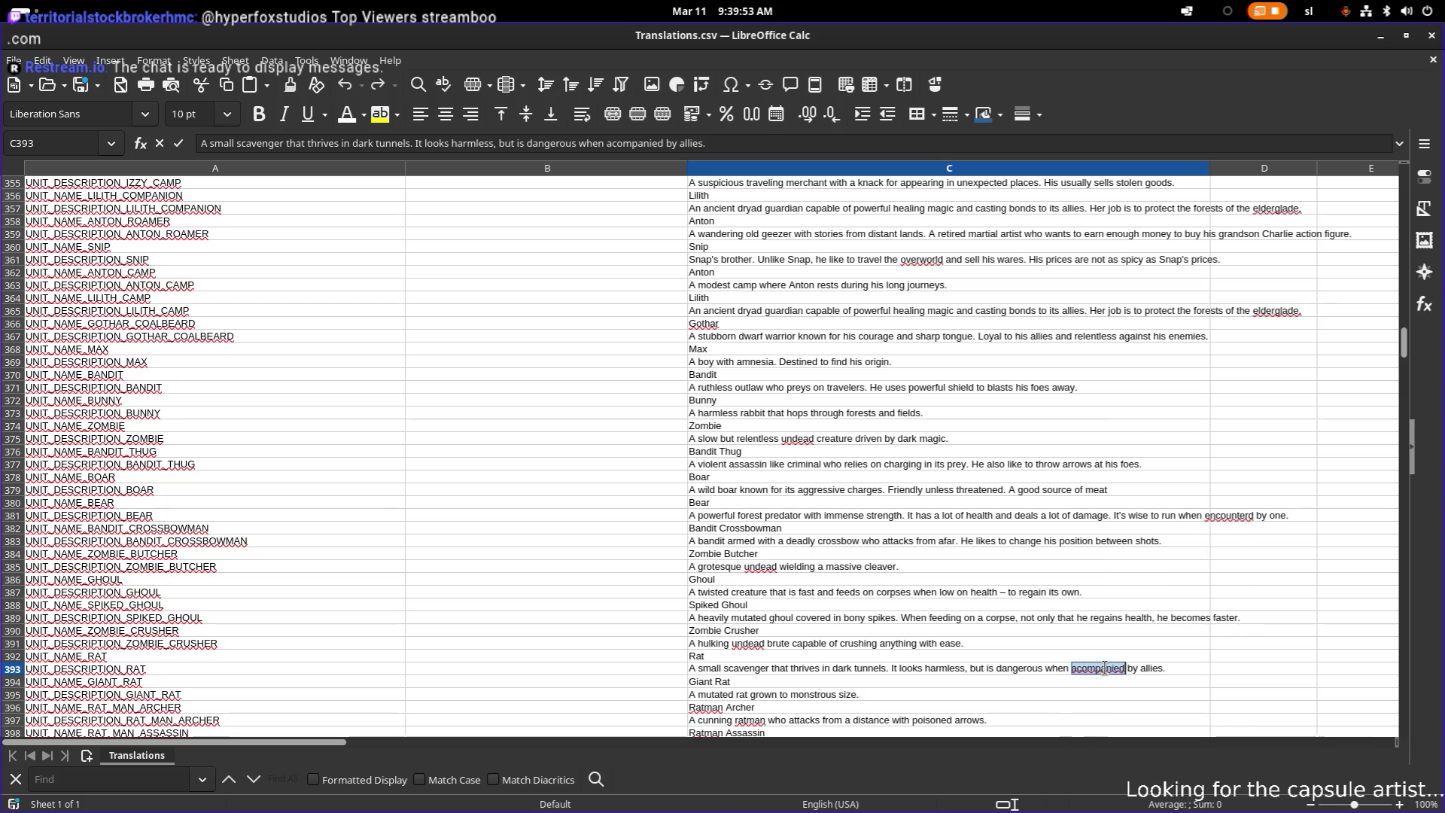
pyautogui.click(1100, 670)
pyautogui.doubleClick(1098, 669)
pyautogui.click(1094, 671)
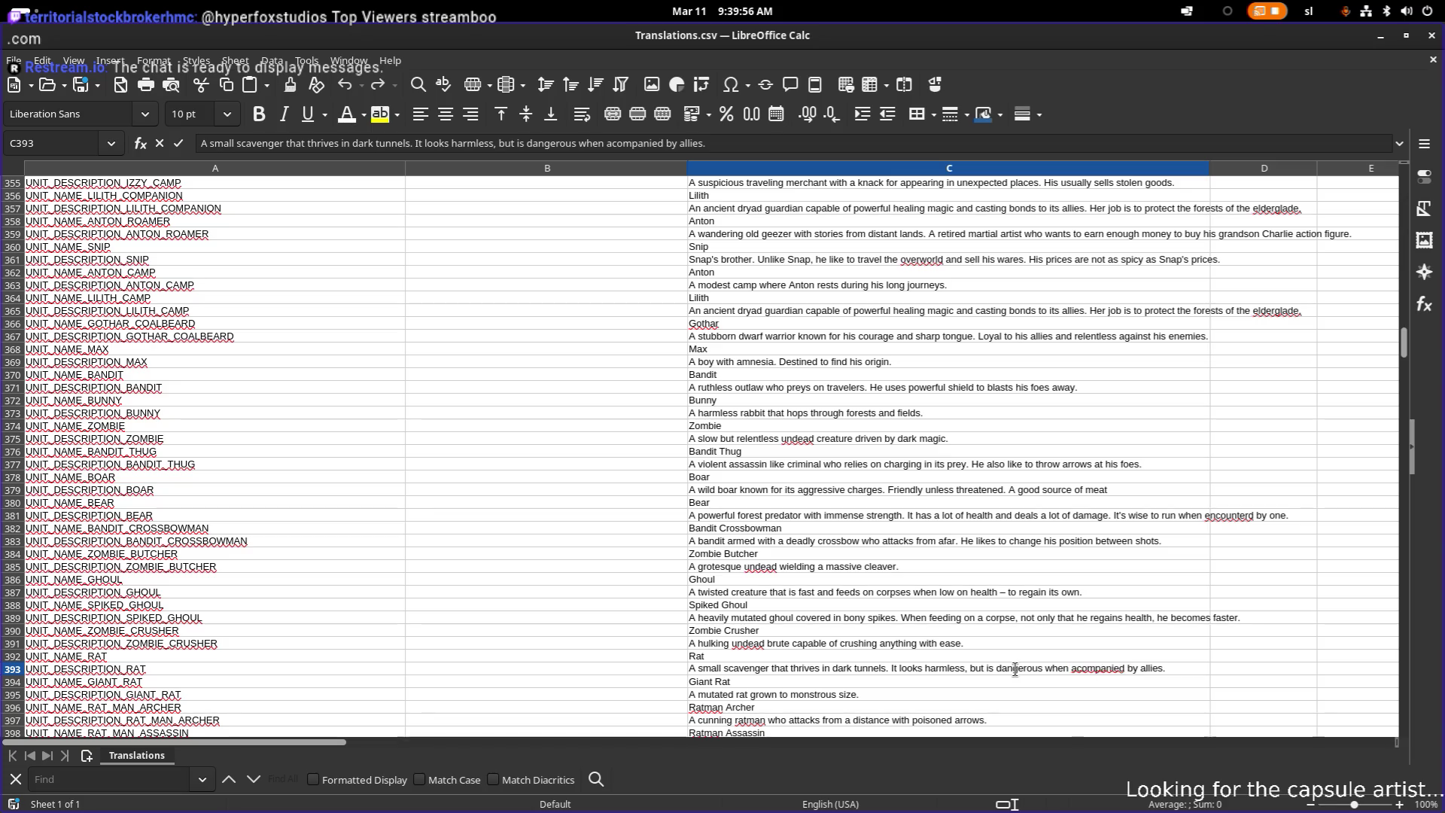
pyautogui.rightClick(1096, 669)
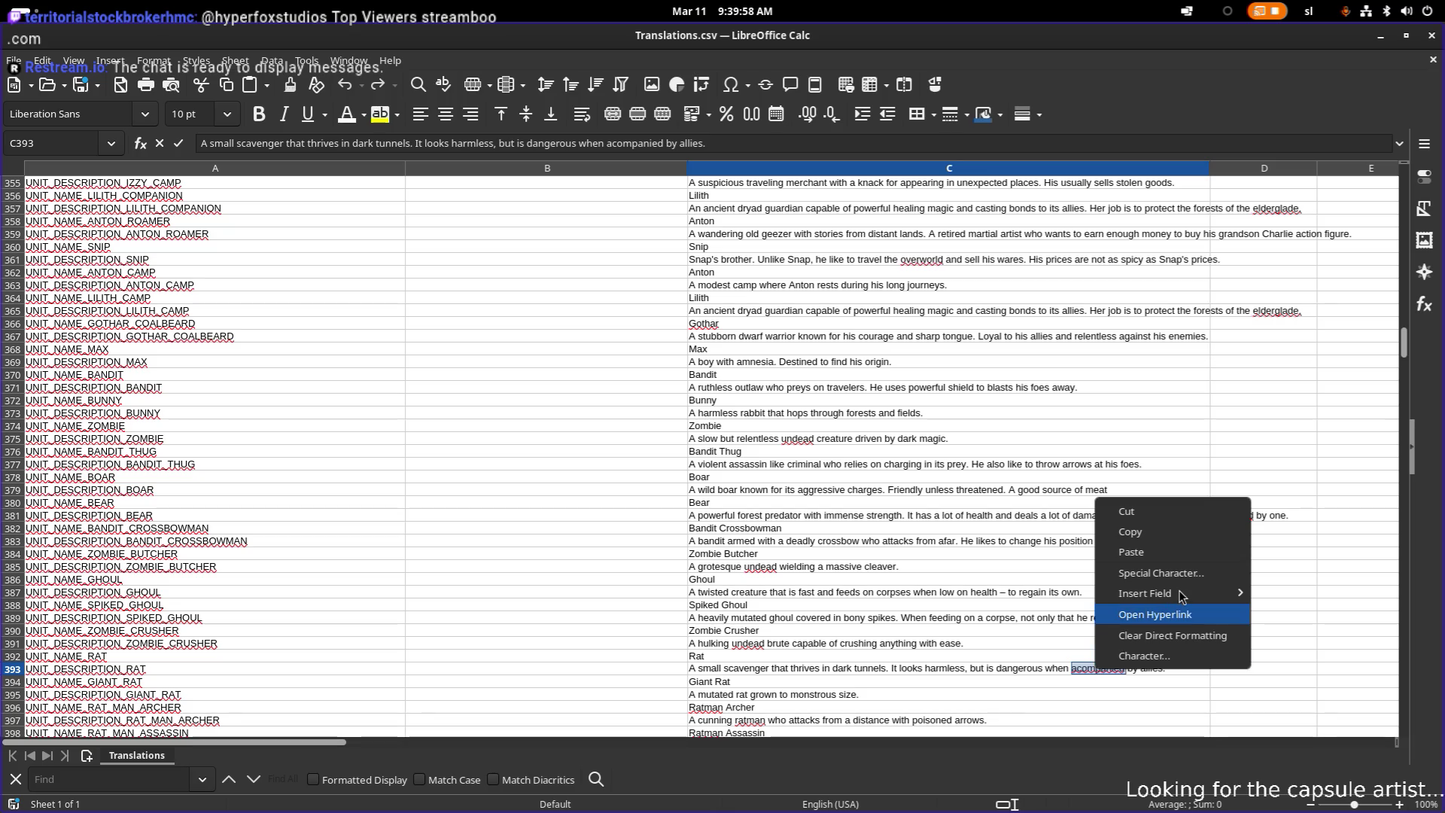
pyautogui.press('Escape')
pyautogui.click(1101, 669)
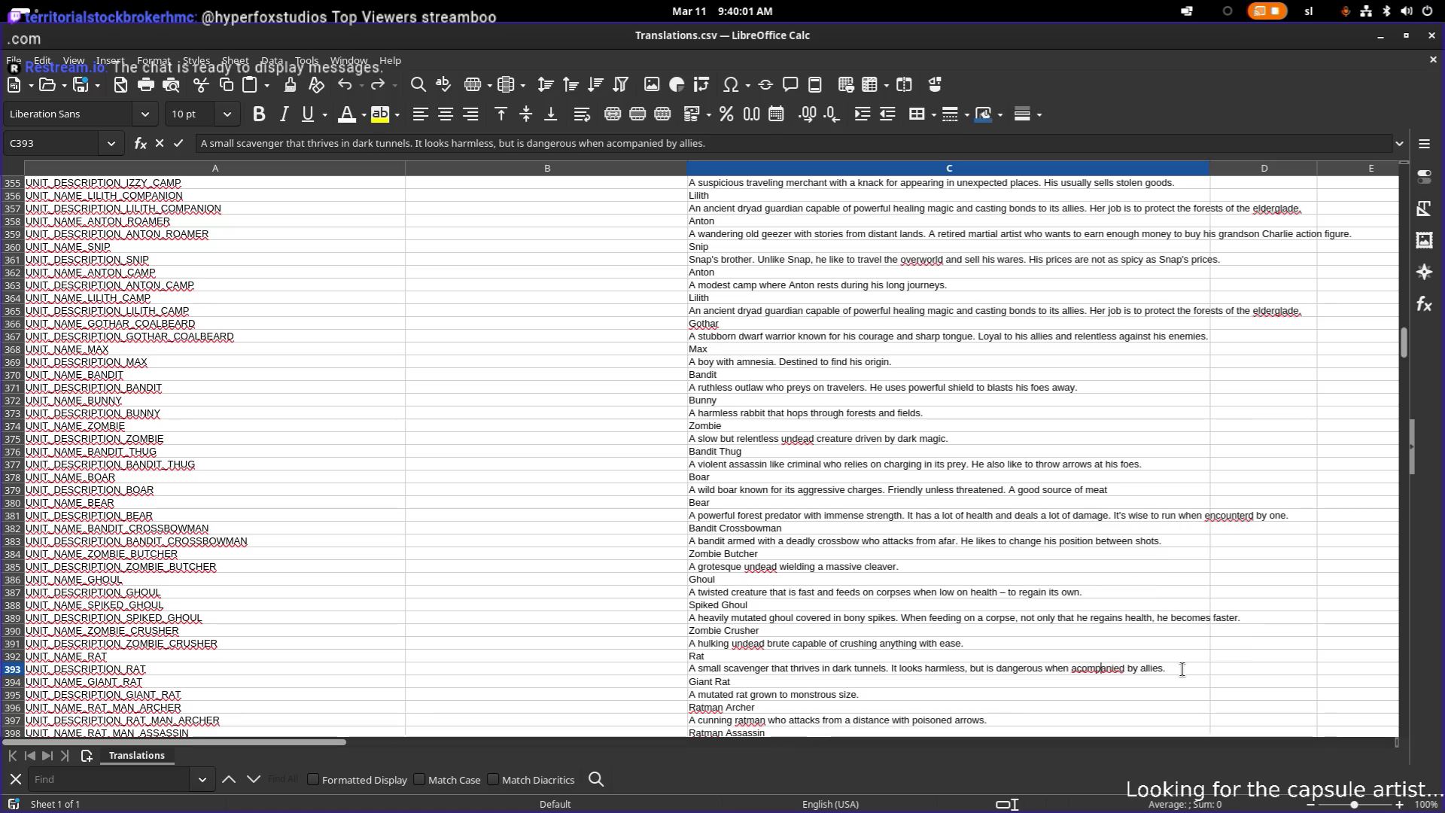
pyautogui.press('Left')
pyautogui.press('Left')
pyautogui.press('Left')
pyautogui.write('c')
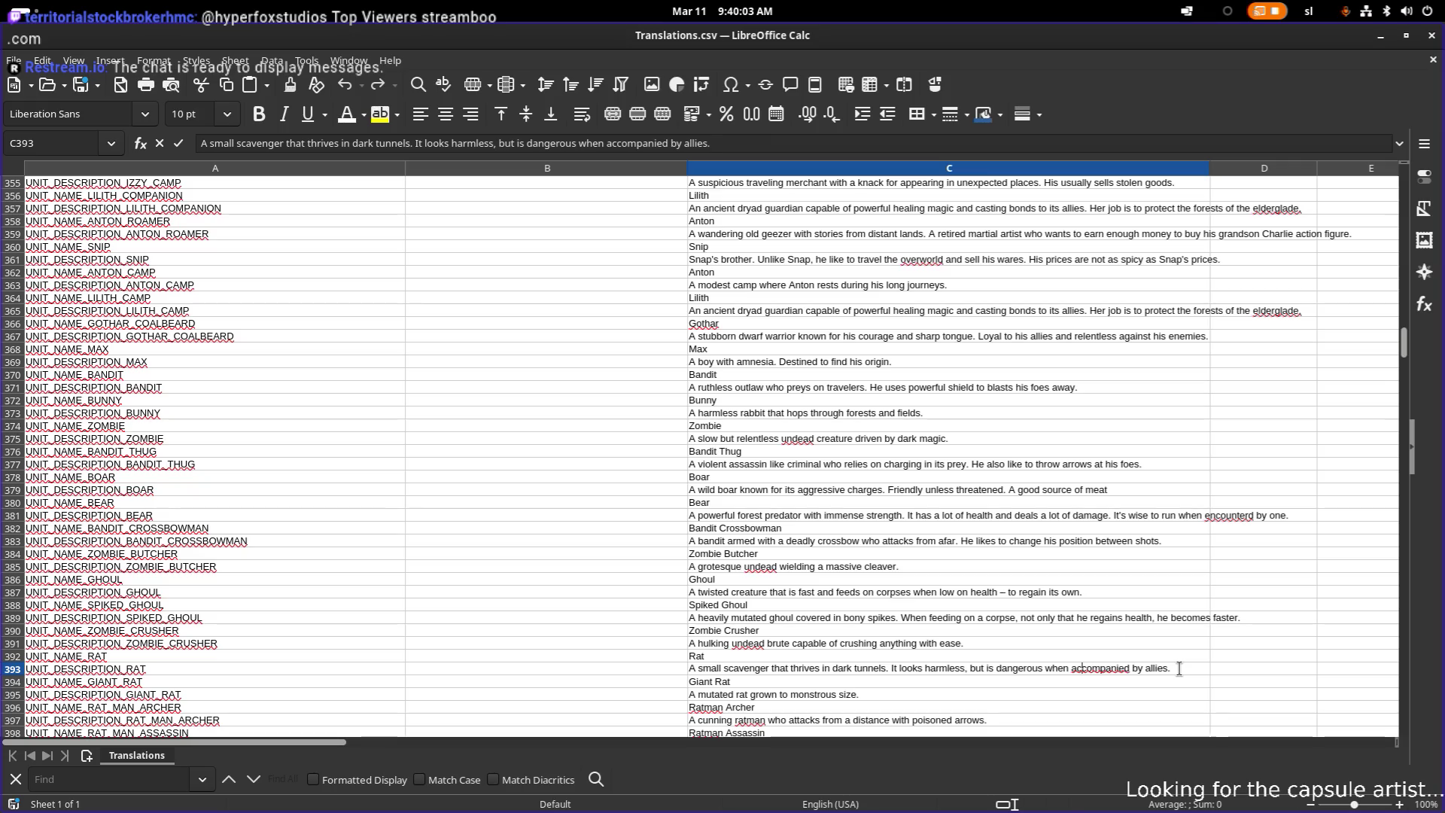
pyautogui.press('Left')
pyautogui.press('Left')
pyautogui.press('Left')
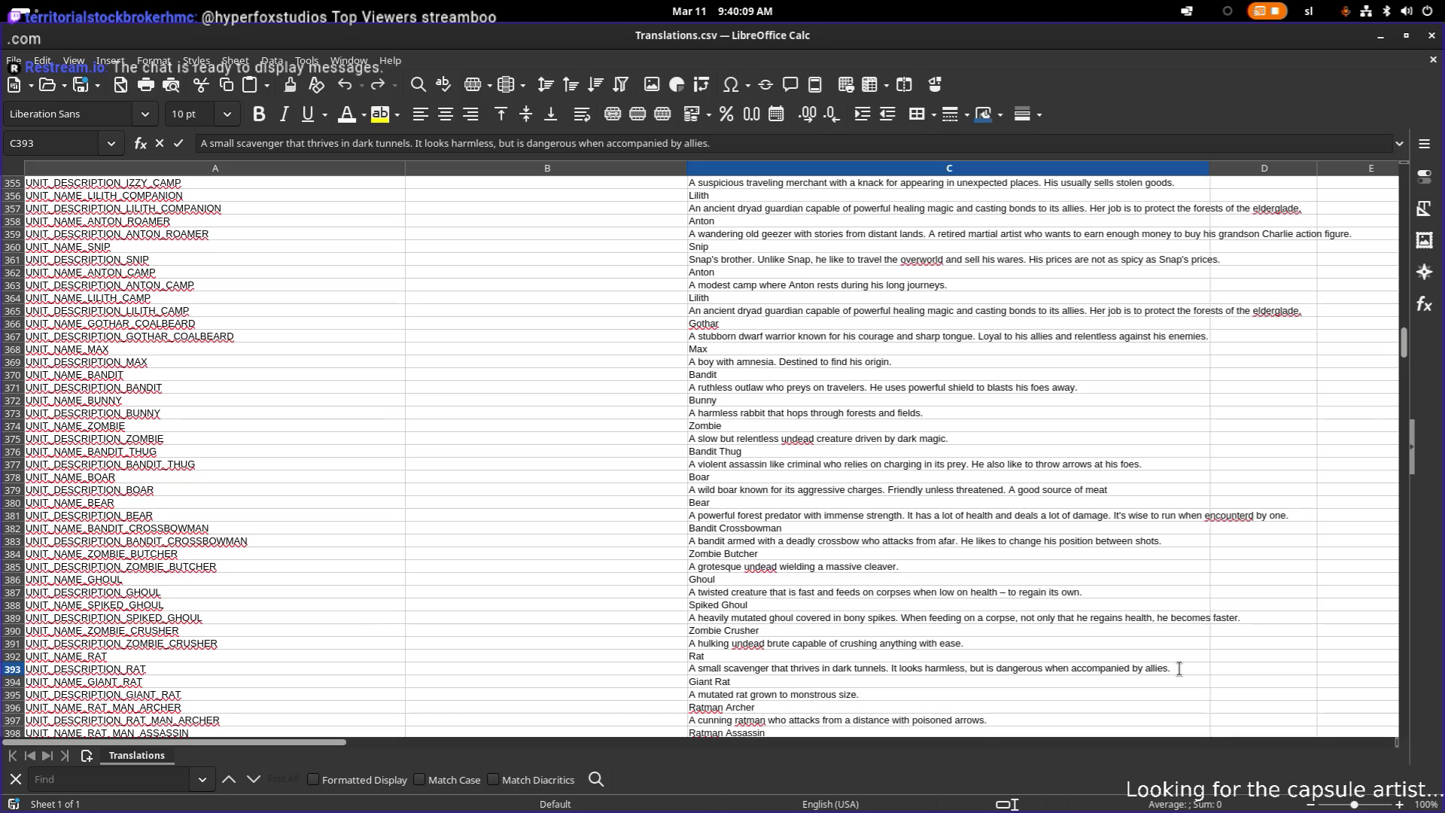
pyautogui.click(1179, 668)
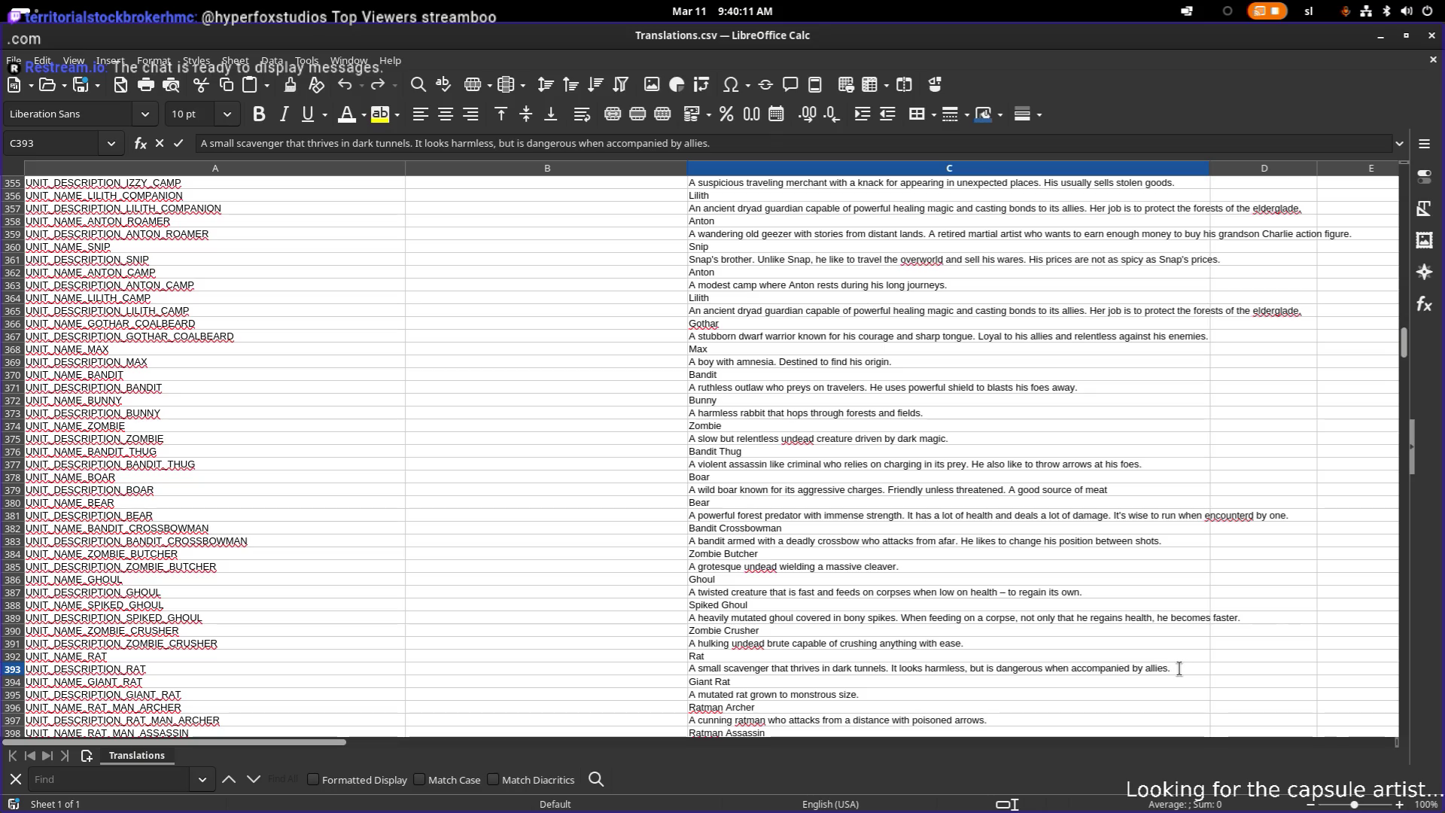
# - Cycle through the open application windows with Alt+Tab
pyautogui.hotkey('alt', 'Tab')
pyautogui.press('Tab')
pyautogui.hotkey('shift', 'Tab')
pyautogui.press('Tab')
pyautogui.press('Tab')
pyautogui.press('Tab')
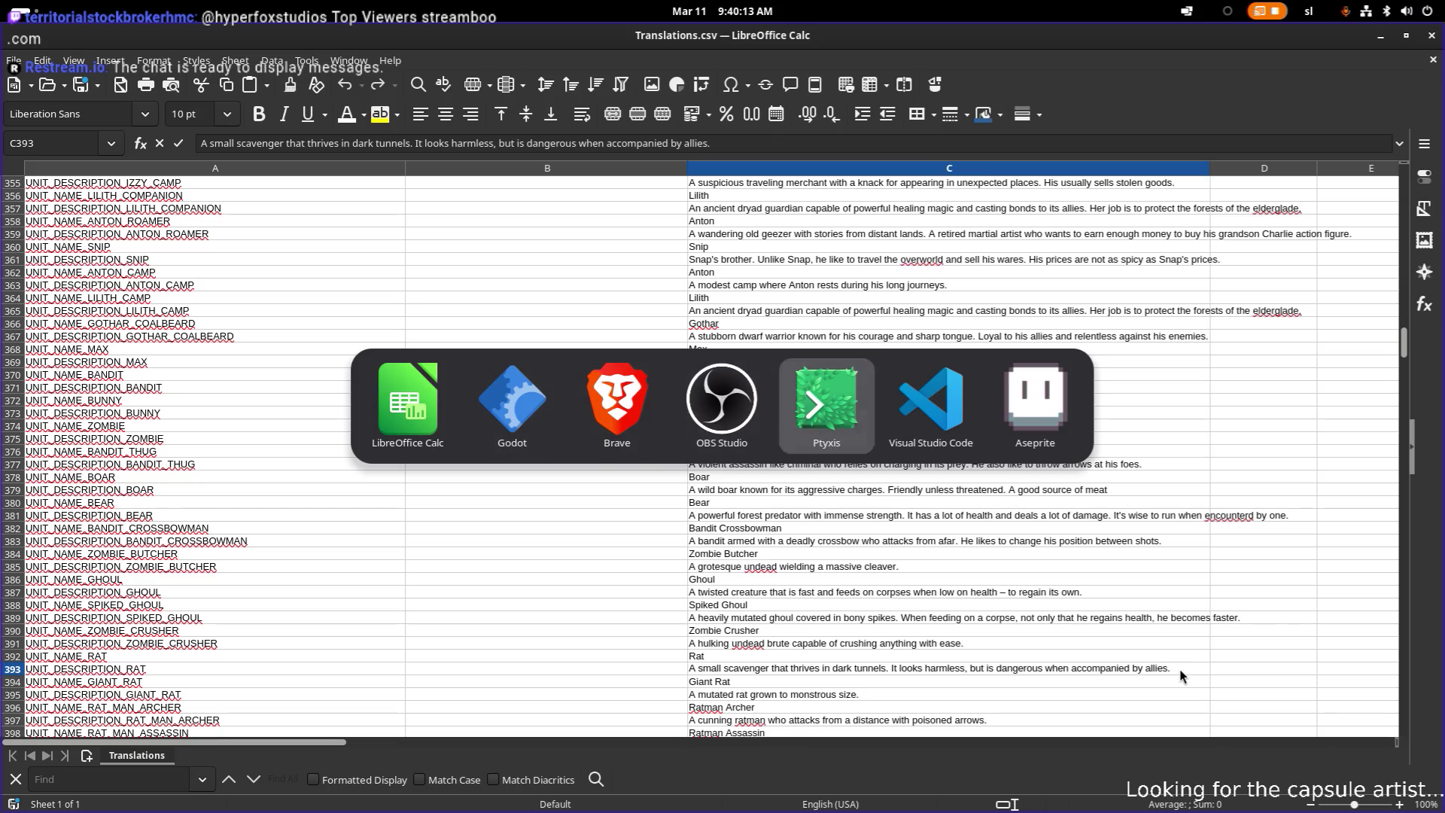
# - Back in Godot, change the FileSystem filter from ghoul to 'rat'
pyautogui.press('Tab')
pyautogui.hotkey('shift', 'Tab')
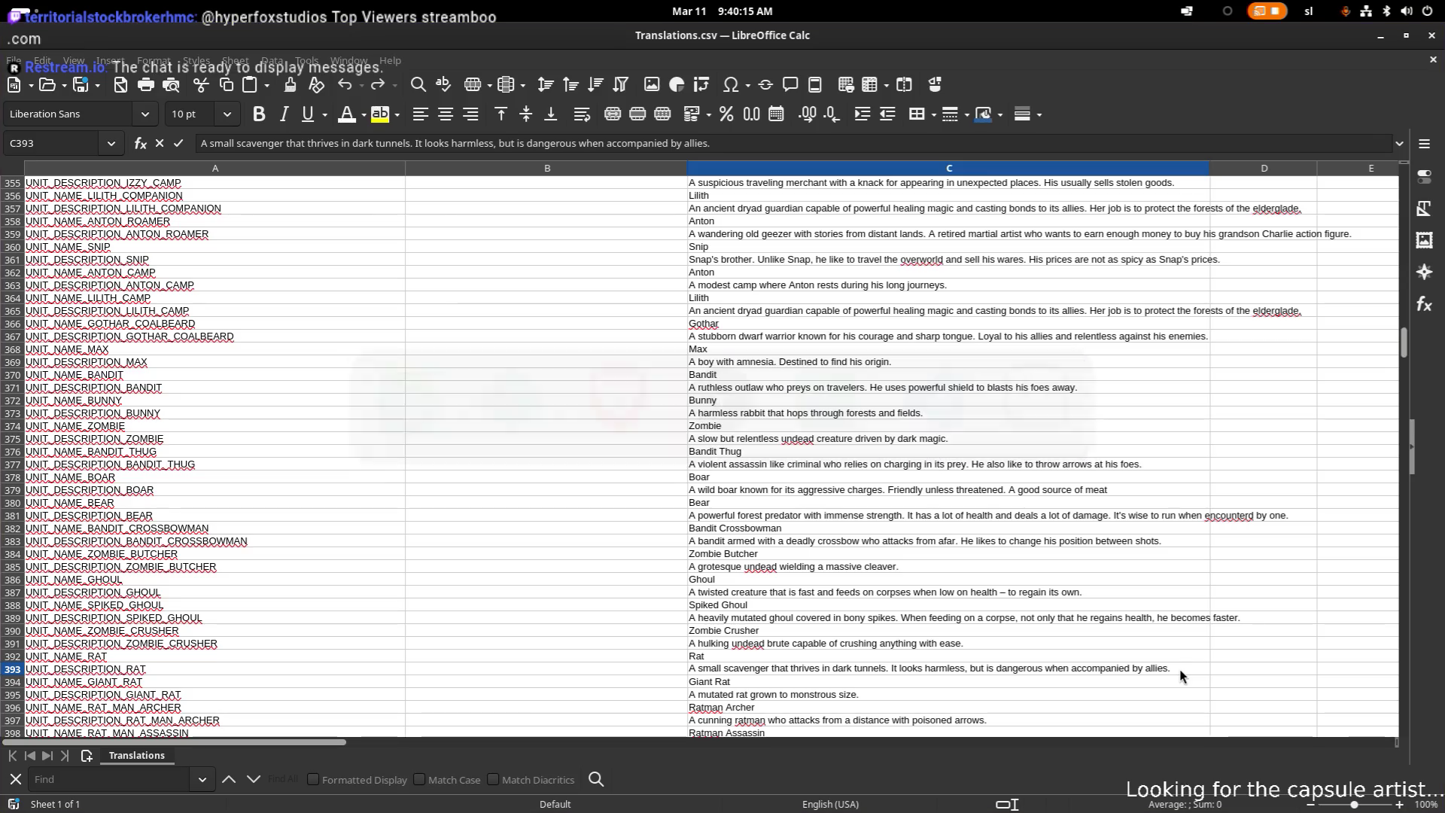
pyautogui.hotkey('alt', 'Tab')
pyautogui.press('Tab')
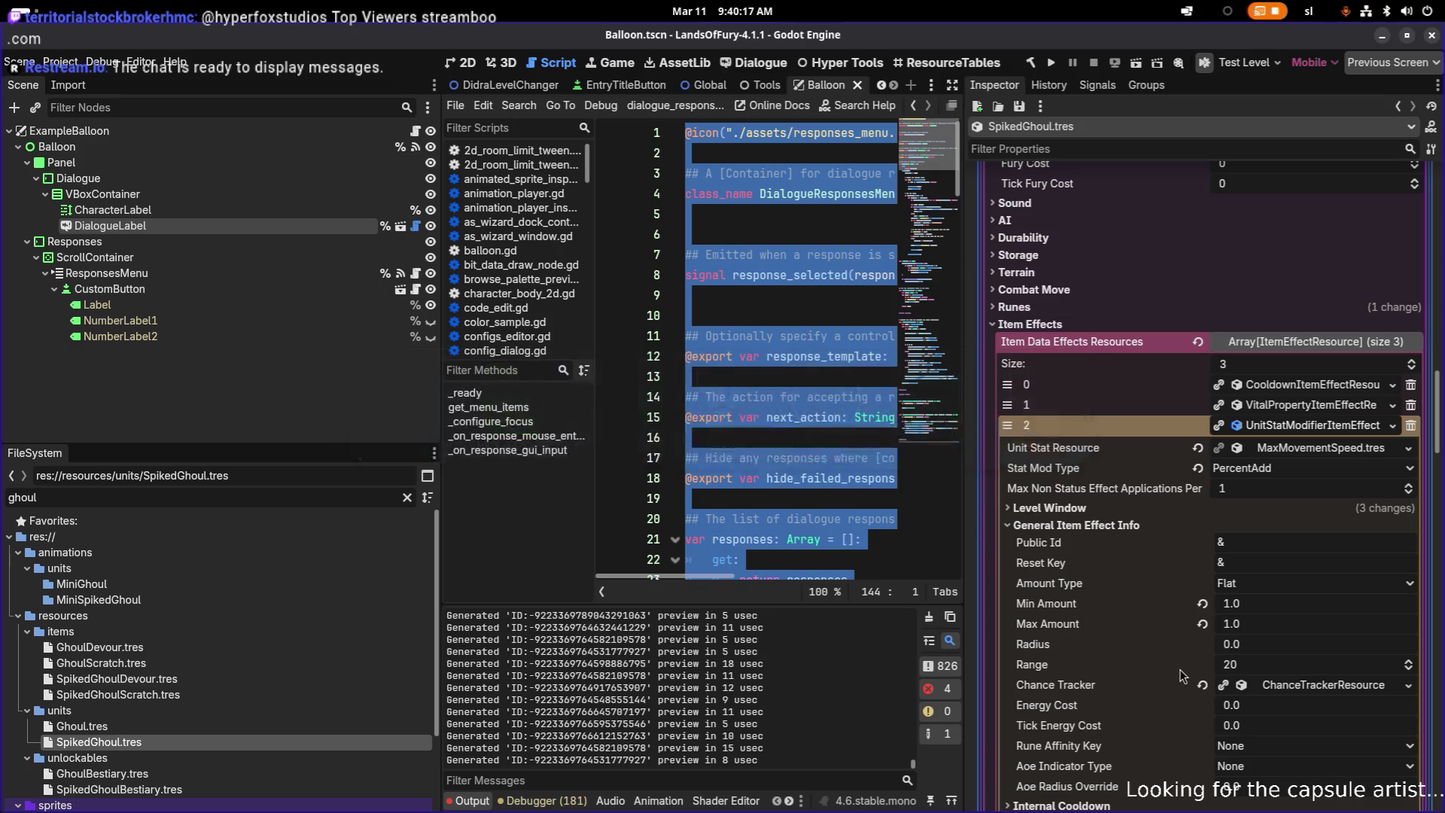
pyautogui.click(1321, 433)
pyautogui.doubleClick(231, 503)
pyautogui.write('rat')
# - Scroll to the units folder and load Rat.tres into the Inspector
pyautogui.scroll(-3, 206, 737)
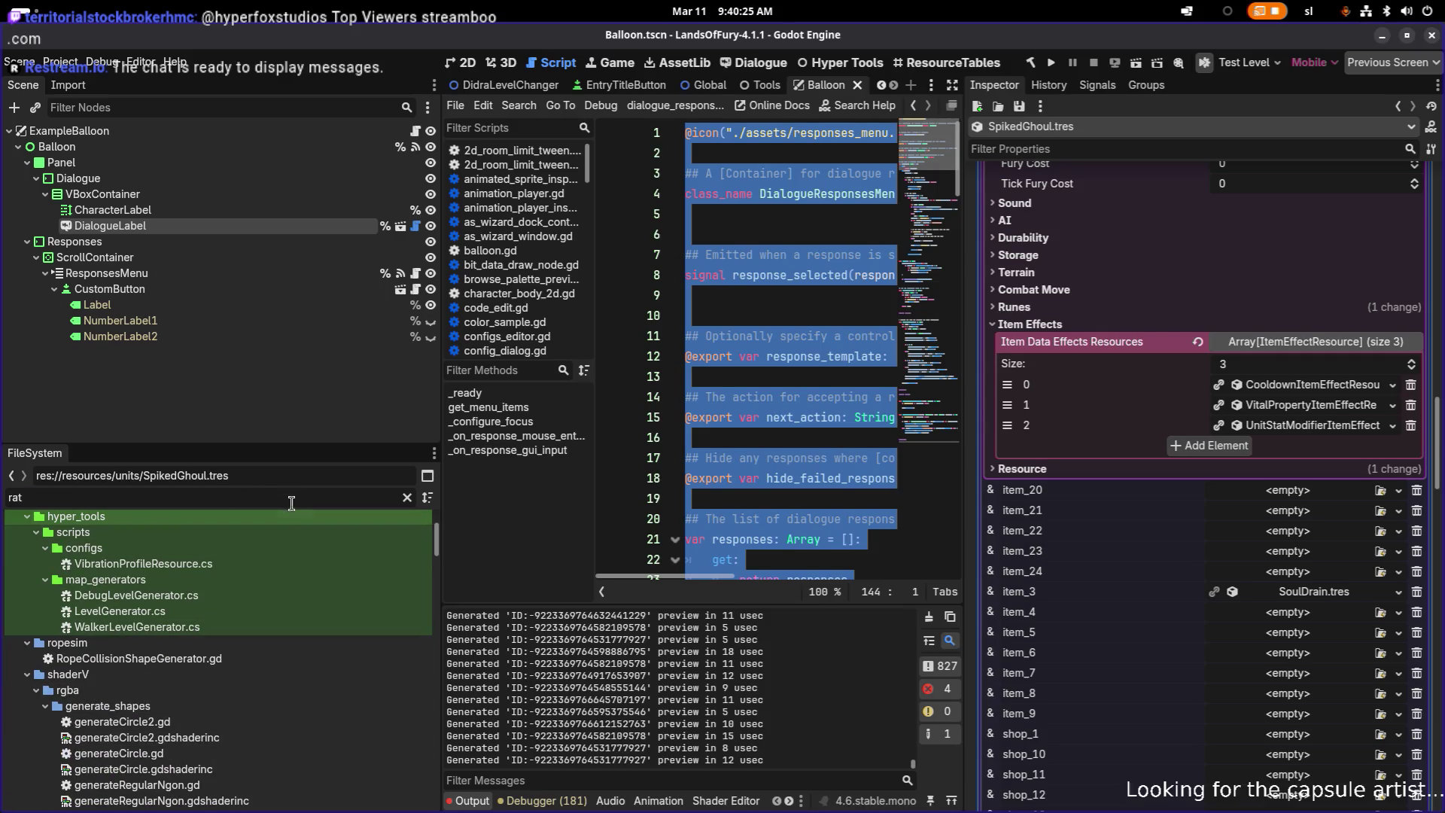
pyautogui.scroll(-10, 260, 561)
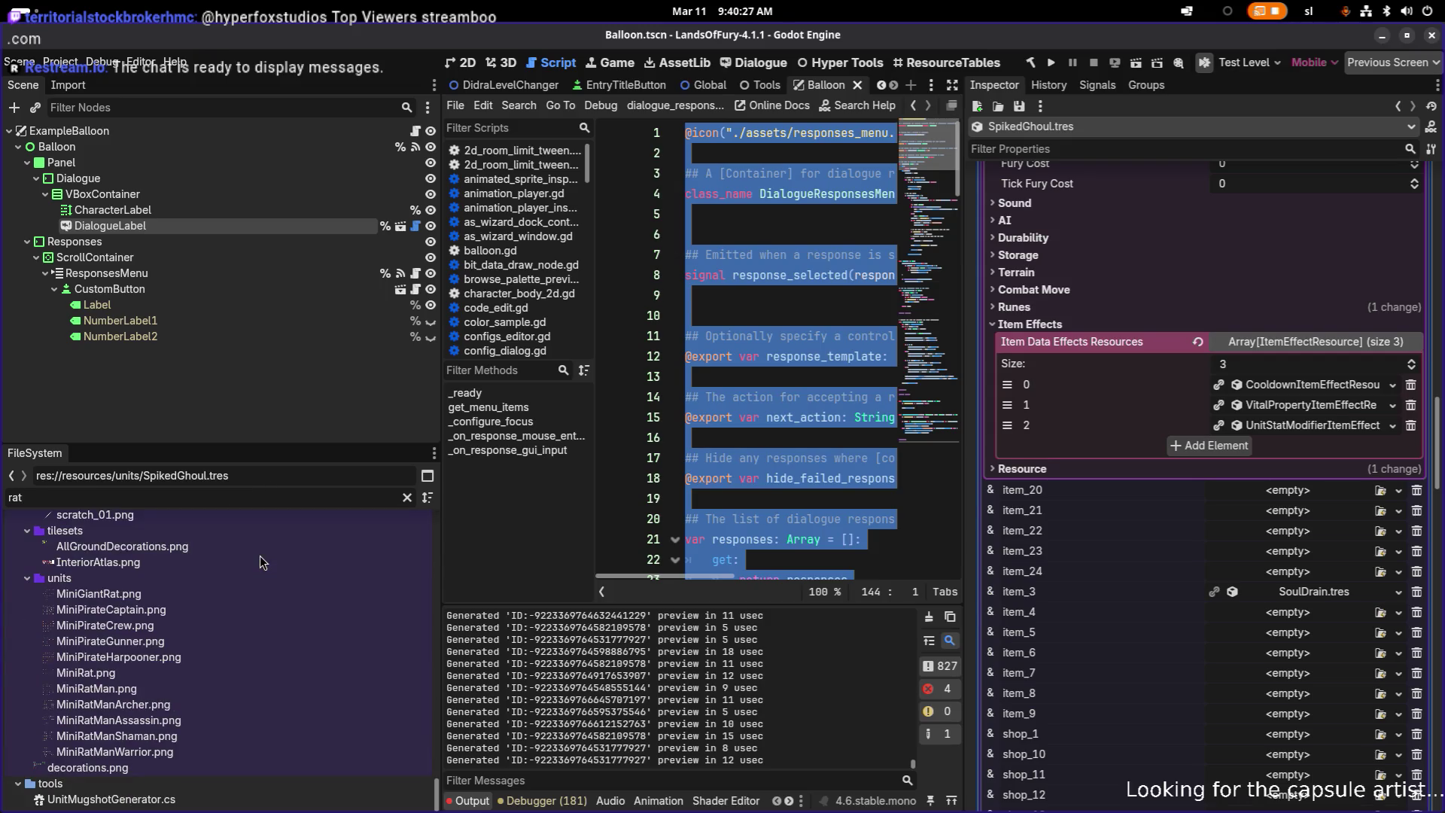
pyautogui.scroll(10, 260, 560)
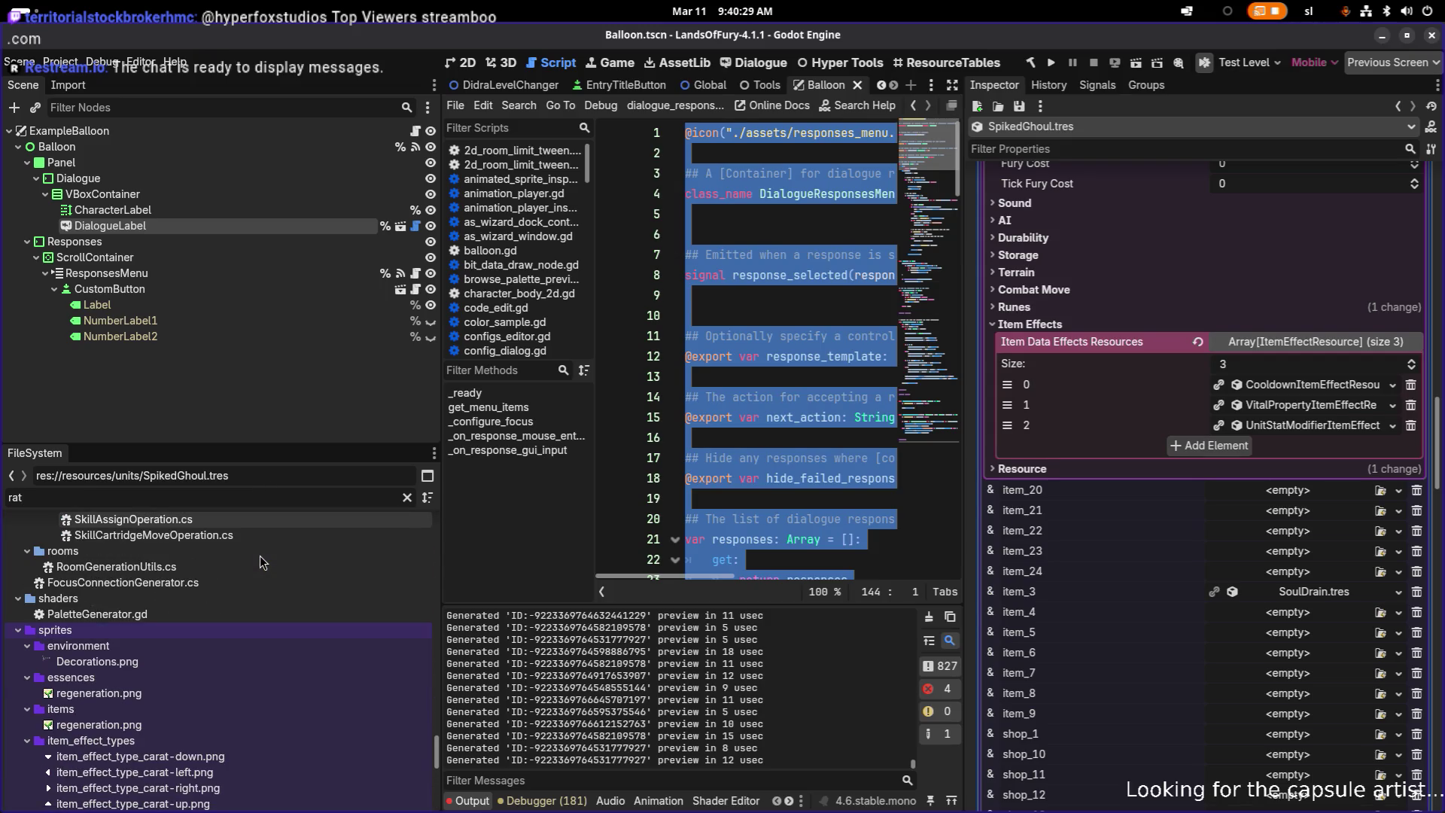
pyautogui.scroll(15, 262, 564)
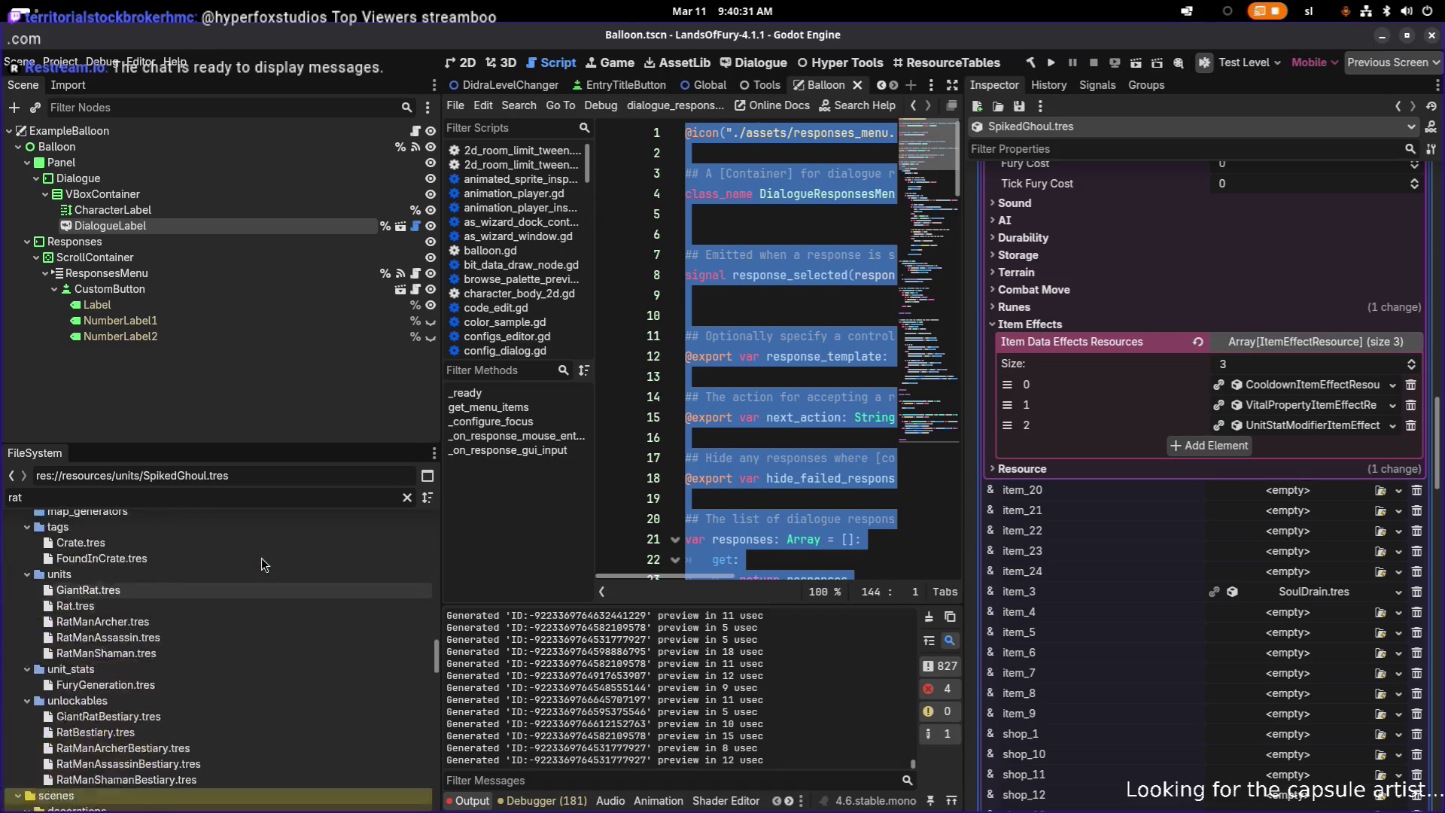
pyautogui.scroll(-3, 243, 572)
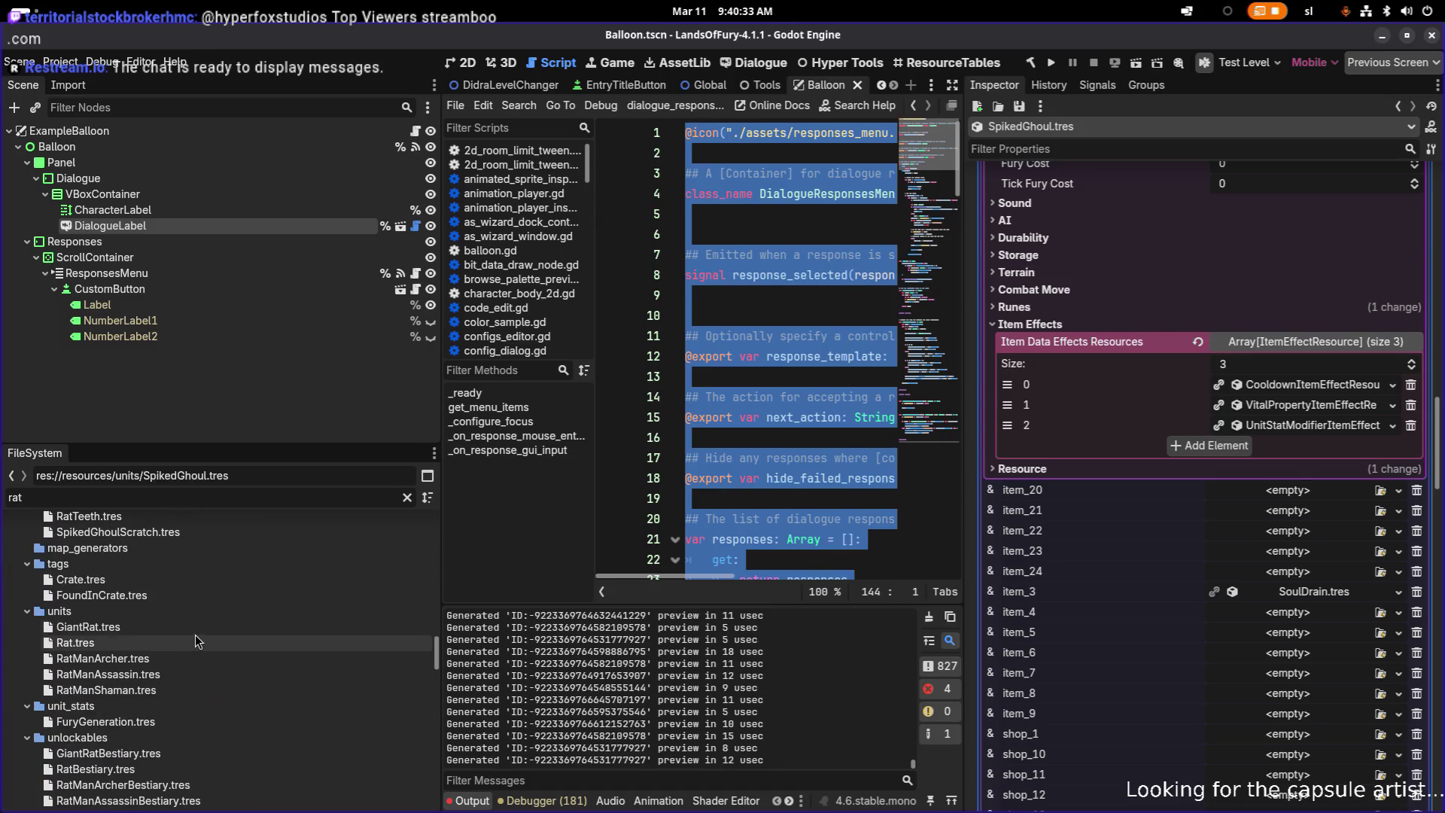
pyautogui.click(195, 632)
pyautogui.click(192, 643)
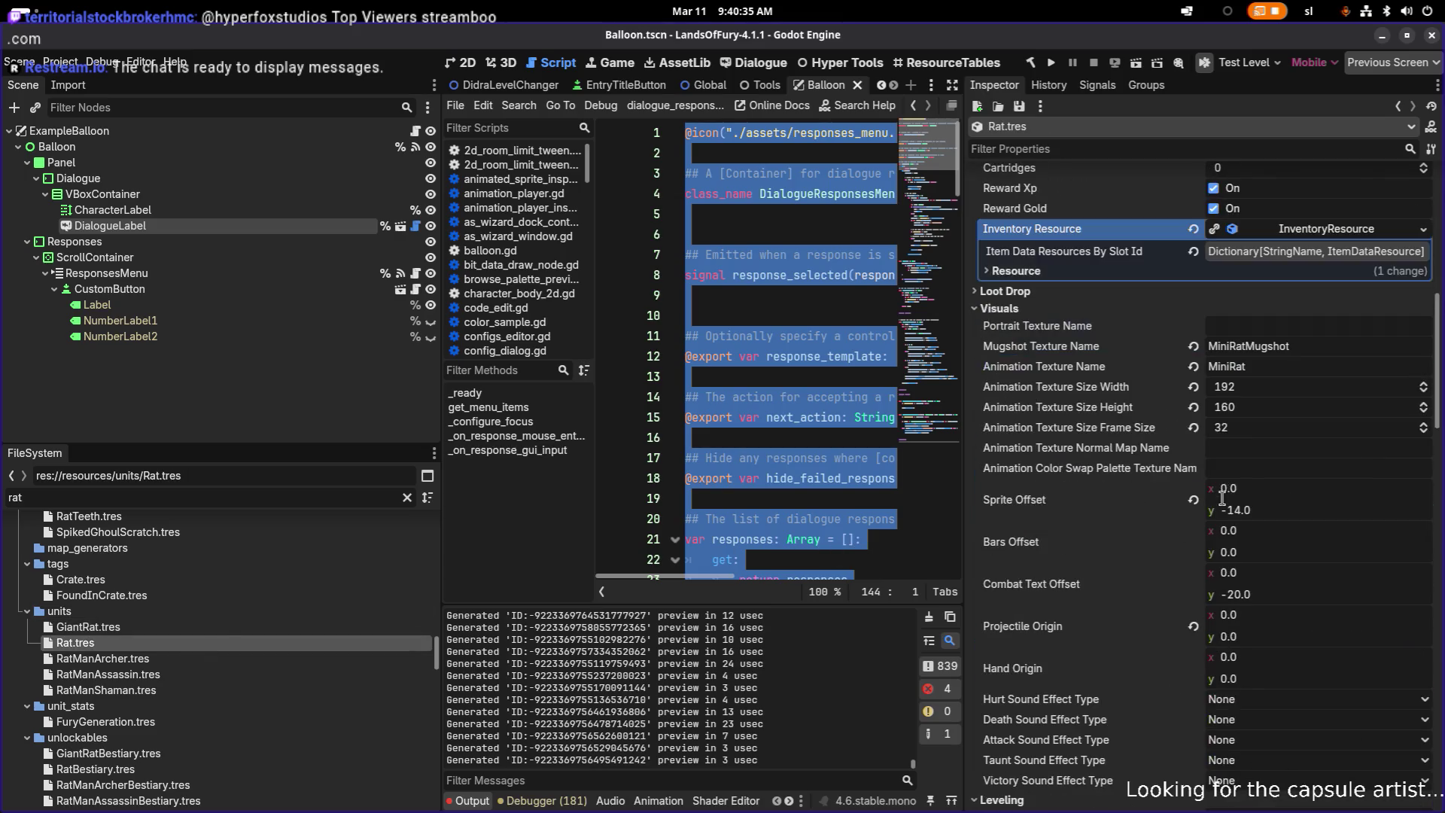
# - Expand the Rat's item resources by slot and open RatMovementBoost.tres in item_3
pyautogui.click(1309, 253)
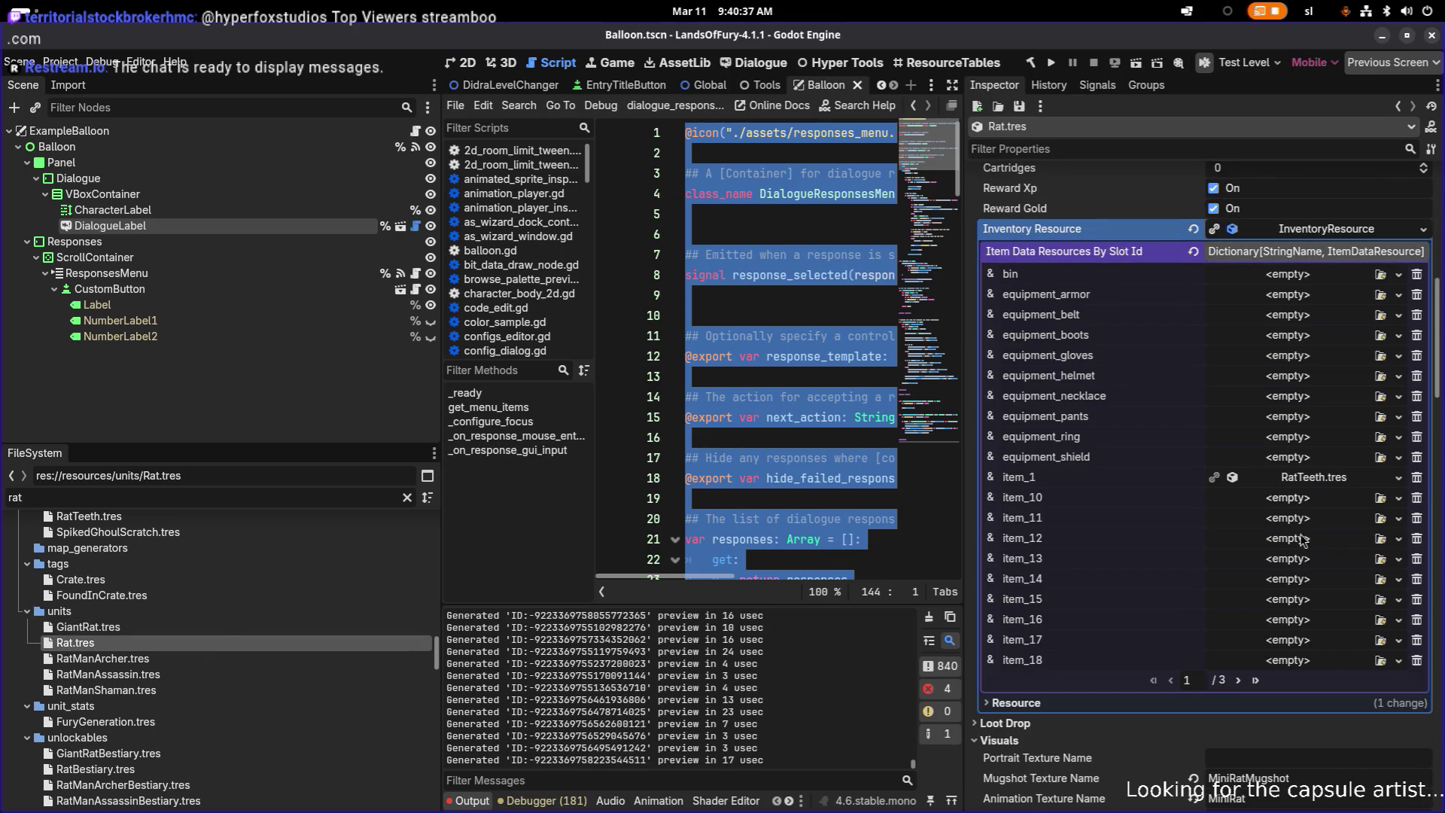
pyautogui.click(1240, 680)
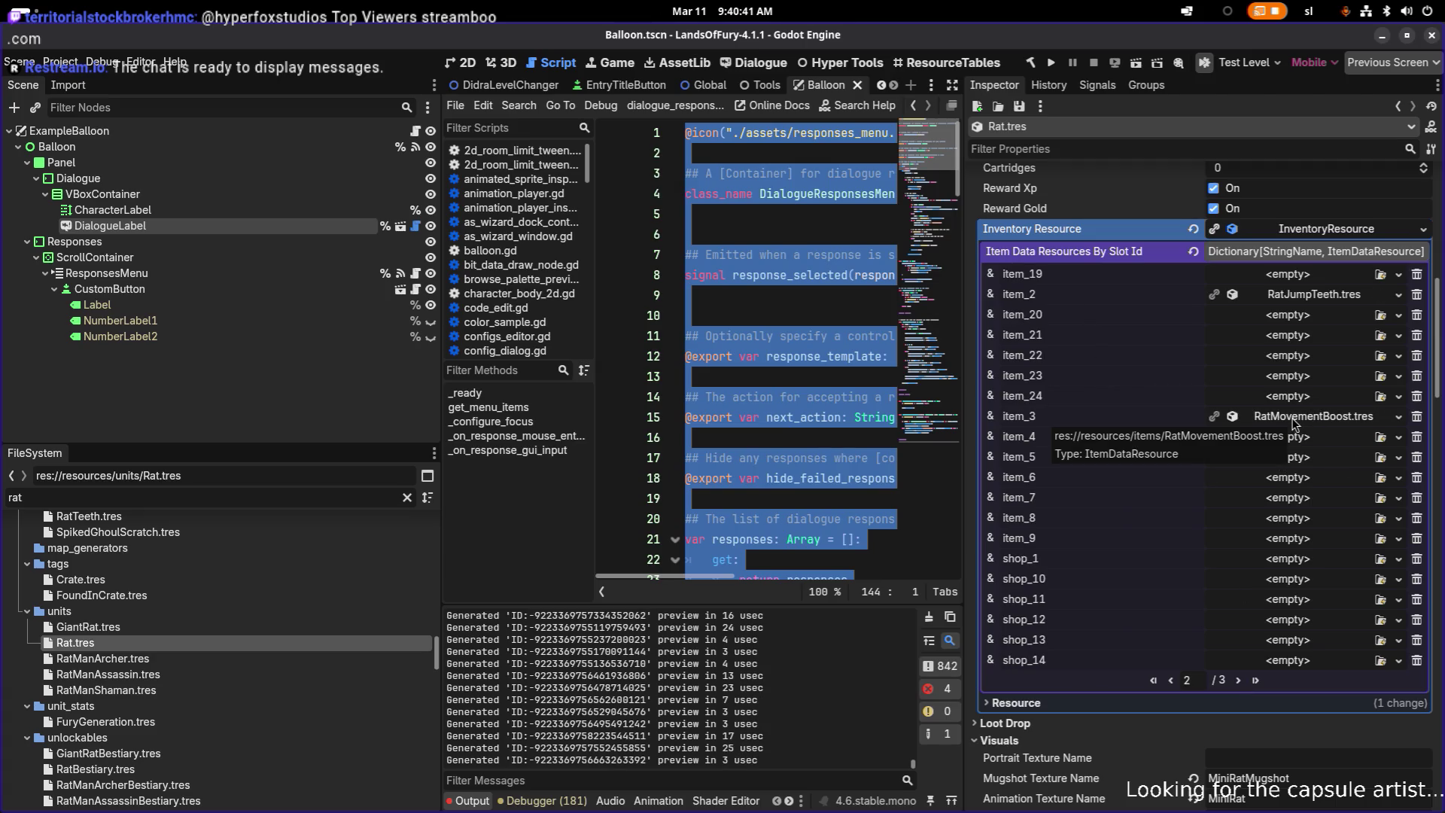
pyautogui.click(1238, 680)
pyautogui.click(1176, 593)
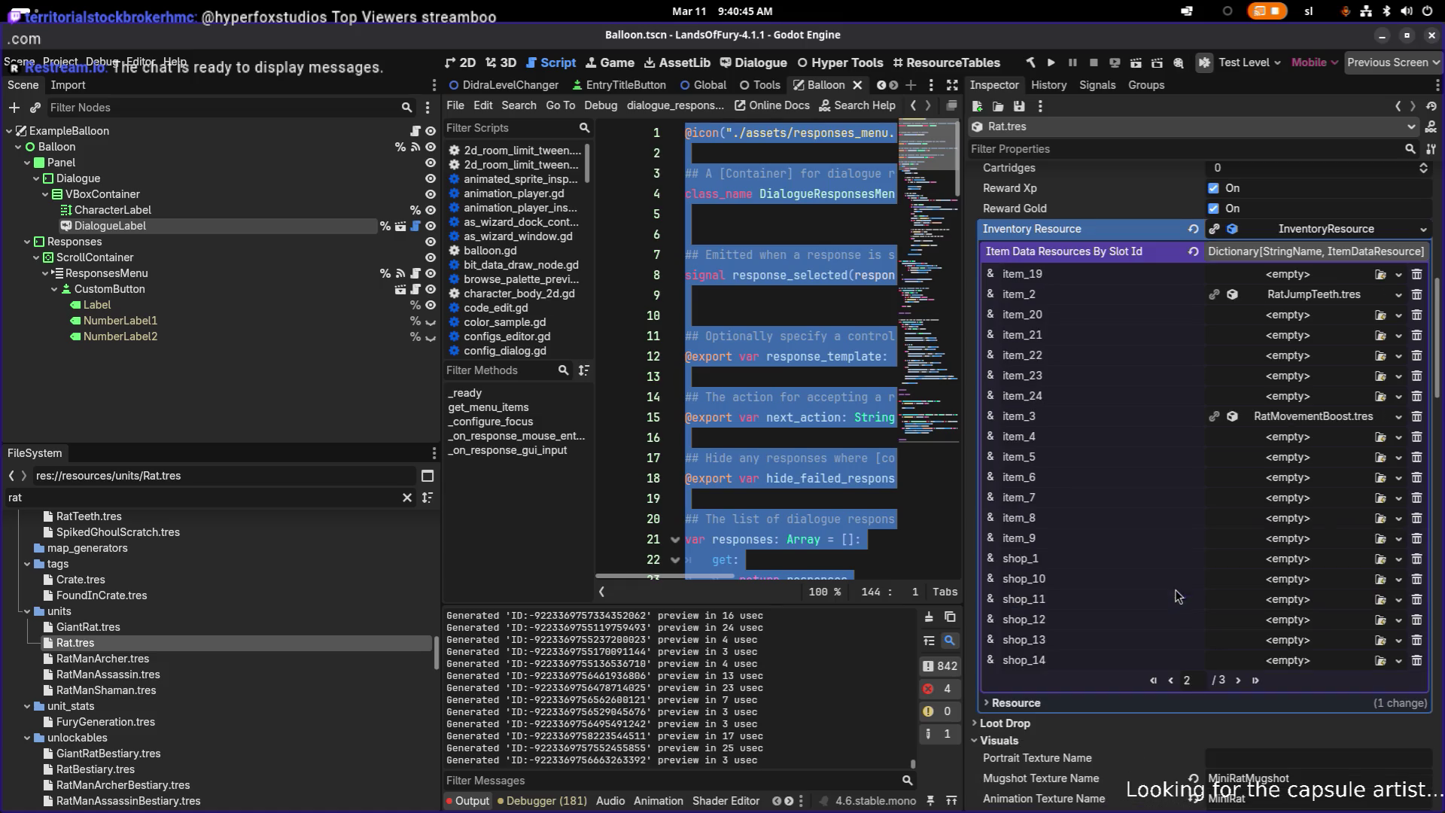
pyautogui.click(1316, 417)
pyautogui.scroll(-10, 1310, 436)
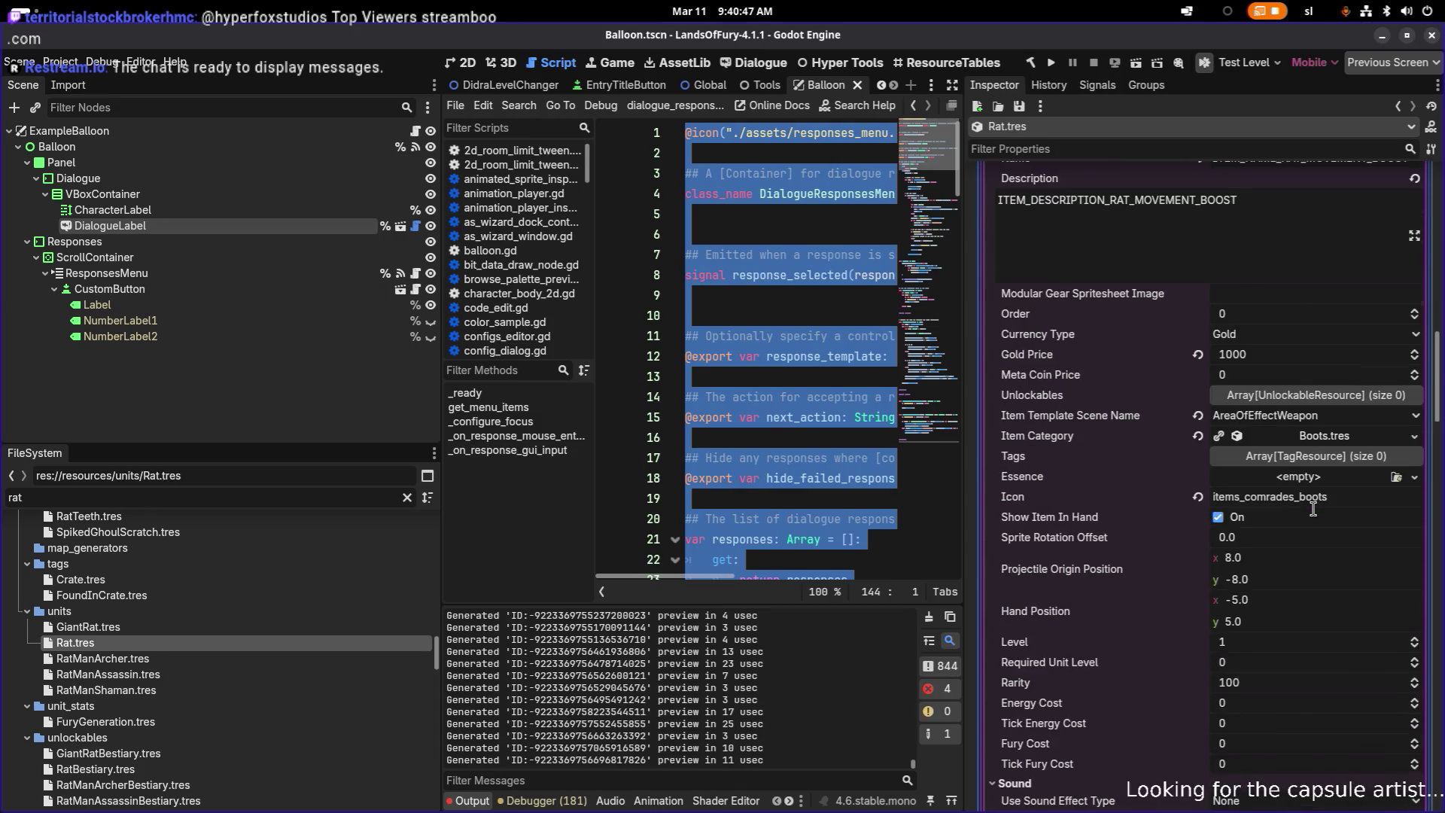
pyautogui.scroll(-10, 1317, 497)
# - Show the stat modifier's AdapterPropertyTrigger conditions and its 0.3 PercentAdd movement speed info
pyautogui.click(1329, 465)
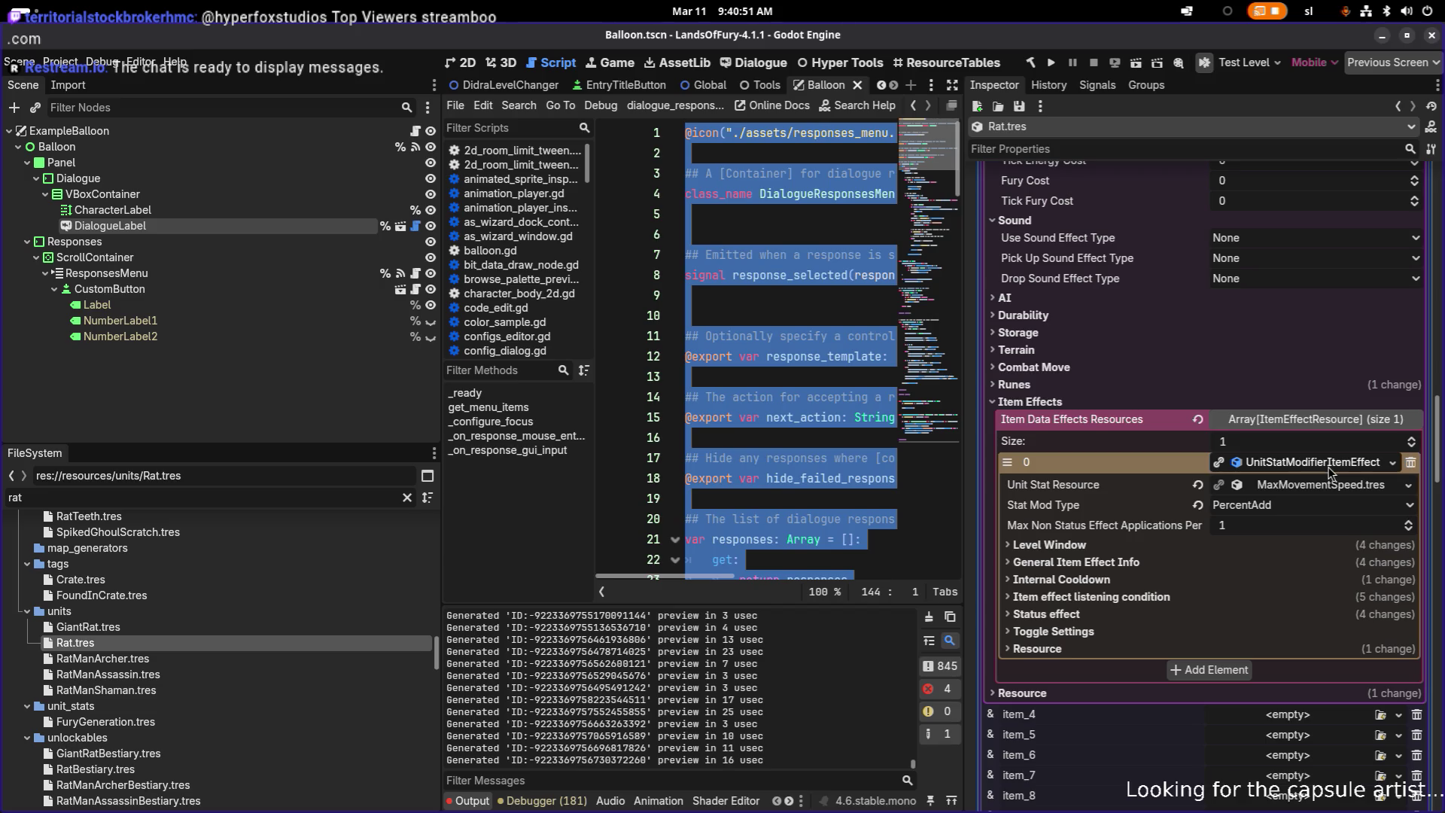
pyautogui.click(1329, 466)
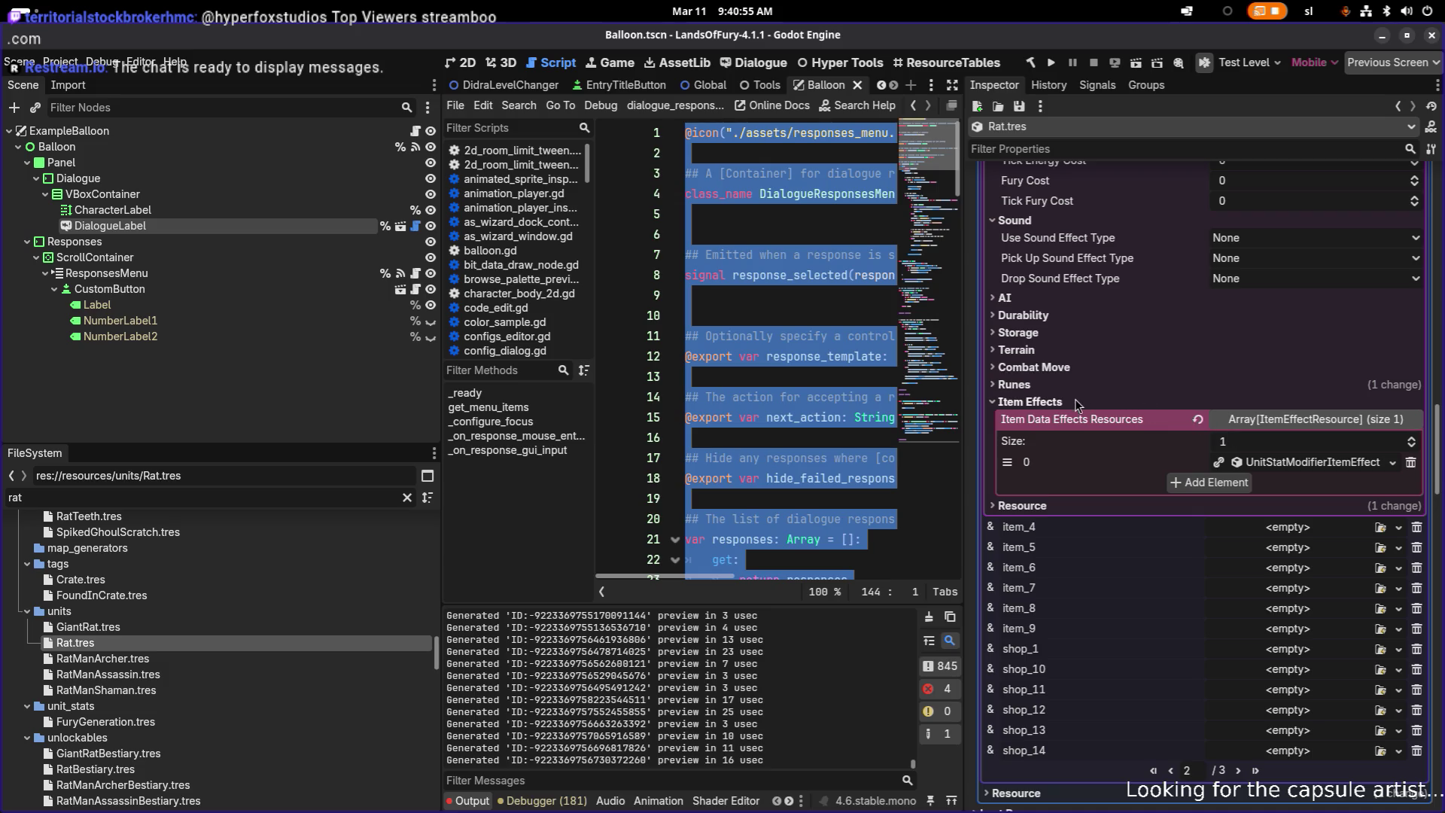
pyautogui.click(1309, 468)
pyautogui.scroll(-5, 1310, 468)
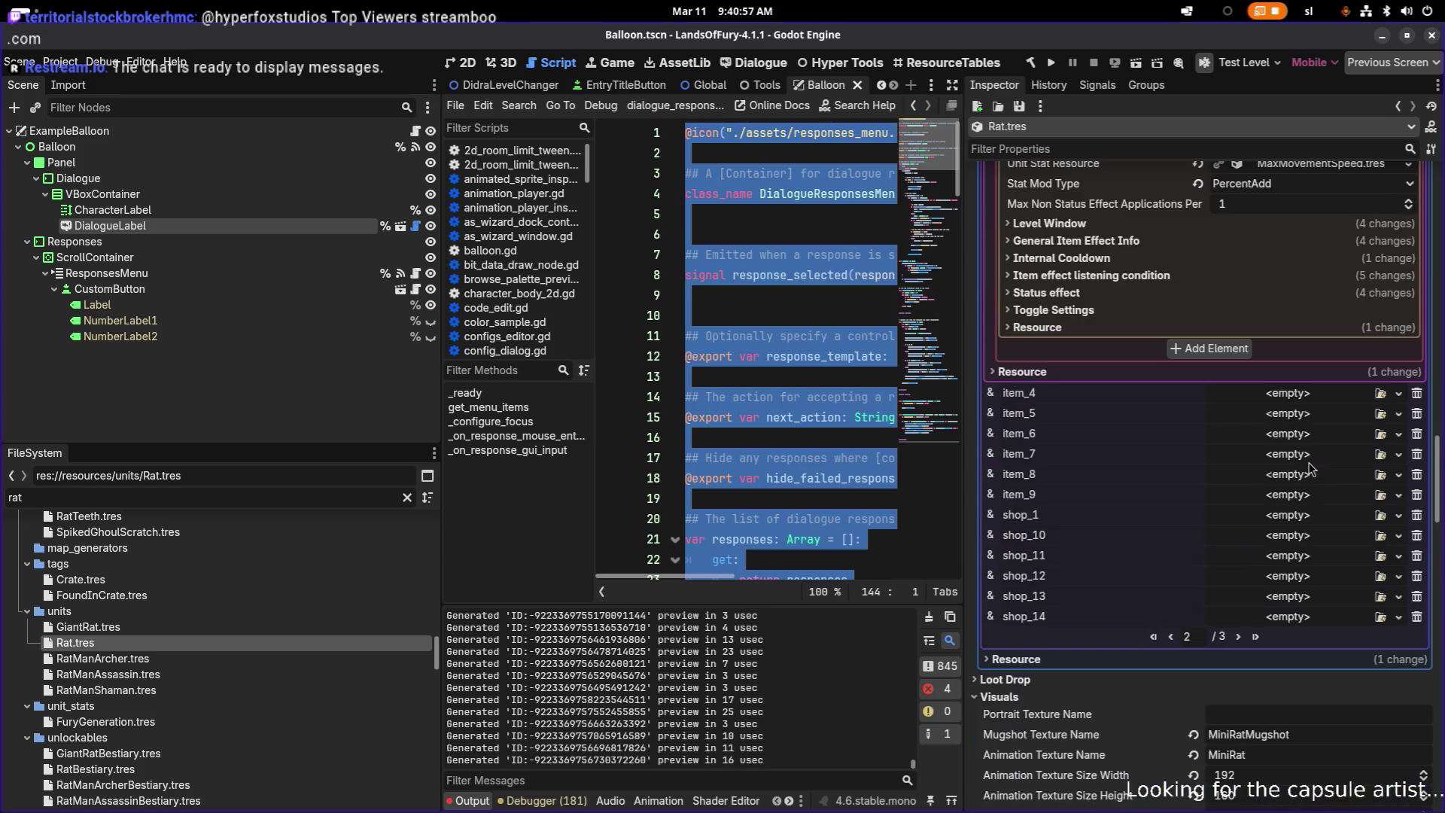
pyautogui.click(1138, 276)
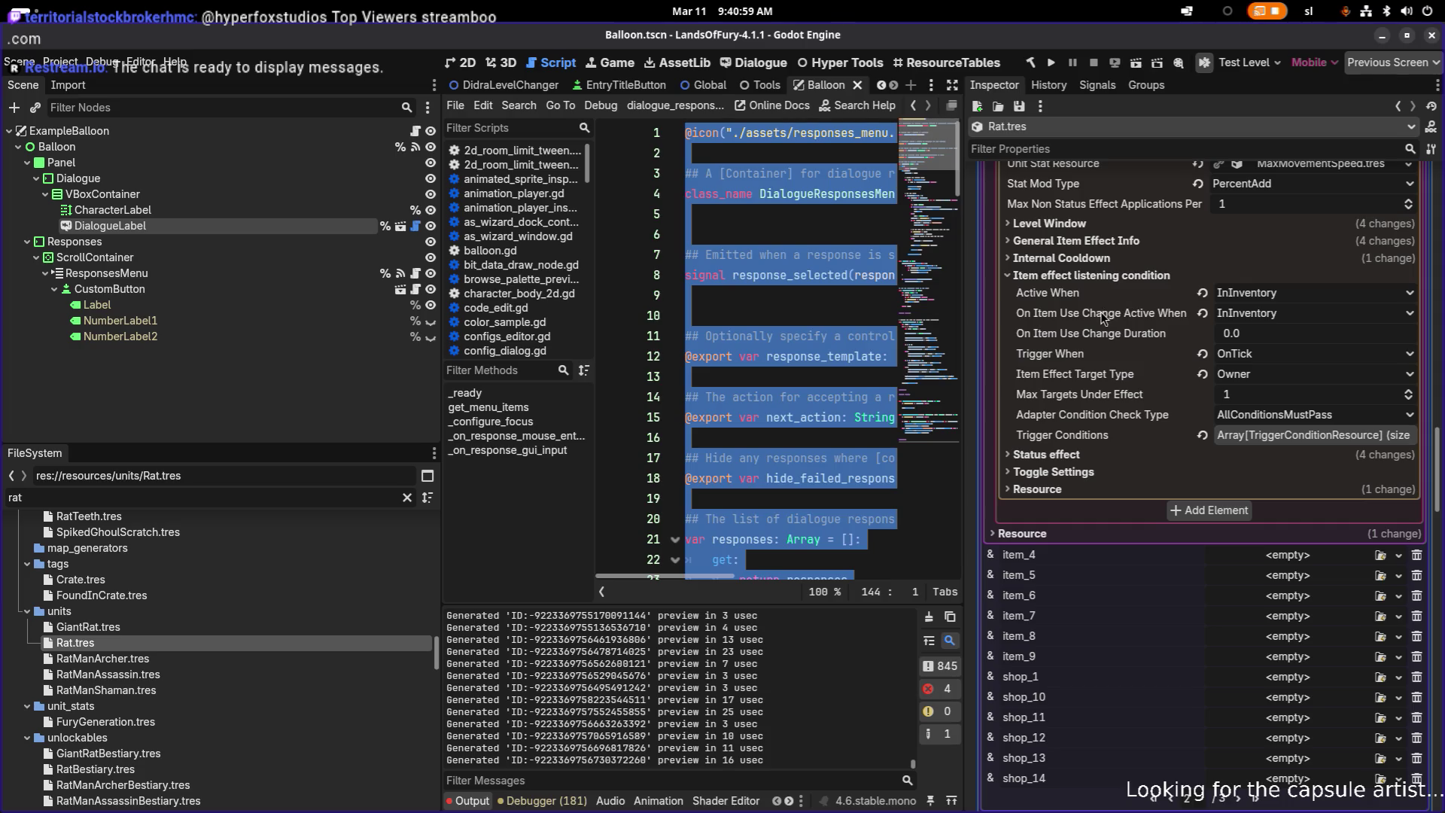
pyautogui.click(1284, 437)
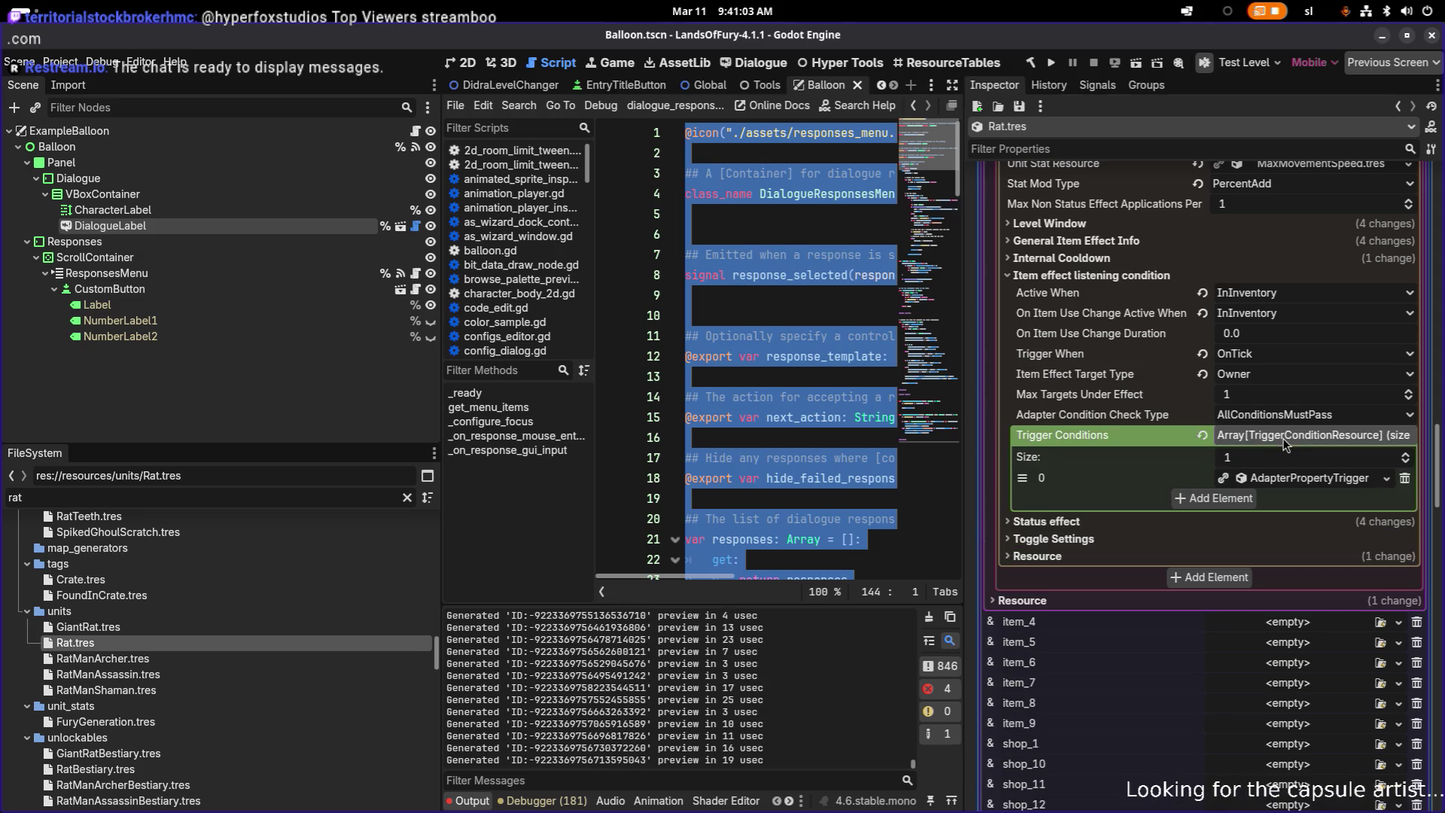
pyautogui.click(1295, 482)
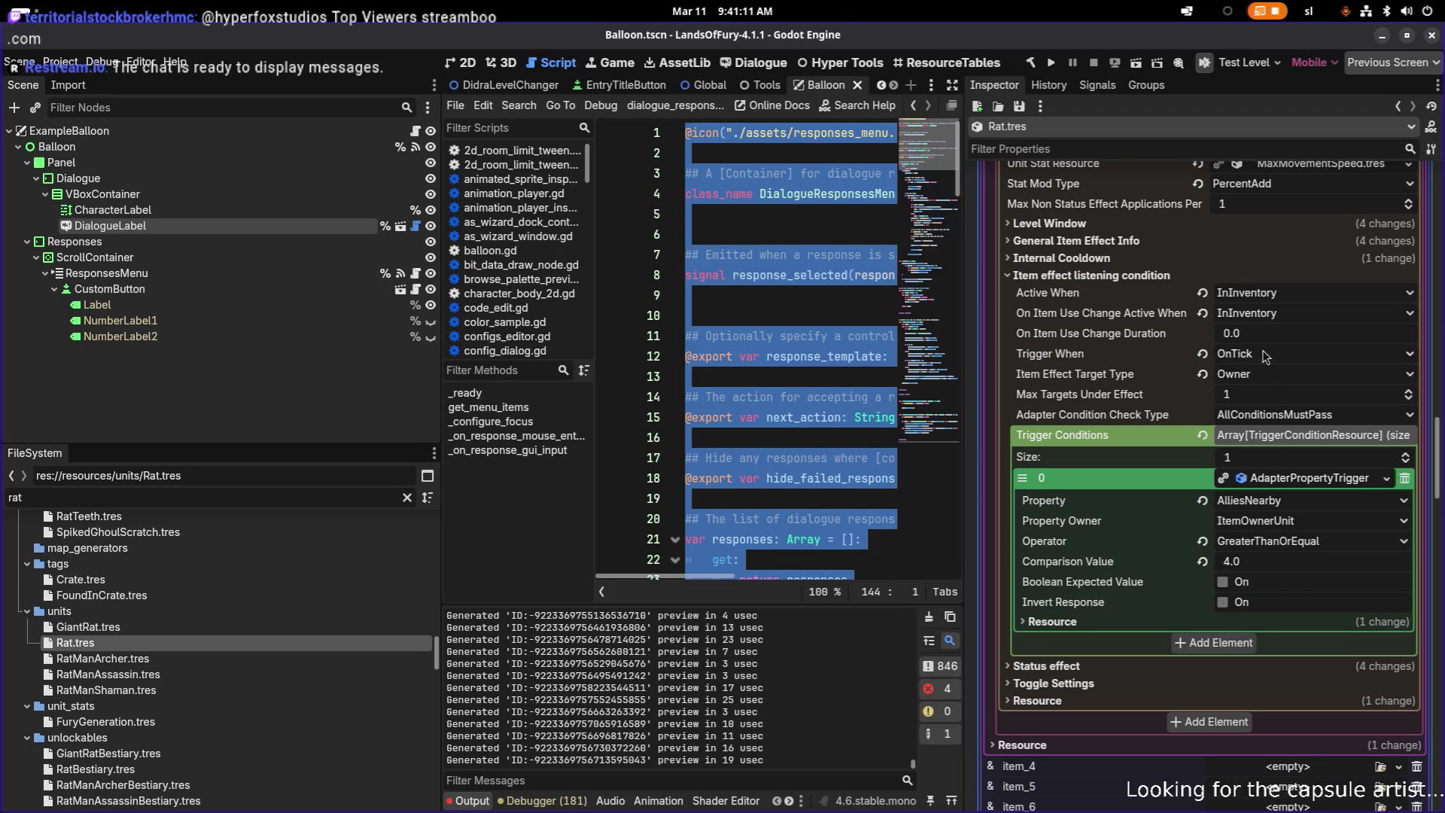
pyautogui.click(1116, 242)
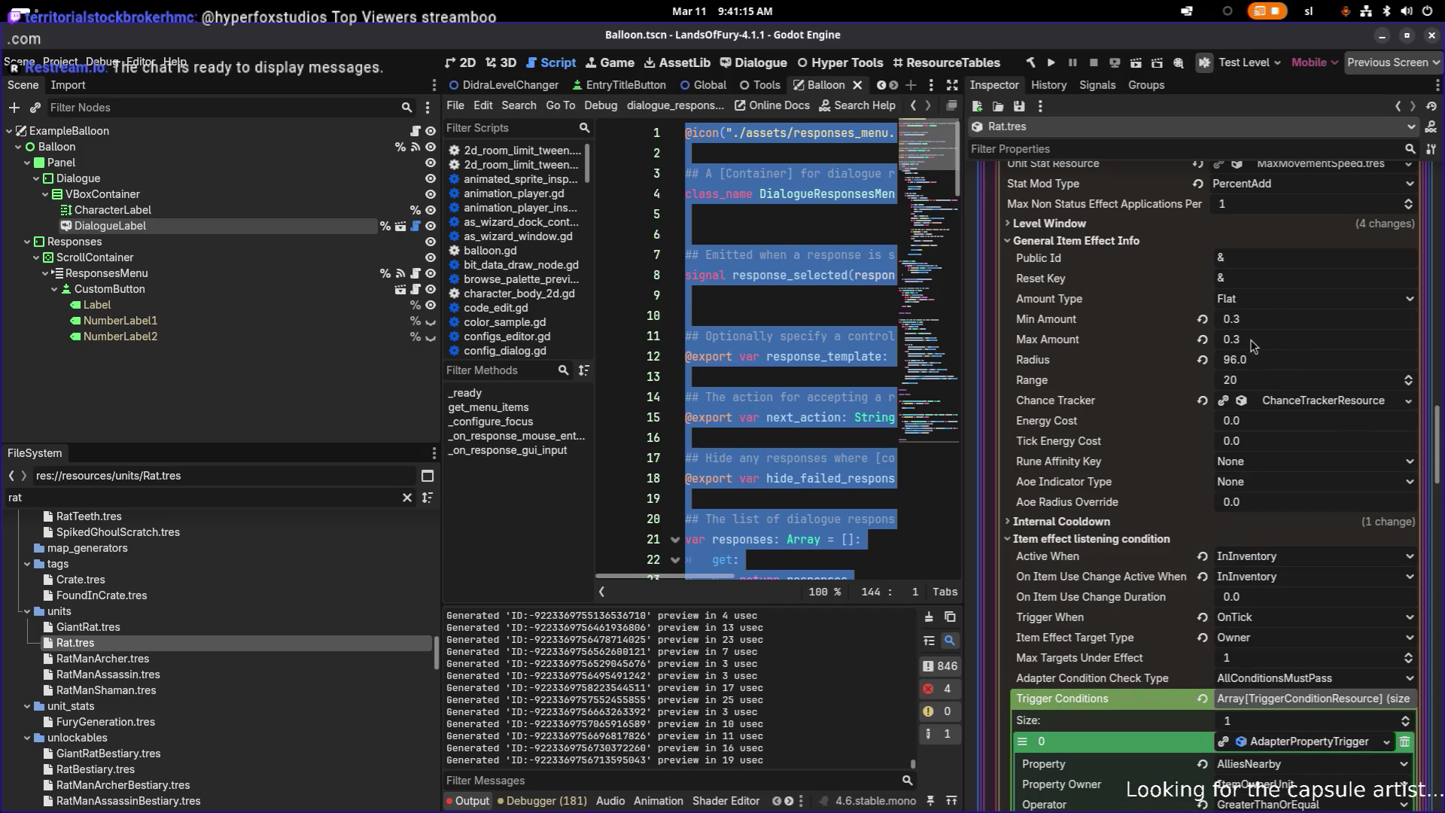
pyautogui.scroll(2, 1253, 342)
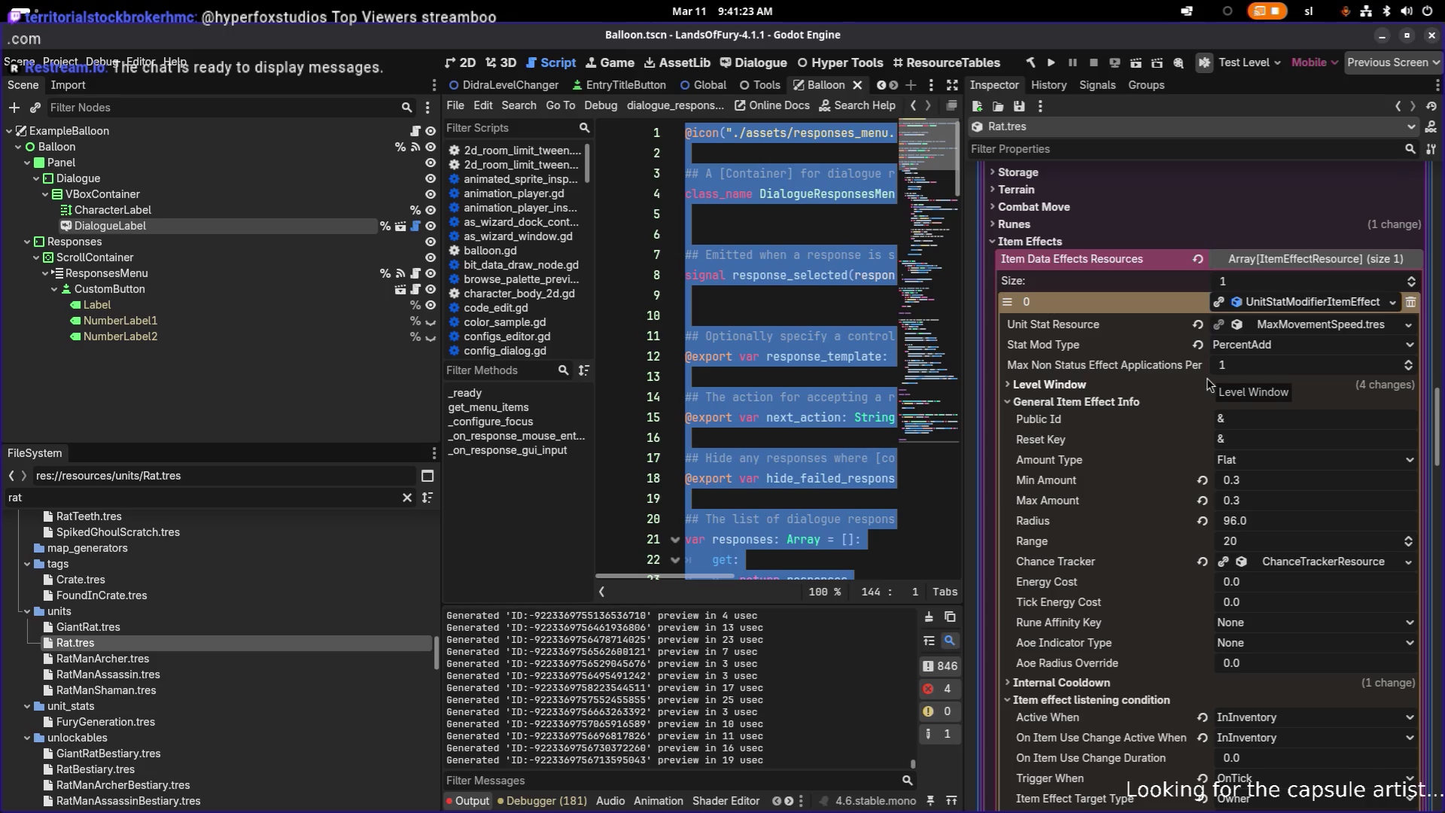
pyautogui.click(1290, 304)
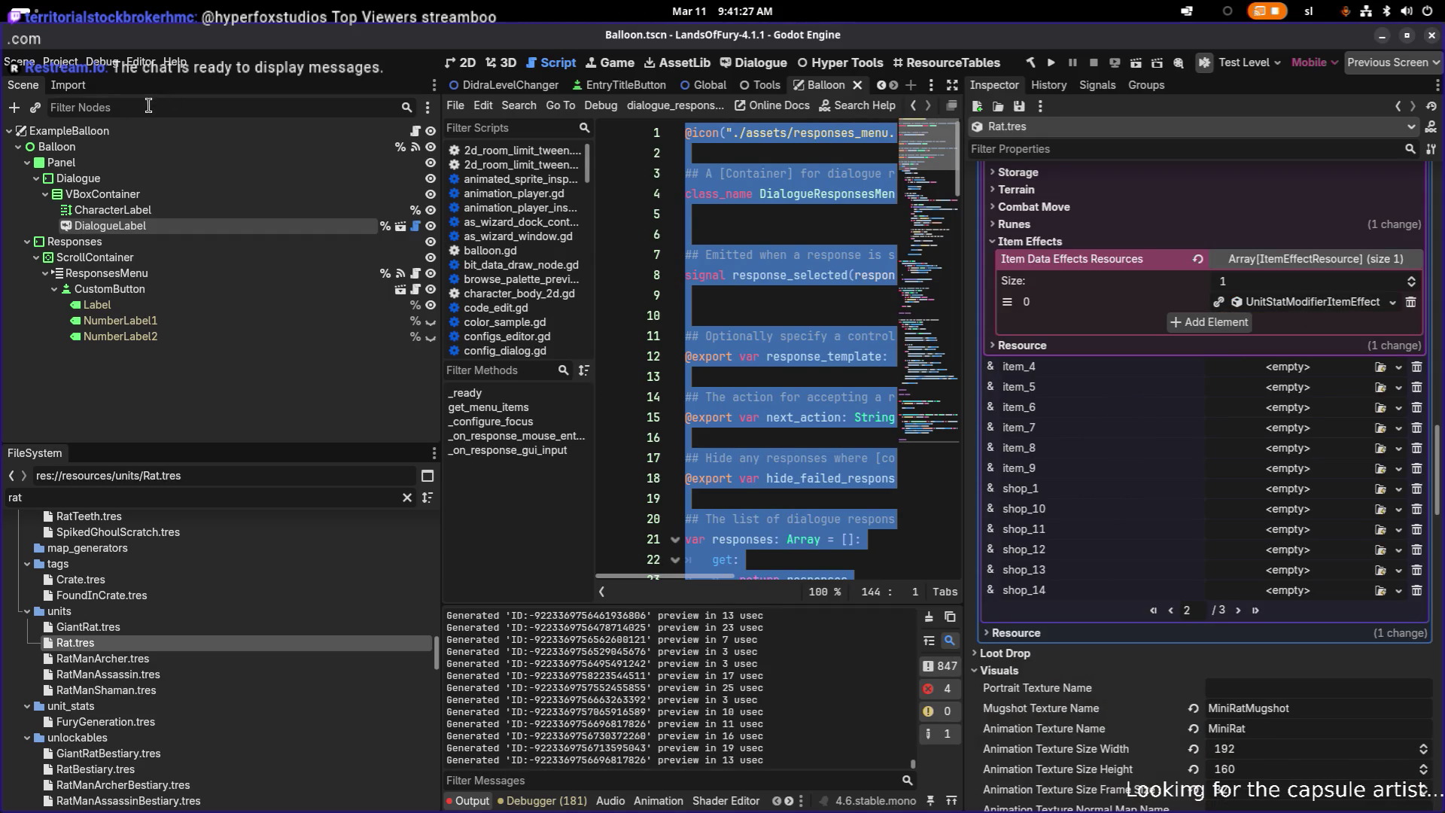
# - Append 'Ratfolk gain movement speed bonus when in mass.' to the Rat description in C393
pyautogui.moveTo(2, 2)
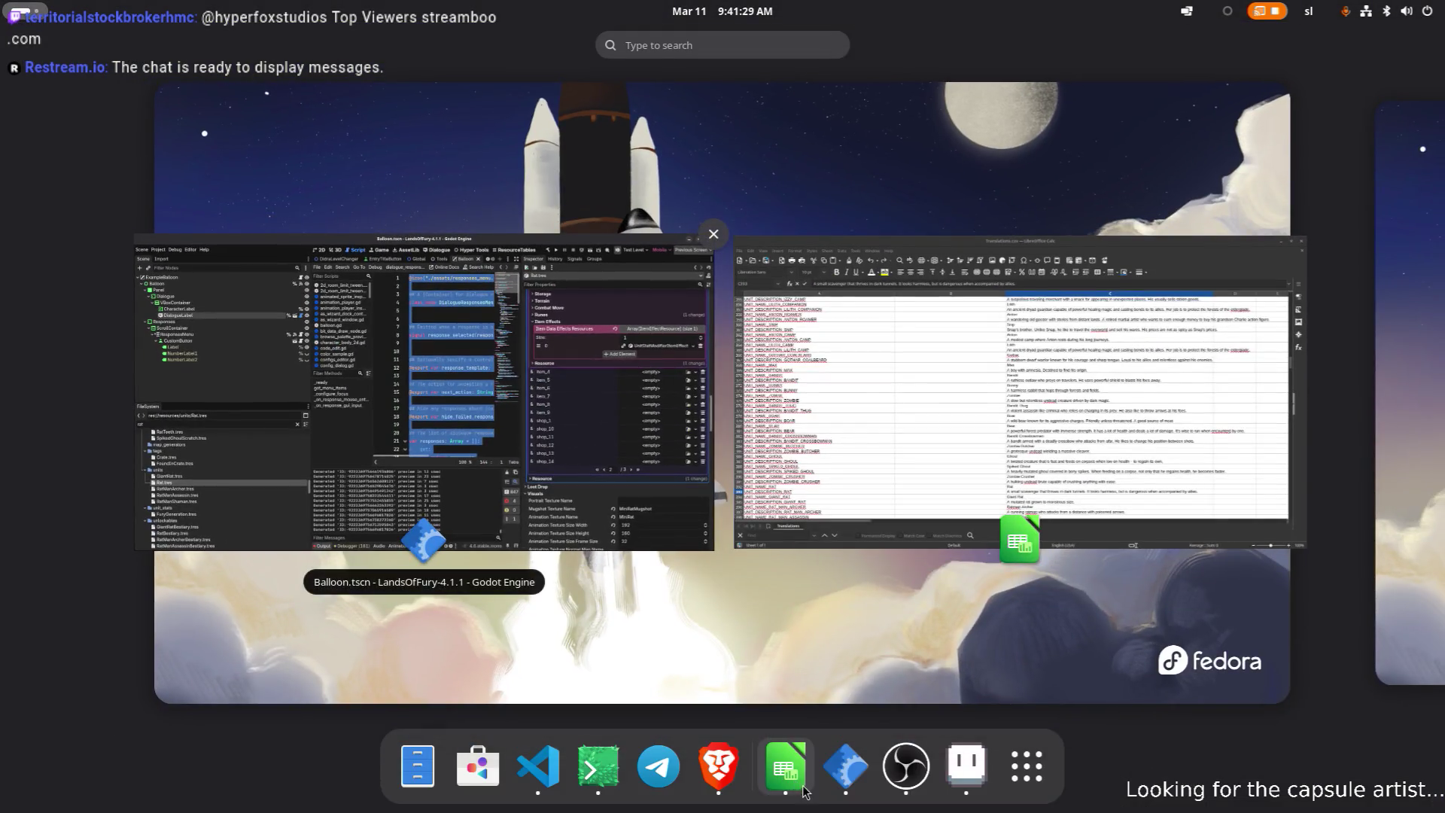
pyautogui.click(796, 786)
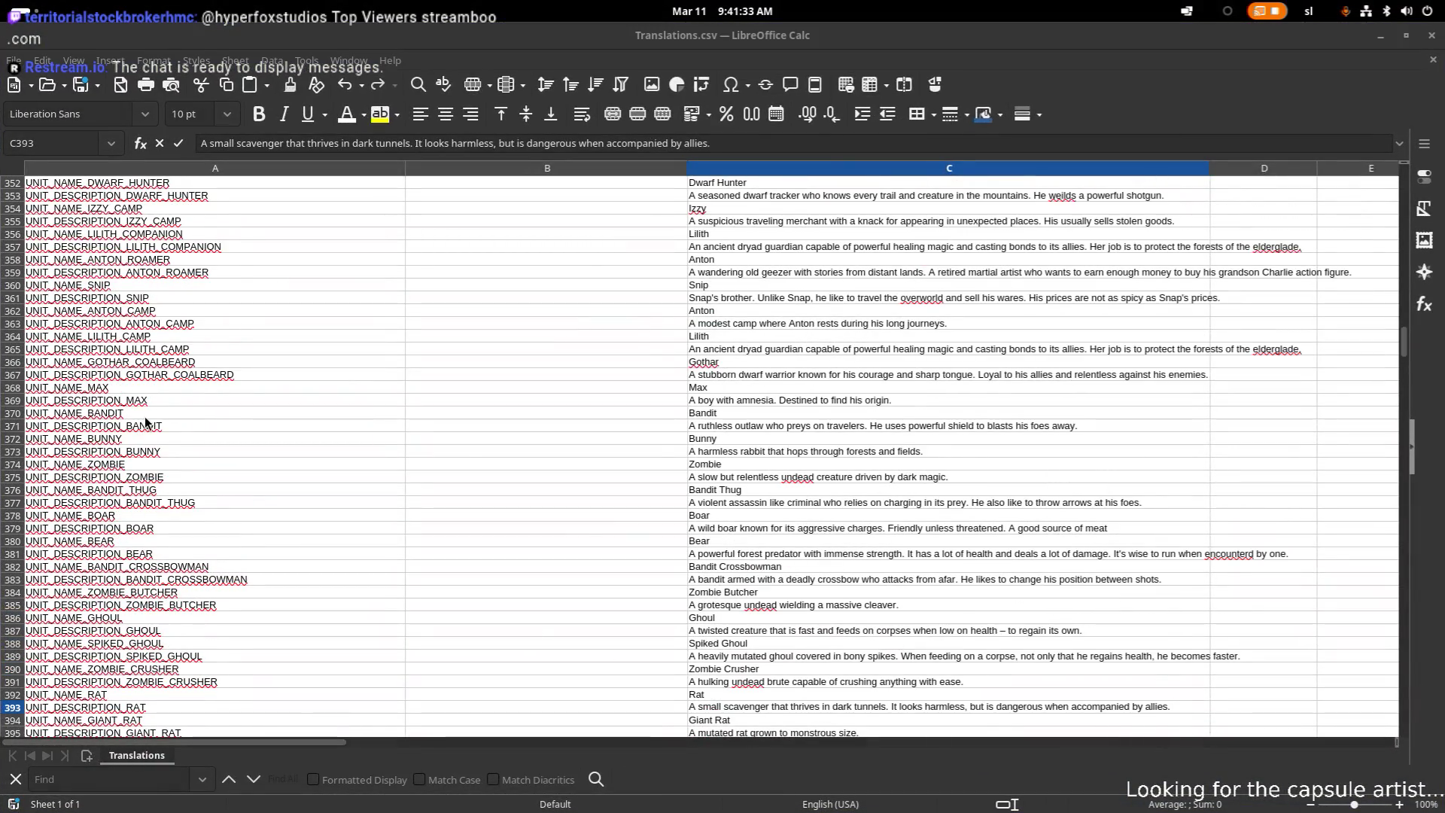
pyautogui.click(883, 490)
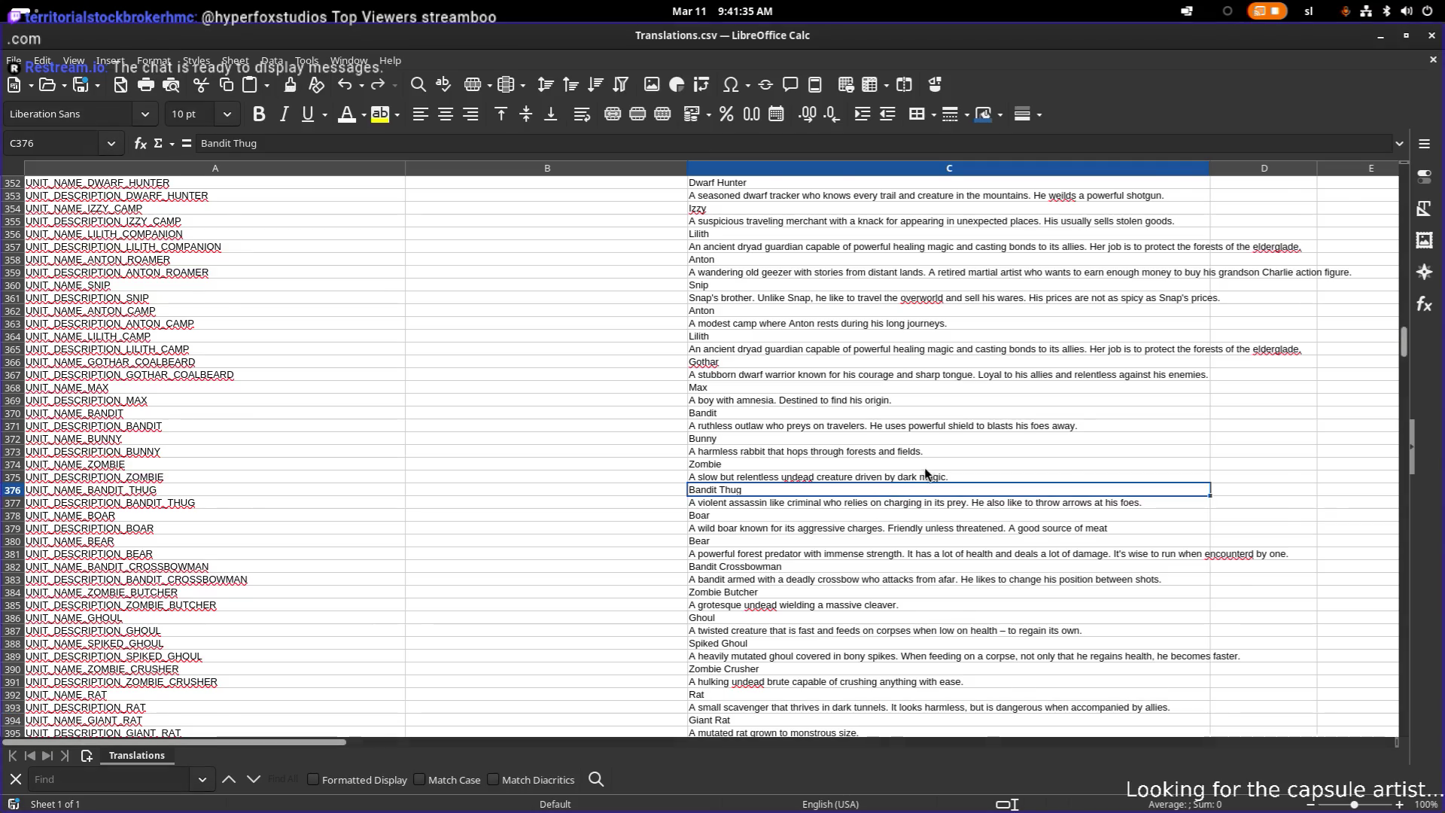
pyautogui.scroll(-2, 925, 471)
pyautogui.click(803, 631)
pyautogui.doubleClick(803, 631)
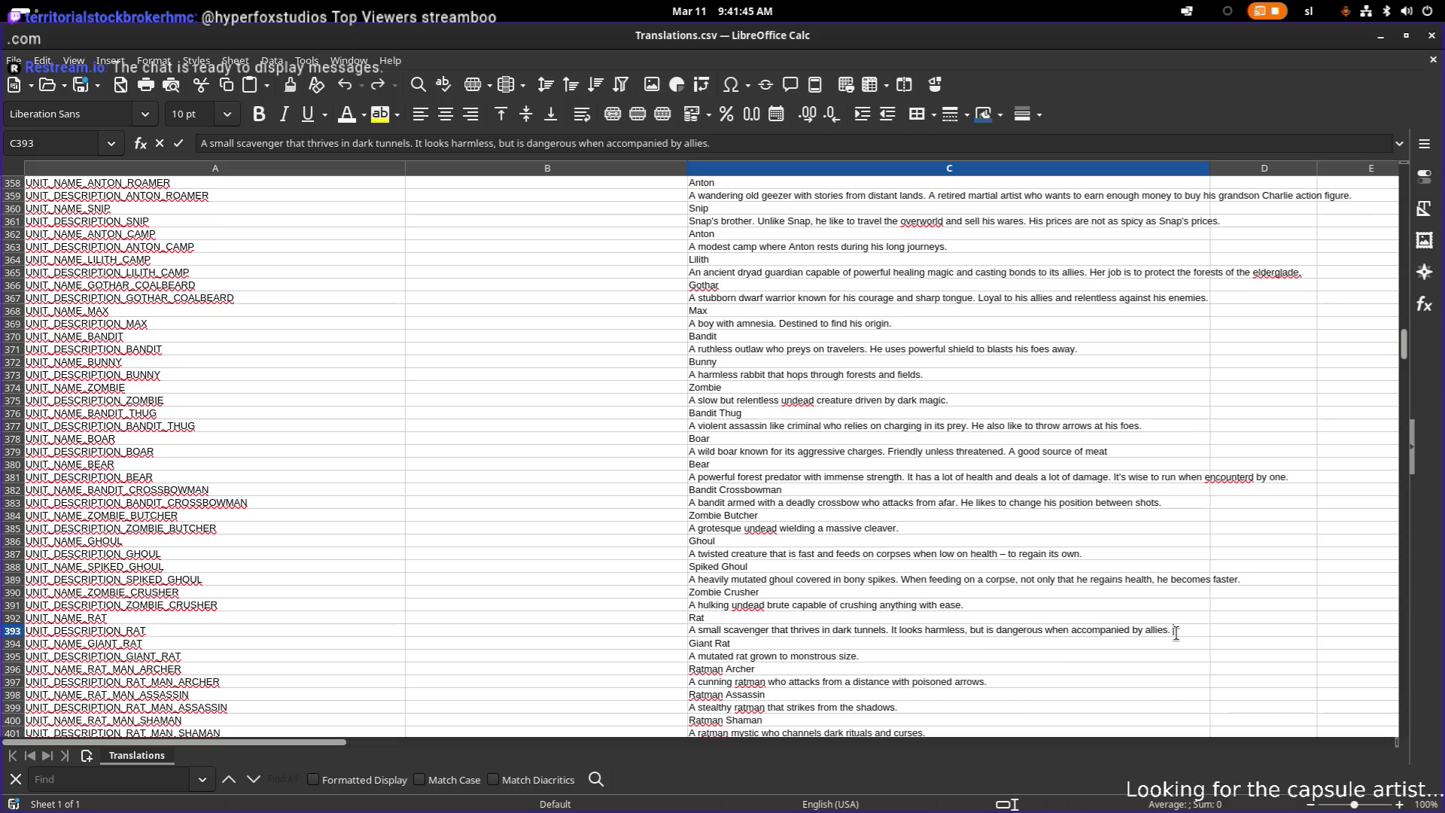
pyautogui.write('Ratfolk gain mo')
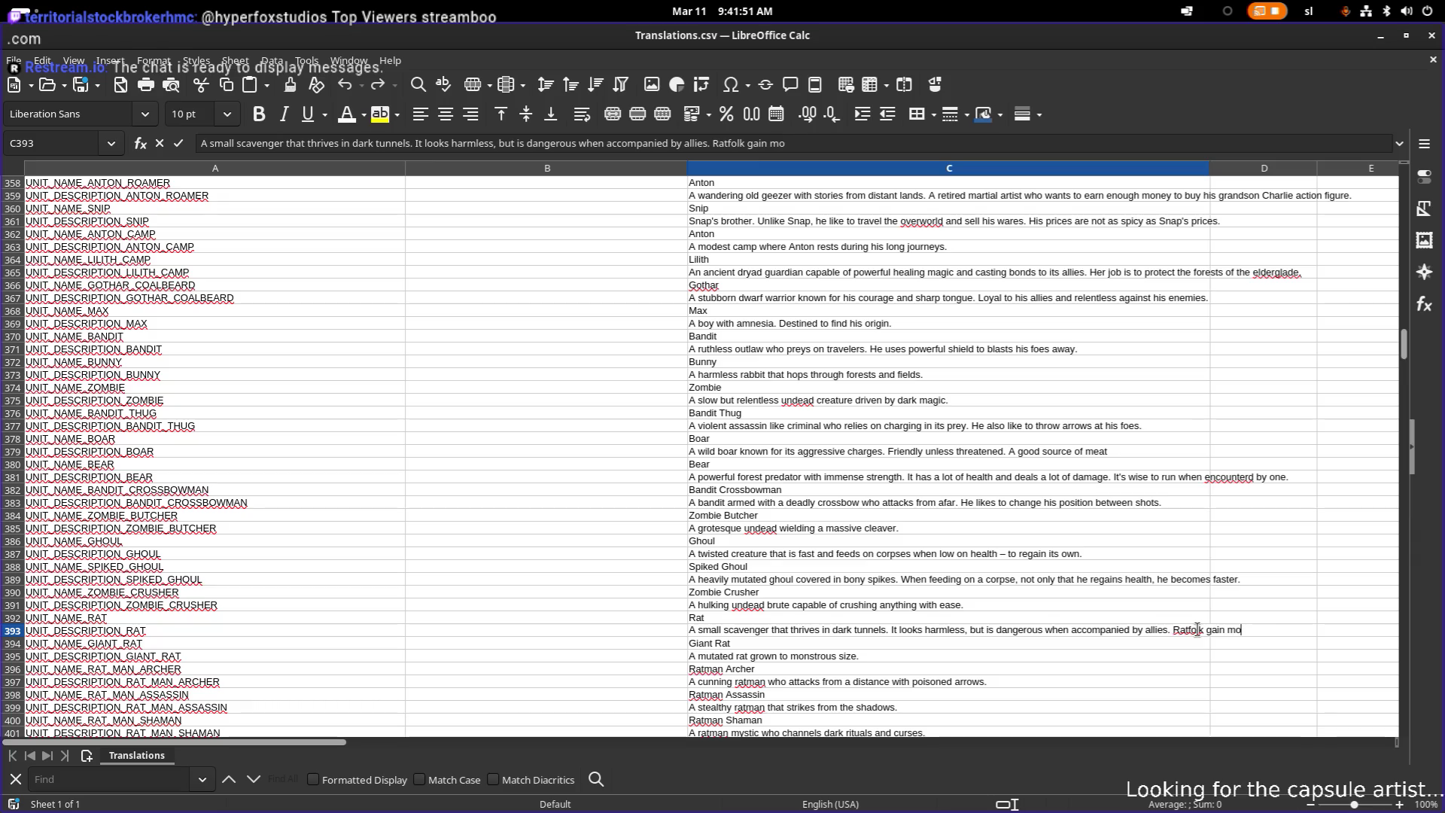
pyautogui.write('vement')
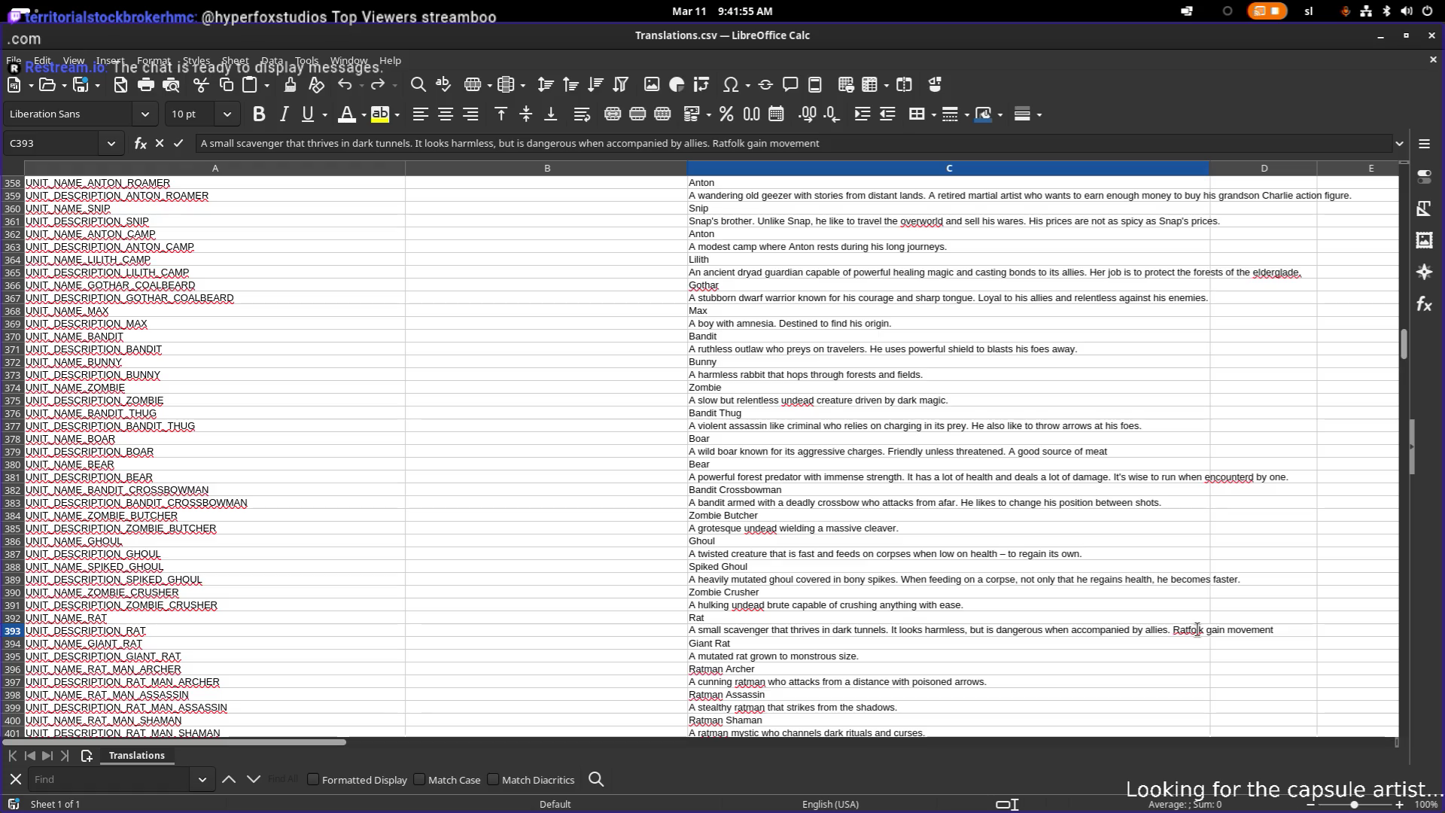
pyautogui.write(' speed bonus wh')
pyautogui.write('en ')
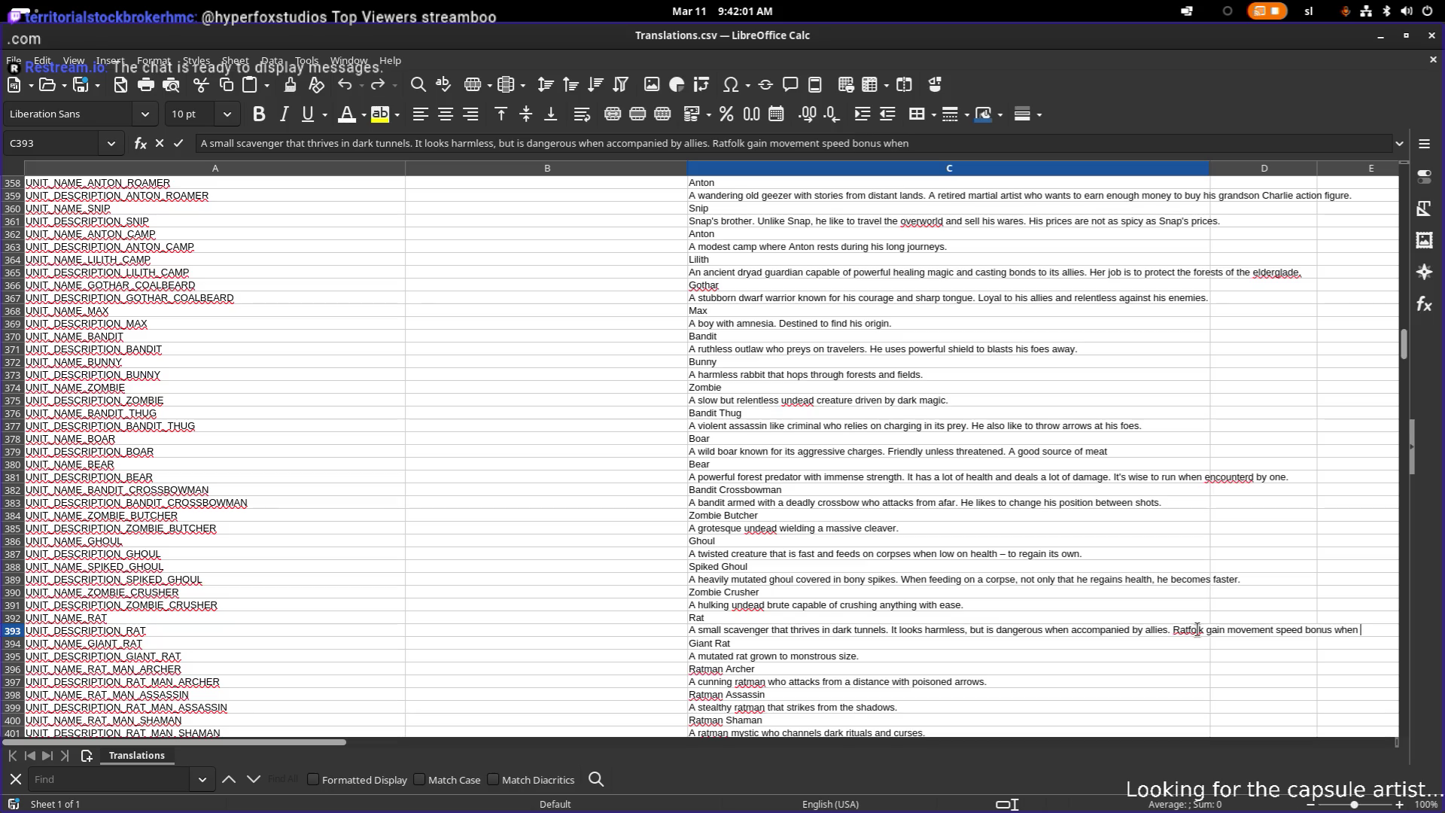
pyautogui.write('in mass.')
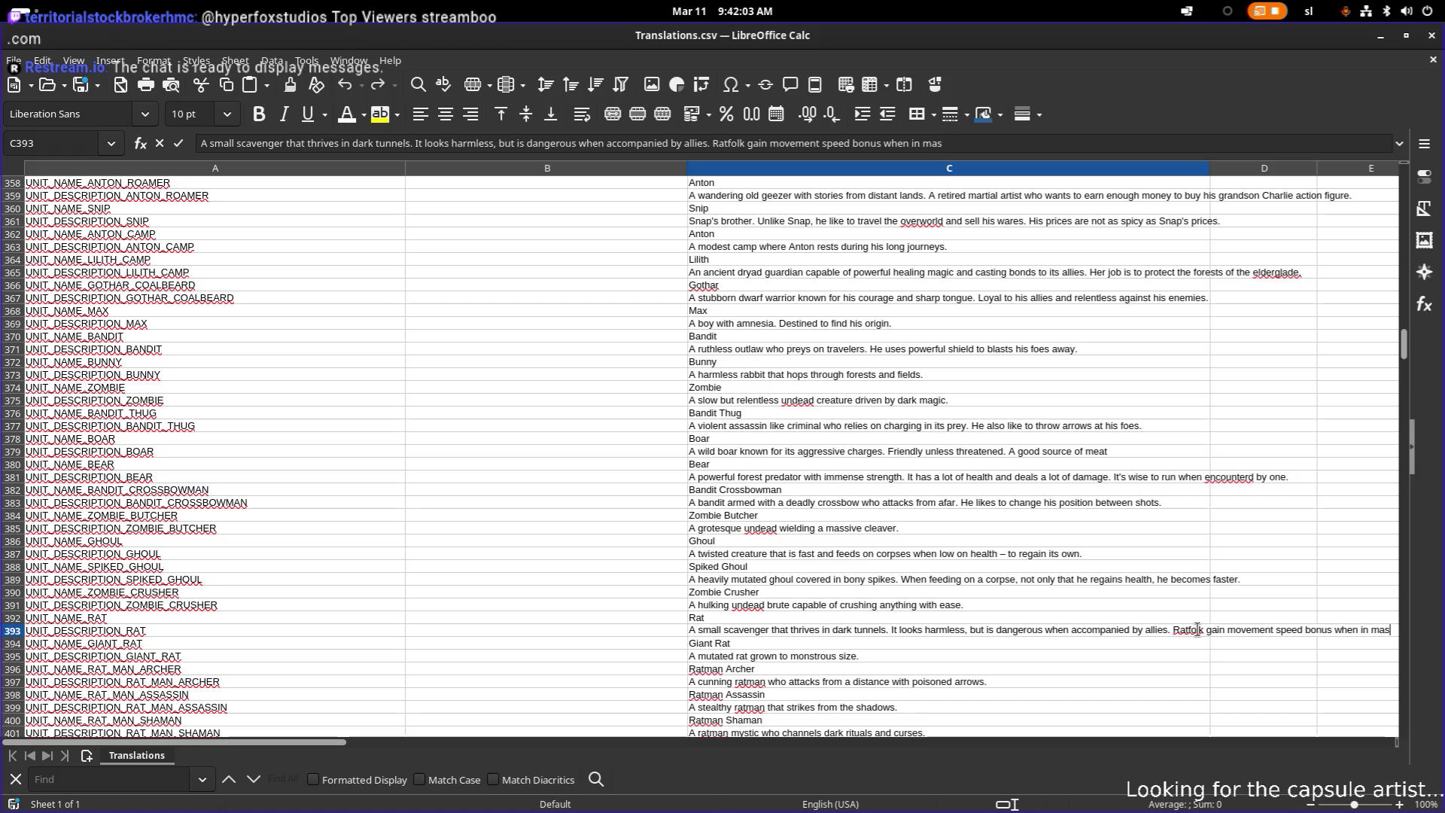
pyautogui.hotkey('ctrl', 'Left')
pyautogui.hotkey('ctrl', 'Left')
pyautogui.tripleClick(1198, 629)
pyautogui.hotkey('ctrl', 'c')
pyautogui.press('Return')
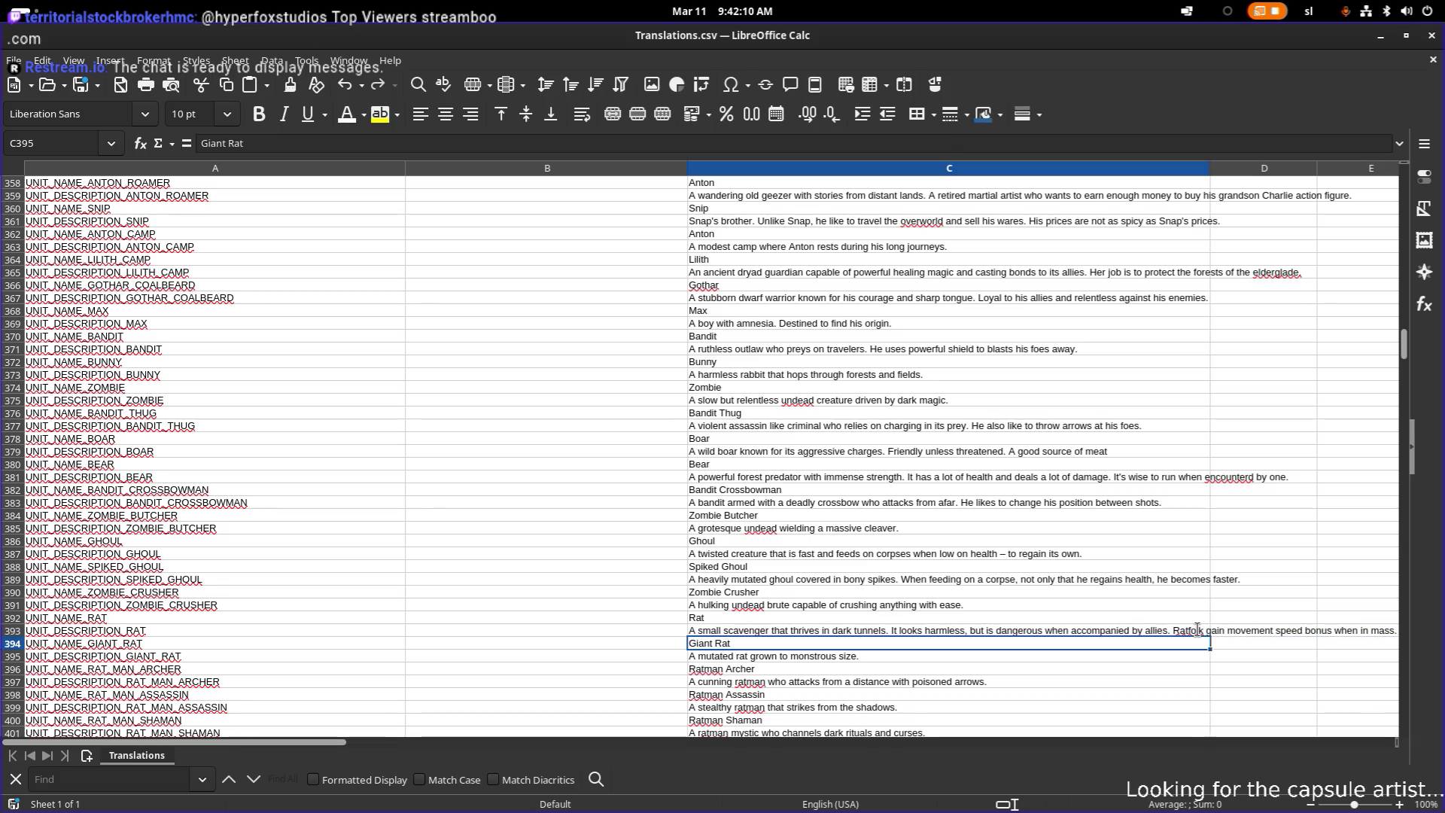
# - Reword the Giant Rat description to 'A well fed rat grown to bigger size,' and append the Ratfolk speed sentence
pyautogui.press('F2')
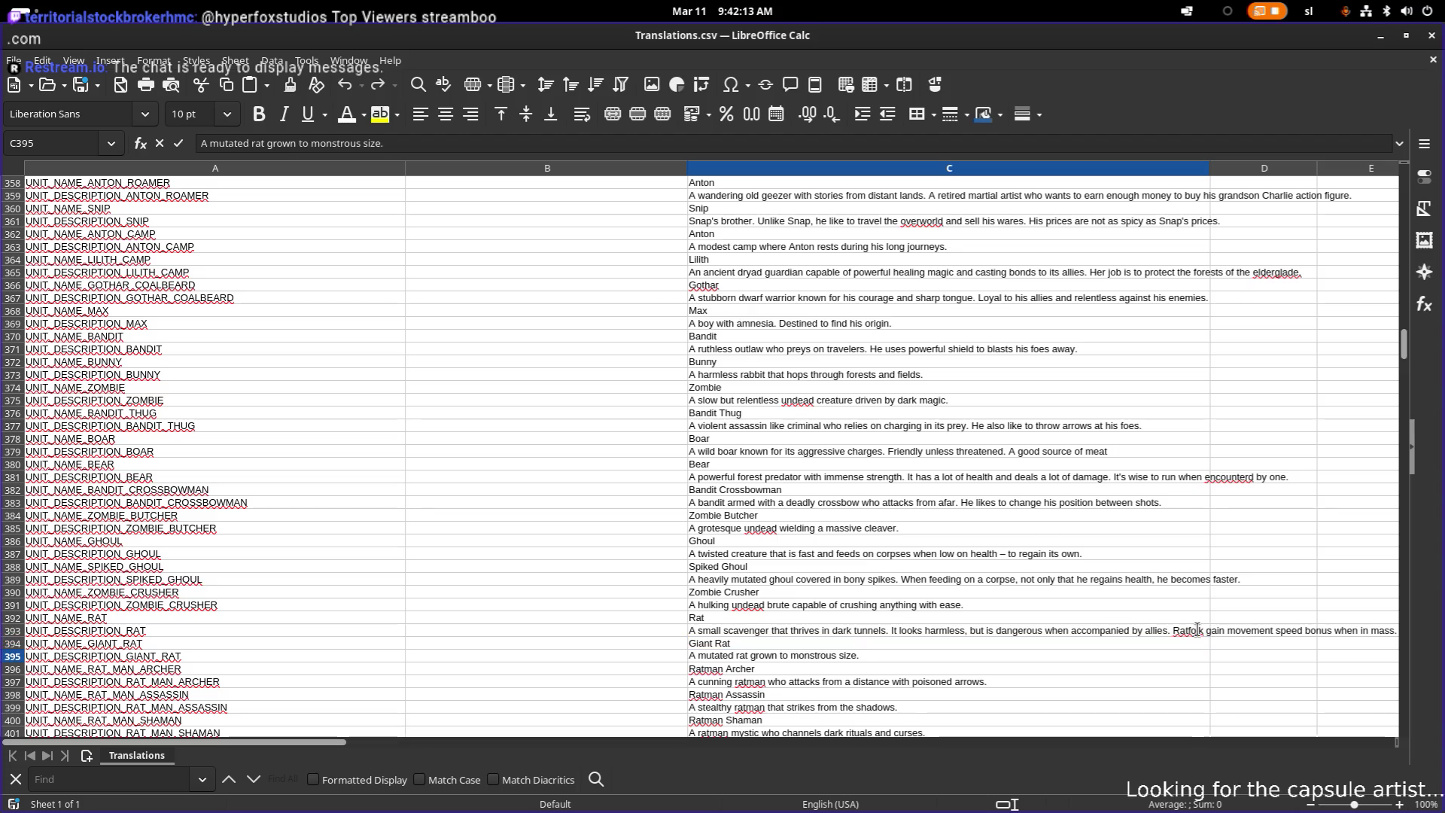
pyautogui.press('Home')
pyautogui.hotkey('ctrl', 'shift', 'Right')
pyautogui.write('well fe')
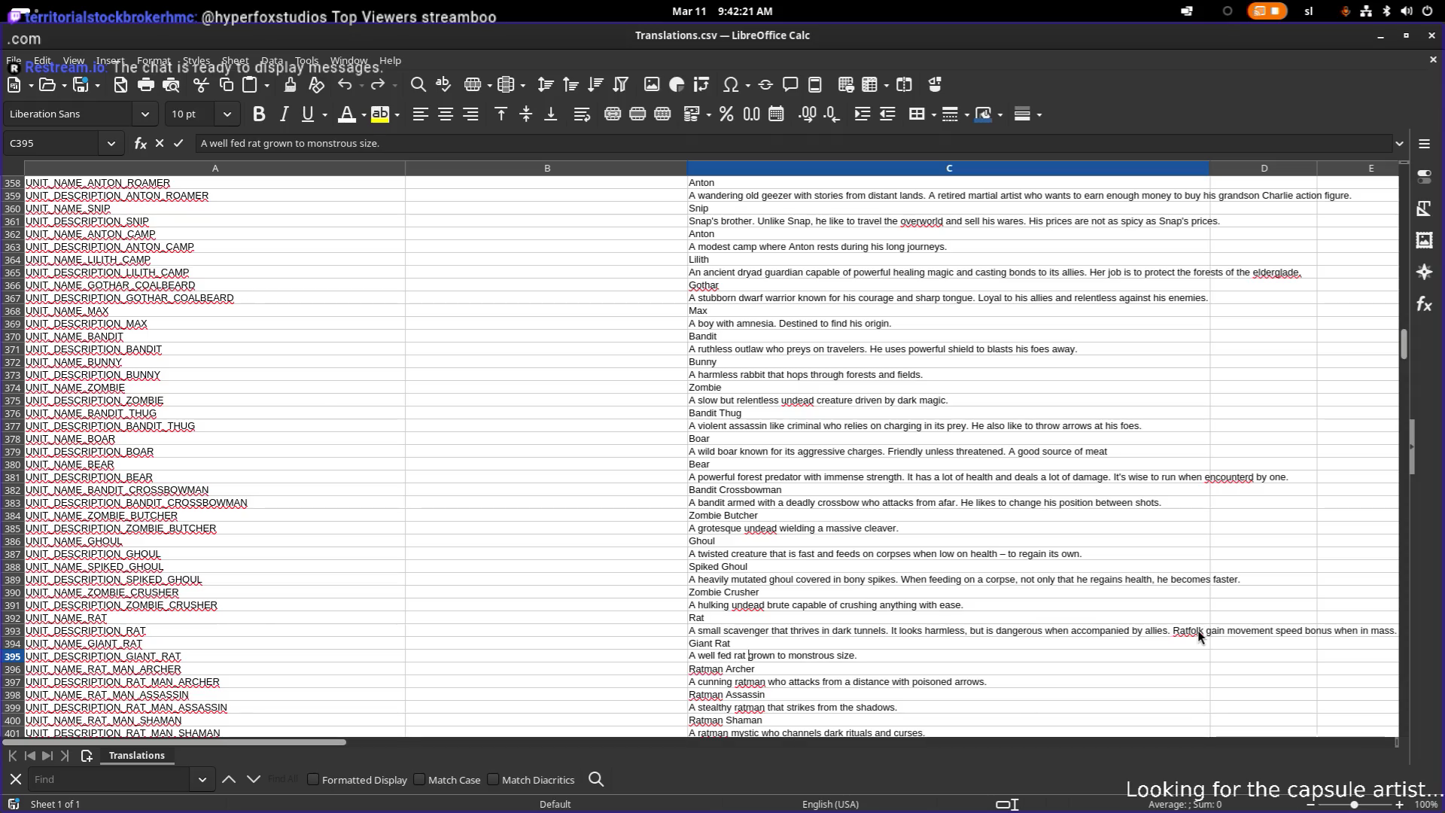
pyautogui.hotkey('ctrl', 'Right')
pyautogui.hotkey('ctrl', 'shift', 'Left')
pyautogui.write('bigger')
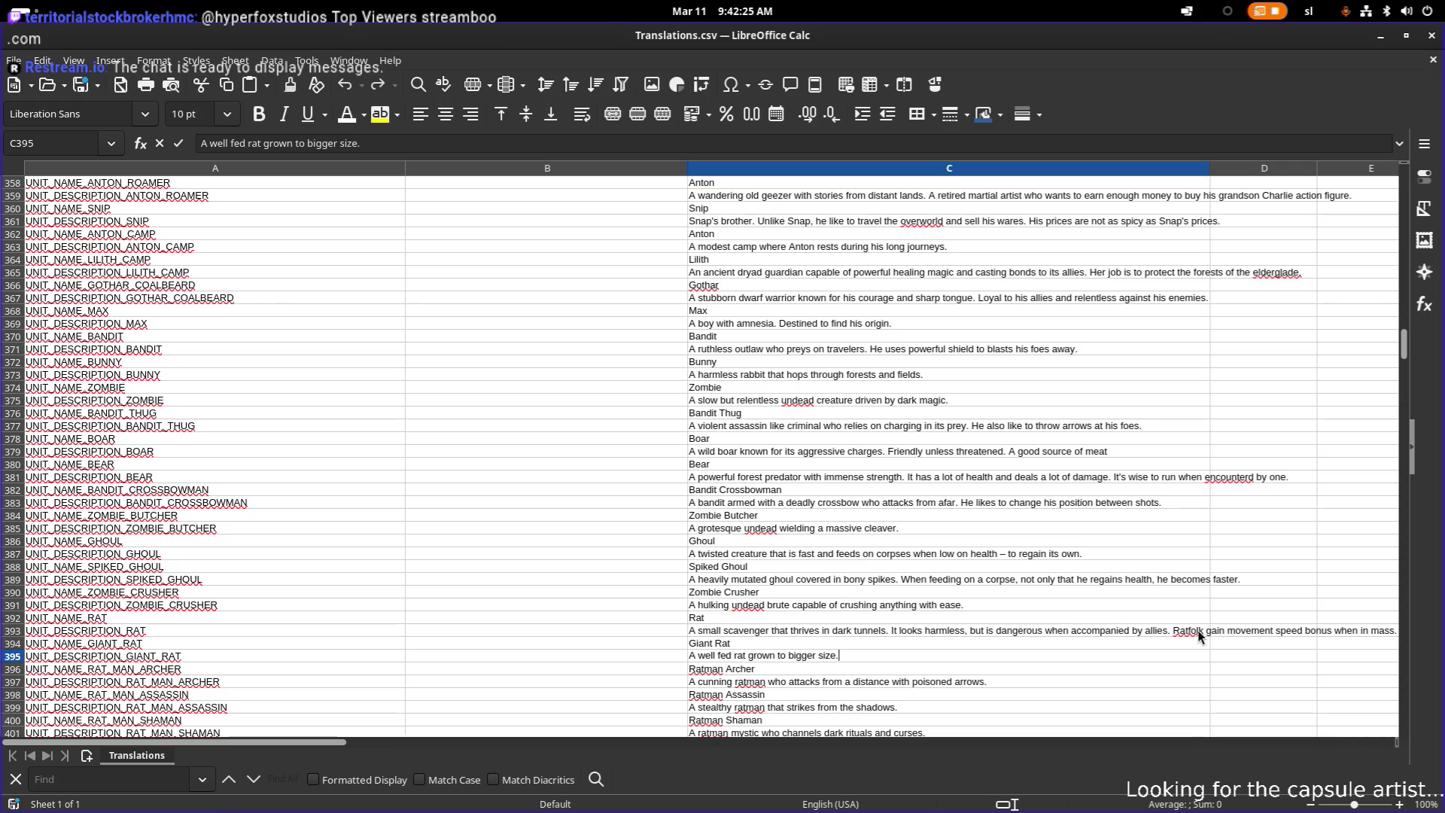
pyautogui.hotkey('ctrl', 'v')
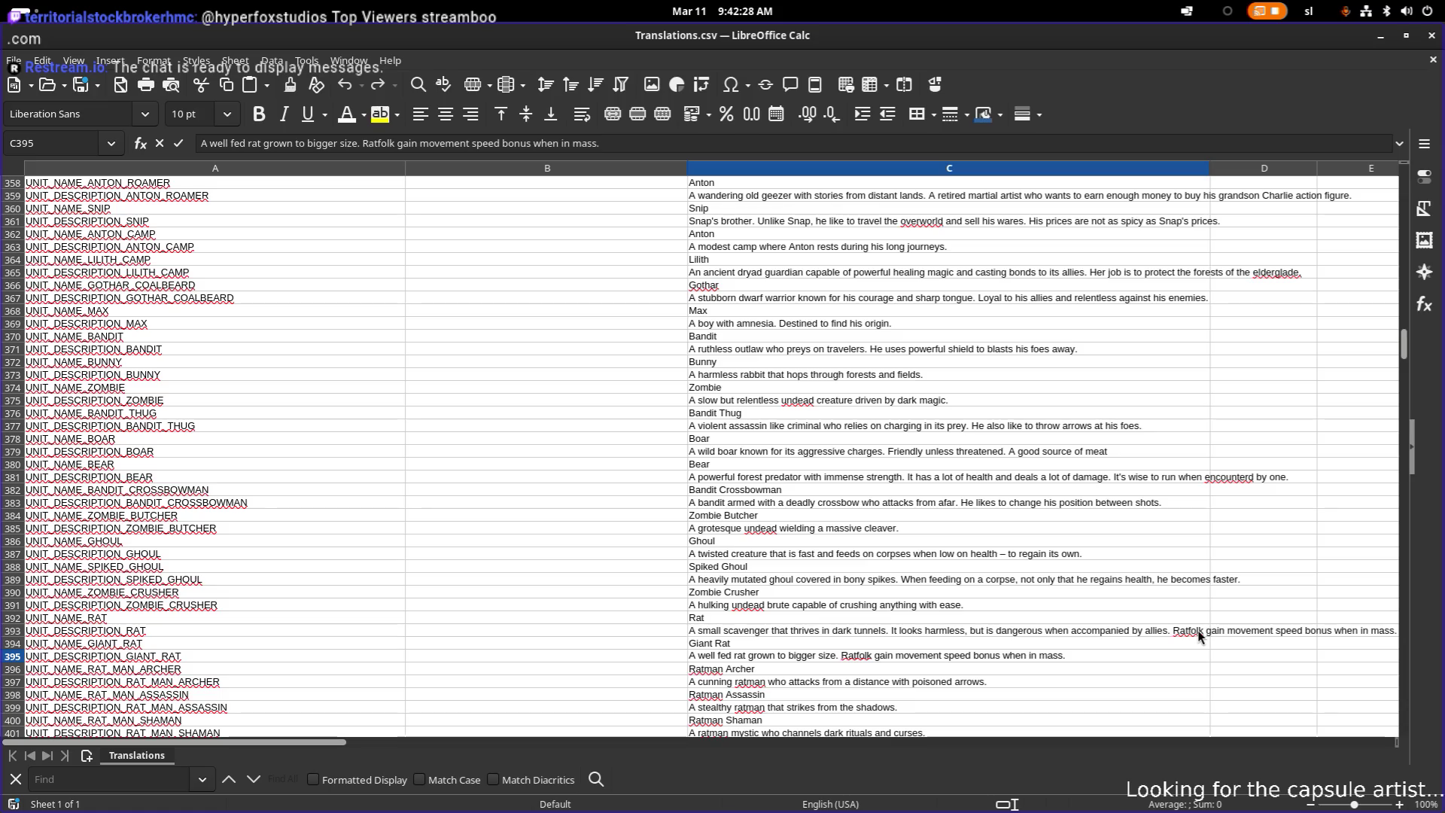
pyautogui.press('Return')
pyautogui.press('Down')
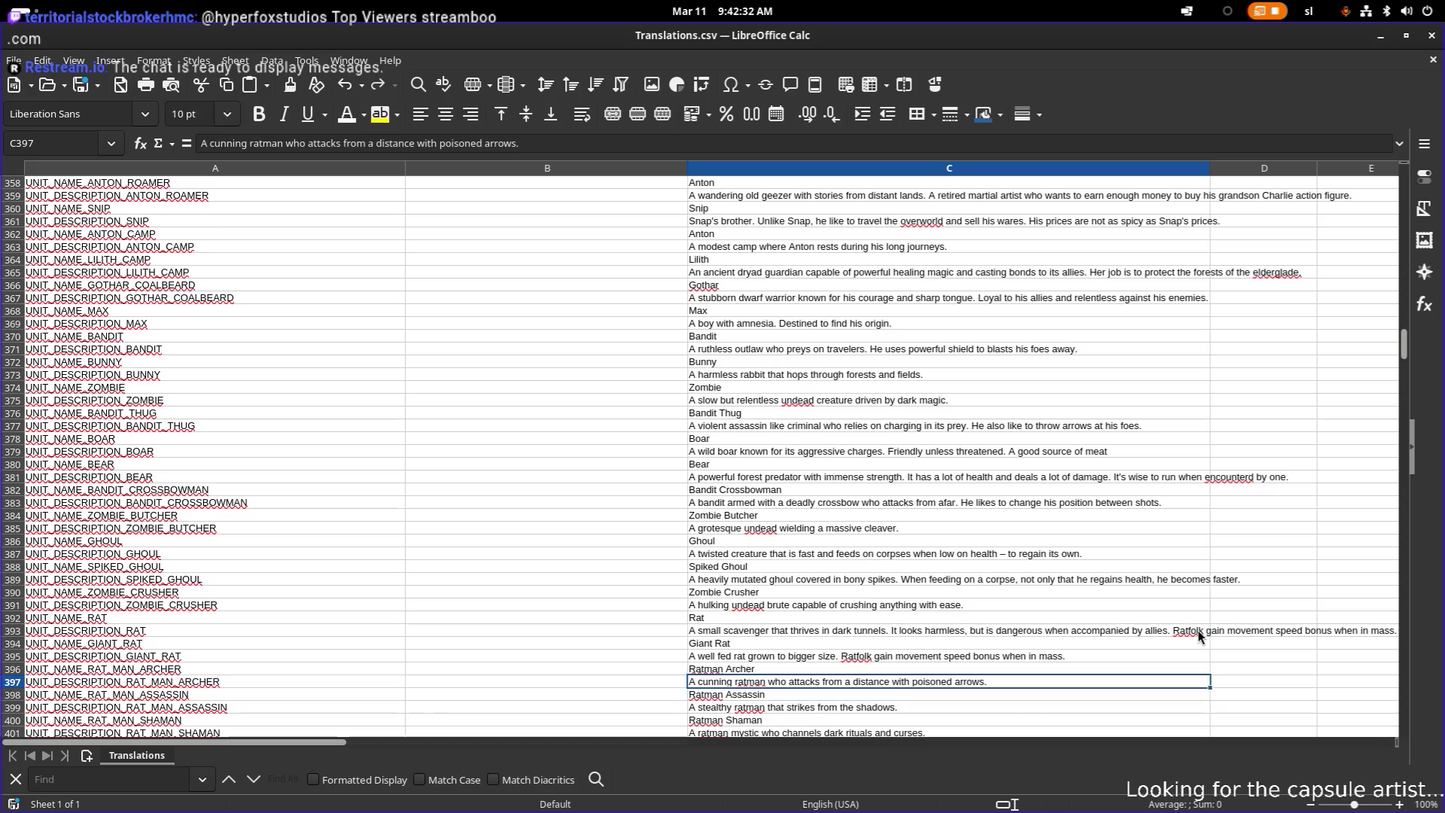
# - Append 'He shoots three arrows at once.' to the Ratman Archer description in C397
pyautogui.press('F2')
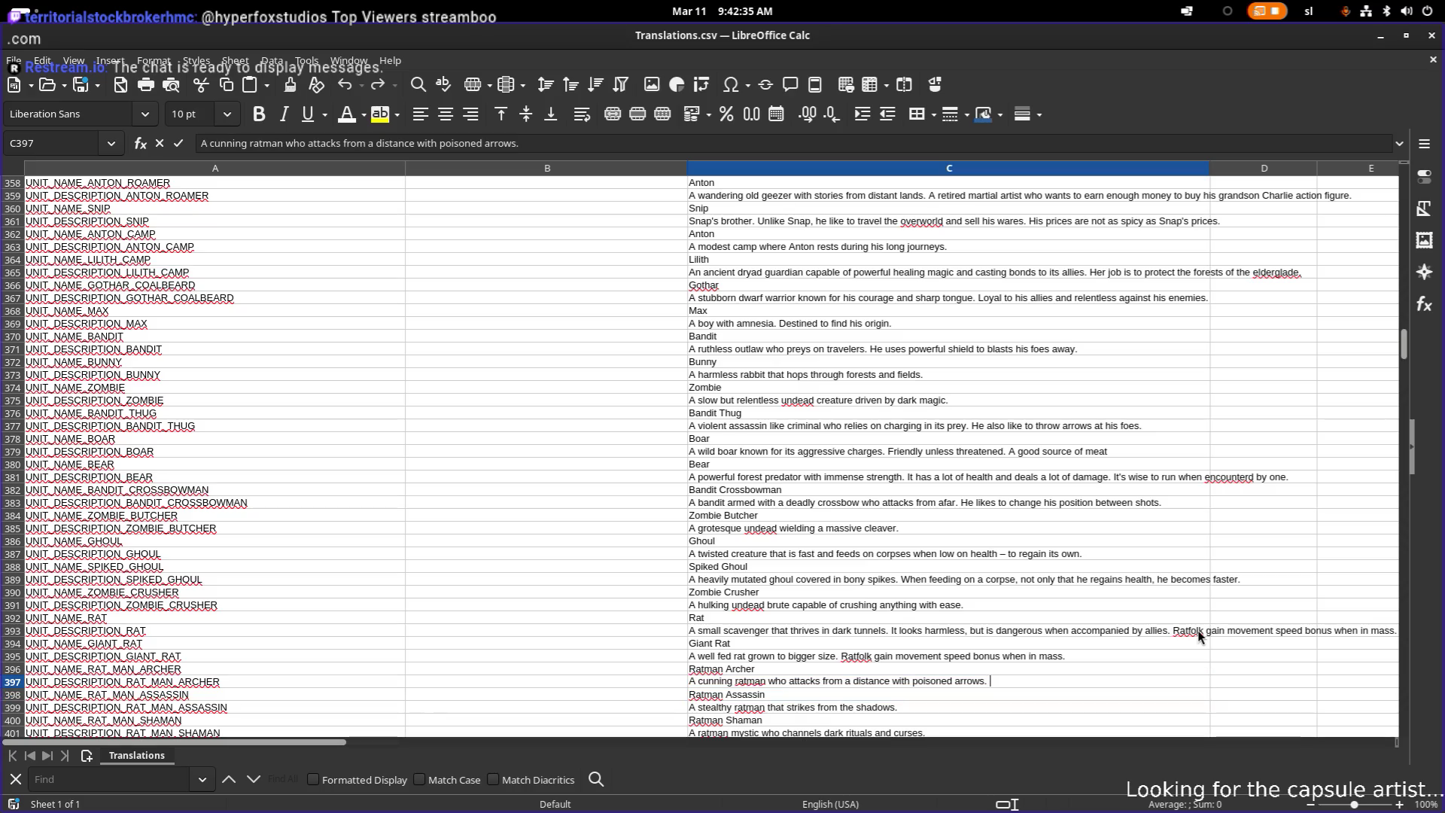
pyautogui.write('He shoots 3 arrows at')
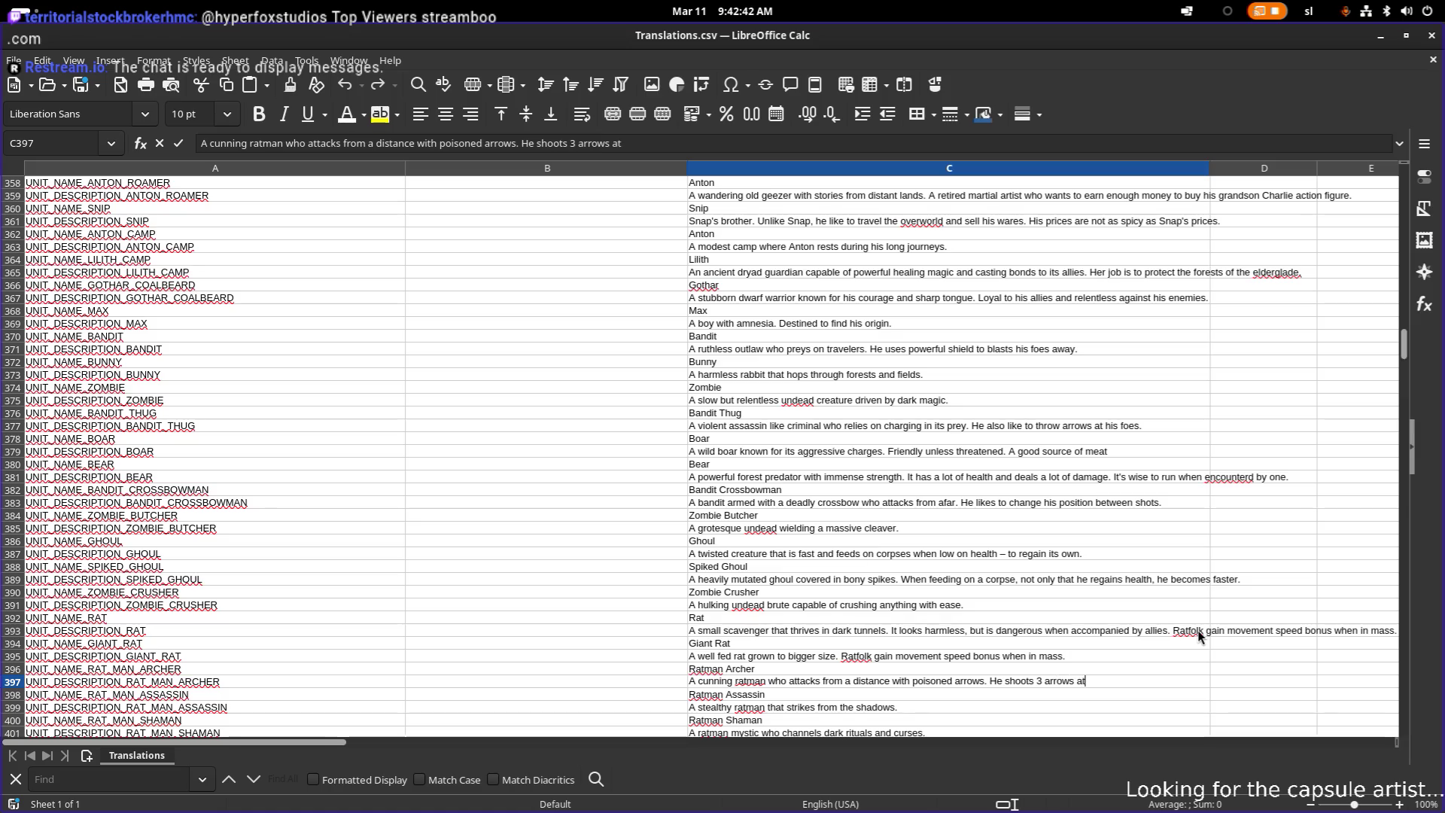
pyautogui.press('BackSpace')
pyautogui.press('BackSpace')
pyautogui.write('once')
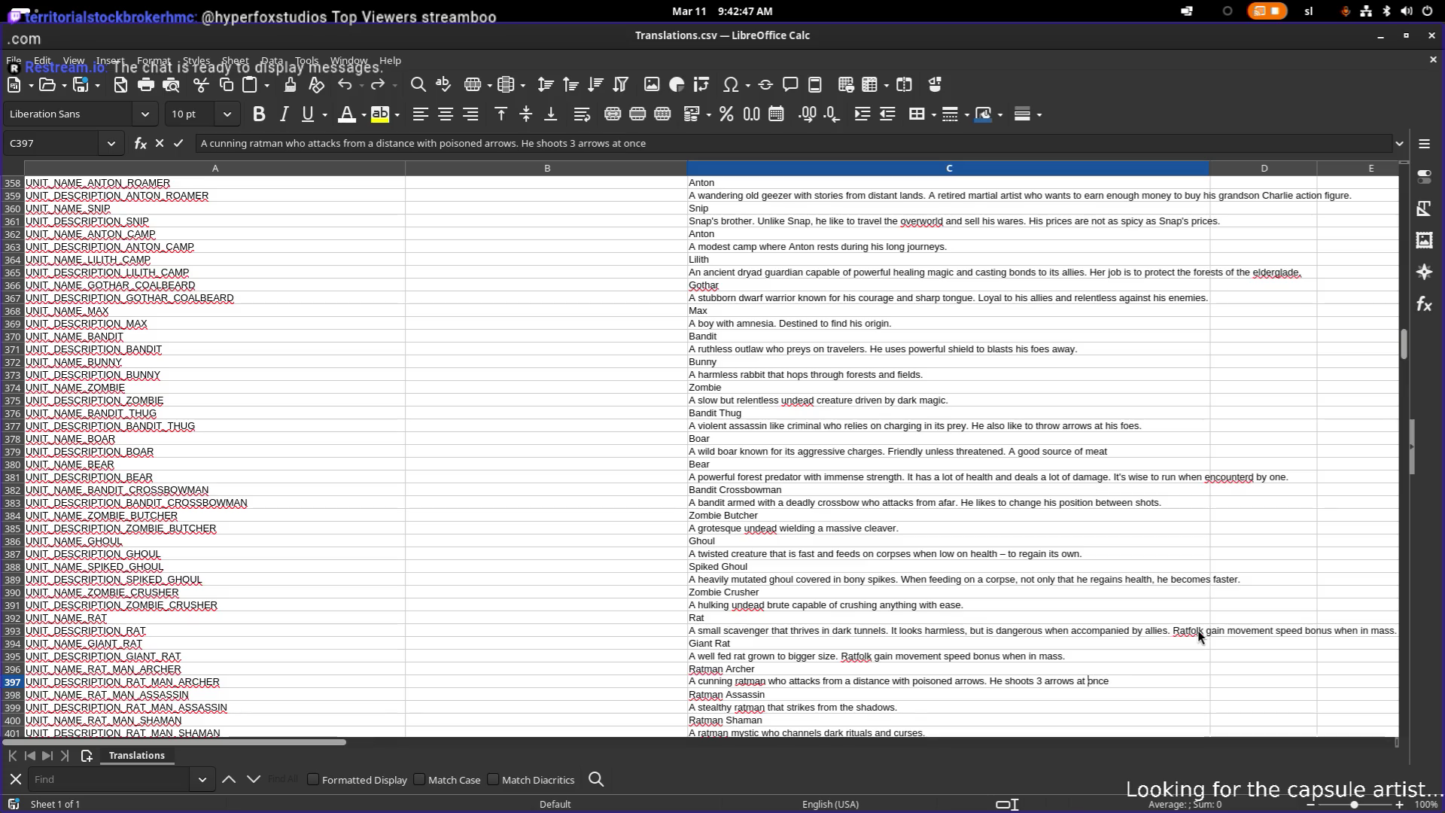
pyautogui.press('Left')
pyautogui.press('Left')
pyautogui.press('Left')
pyautogui.press('BackSpace')
pyautogui.write('three')
pyautogui.press('End')
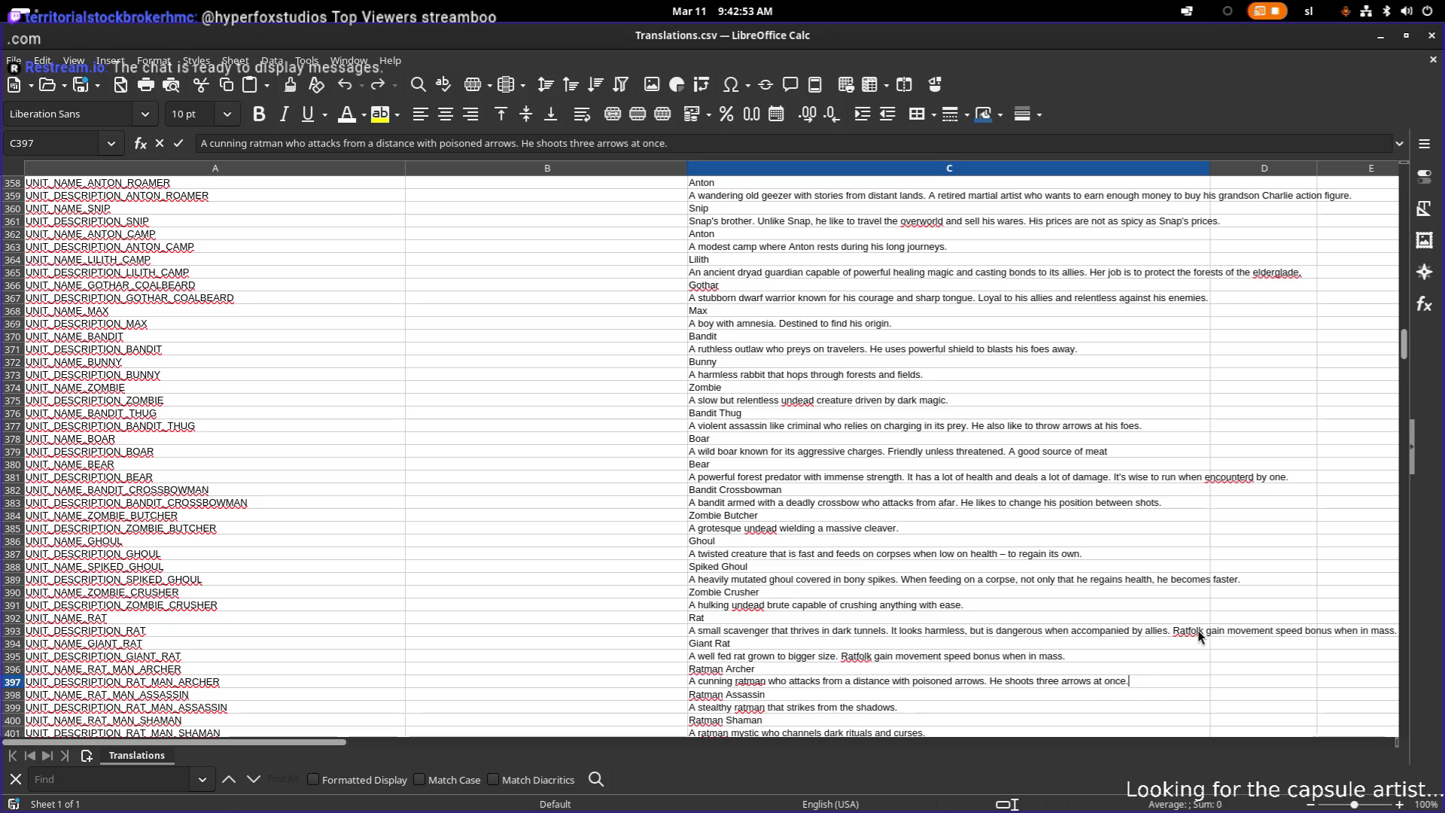
pyautogui.write('.')
pyautogui.press('Return')
# - Open the Ratman Assassin description in C399 for editing
pyautogui.press('Down')
pyautogui.press('Down')
pyautogui.press('Up')
pyautogui.press('F2')
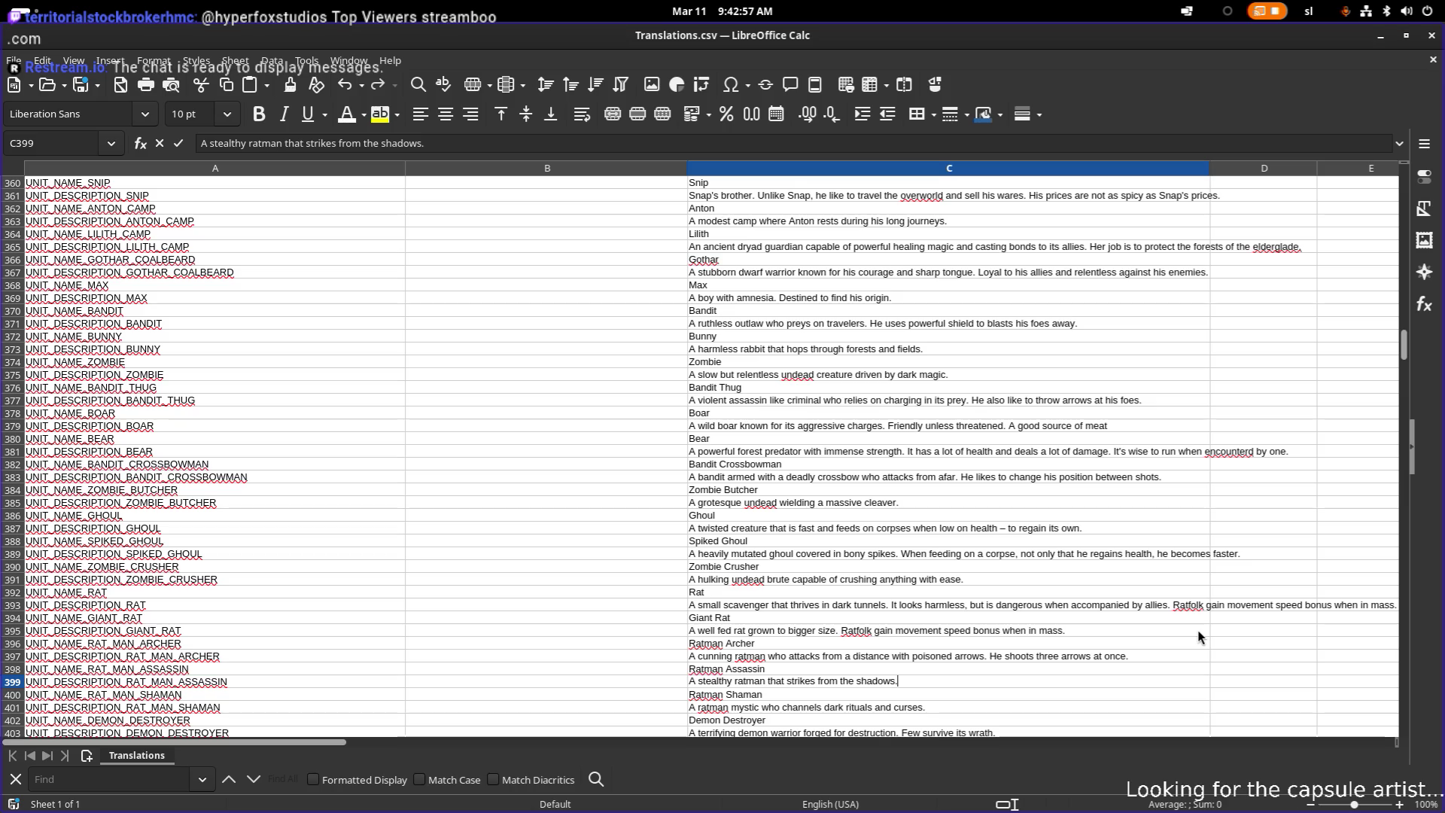
# - Append 'He uses poison smoke bombs to poision his enemies.' to the Ratman Assassin description
pyautogui.write(' He u')
pyautogui.write('ses poison')
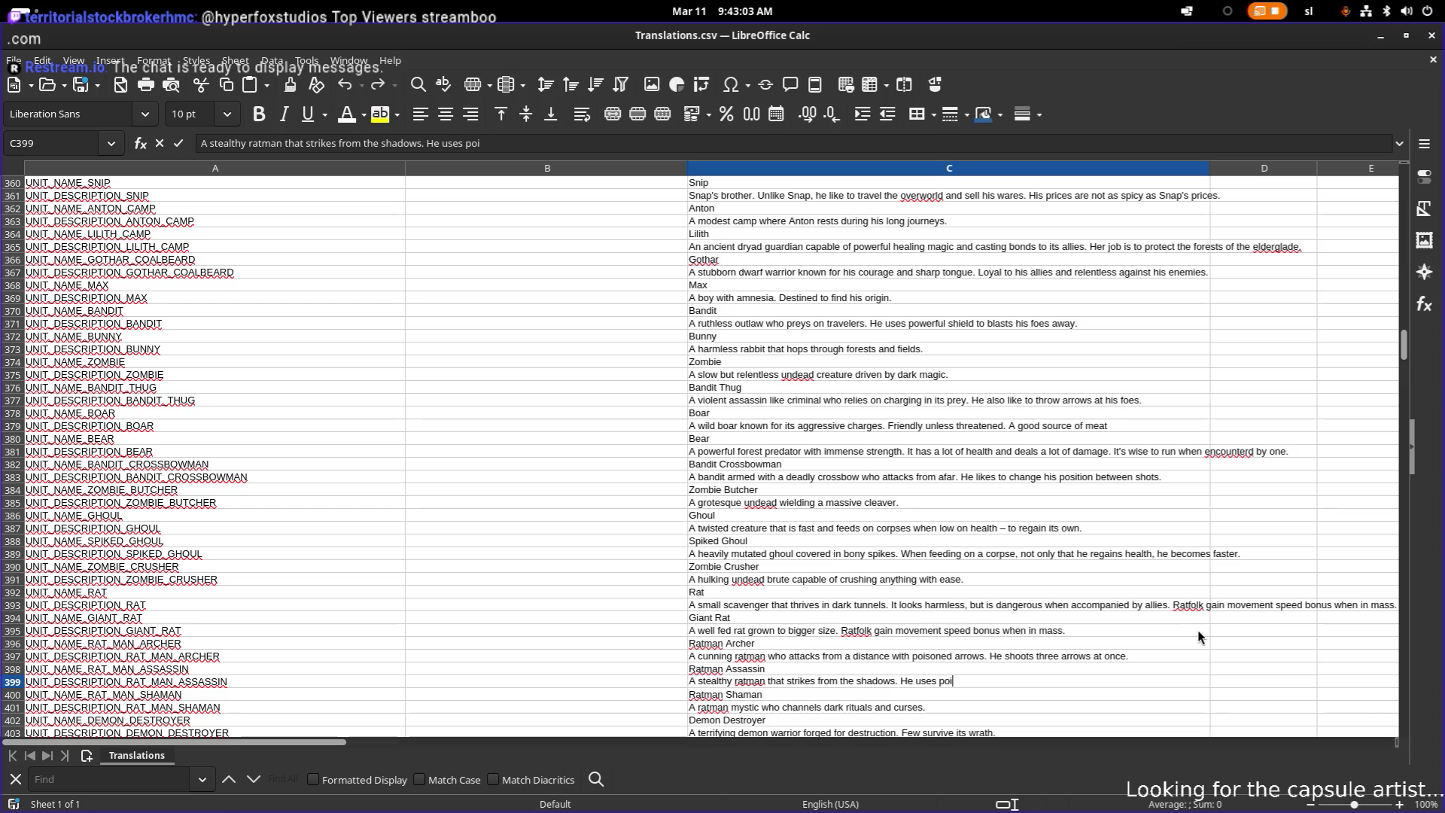
pyautogui.write(' bombs')
pyautogui.press('Left')
pyautogui.press('Left')
pyautogui.press('Left')
pyautogui.write('smoke')
pyautogui.press('End')
pyautogui.write('to choke ')
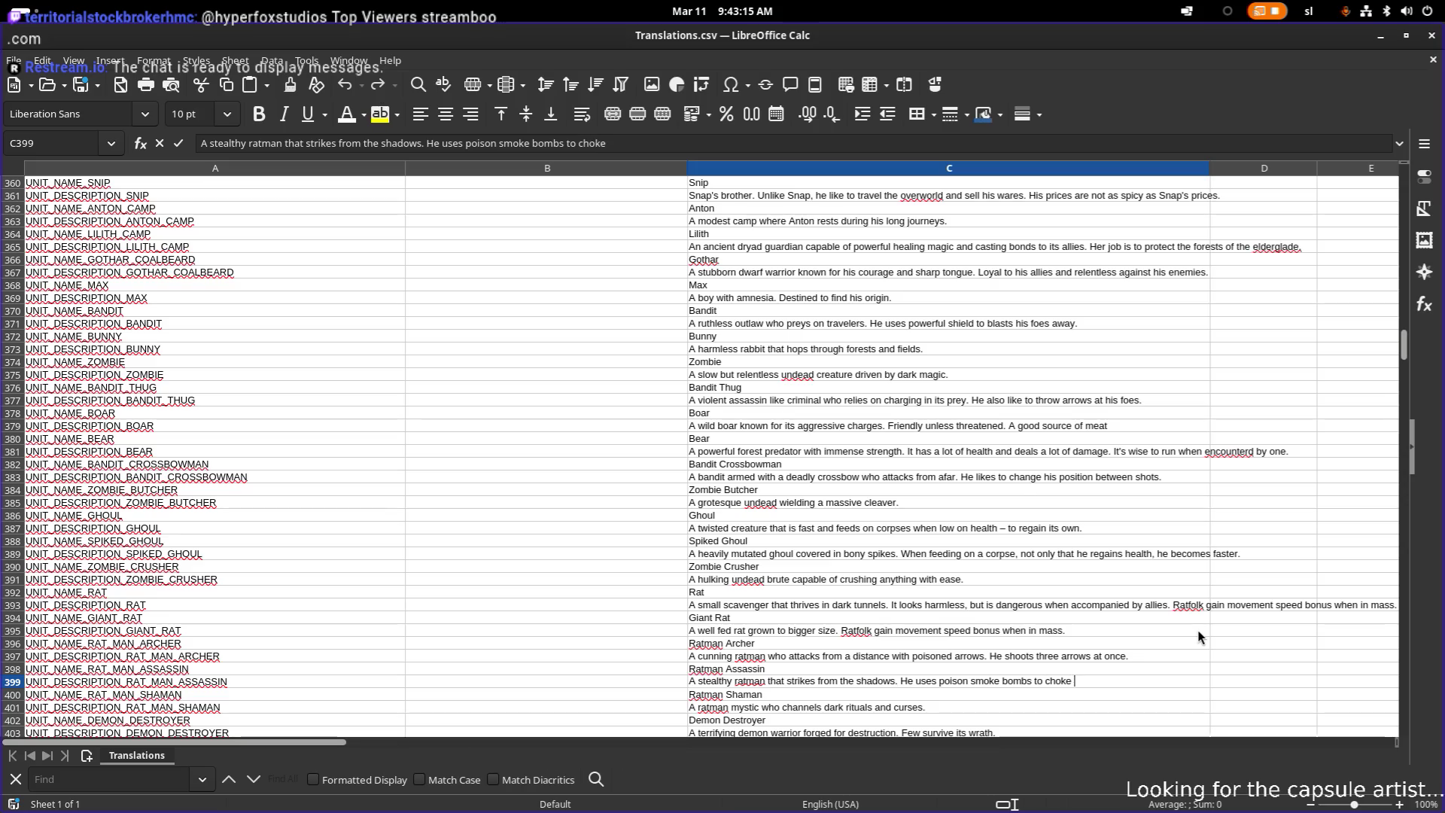
pyautogui.press('BackSpace')
pyautogui.press('BackSpace')
pyautogui.press('BackSpace')
pyautogui.press('BackSpace')
pyautogui.press('BackSpace')
pyautogui.press('BackSpace')
pyautogui.write('po')
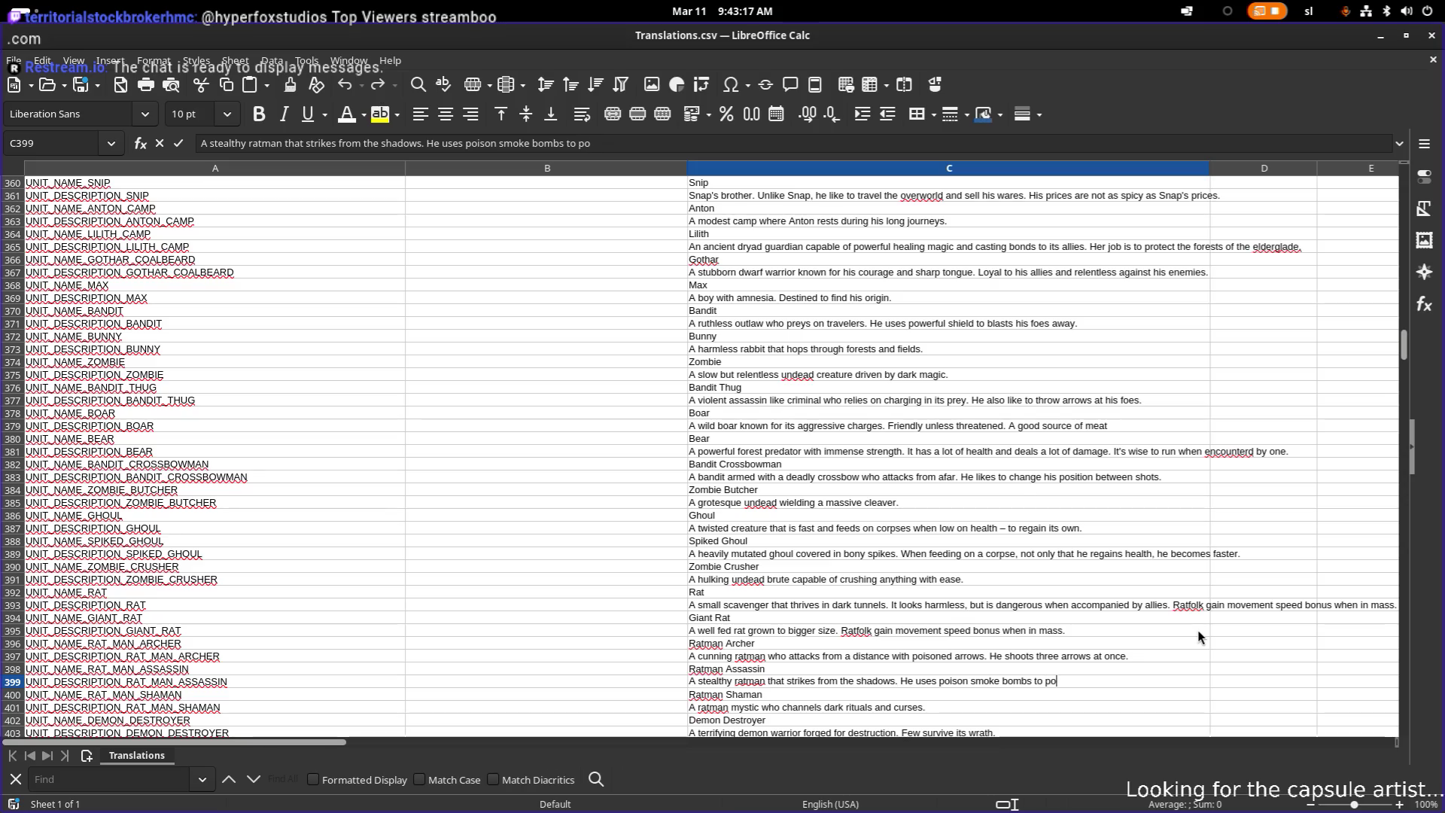
pyautogui.write('ision his enemies.')
# - Correct 'poision' to 'poison' and commit the Ratman Assassin description
pyautogui.hotkey('ctrl', 'Left')
pyautogui.hotkey('ctrl', 'Left')
pyautogui.hotkey('ctrl', 'Left')
pyautogui.press('Right')
pyautogui.press('Right')
pyautogui.press('Right')
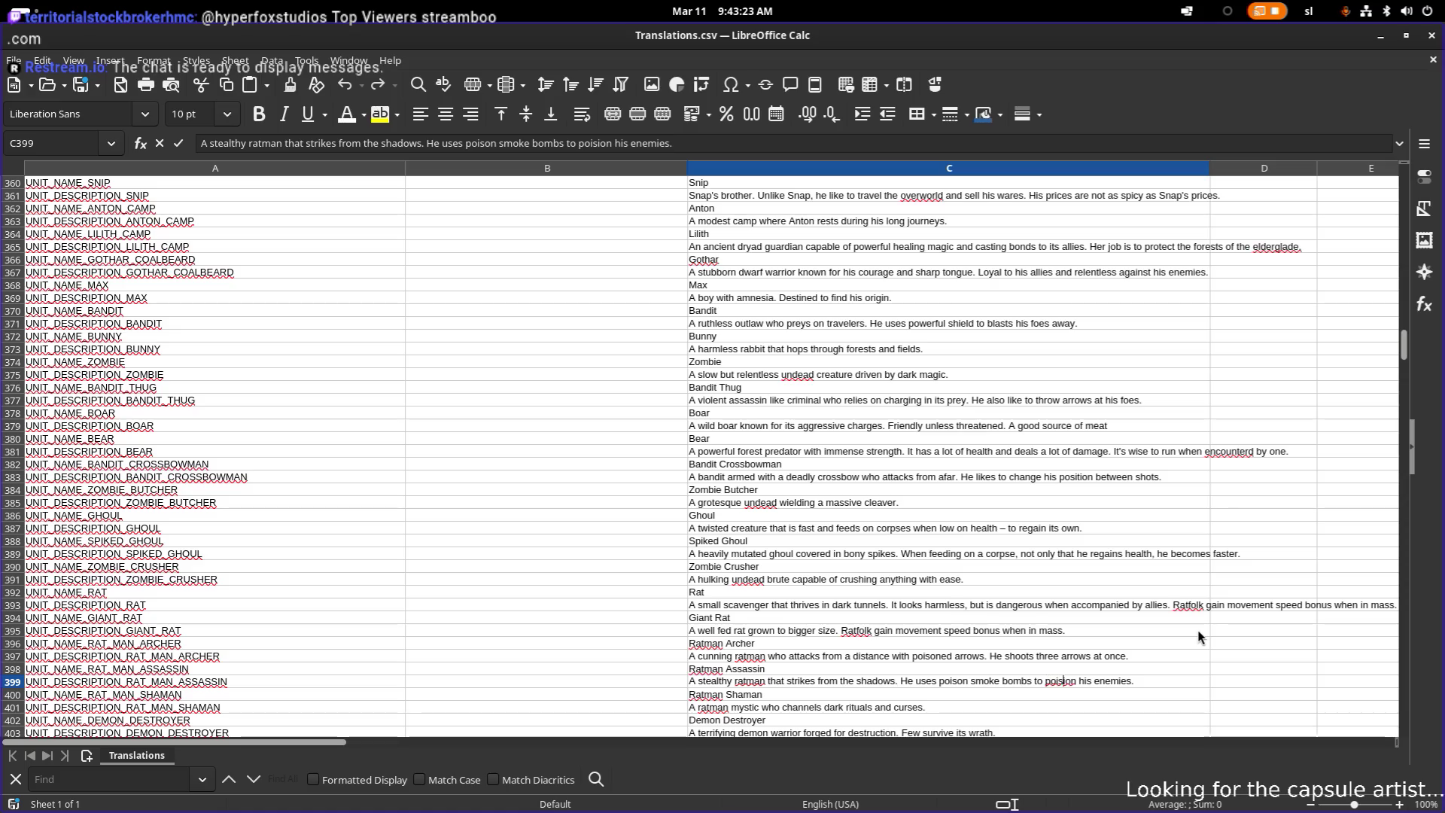
pyautogui.press('BackSpace')
pyautogui.press('Return')
pyautogui.press('Down')
pyautogui.press('Down')
pyautogui.press('Down')
pyautogui.press('Up')
# - Change the Ratman Shaman ending to 'creates dens that spawn smaller rats,' then switch to Godot
pyautogui.press('Down')
pyautogui.press('Down')
pyautogui.press('Up')
pyautogui.press('Up')
pyautogui.press('Up')
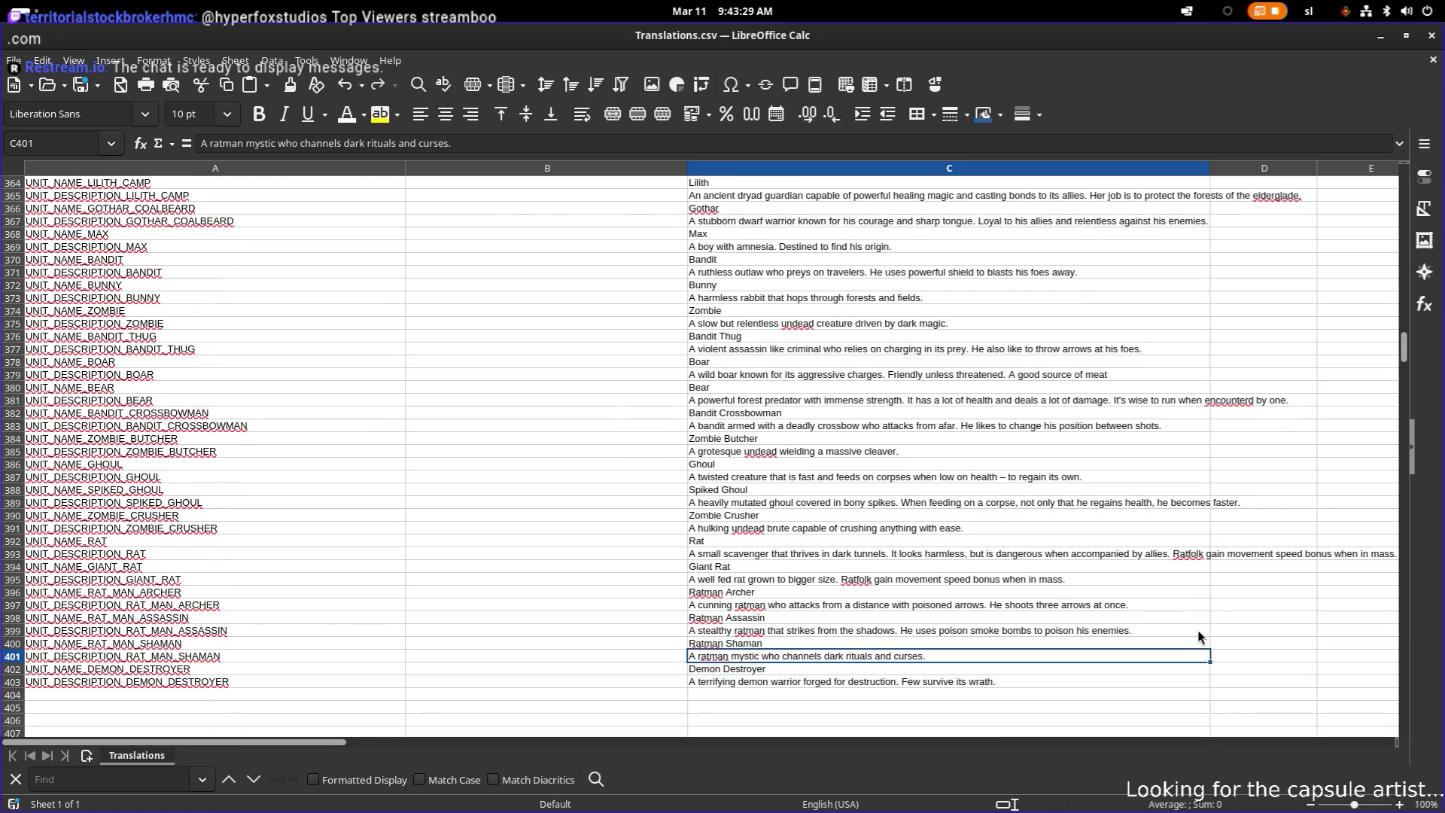
pyautogui.press('F2')
pyautogui.hotkey('ctrl', 'Left')
pyautogui.hotkey('ctrl', 'Left')
pyautogui.hotkey('ctrl', 'Left')
pyautogui.hotkey('ctrl', 'Left')
pyautogui.hotkey('ctrl', 'Left')
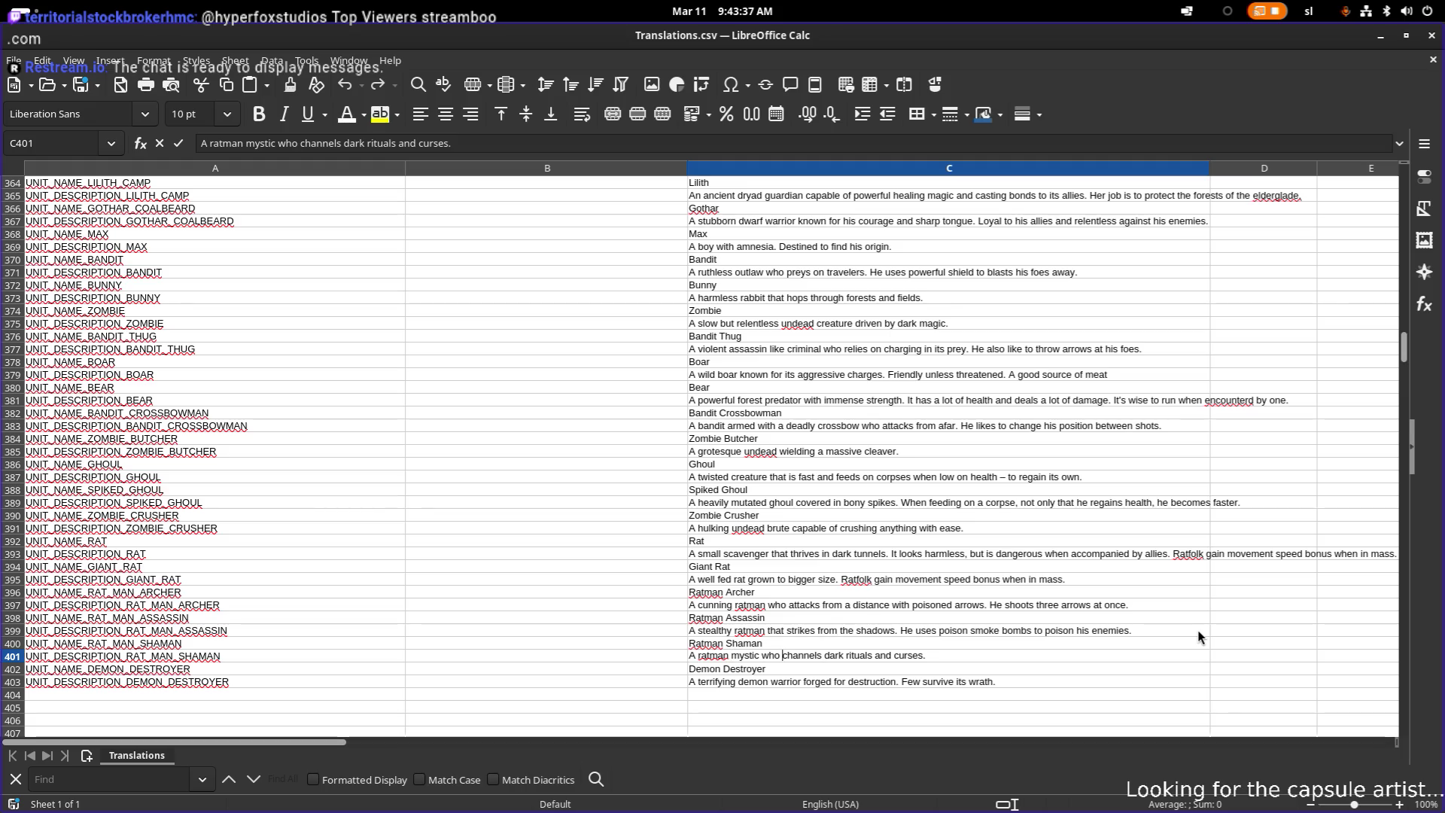
pyautogui.hotkey('shift', 'End')
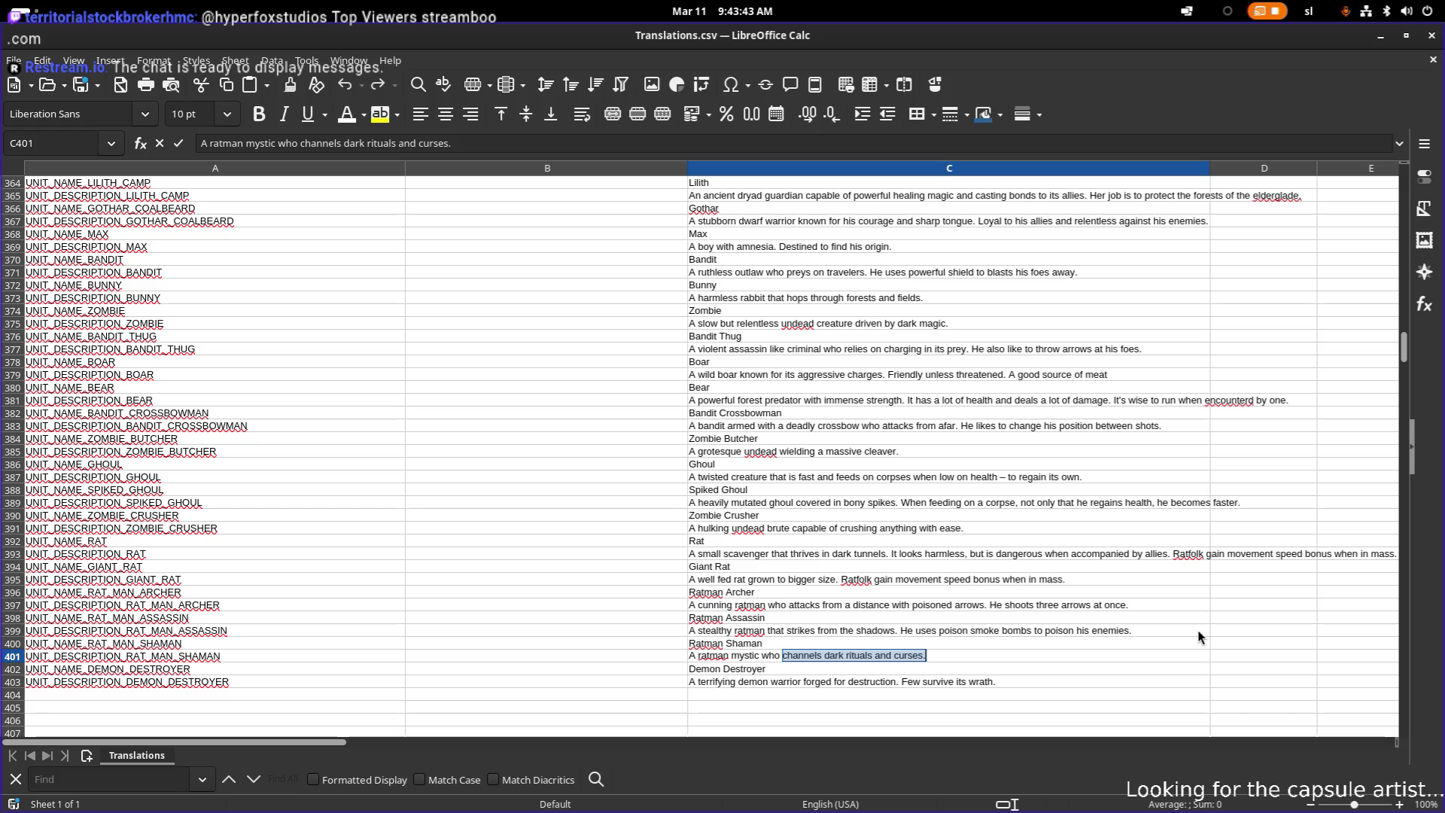
pyautogui.write('sp')
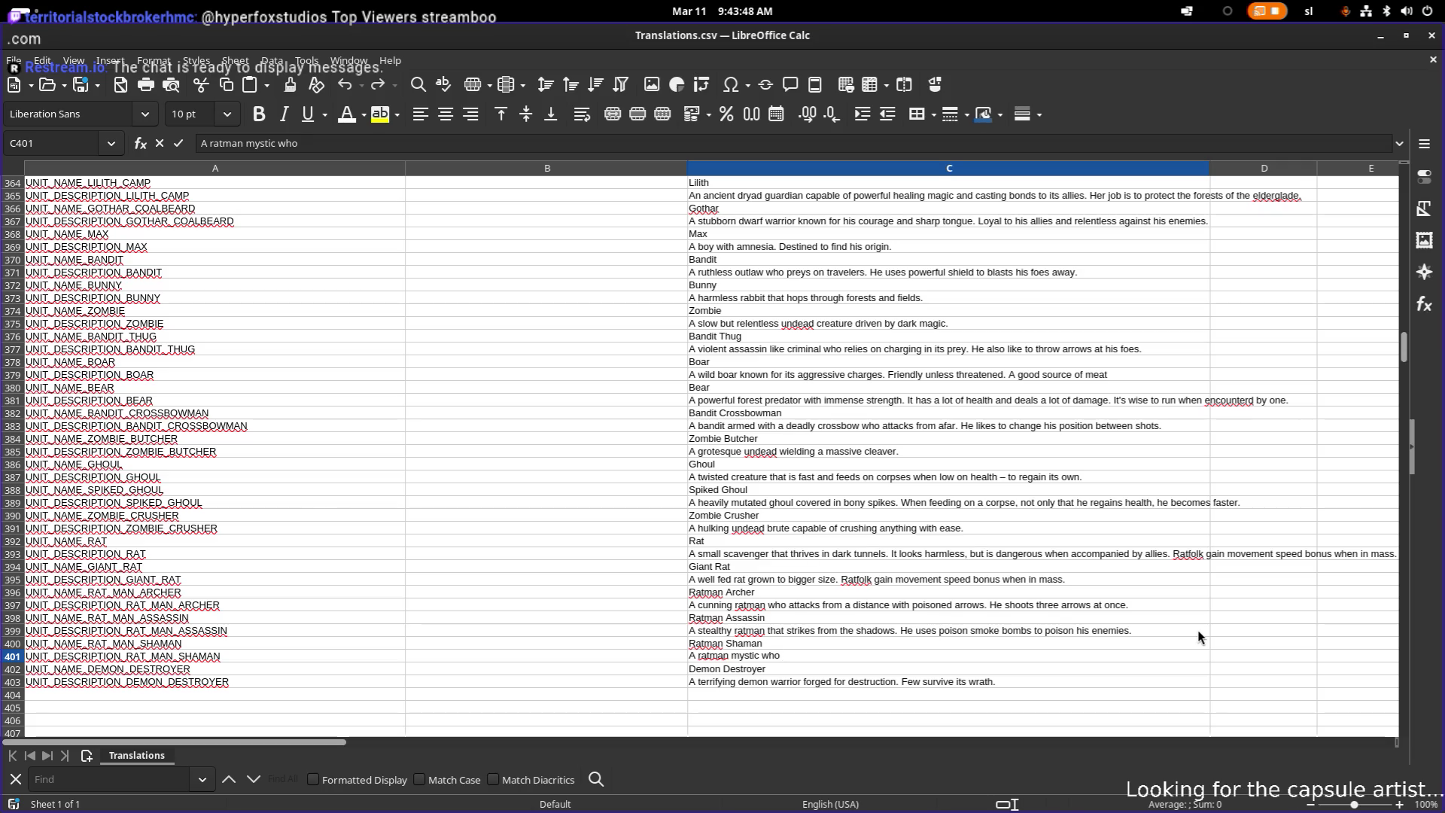
pyautogui.write('reates ')
pyautogui.write('dens that spawn smaller rats.')
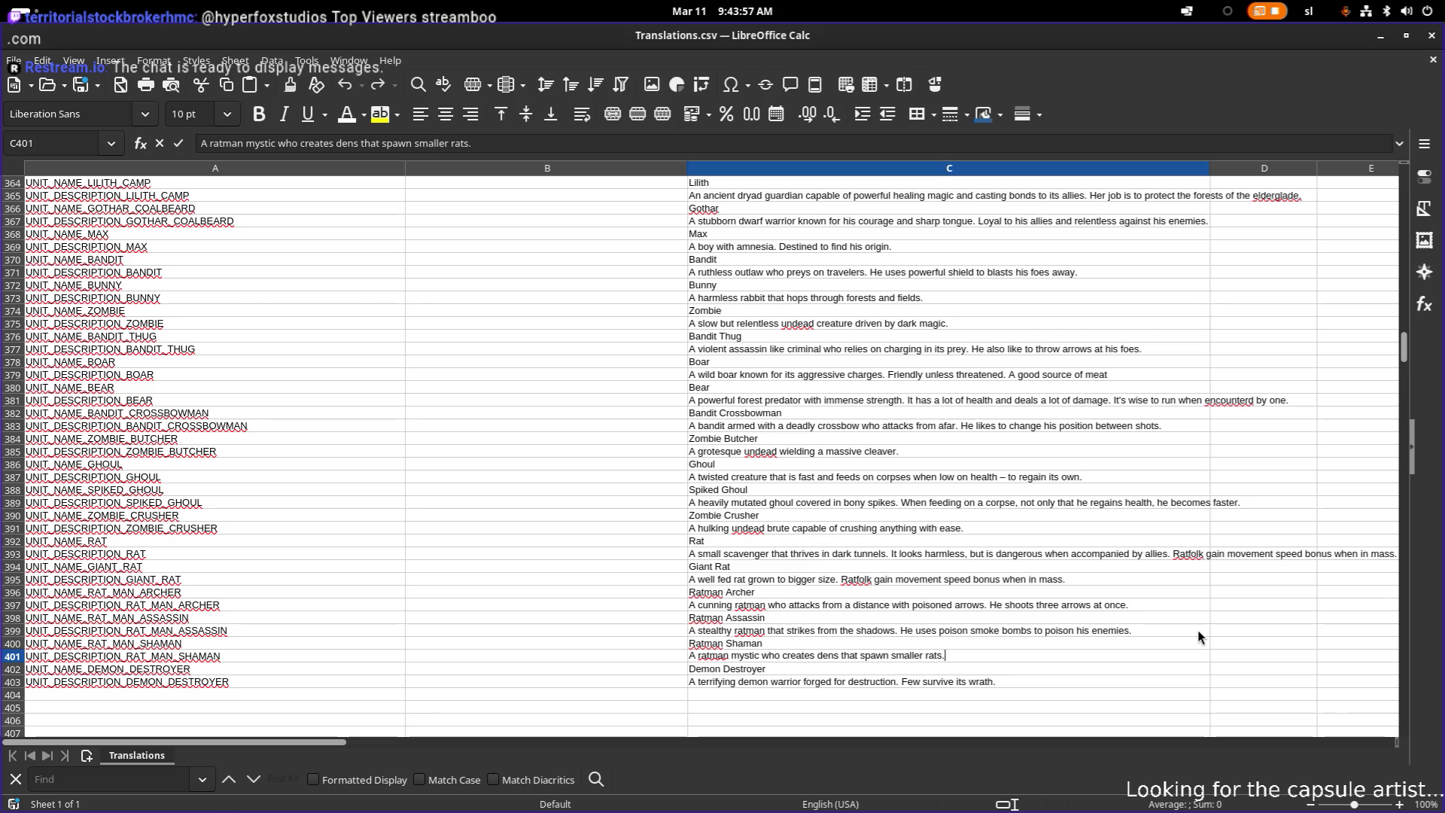
pyautogui.press('Return')
pyautogui.hotkey('alt', 'Tab')
pyautogui.hotkey('alt', 'Tab')
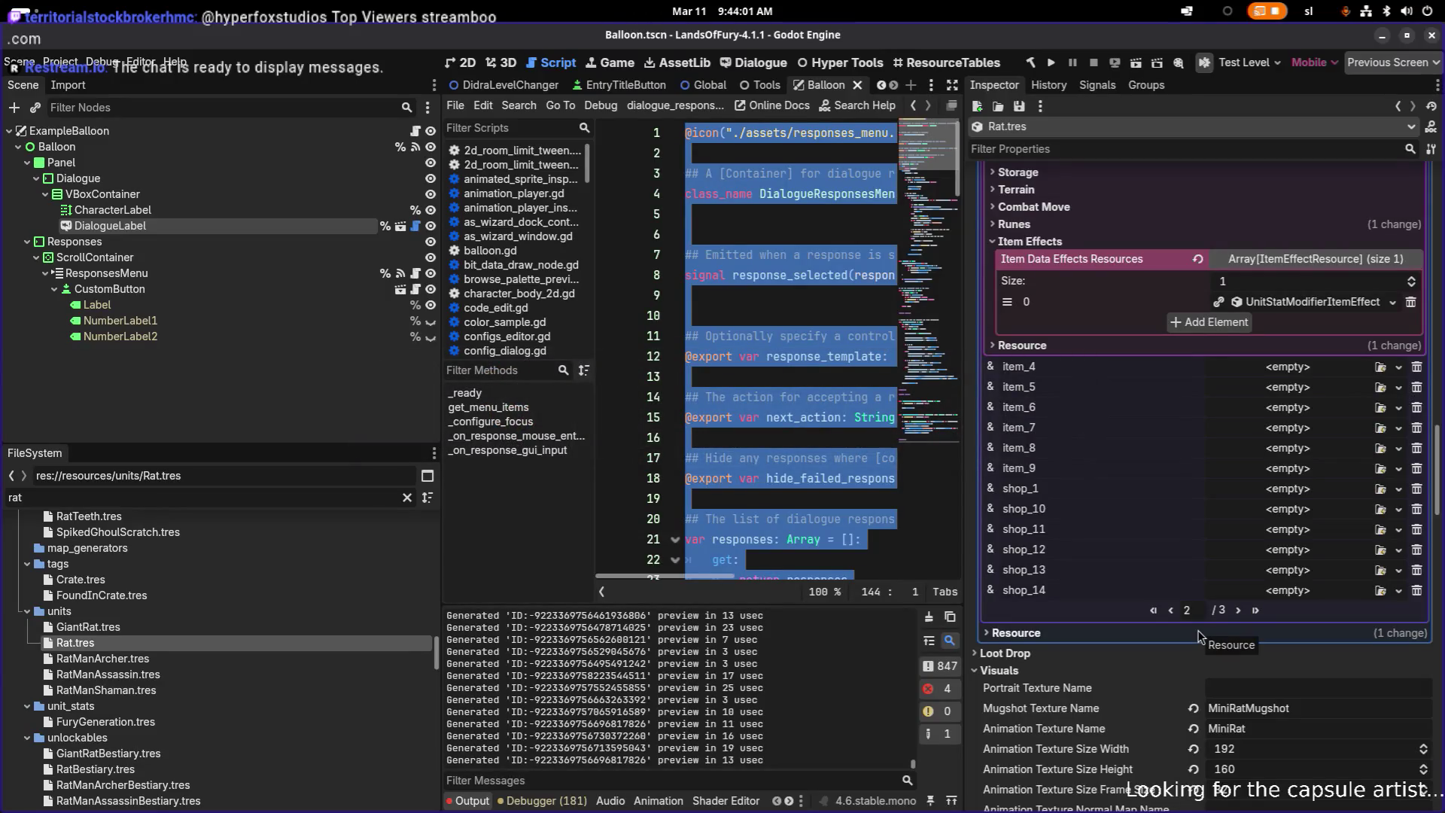
# - Open RatManShaman.tres and scroll through its properties in the Inspector
pyautogui.click(278, 687)
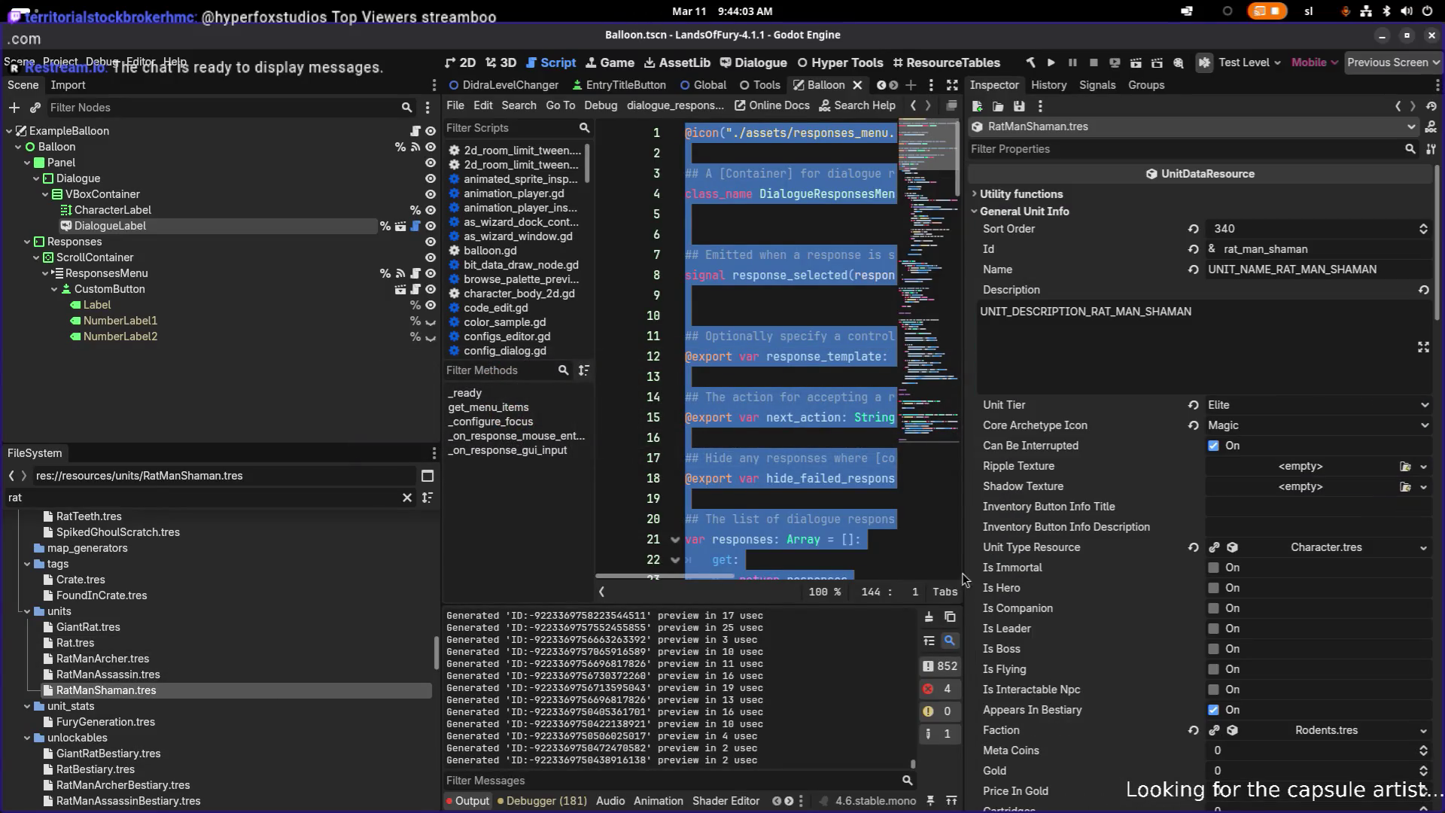
pyautogui.scroll(-15, 1089, 554)
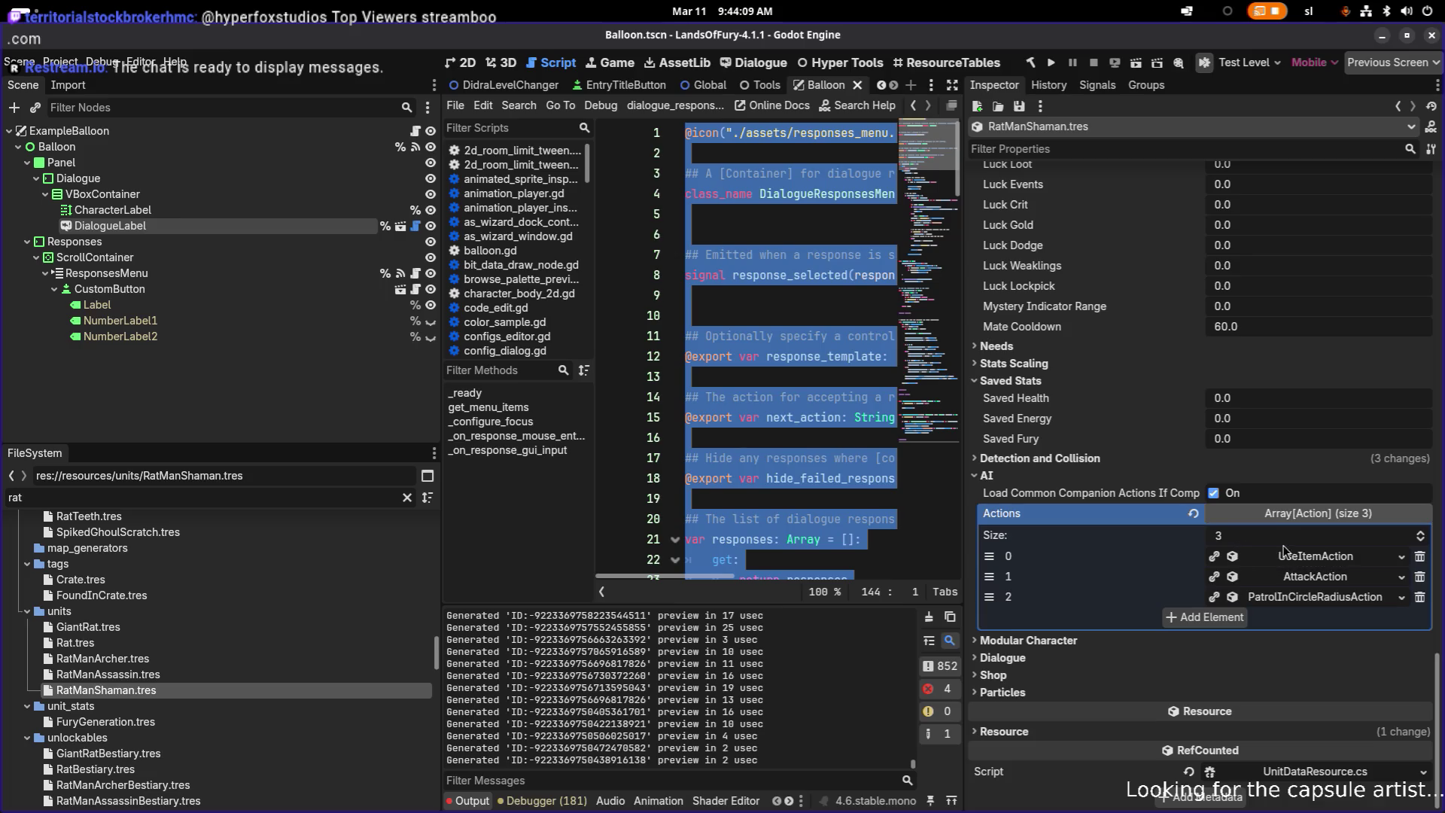
pyautogui.scroll(15, 1277, 564)
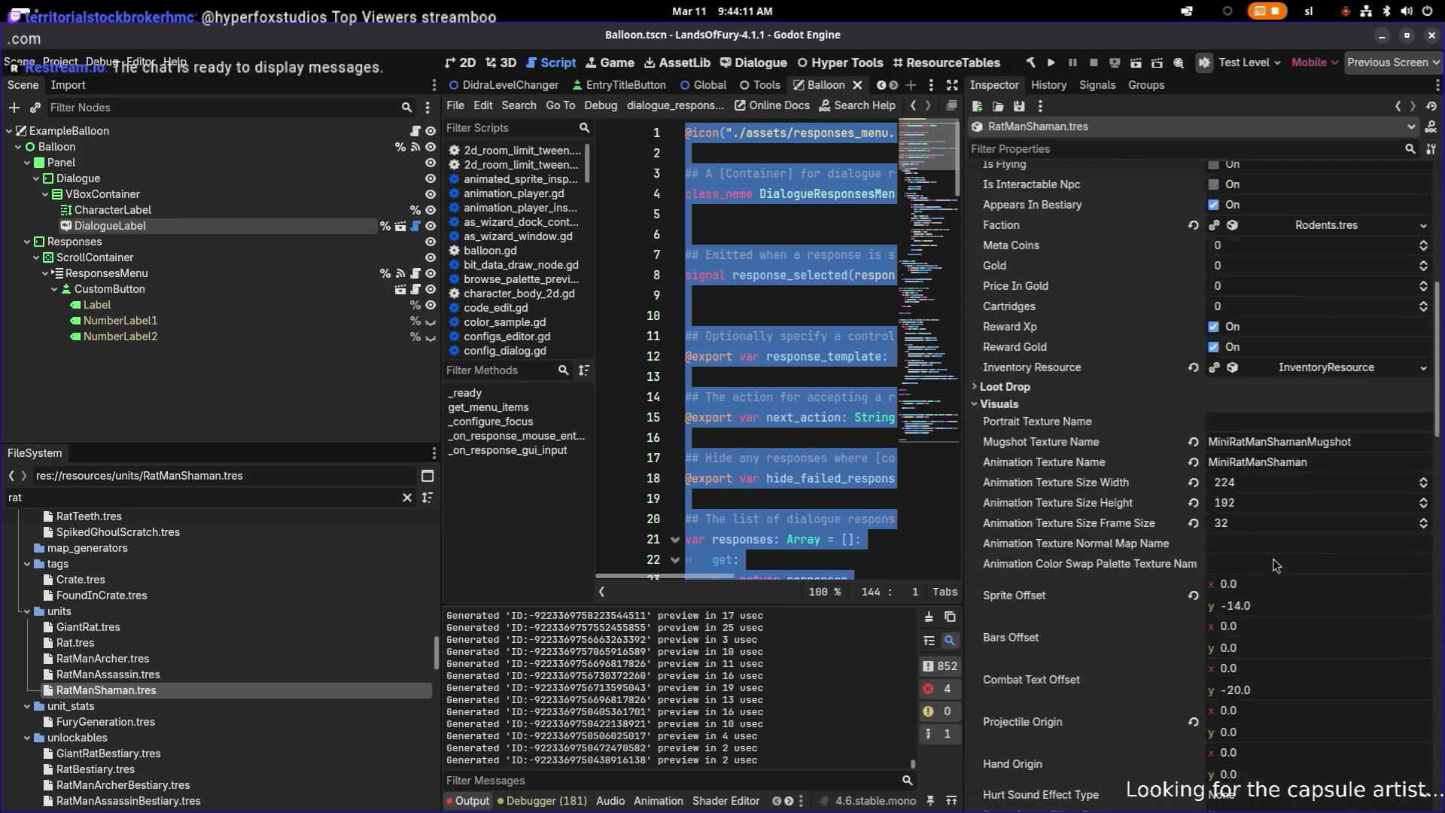
pyautogui.scroll(-15, 1296, 446)
pyautogui.scroll(18, 1287, 466)
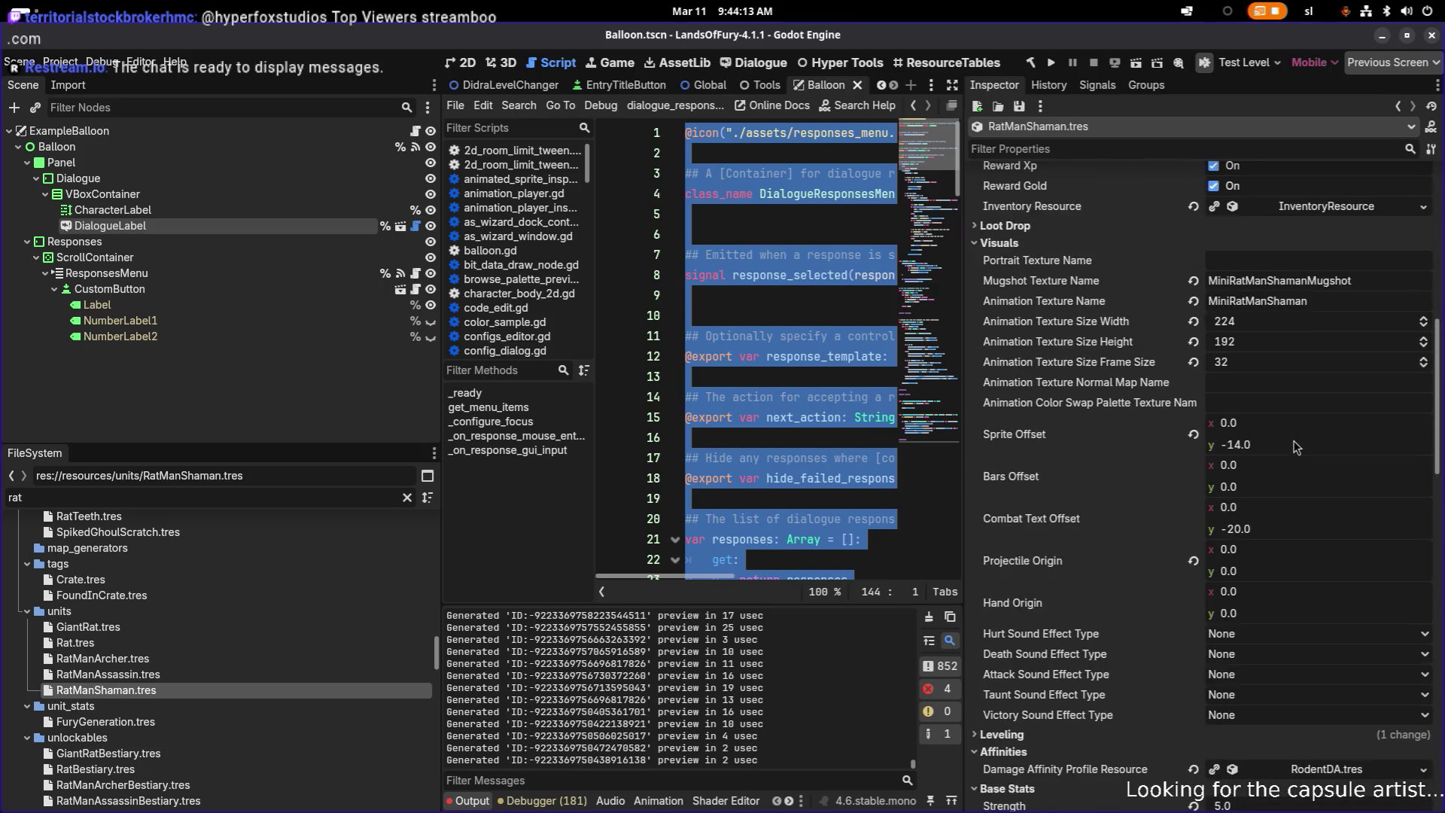
pyautogui.scroll(-5, 1272, 436)
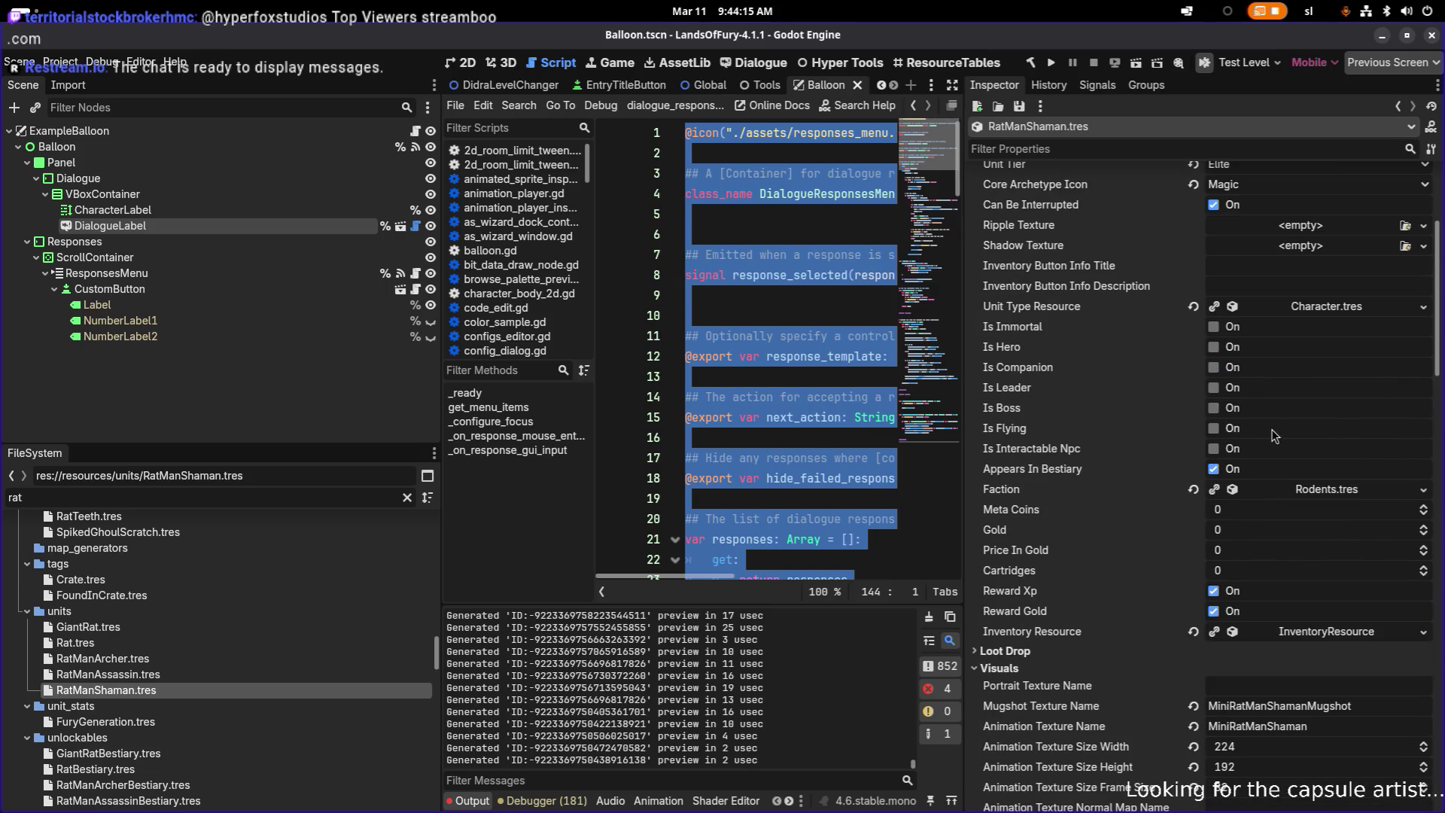
pyautogui.scroll(5, 1212, 481)
pyautogui.scroll(-3, 1212, 481)
pyautogui.scroll(-3, 1212, 481)
pyautogui.scroll(6, 1212, 482)
pyautogui.scroll(-3, 1213, 482)
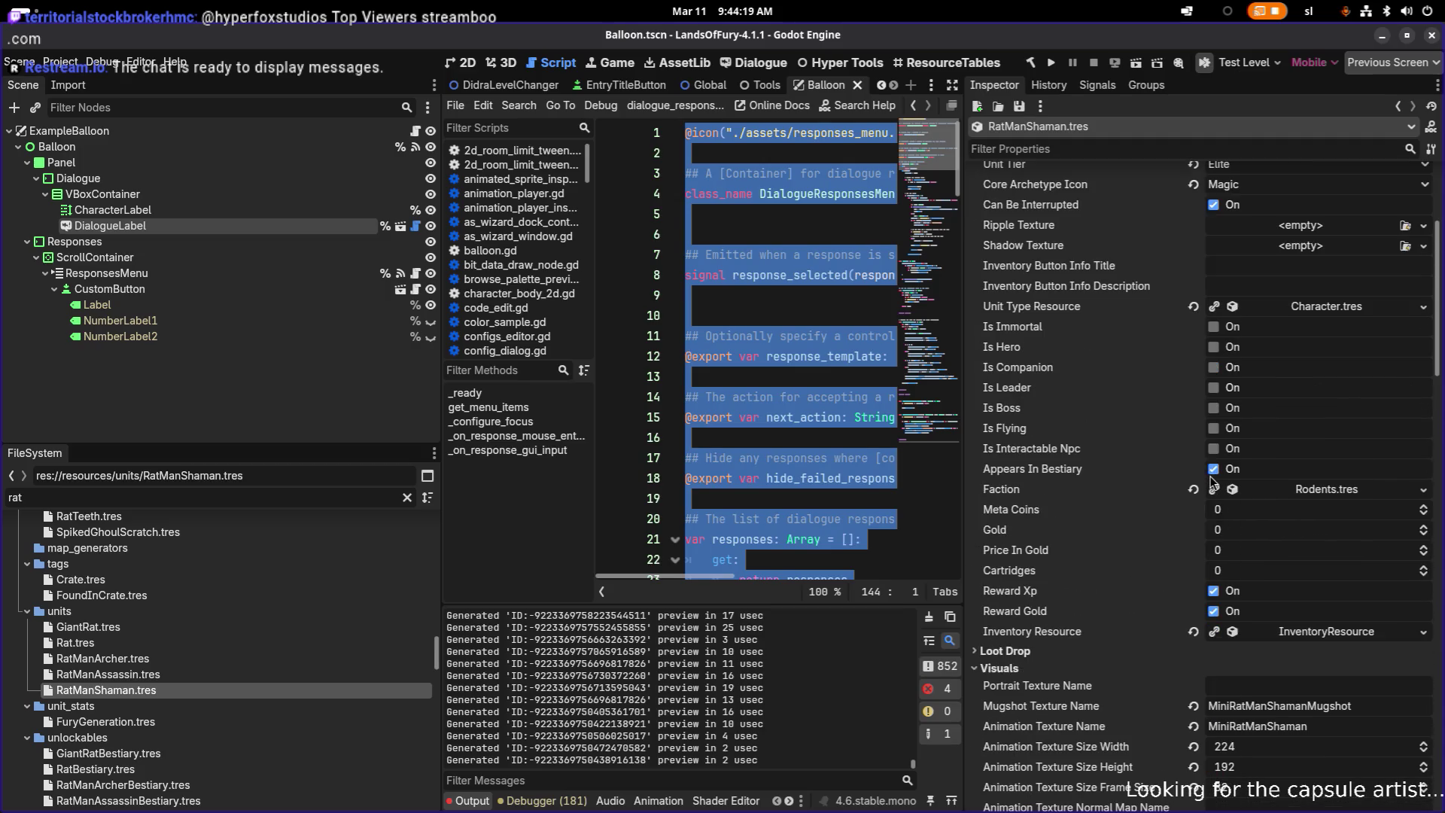
# - Expand the Inventory Resource, item_1 RatManShamanSlice weapon and its three Item Effects
pyautogui.click(1308, 624)
pyautogui.scroll(-3, 1308, 625)
pyautogui.click(1306, 411)
pyautogui.scroll(-3, 1302, 406)
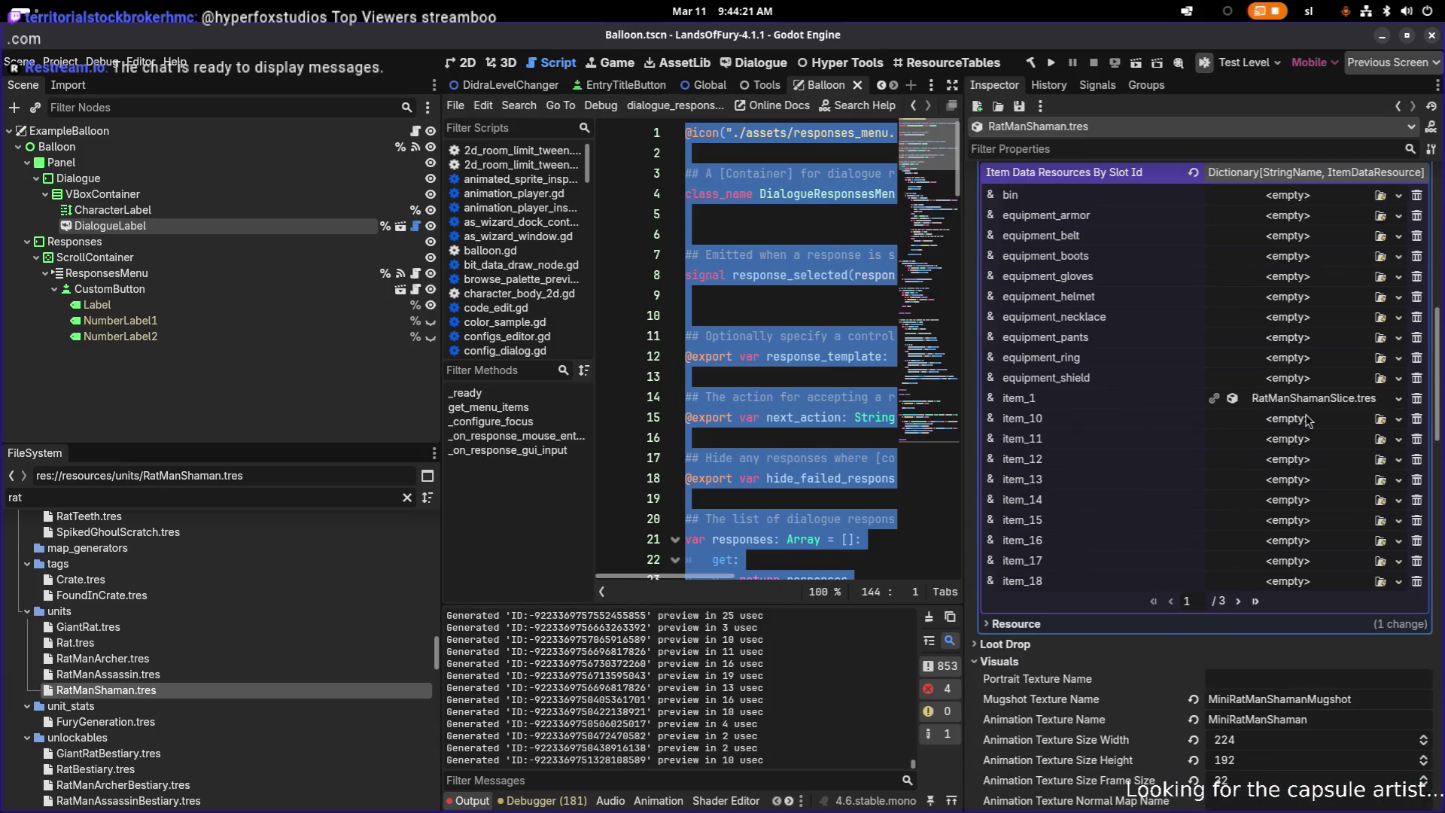
pyautogui.click(1314, 398)
pyautogui.scroll(-5, 1310, 421)
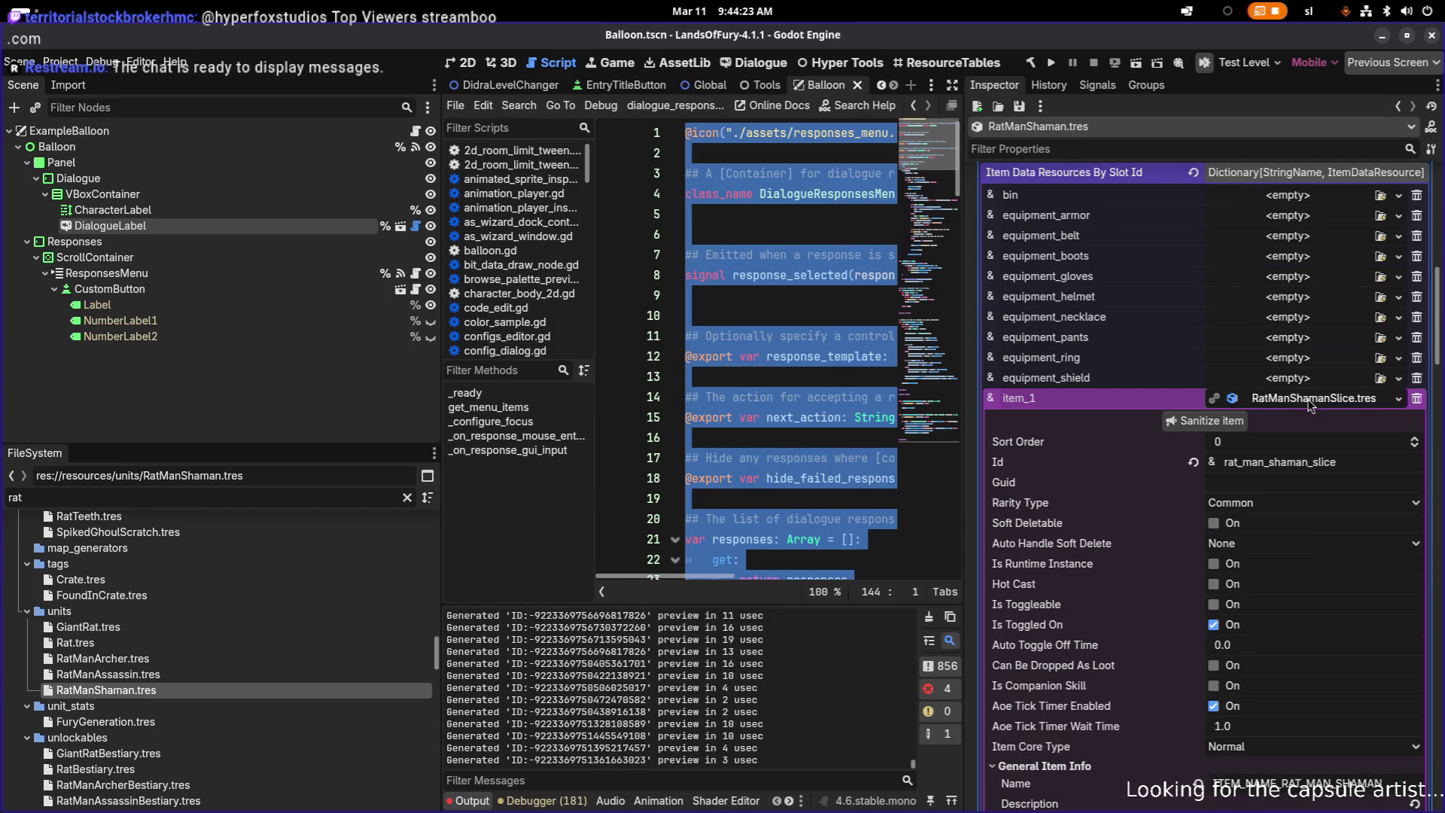
pyautogui.scroll(-5, 1309, 452)
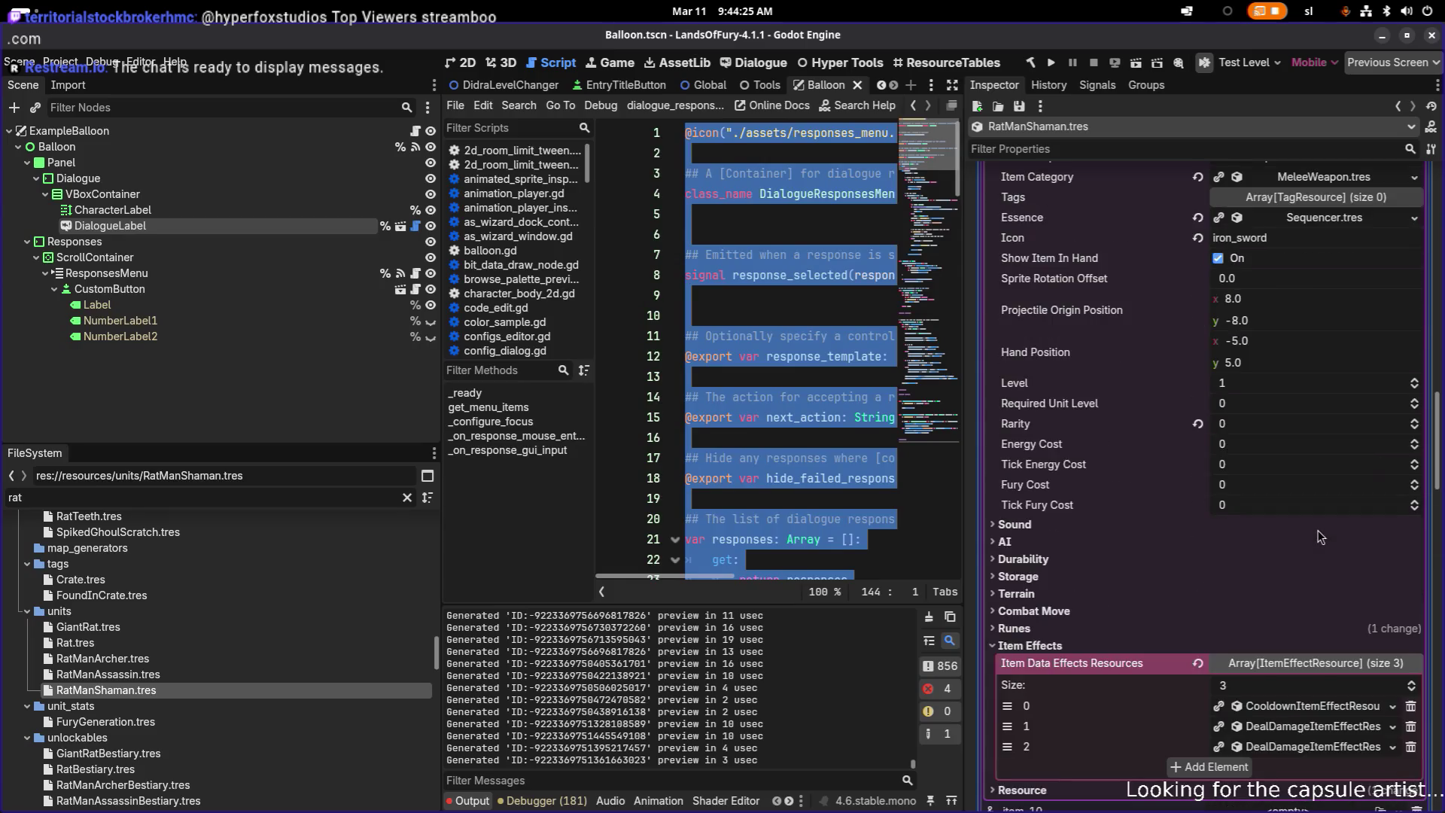
pyautogui.click(1306, 611)
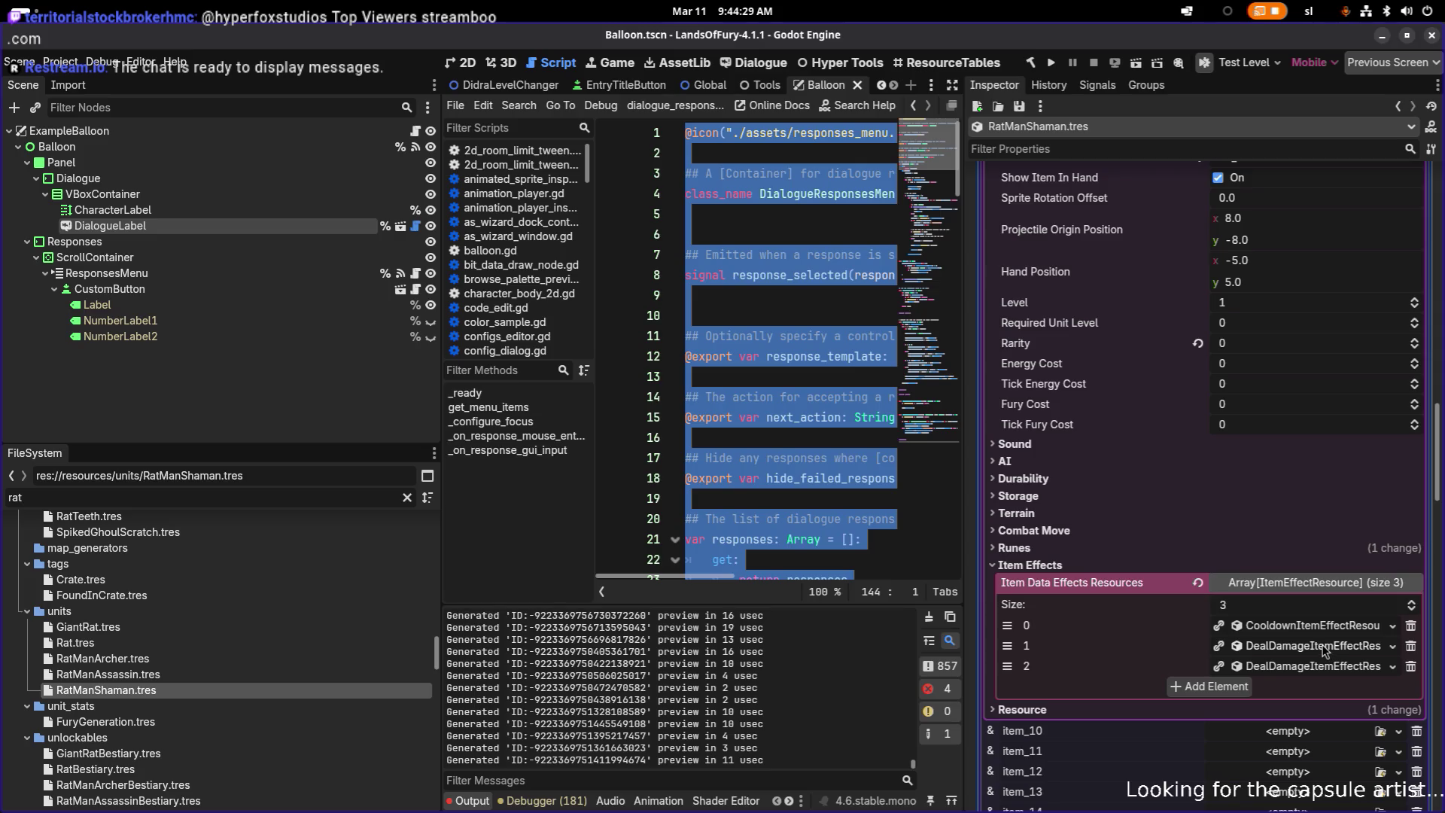
# - Return to LibreOffice Calc at the Ratman Shaman description
pyautogui.hotkey('alt', 'Tab')
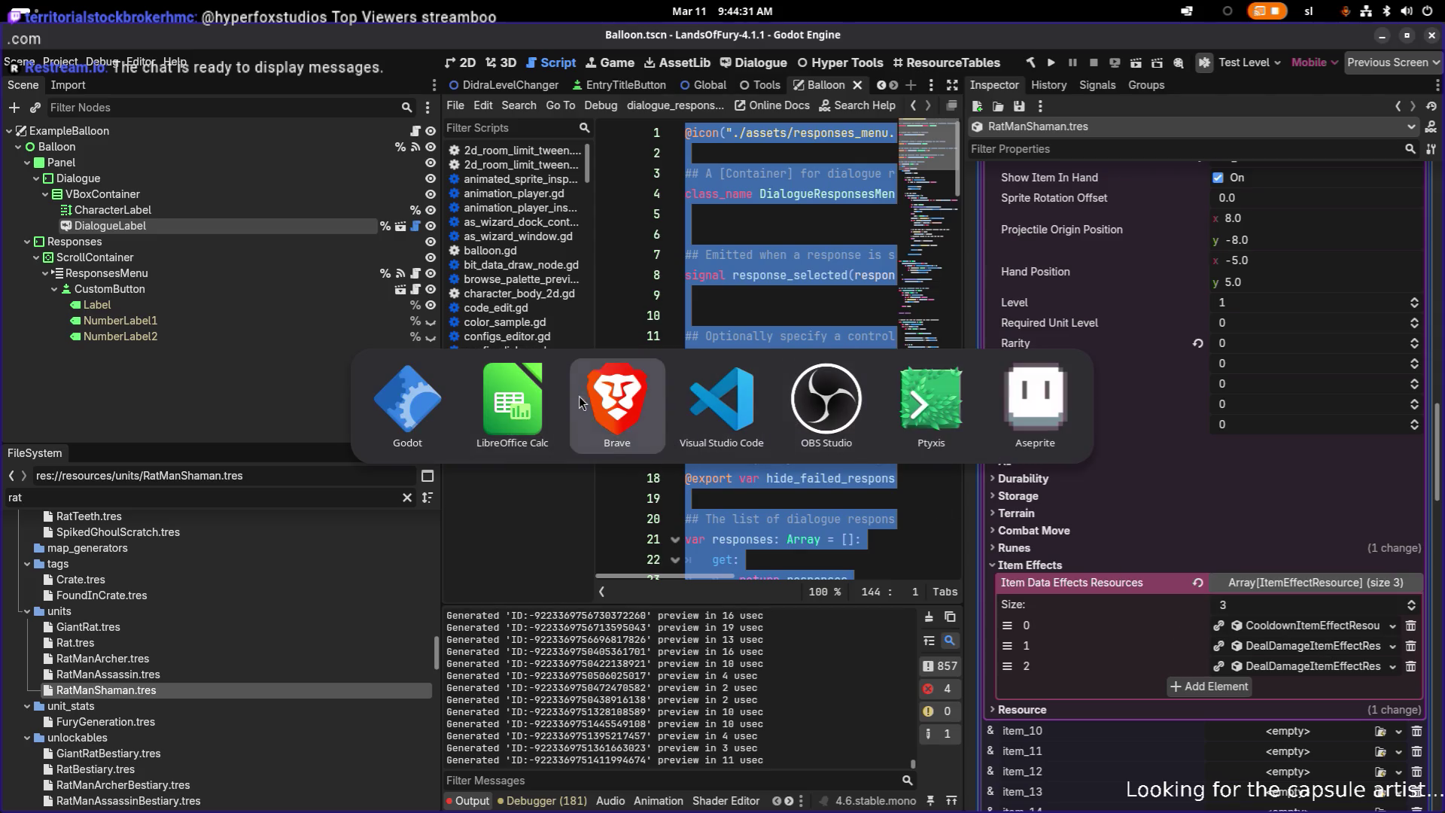
pyautogui.click(527, 396)
pyautogui.click(765, 657)
# - Append 'It weild a poison dagger.' to the Ratman Shaman description in C401, then minimize Calc
pyautogui.doubleClick(896, 655)
pyautogui.click(947, 656)
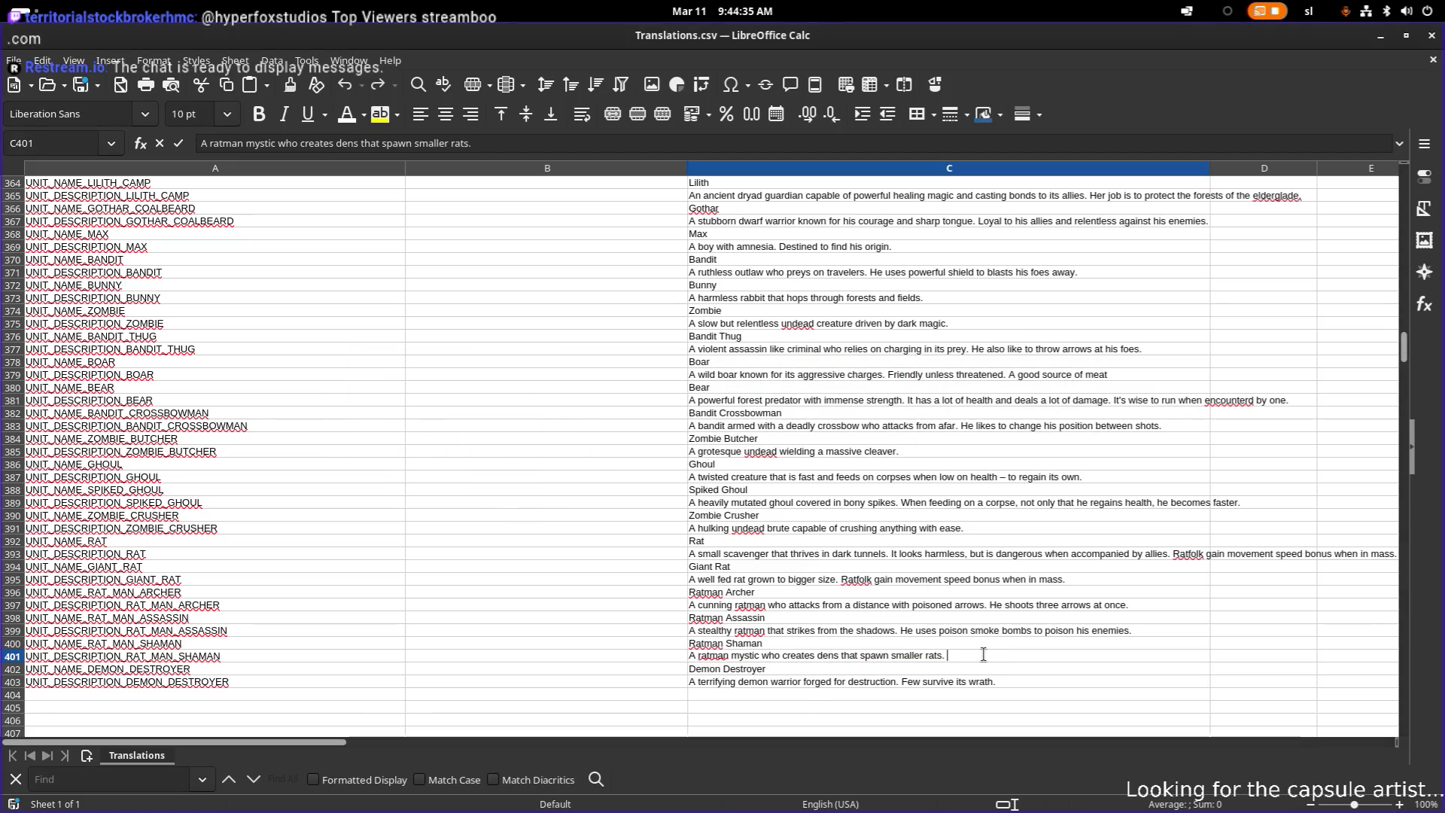
pyautogui.press('BackSpace')
pyautogui.write('weild a poi')
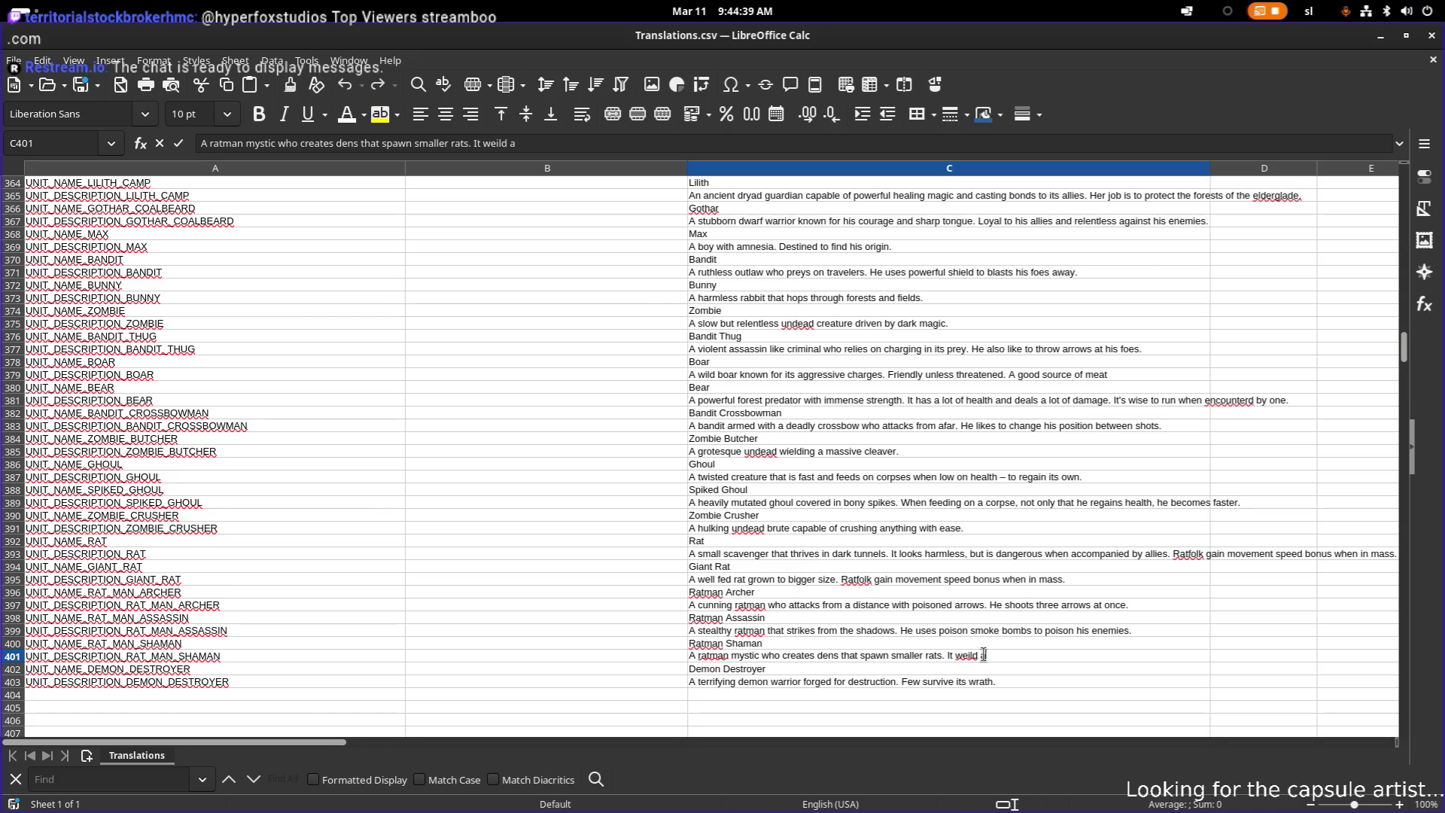
pyautogui.write('son dagger.')
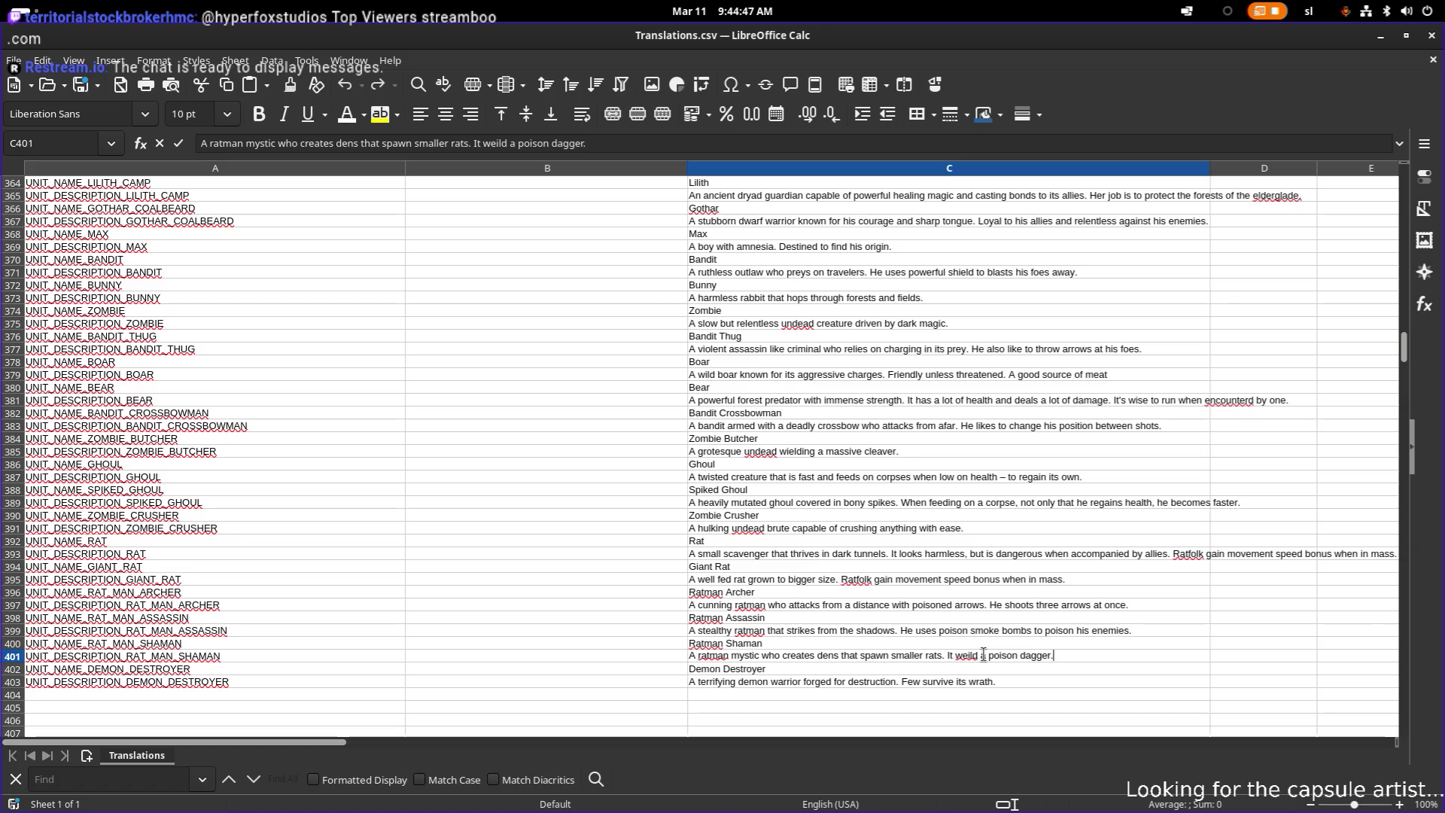
pyautogui.press('Return')
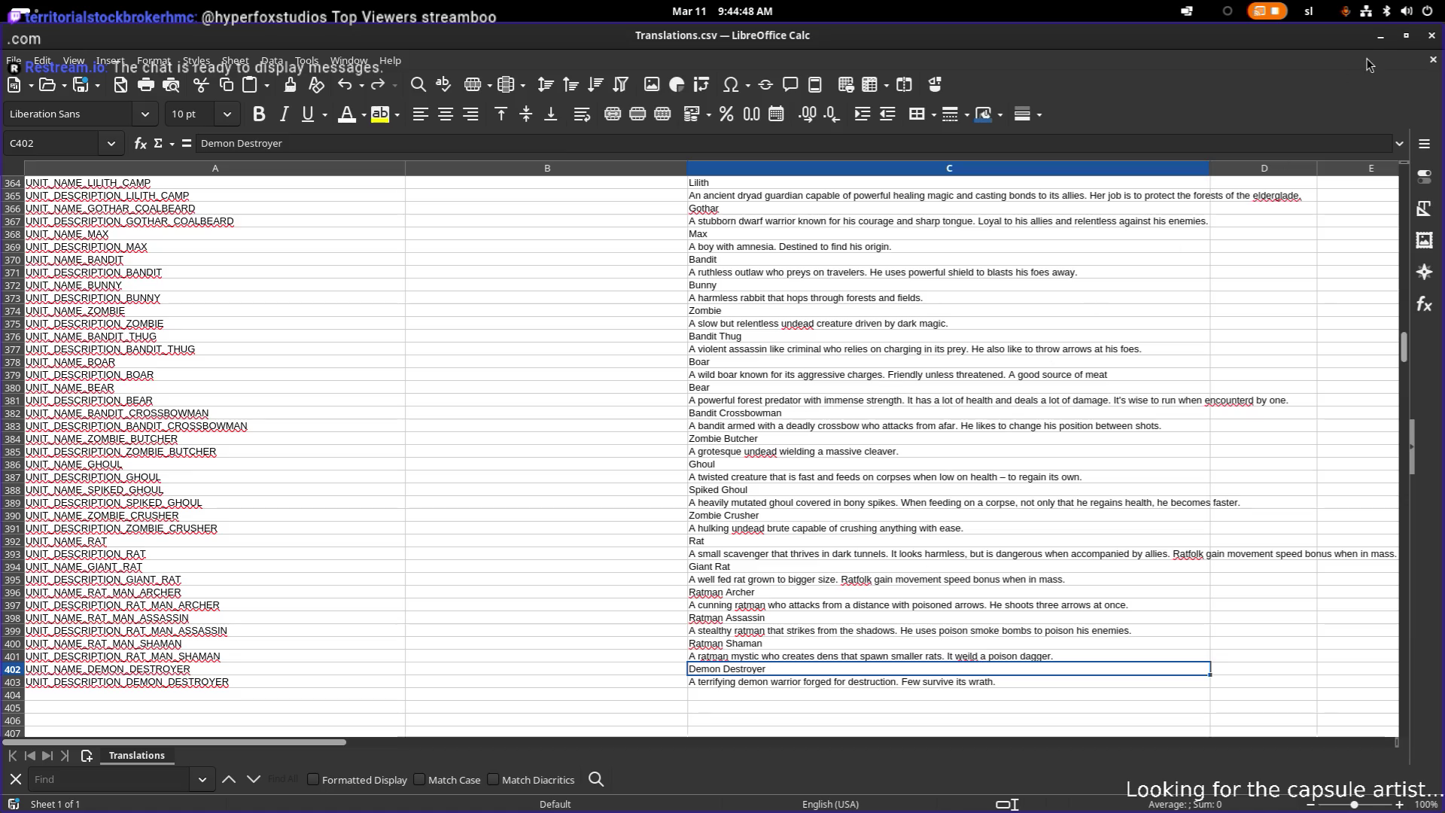
pyautogui.click(1382, 40)
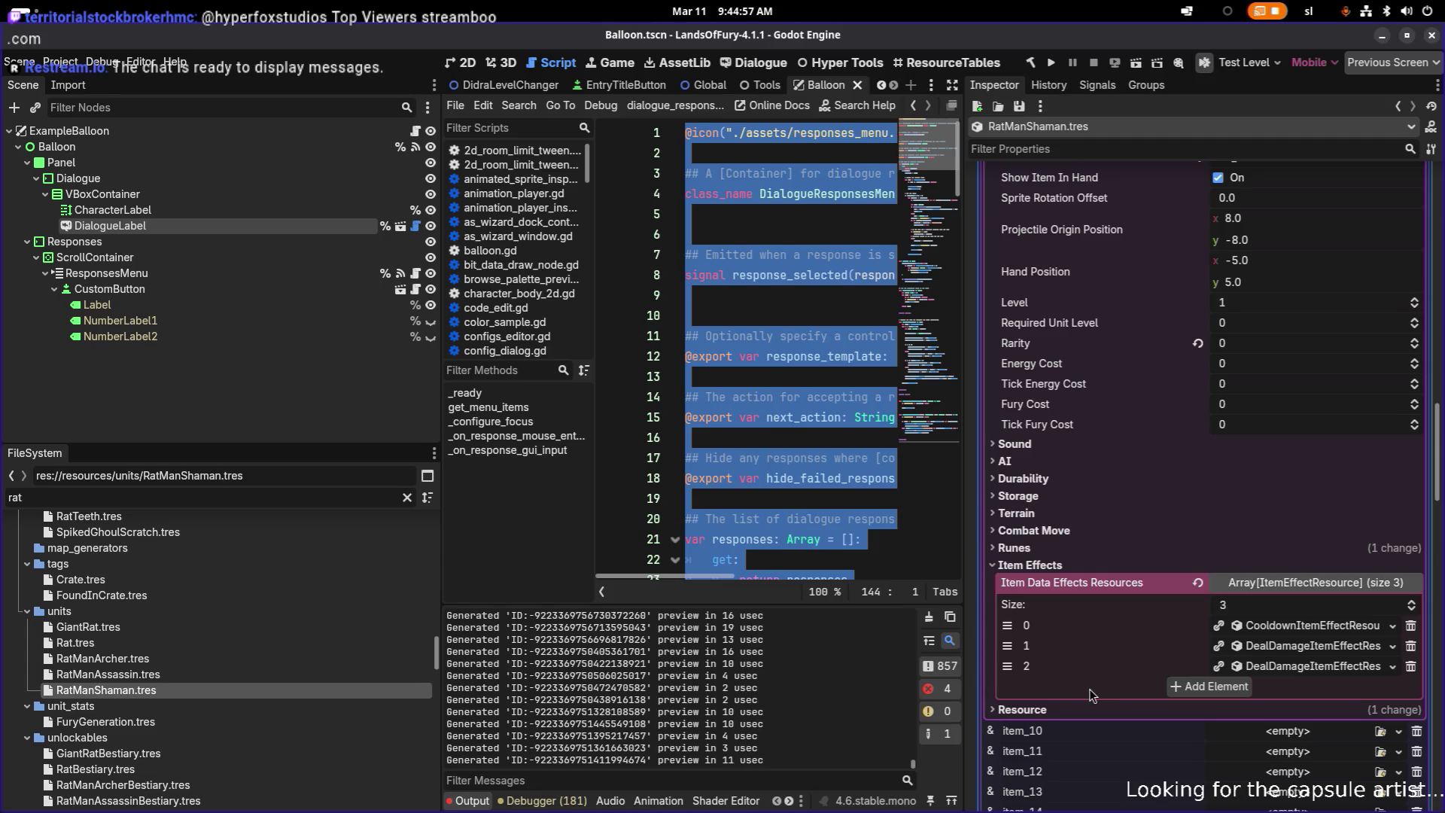
# - Collapse the expanded item_1 RatManShamanSlice resource in the Inspector
pyautogui.scroll(-3, 1090, 689)
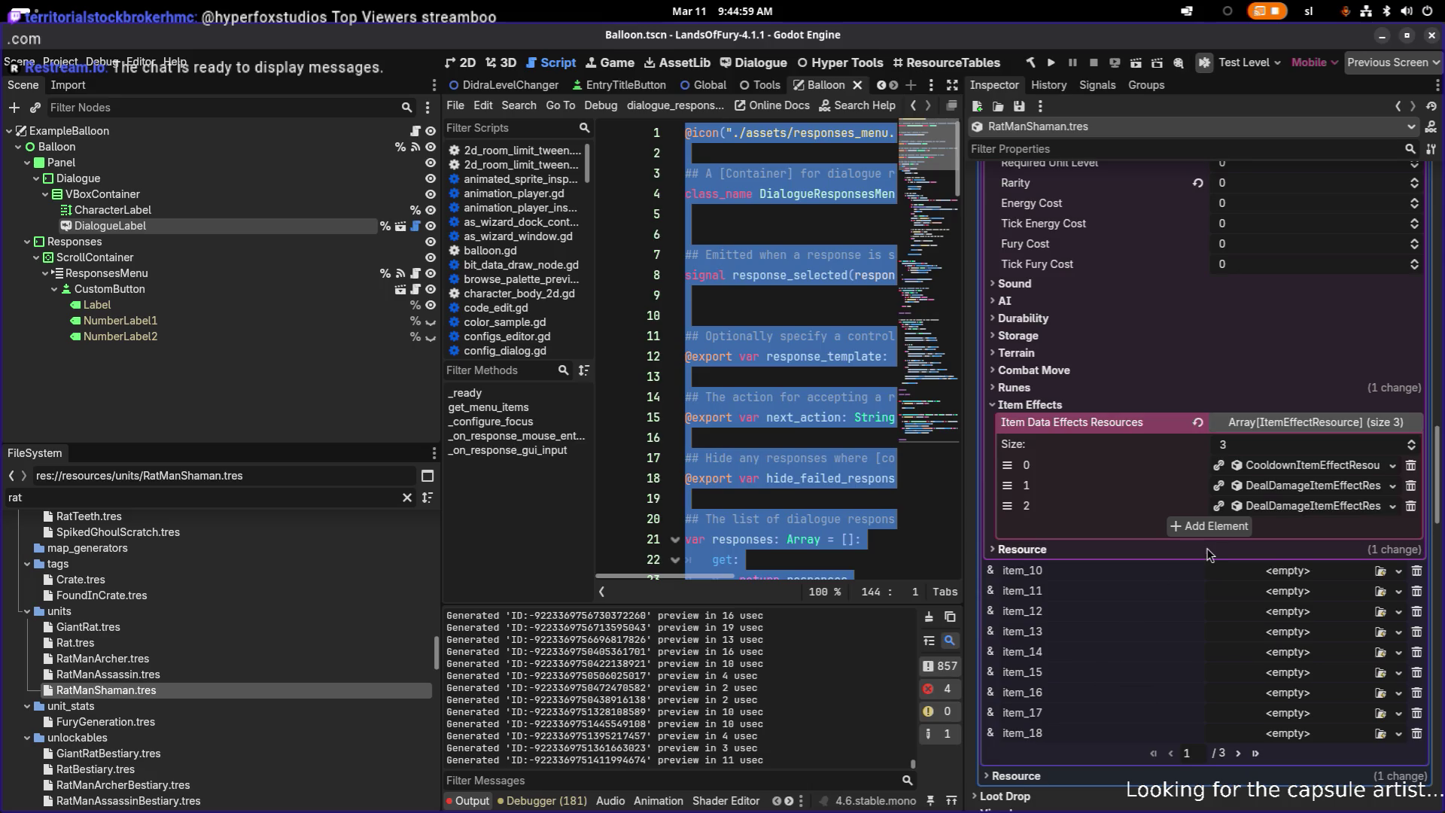
pyautogui.scroll(15, 1207, 547)
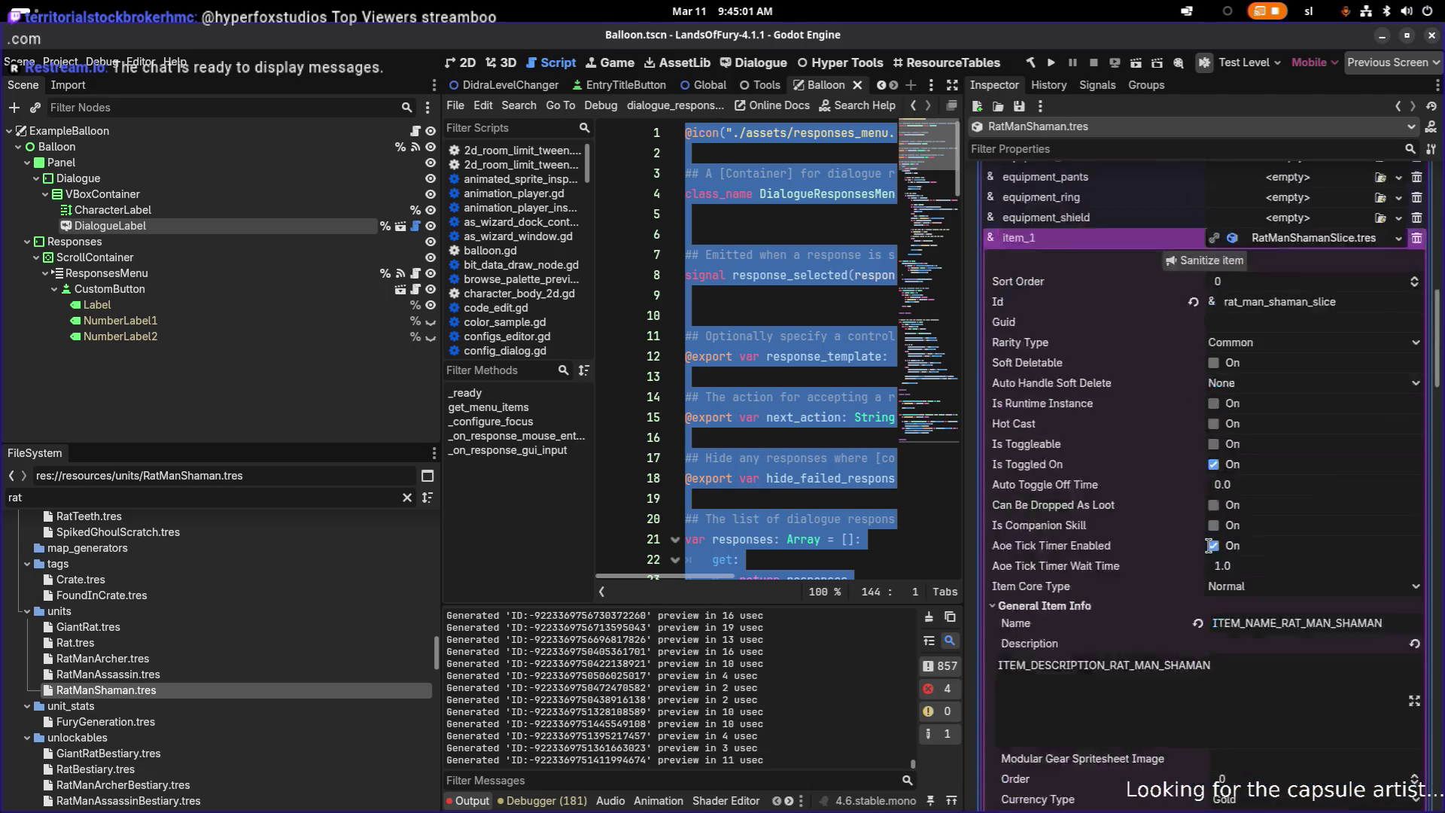
pyautogui.scroll(9, 1242, 565)
pyautogui.click(1310, 638)
pyautogui.scroll(-1, 1310, 632)
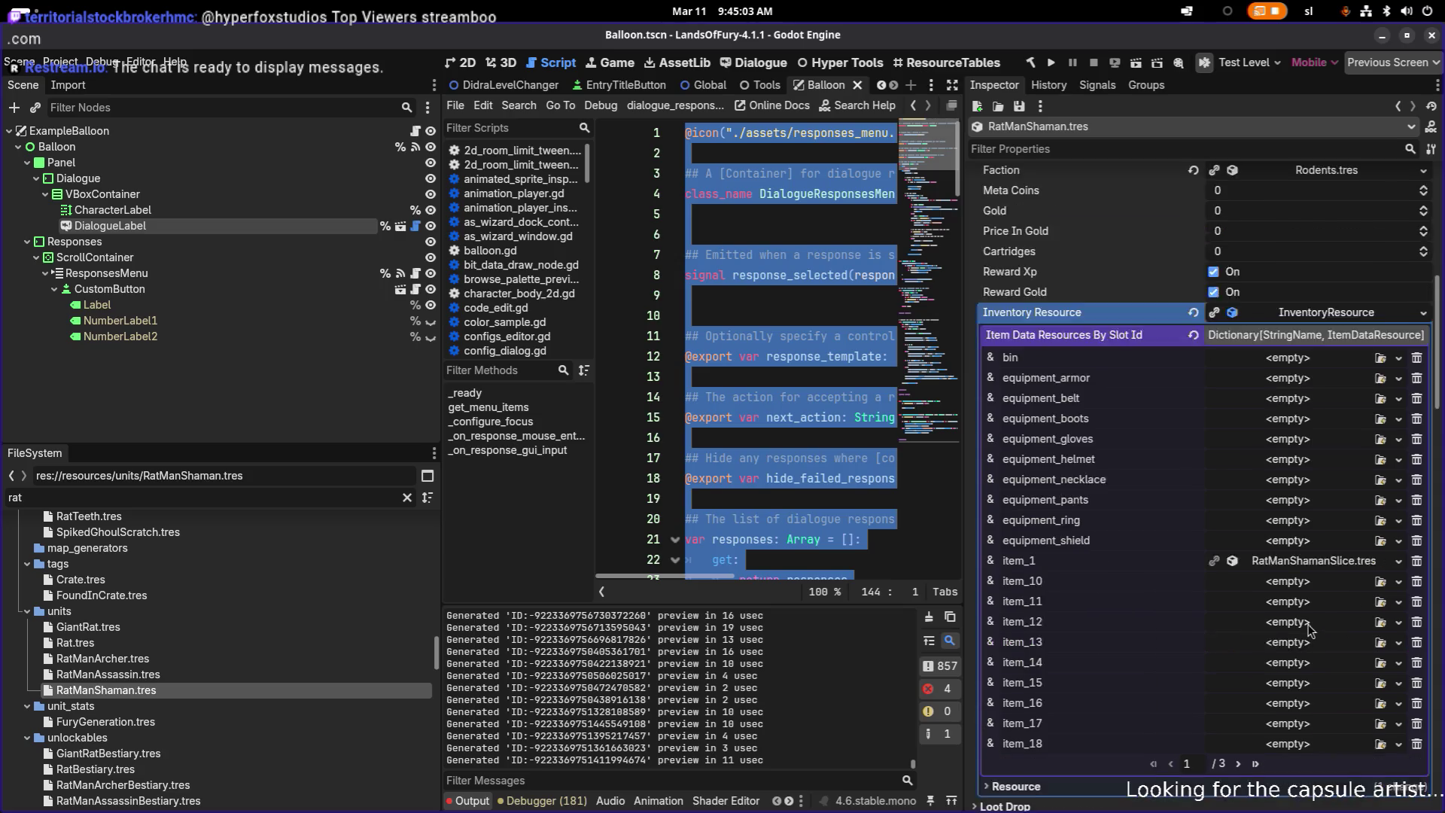
pyautogui.scroll(-2, 1310, 630)
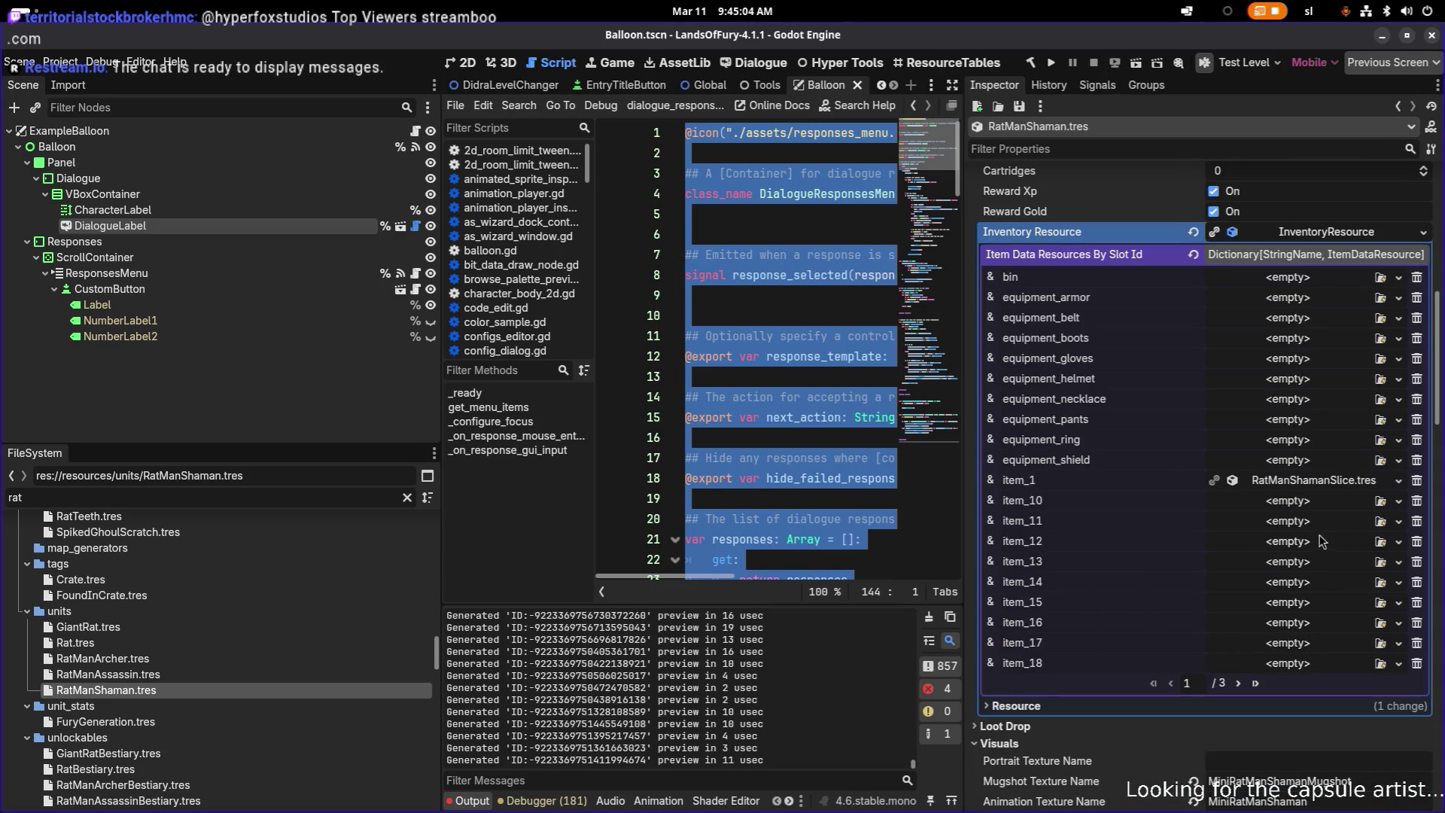
# - Page through the inventory slots, briefly expanding item_3's RatPlague.tres
pyautogui.click(1236, 683)
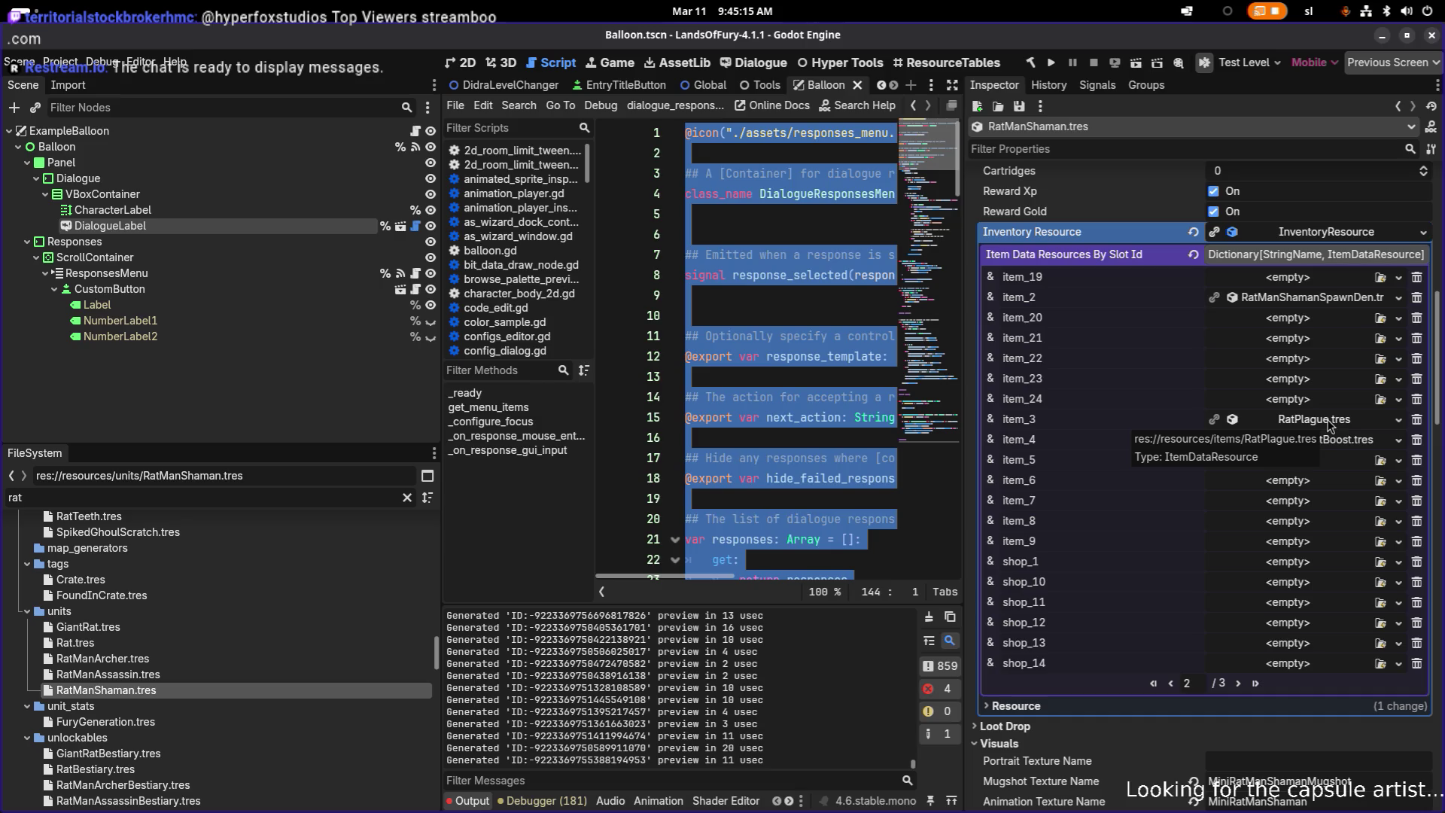
pyautogui.click(1329, 426)
pyautogui.click(1329, 423)
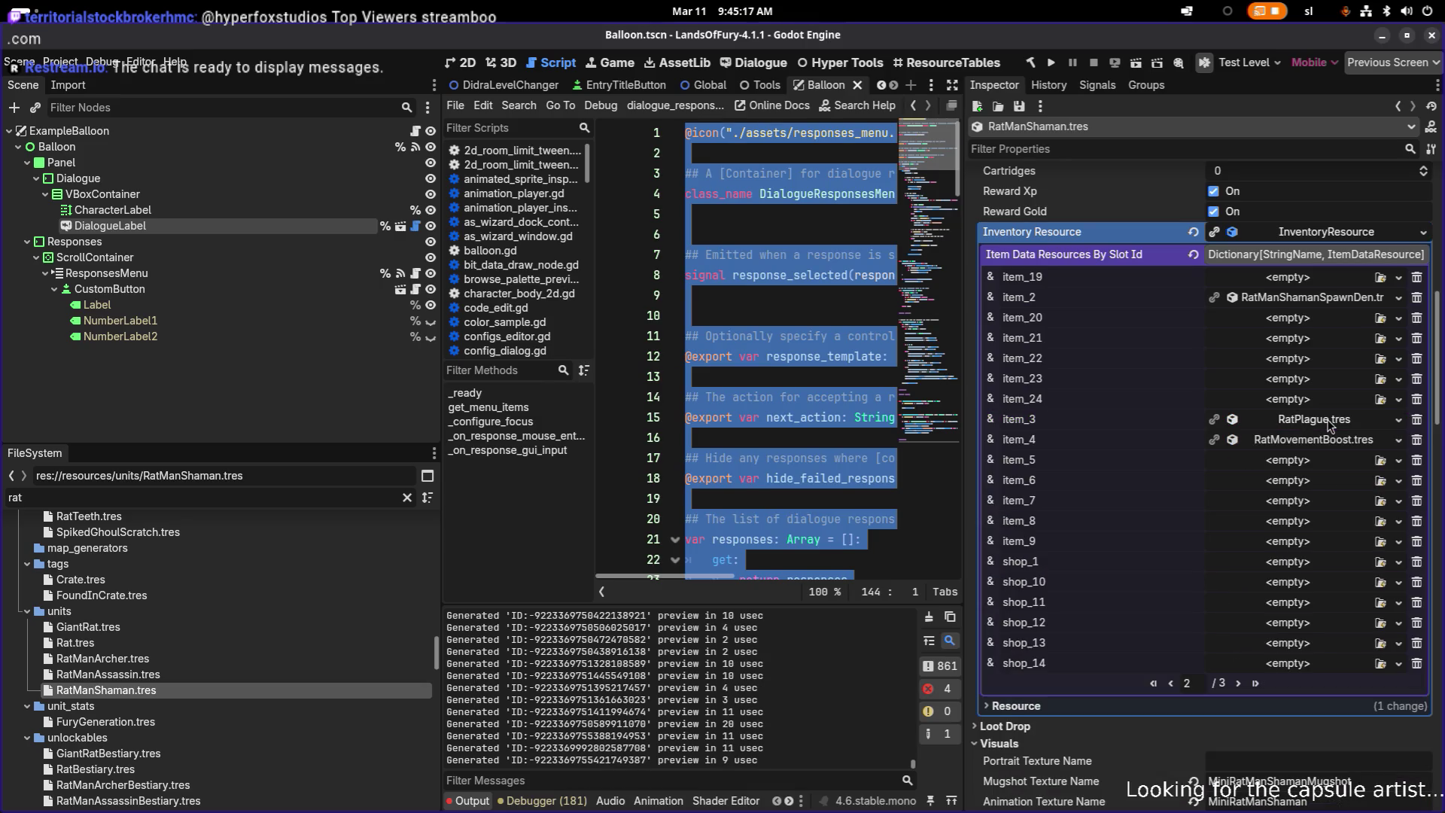
pyautogui.click(1240, 684)
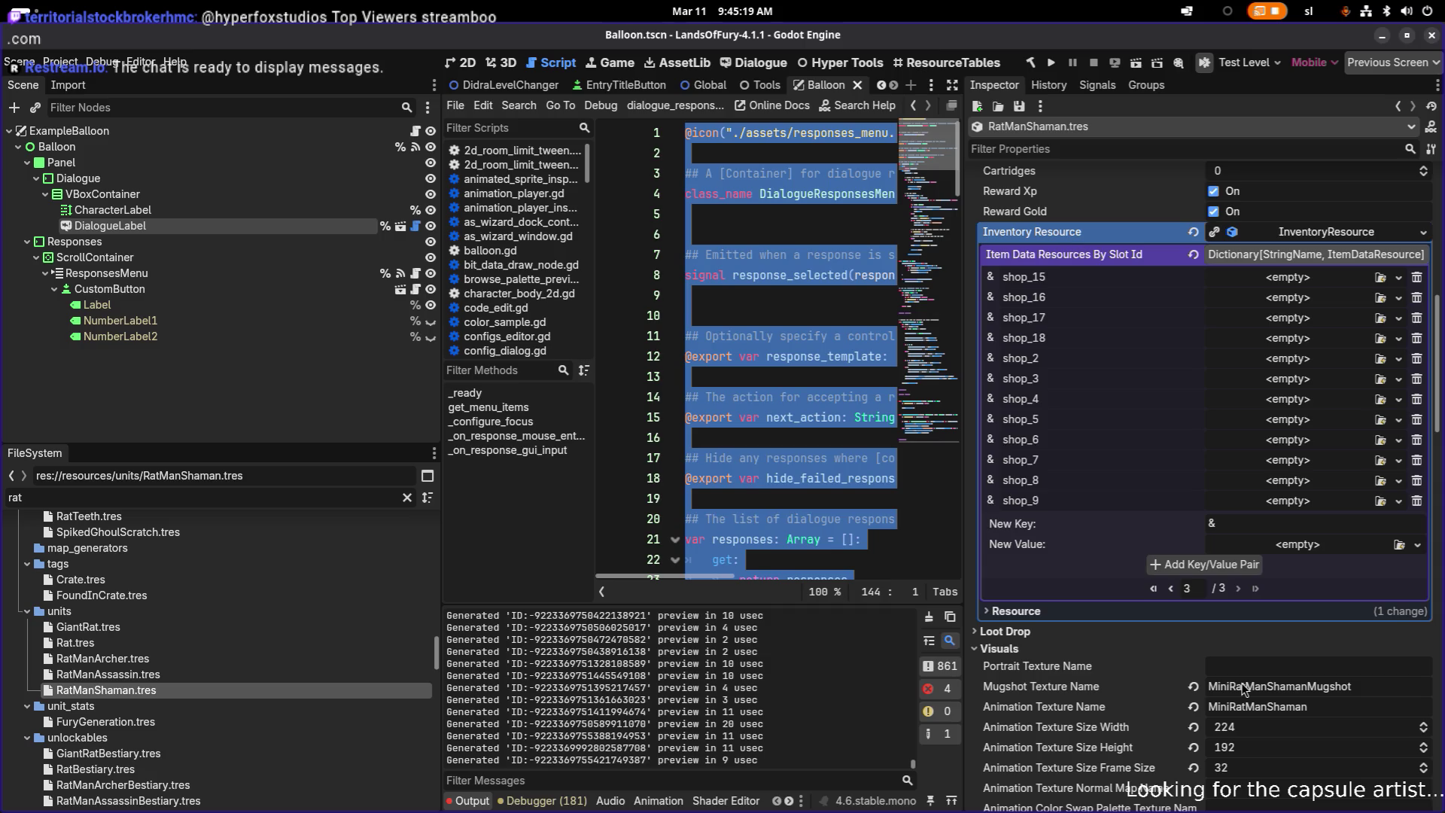
# - Minimize Godot and return to the Translations.csv spreadsheet
pyautogui.click(1382, 37)
pyautogui.hotkey('alt', 'Tab')
pyautogui.hotkey('alt', 'Tab')
pyautogui.hotkey('alt', 'shift', 'Tab')
pyautogui.hotkey('alt', 'Tab')
pyautogui.press('Tab')
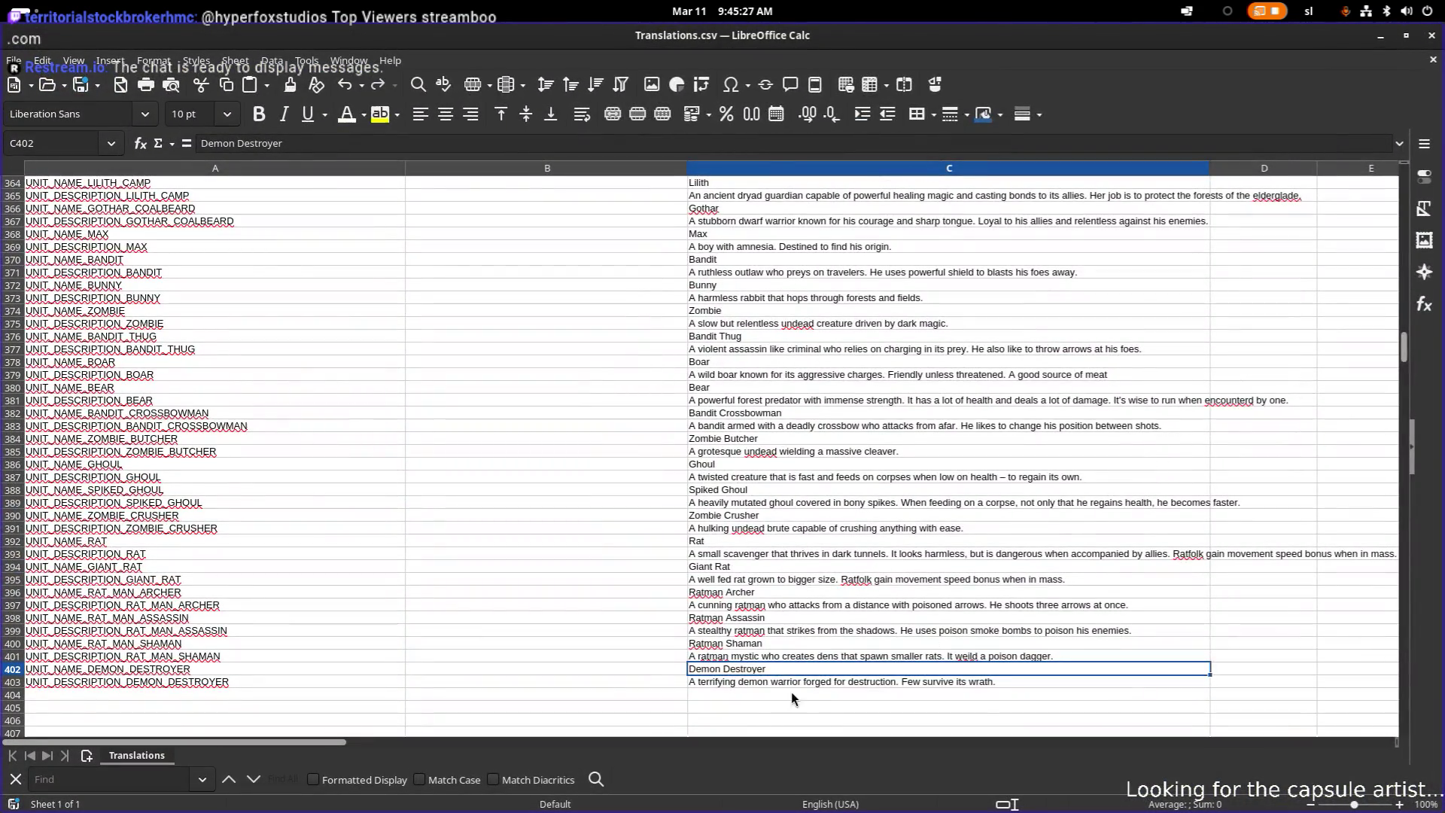
# - In C403, replace 'warrior' with 'king.' and delete 'forged for destruction'
pyautogui.doubleClick(790, 682)
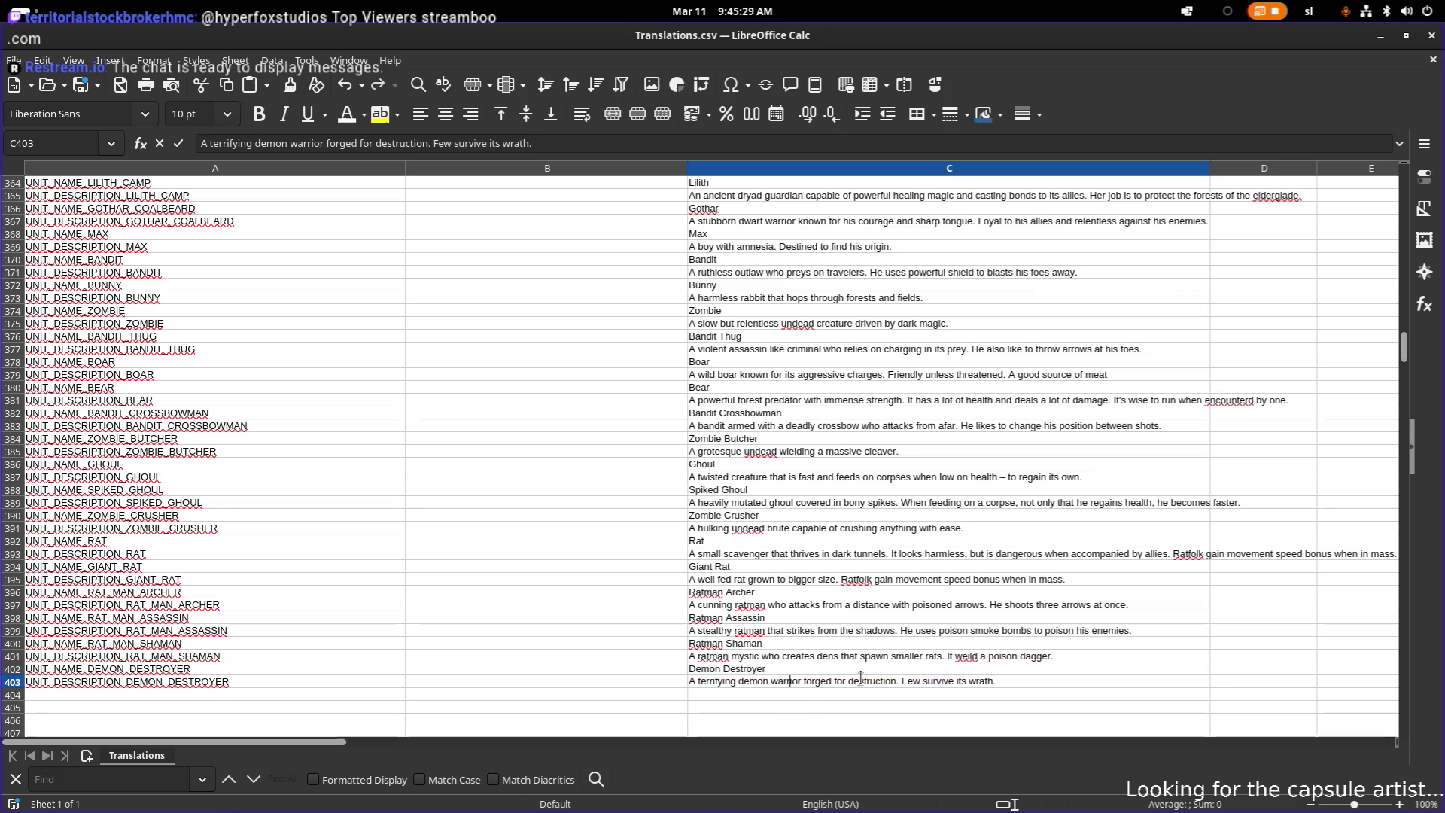
pyautogui.doubleClick(791, 682)
pyautogui.write('king')
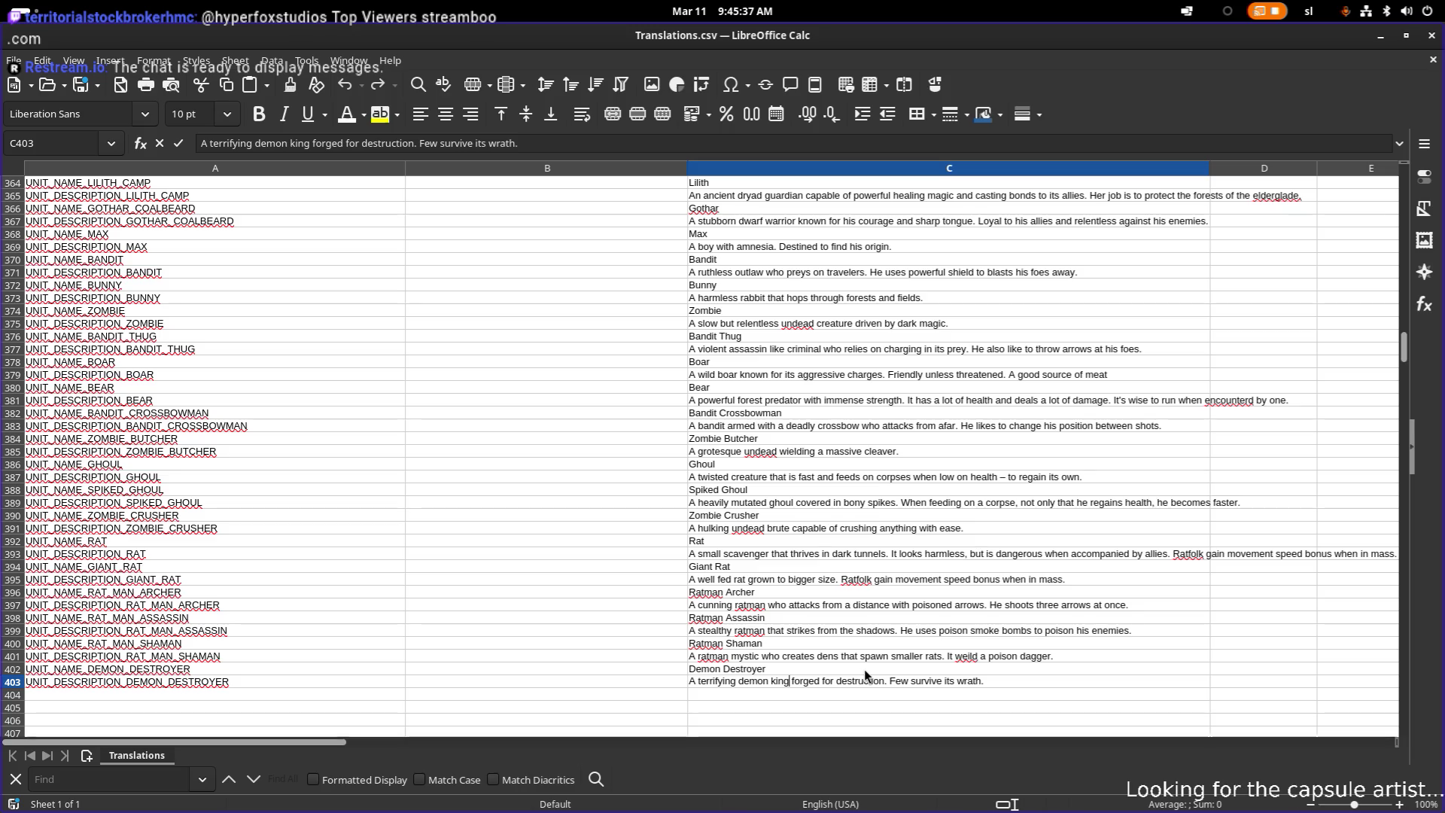
pyautogui.write('.')
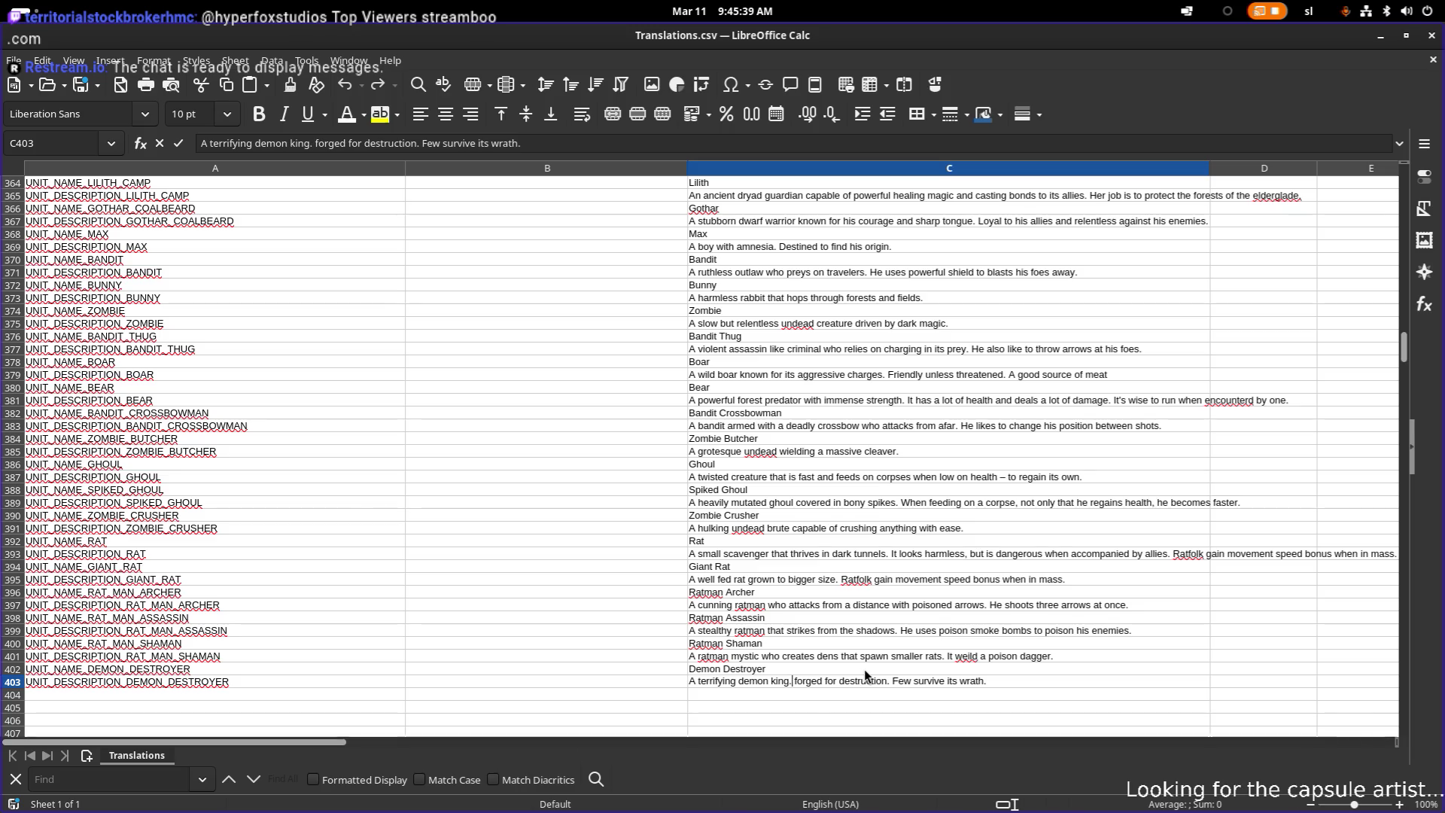
pyautogui.hotkey('ctrl', 'shift', 'Right')
pyautogui.hotkey('ctrl', 'shift', 'Right')
pyautogui.hotkey('ctrl', 'shift', 'Right')
pyautogui.press('BackSpace')
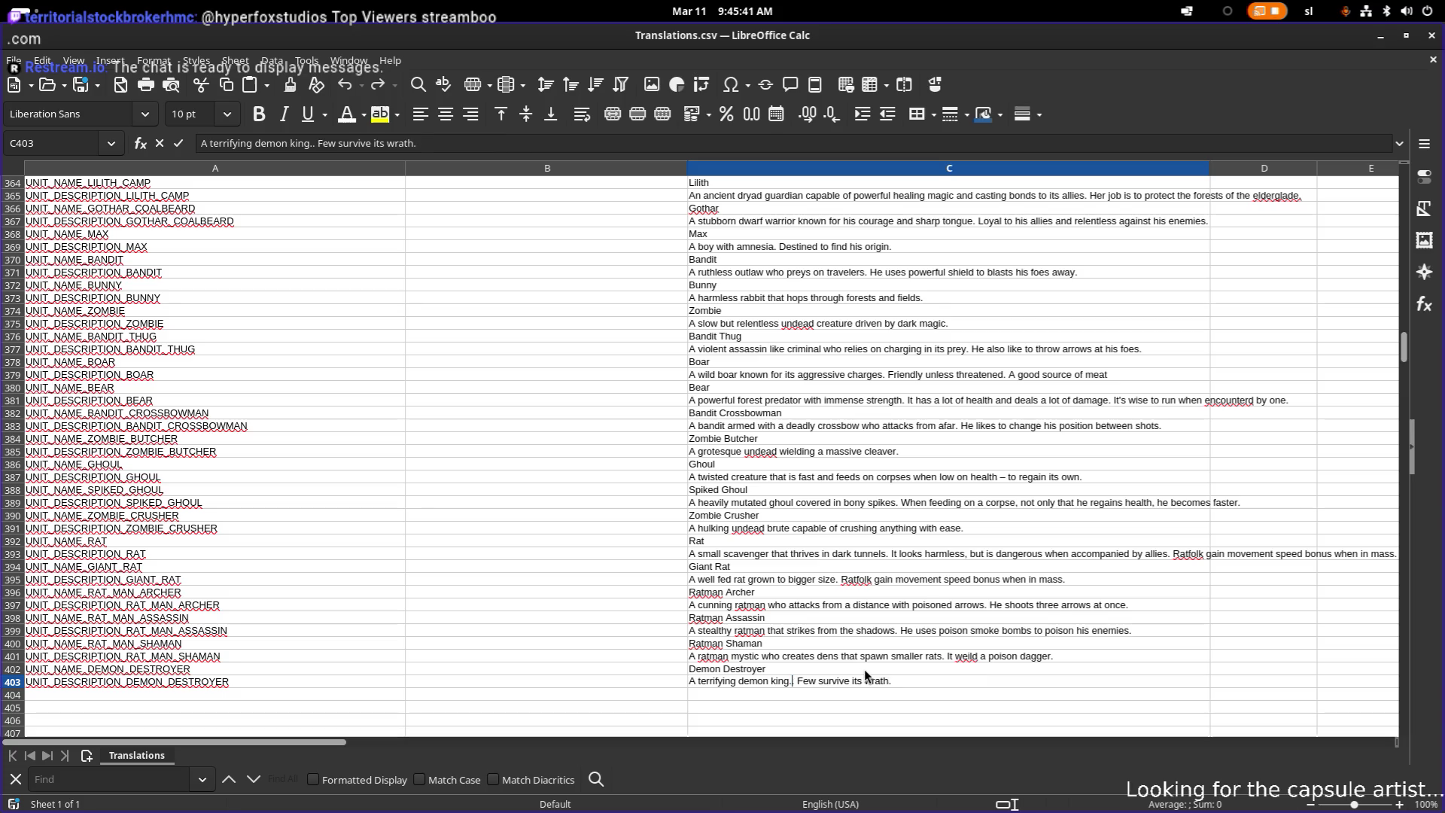
pyautogui.hotkey('ctrl', 'Left')
pyautogui.hotkey('ctrl', 'Left')
pyautogui.hotkey('ctrl', 'Left')
# - Commit the C403 edit and scroll up to the Eye Bat rows starting at 282
pyautogui.click(817, 530)
pyautogui.scroll(14, 816, 529)
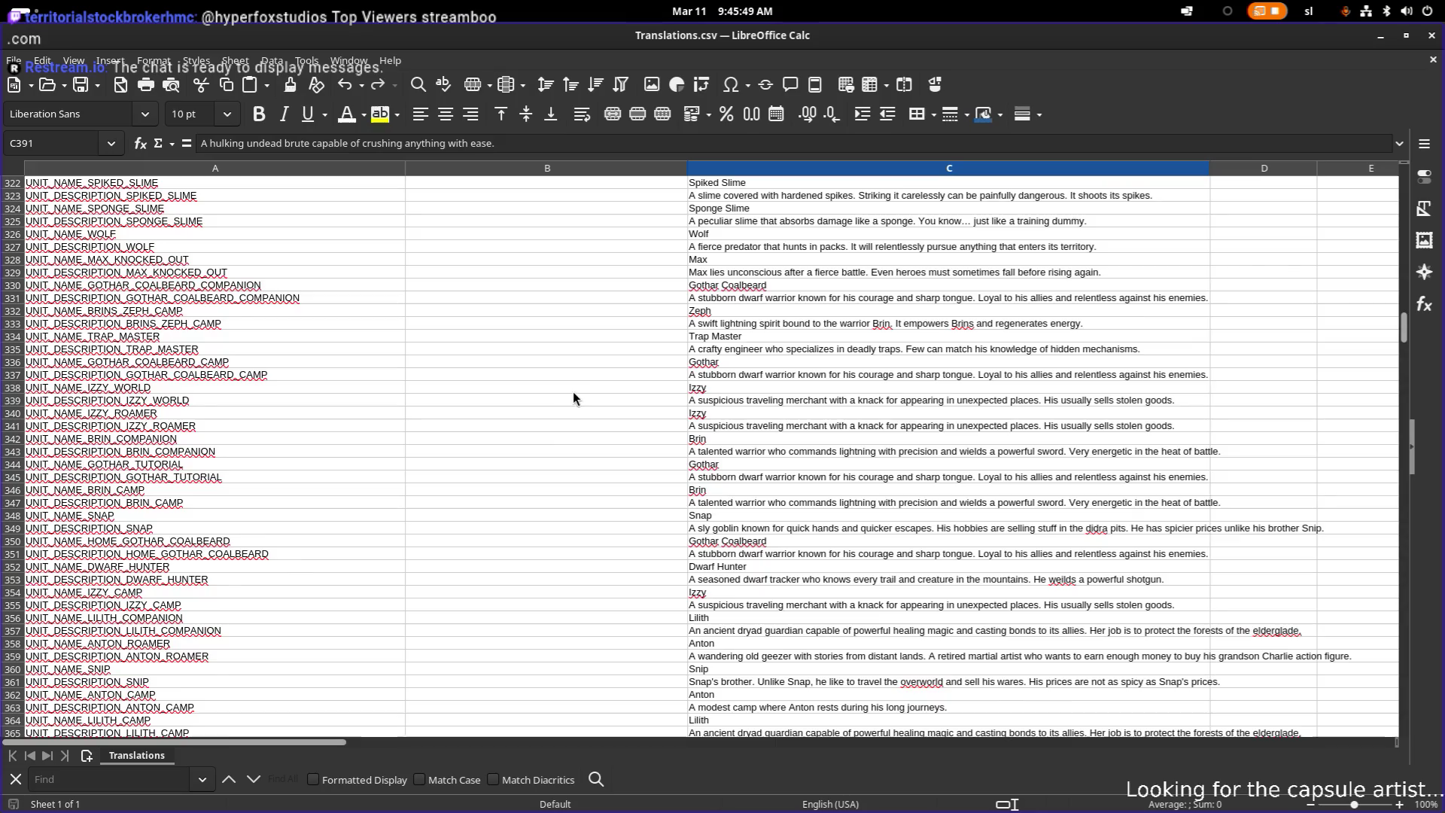
pyautogui.scroll(7, 569, 393)
pyautogui.click(569, 366)
pyautogui.scroll(8, 571, 366)
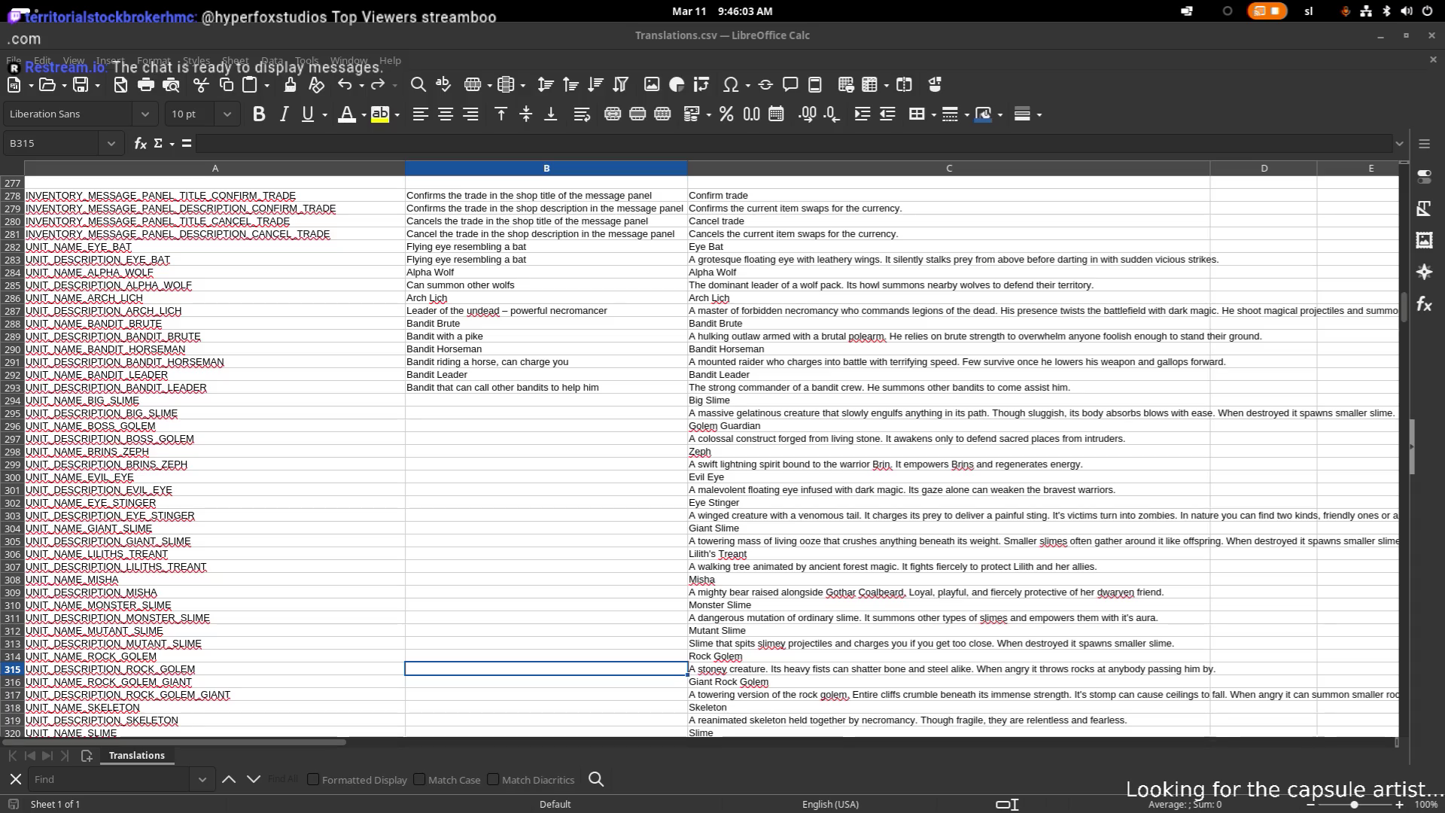
pyautogui.press('XF86AudioRaiseVolume')
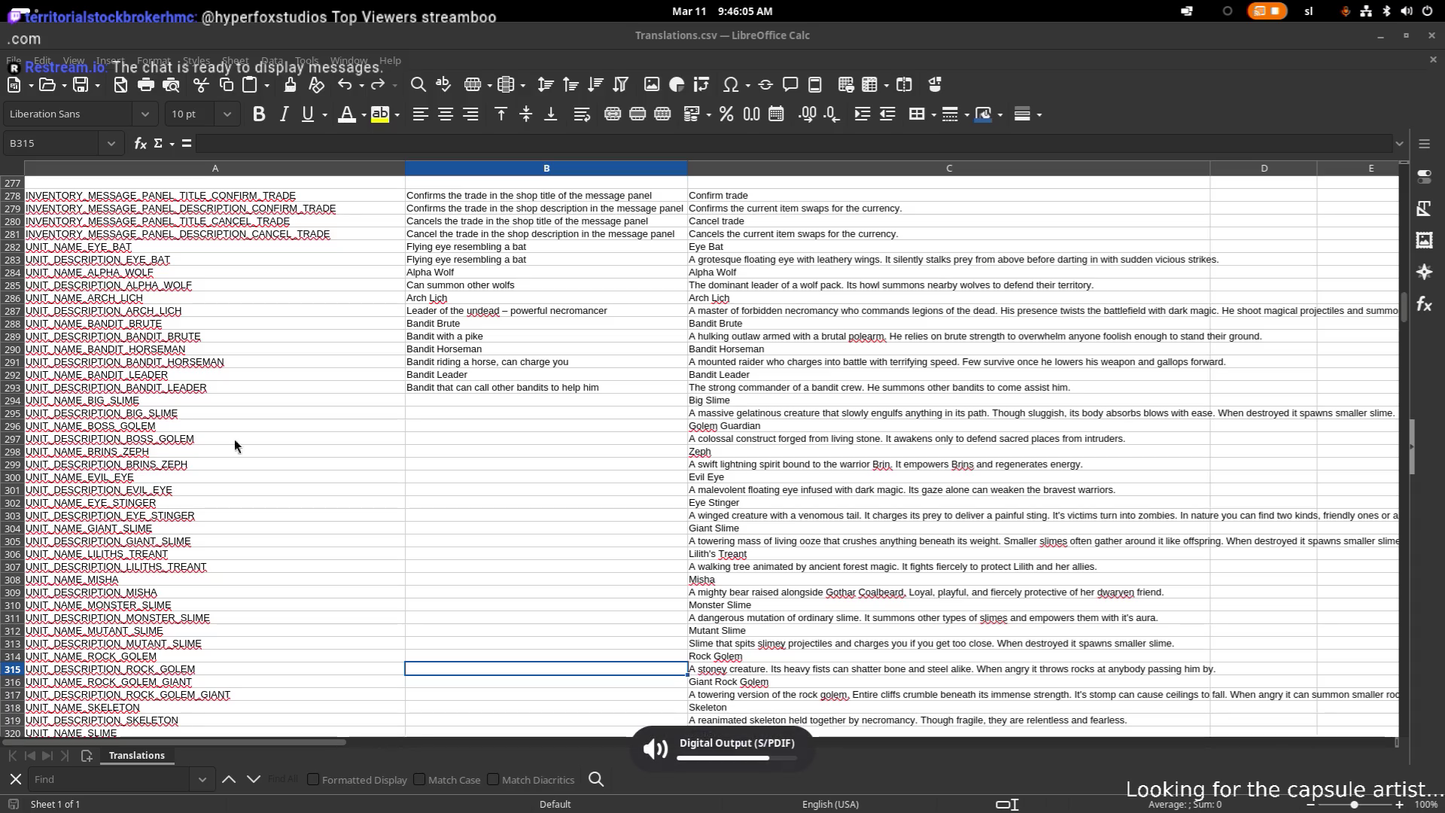
pyautogui.click(828, 463)
pyautogui.scroll(3, 445, 426)
# - Select the unit rows from A282 to C403
pyautogui.scroll(-1, 445, 426)
pyautogui.click(647, 440)
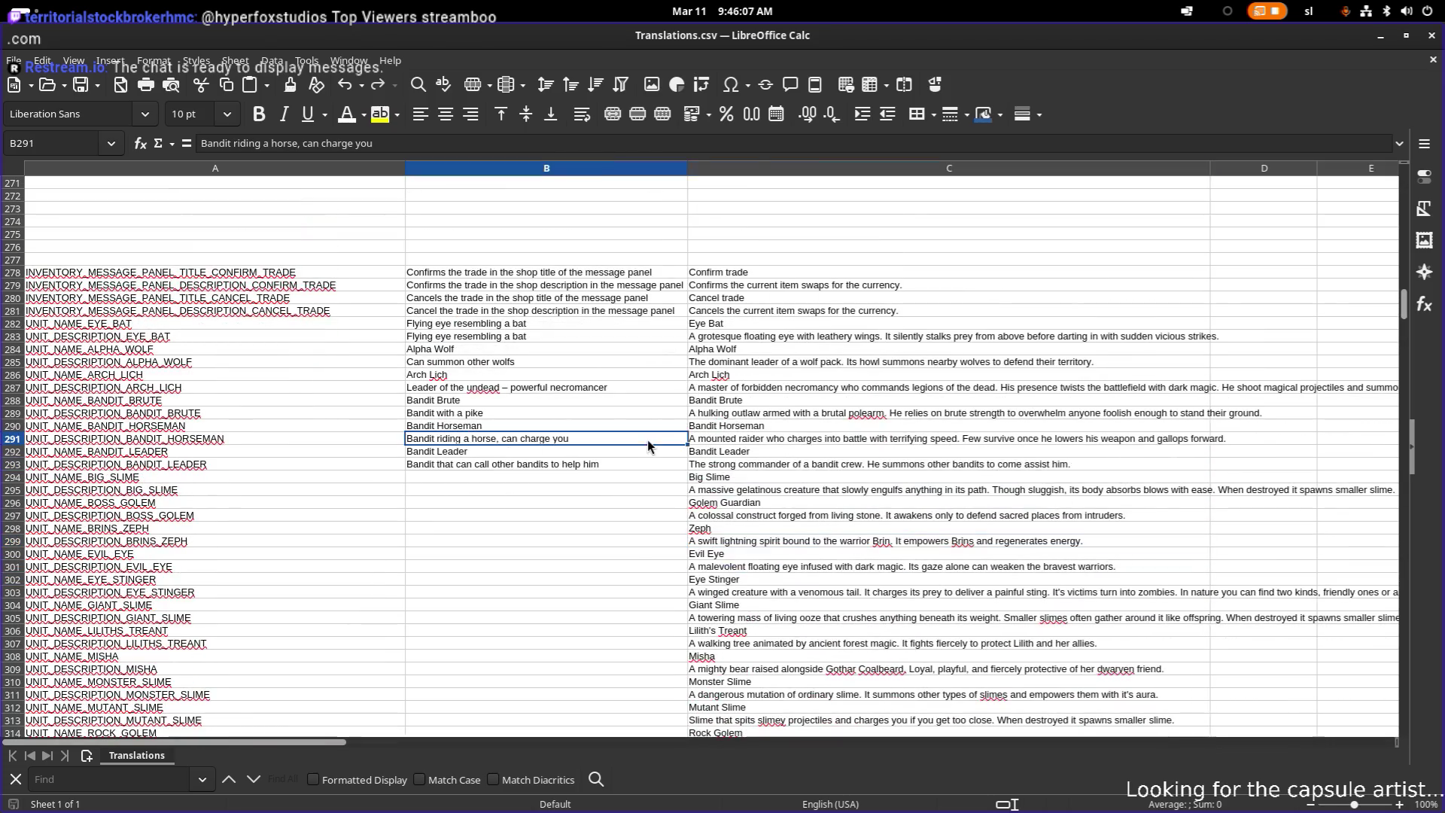
pyautogui.click(745, 400)
pyautogui.moveTo(192, 324)
pyautogui.mouseDown()
pyautogui.moveTo(706, 464)
pyautogui.moveTo(842, 640)
pyautogui.mouseUp()
# - Copy A282:C403 to the clipboard, then go back to the Eye Bat description in B282
pyautogui.scroll(-3, 706, 467)
pyautogui.scroll(-20, 706, 466)
pyautogui.hotkey('ctrl', 'c')
pyautogui.scroll(-1, 667, 484)
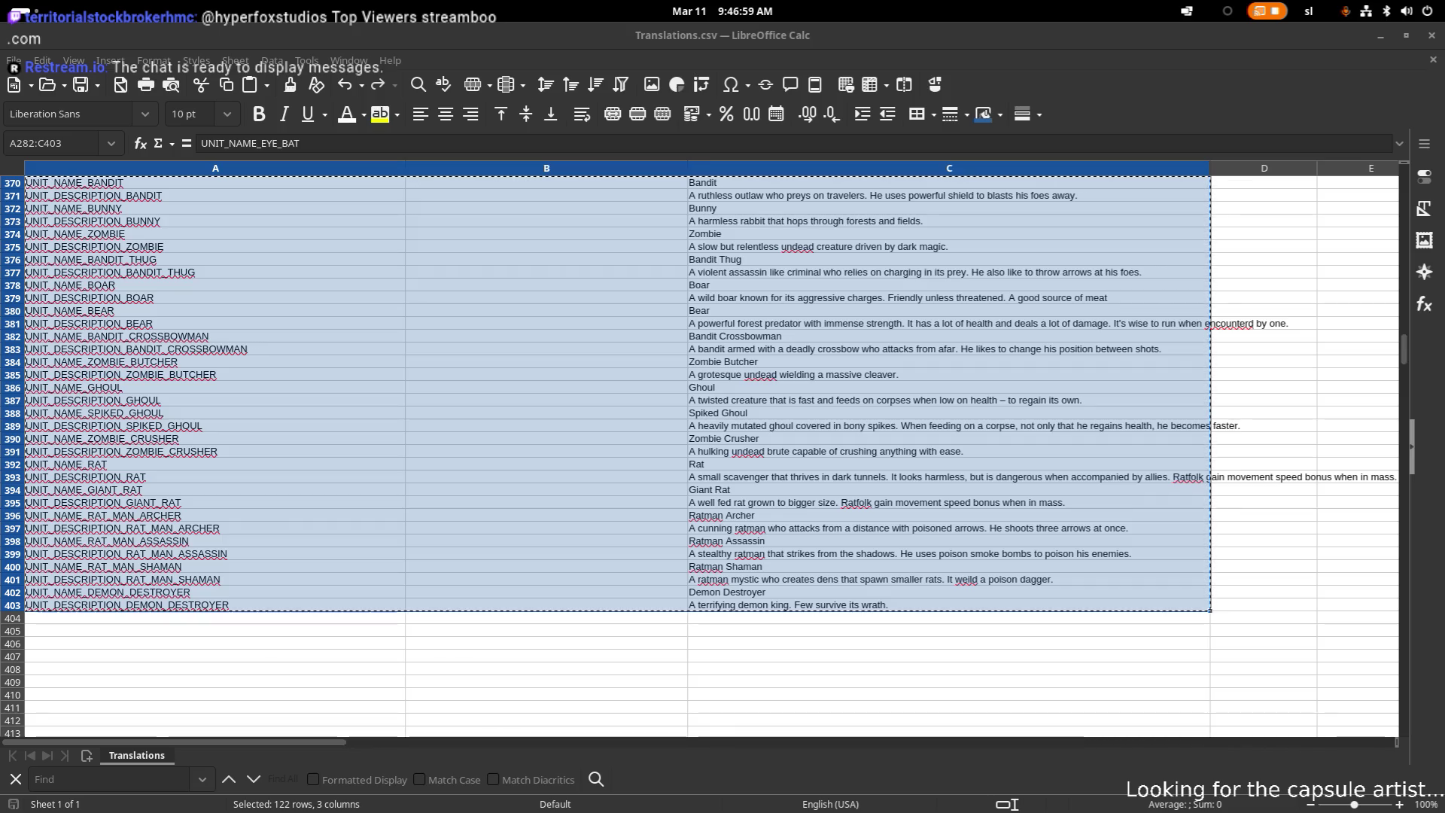
pyautogui.scroll(20, 412, 524)
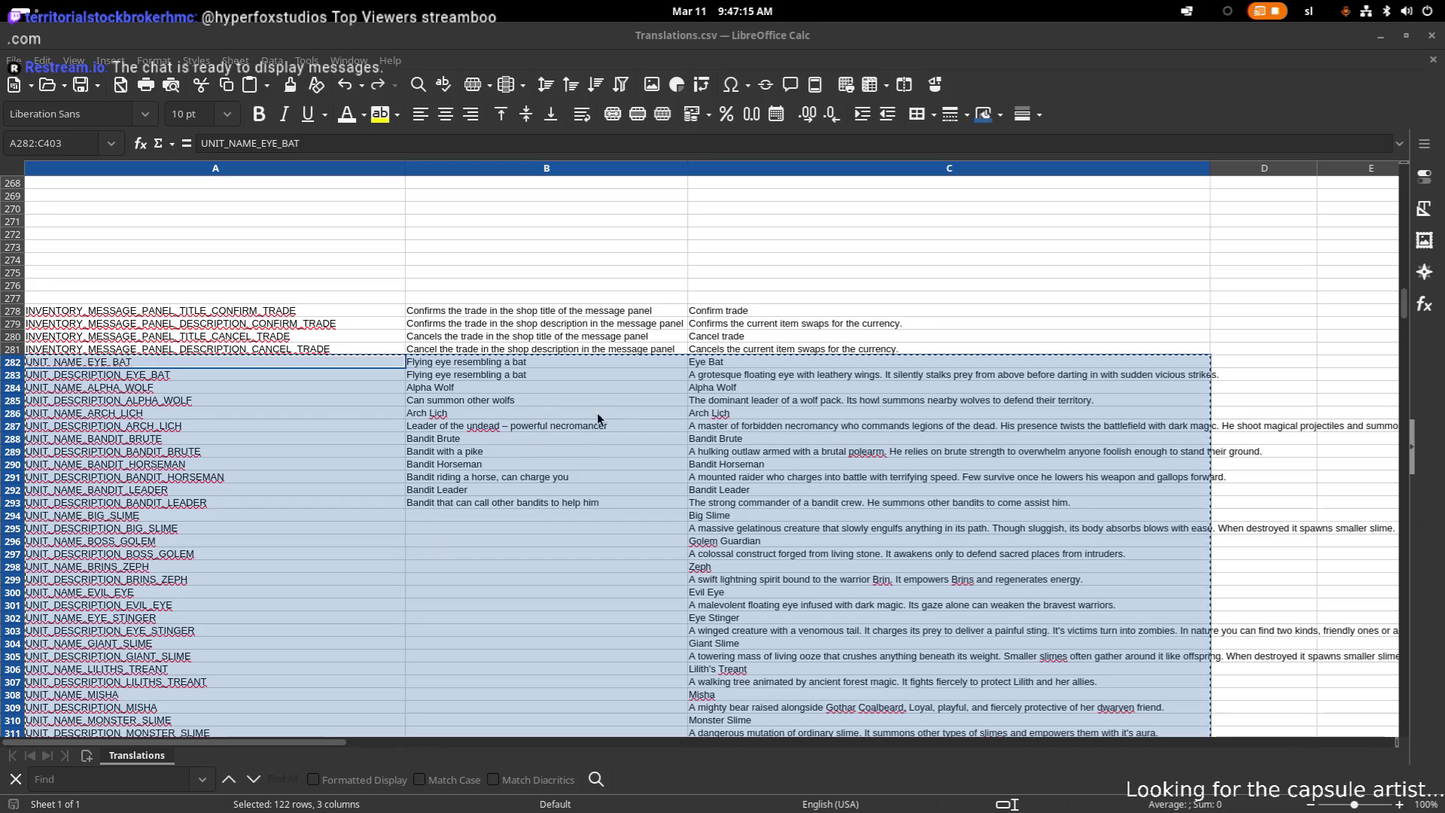
pyautogui.click(561, 364)
pyautogui.doubleClick(557, 364)
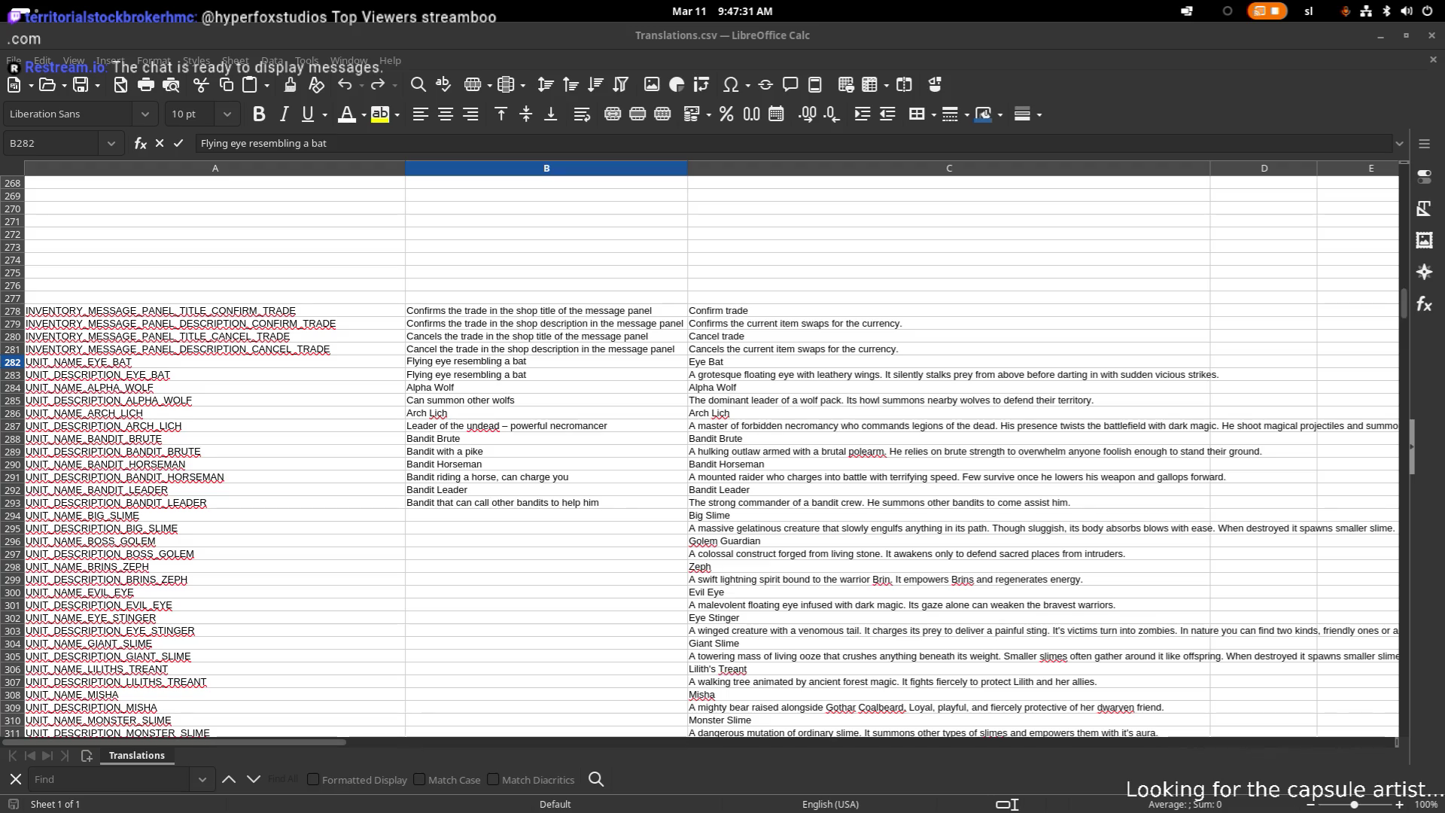
# - Copy the unit rows A282:C403 to the clipboard and switch to the other application
pyautogui.click(215, 438)
pyautogui.moveTo(193, 364)
pyautogui.mouseDown()
pyautogui.moveTo(586, 671)
pyautogui.moveTo(776, 688)
pyautogui.mouseUp()
pyautogui.scroll(-20, 587, 668)
pyautogui.scroll(-2, 606, 666)
pyautogui.hotkey('ctrl', 'c')
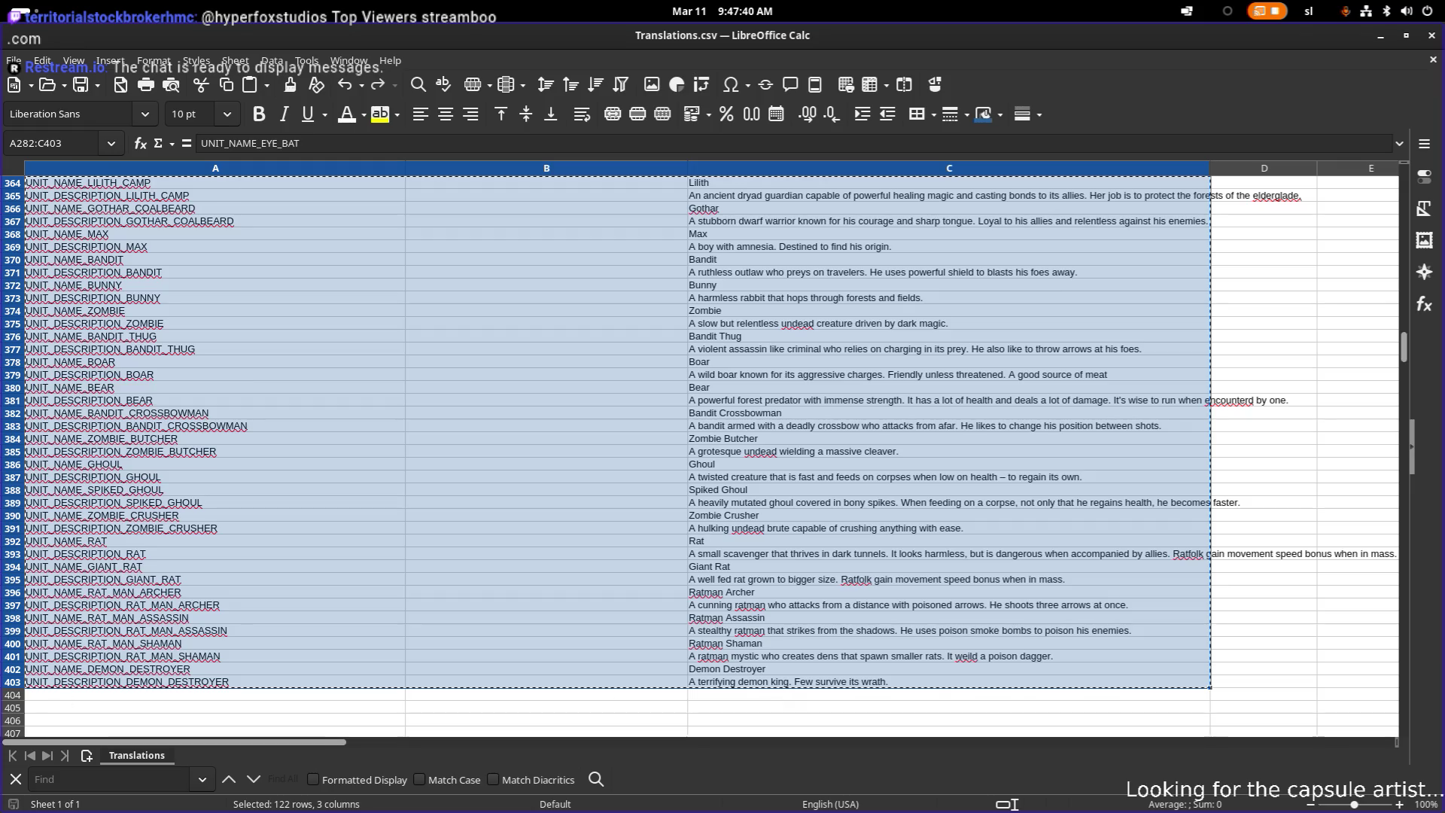
pyautogui.hotkey('alt', 'Tab')
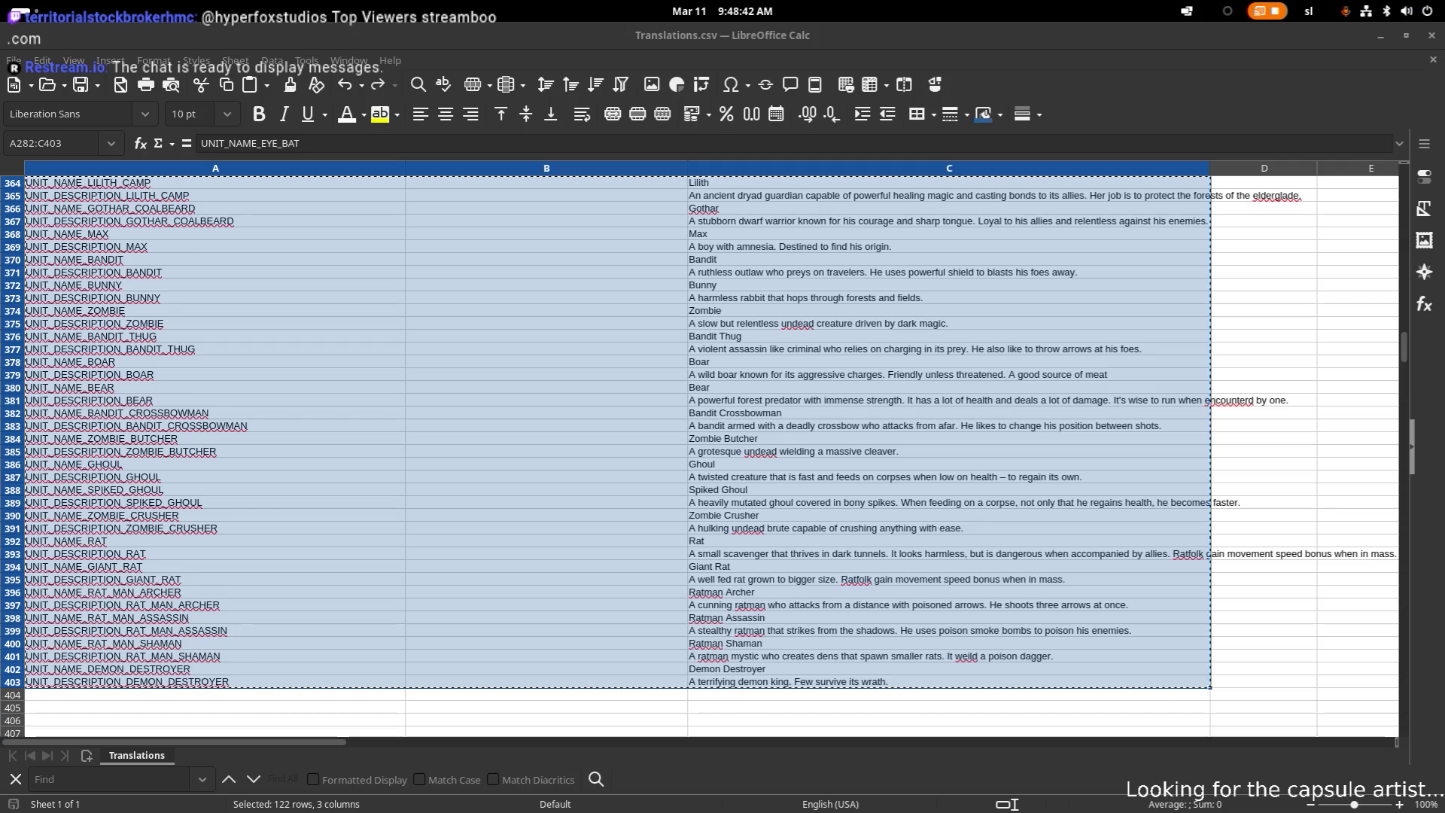
# - Back in Calc, select cell B303, dropping the range selection
pyautogui.scroll(14, 549, 329)
pyautogui.scroll(10, 549, 329)
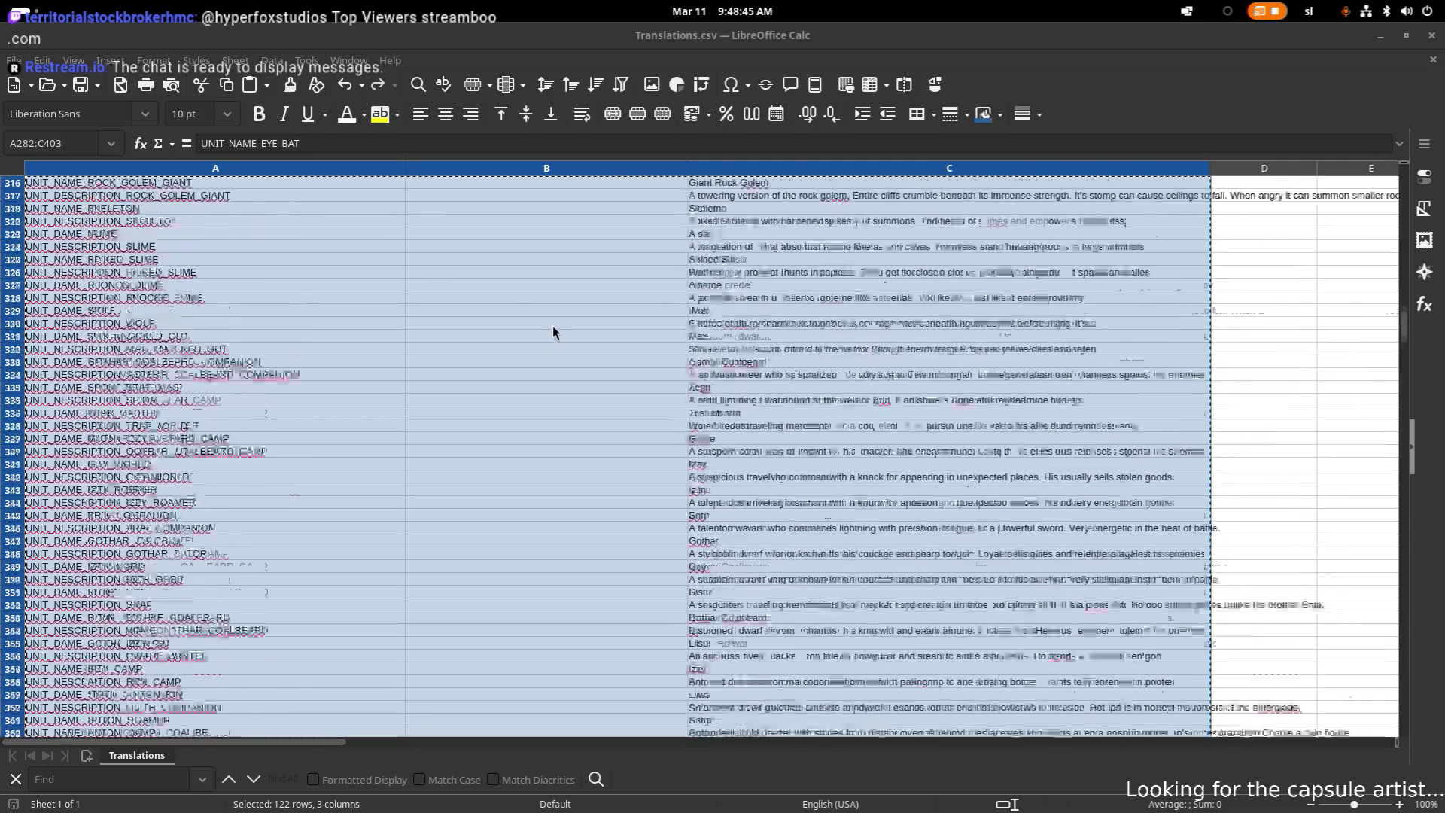
pyautogui.click(555, 324)
pyautogui.scroll(3, 542, 288)
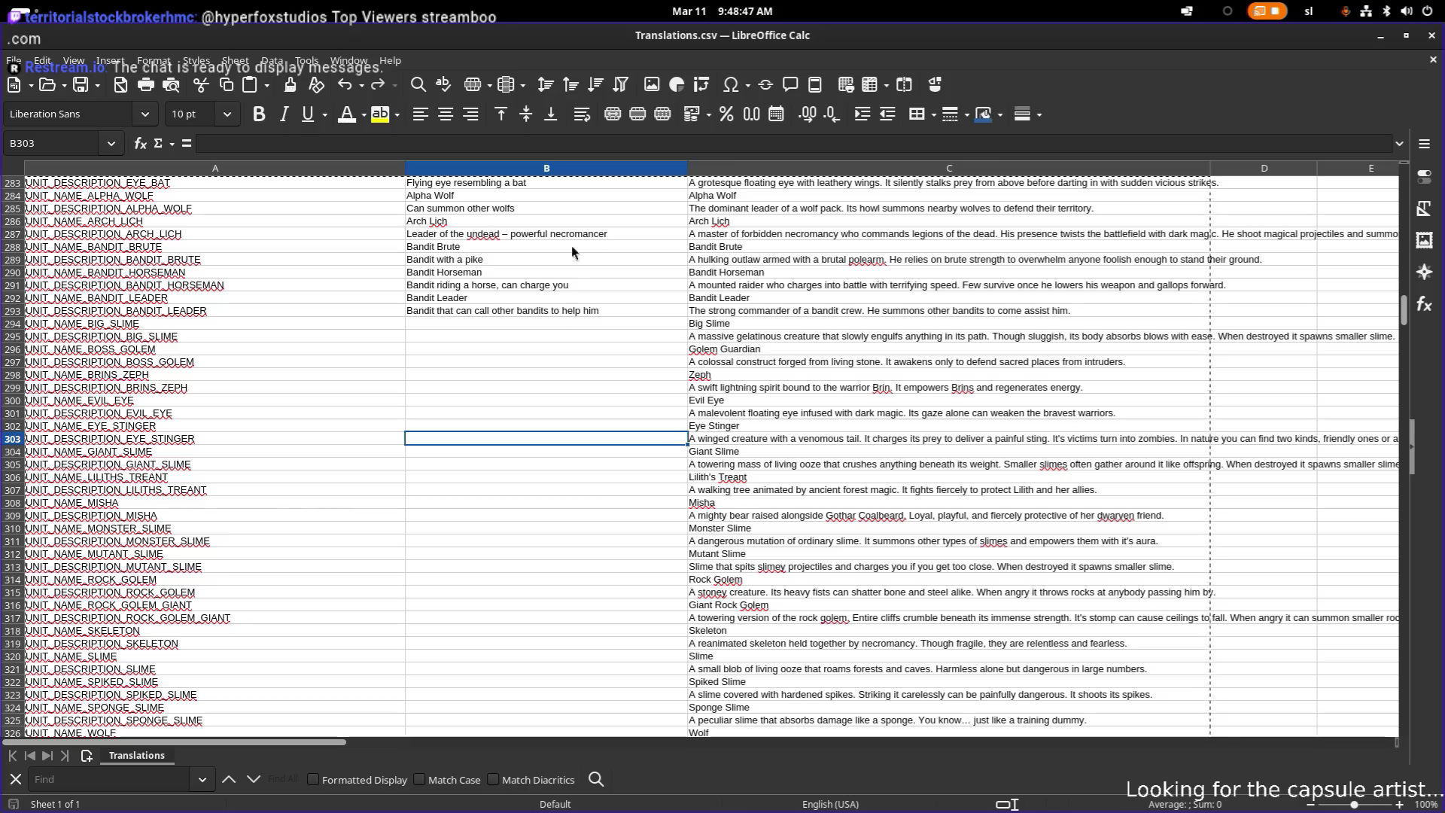
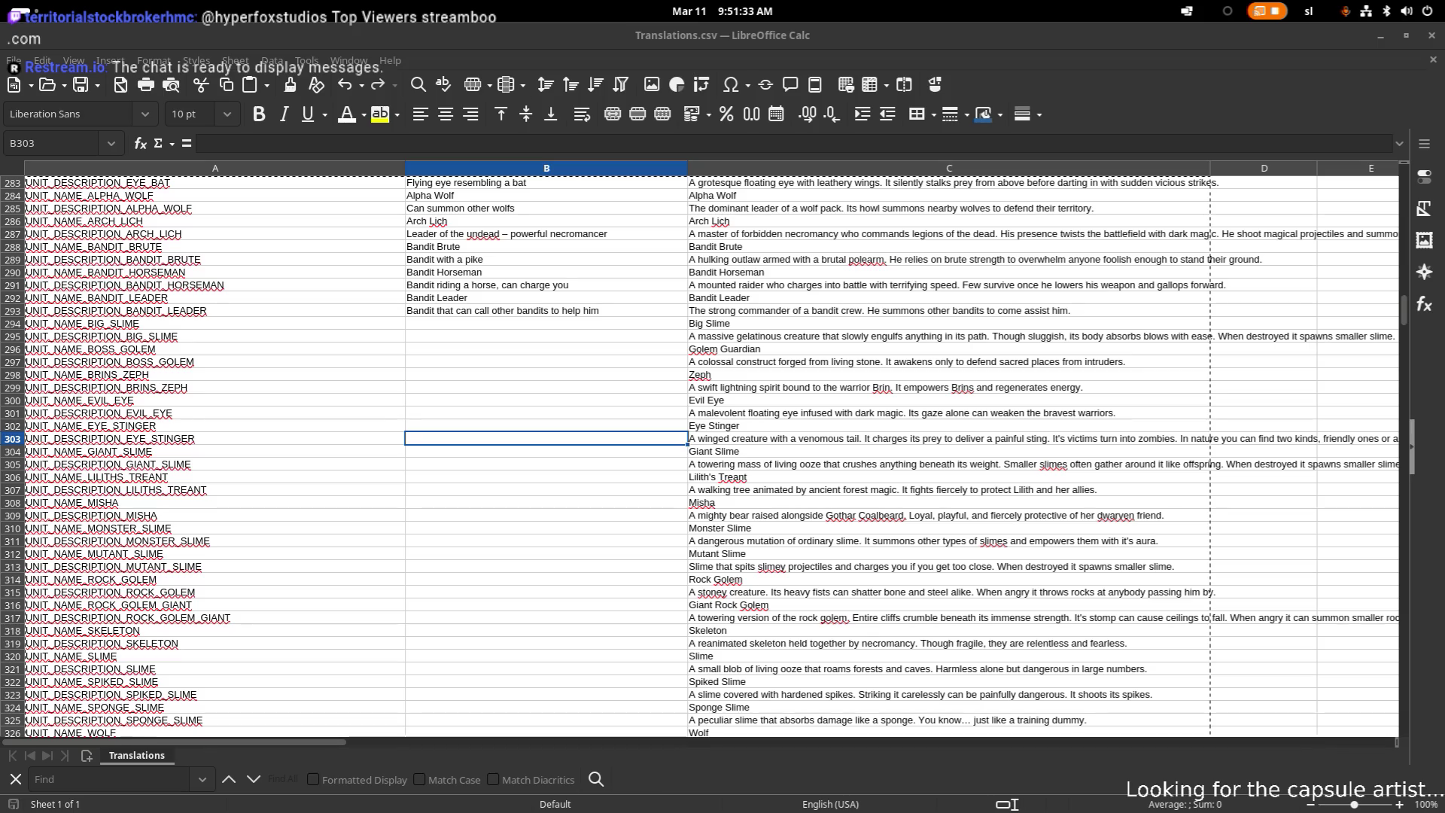
# - Insert one entire empty row above the UNIT_NAME_EYE_BAT row at A282
pyautogui.scroll(1, 435, 320)
pyautogui.click(576, 331)
pyautogui.scroll(-20, 575, 332)
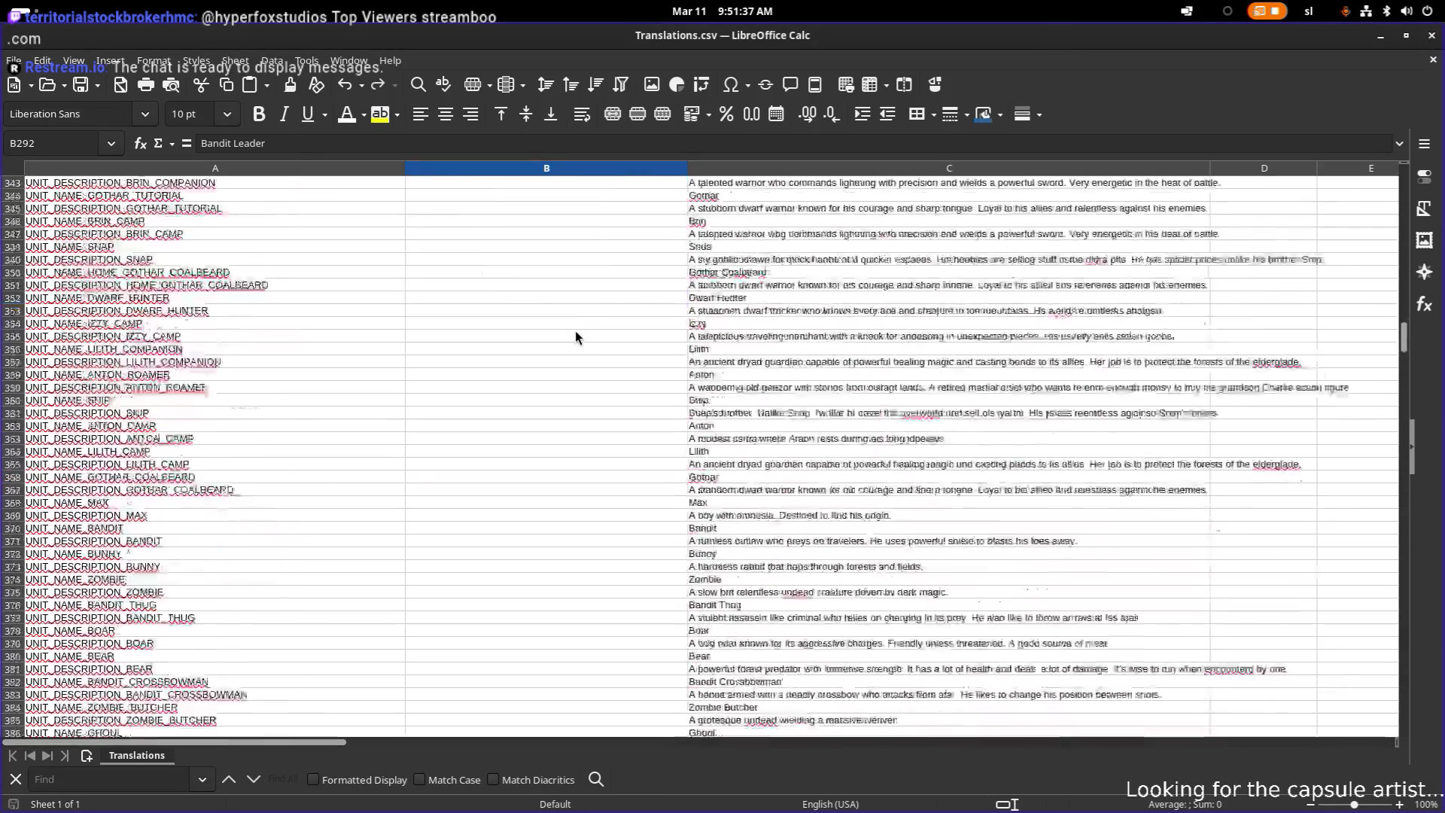
pyautogui.scroll(20, 575, 332)
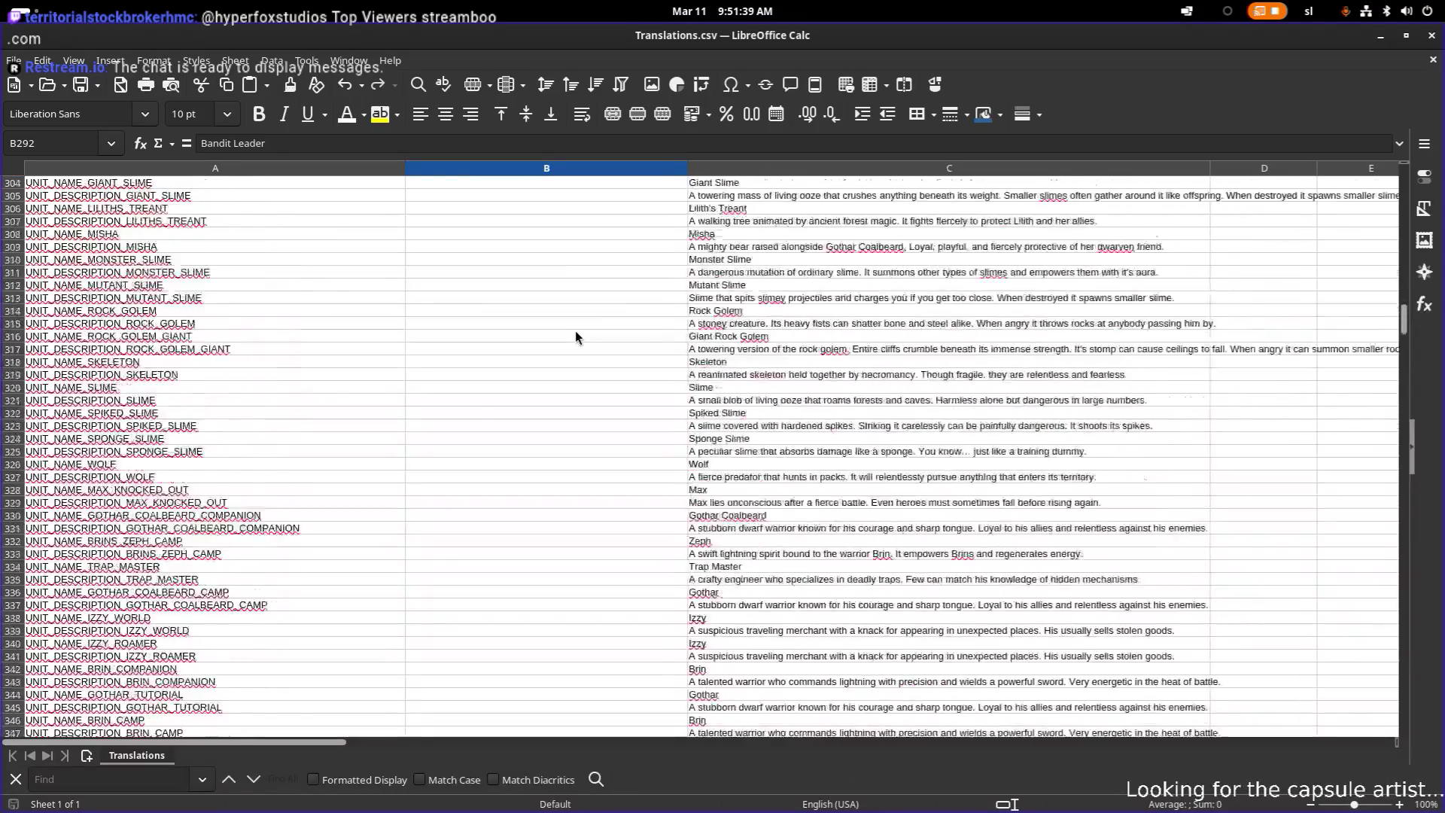
pyautogui.scroll(5, 549, 320)
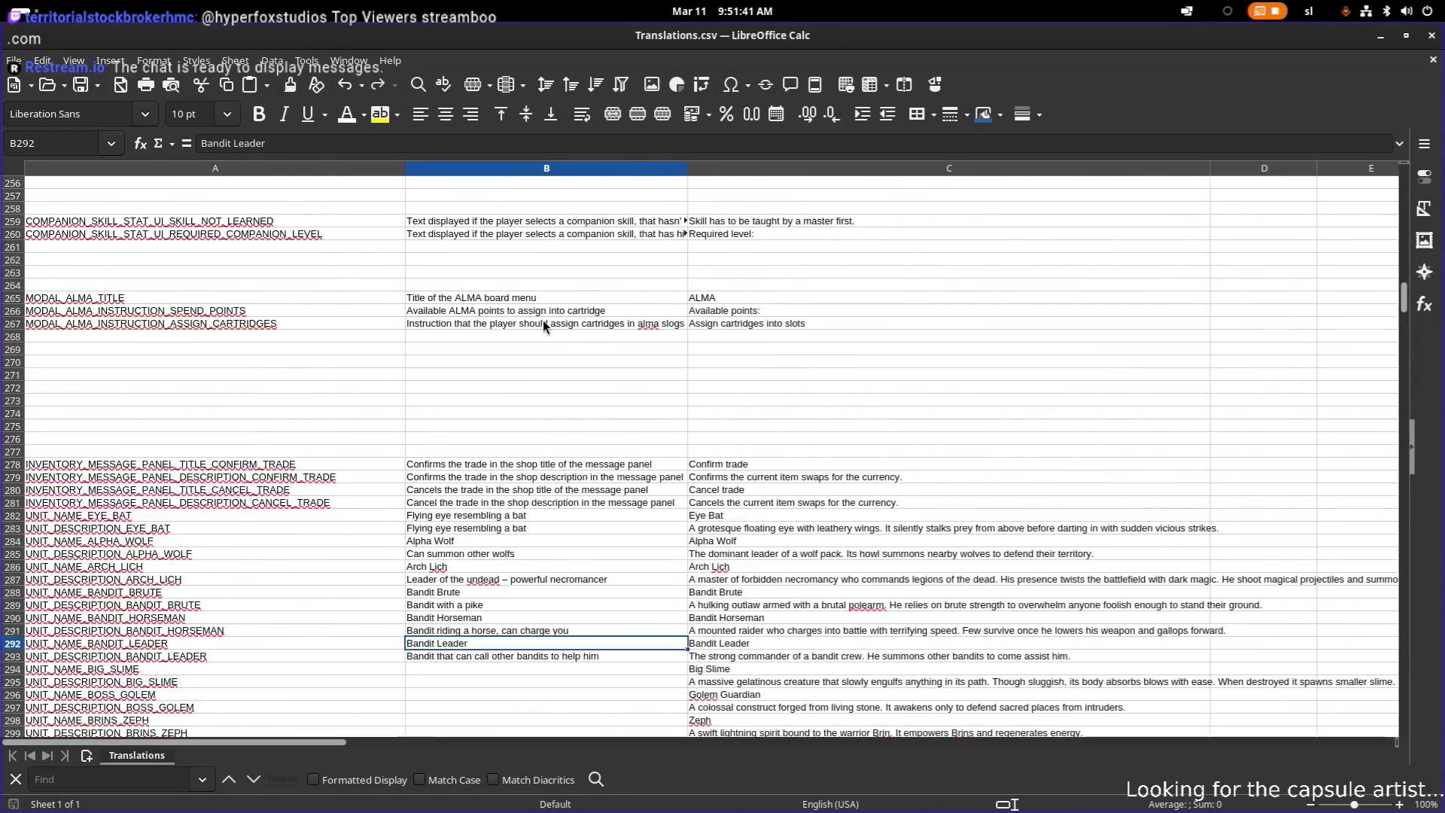
pyautogui.click(166, 479)
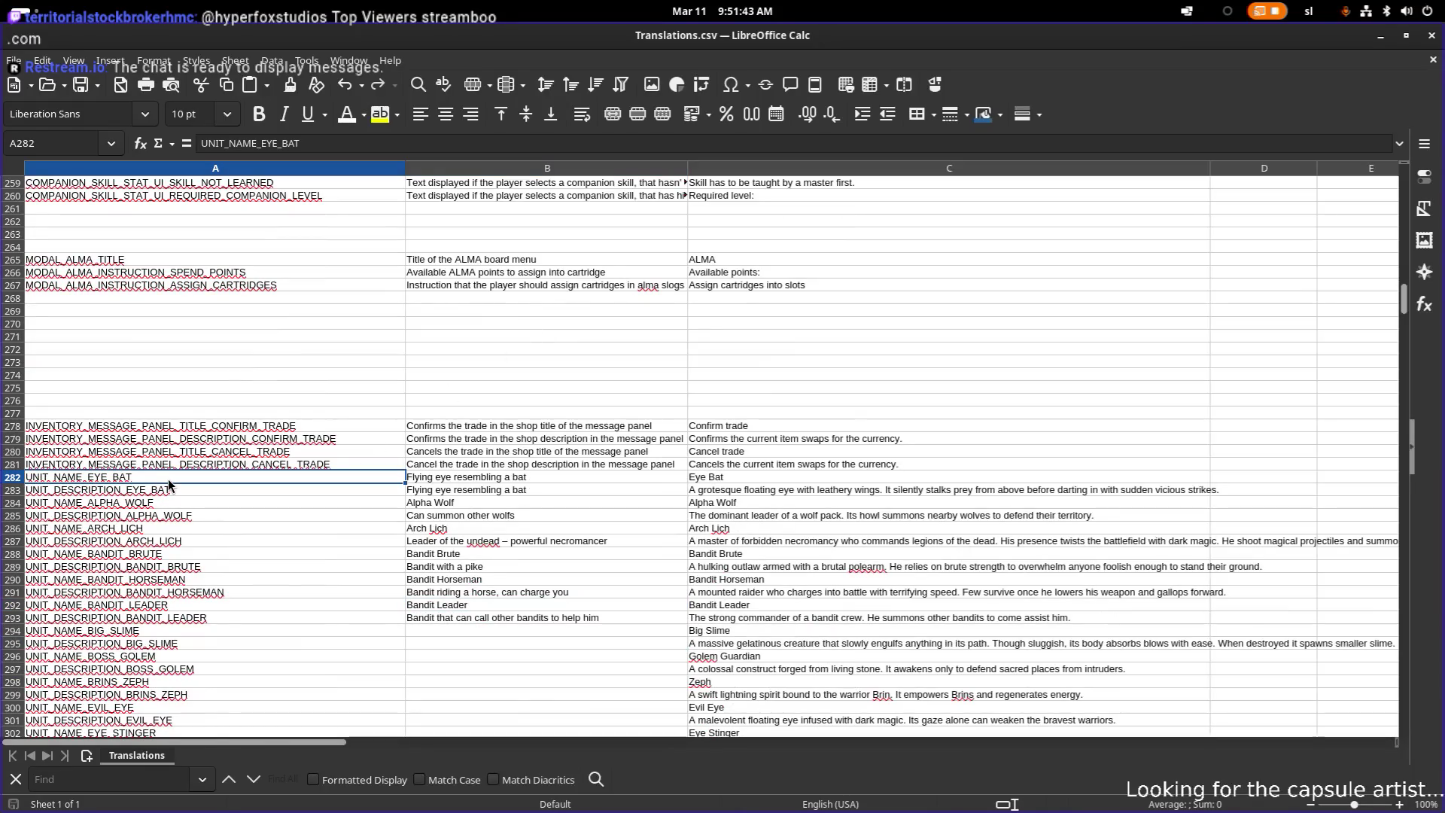
pyautogui.rightClick(169, 480)
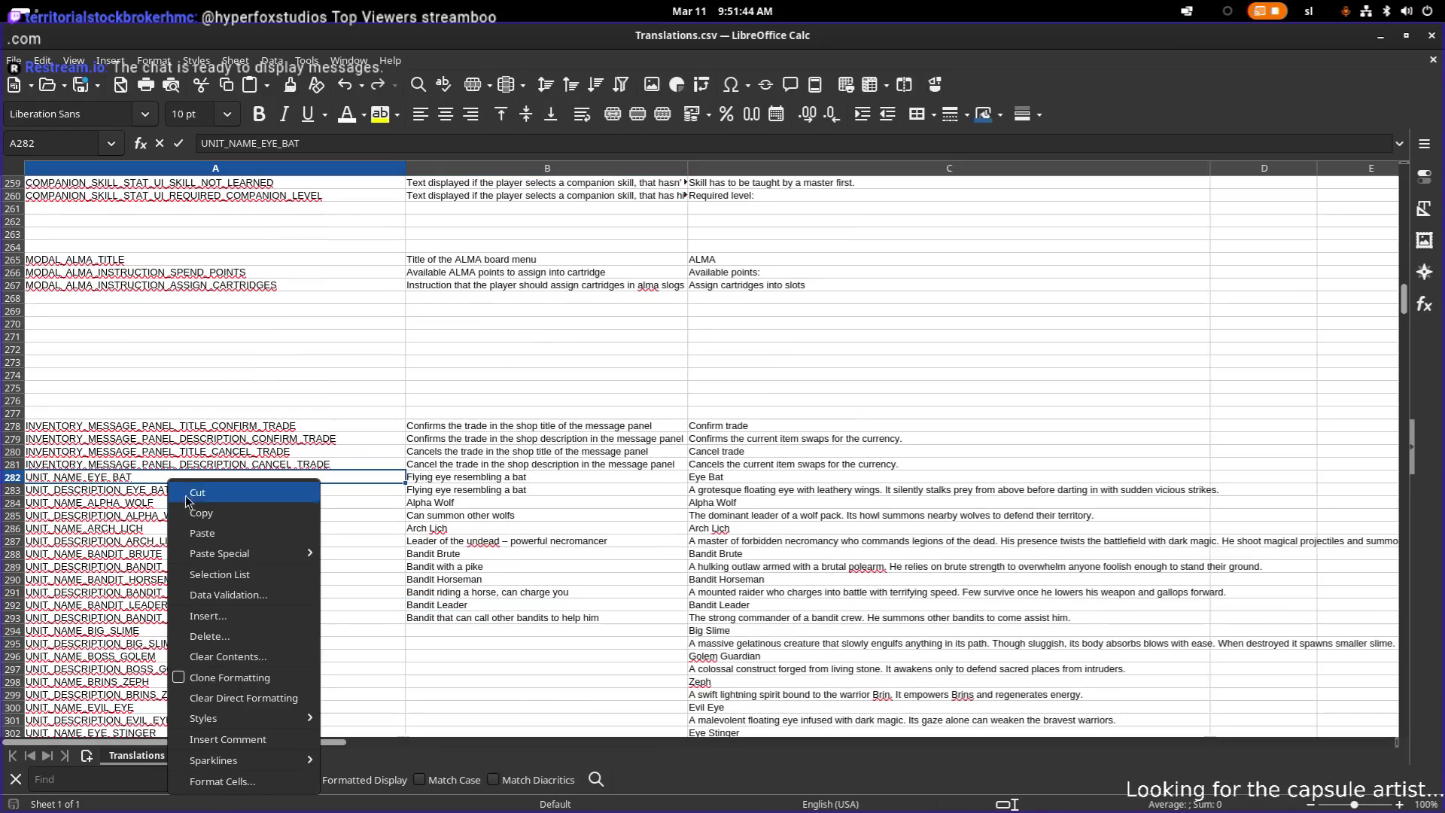
pyautogui.click(260, 614)
pyautogui.click(684, 345)
pyautogui.click(782, 401)
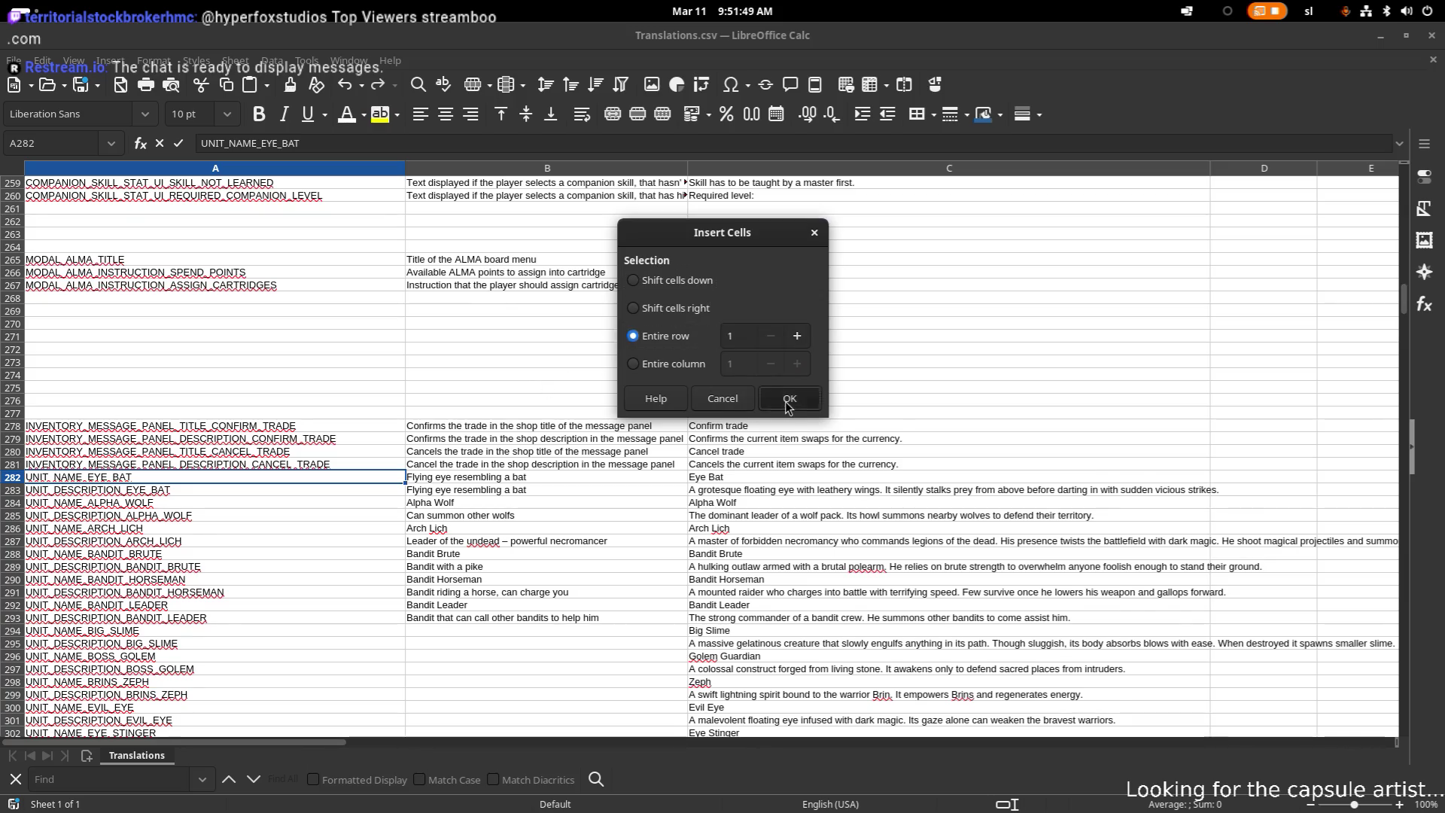
# - Insert 10 more entire rows at row 282, giving eleven blank rows
pyautogui.rightClick(191, 475)
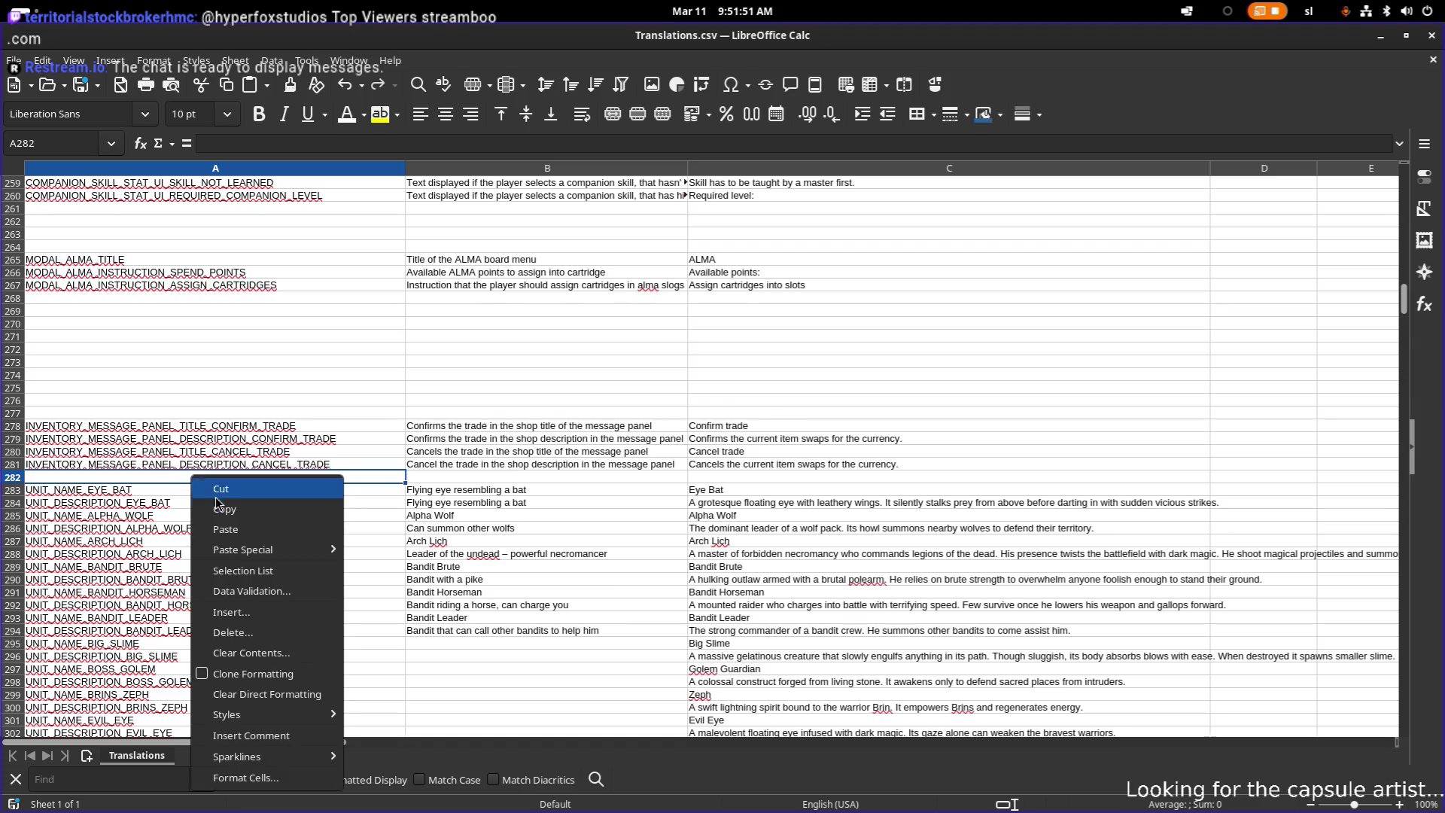
pyautogui.click(292, 619)
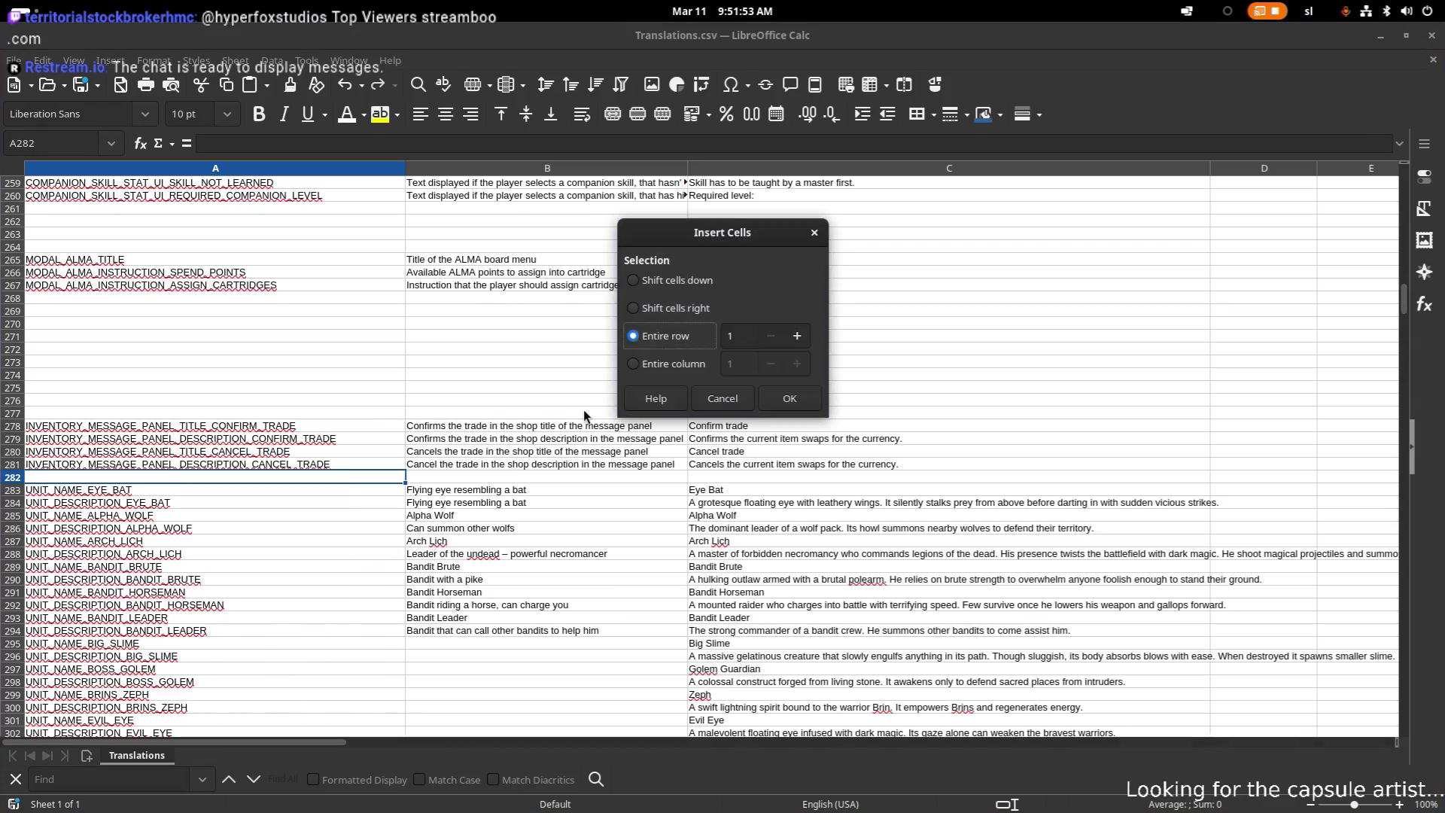
pyautogui.click(751, 337)
pyautogui.click(805, 400)
pyautogui.click(785, 392)
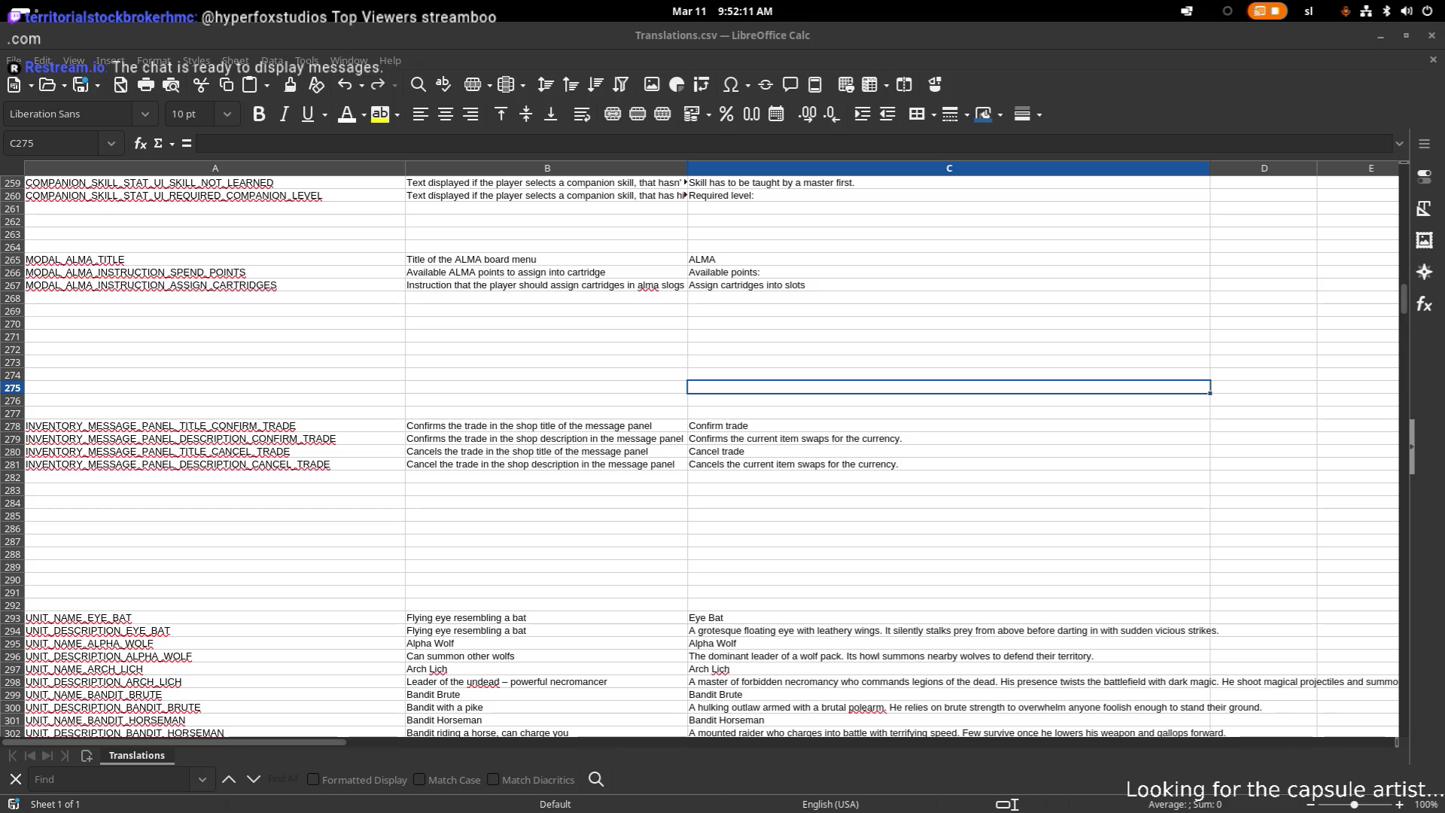
pyautogui.hotkey('alt', 'Tab')
pyautogui.hotkey('alt', 'Tab')
pyautogui.hotkey('alt', 'Tab')
pyautogui.scroll(-7, 292, 336)
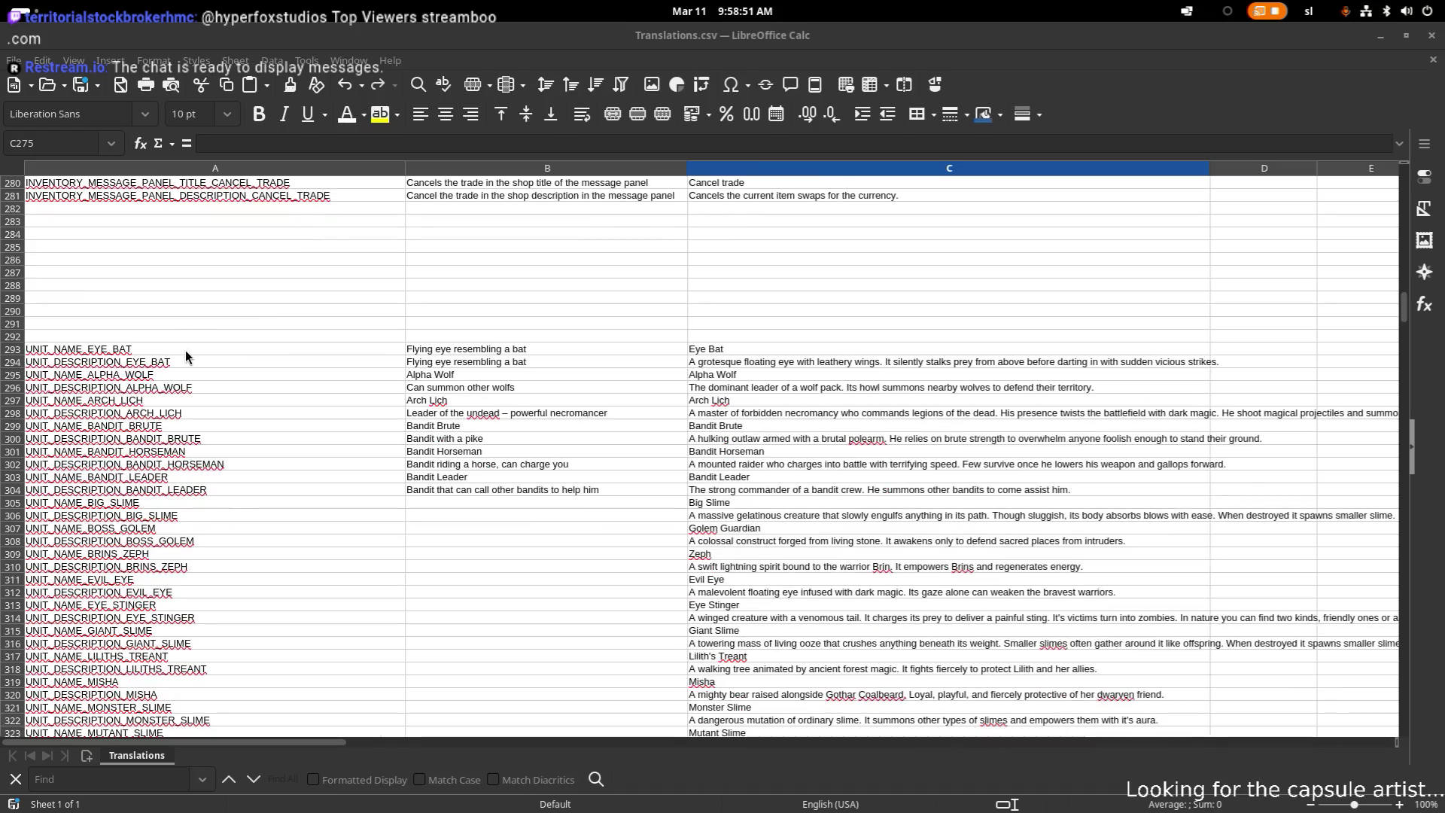
pyautogui.click(271, 350)
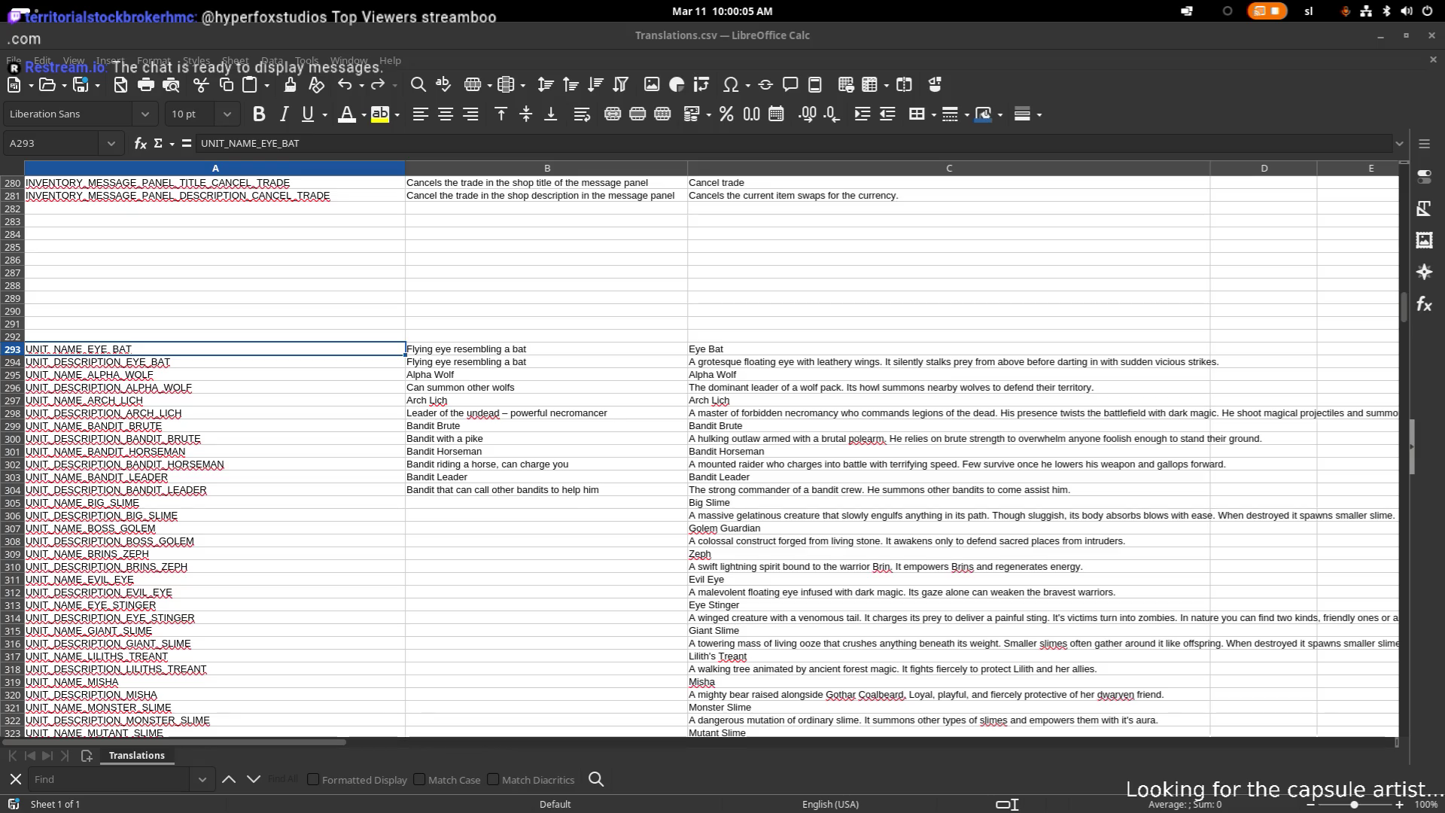
pyautogui.click(286, 347)
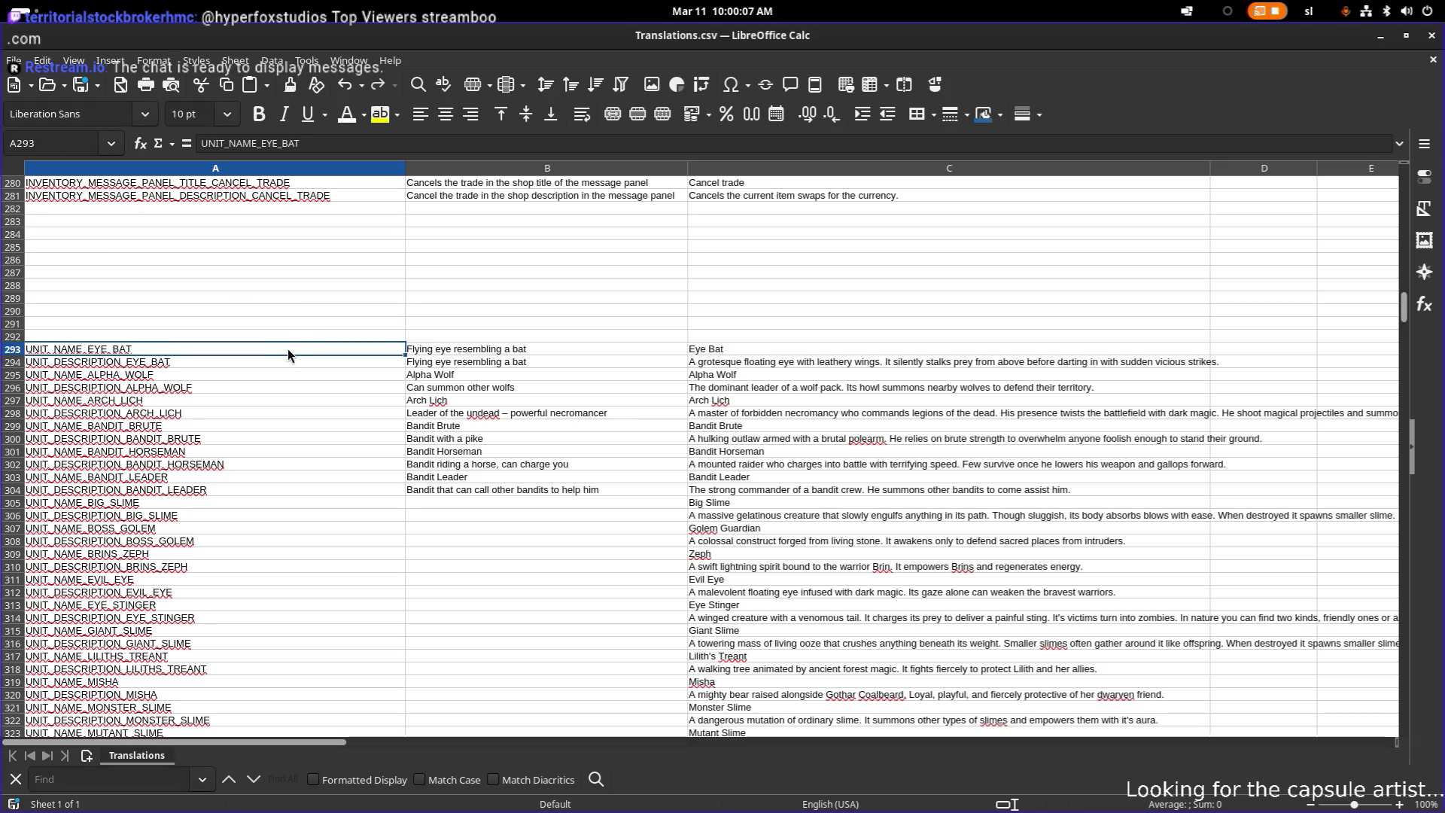
# - Select A293:C414 and paste the copied unit translations through Text Import into columns A–C
pyautogui.moveTo(287, 348)
pyautogui.mouseDown()
pyautogui.moveTo(752, 459)
pyautogui.moveTo(753, 734)
pyautogui.mouseUp()
pyautogui.scroll(-20, 707, 454)
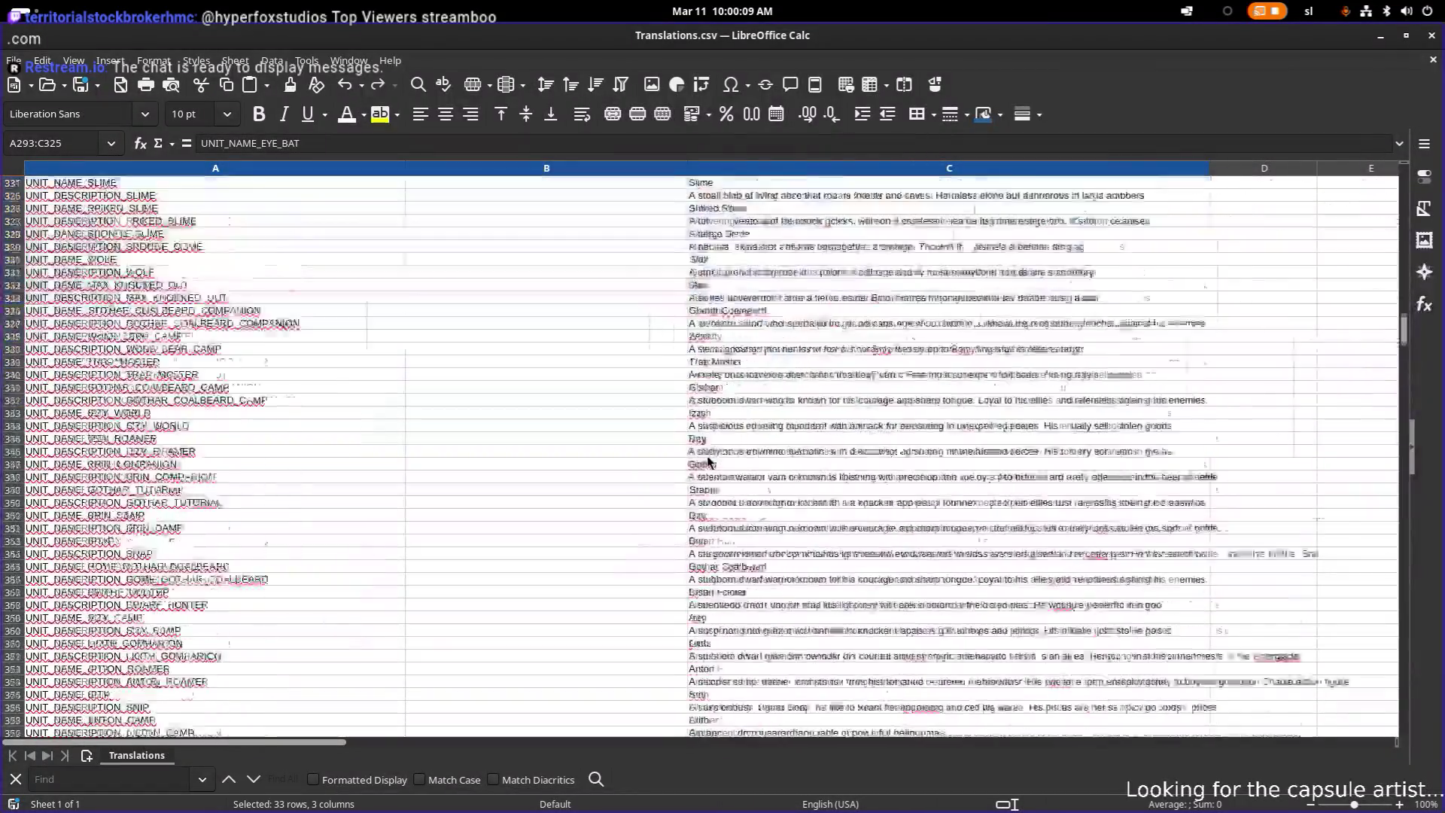
pyautogui.scroll(-10, 706, 454)
pyautogui.moveTo(707, 455); pyautogui.dragTo(724, 474)
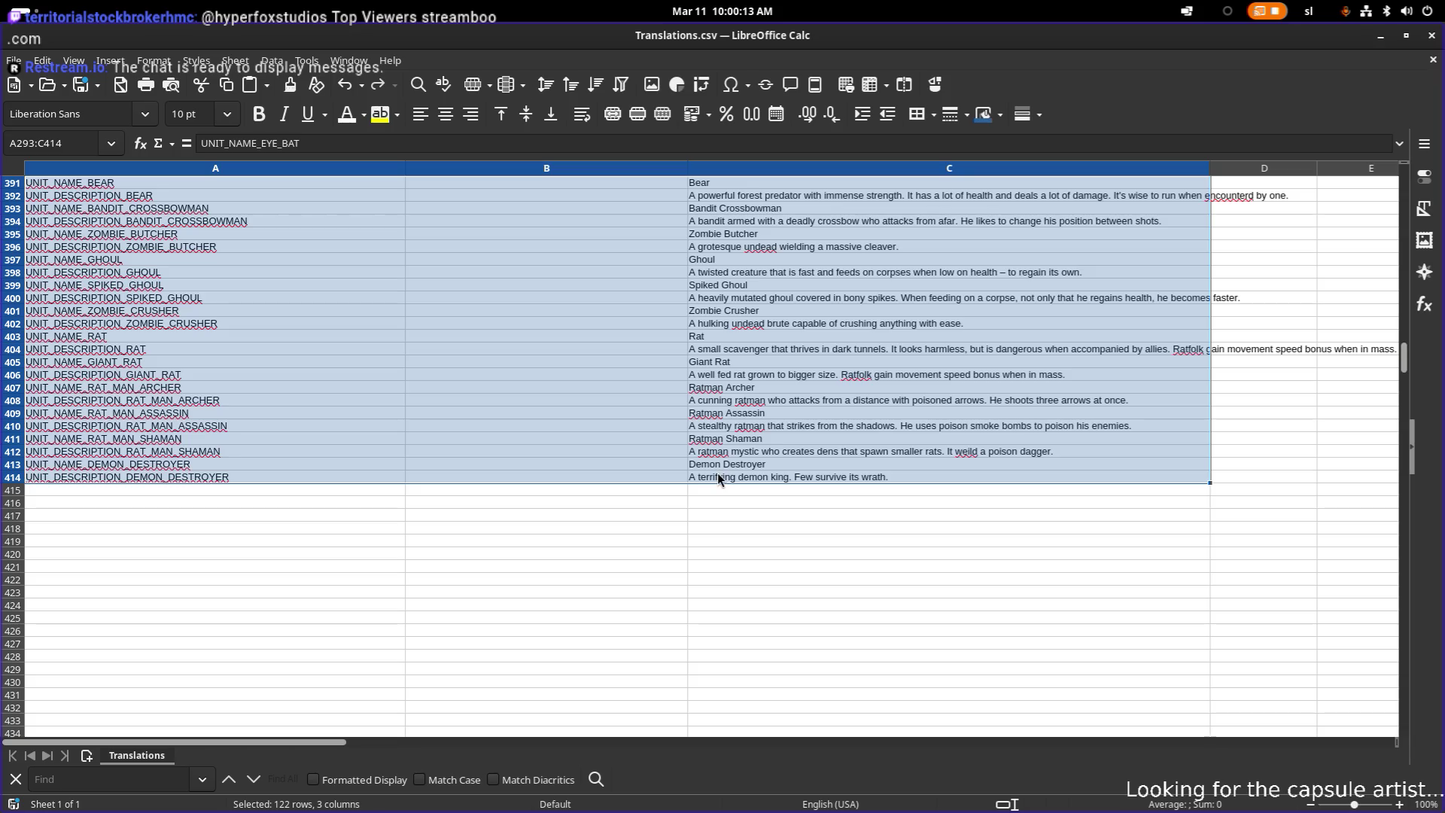
pyautogui.hotkey('ctrl', 'shift', 'v')
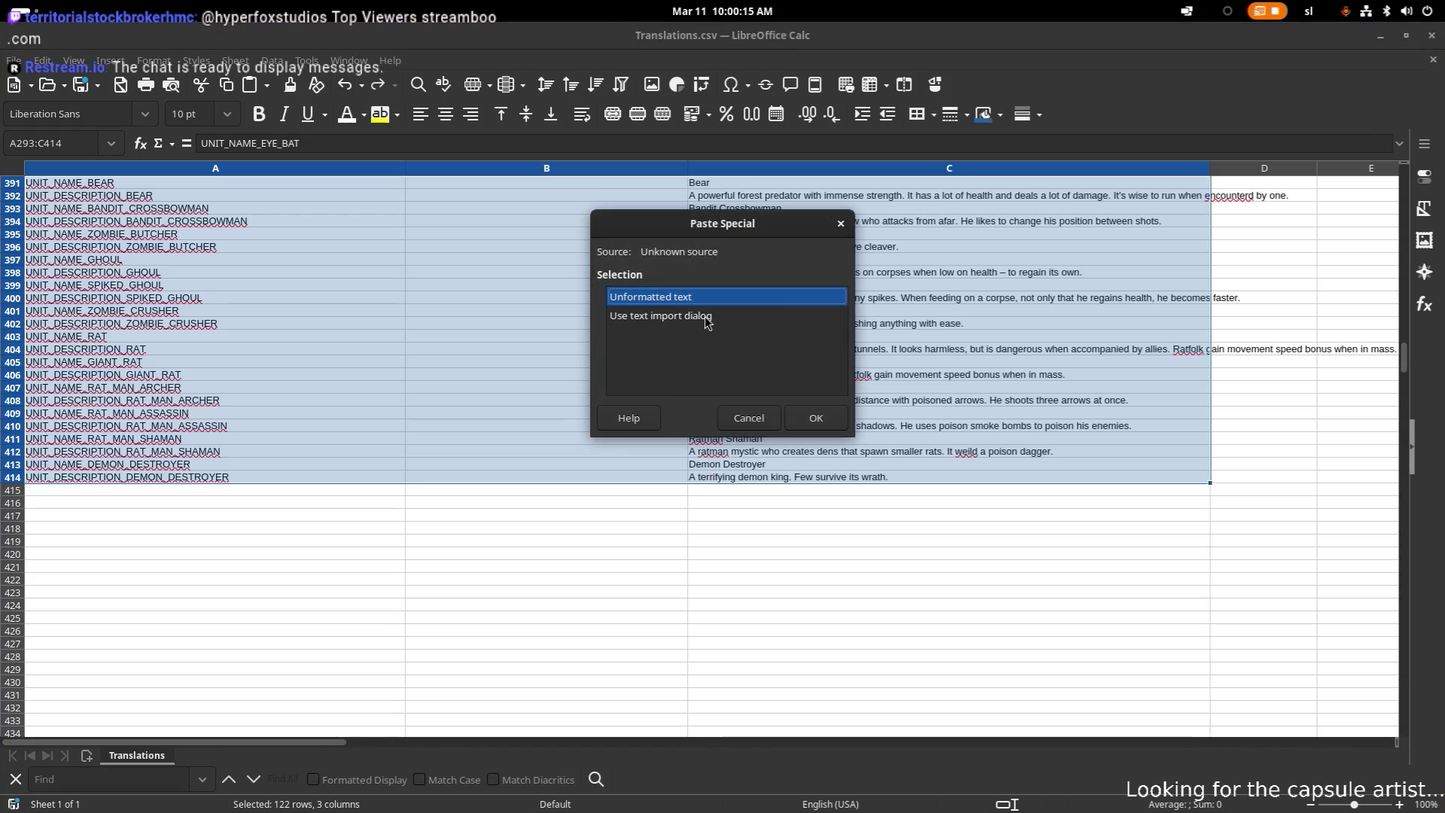
pyautogui.click(714, 316)
pyautogui.click(815, 417)
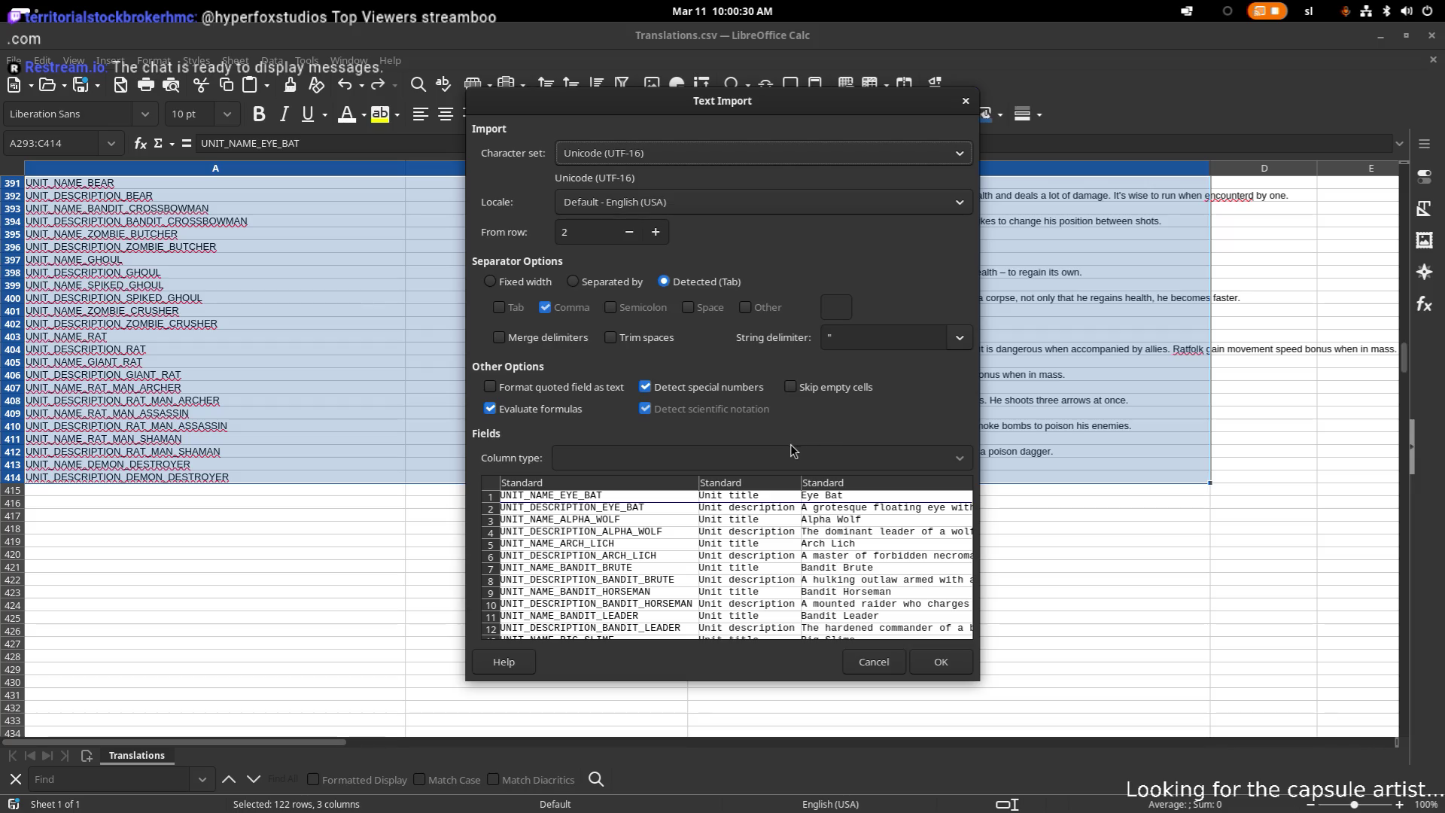
pyautogui.click(954, 666)
pyautogui.scroll(14, 595, 527)
# - Paste the Eye Bat title entry into row 292 as unformatted text
pyautogui.scroll(20, 556, 521)
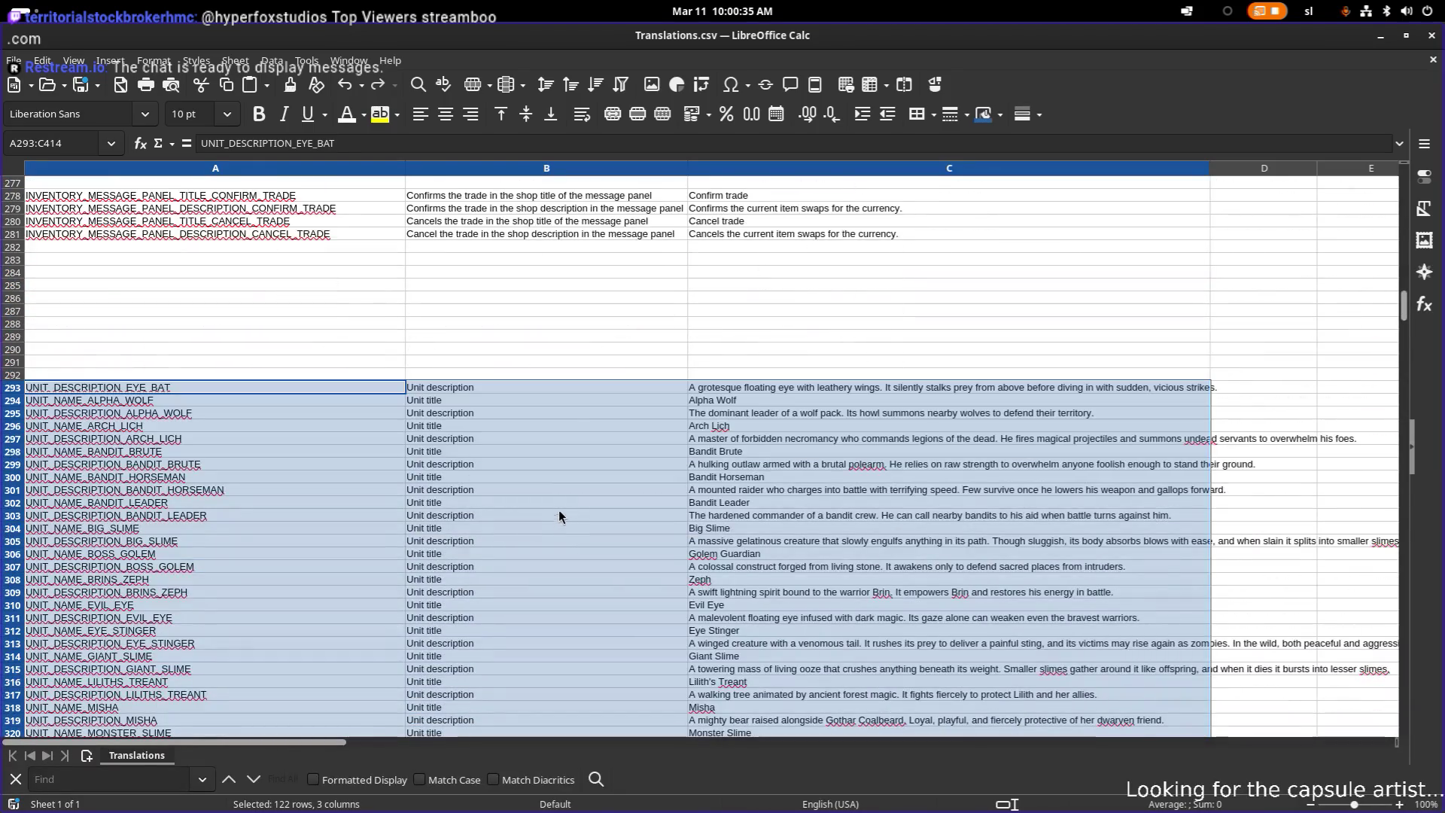
pyautogui.click(288, 373)
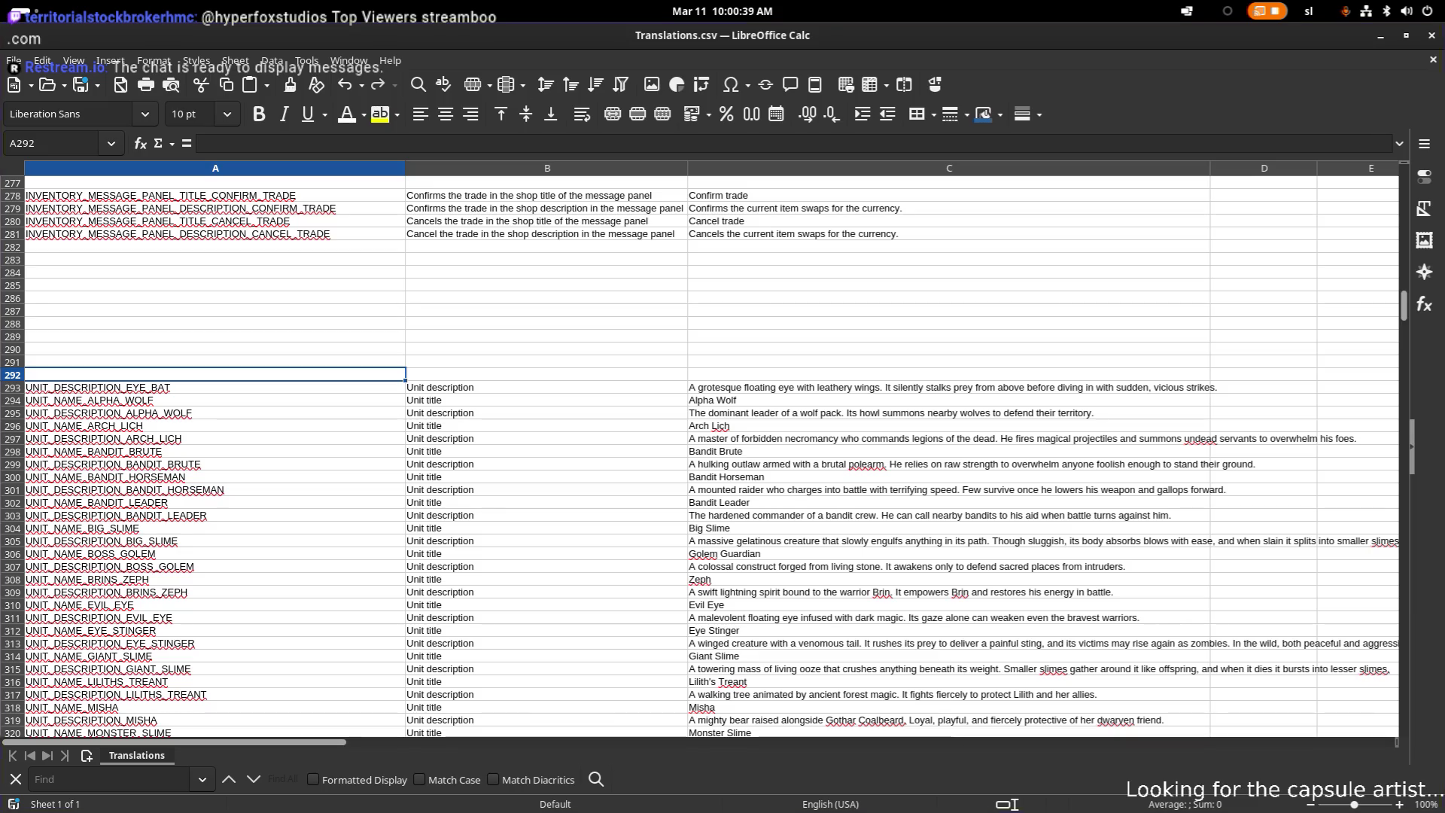
pyautogui.click(176, 373)
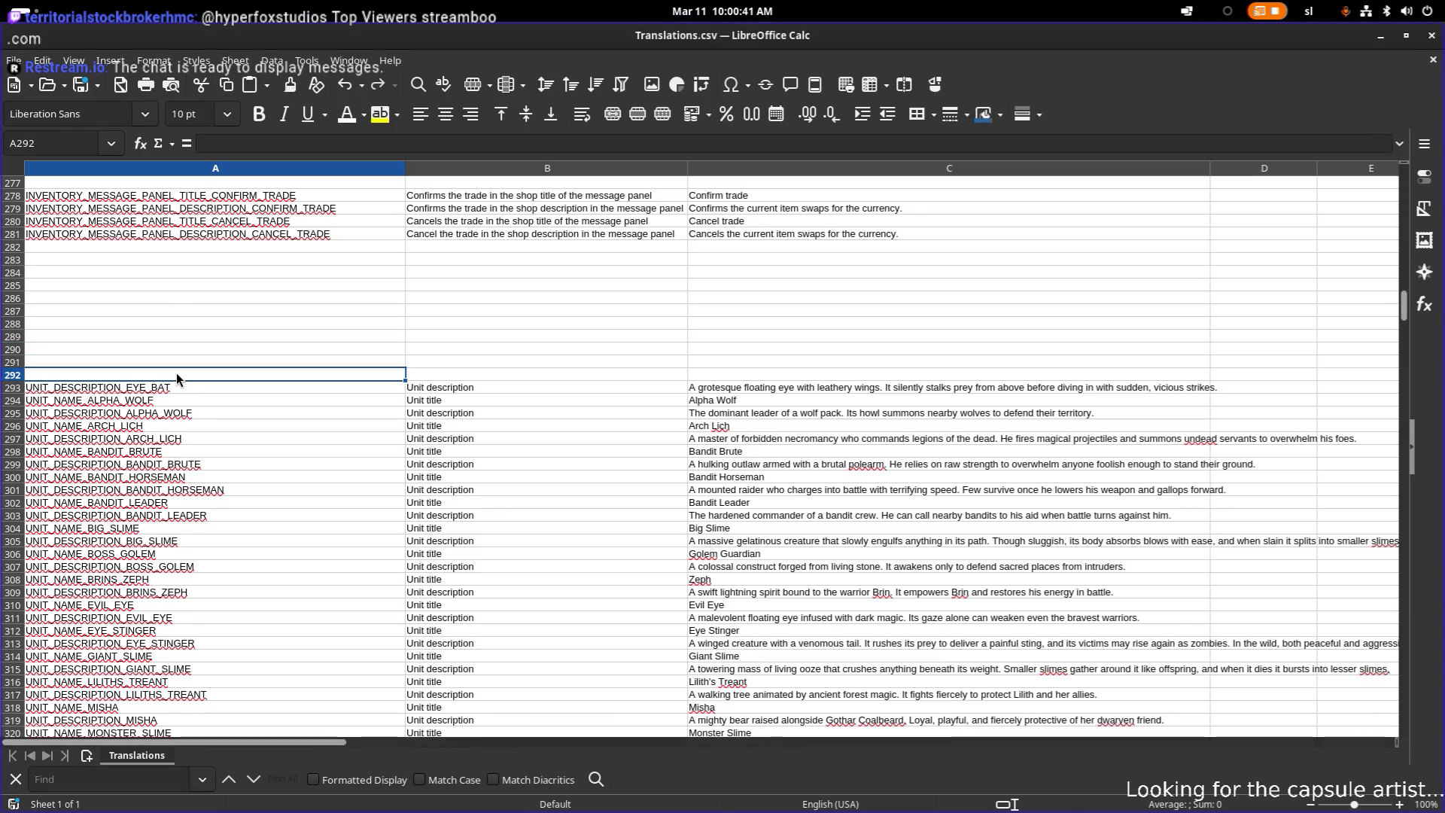
pyautogui.write('UNIT_NAME_EYE_BAT\tUnit title\tEye Bat')
pyautogui.click(662, 313)
pyautogui.click(823, 422)
pyautogui.click(661, 327)
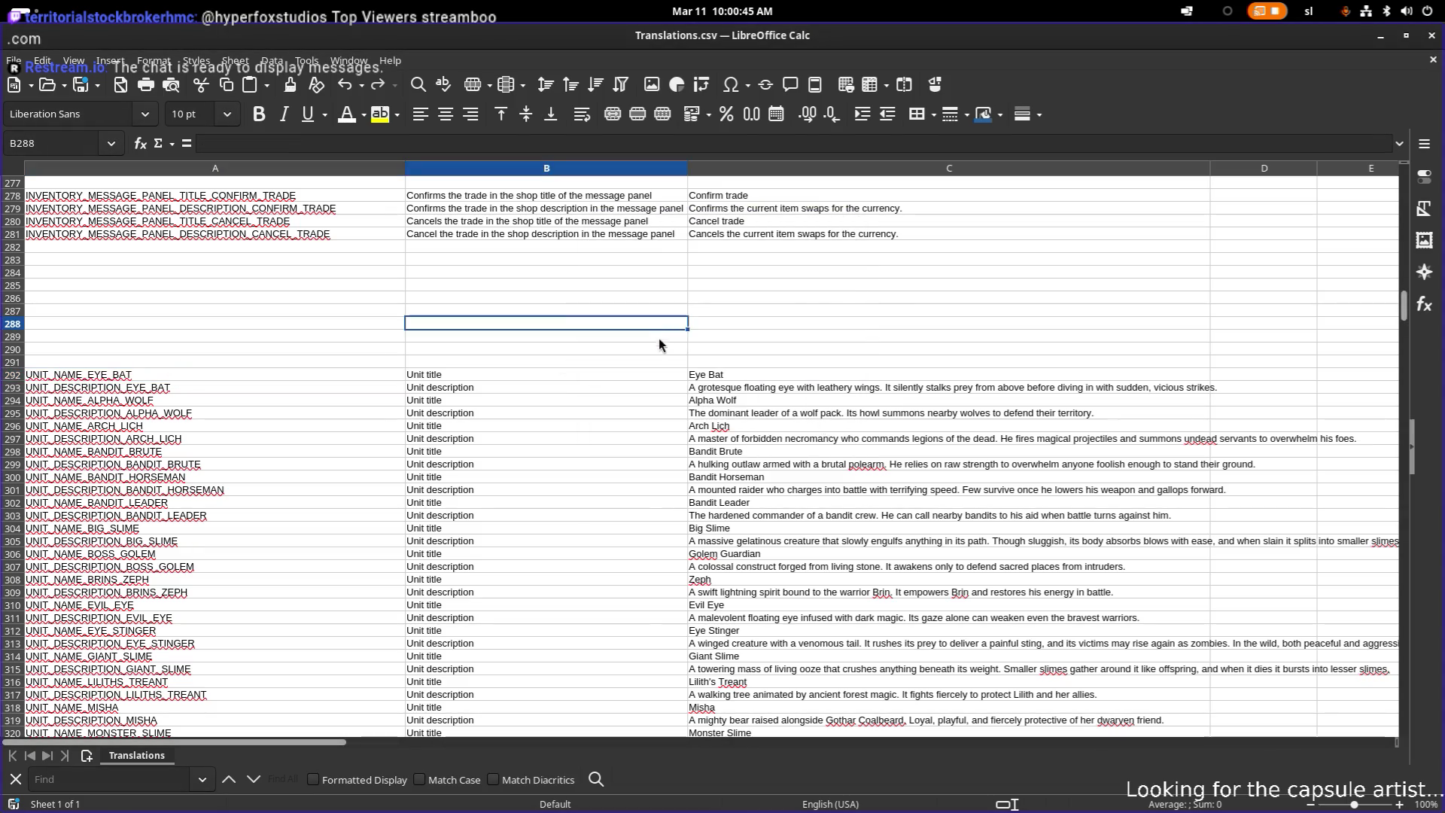
pyautogui.click(707, 349)
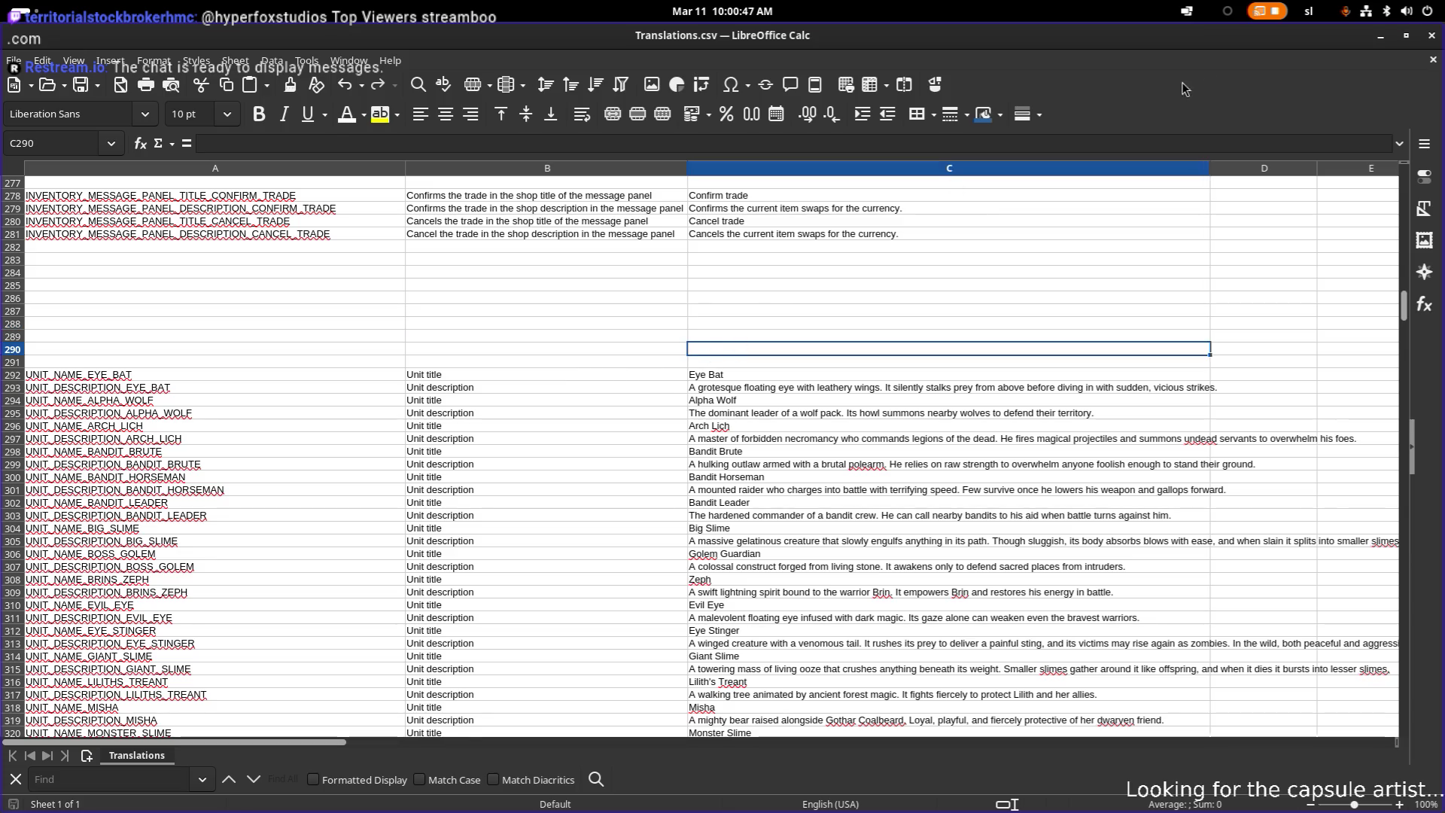
# - Scroll through the pasted unit rows to check them, then return to Godot
pyautogui.scroll(-4, 743, 290)
pyautogui.scroll(-14, 777, 291)
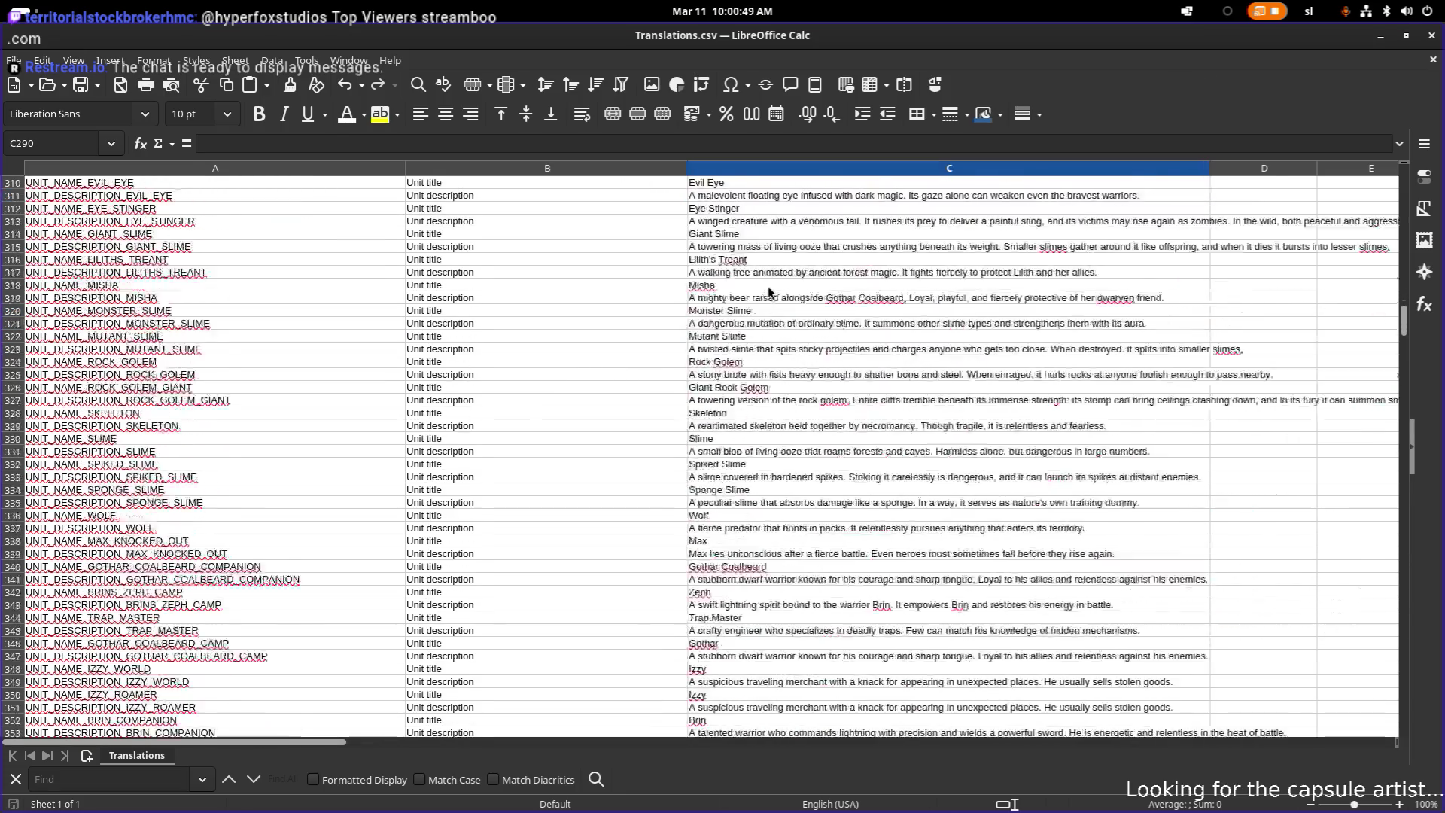
pyautogui.scroll(-20, 767, 293)
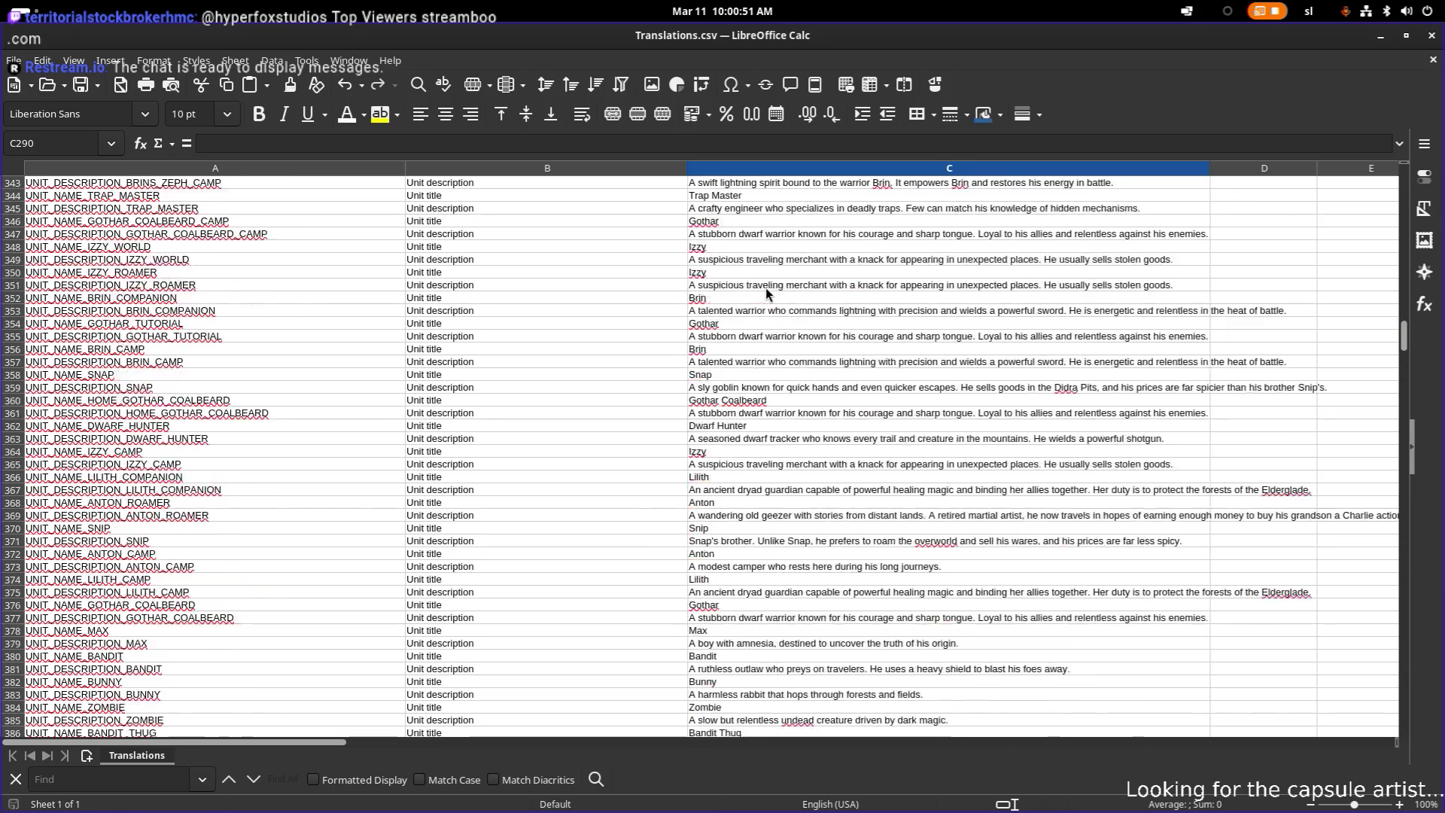
pyautogui.scroll(20, 766, 295)
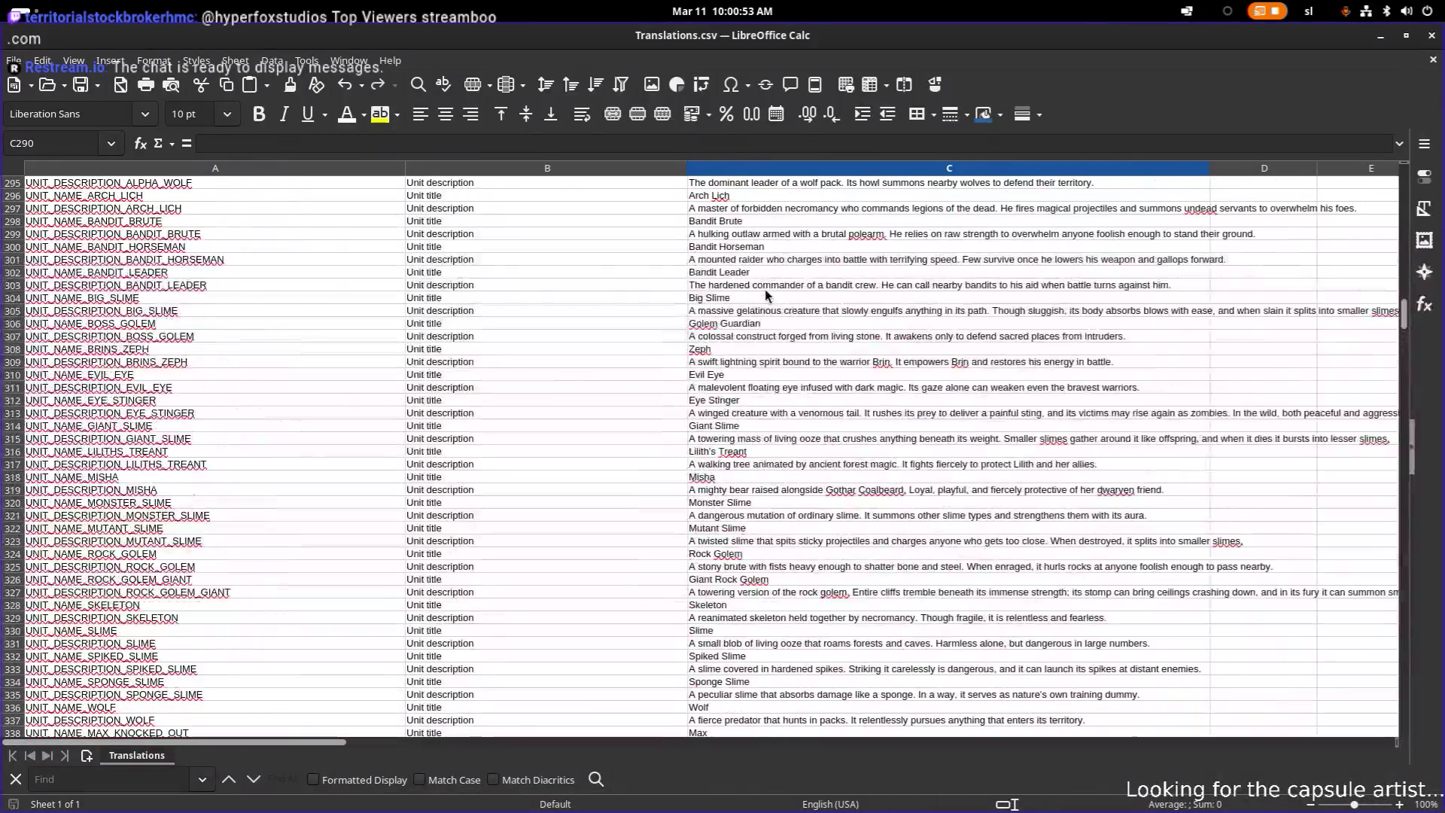
pyautogui.scroll(20, 765, 295)
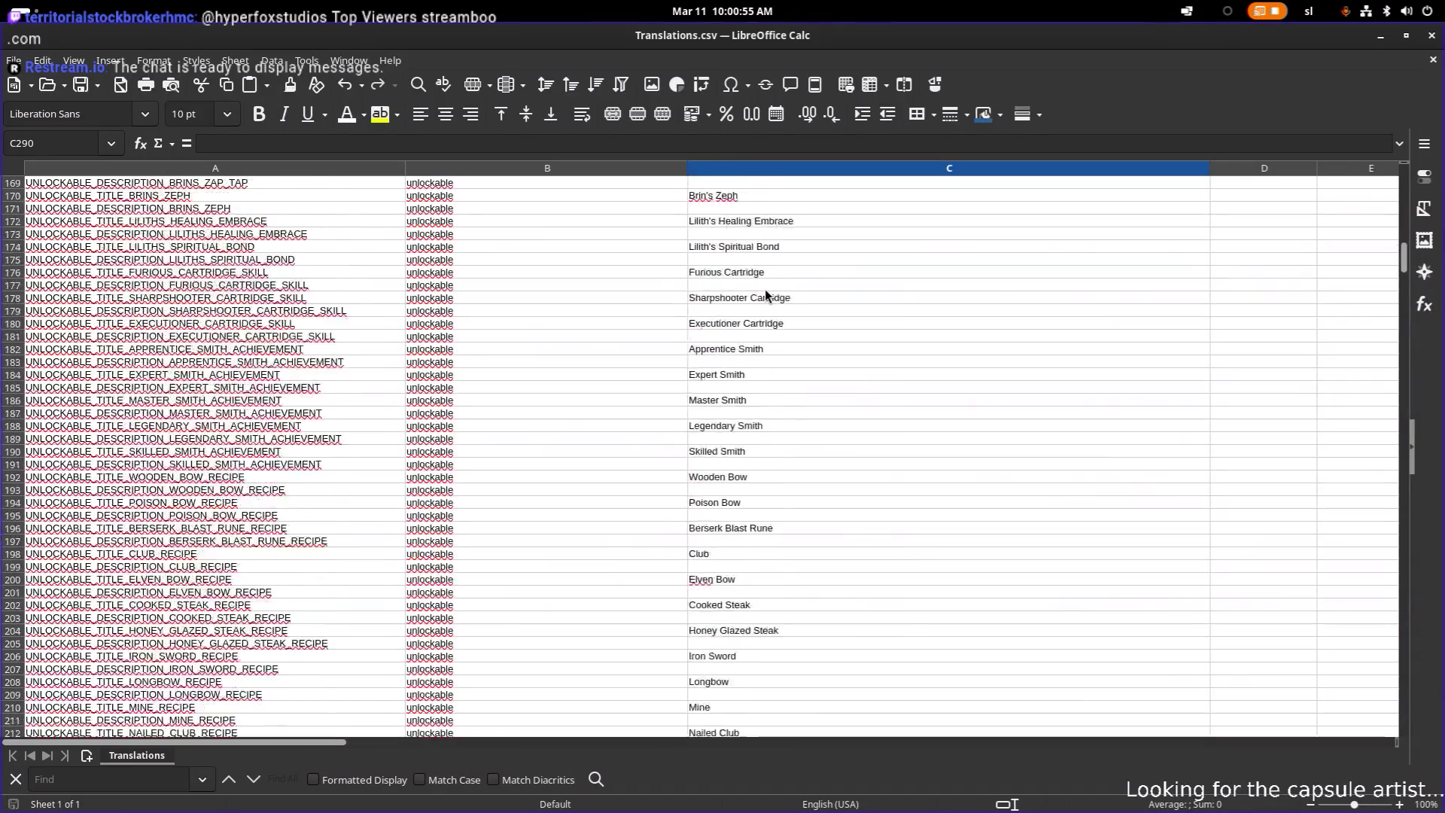
pyautogui.scroll(3, 766, 295)
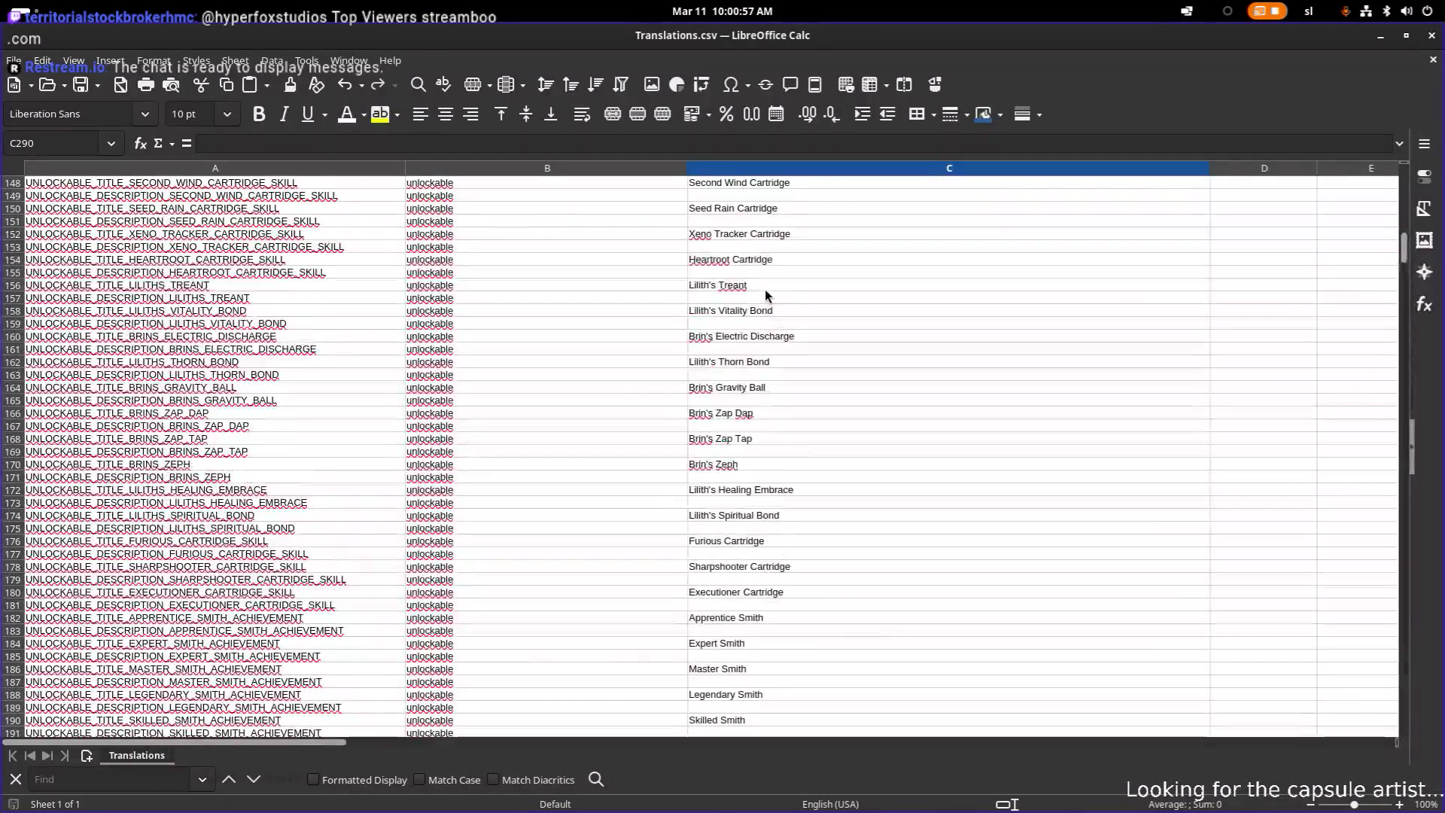
pyautogui.scroll(2, 766, 295)
pyautogui.scroll(7, 766, 295)
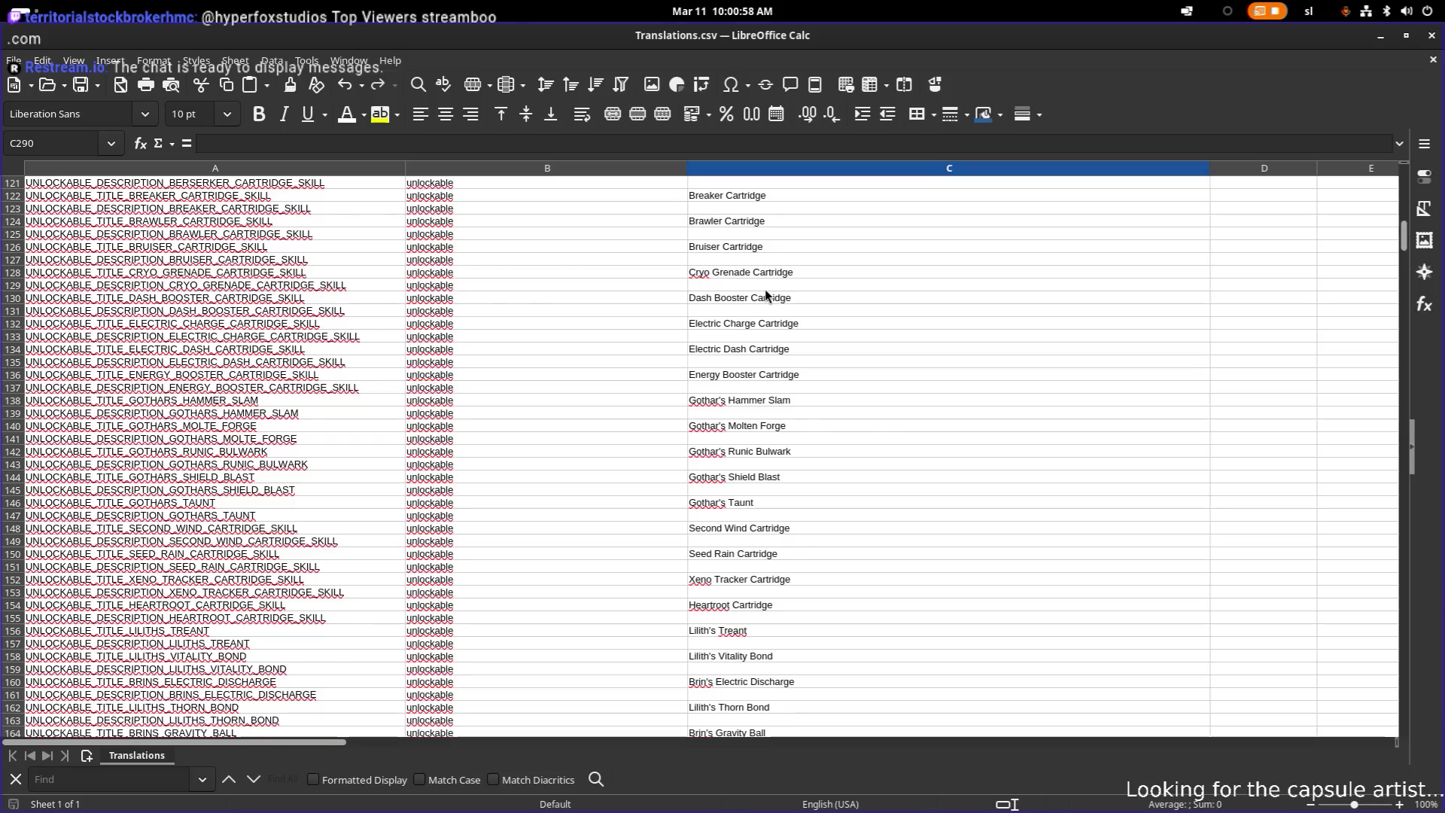
pyautogui.scroll(15, 766, 295)
pyautogui.scroll(-16, 765, 295)
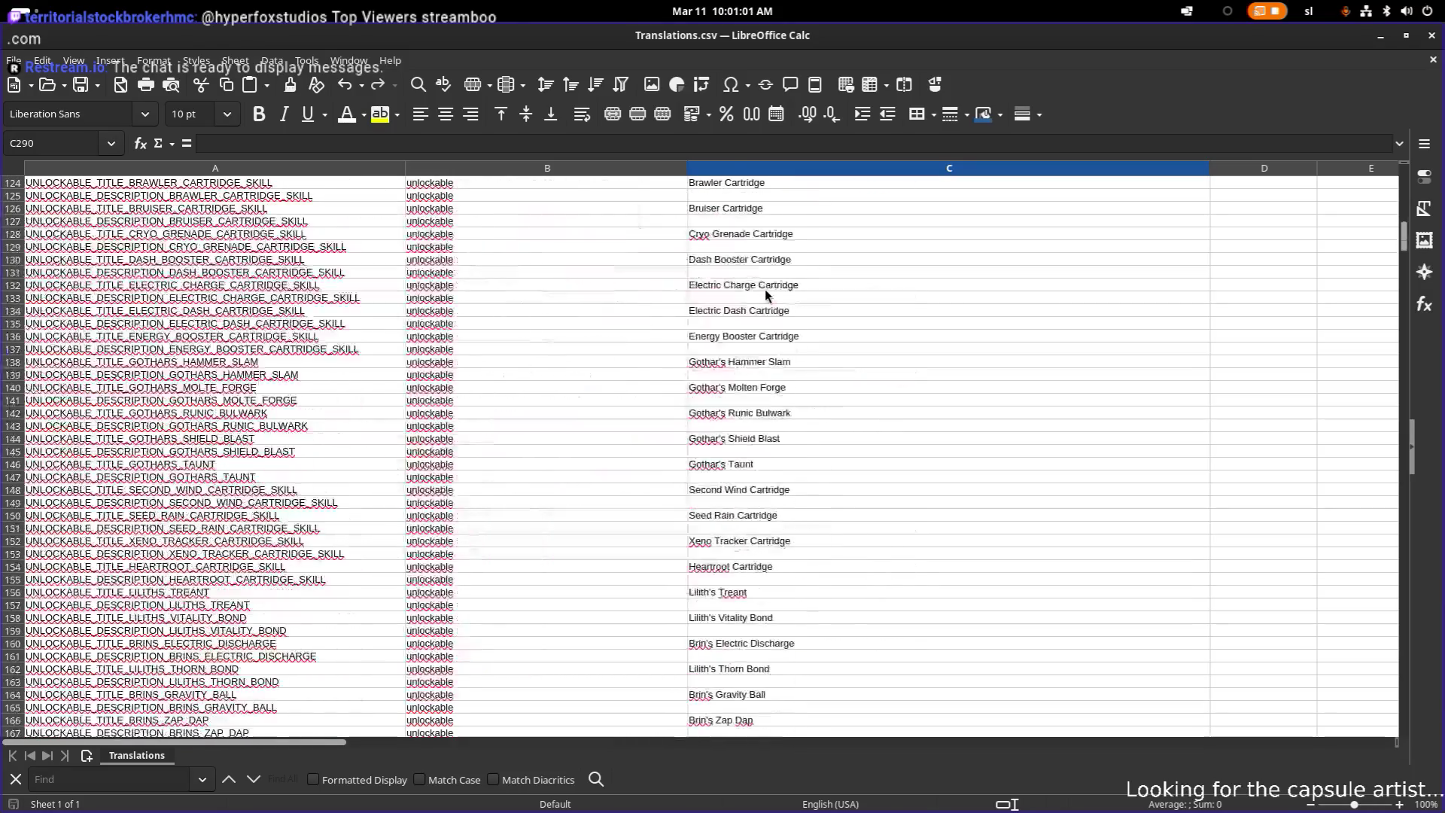
pyautogui.scroll(5, 700, 308)
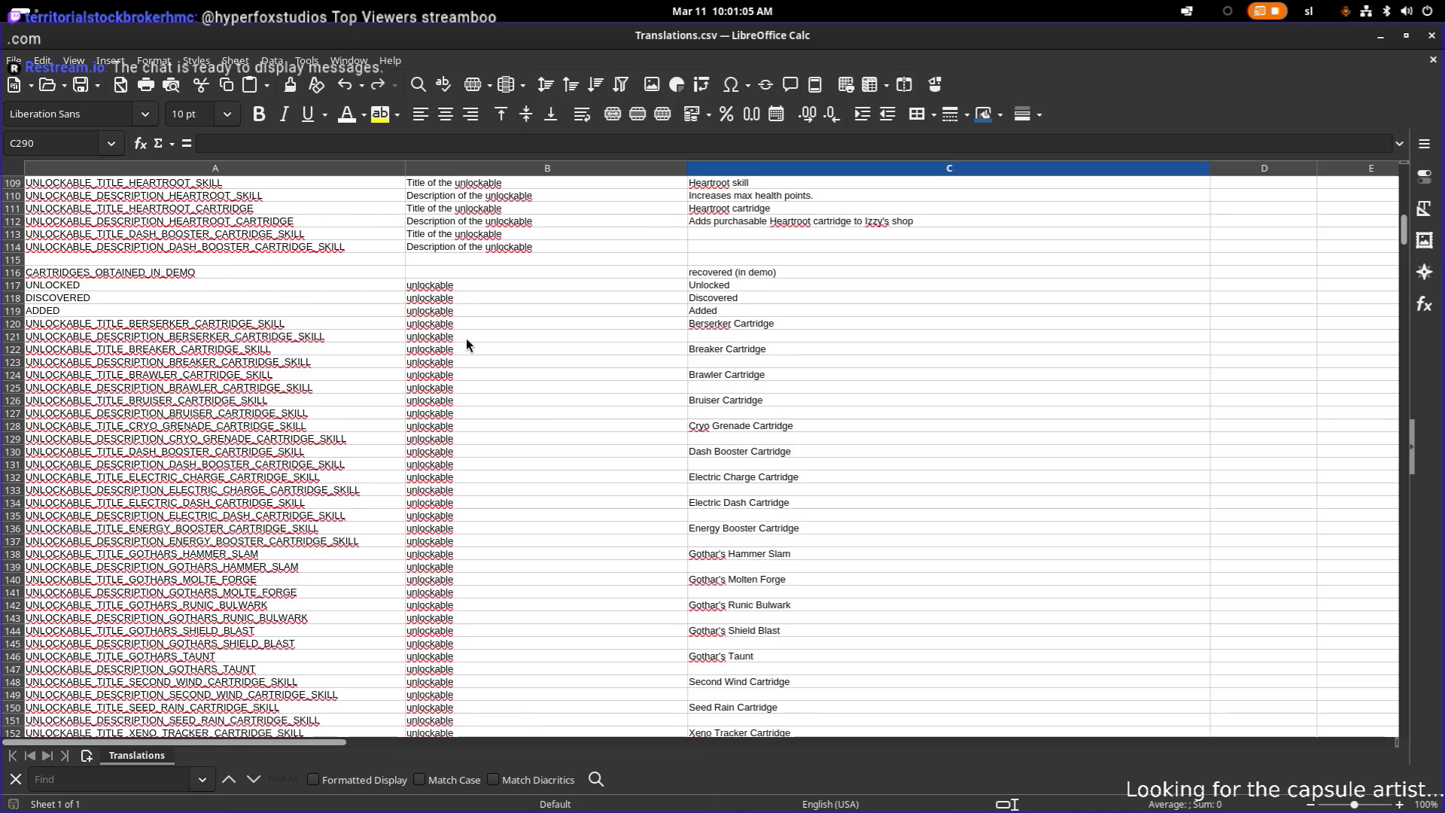
pyautogui.scroll(9, 680, 332)
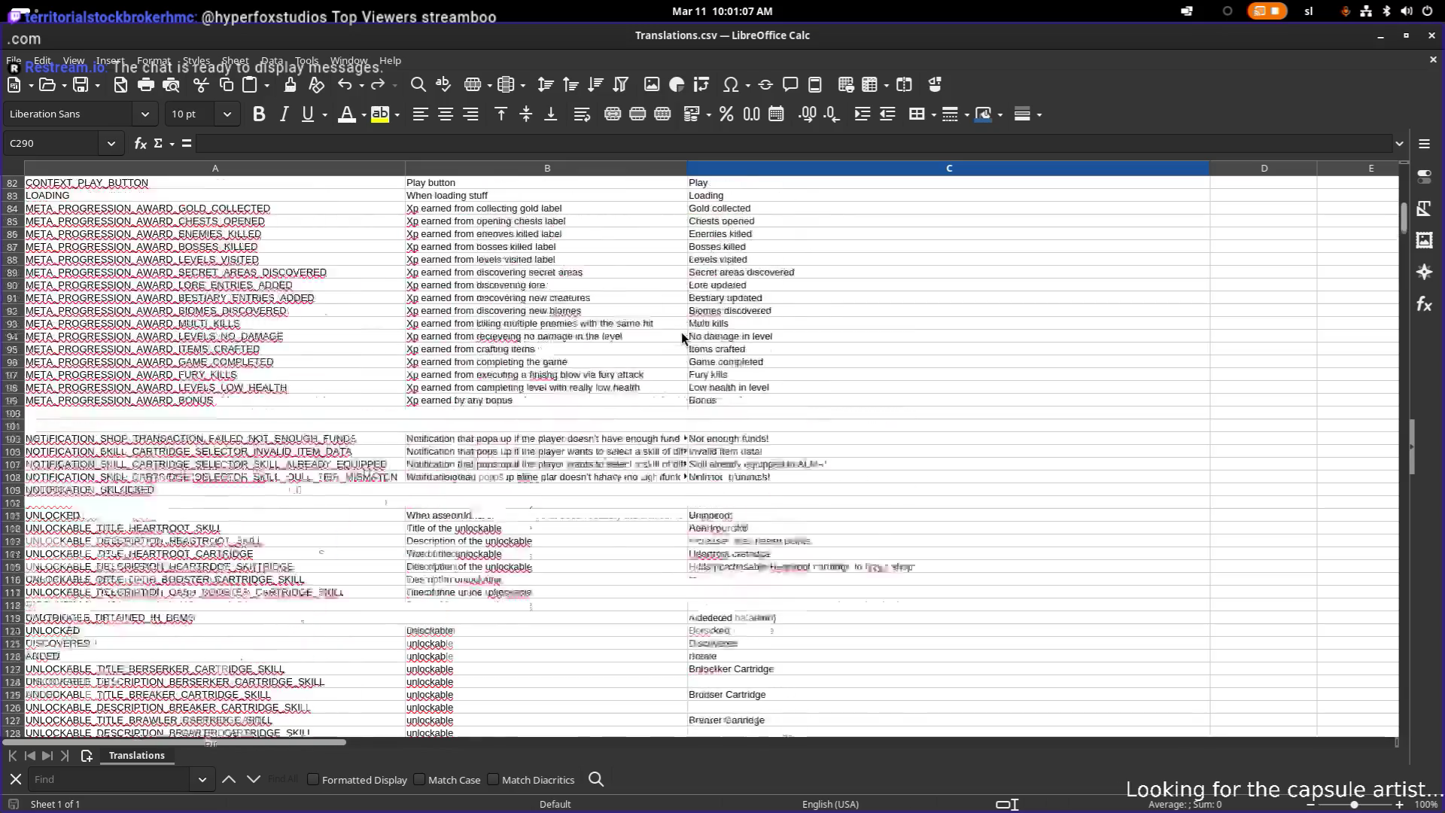
pyautogui.scroll(10, 681, 332)
pyautogui.scroll(-20, 681, 332)
pyautogui.scroll(-20, 680, 332)
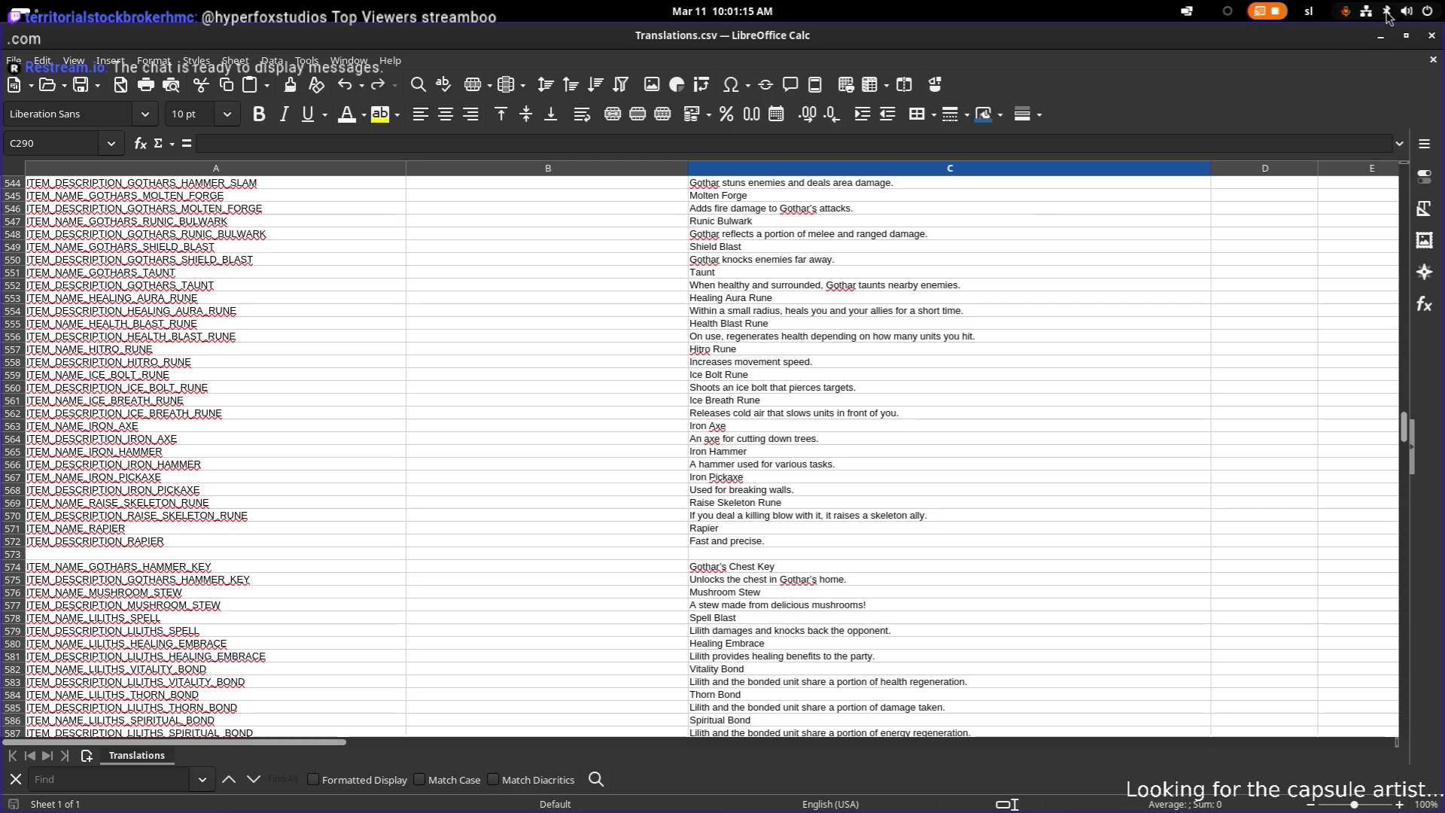
pyautogui.click(1380, 36)
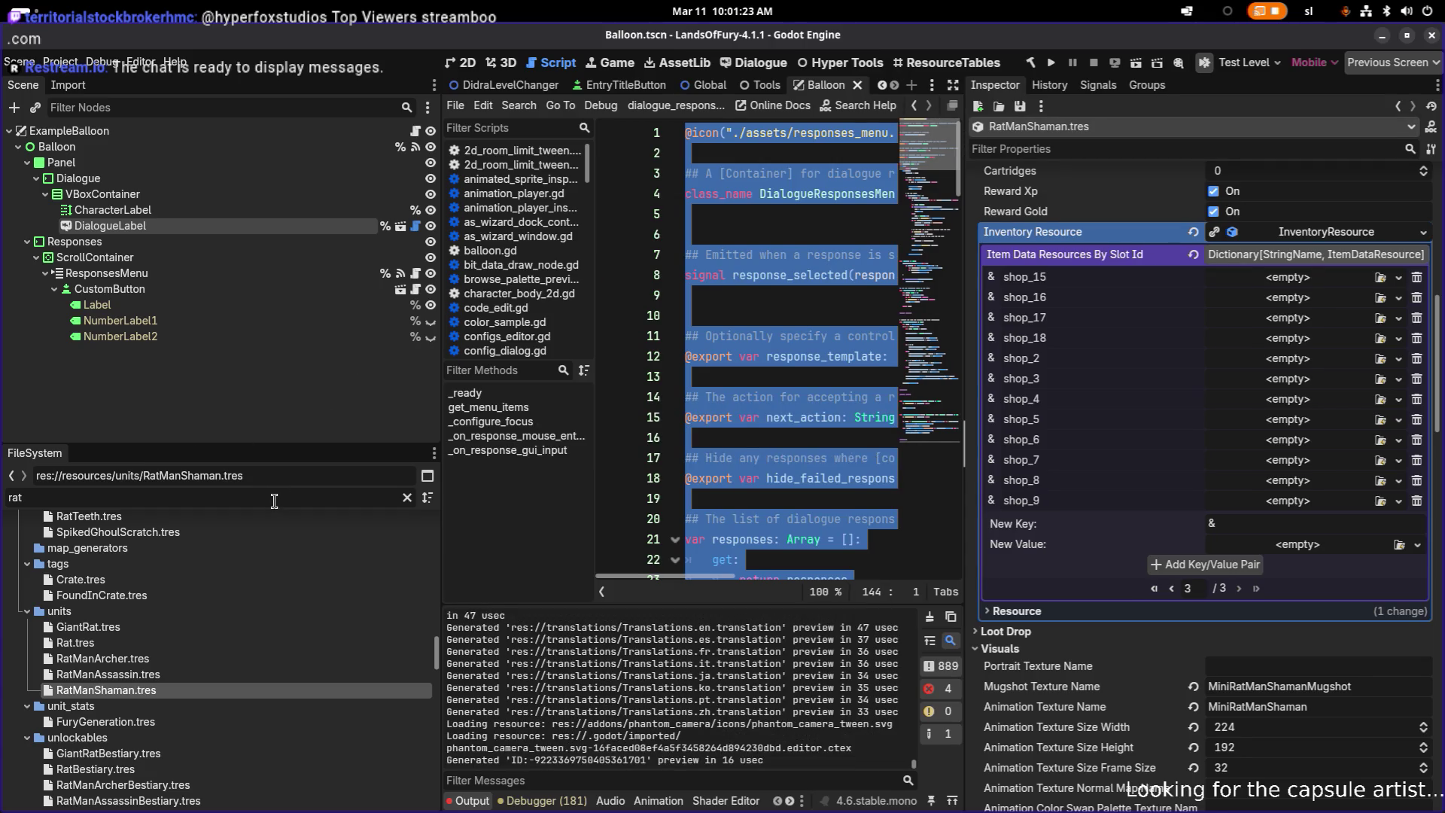
# - Filter files for 'spikedg', open SpikedGhoul.tres, and filter its Inspector properties by 'max'
pyautogui.write('spike')
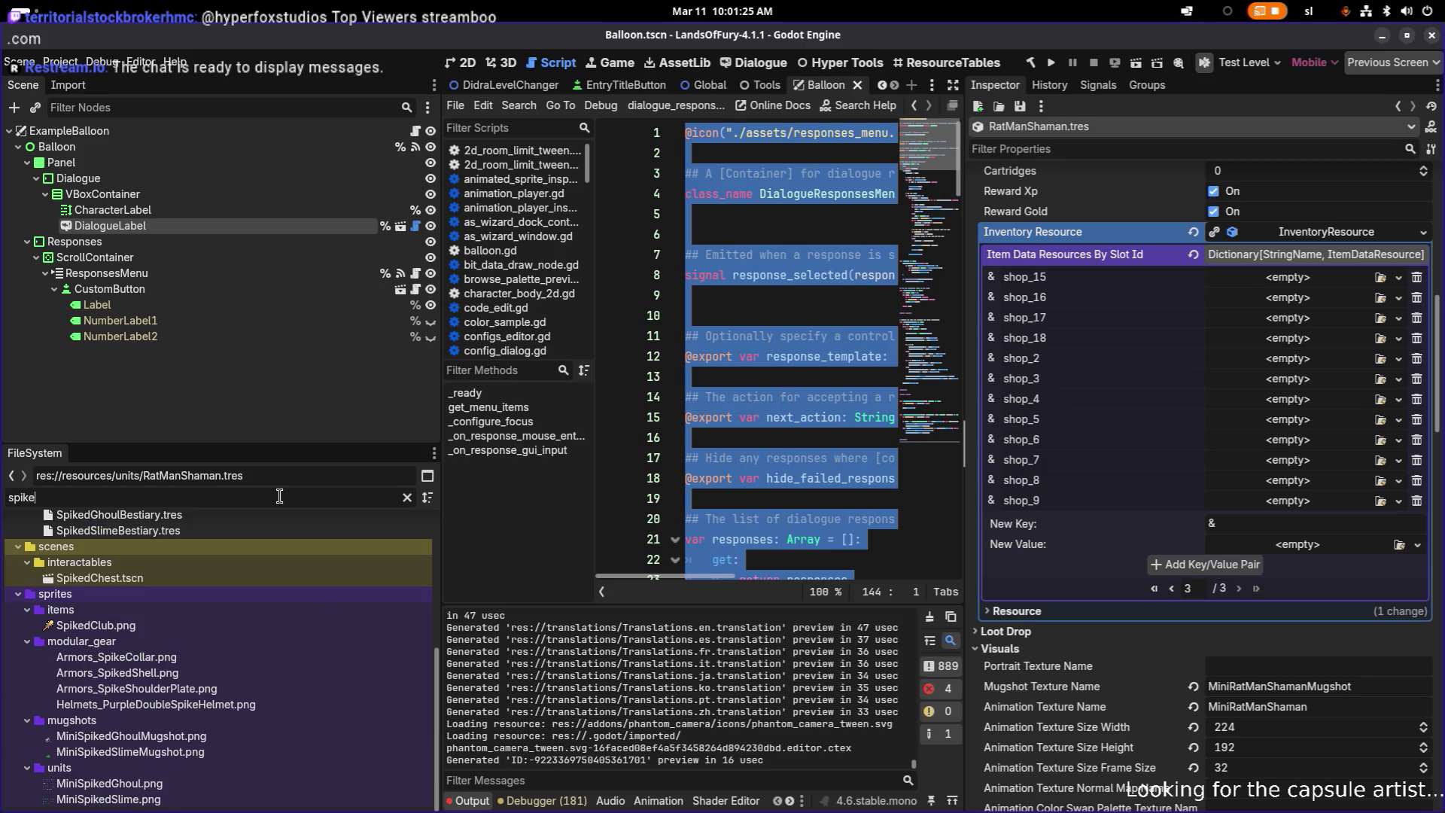
pyautogui.write('hou')
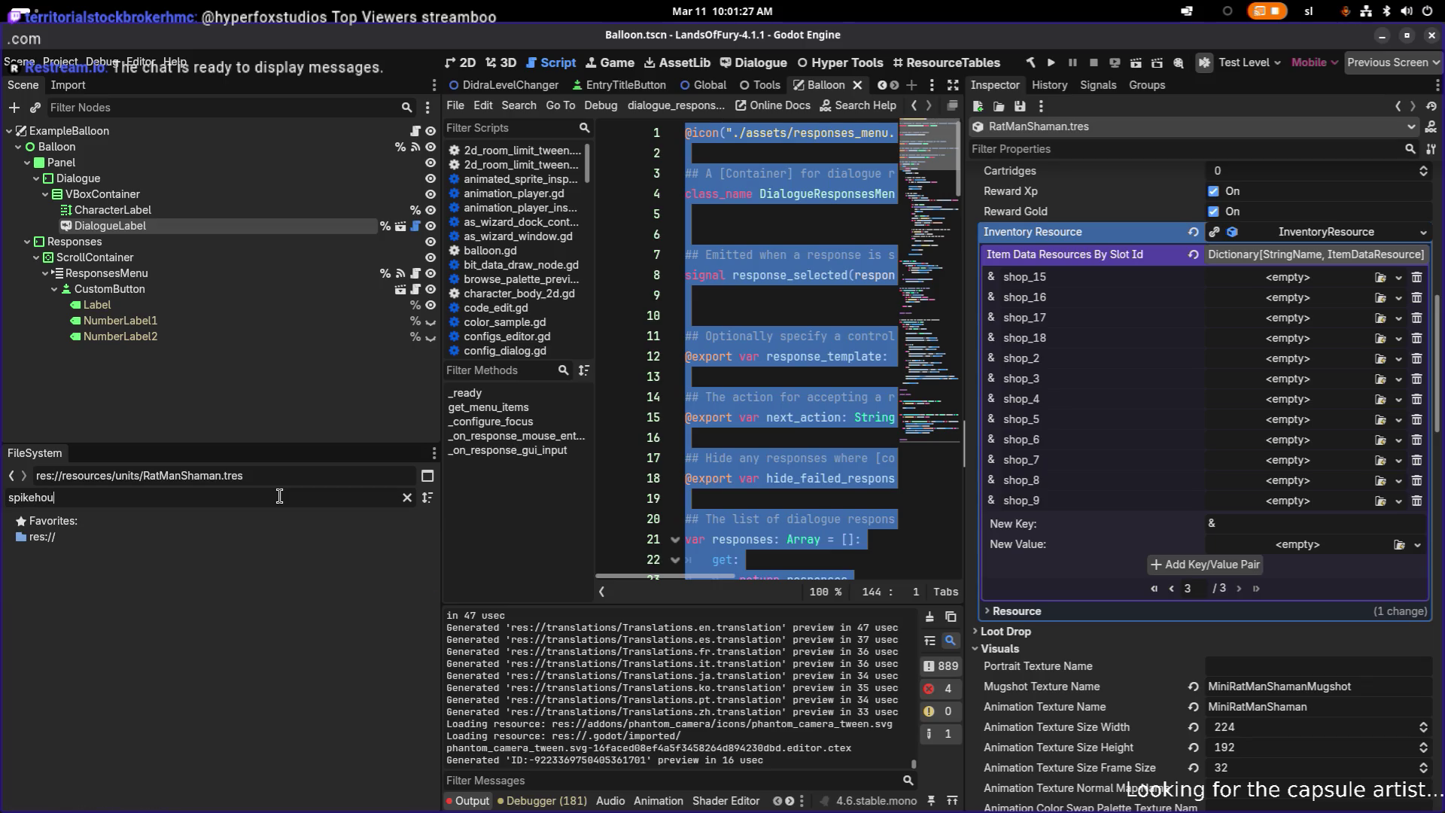
pyautogui.press('BackSpace')
pyautogui.press('BackSpace')
pyautogui.write('dg')
pyautogui.click(246, 675)
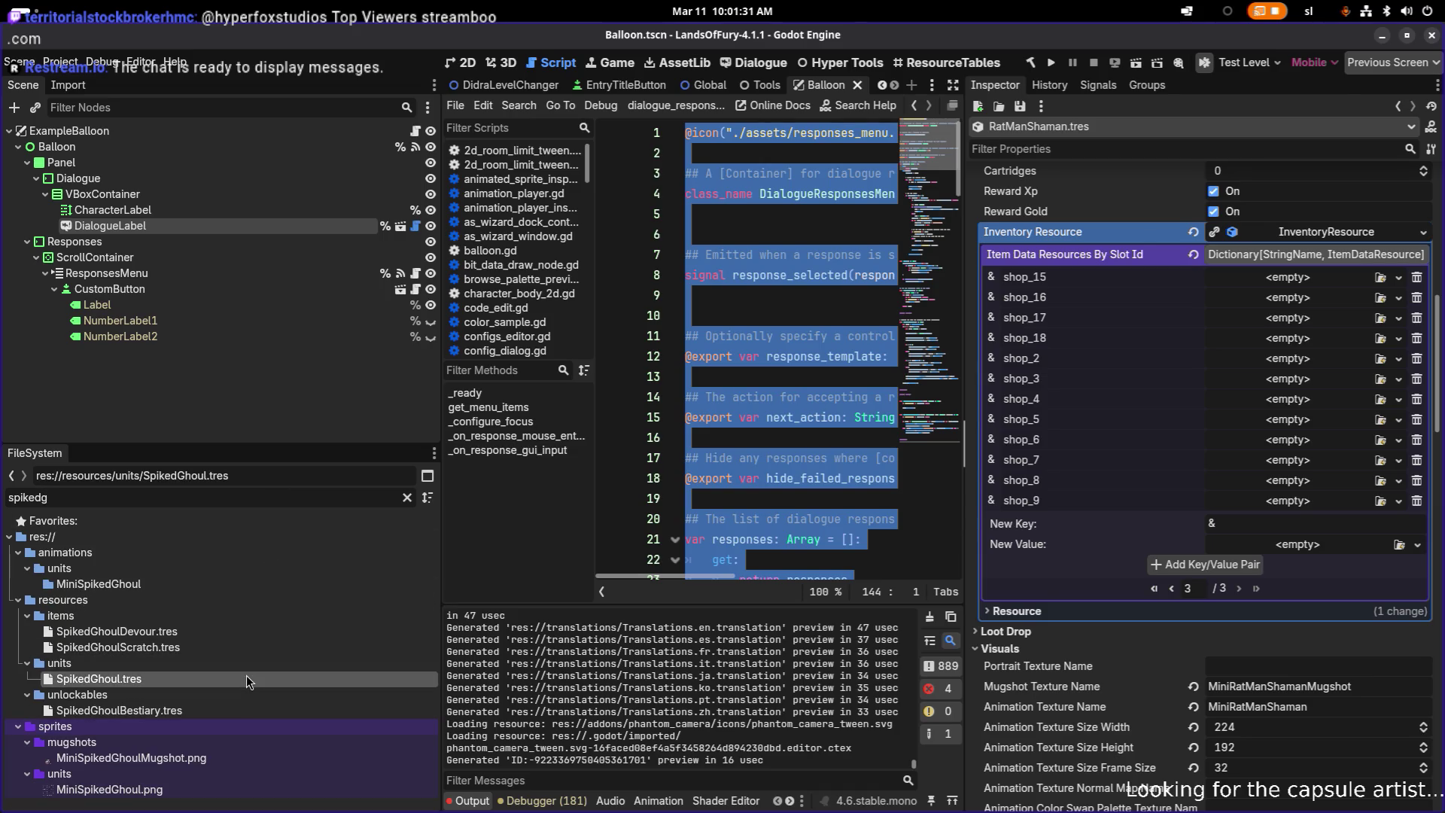
pyautogui.scroll(-5, 1195, 426)
pyautogui.scroll(-8, 1195, 426)
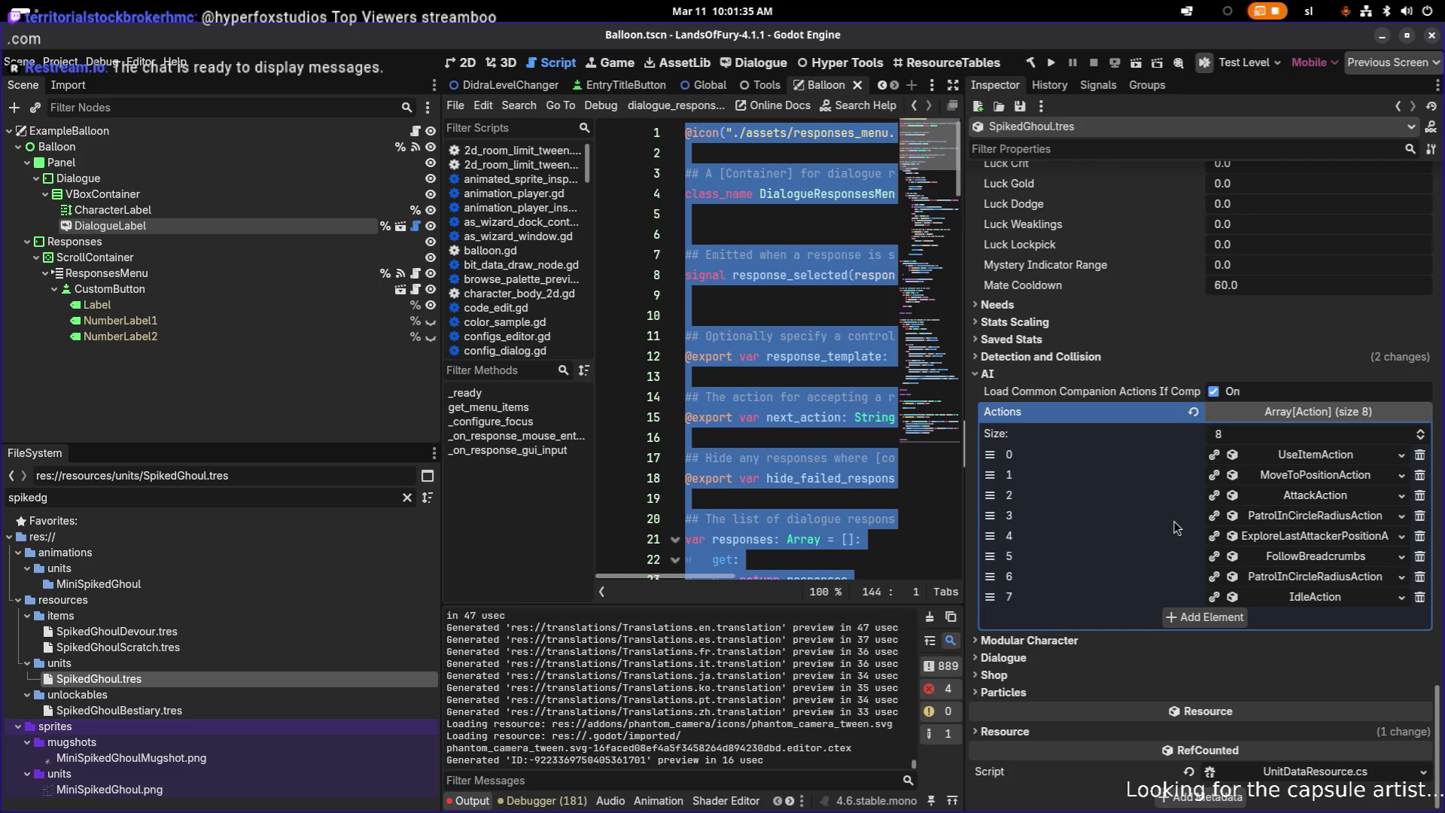
pyautogui.scroll(10, 1156, 375)
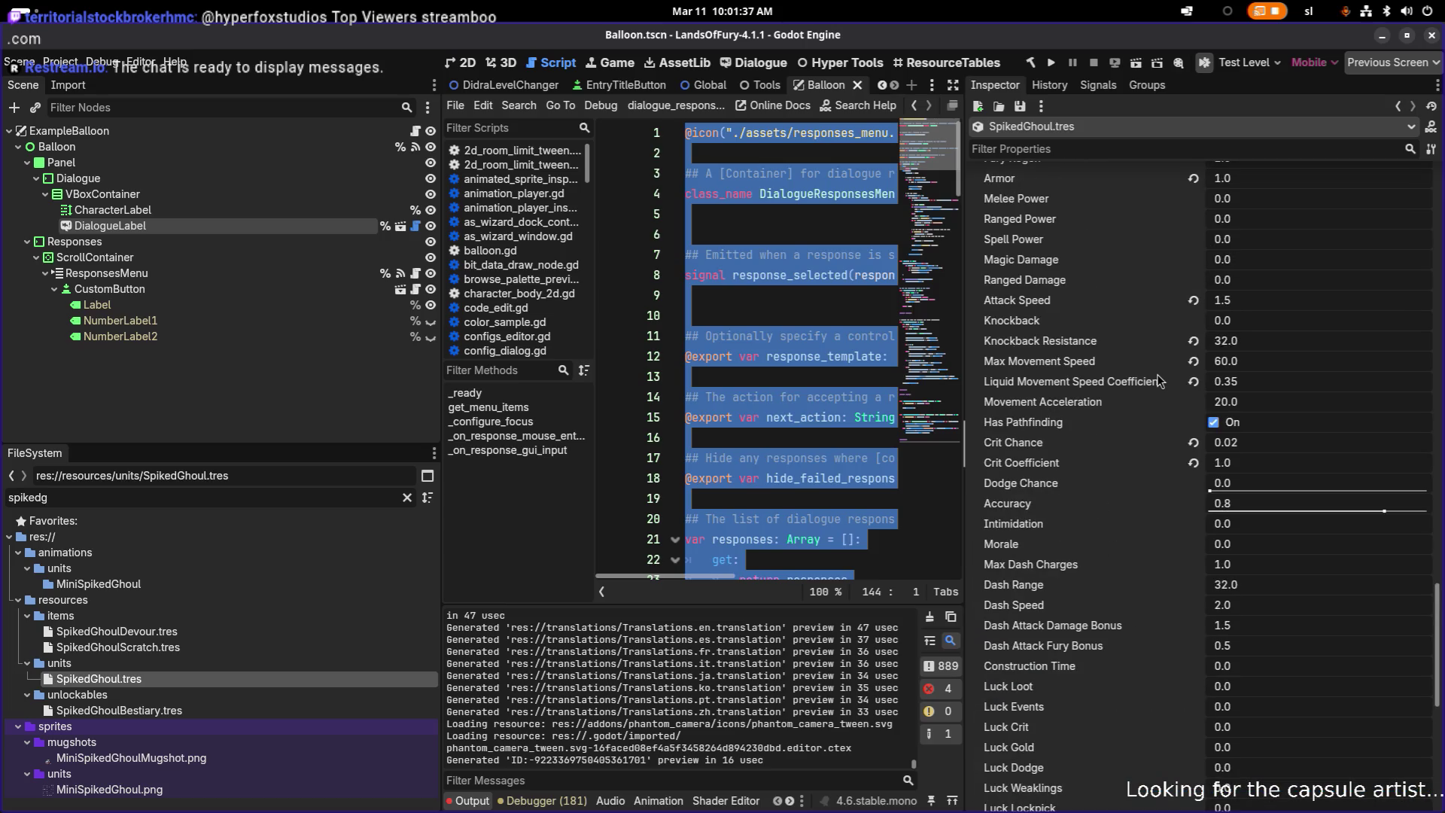
pyautogui.scroll(5, 1172, 417)
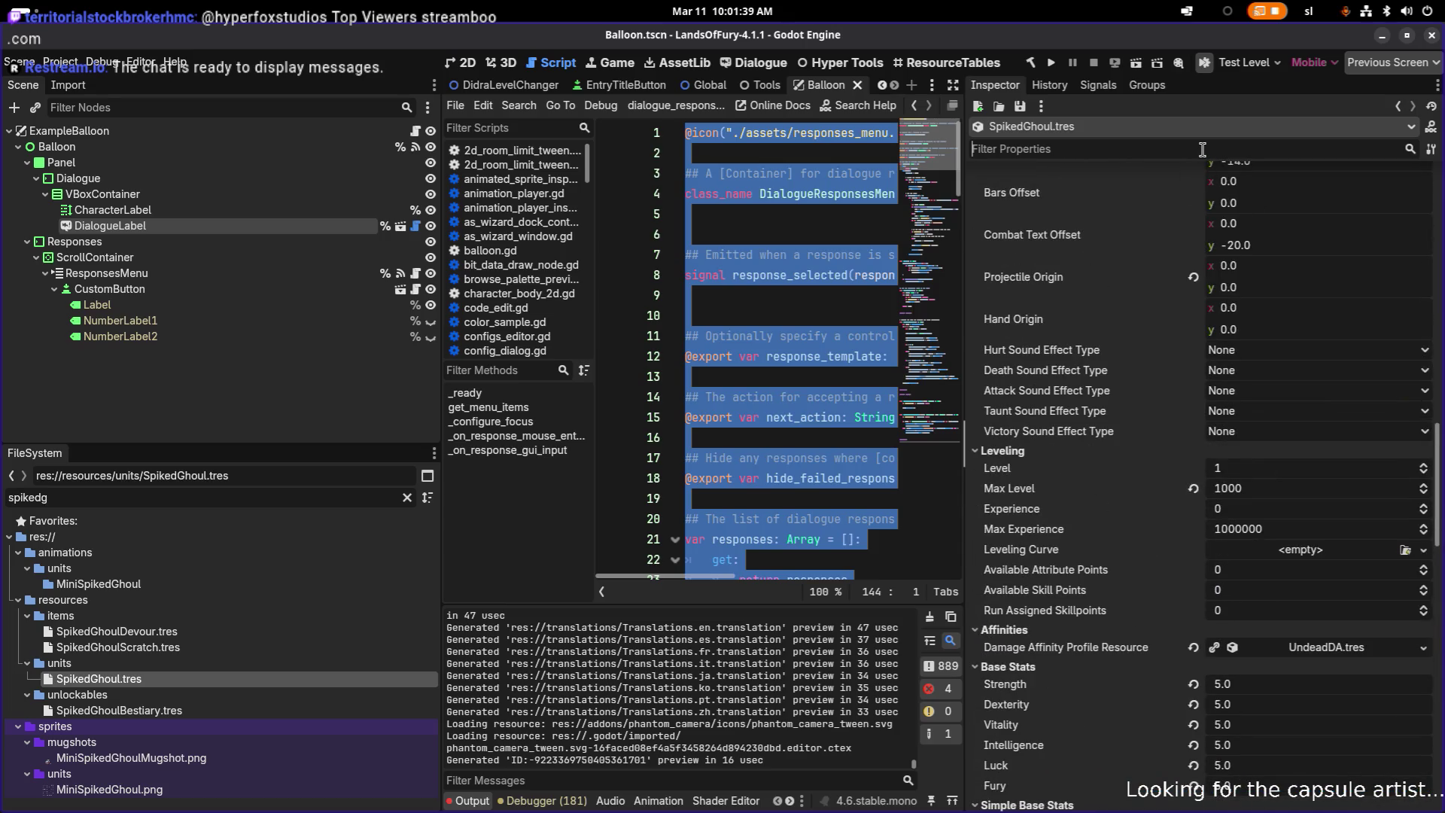
pyautogui.click(1202, 149)
pyautogui.write('max')
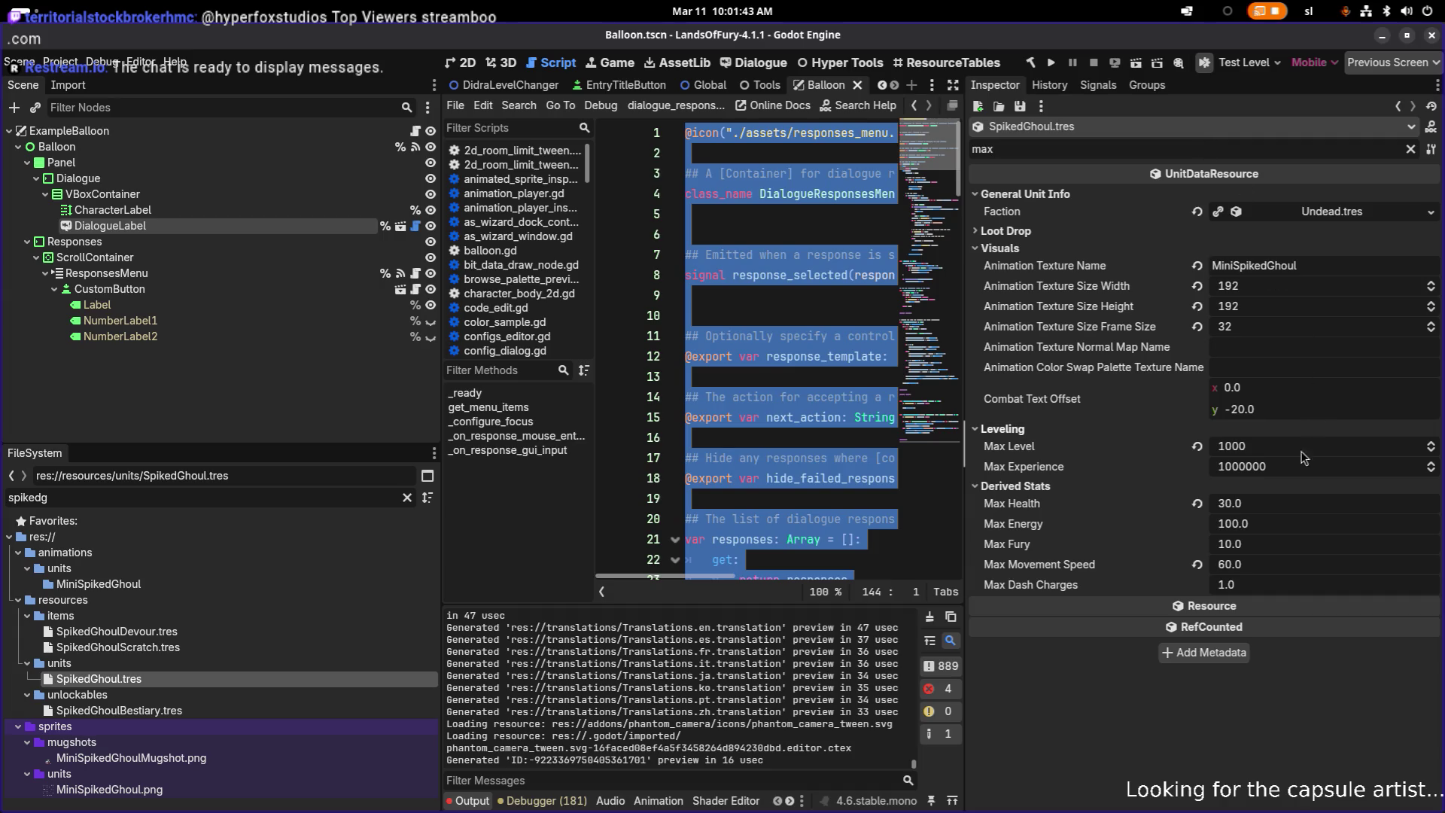
# - Set SpikedGhoul's Max Health to 35 and save the resource
pyautogui.click(1295, 509)
pyautogui.write('35')
pyautogui.press('Return')
pyautogui.hotkey('ctrl', 's')
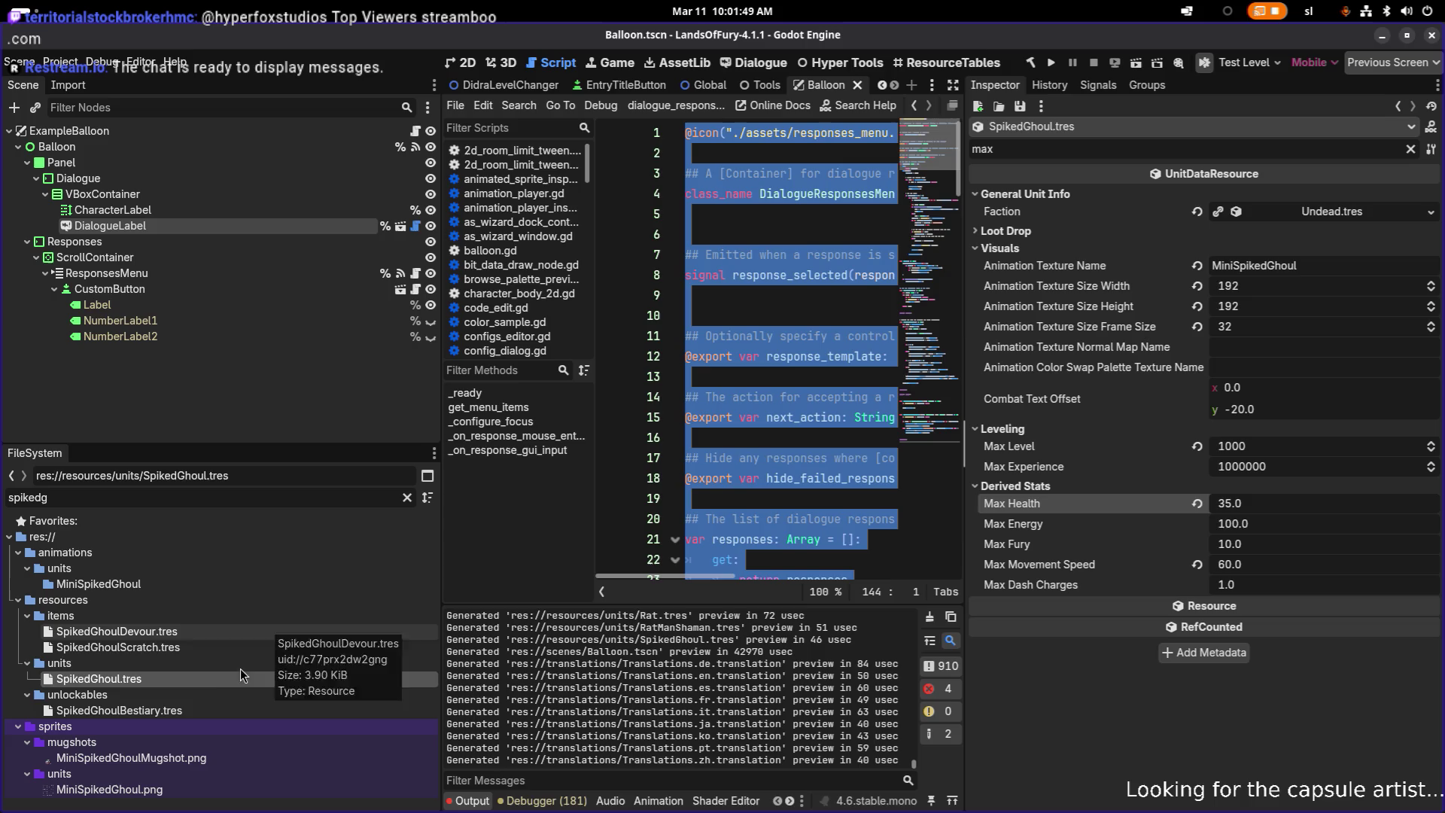
# - Clear the FileSystem filter and widen the editor panels
pyautogui.click(406, 498)
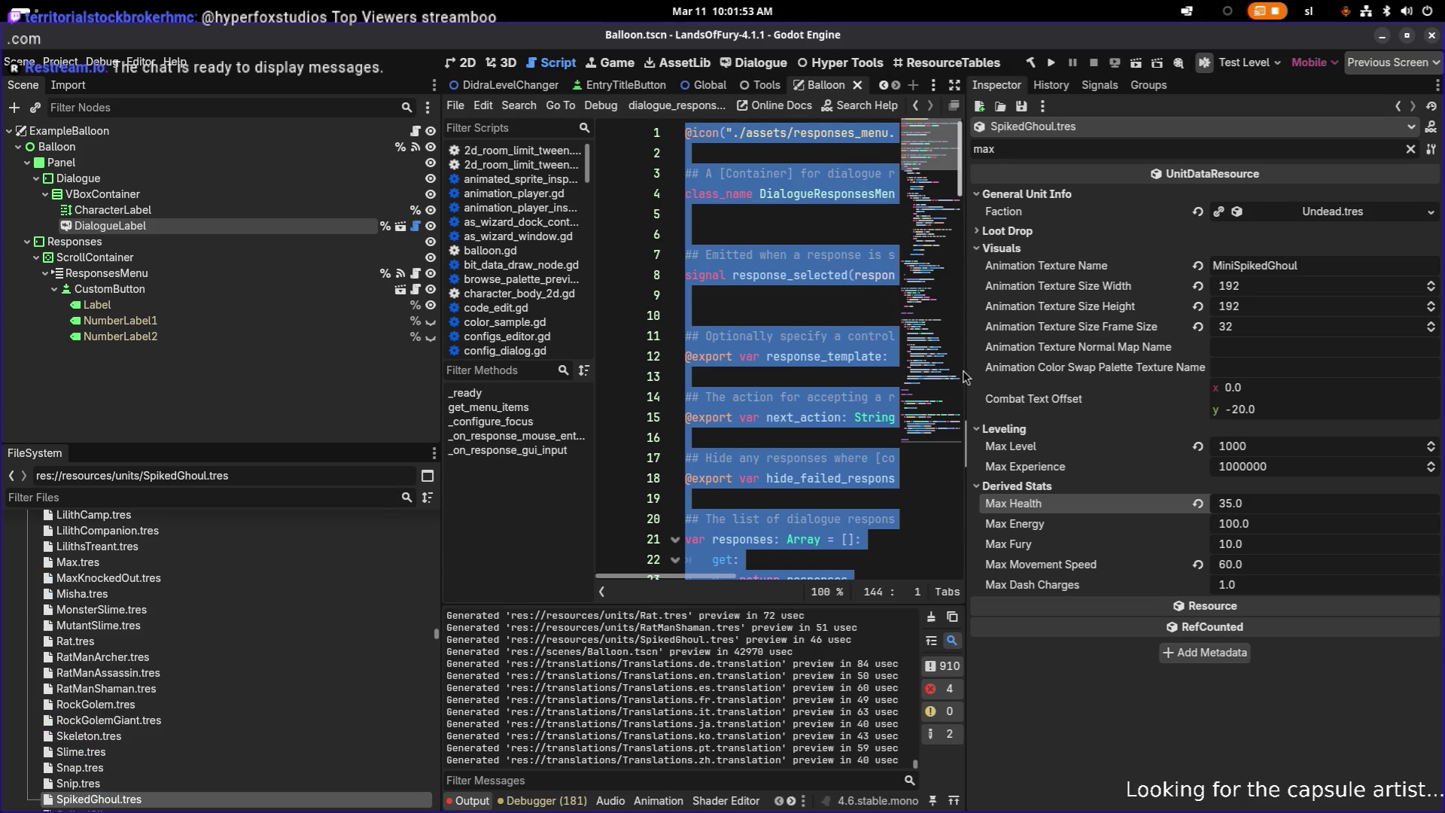
pyautogui.moveTo(966, 373); pyautogui.dragTo(1102, 370)
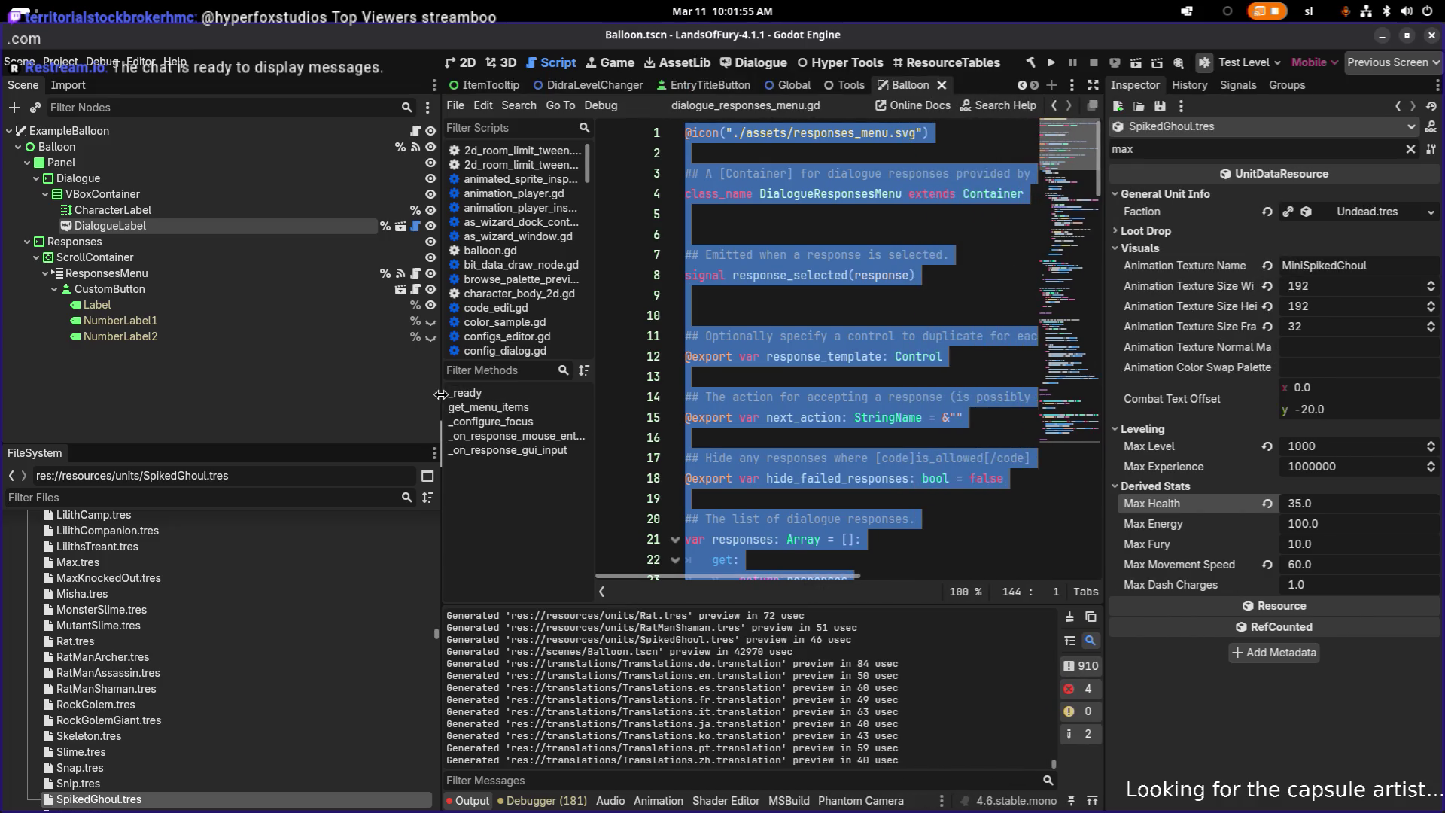
pyautogui.moveTo(441, 395); pyautogui.dragTo(313, 424)
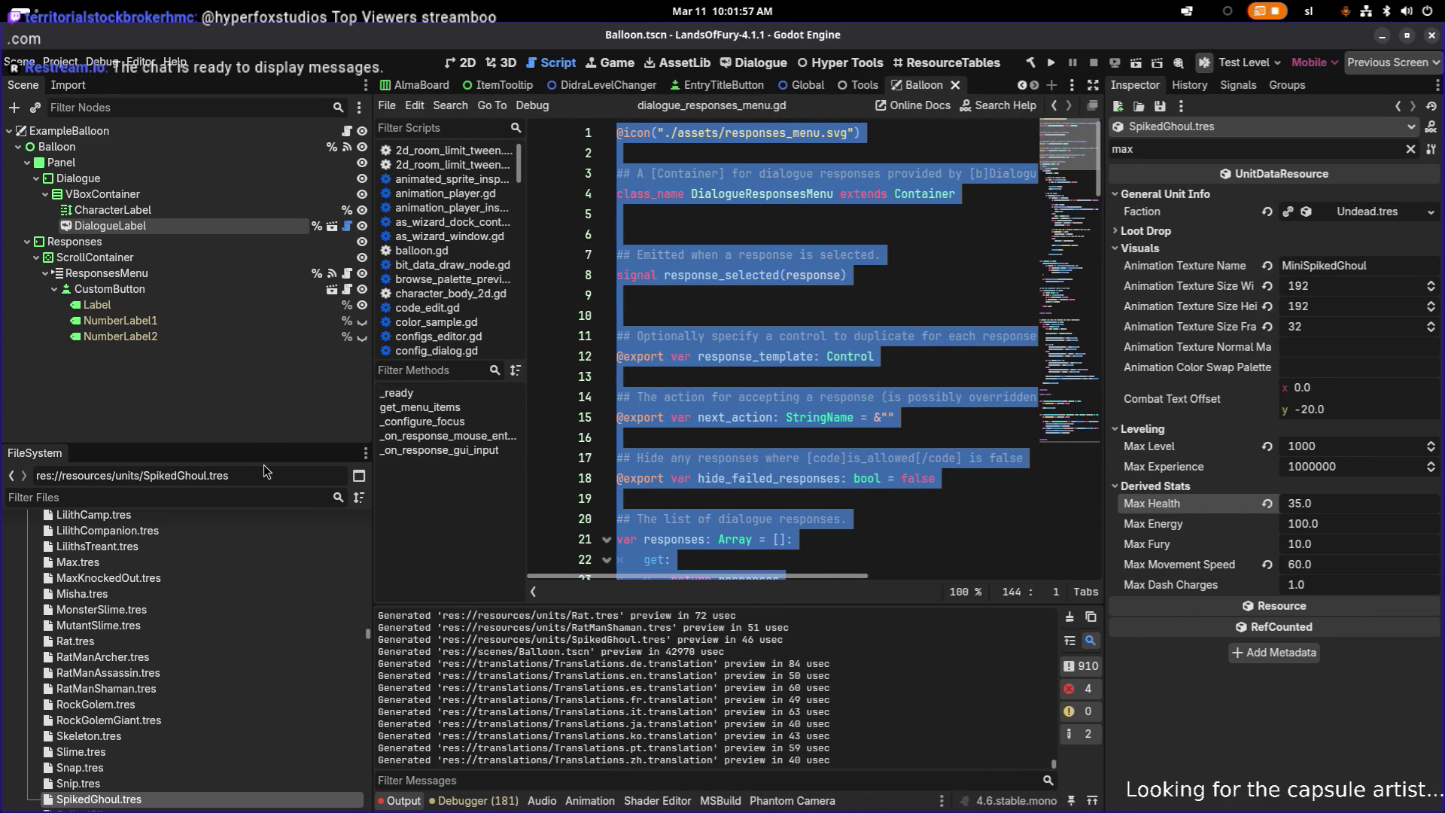
pyautogui.hotkey('alt', 'Tab')
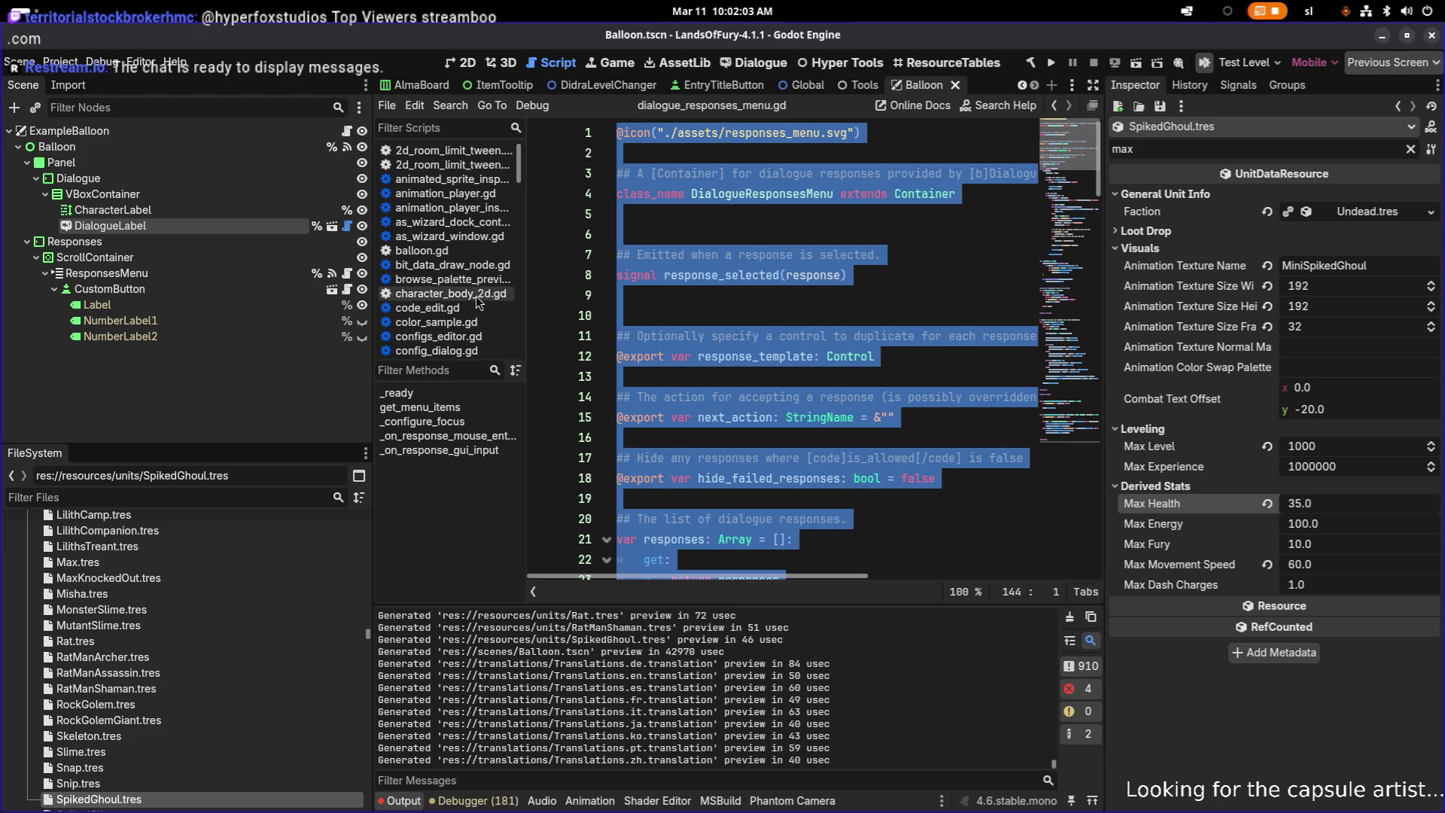
# - Run the project, start a new game and move the character around briefly
pyautogui.click(1051, 63)
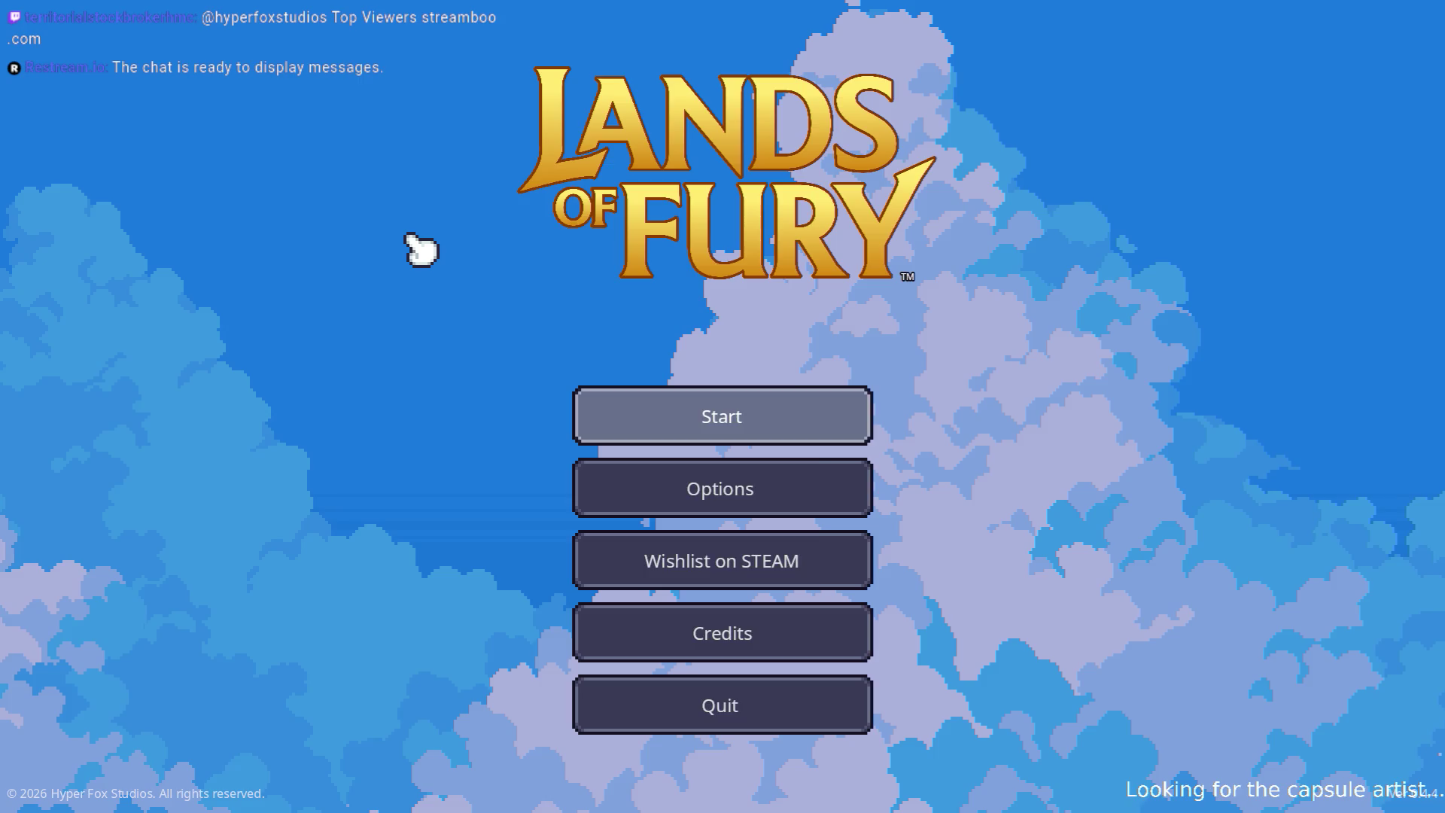
pyautogui.press('Return')
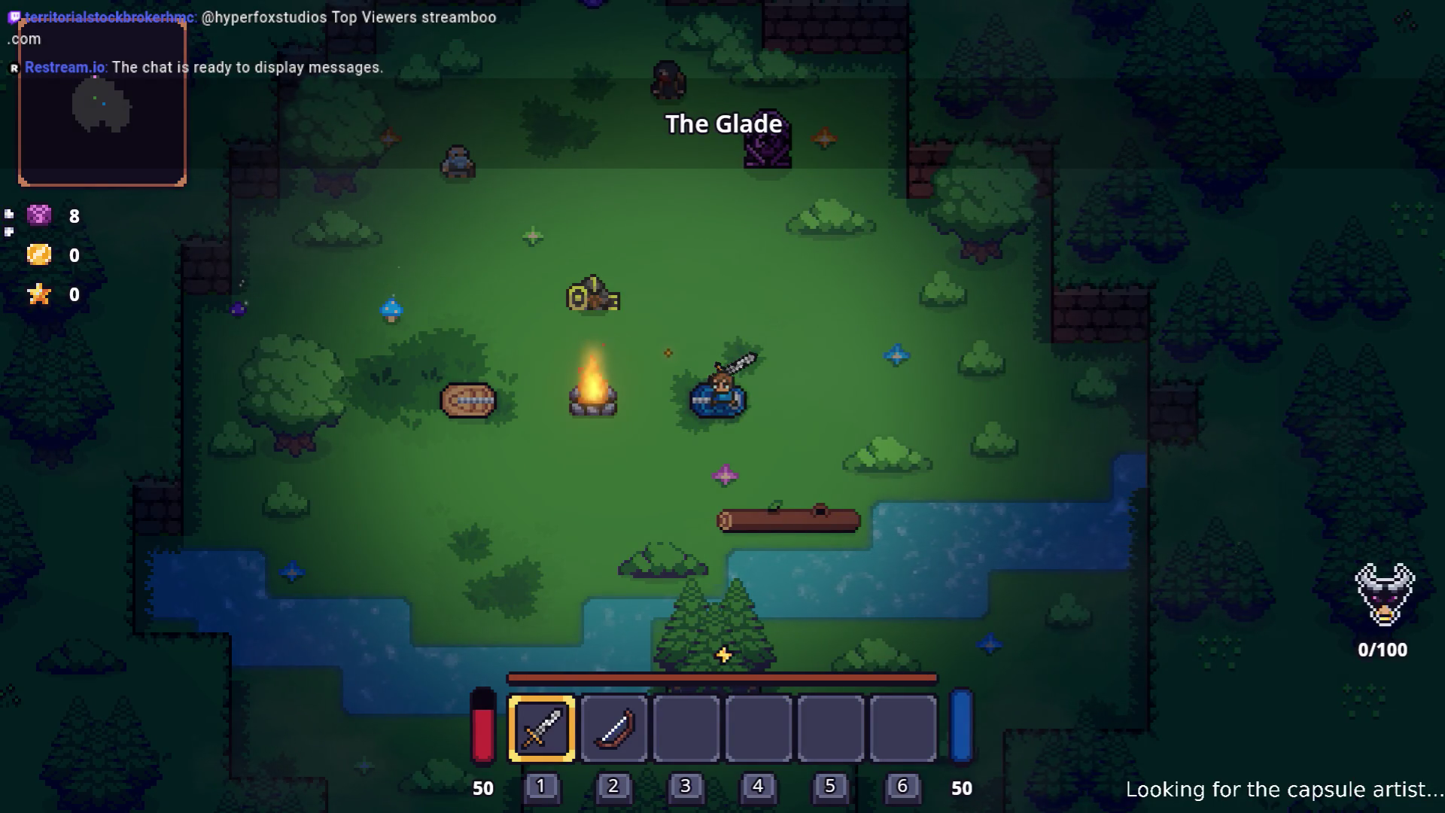
pyautogui.click(545, 339)
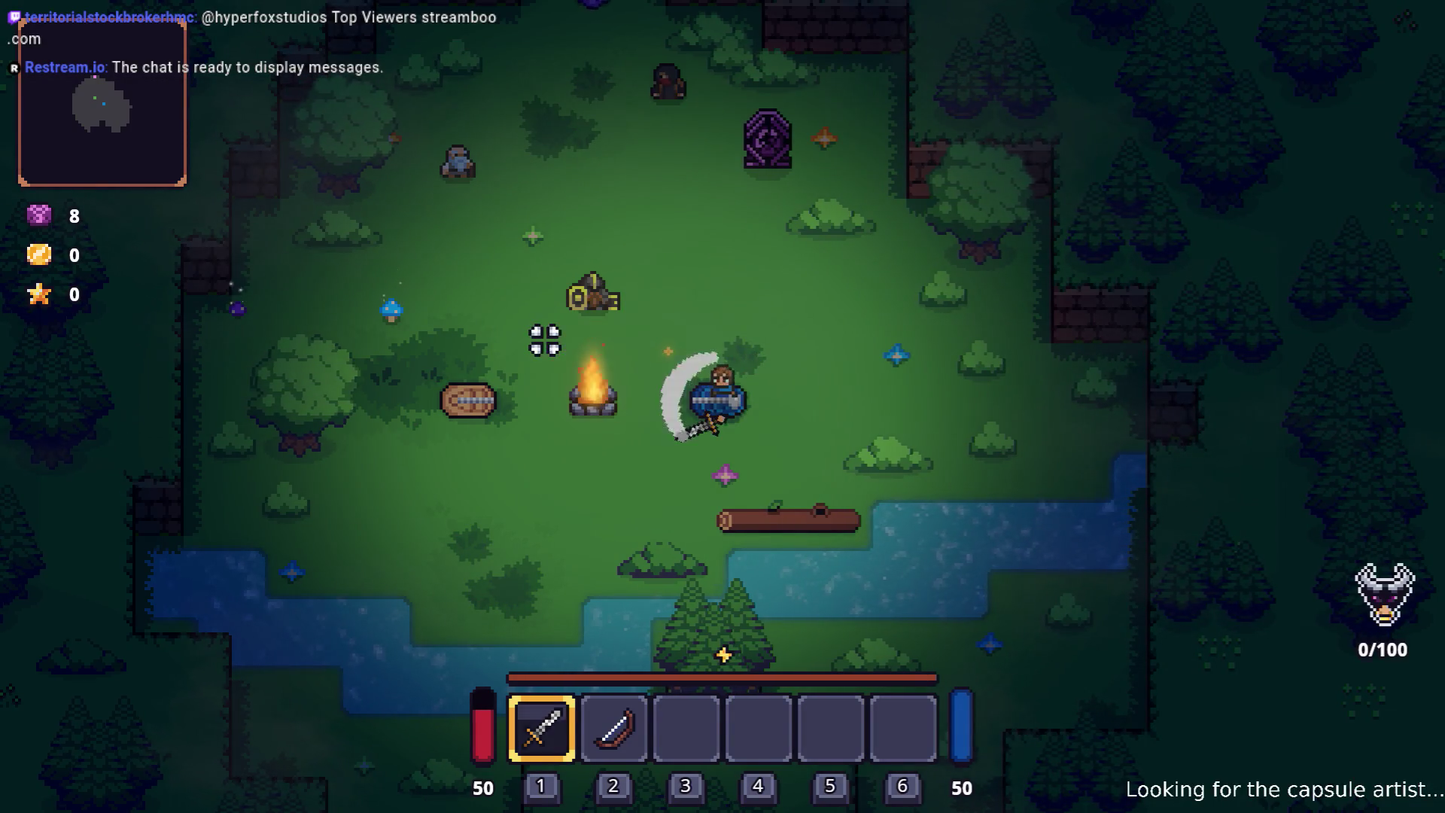
pyautogui.hotkey('w', 'd')
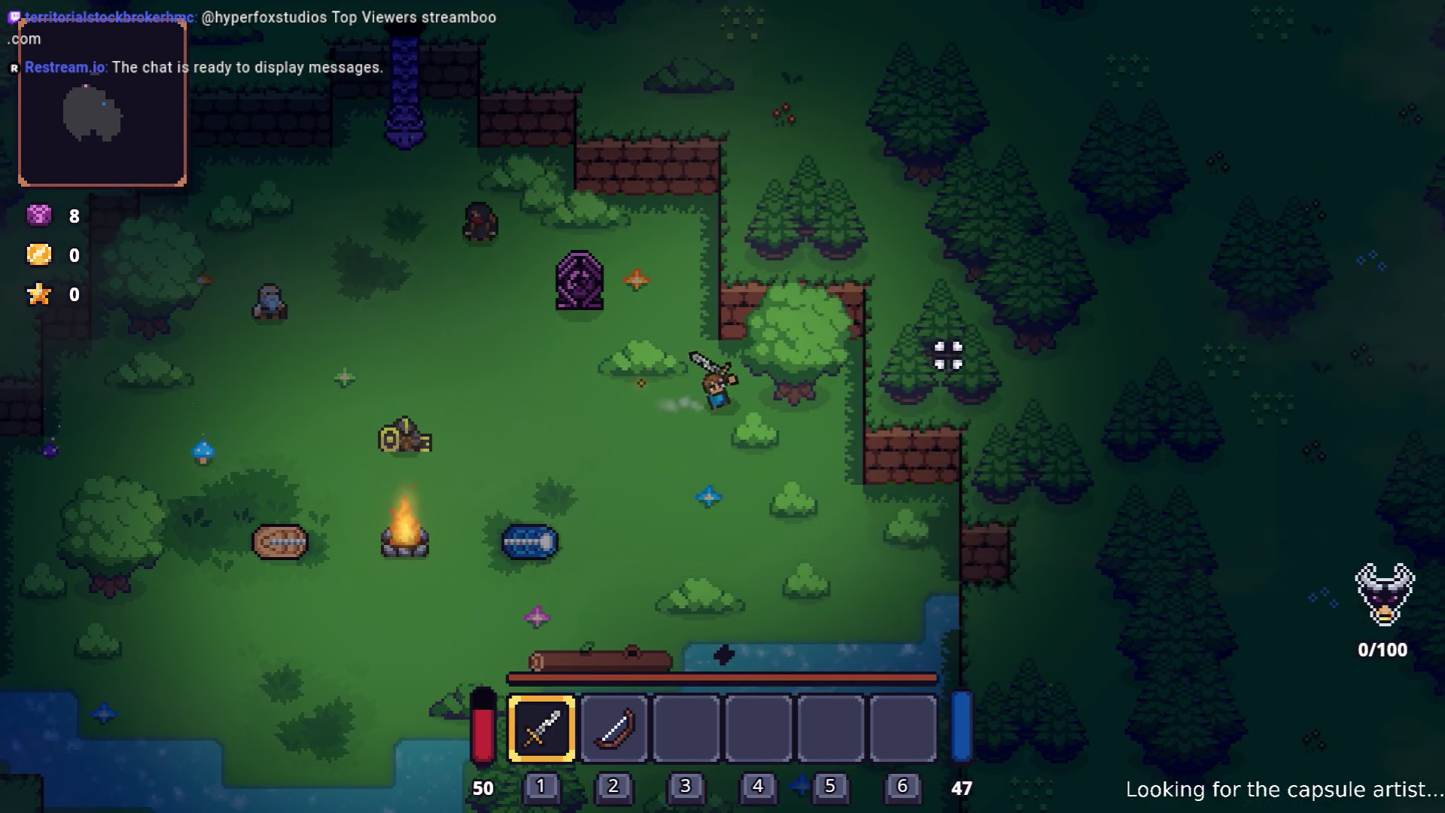
pyautogui.press('a')
# - Open the Journal from the inventory, view the Cooked Steak and Mine recipes, then the Bestiary
pyautogui.press('i')
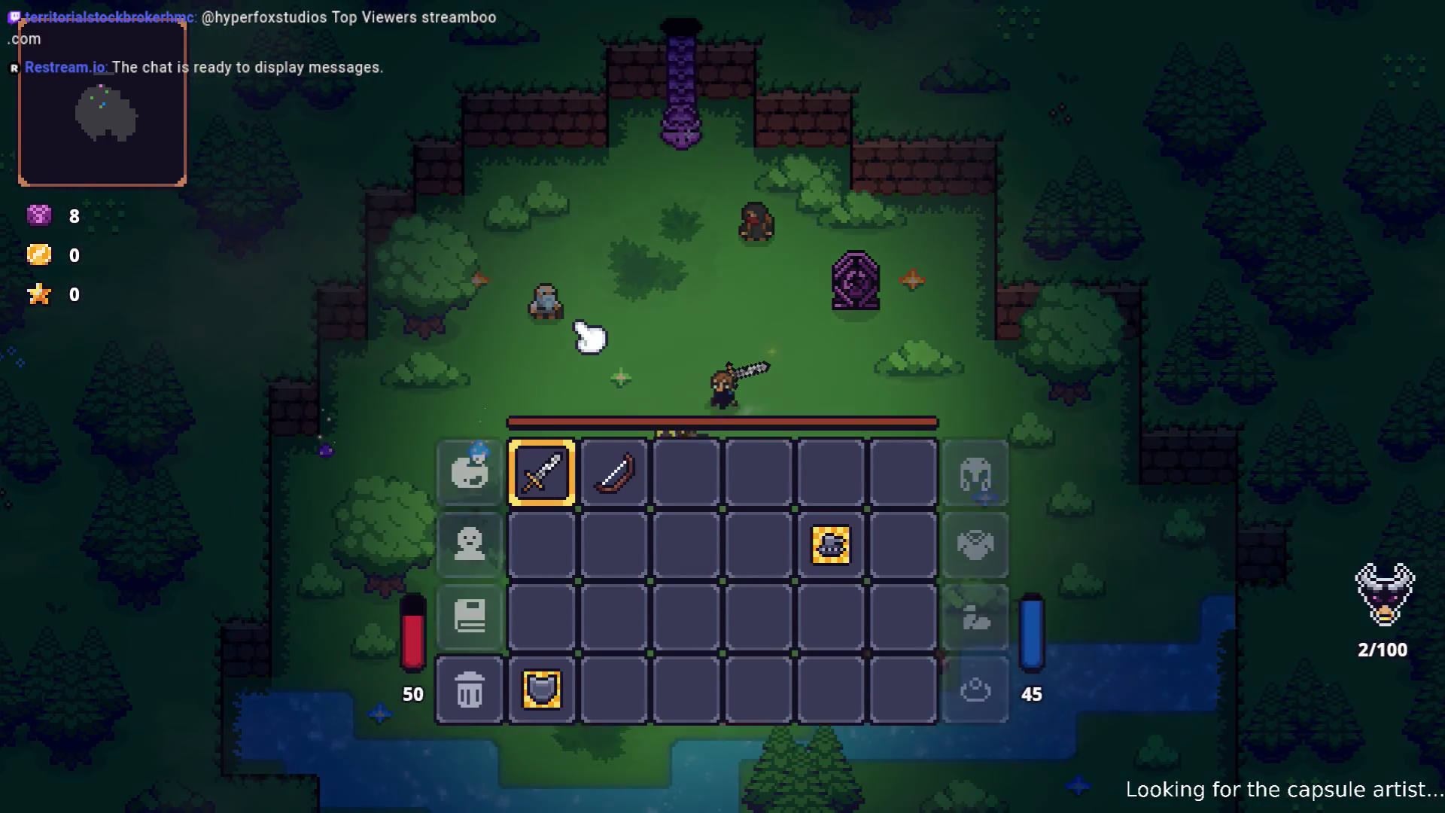
pyautogui.press('Down')
pyautogui.press('Down')
pyautogui.press('Return')
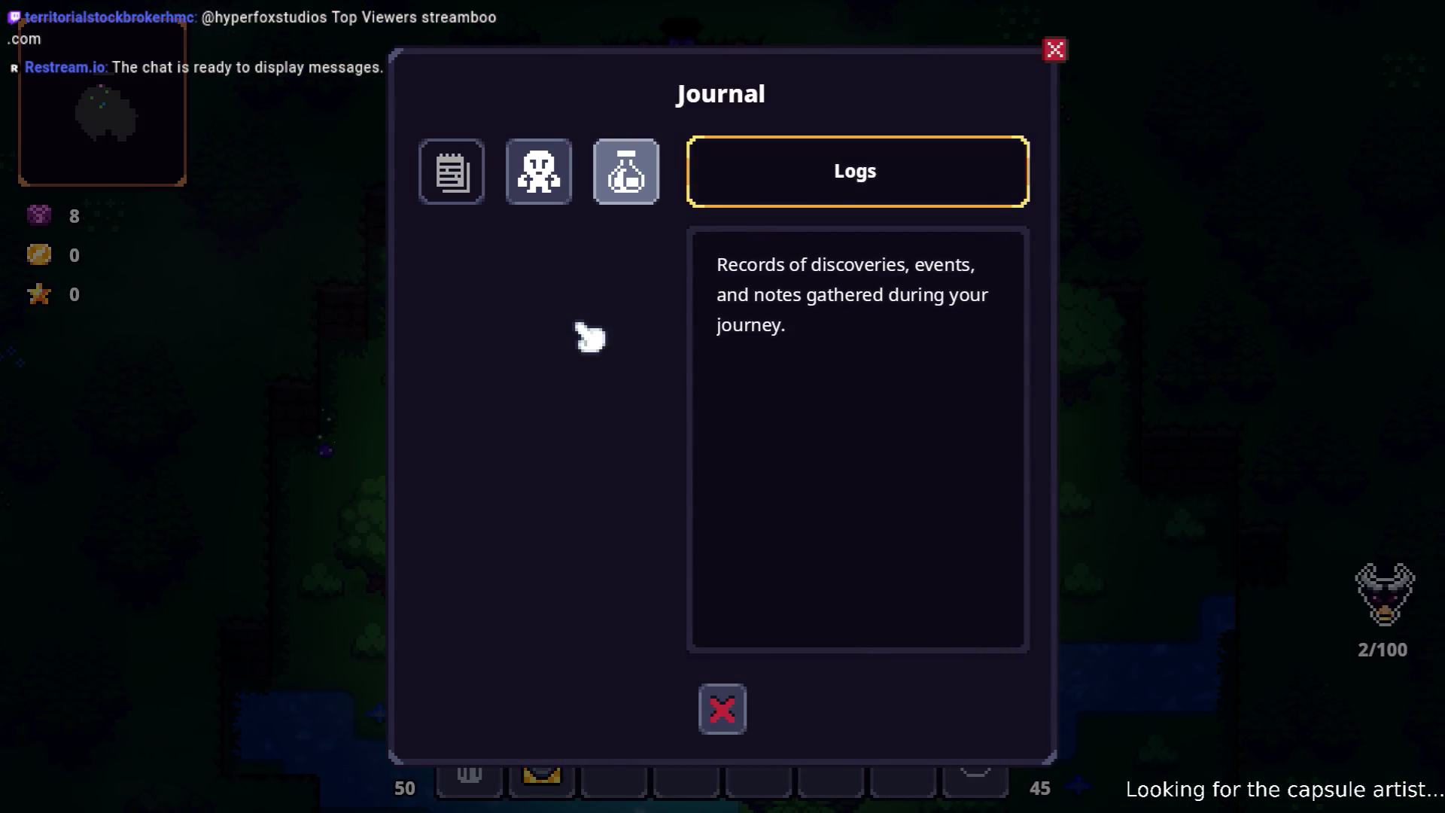
pyautogui.press('Return')
pyautogui.press('Down')
pyautogui.press('Return')
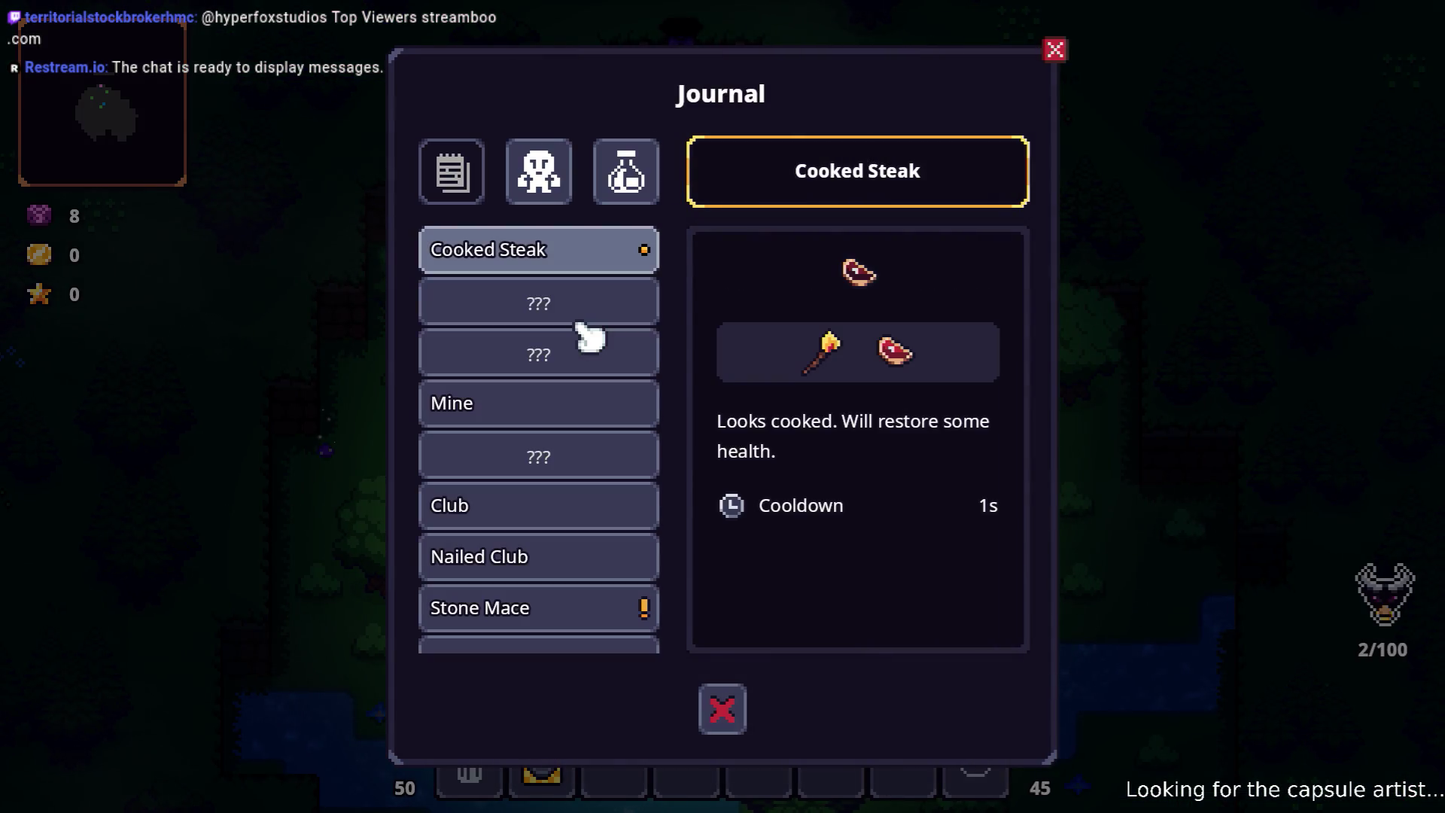
pyautogui.press('Down')
pyautogui.press('Down')
pyautogui.press('Down')
pyautogui.press('Return')
pyautogui.press('Up')
pyautogui.press('Up')
pyautogui.press('Up')
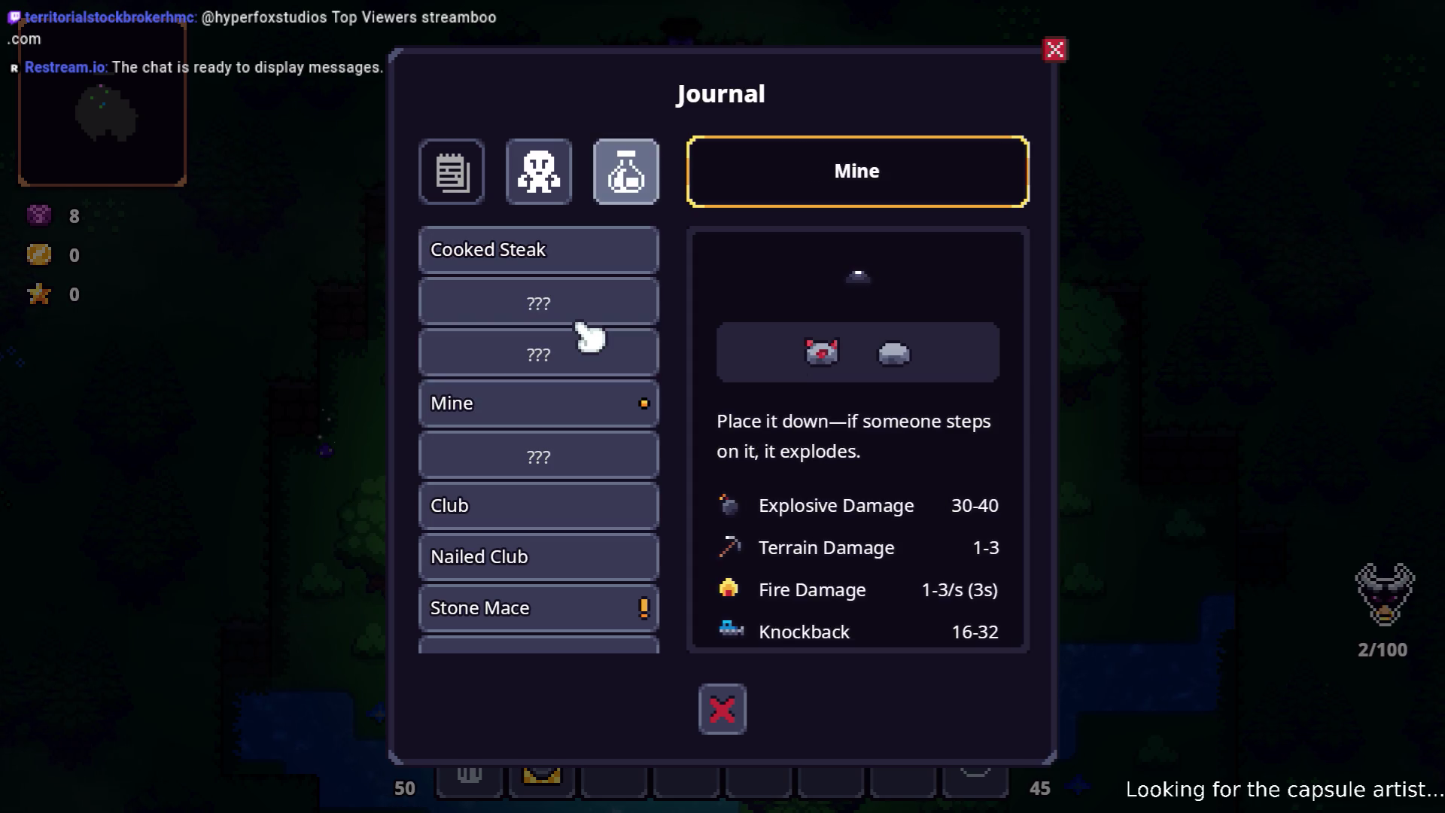
pyautogui.press('Return')
pyautogui.press('Down')
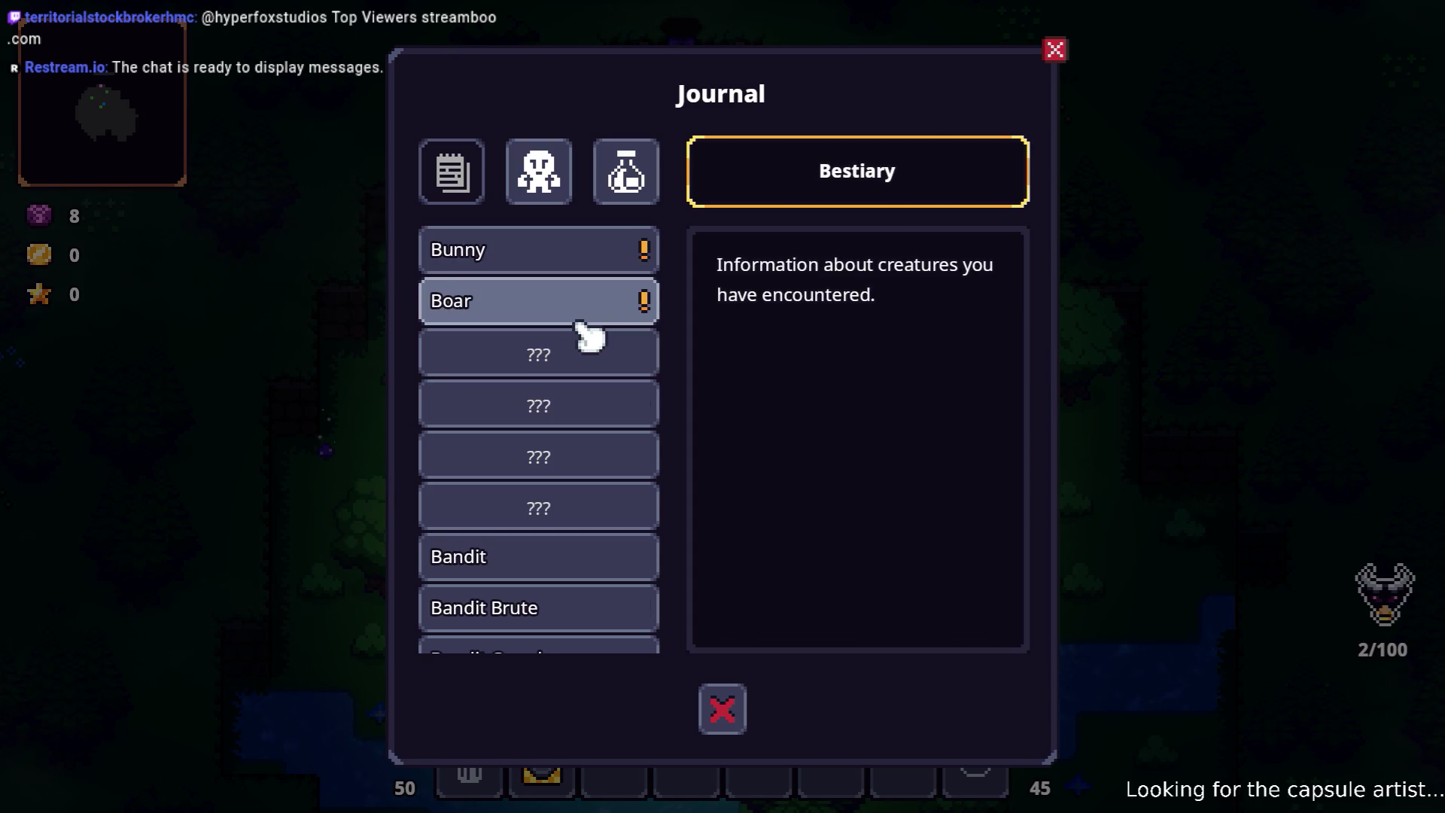